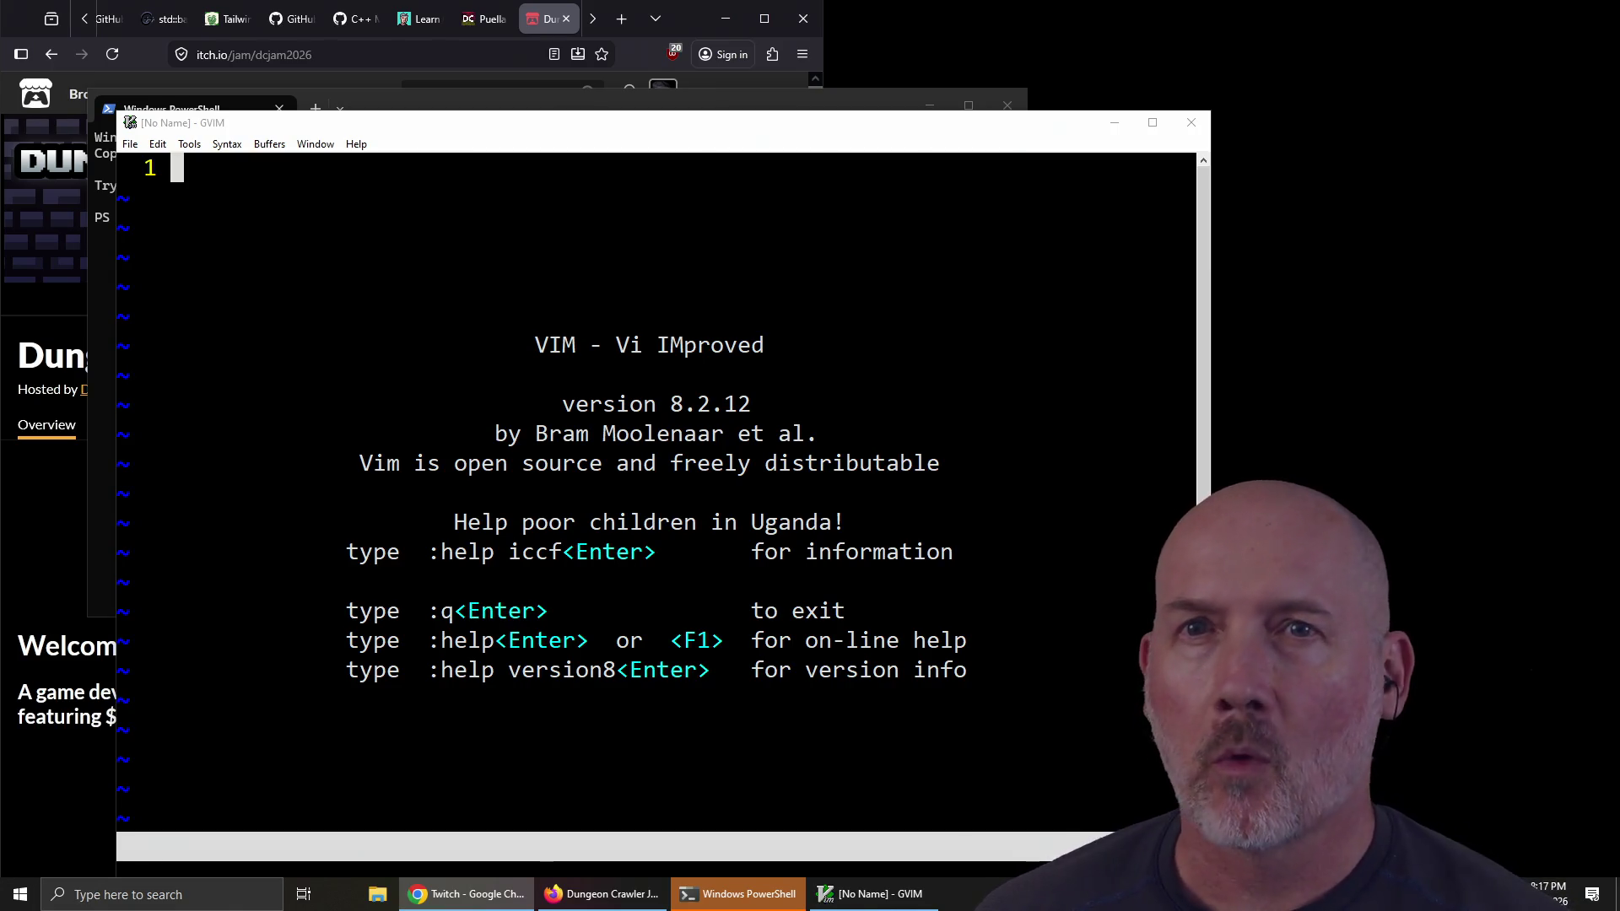
Step: Snap GVim to the right half beside the terminal, then maximize it
click(352, 478)
key(super+Right)
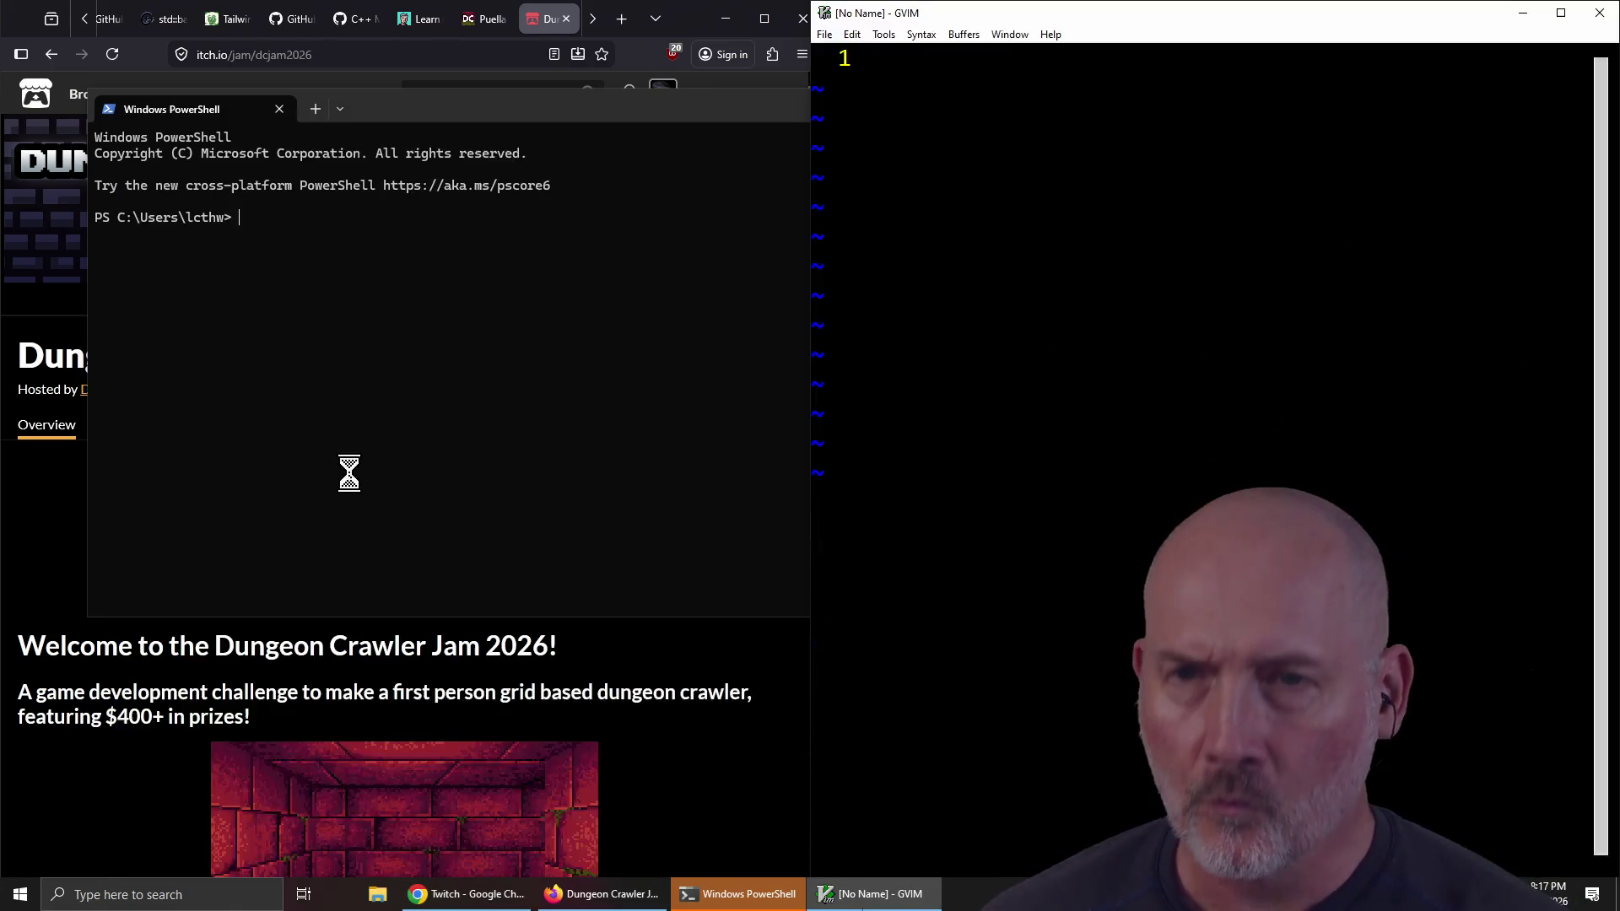
click(373, 444)
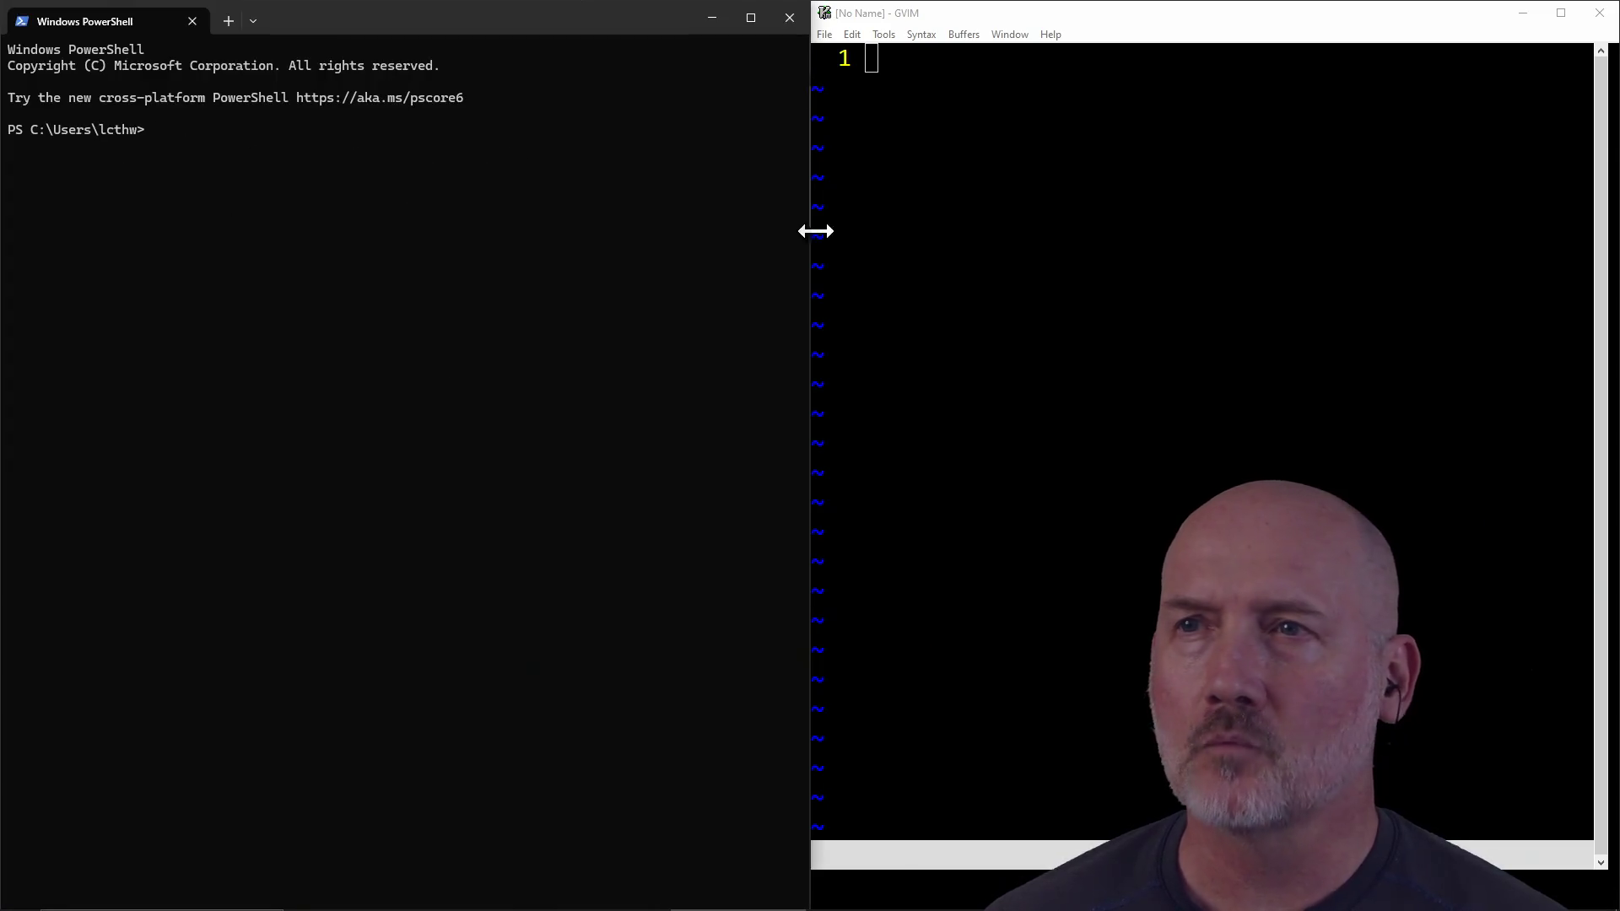
click(1561, 13)
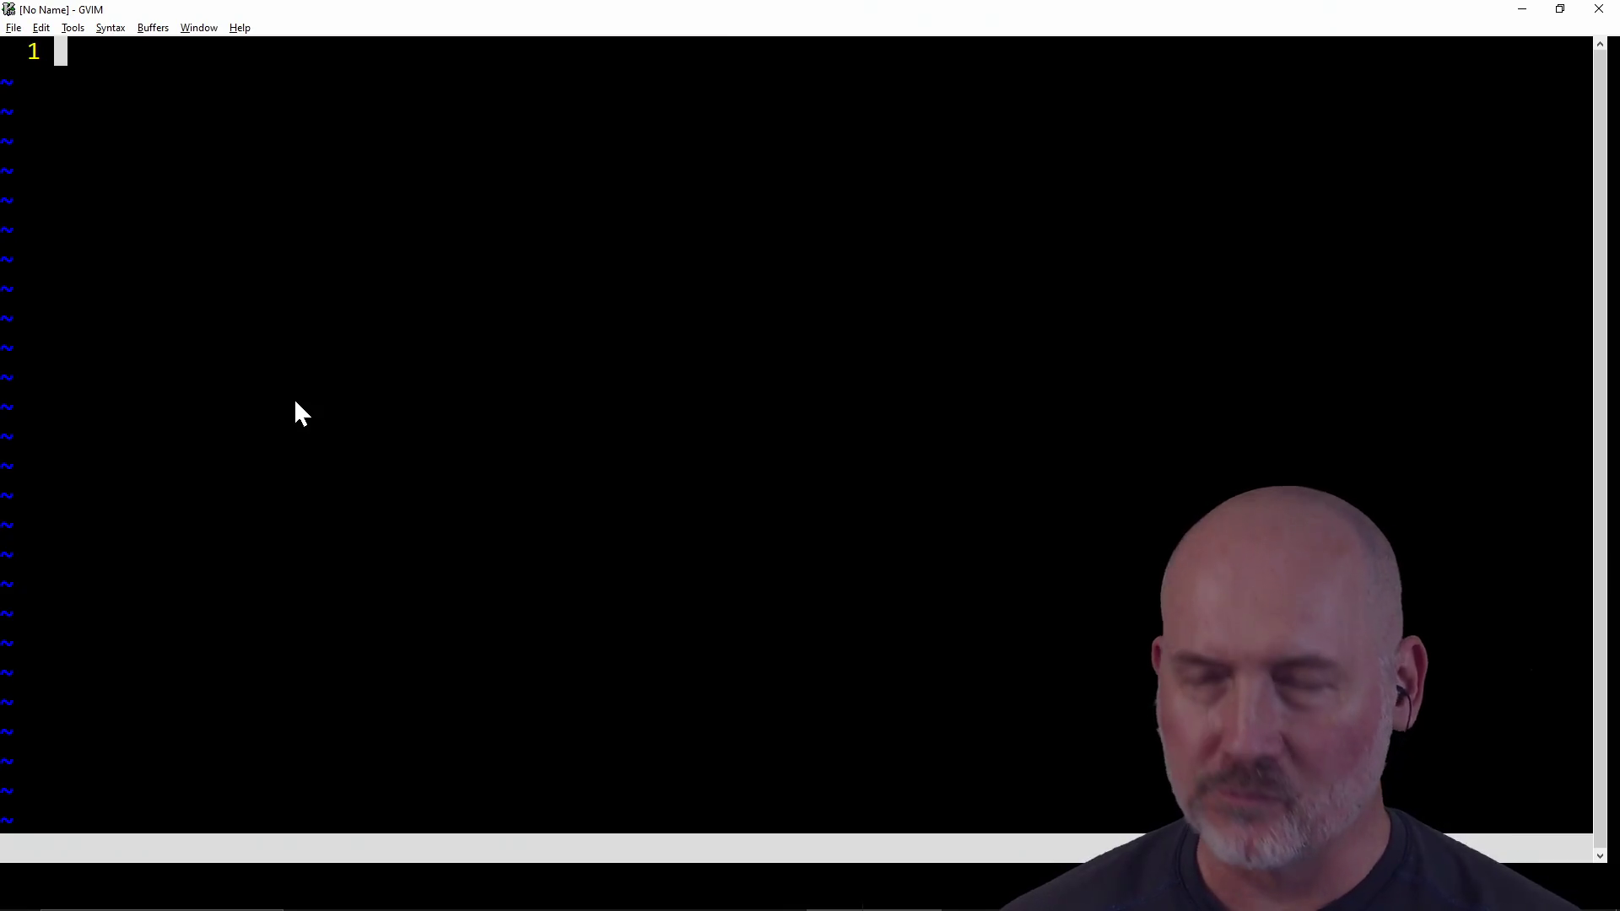
Step: In PowerShell, change into Projects\under_the_ashland_dome and run make
key(alt+Tab)
text(cd Pro)
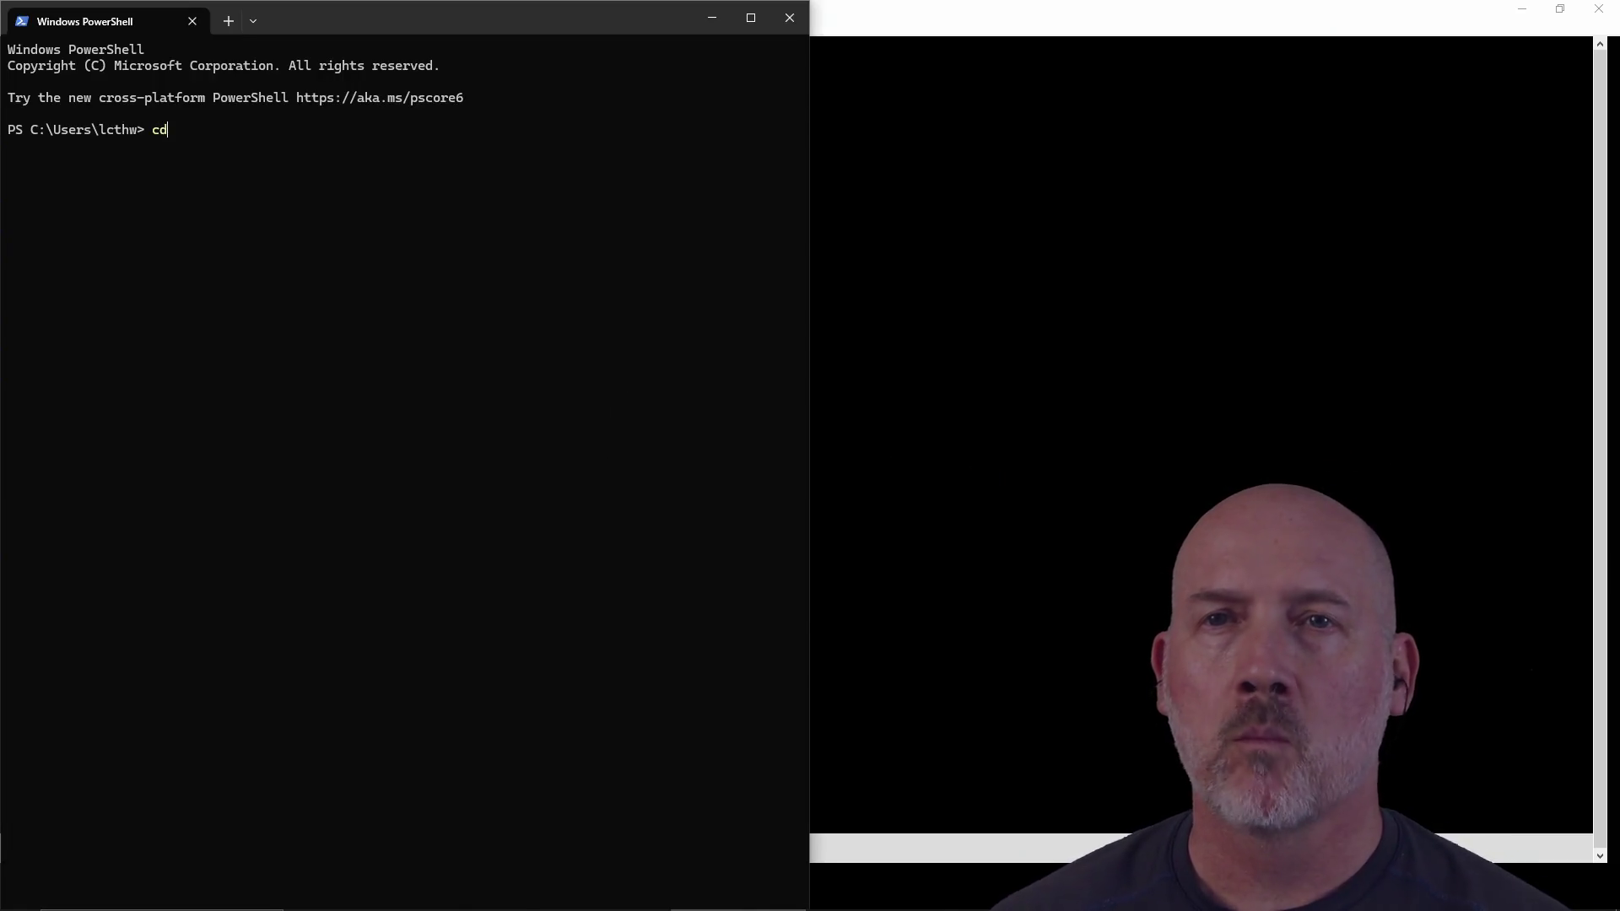
key(Tab)
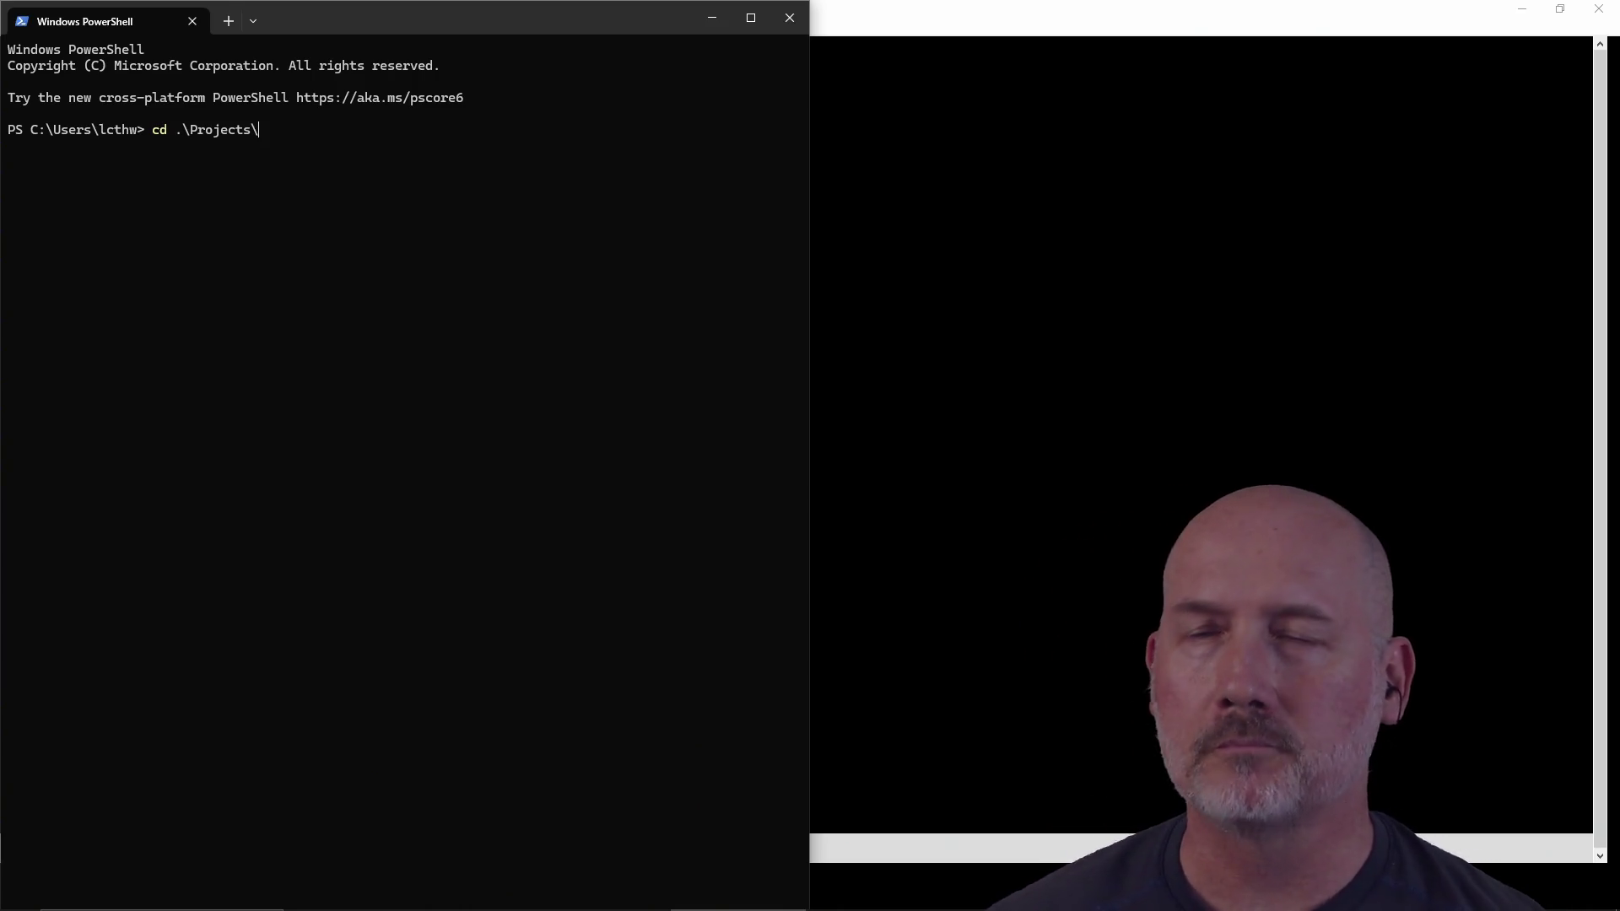
text(u)
key(Tab)
key(Return)
text(make)
key(Return)
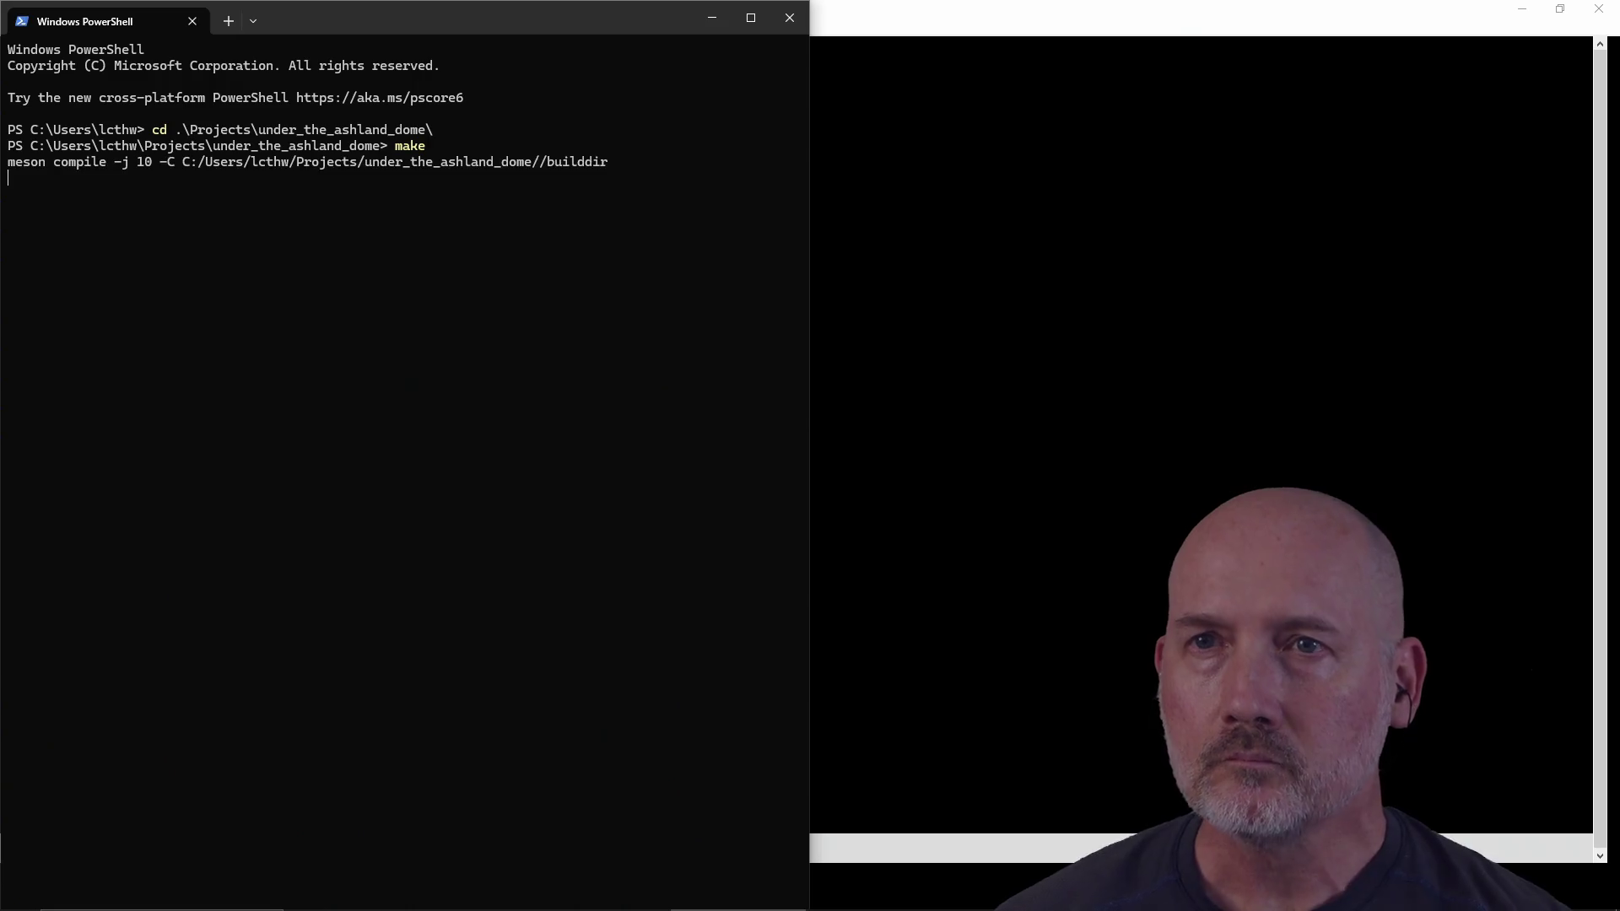
click(979, 197)
Step: Set GVim's working directory to ~\Projects\under_the_ashland_dome\builddir
text(:cd )
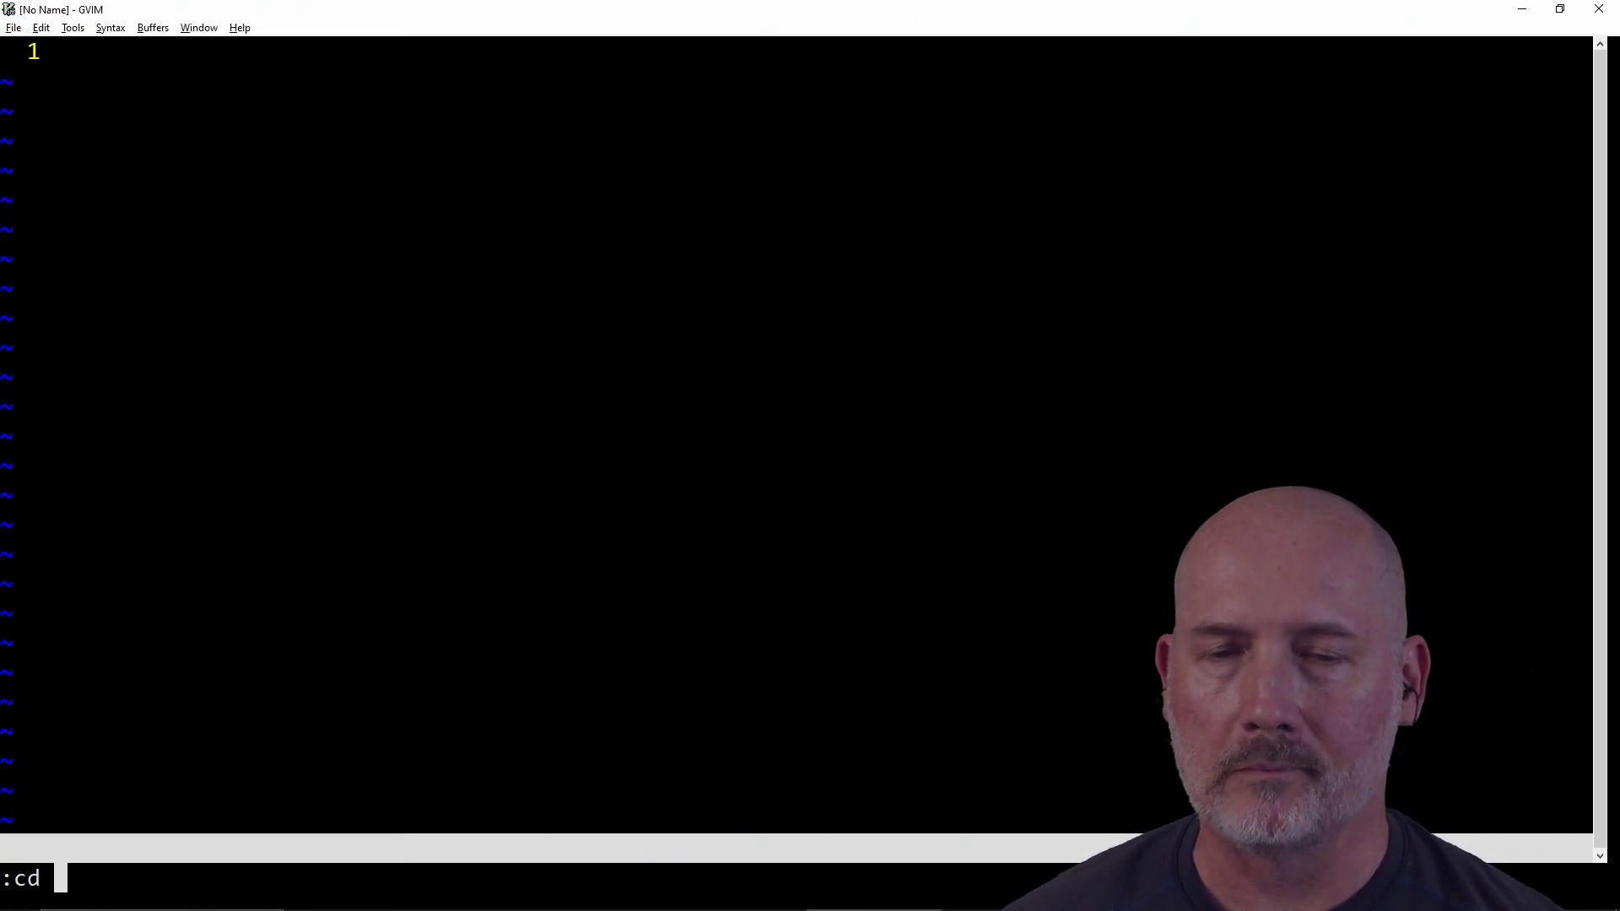
text(~/Pro)
key(Tab)
text(un)
key(Tab)
text(b)
key(Tab)
key(Return)
Step: Source ..\.vimrc_proj to load the project's vim settings, then return to PowerShell
text(:so ..\.vimrc)
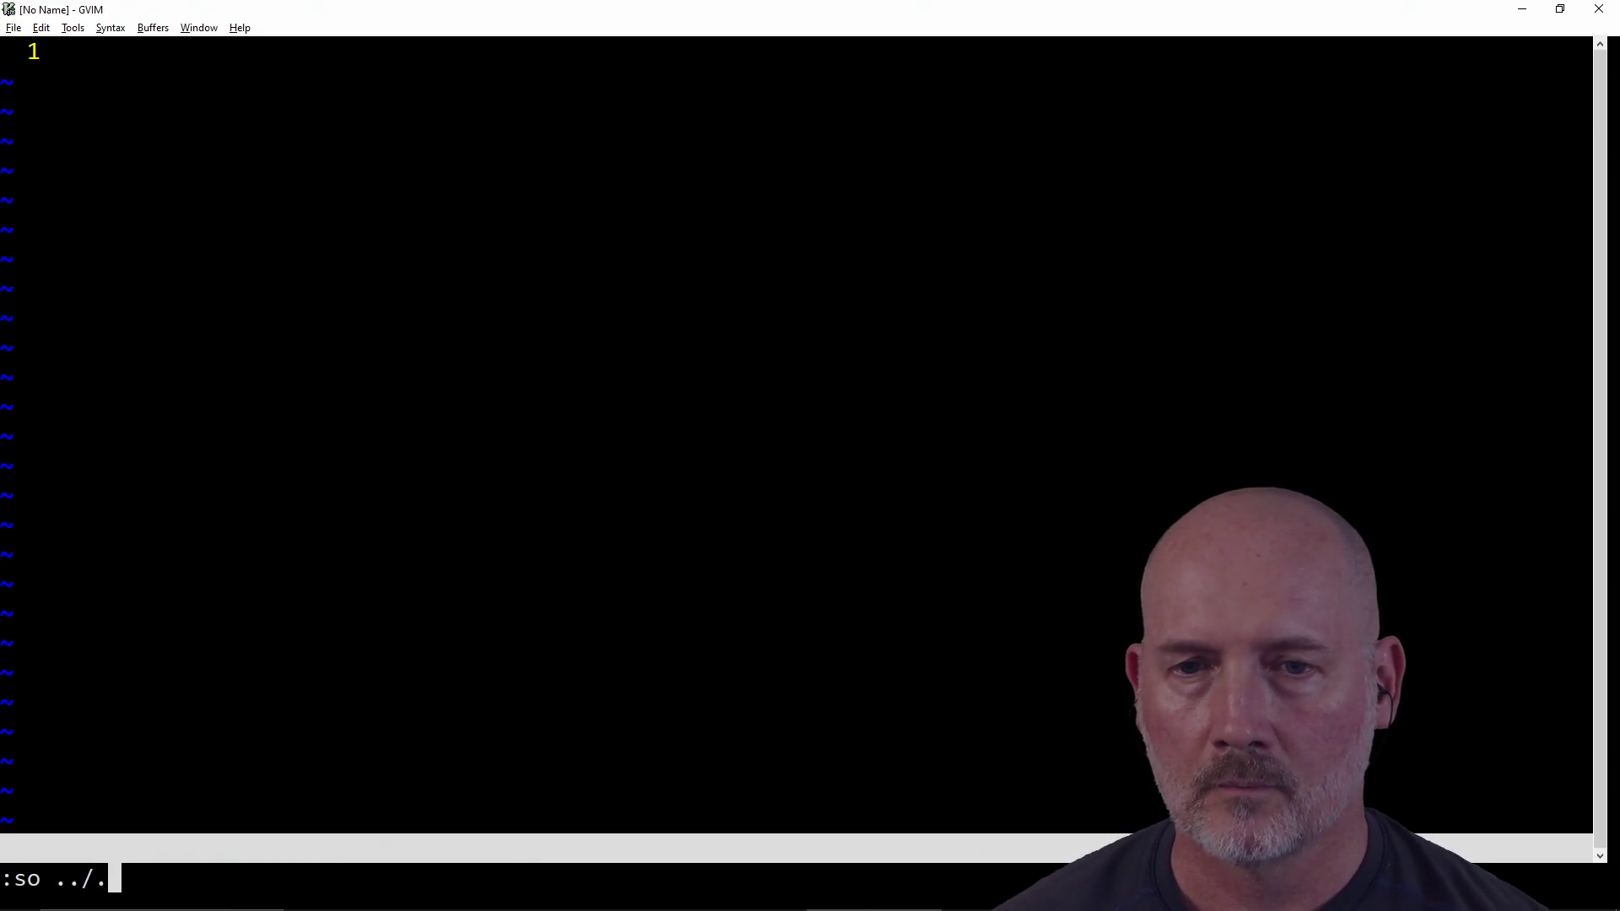
key(Tab)
key(Return)
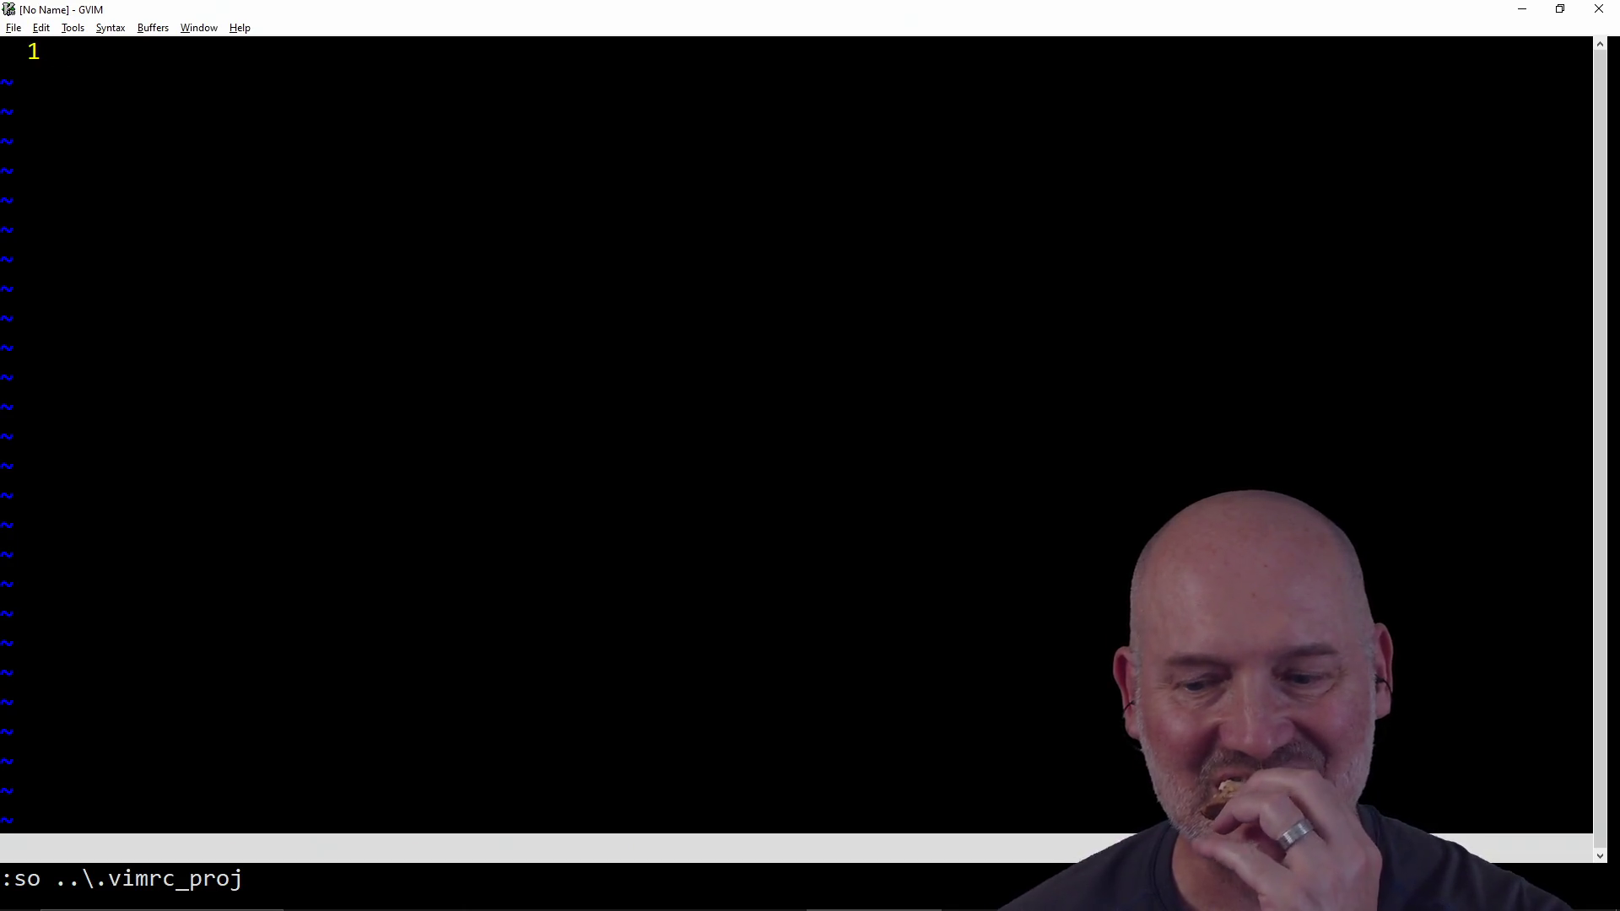
key(alt+Tab)
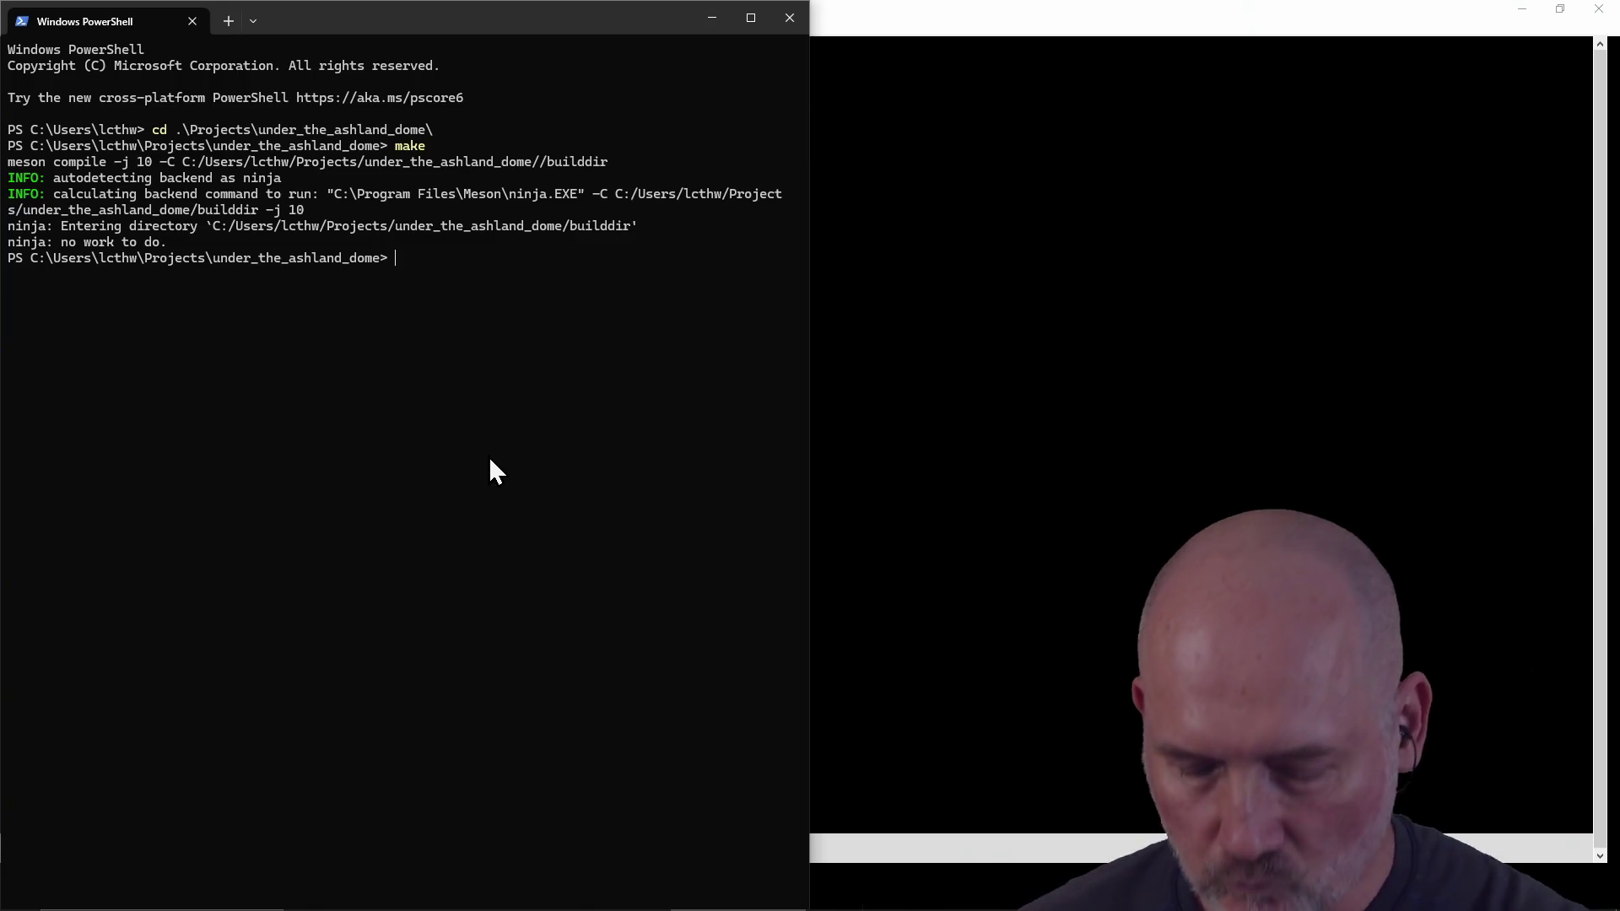
Step: Clear the console and launch the game with make run
text(cls)
key(Return)
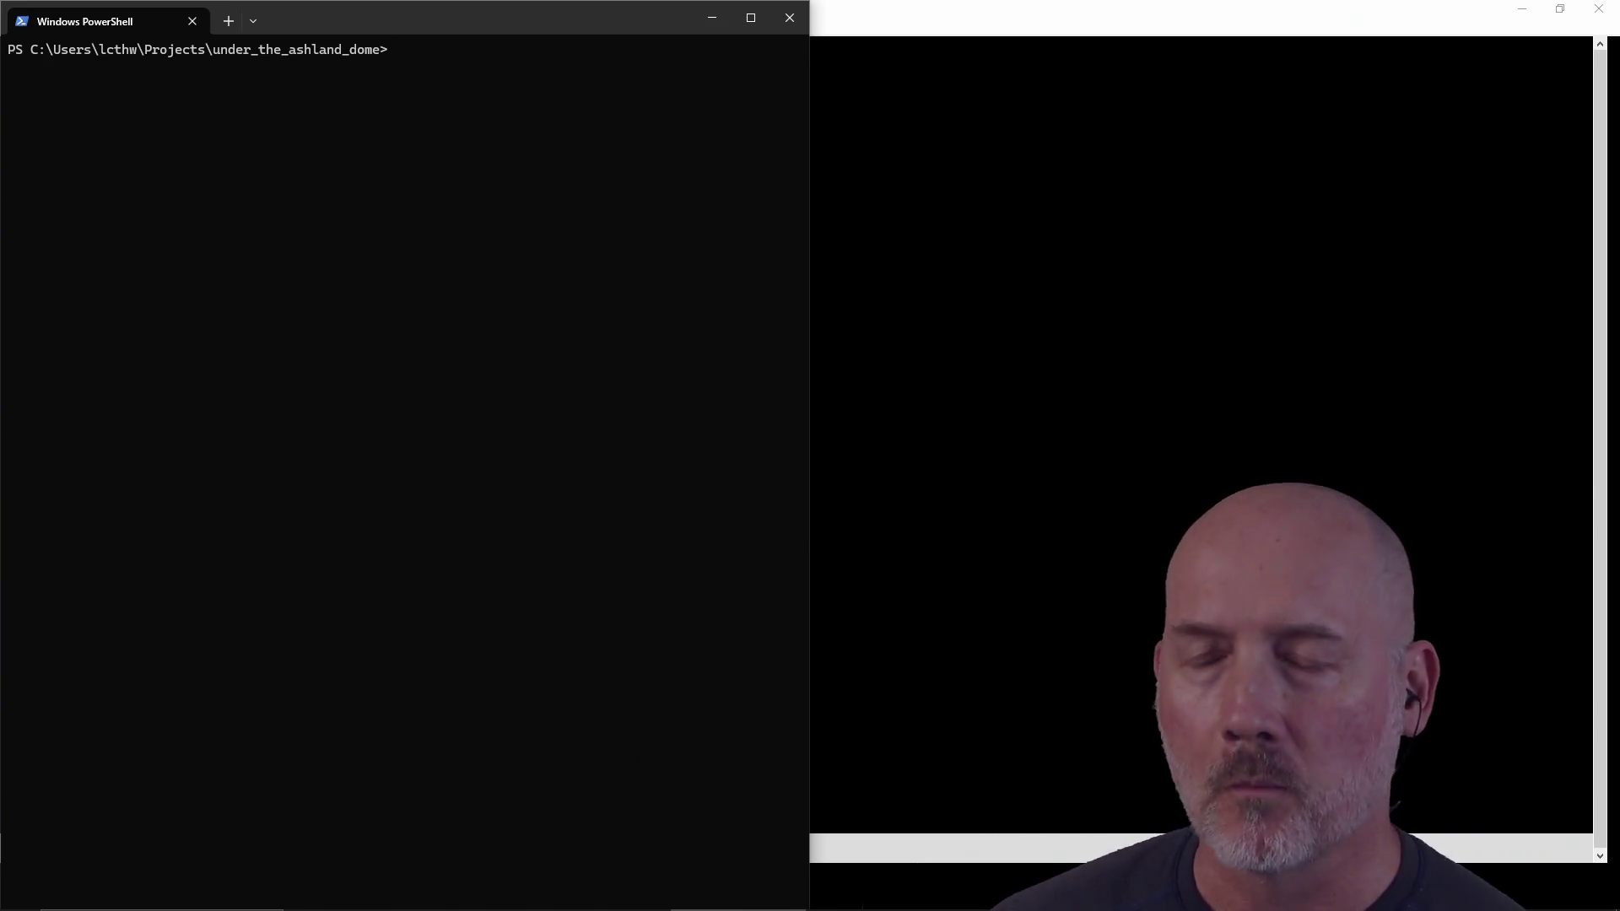
text(make ru)
text(n)
key(Return)
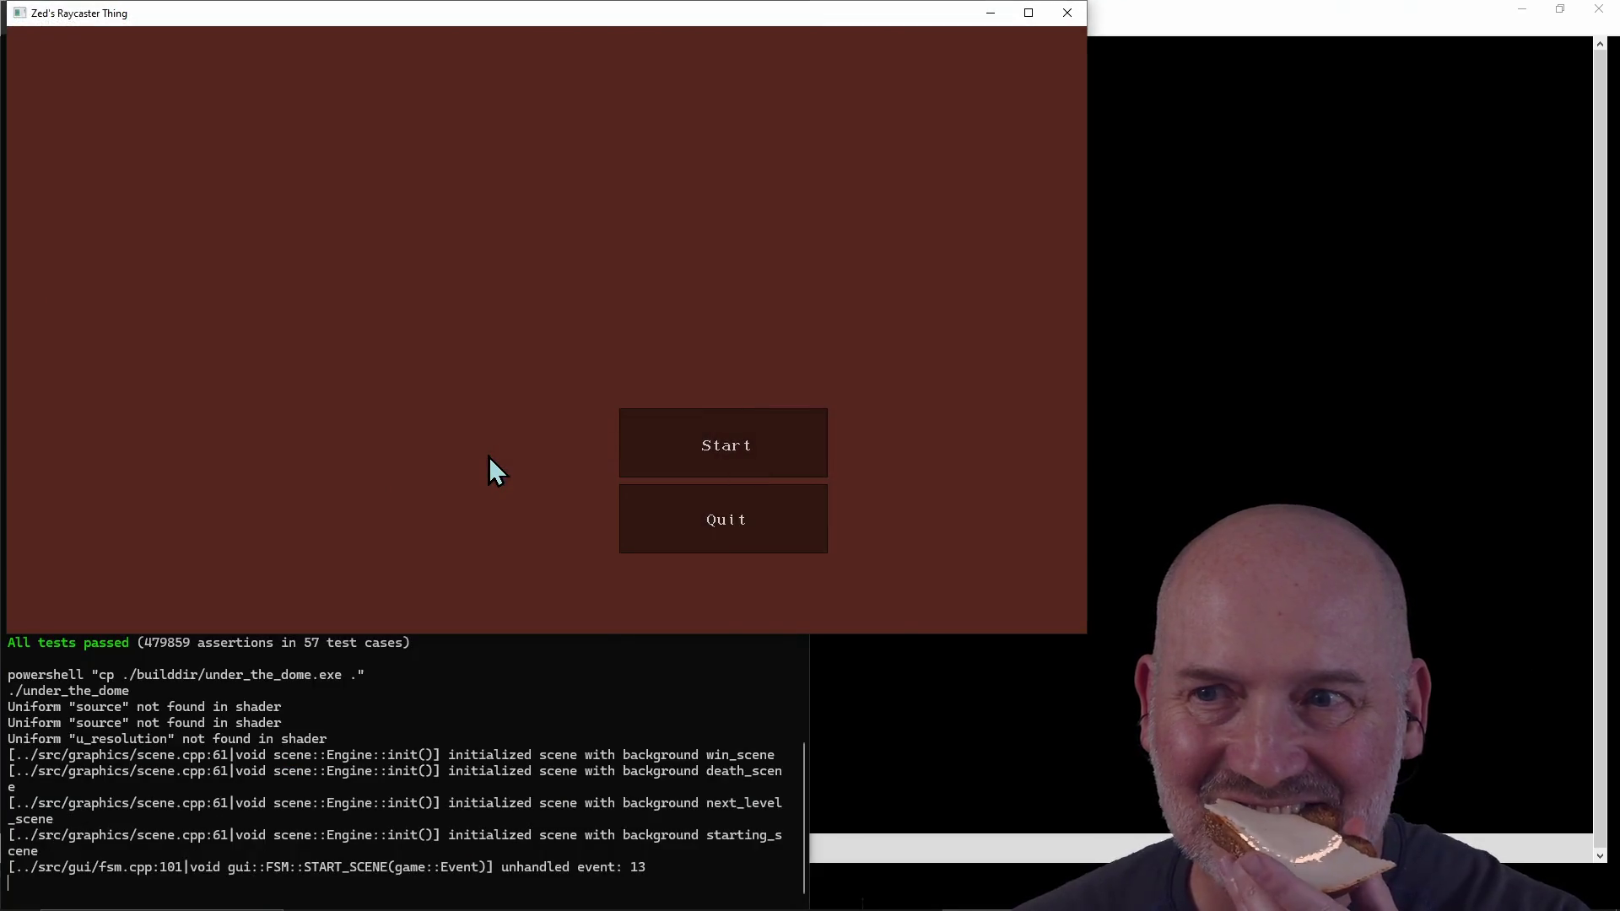
Step: Start a new game, loot two repair kits into inventory, and kill the first spider robot
click(710, 445)
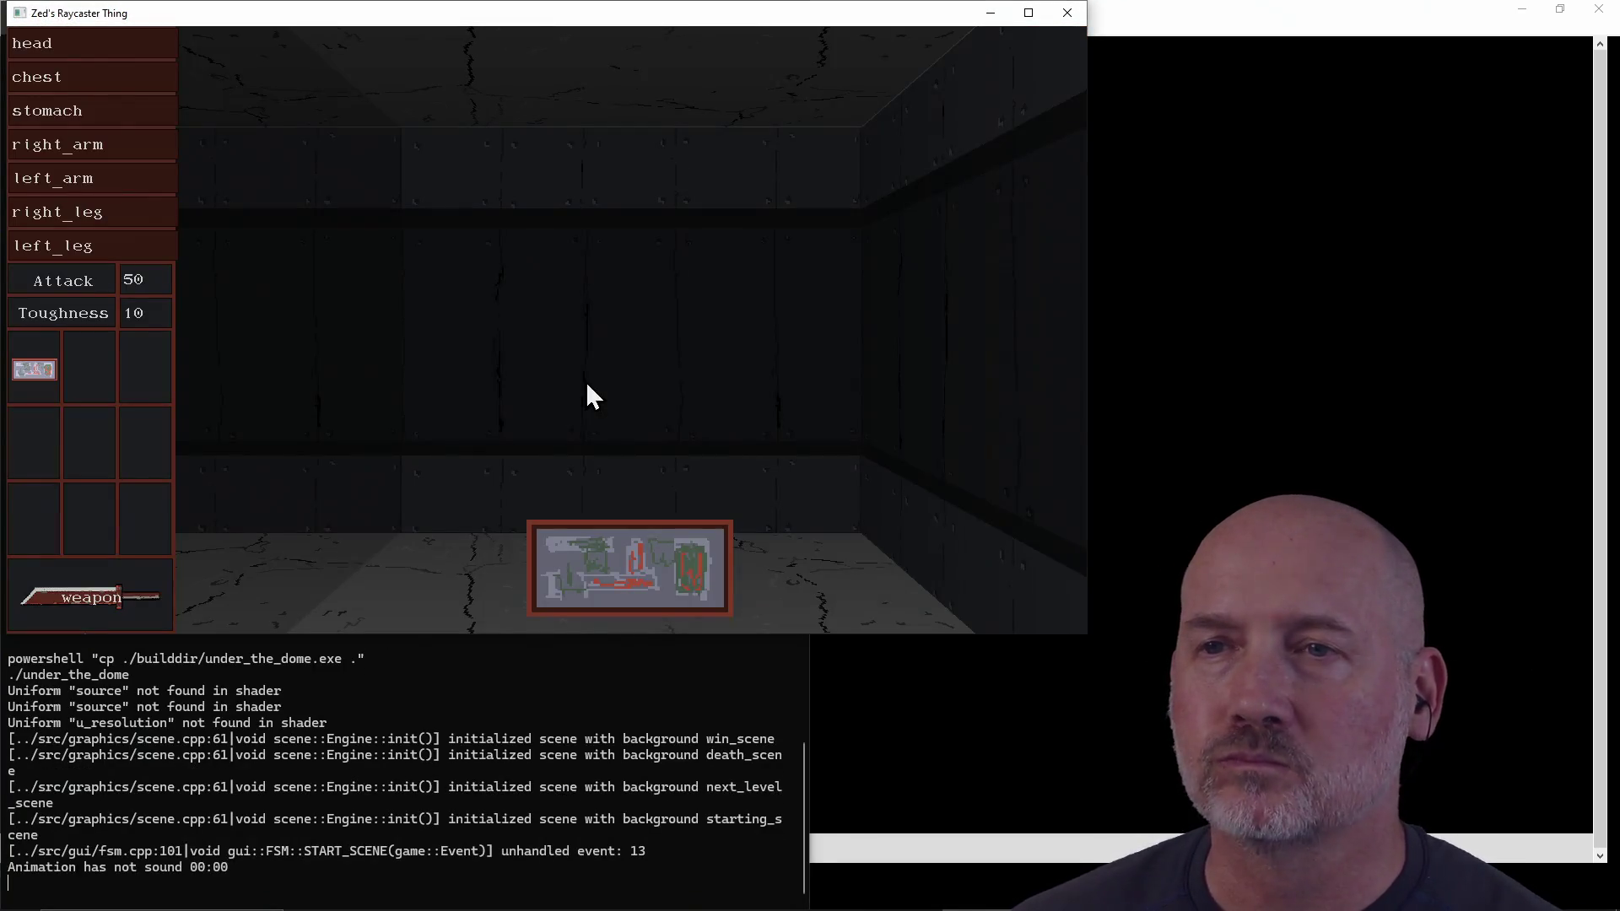
mouse_move(636, 539)
mouse_down()
mouse_move(654, 567)
mouse_move(123, 473)
mouse_move(97, 373)
mouse_up()
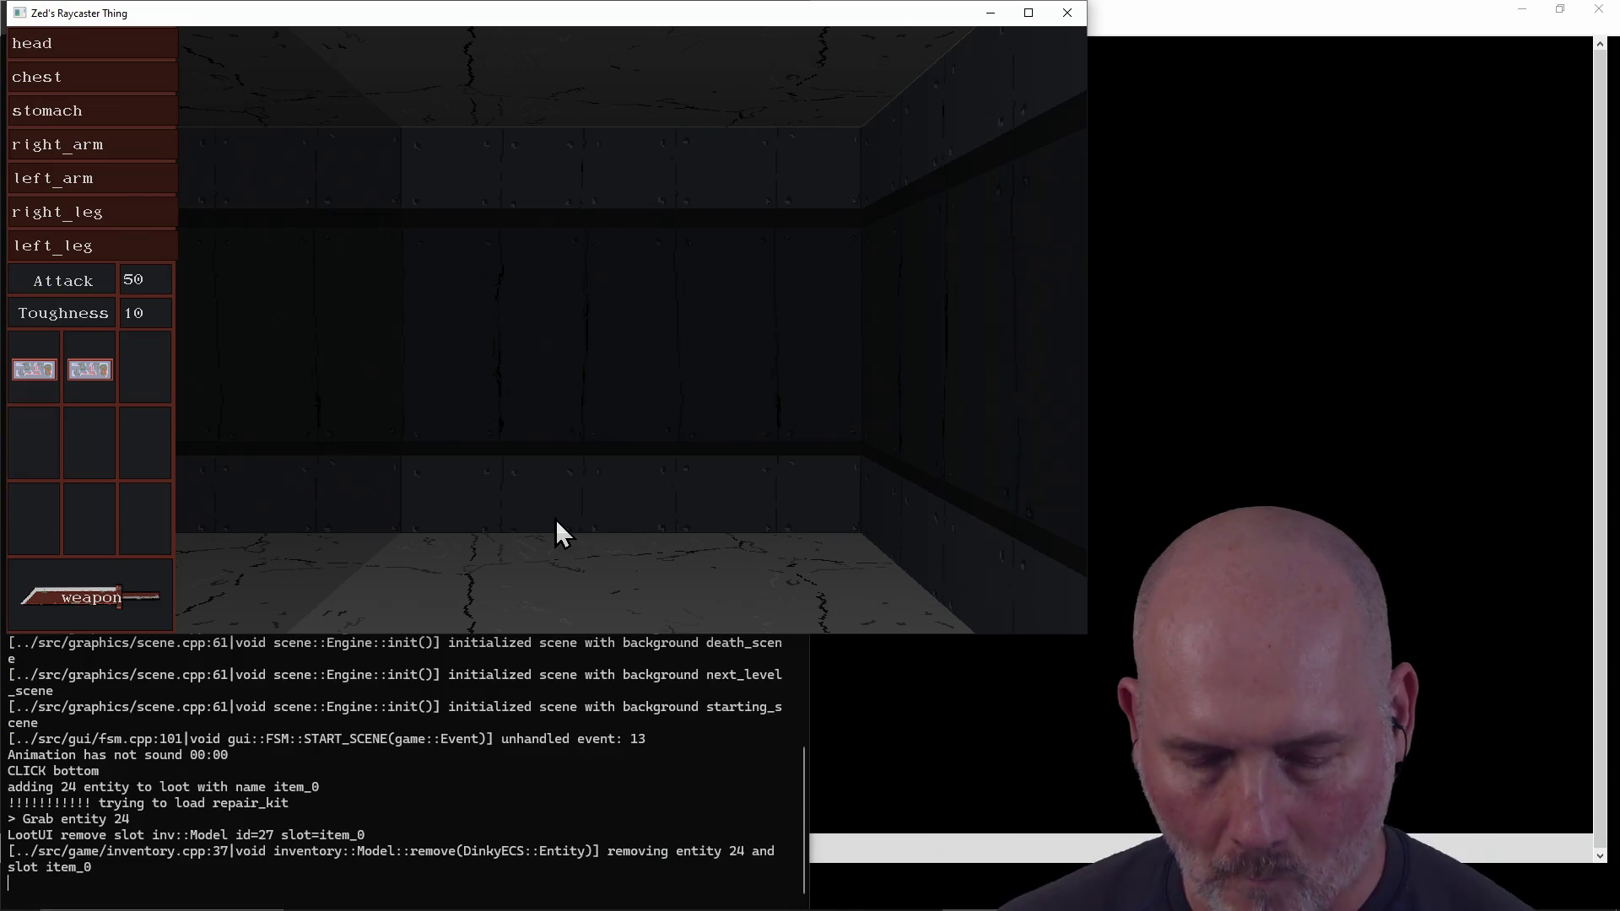
key(e)
click(555, 519)
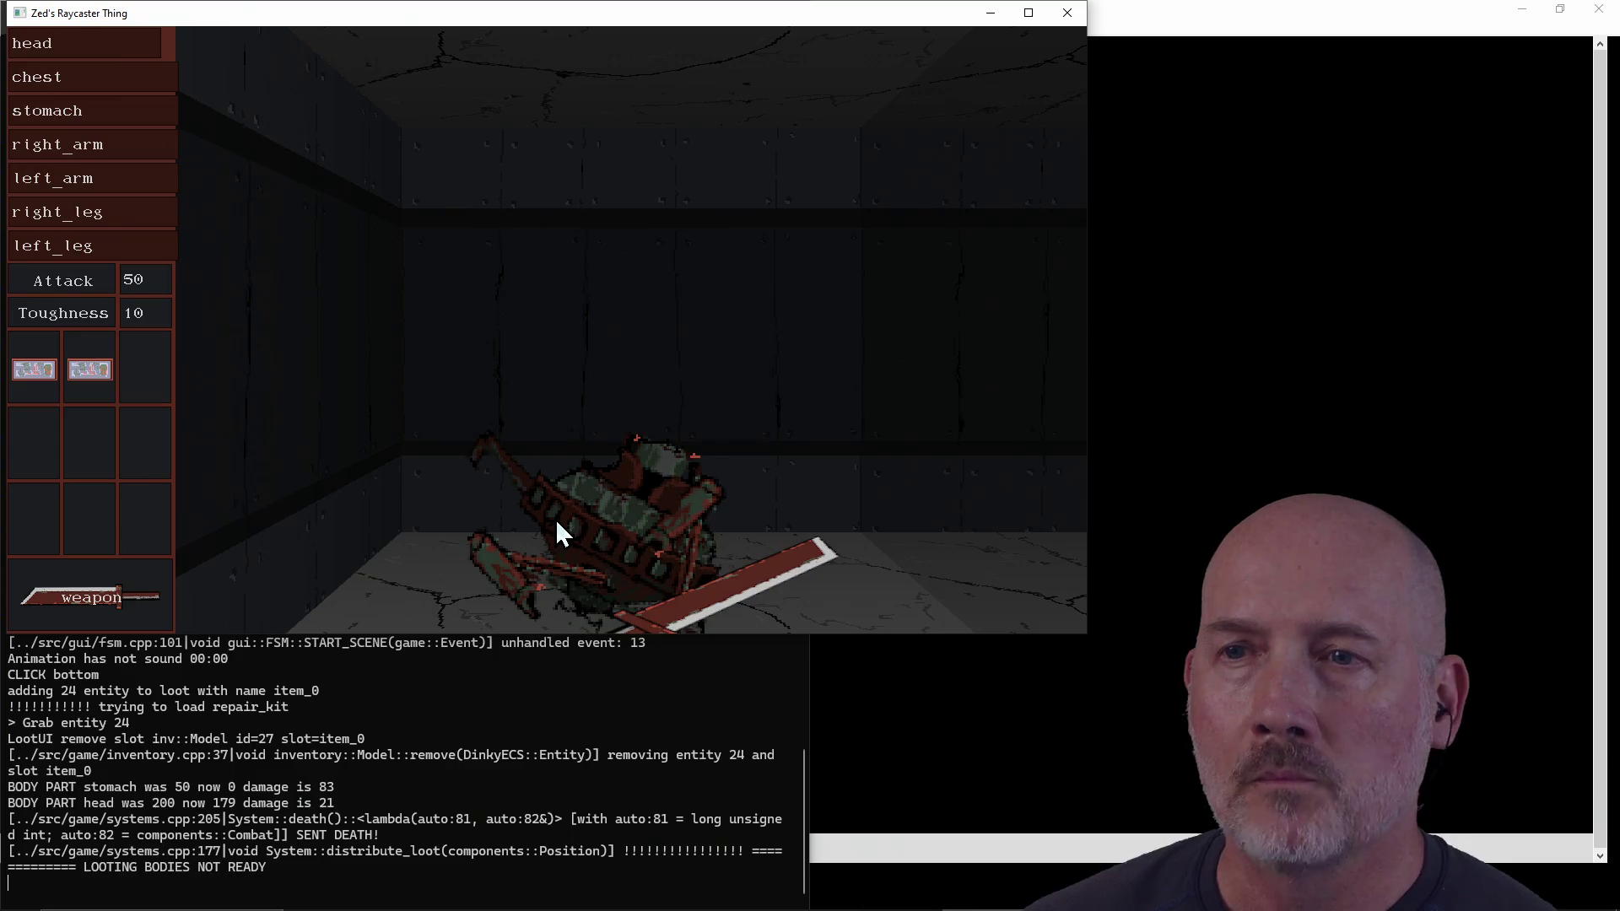
key(e)
key(e)
key(e)
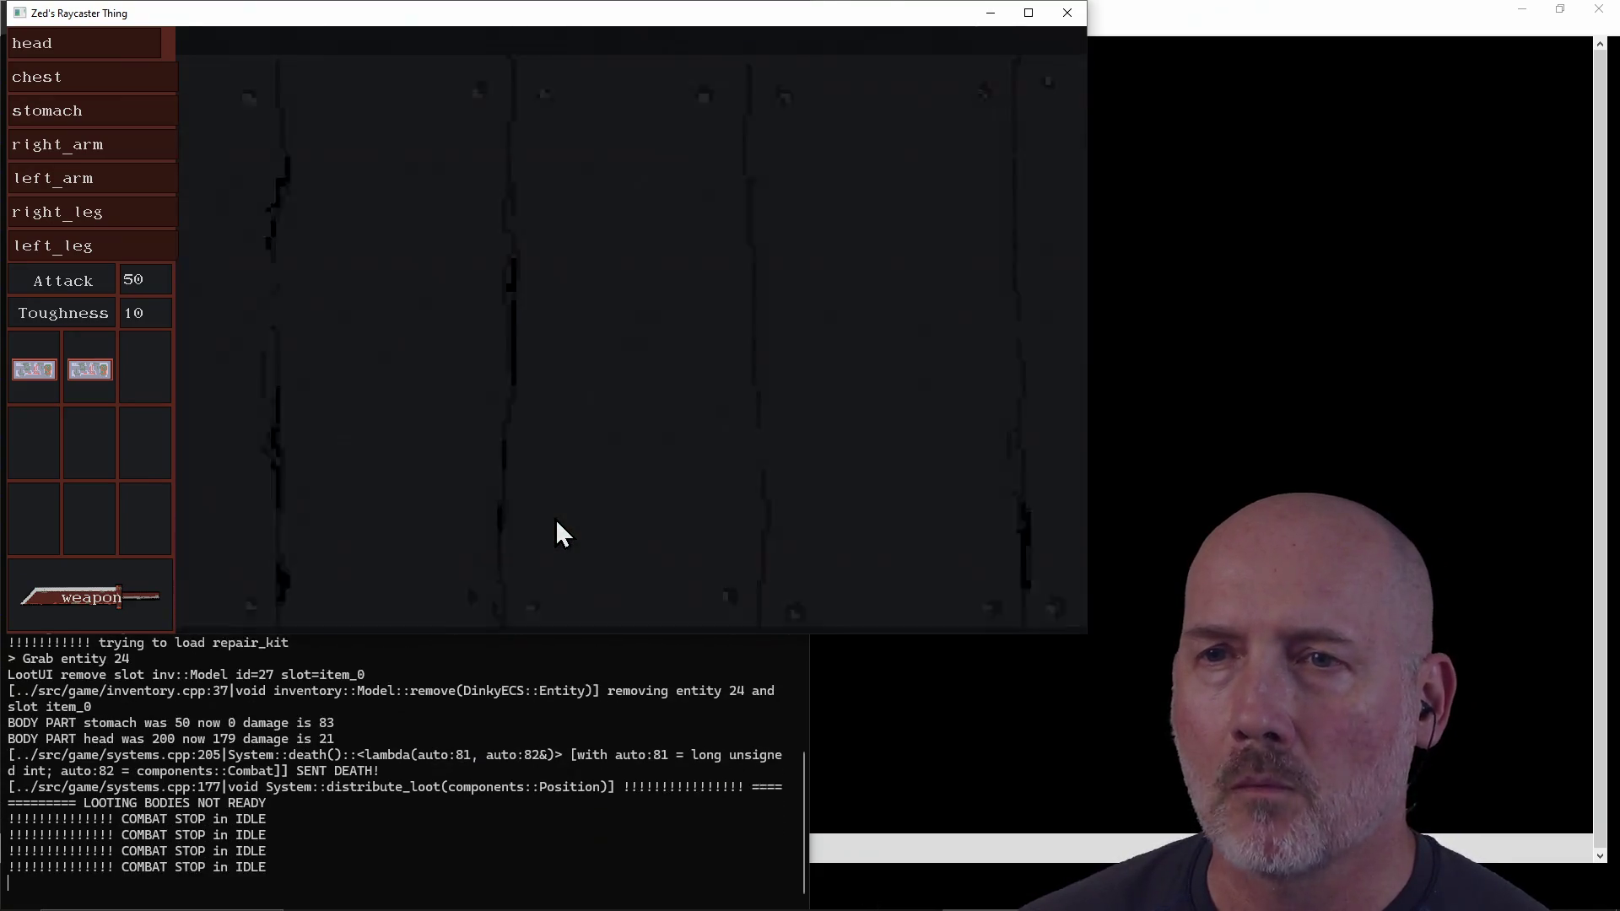
mouse_move(599, 543)
mouse_down()
mouse_move(93, 363)
mouse_move(164, 373)
mouse_move(149, 368)
mouse_up()
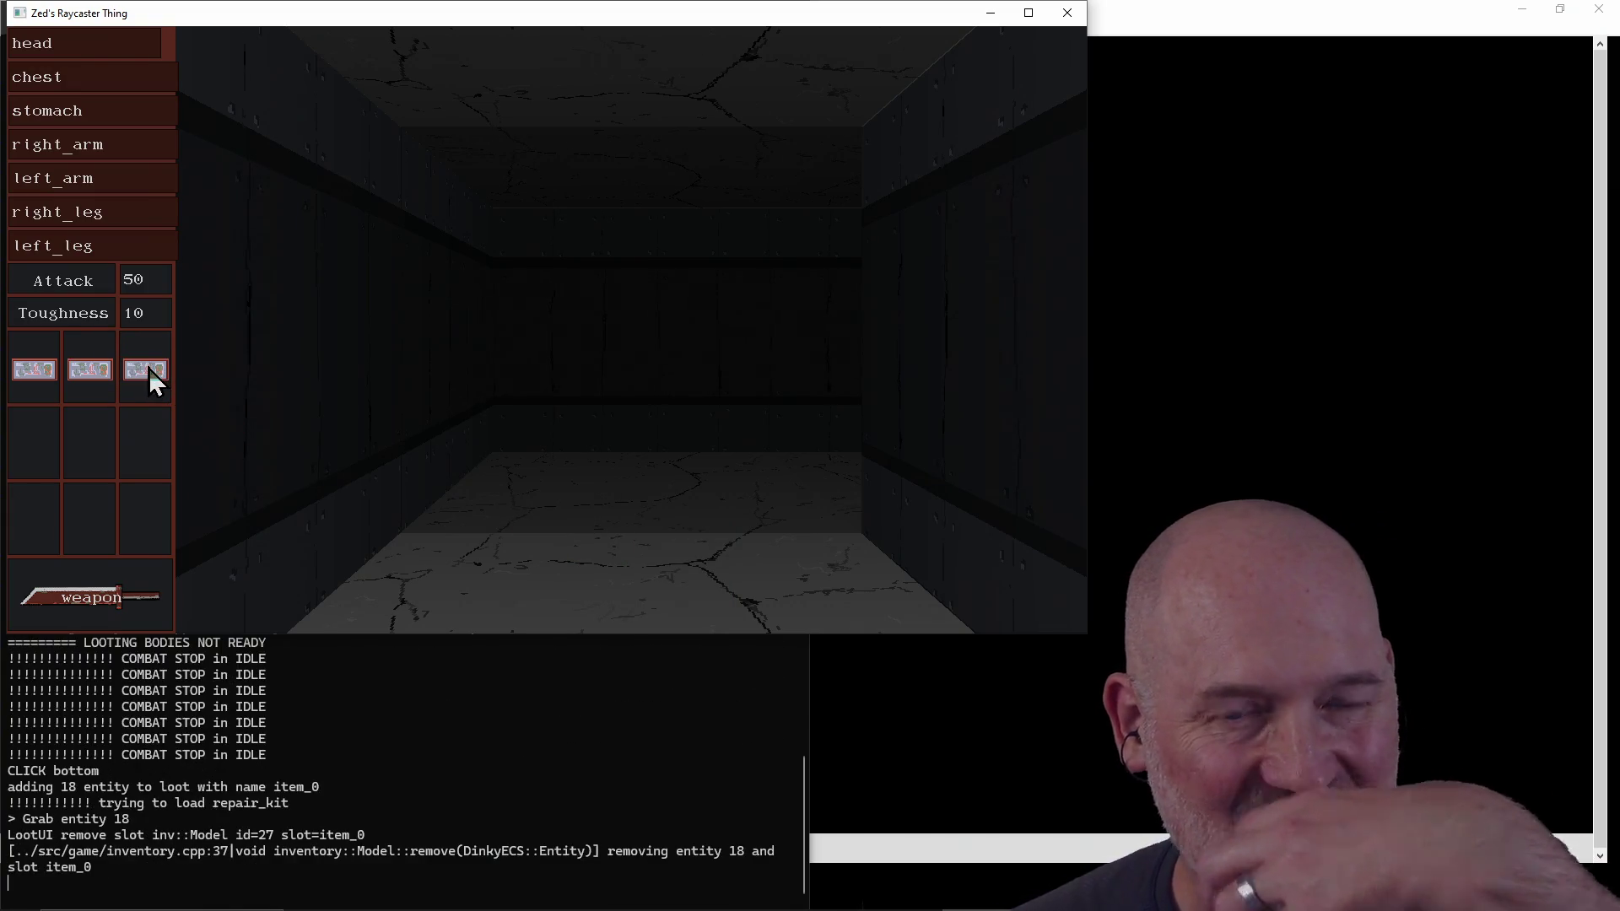
Step: Explore the corridors, kill the second spider robot, and quit the game
key(e)
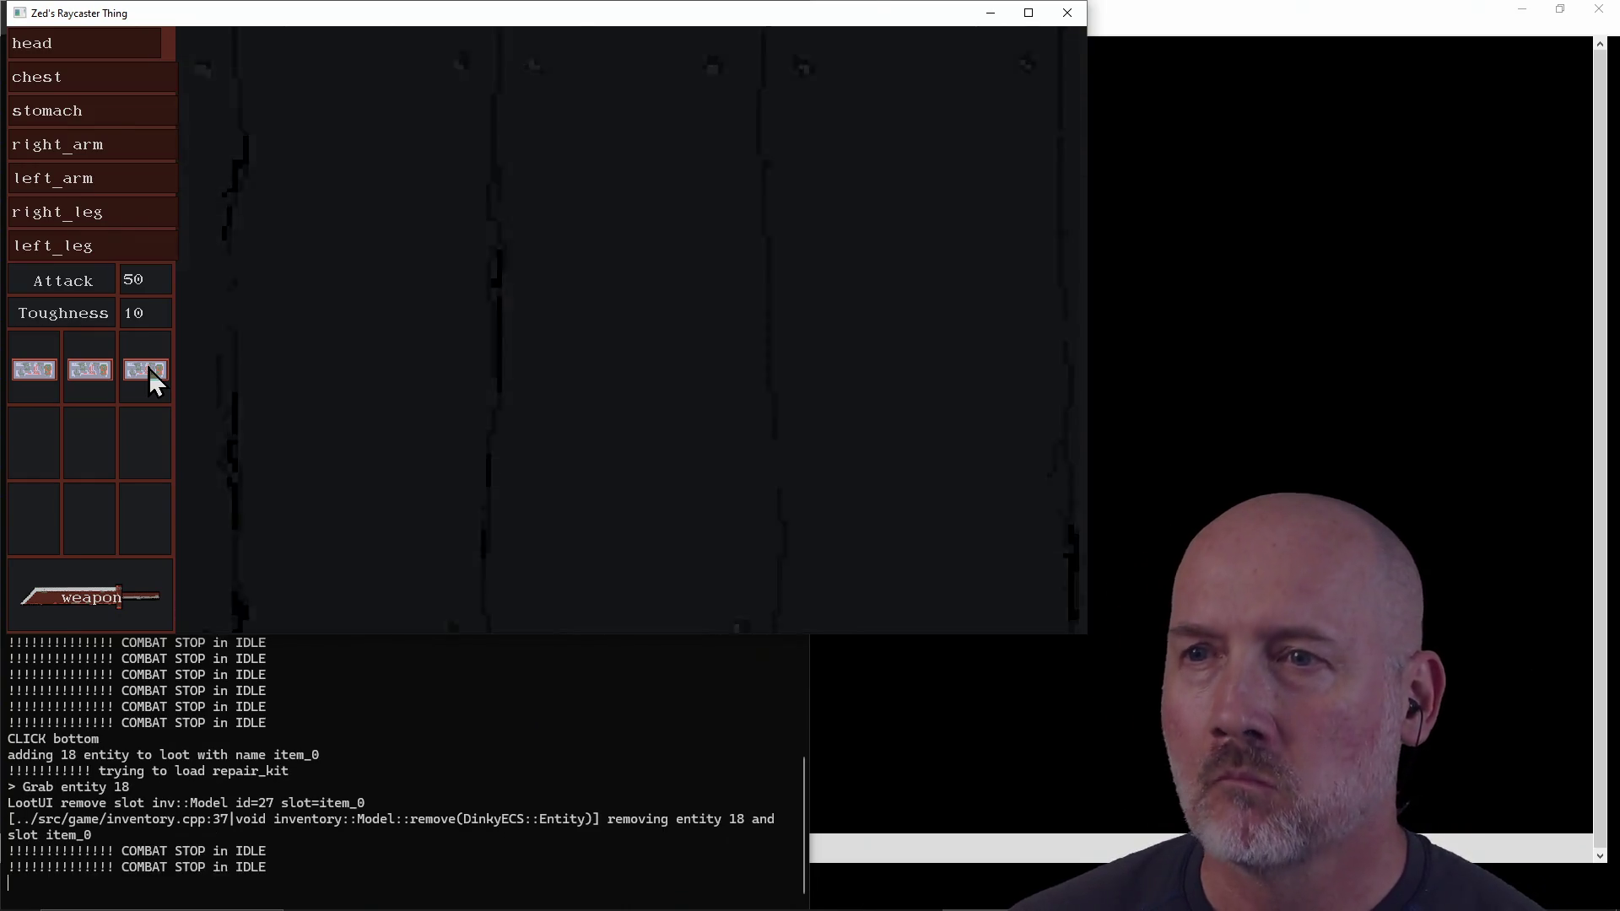
key(e)
key(e)
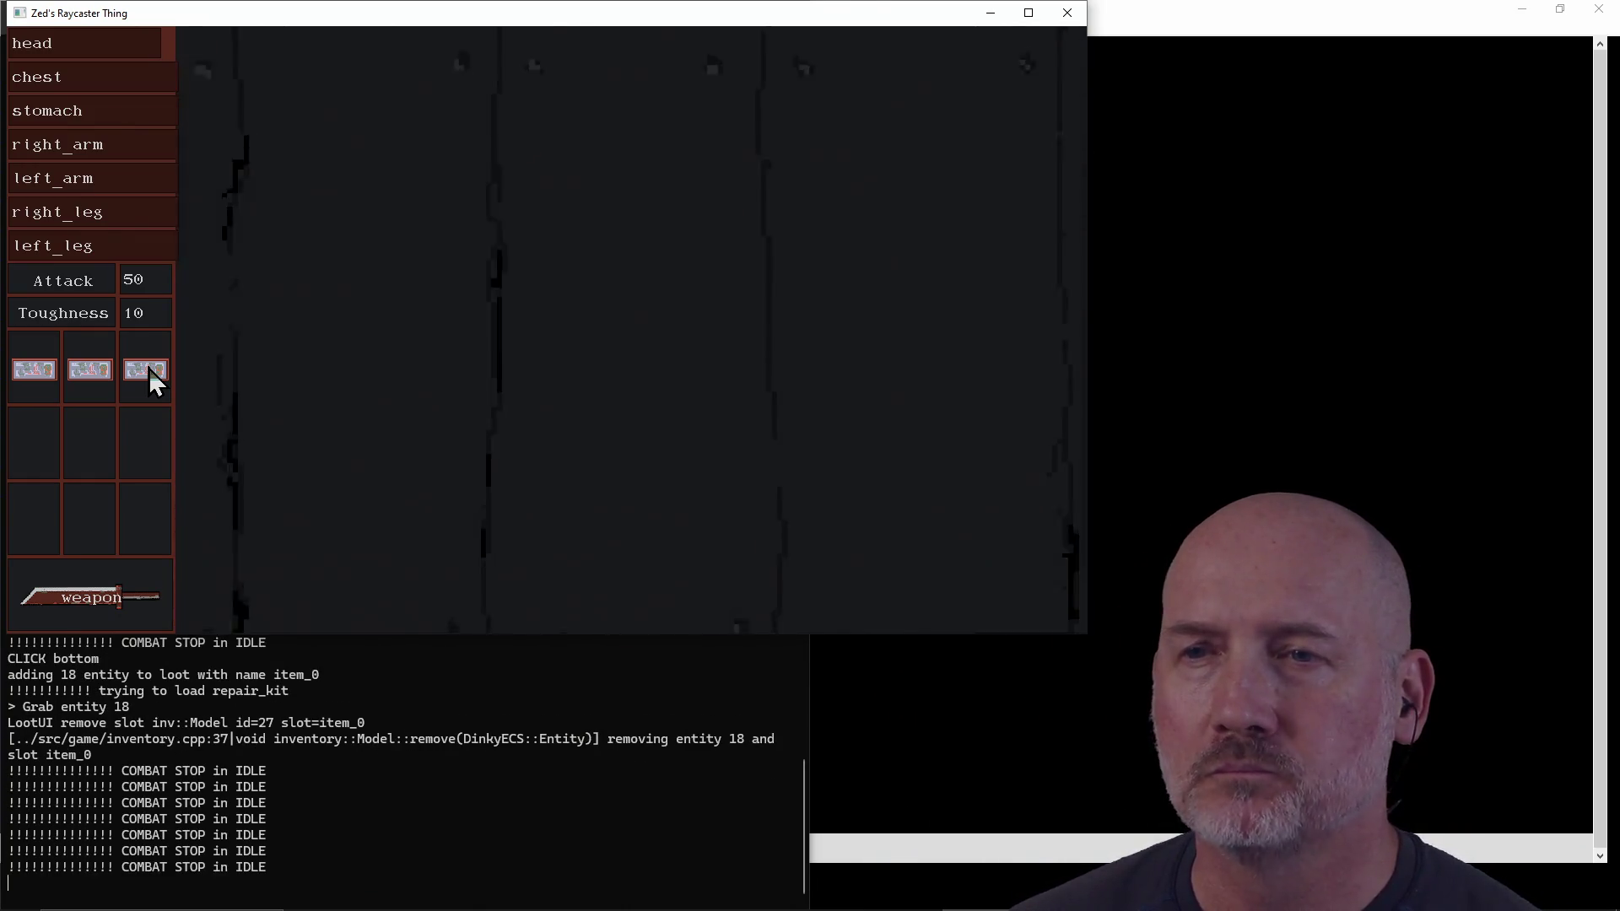
key(e)
key(e)
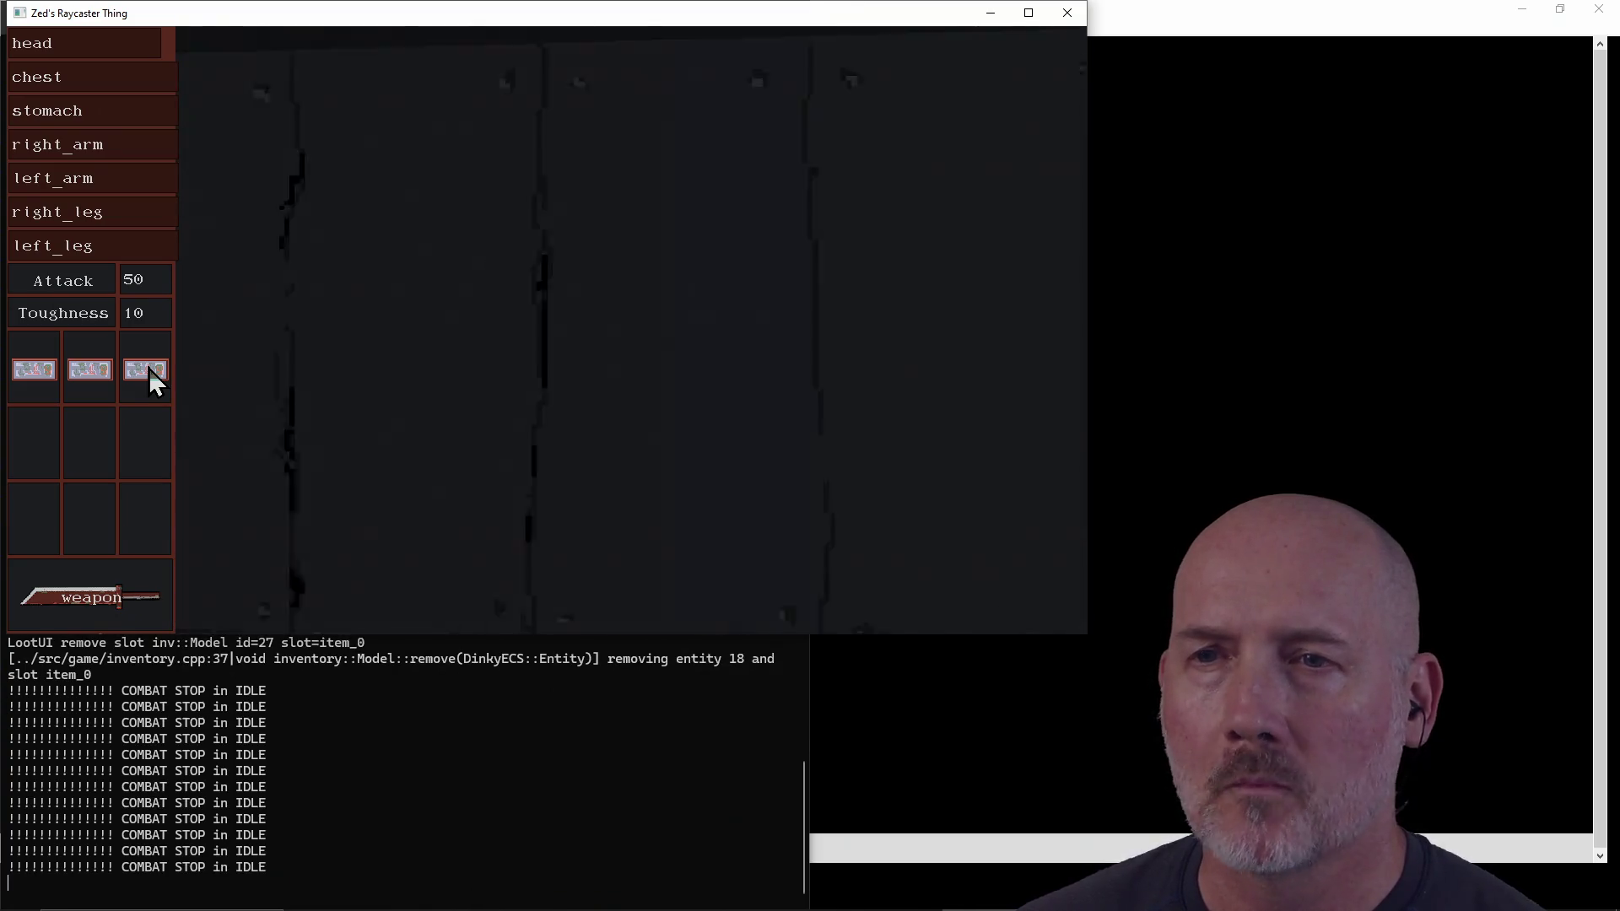
key(e)
key(w)
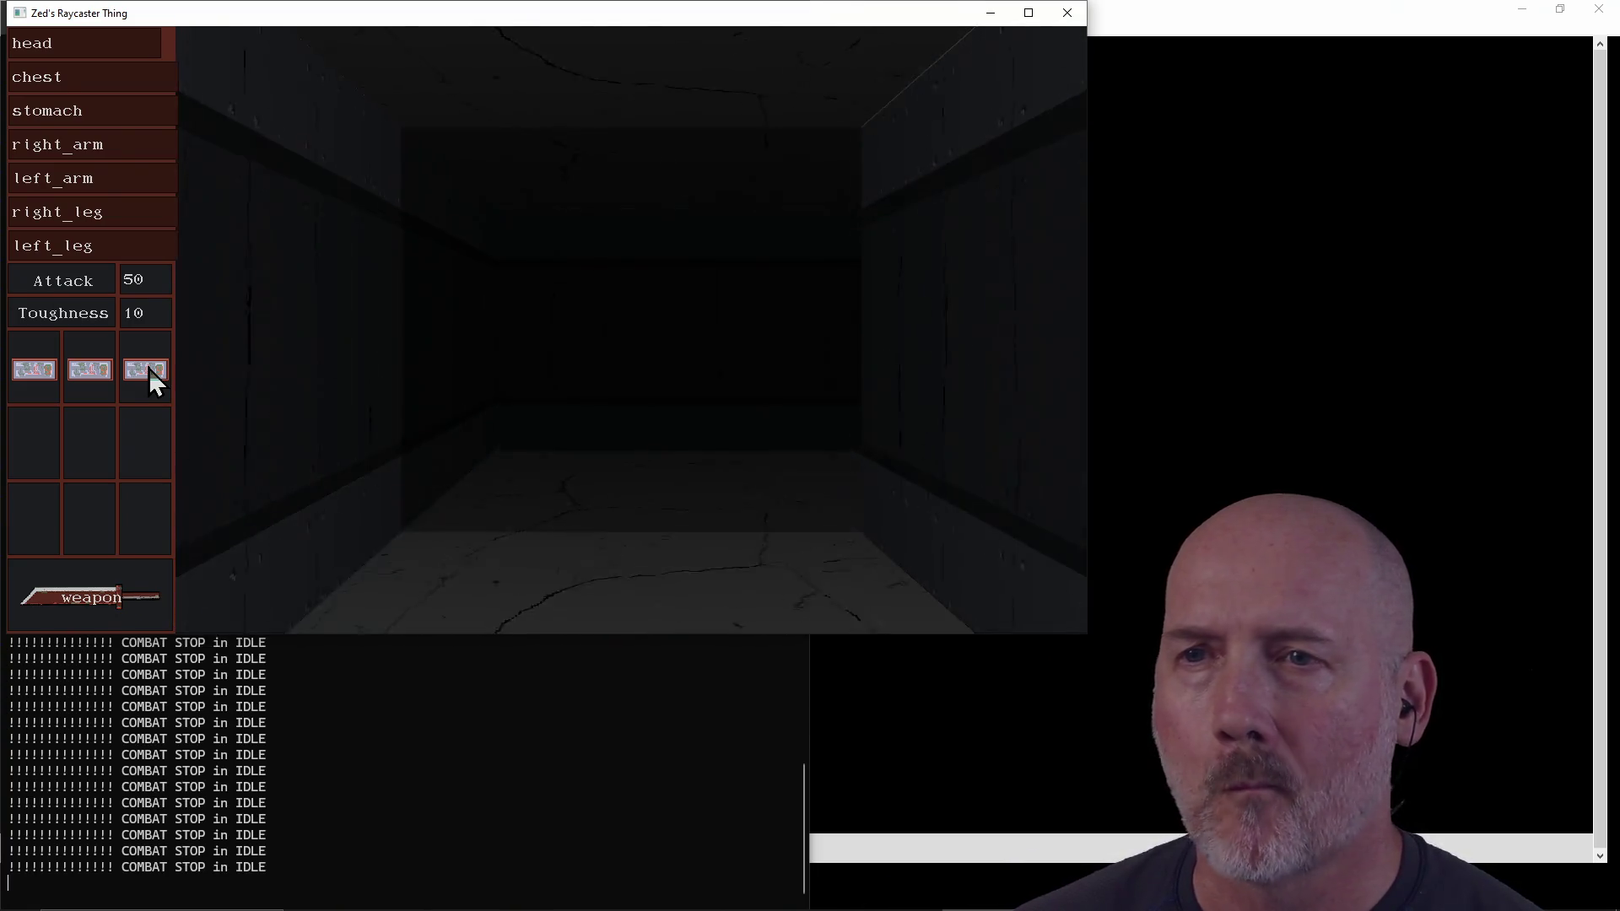
key(e)
key(e)
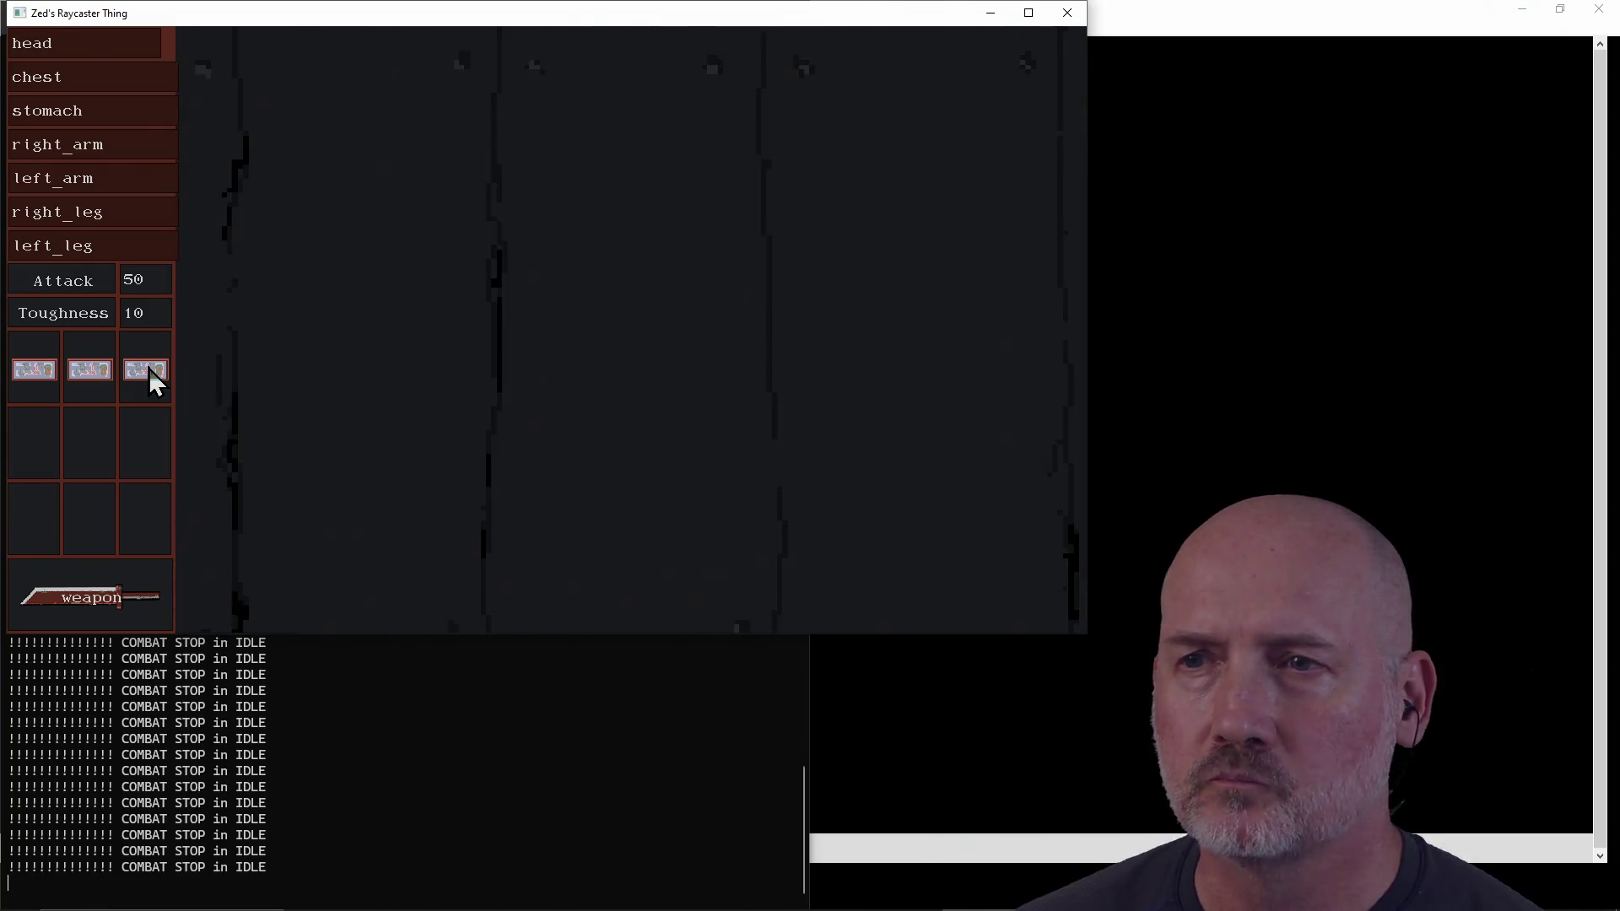
key(e)
key(w)
key(e)
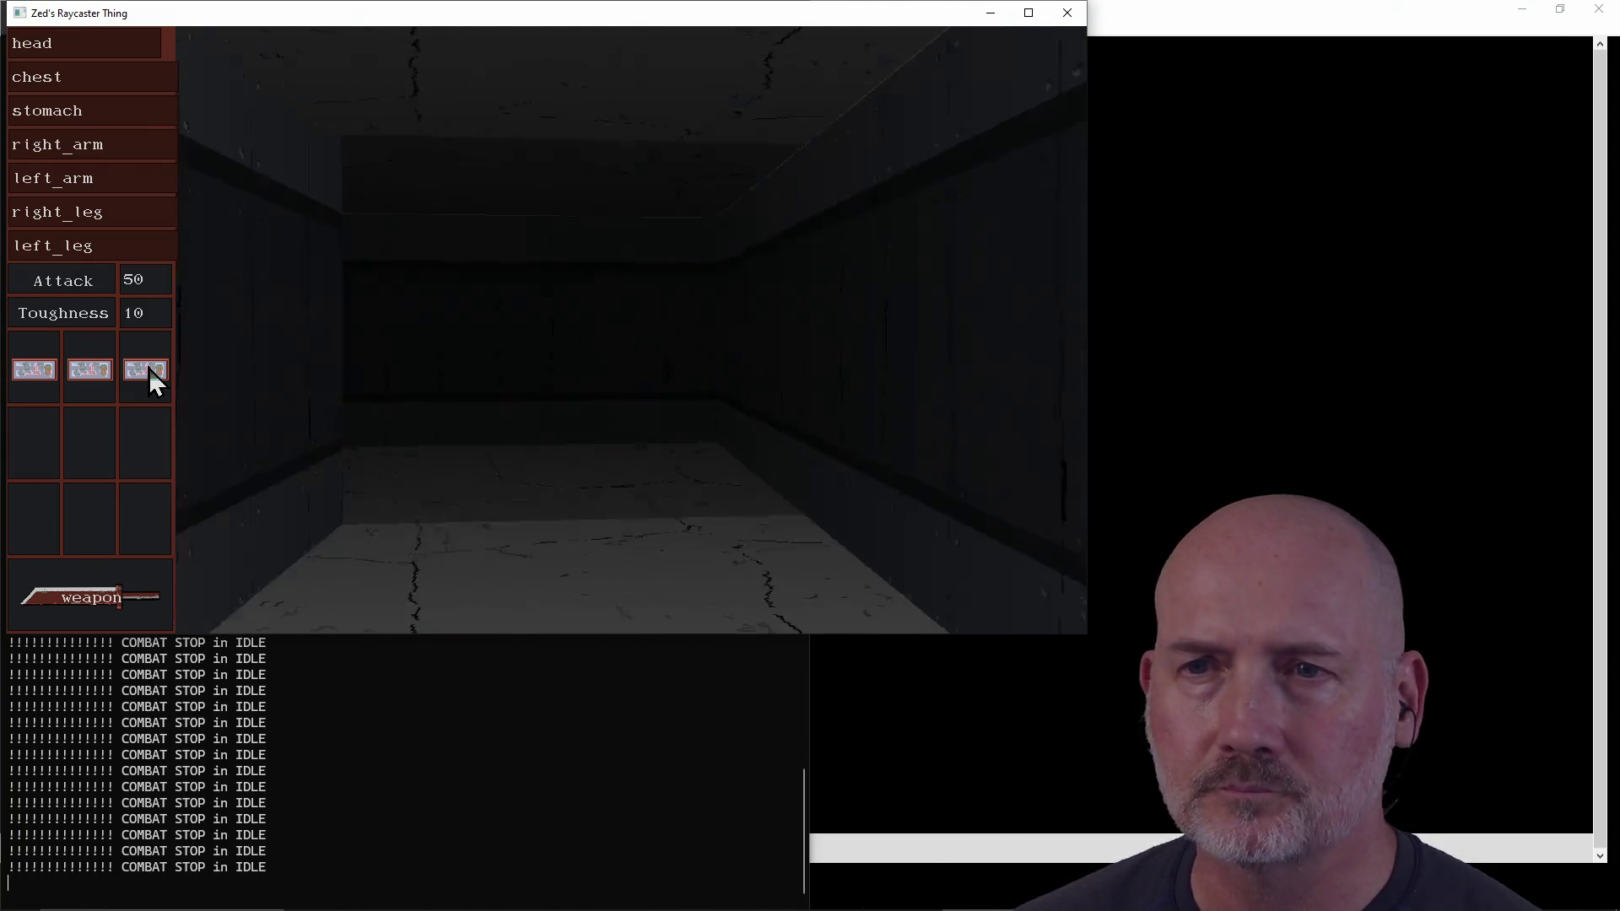
key(e)
key(e)
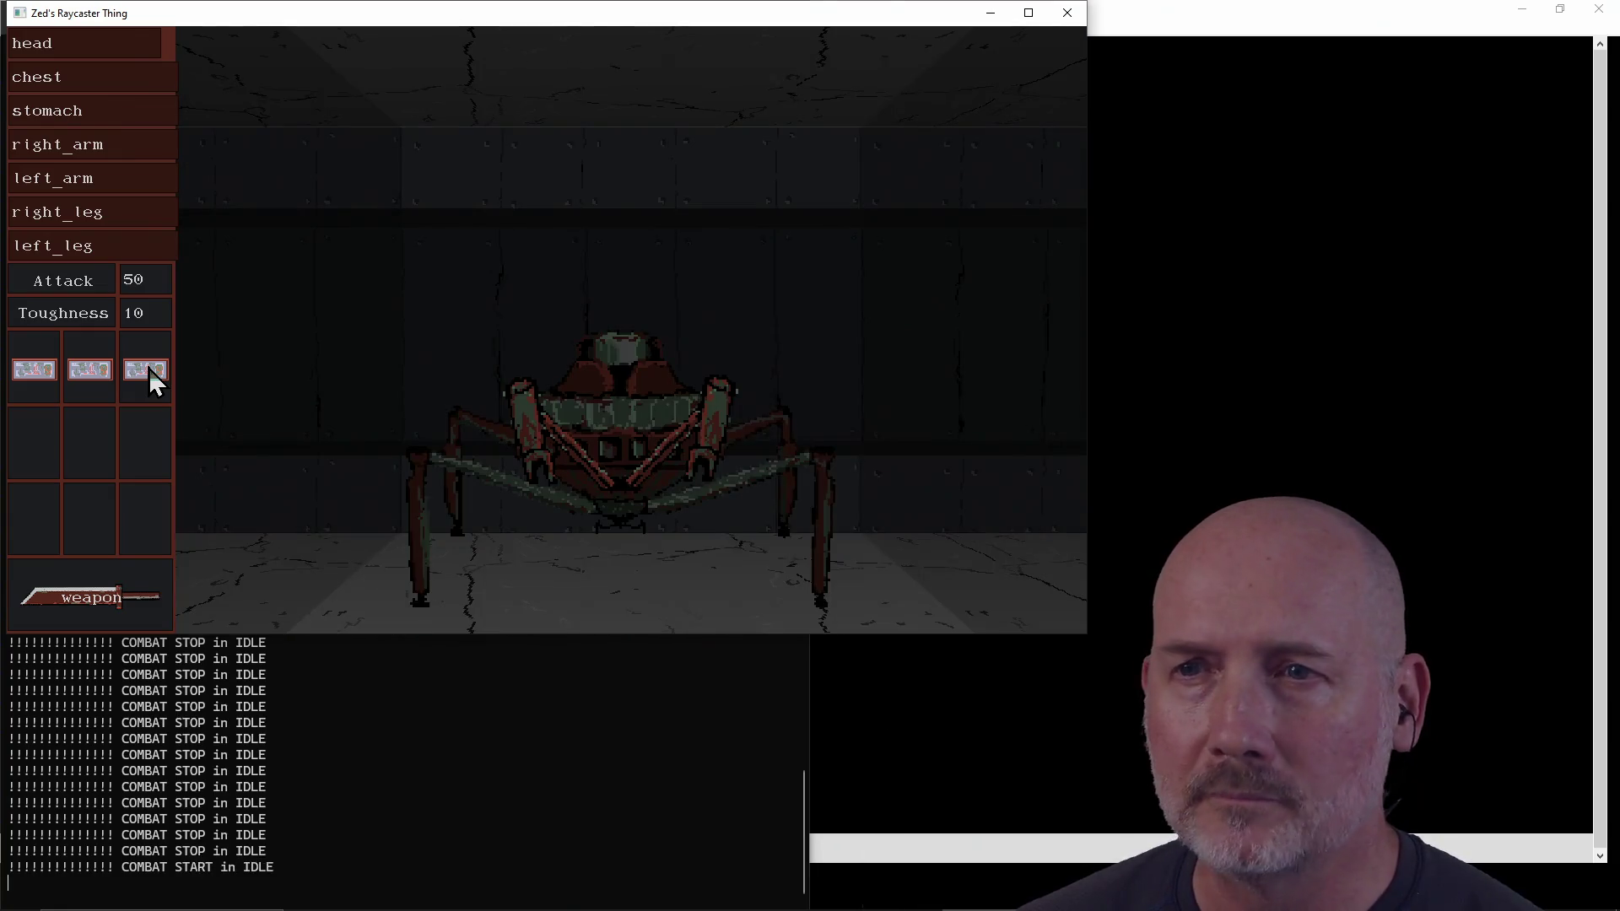
key(space)
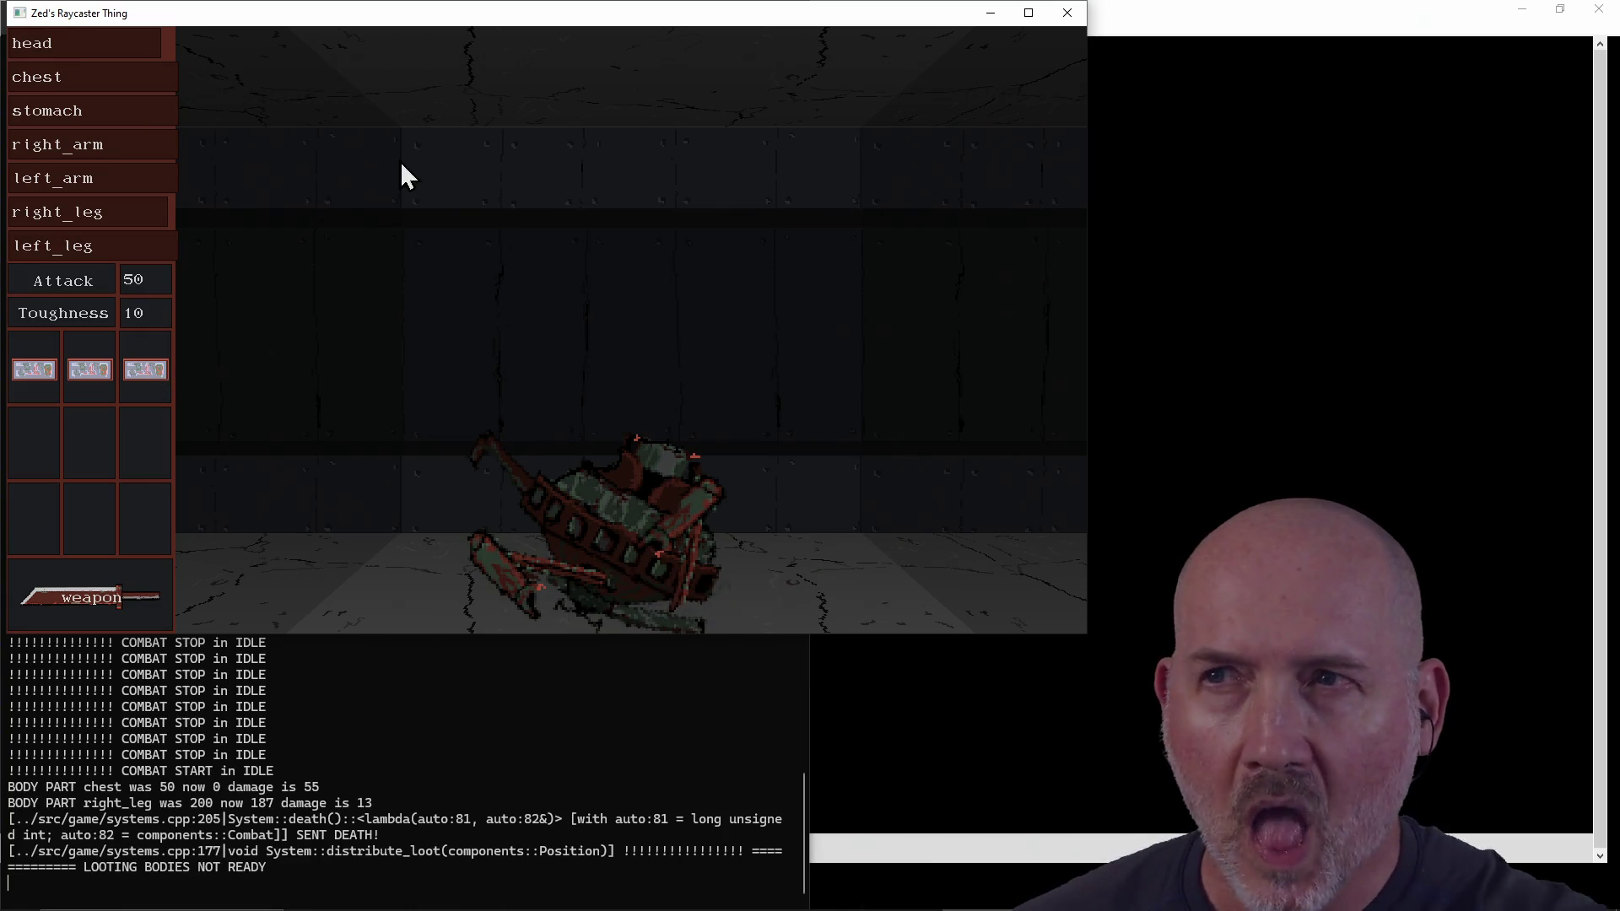
click(1068, 14)
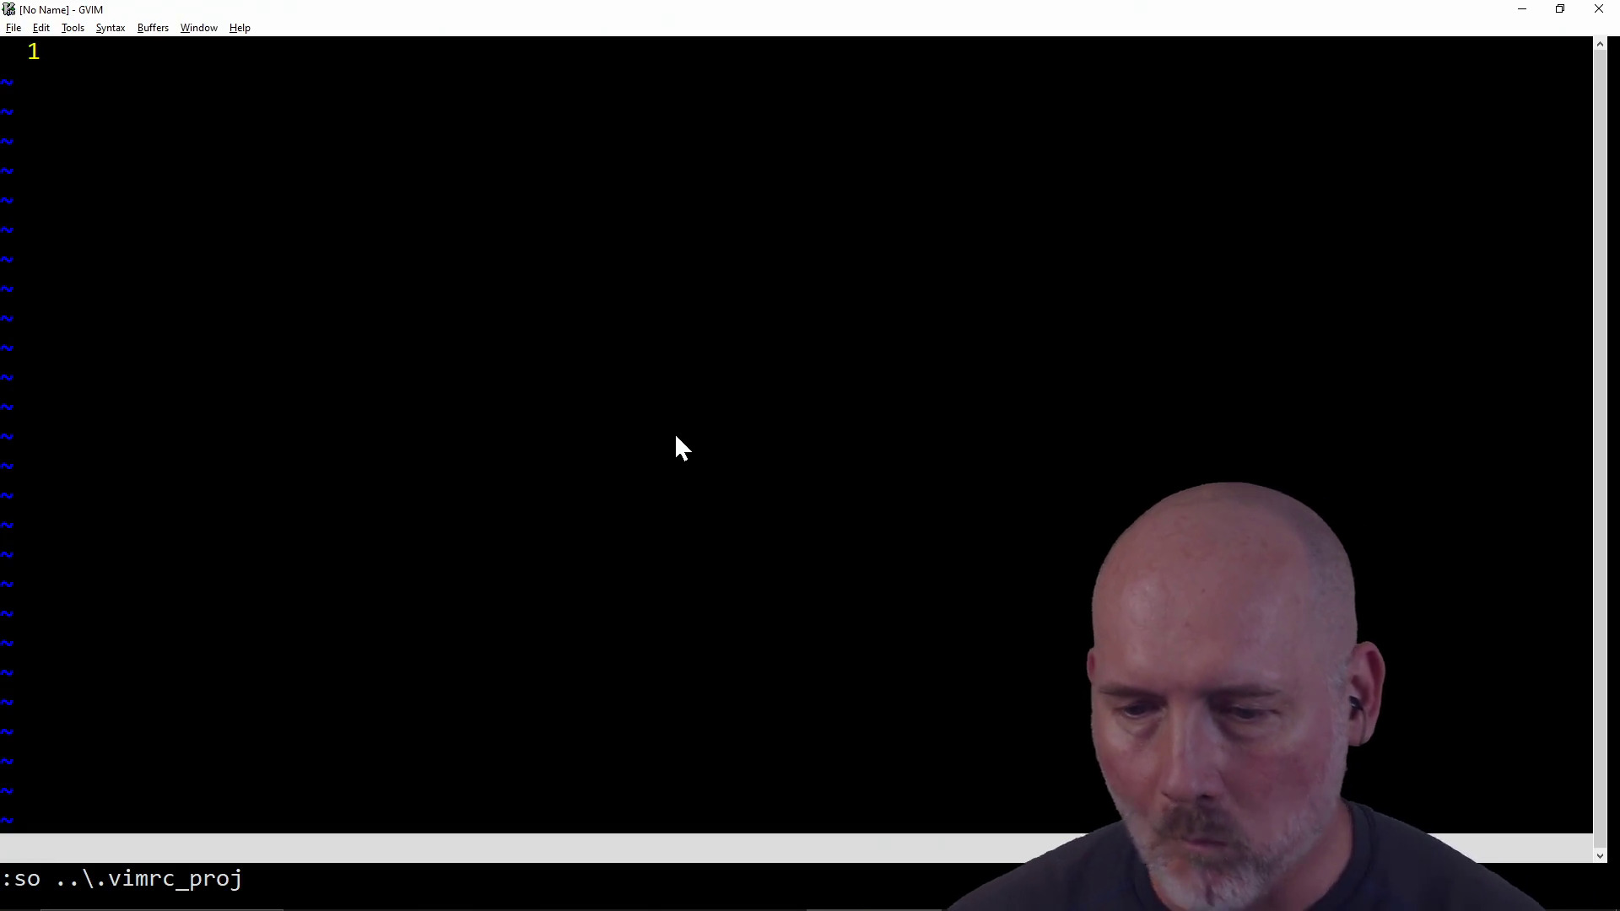
Step: Open src\gui\fsm.cpp in GVim with the CtrlP fuzzy finder
key(alt+Tab)
key(alt+Tab)
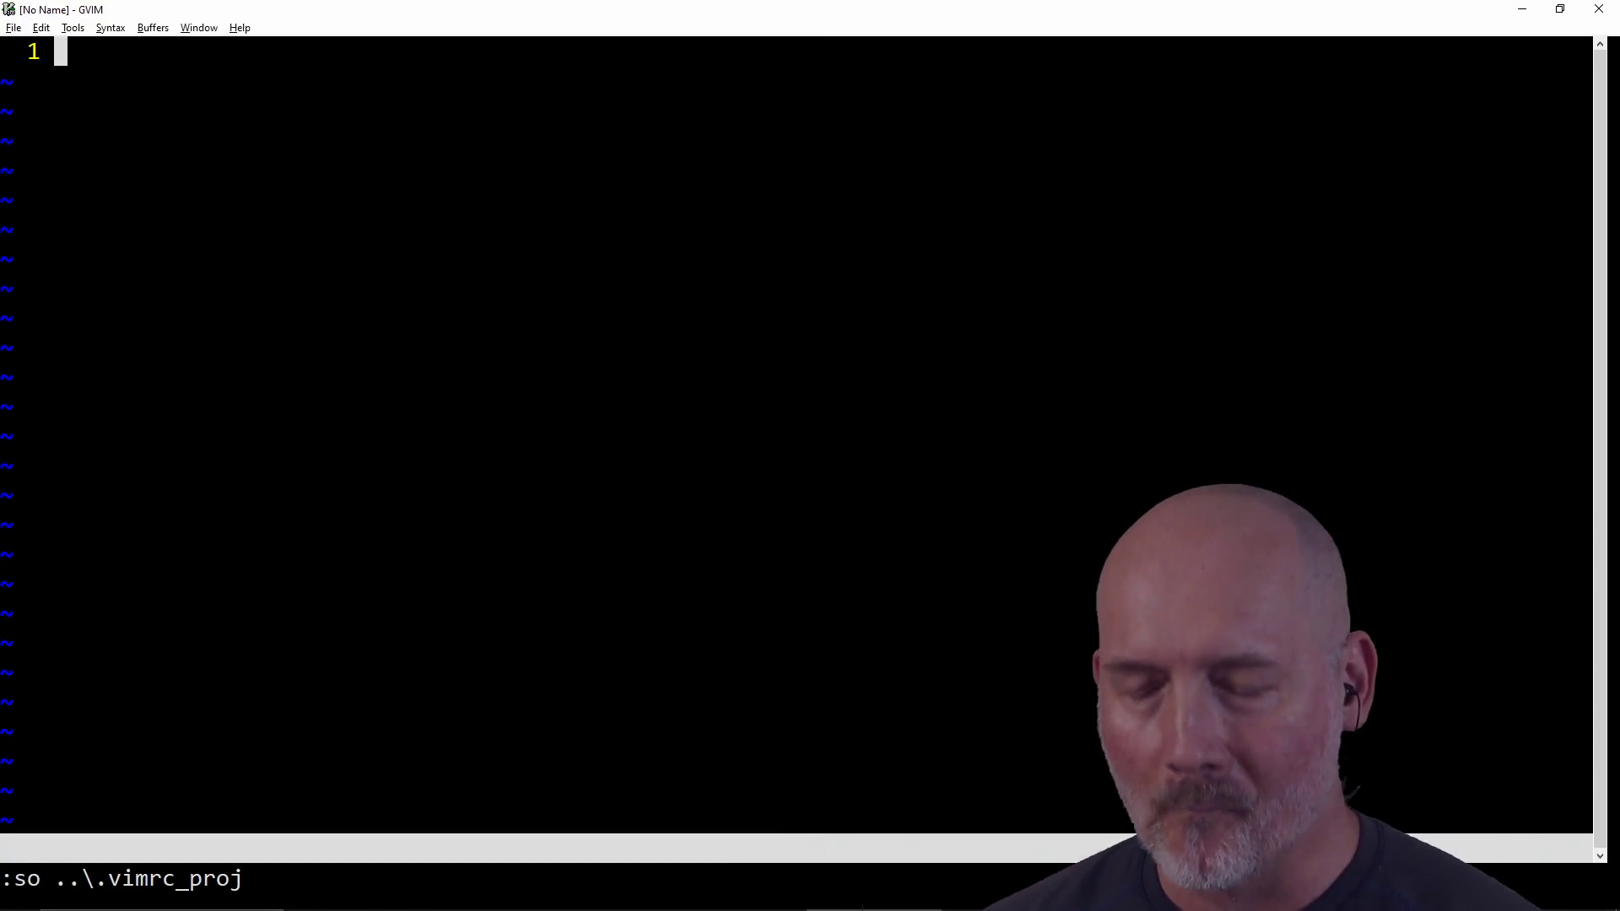
text(:e)
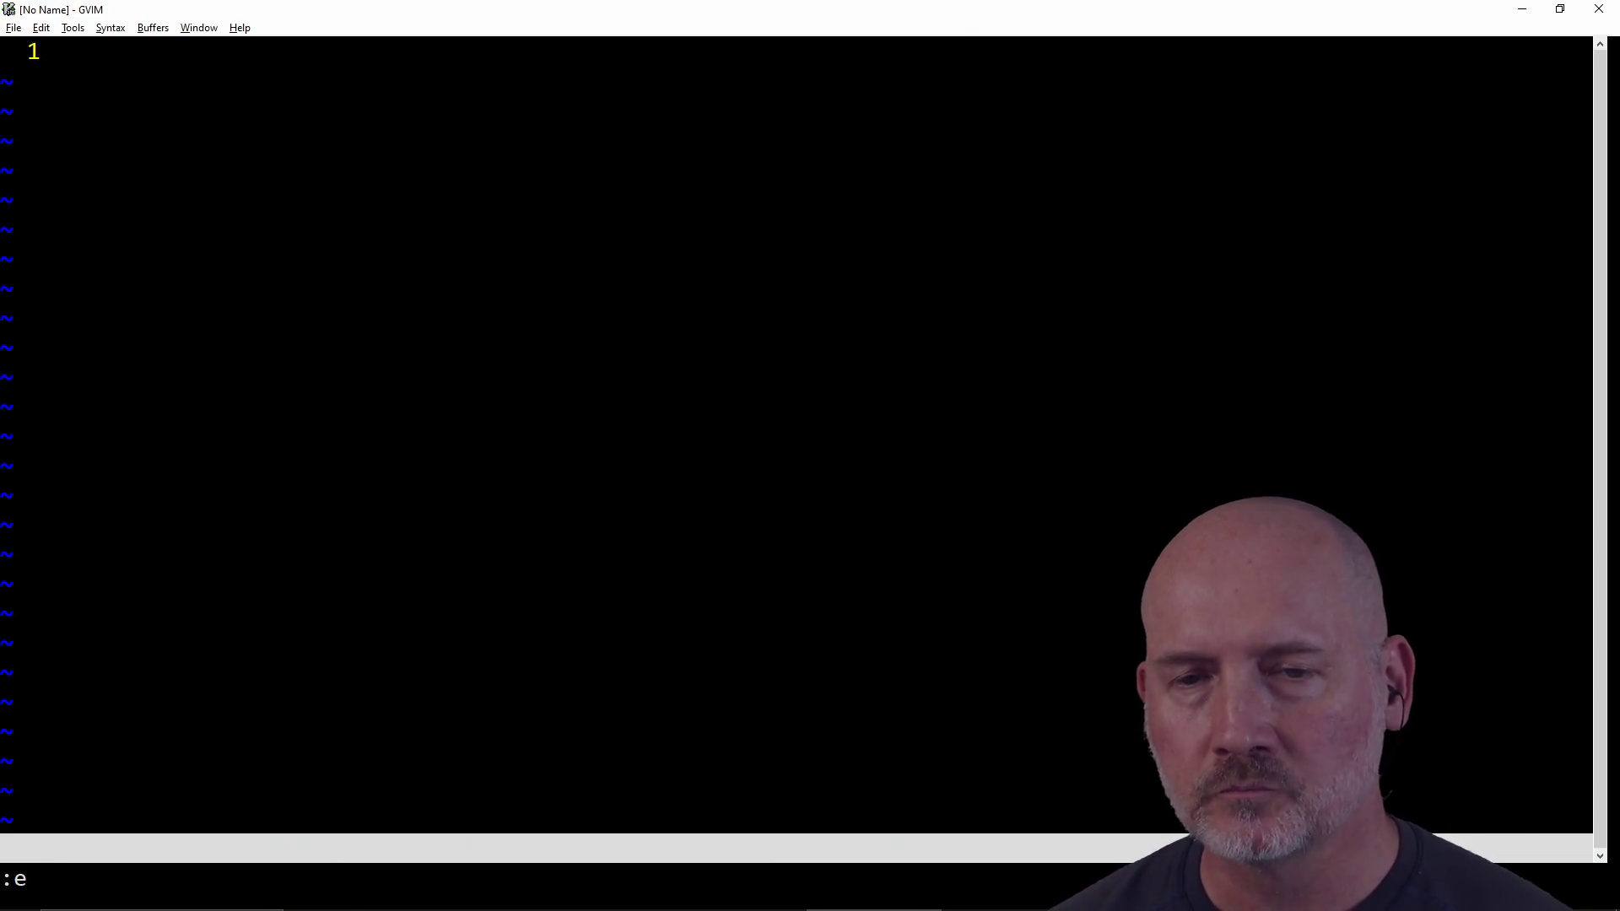
key(Escape)
key(ctrl+p)
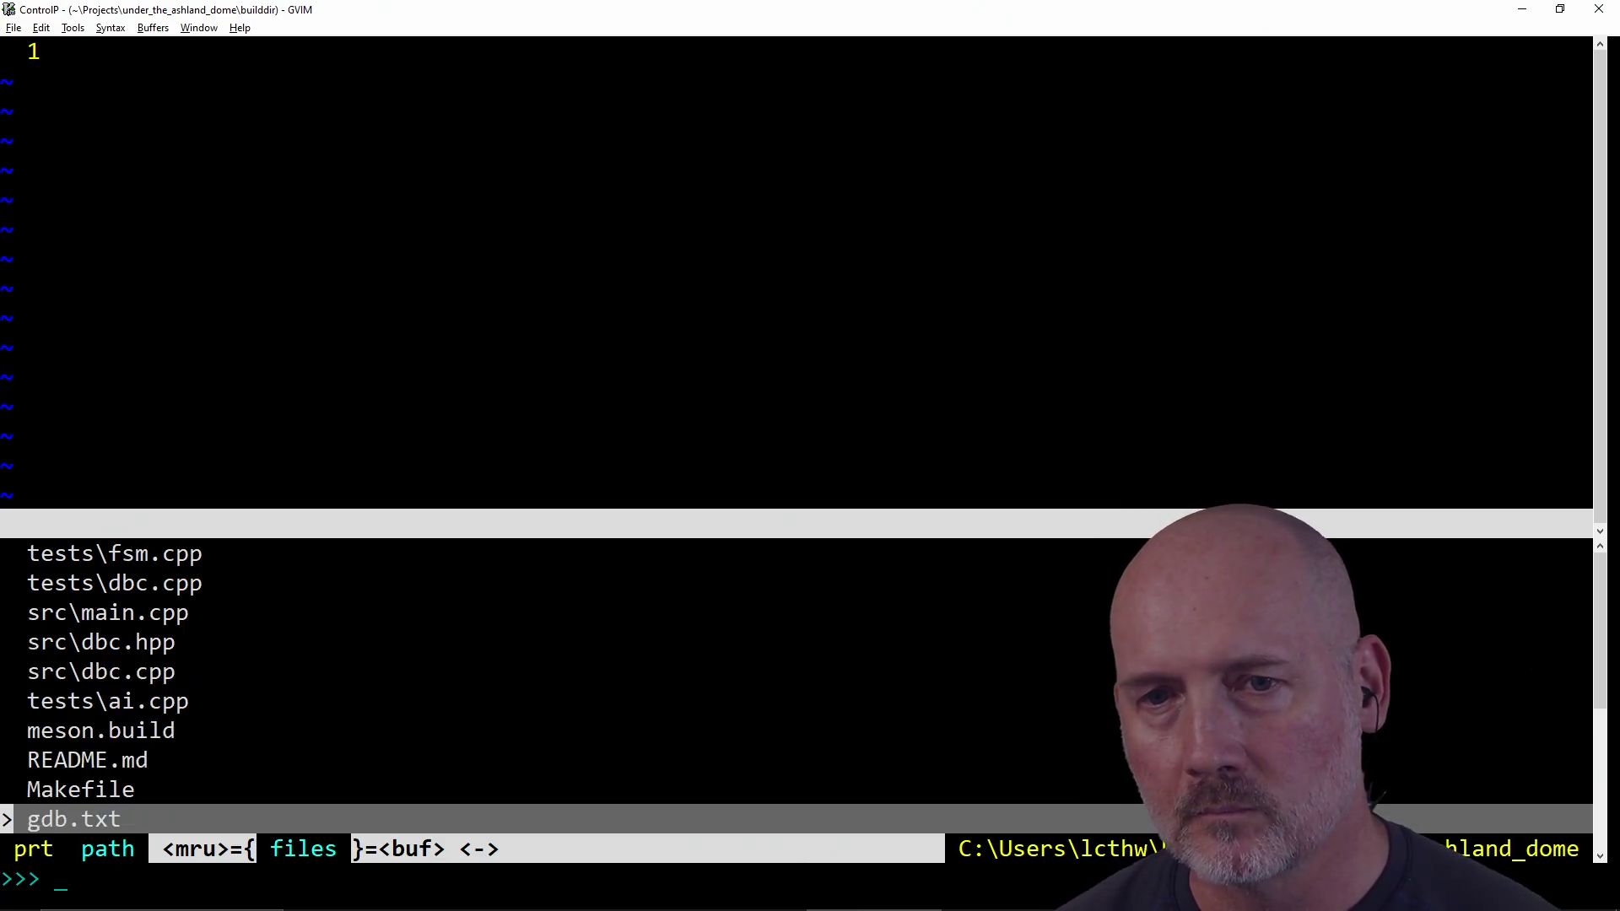
text(fsm)
key(Return)
Step: Delete the fmt::println debug lines under COMBAT_START and COMBAT_STOP and save fsm.cpp
text(/COMBAT)
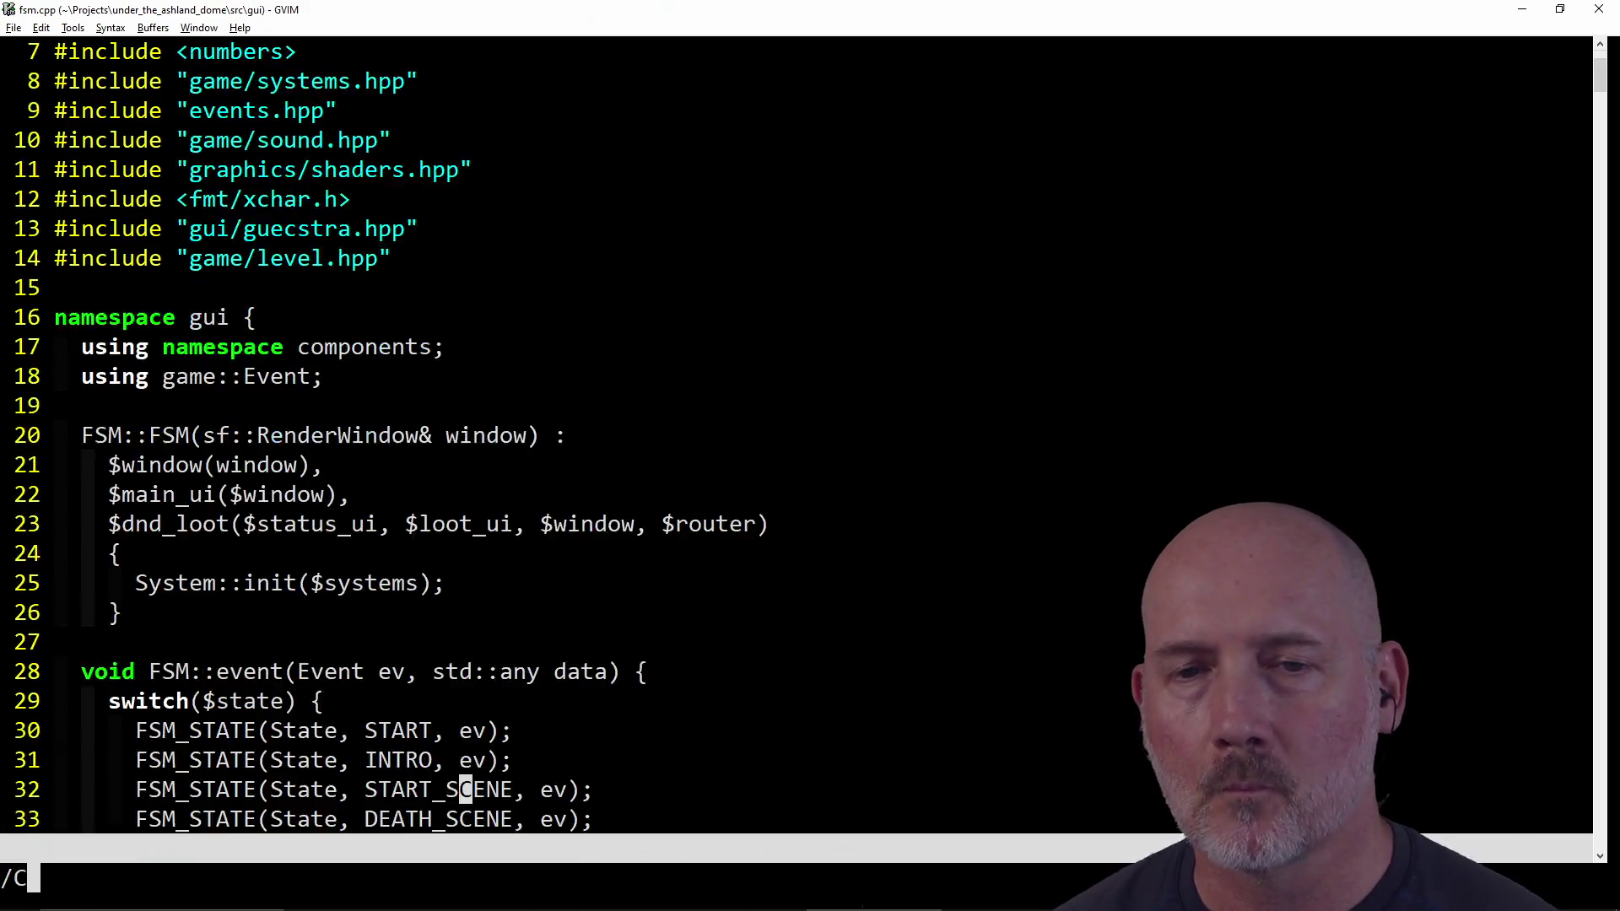
key(Return)
key(j)
key(d)
key(d)
key(j)
key(j)
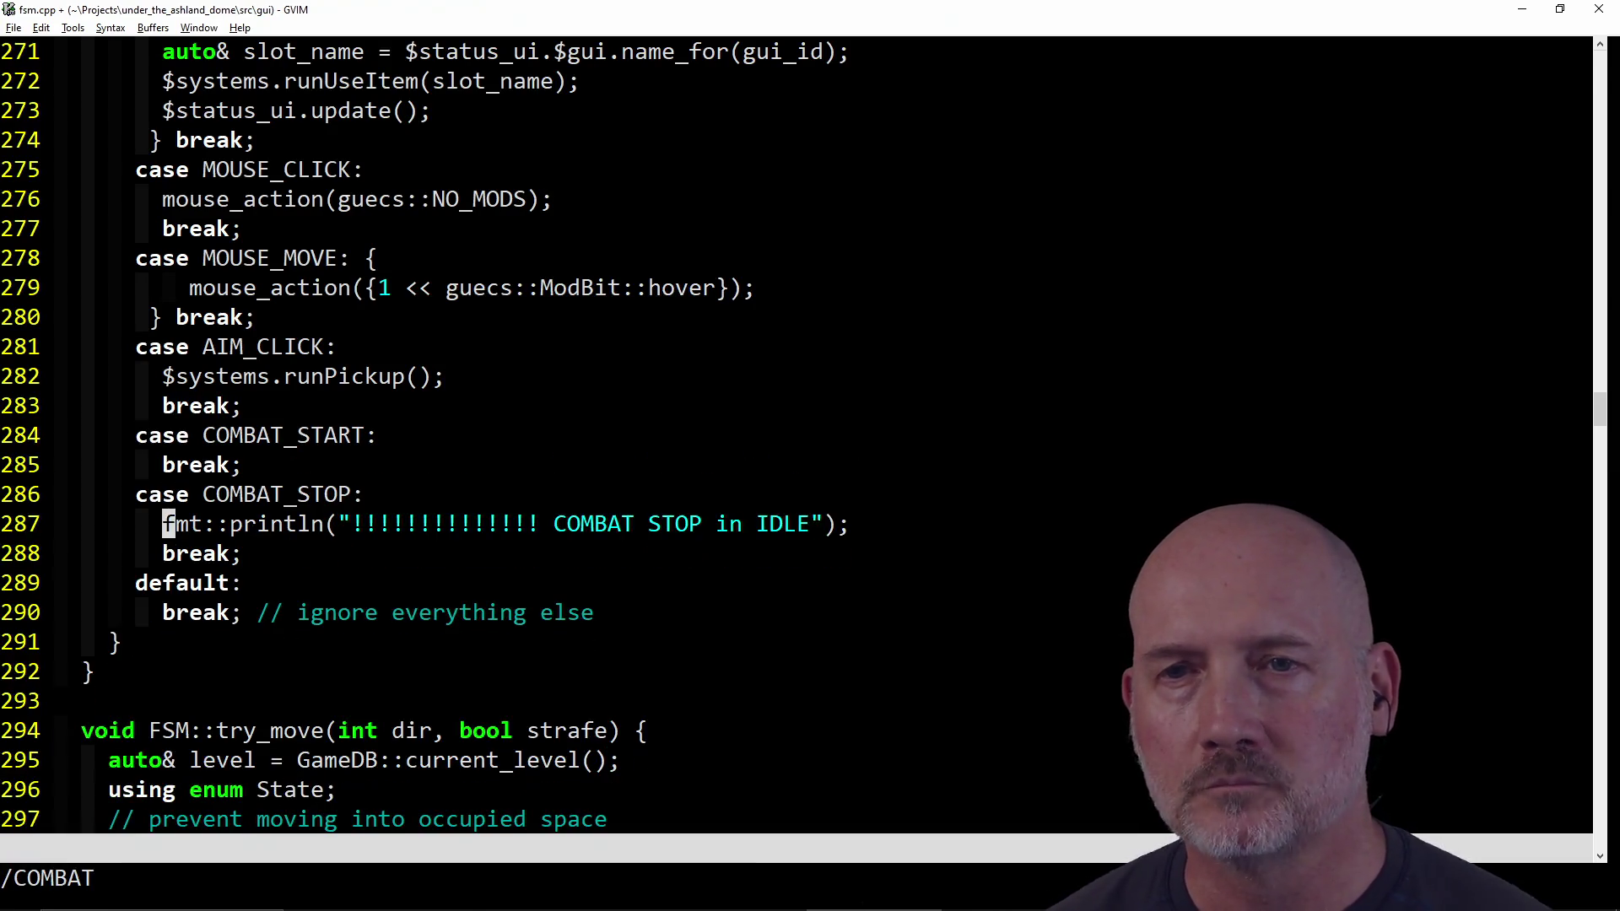
key(d)
key(d)
key(k)
key(k)
text(:w)
key(Return)
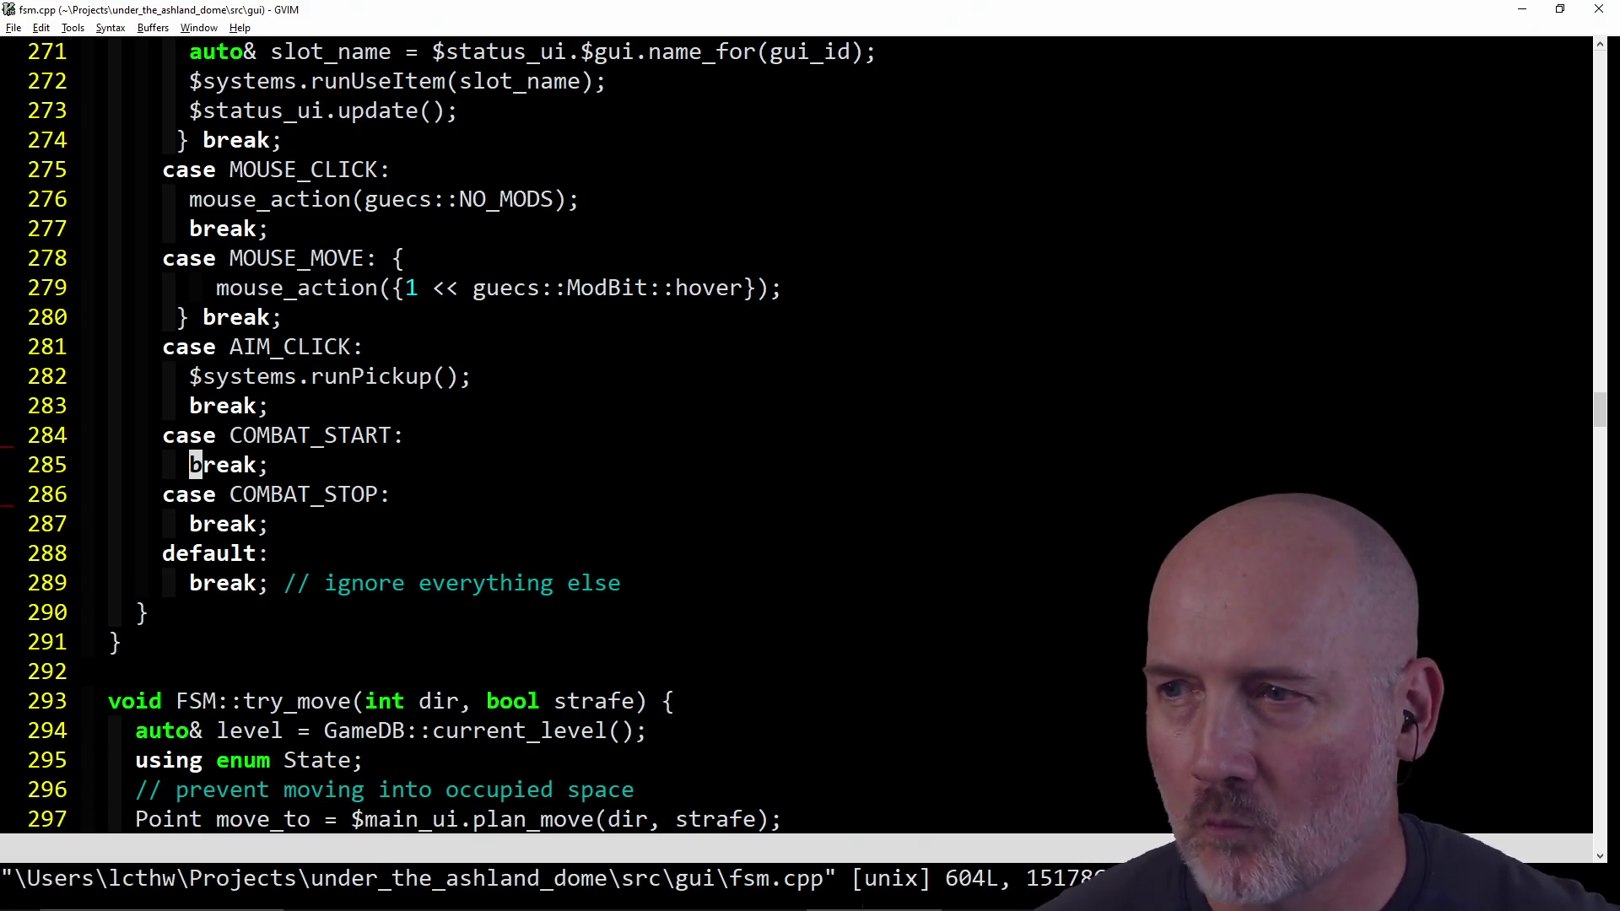
key(alt+Tab)
key(alt+Tab)
key(alt+Tab)
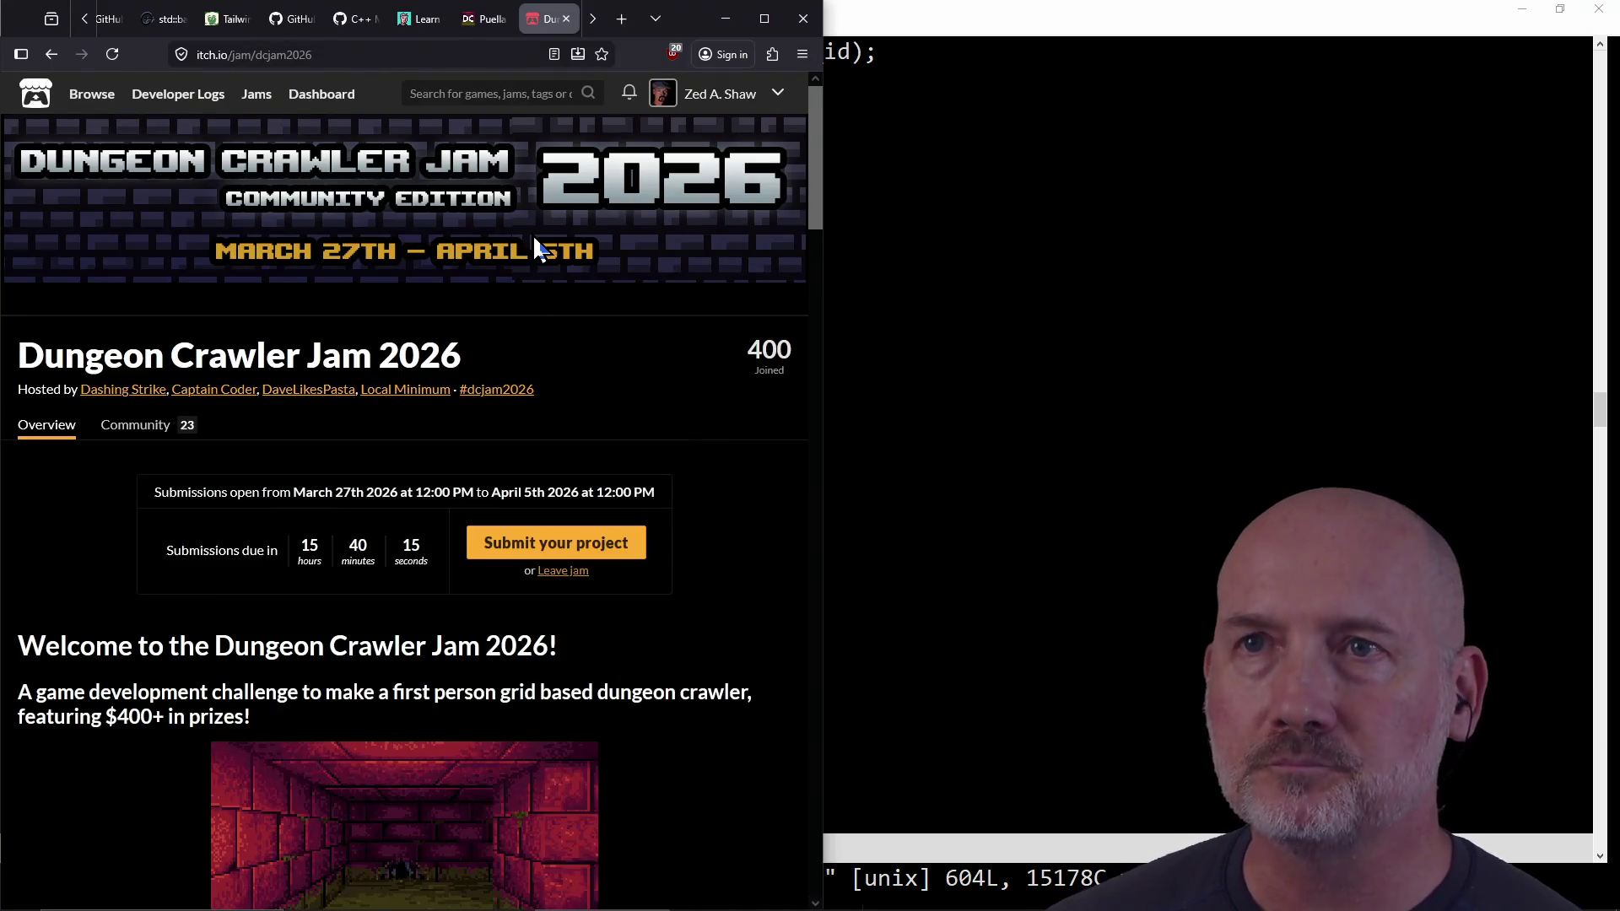
key(ctrl+t)
text(gi)
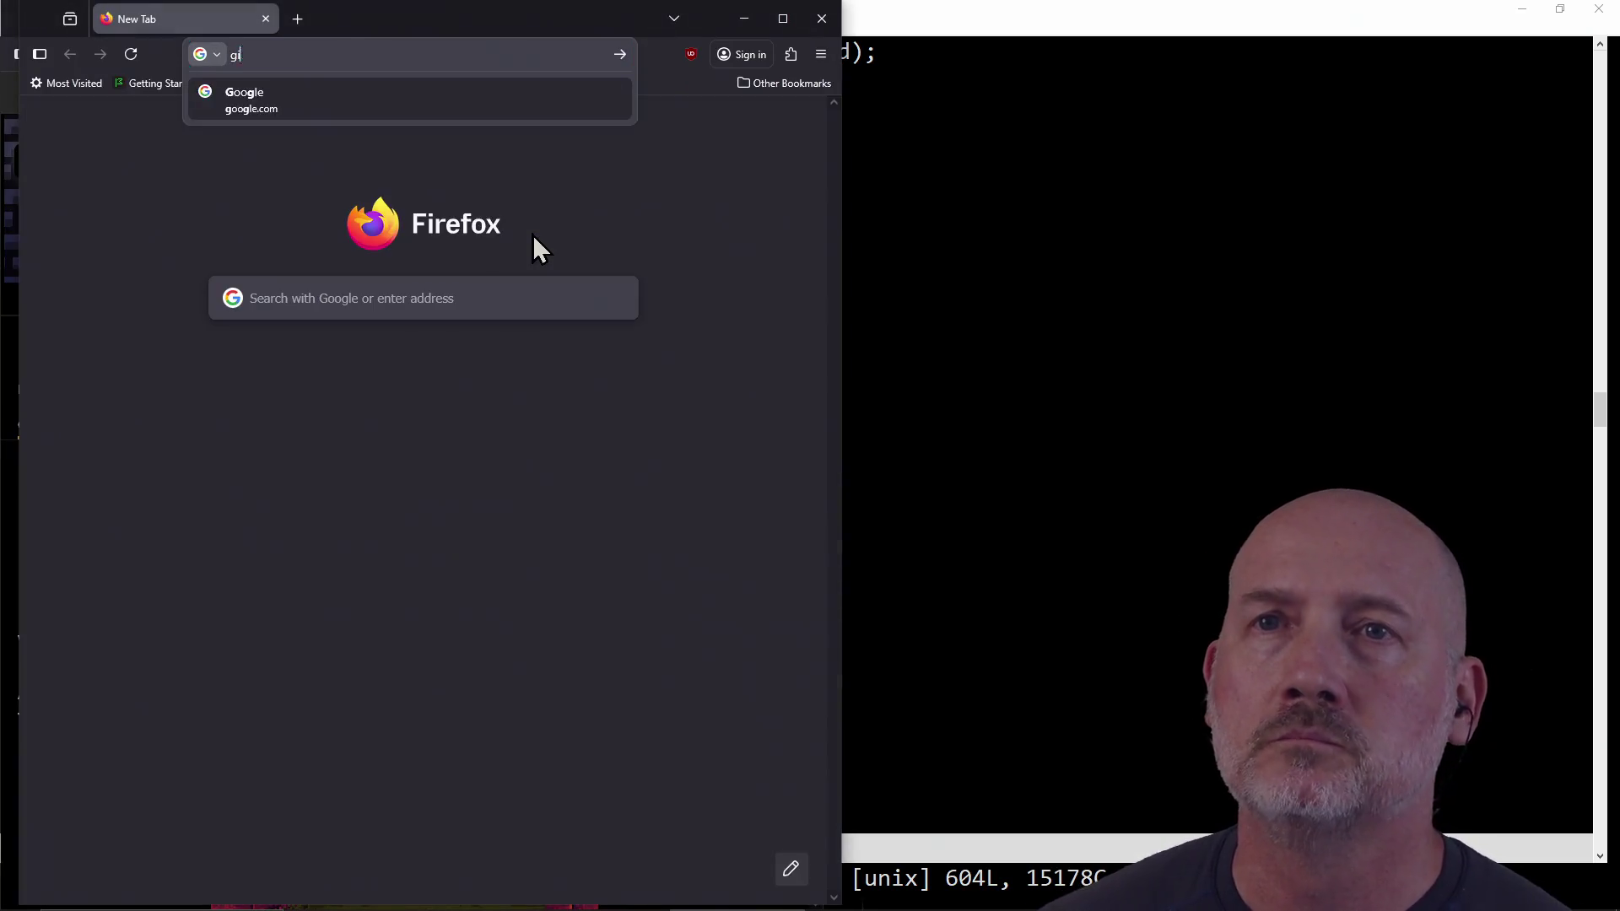
text(tgames/u)
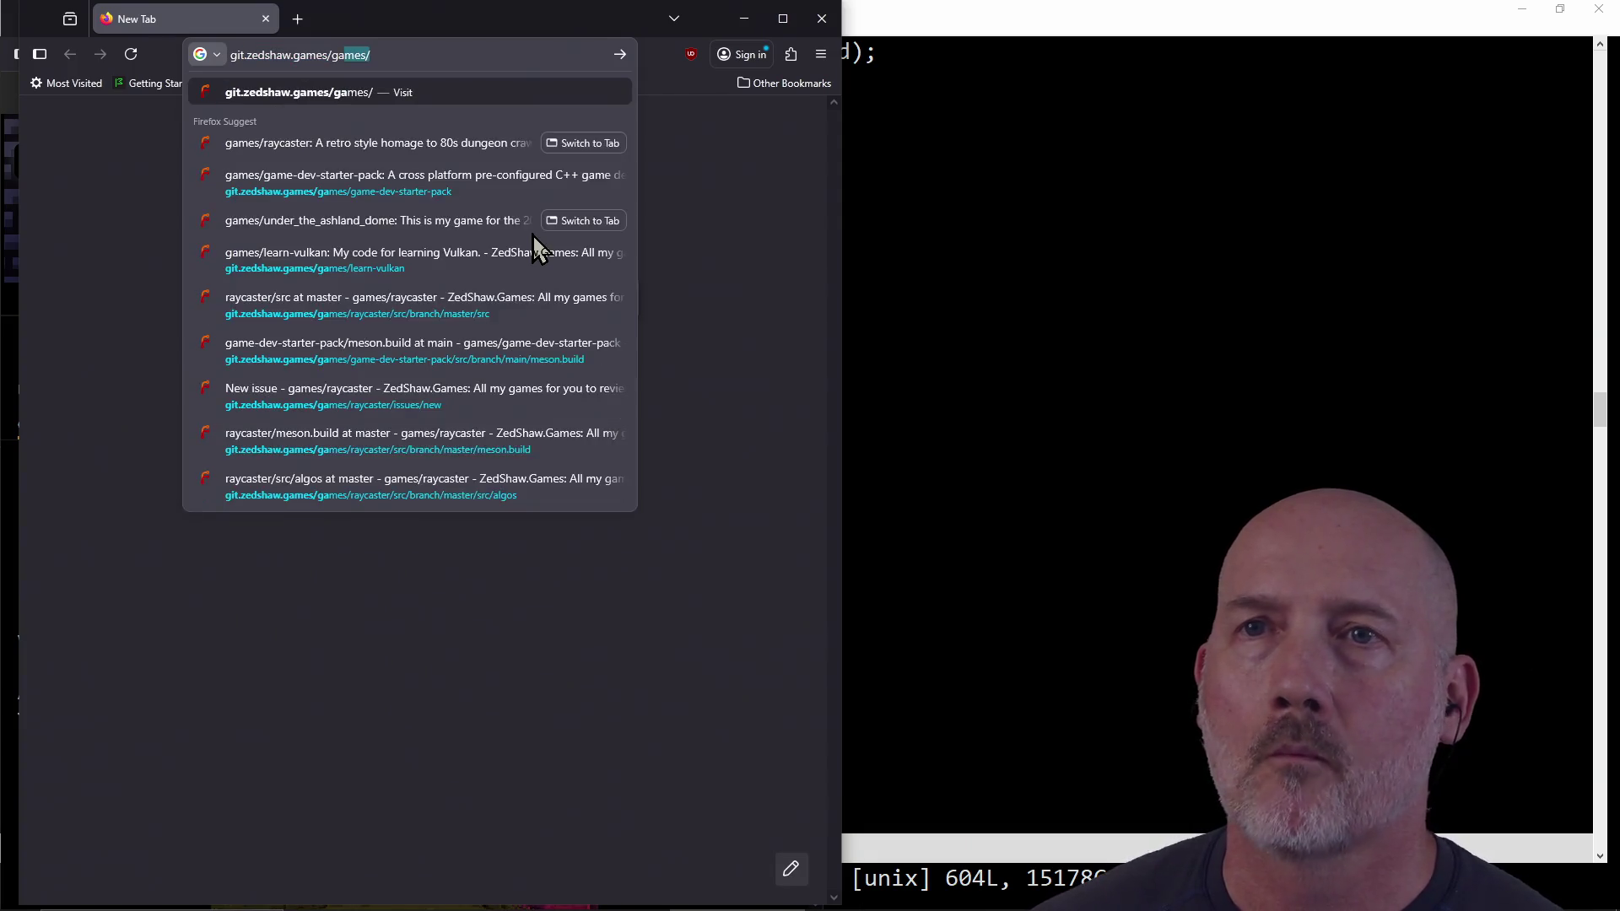
key(Return)
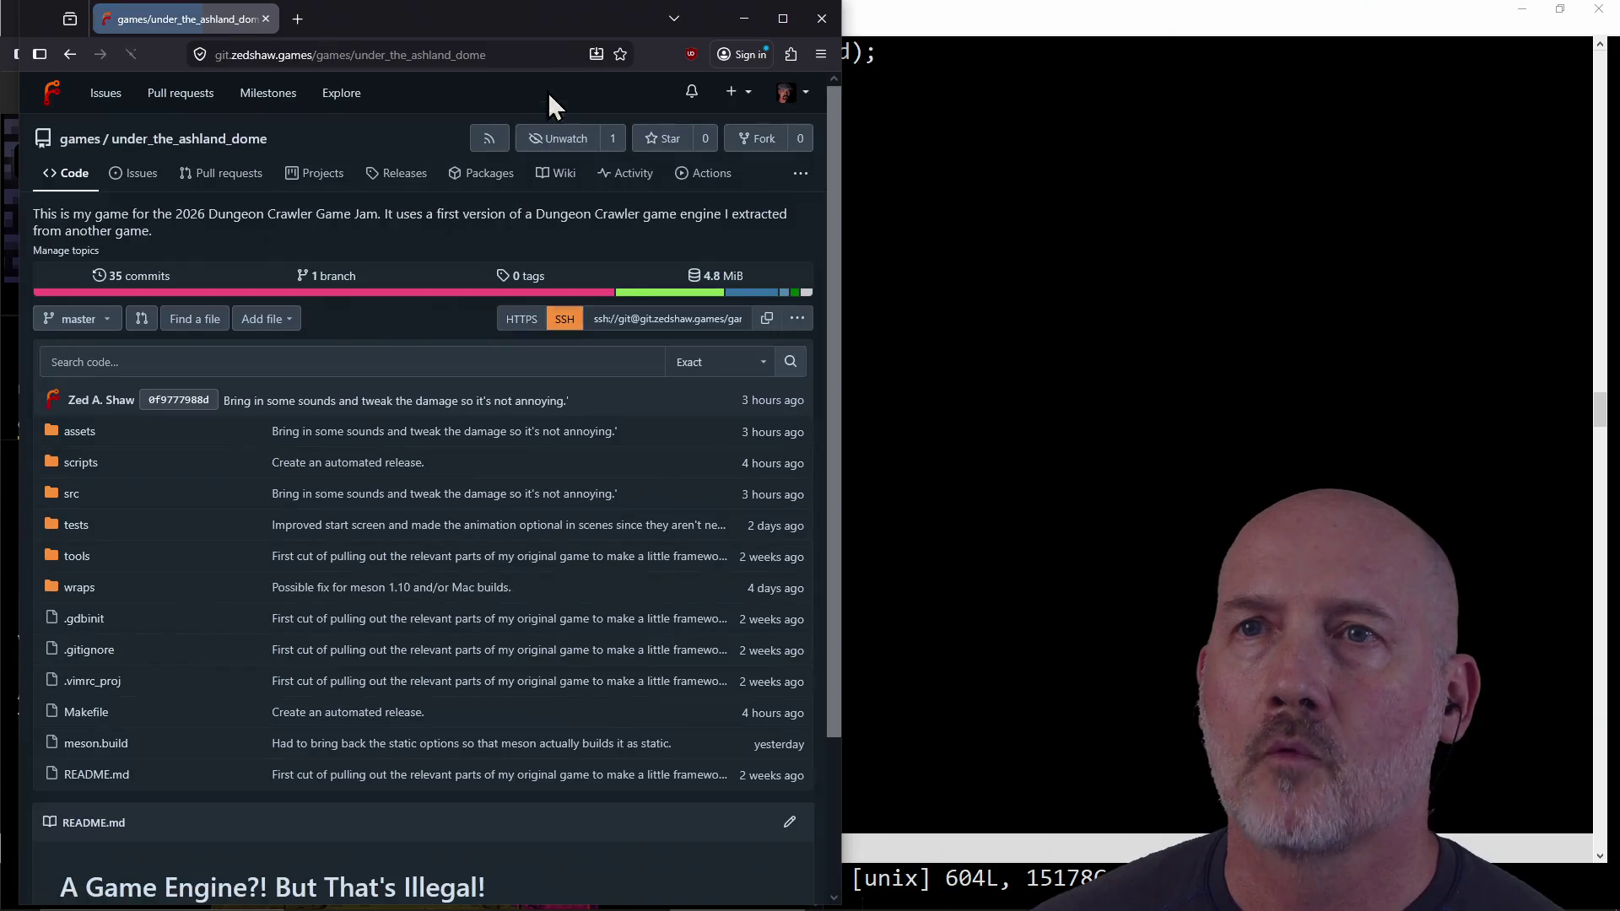
click(542, 59)
key(ctrl+w)
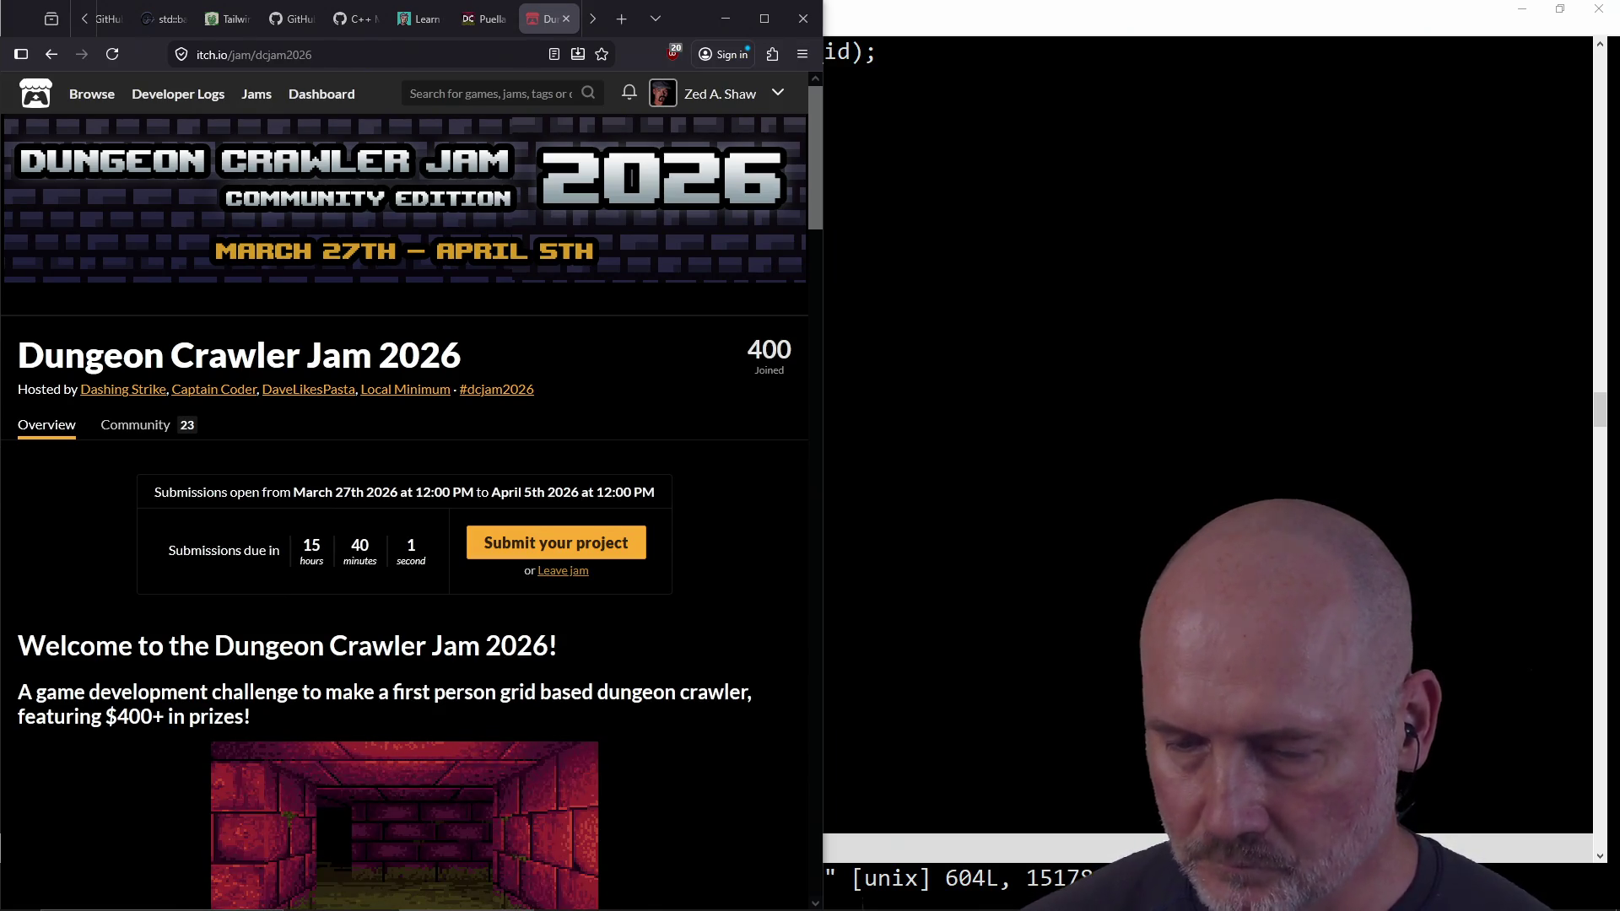
click(449, 54)
click(1092, 672)
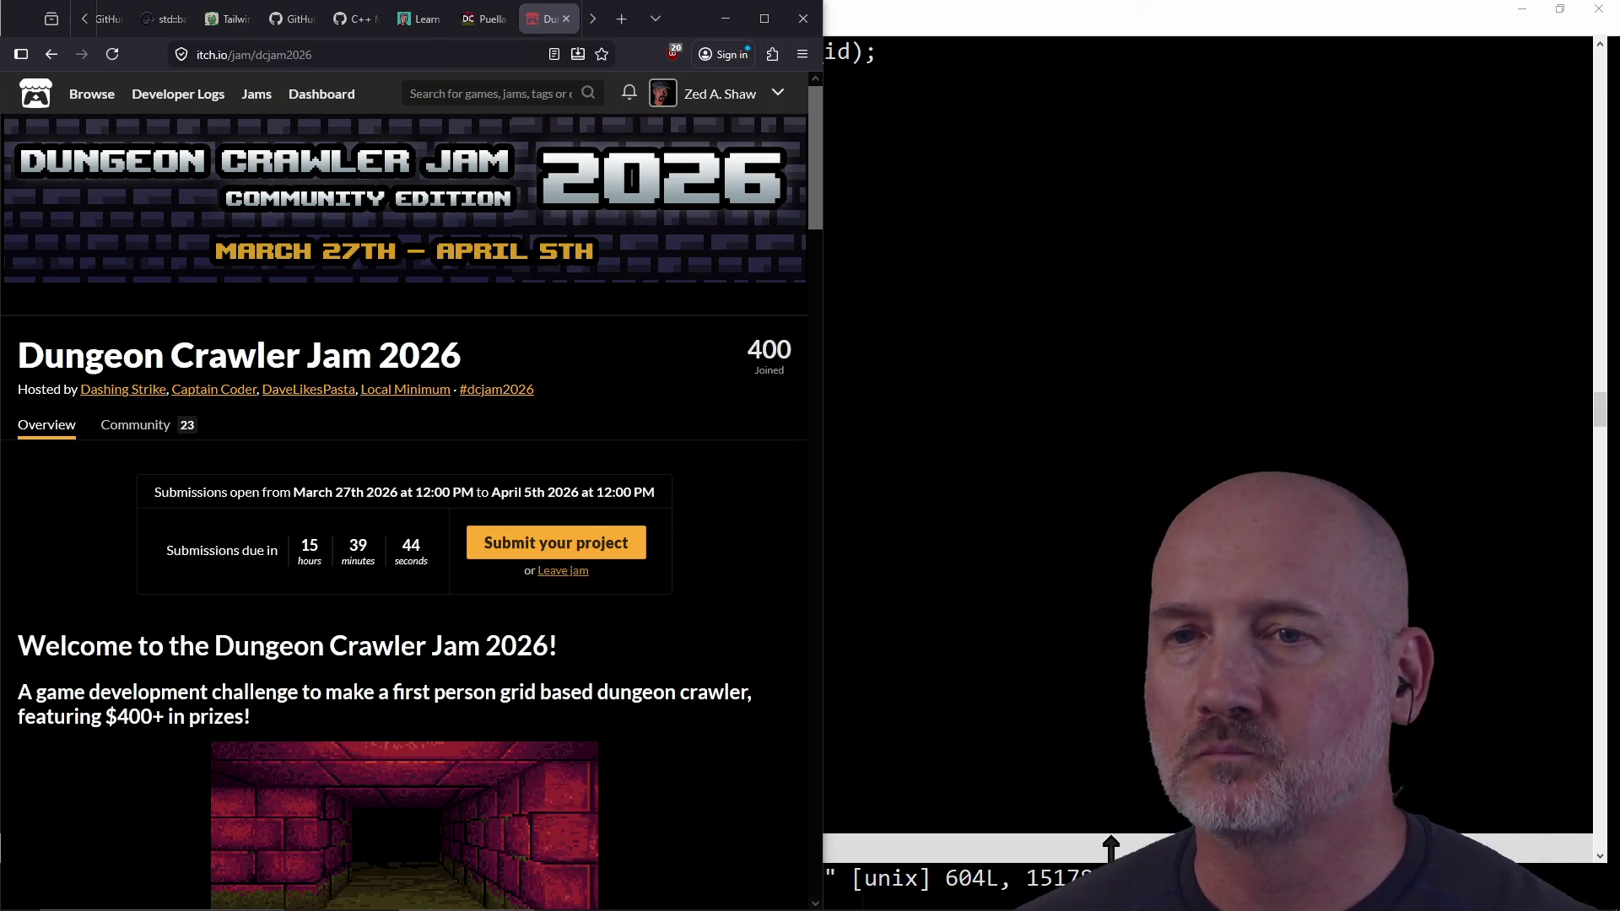
click(1057, 386)
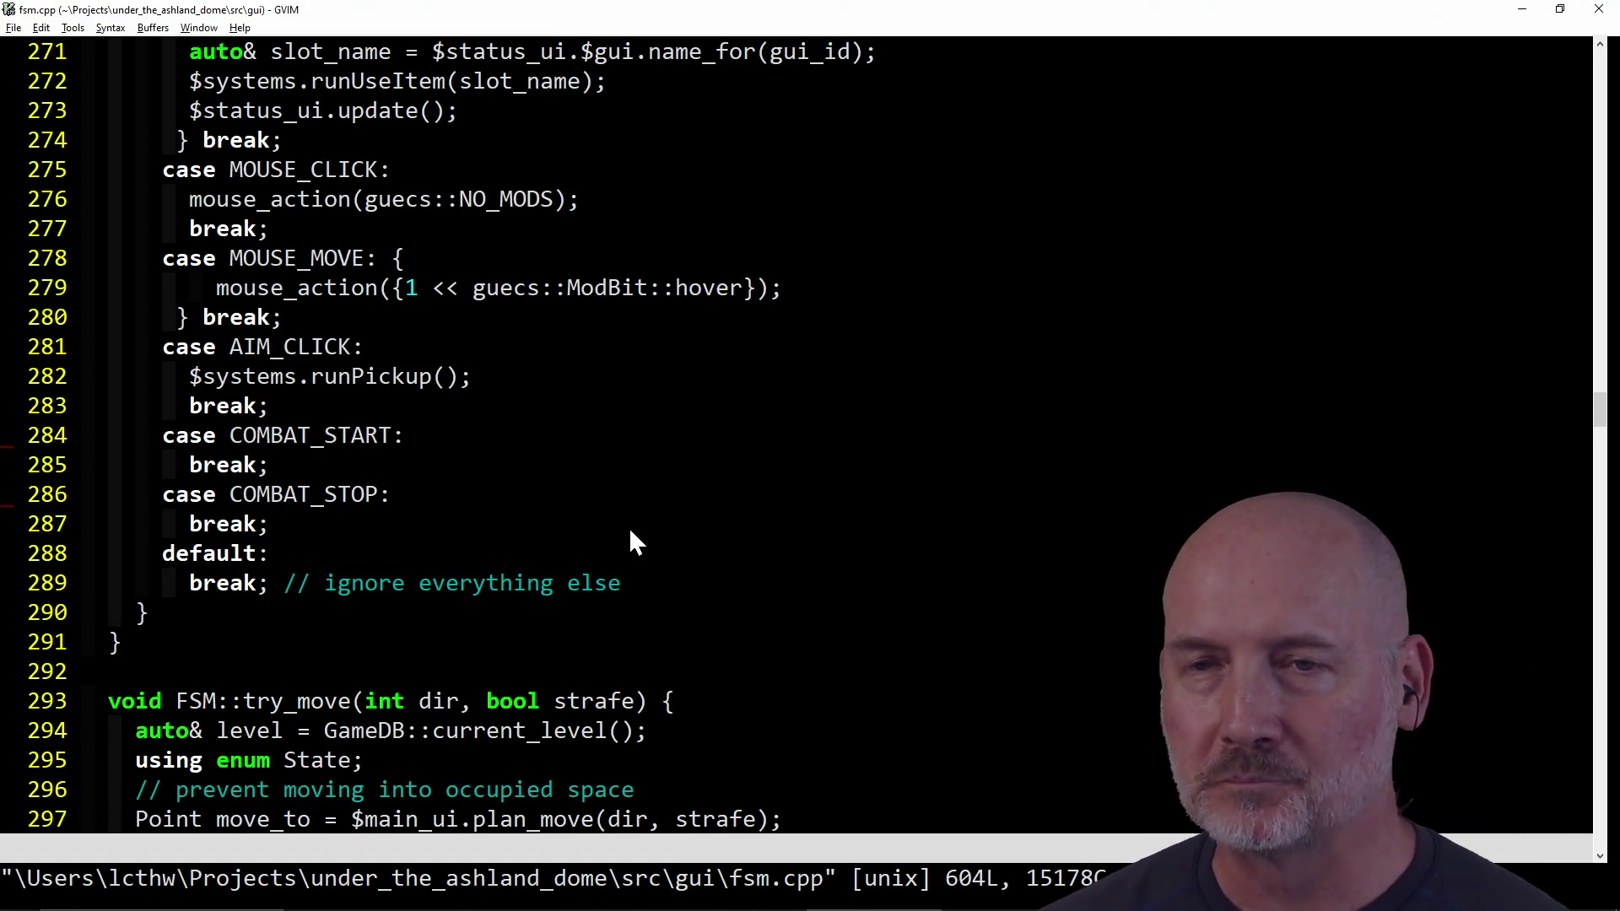
Step: Run clear and git status in PowerShell, then cancel a half-typed git commit -am
key(alt+Tab)
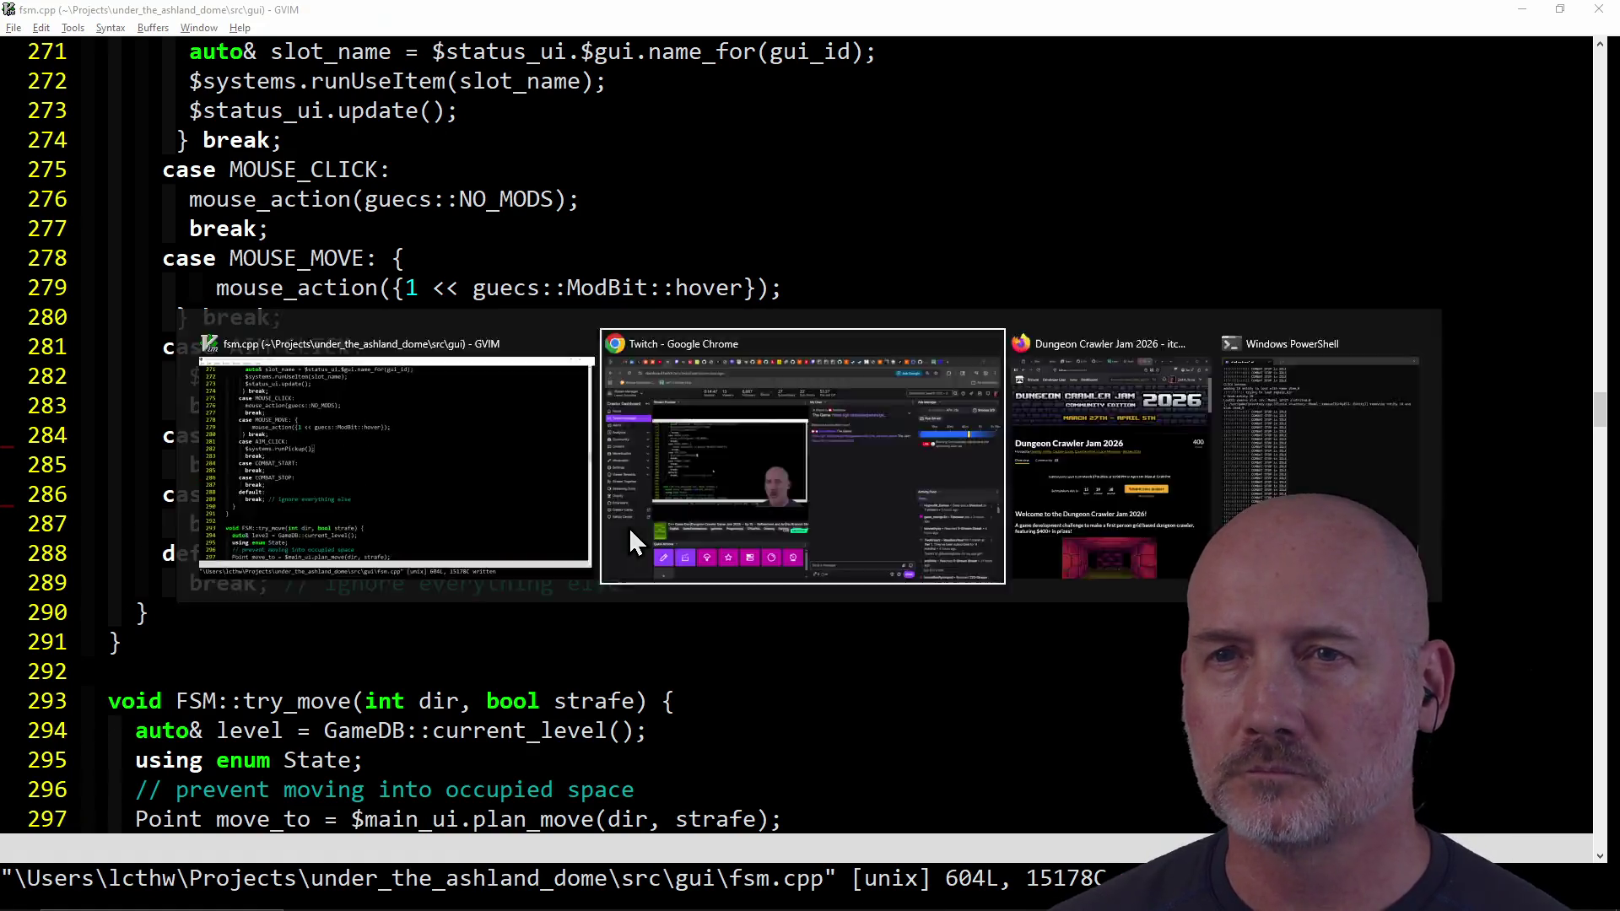
key(alt+Tab)
key(Tab)
key(alt+Tab)
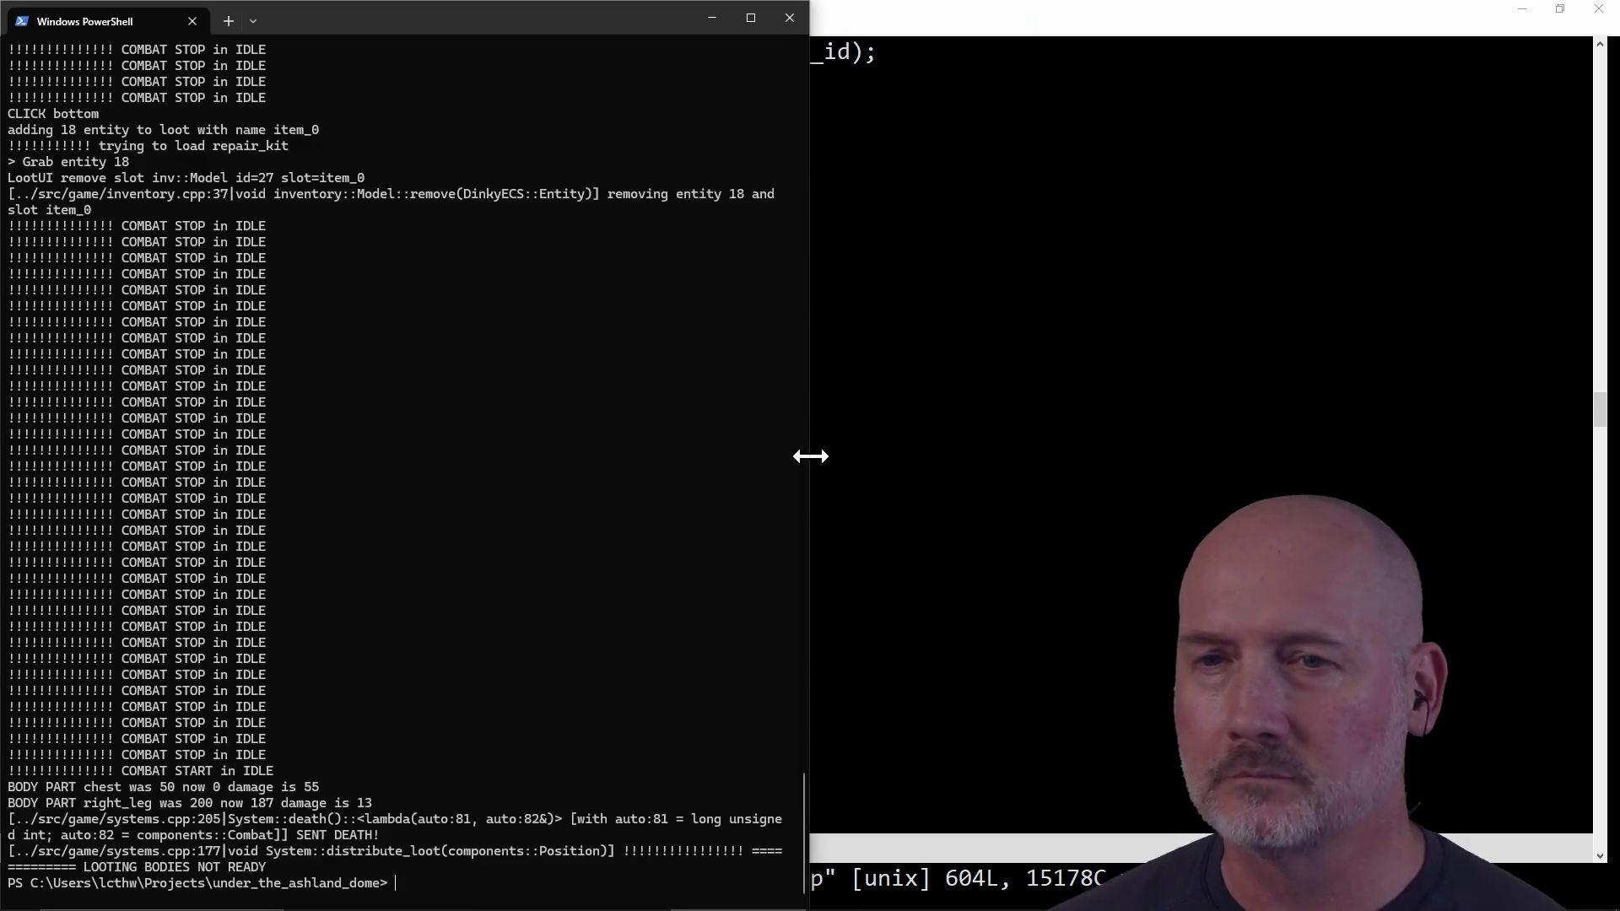
text(r)
key(Return)
text(git status)
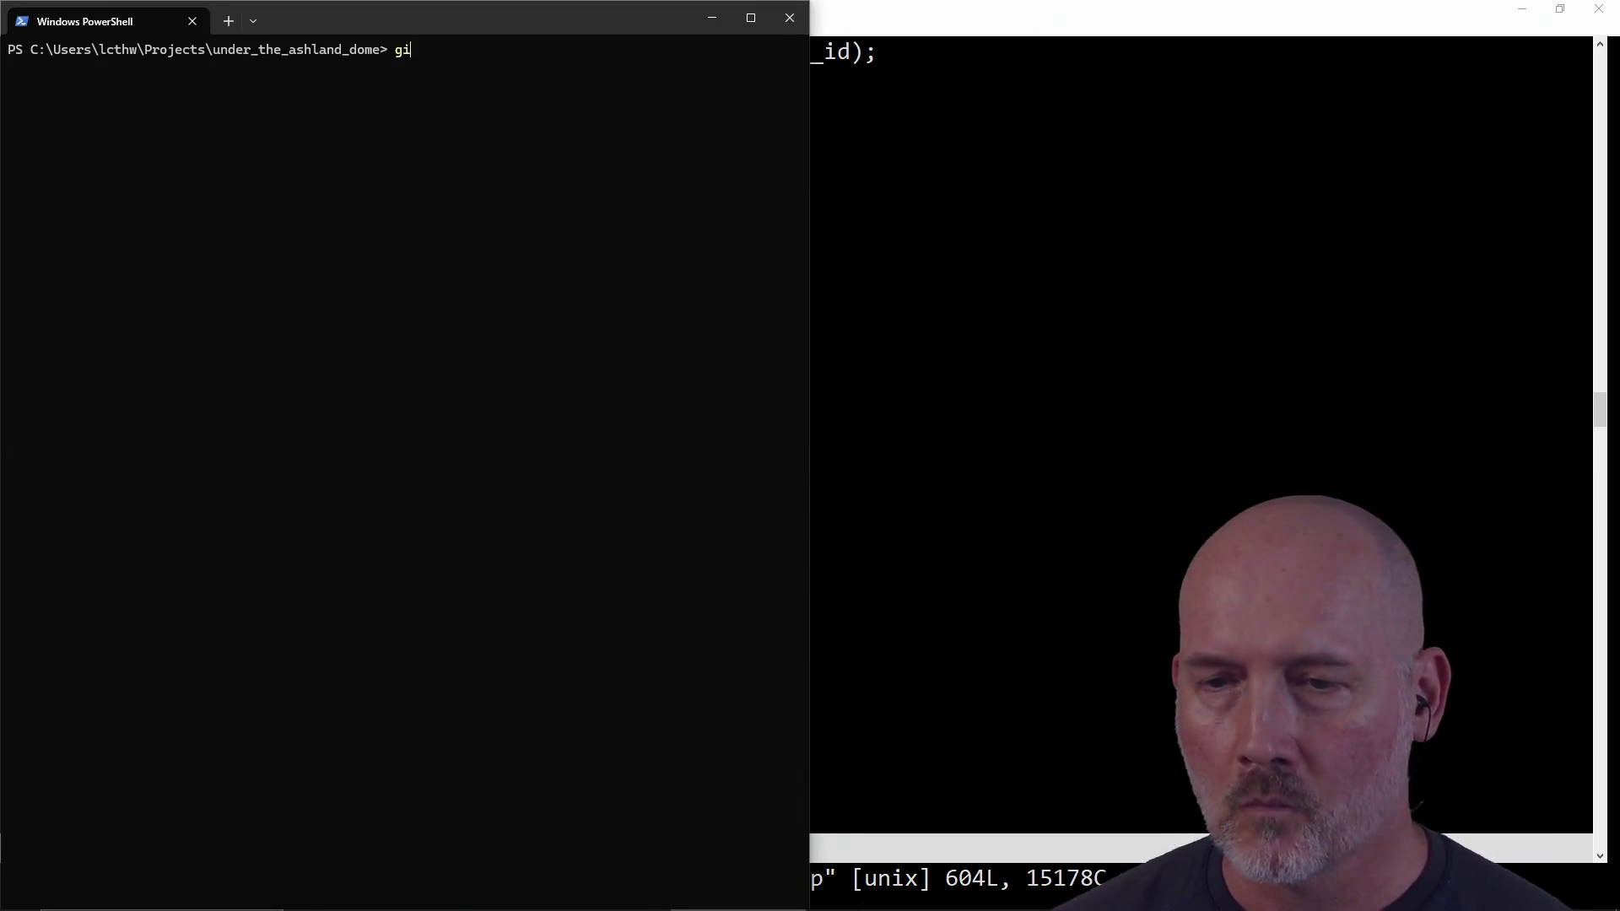
key(Return)
text(git commit -am "Stop spamming that comba)
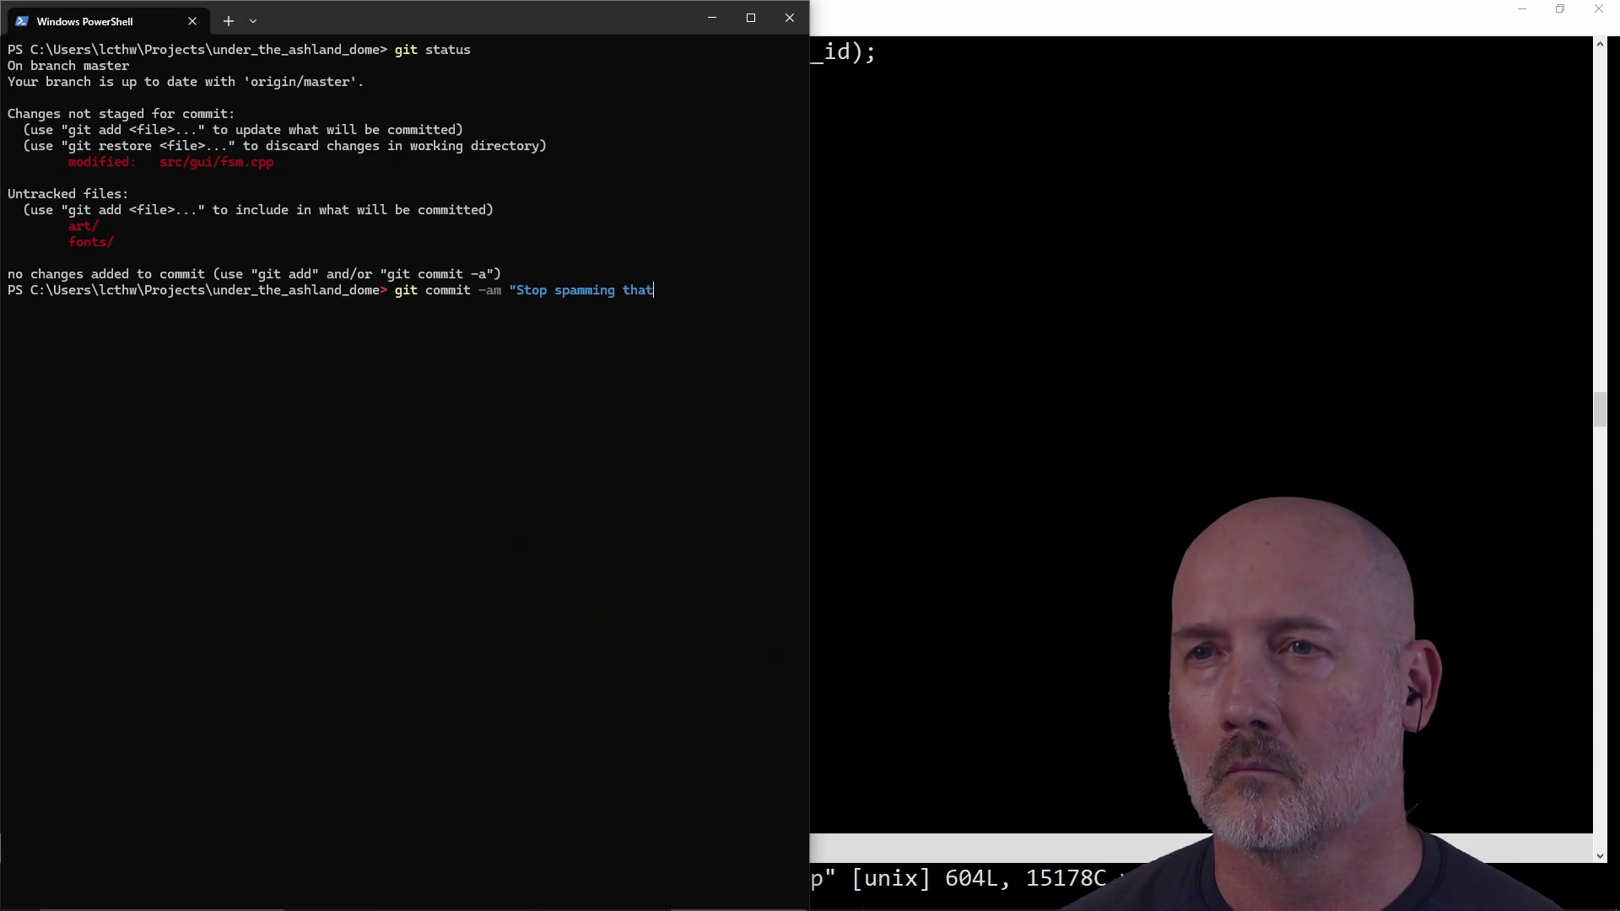
text(t has ne)
text(nded.)
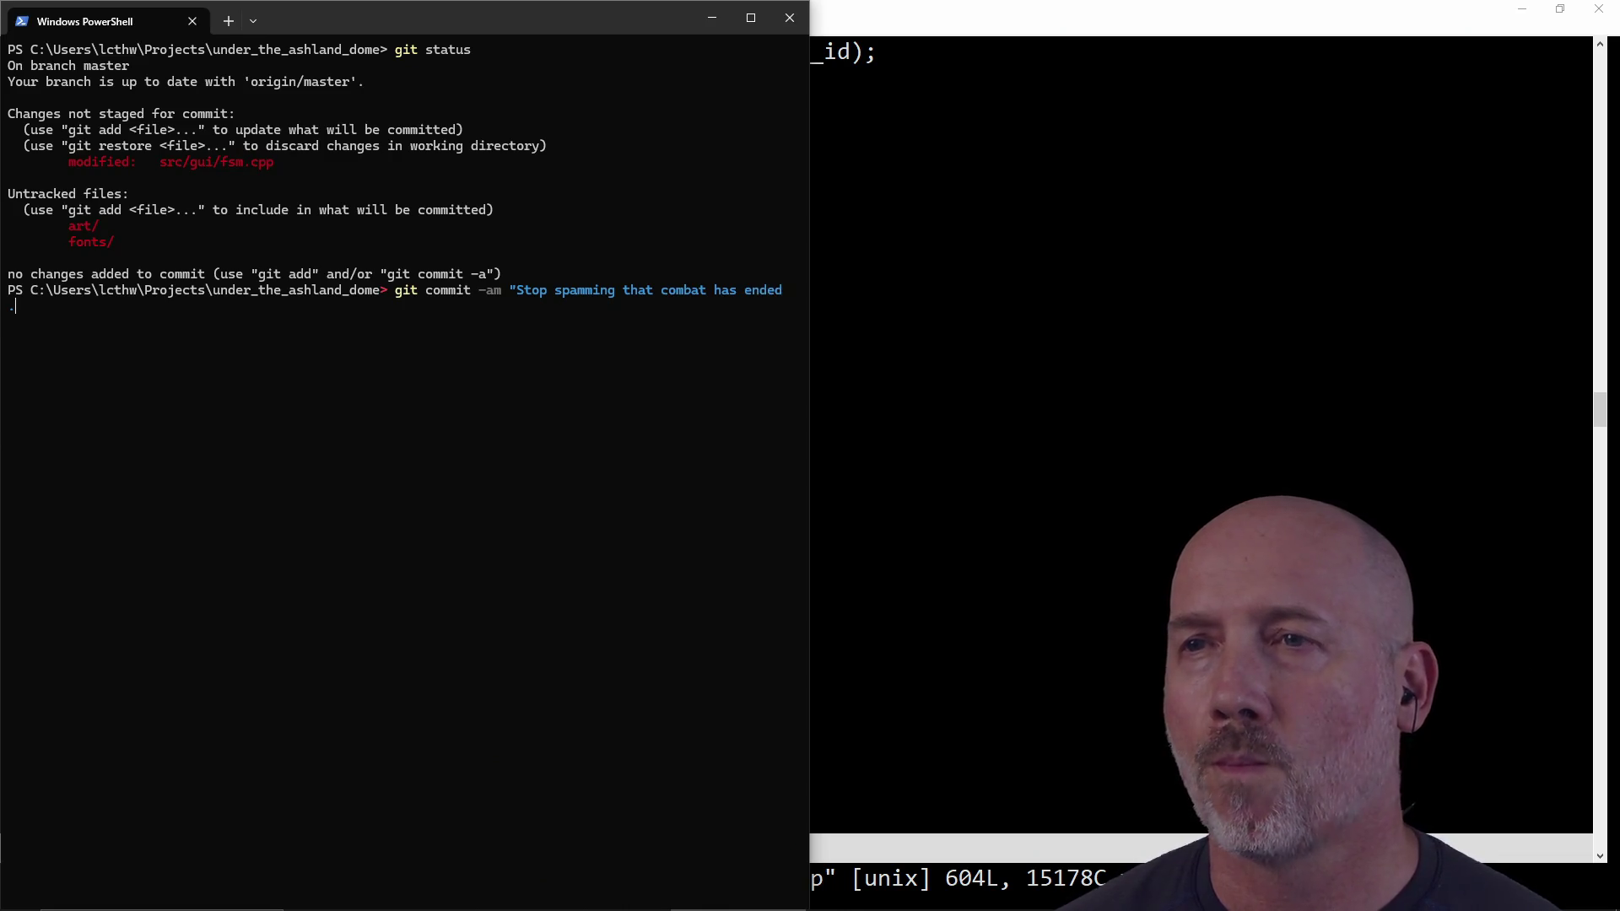
key(ctrl+c)
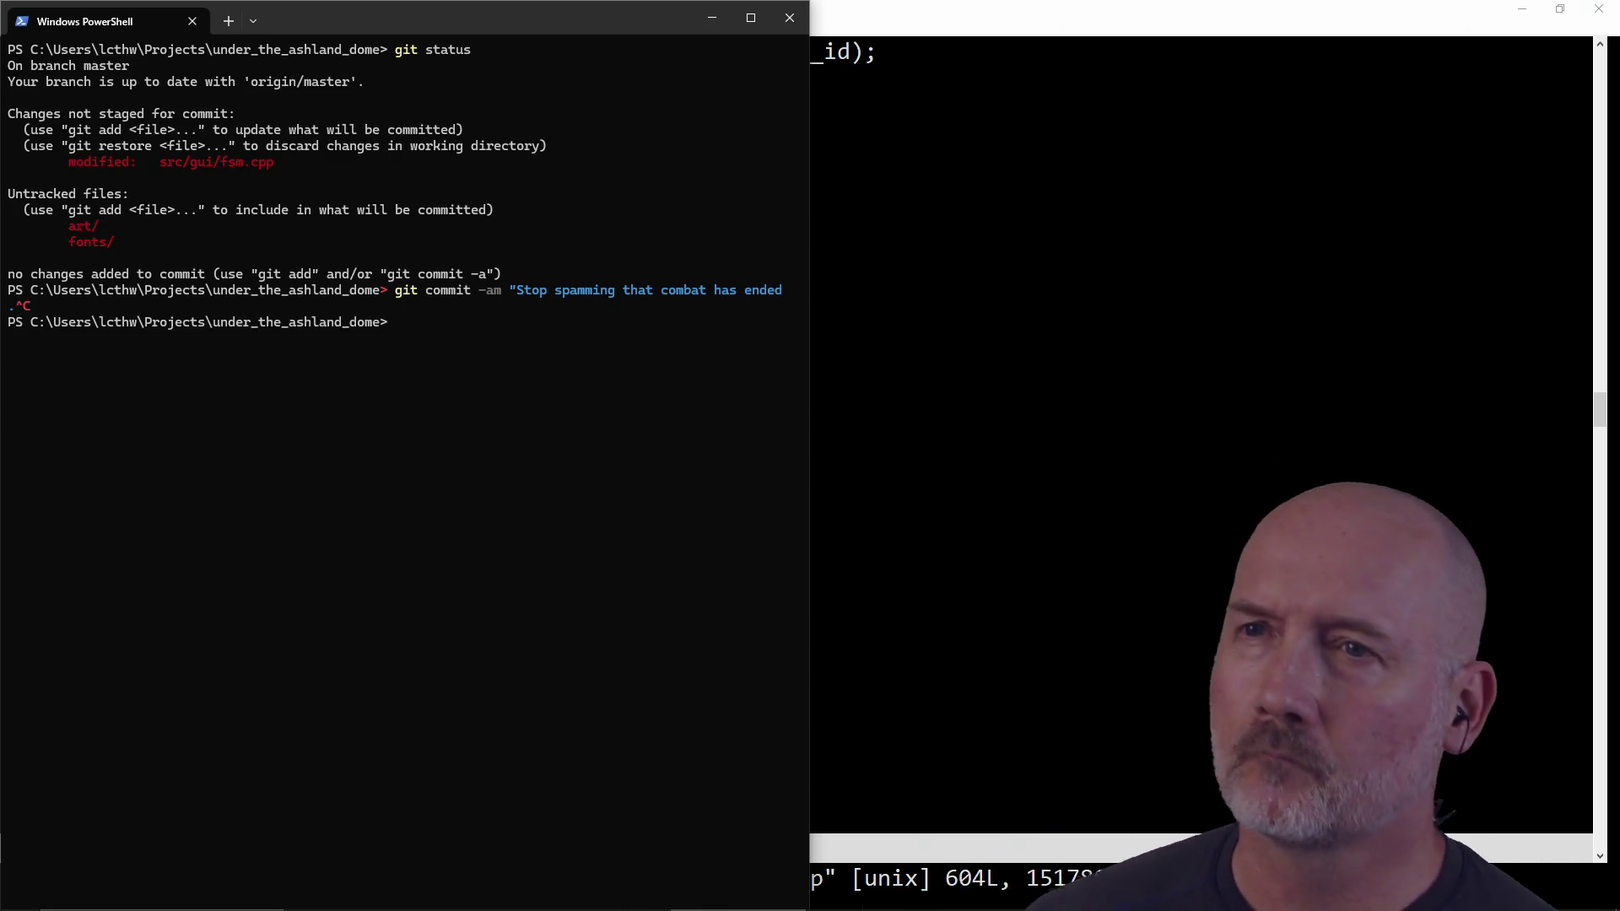
Step: Search fsm.cpp for debug_ from the top, stepping to its use in debug_render, then start CtrlP
click(1166, 488)
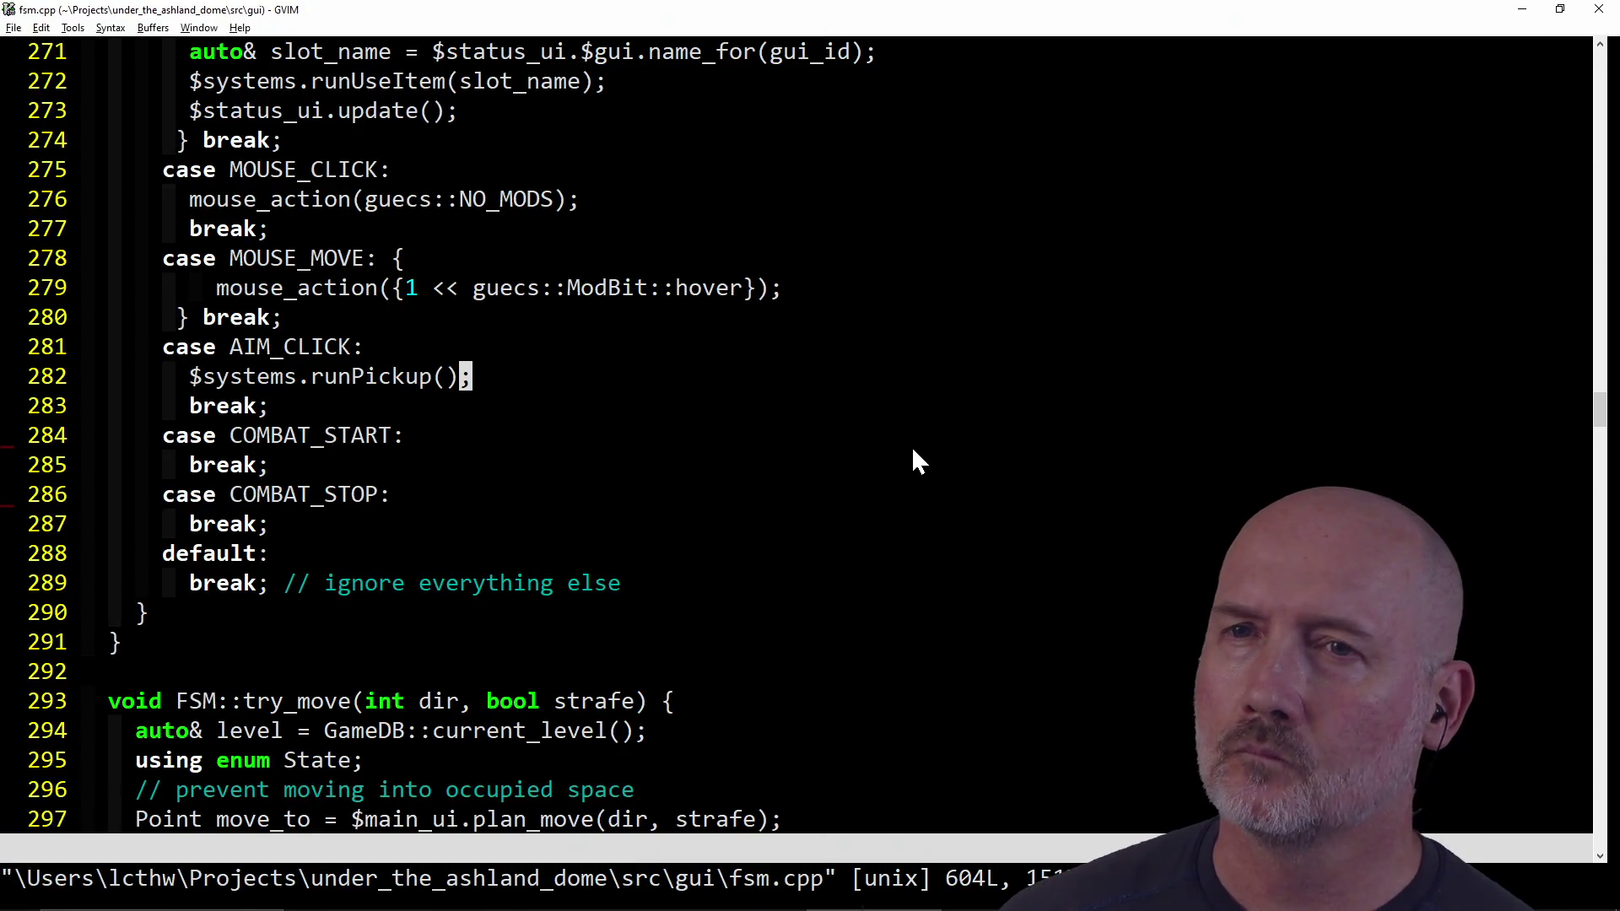
key(g)
key(g)
text(/debug_)
key(Return)
key(n)
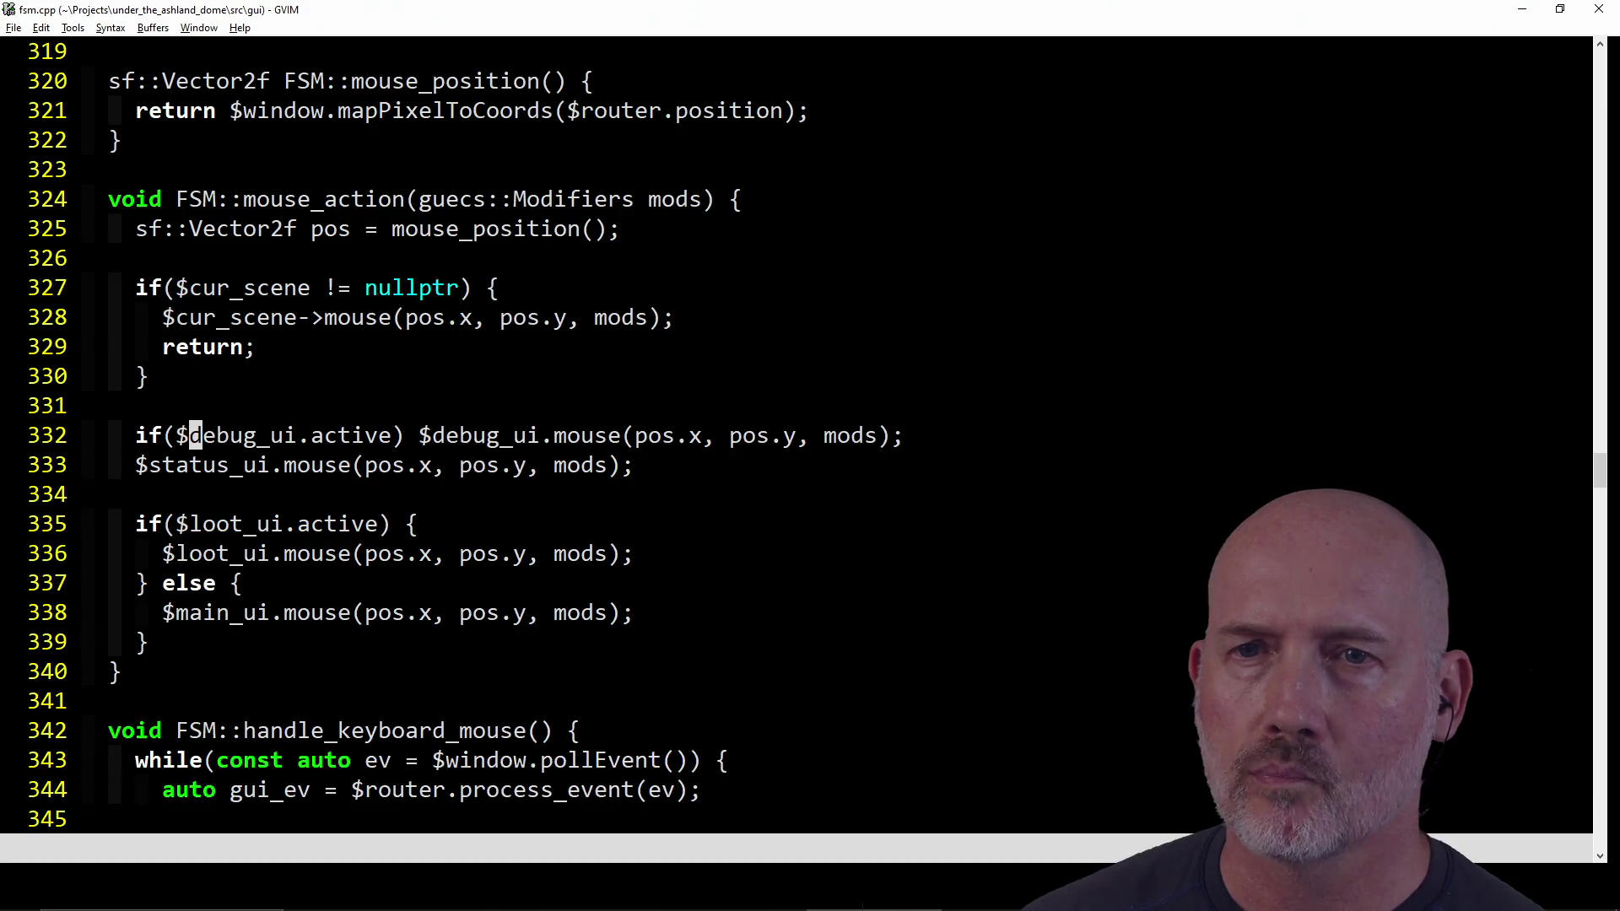
key(n)
key(n)
key(n)
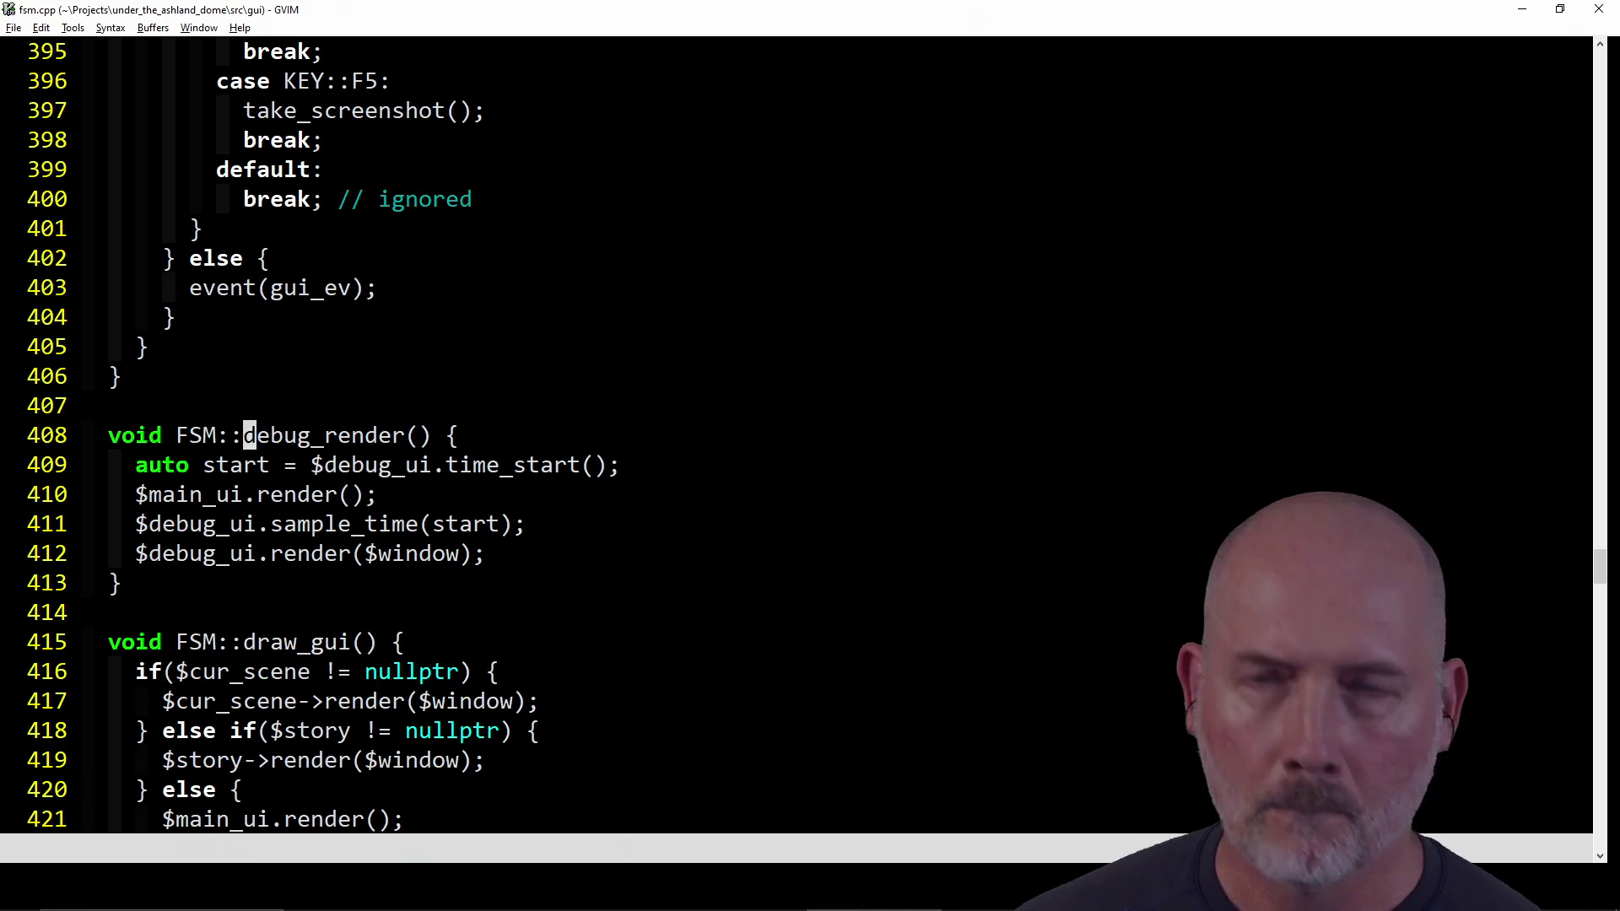
key(n)
key(n)
key(n)
key(n)
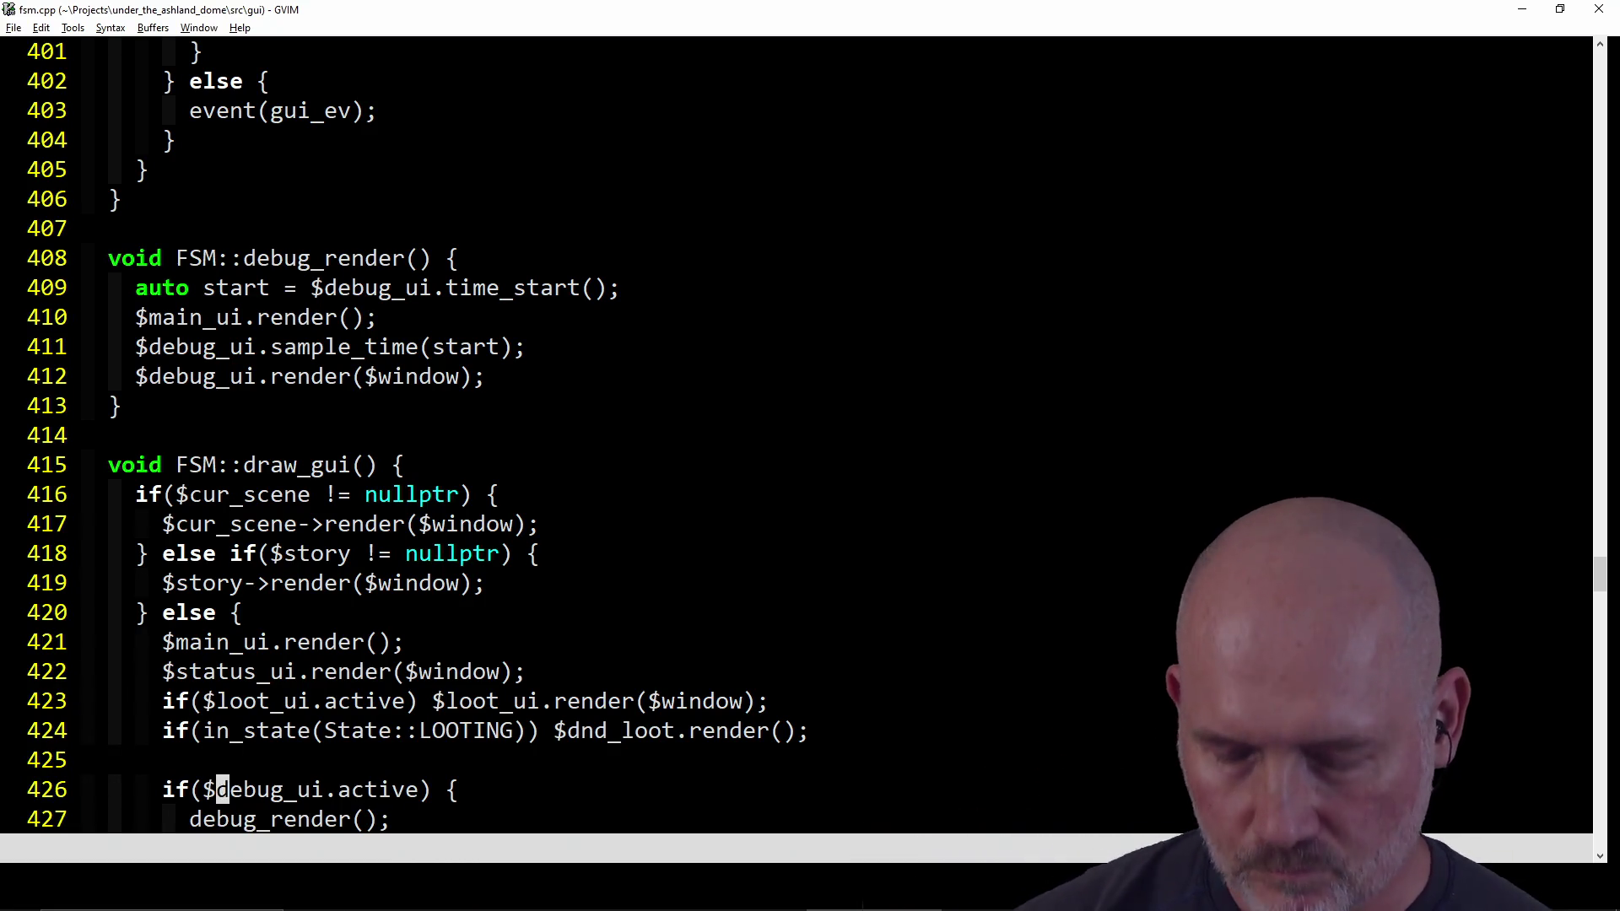
key(ctrl+p)
Step: Open main_ui.cpp, then src\gui\overlay_ui.cpp, through CtrlP
text(main)
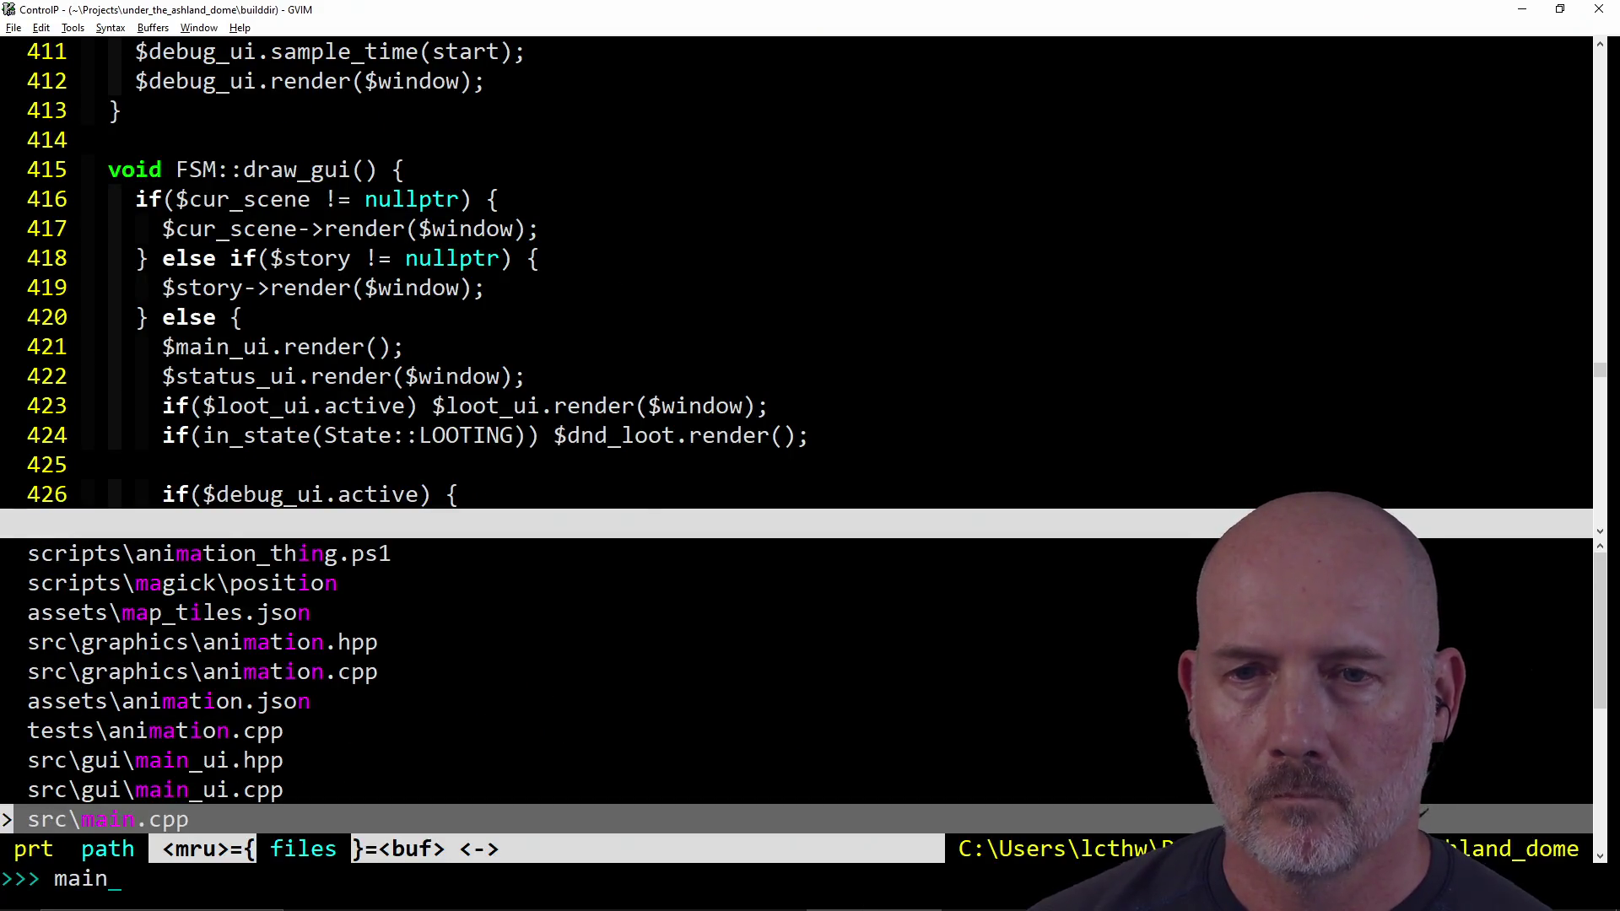
key(Up)
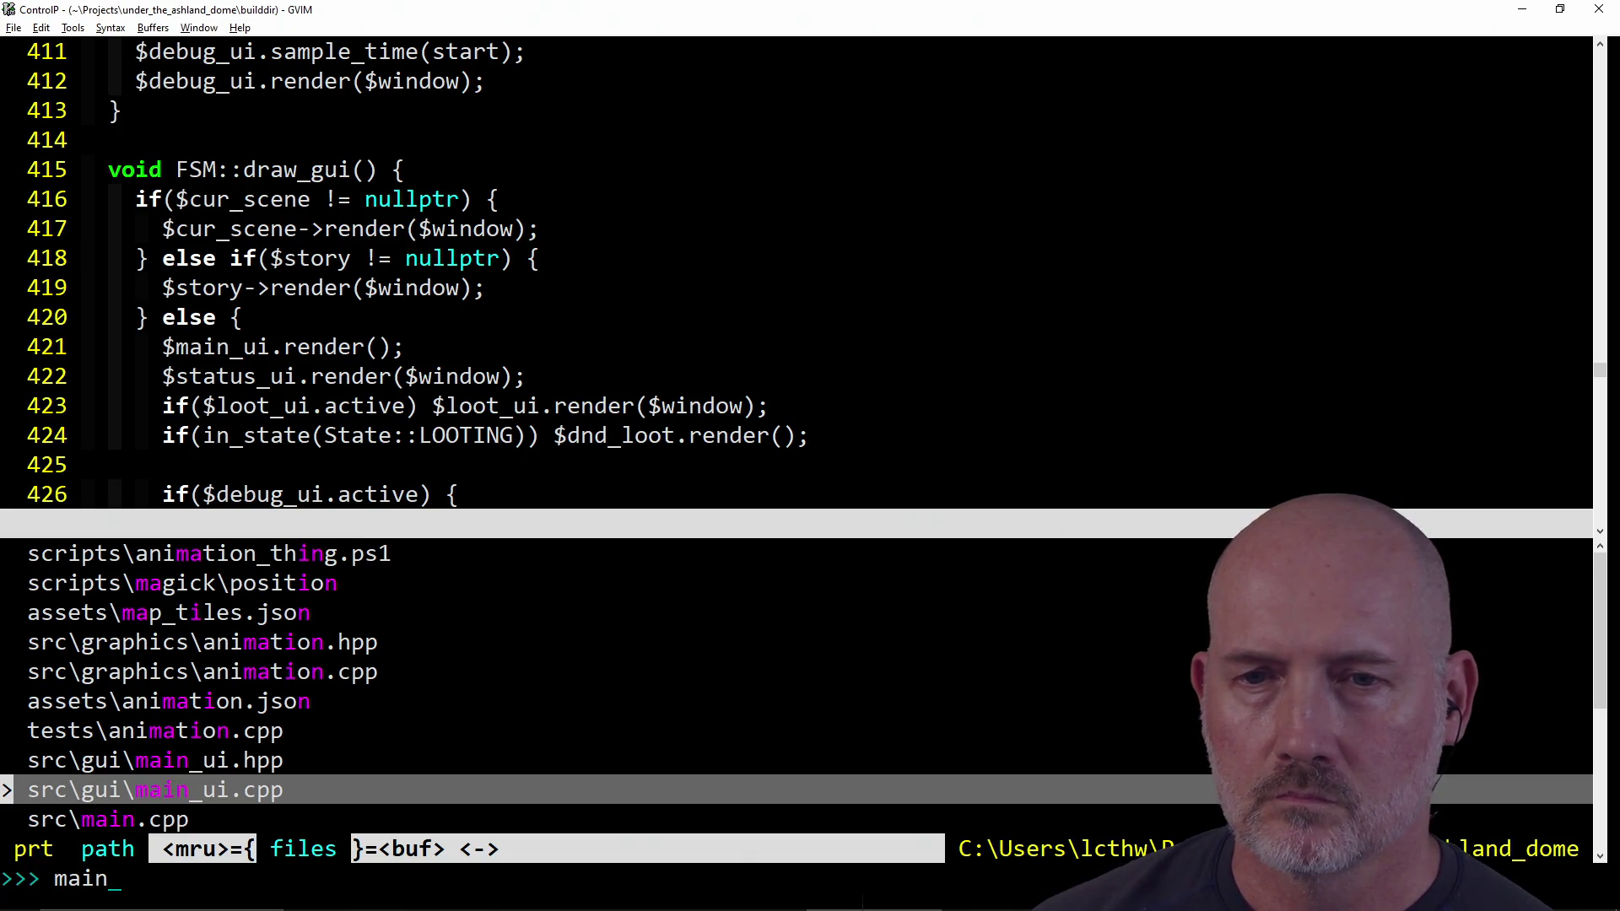
key(Return)
key(ctrl+p)
text(overla)
key(Return)
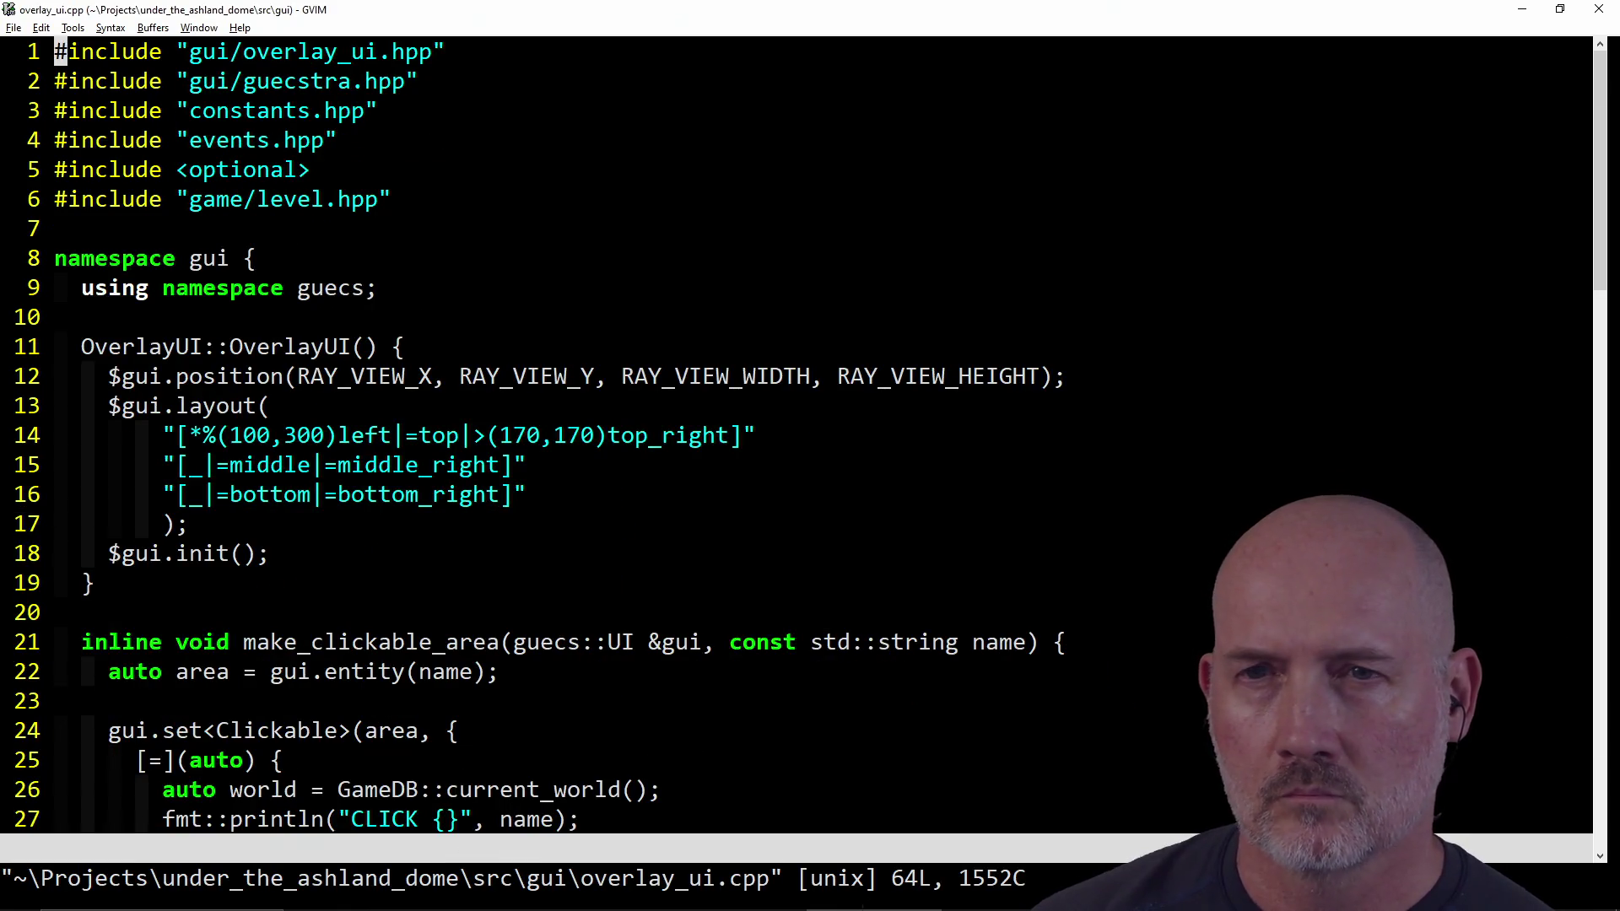
Step: Uncomment $gui.debug_layout(window) in OverlayUI::render, save, and start a :Make build
text(/render)
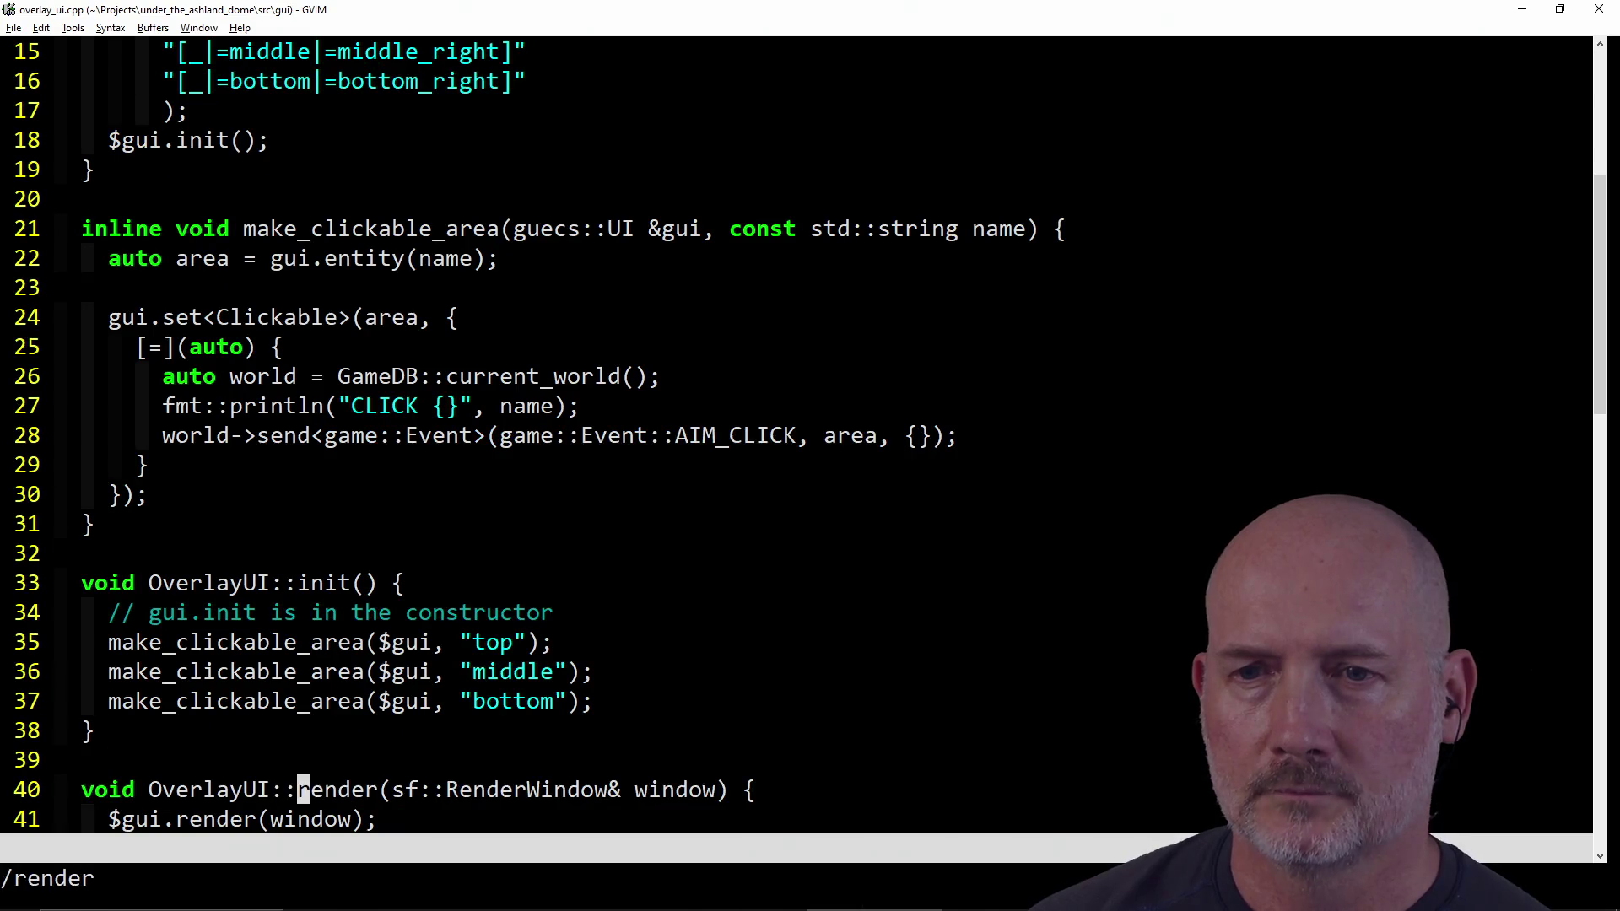
key(Return)
key(j)
key(j)
key(j)
key(k)
key(h)
key(h)
key(h)
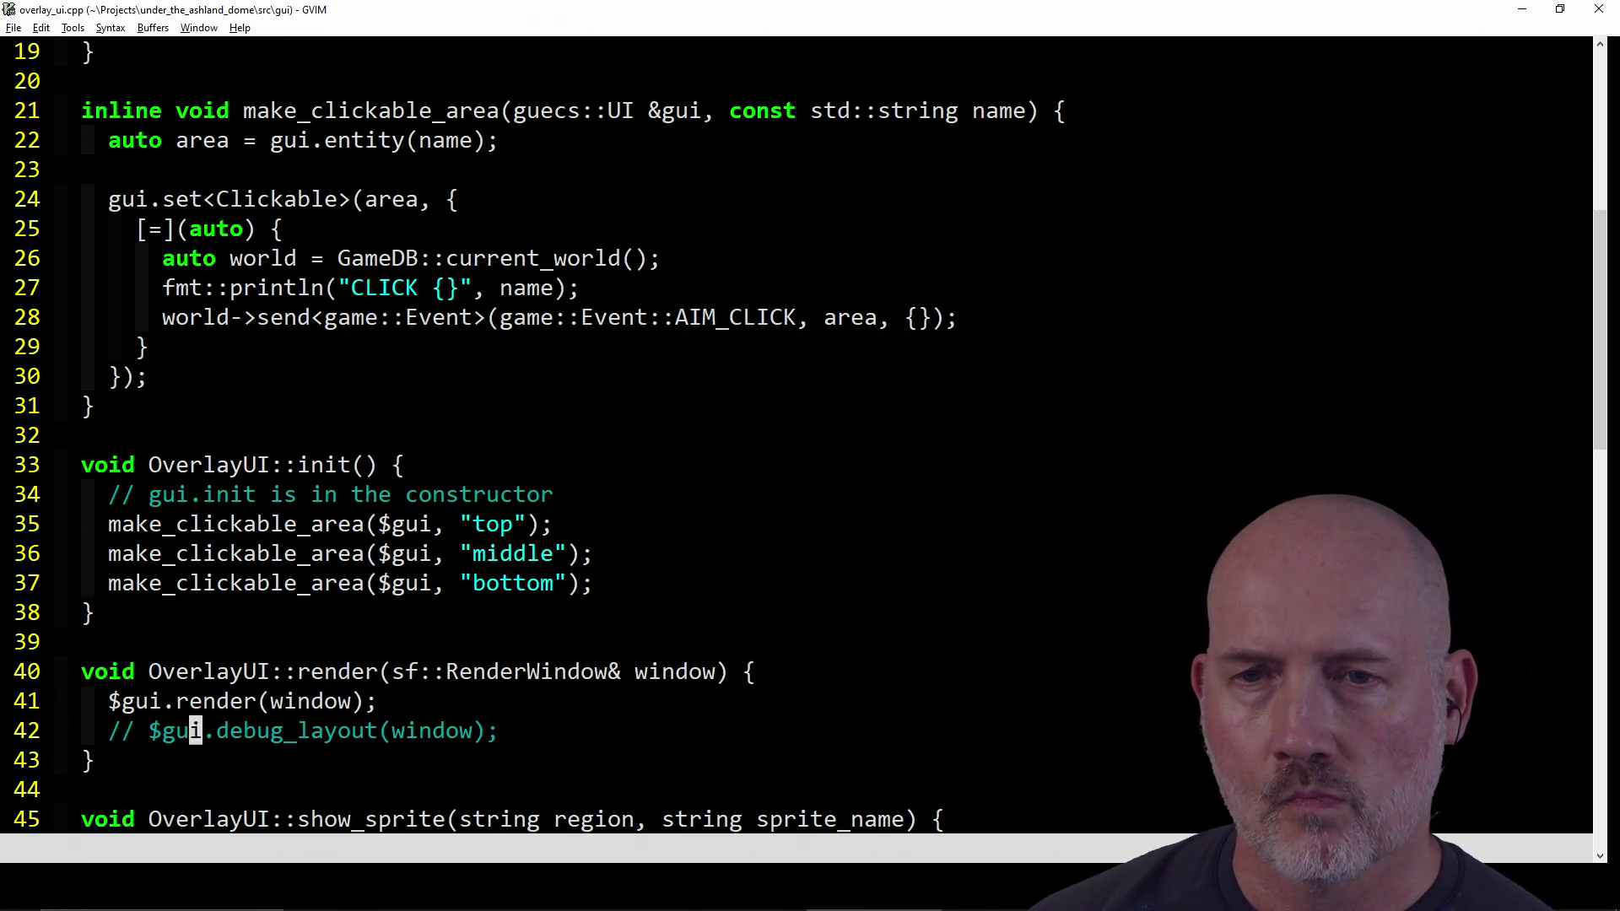
text(dw:w)
key(Return)
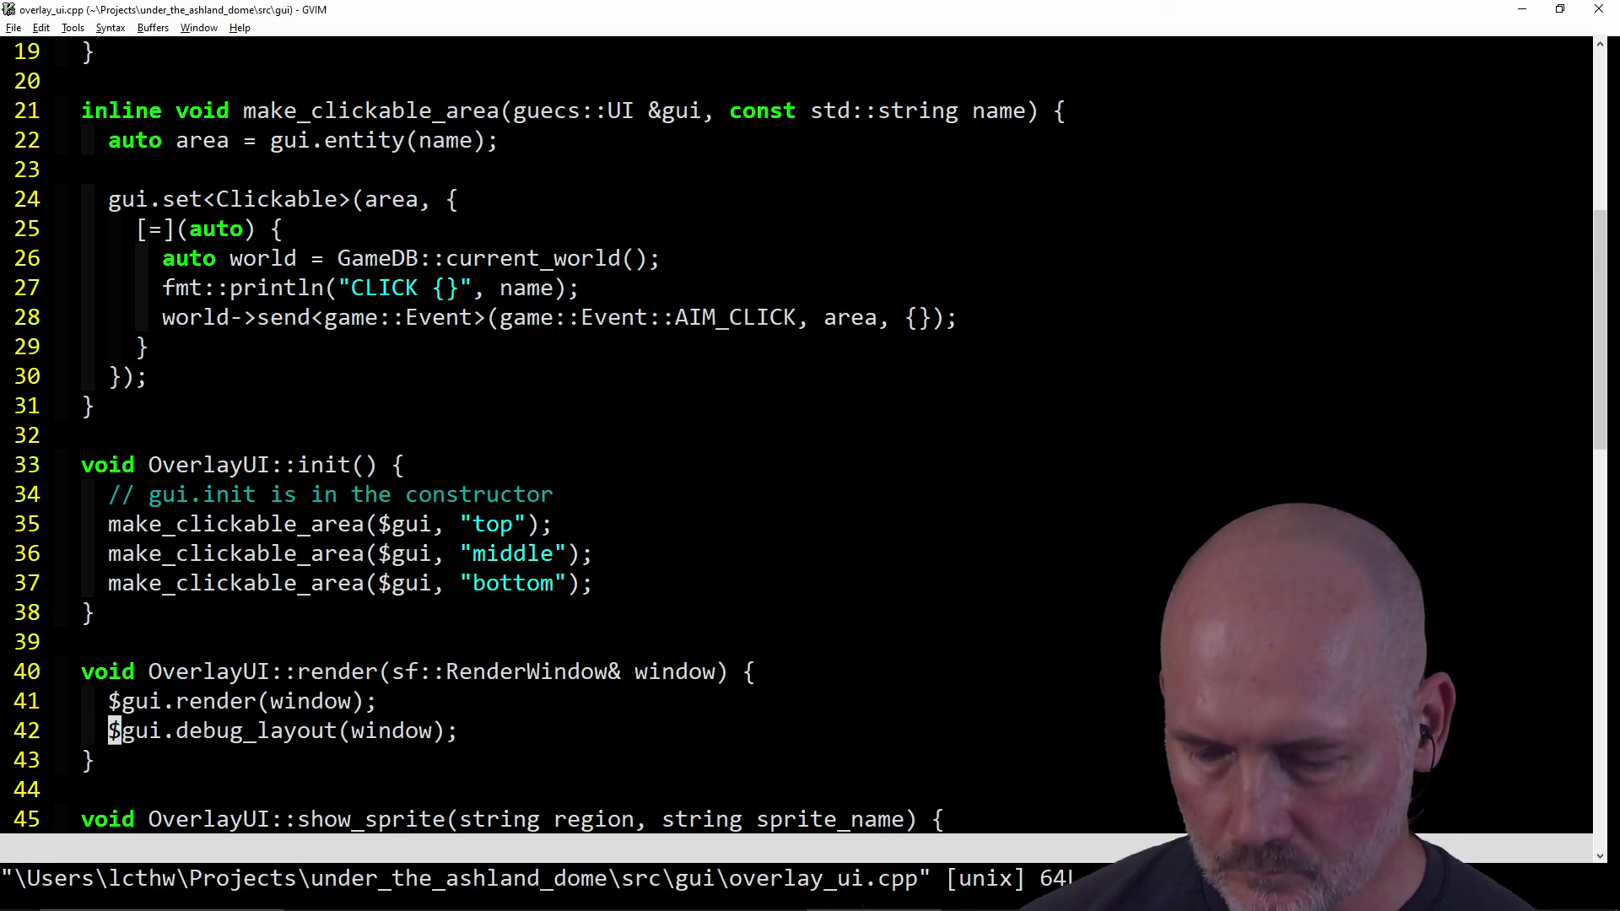
text(:Make)
key(Return)
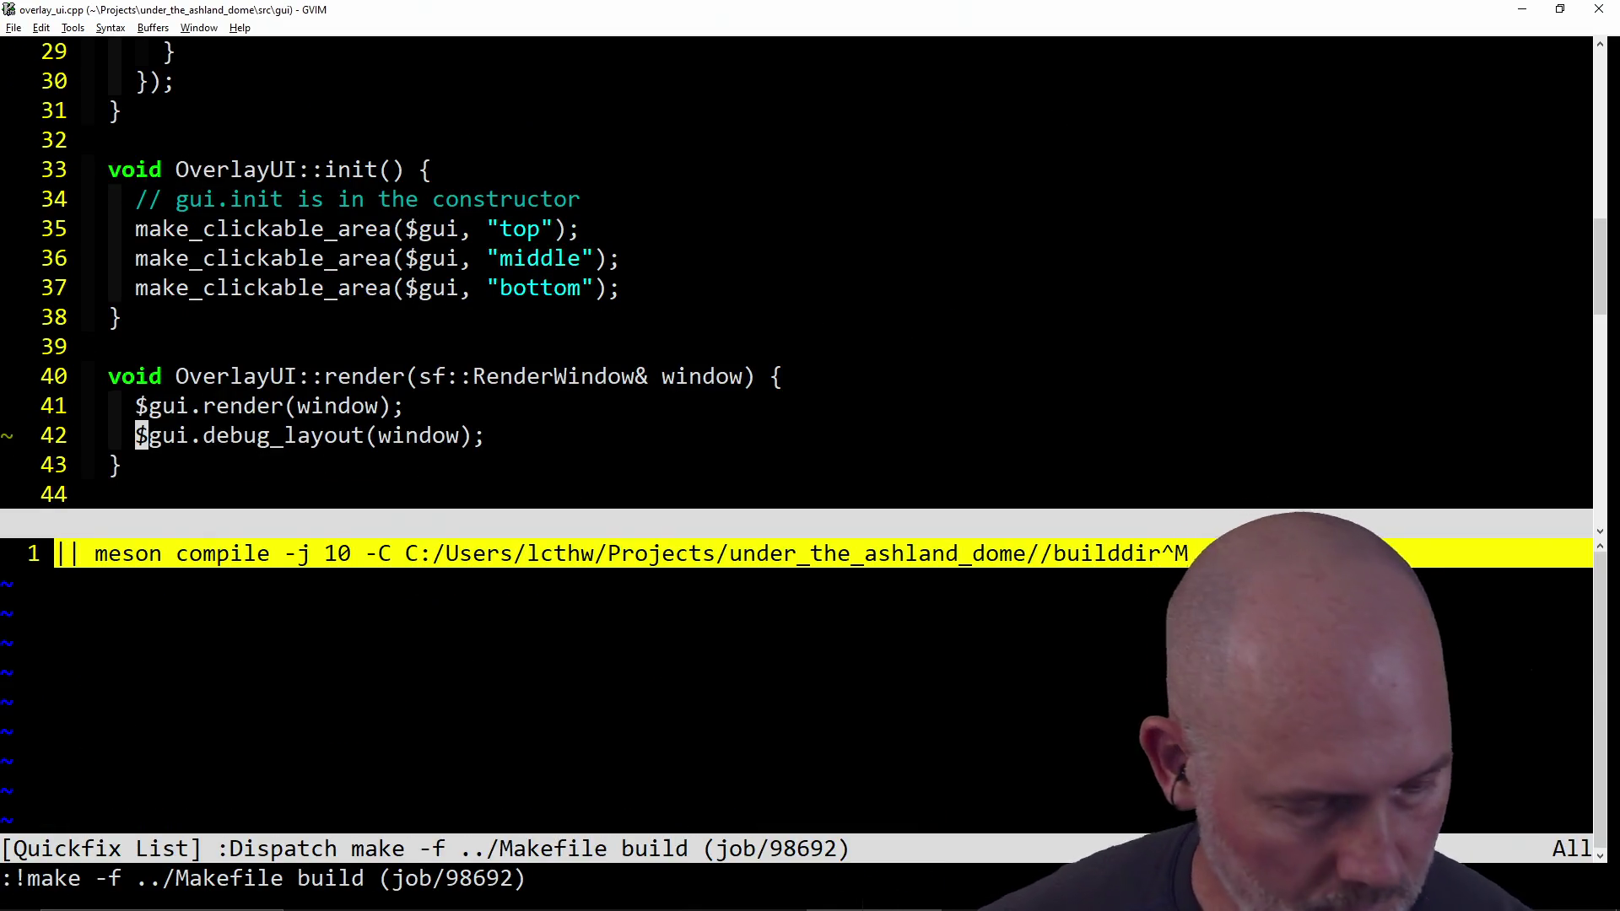
Step: Wait for the :Make build to report Success, then switch to PowerShell
click(141, 435)
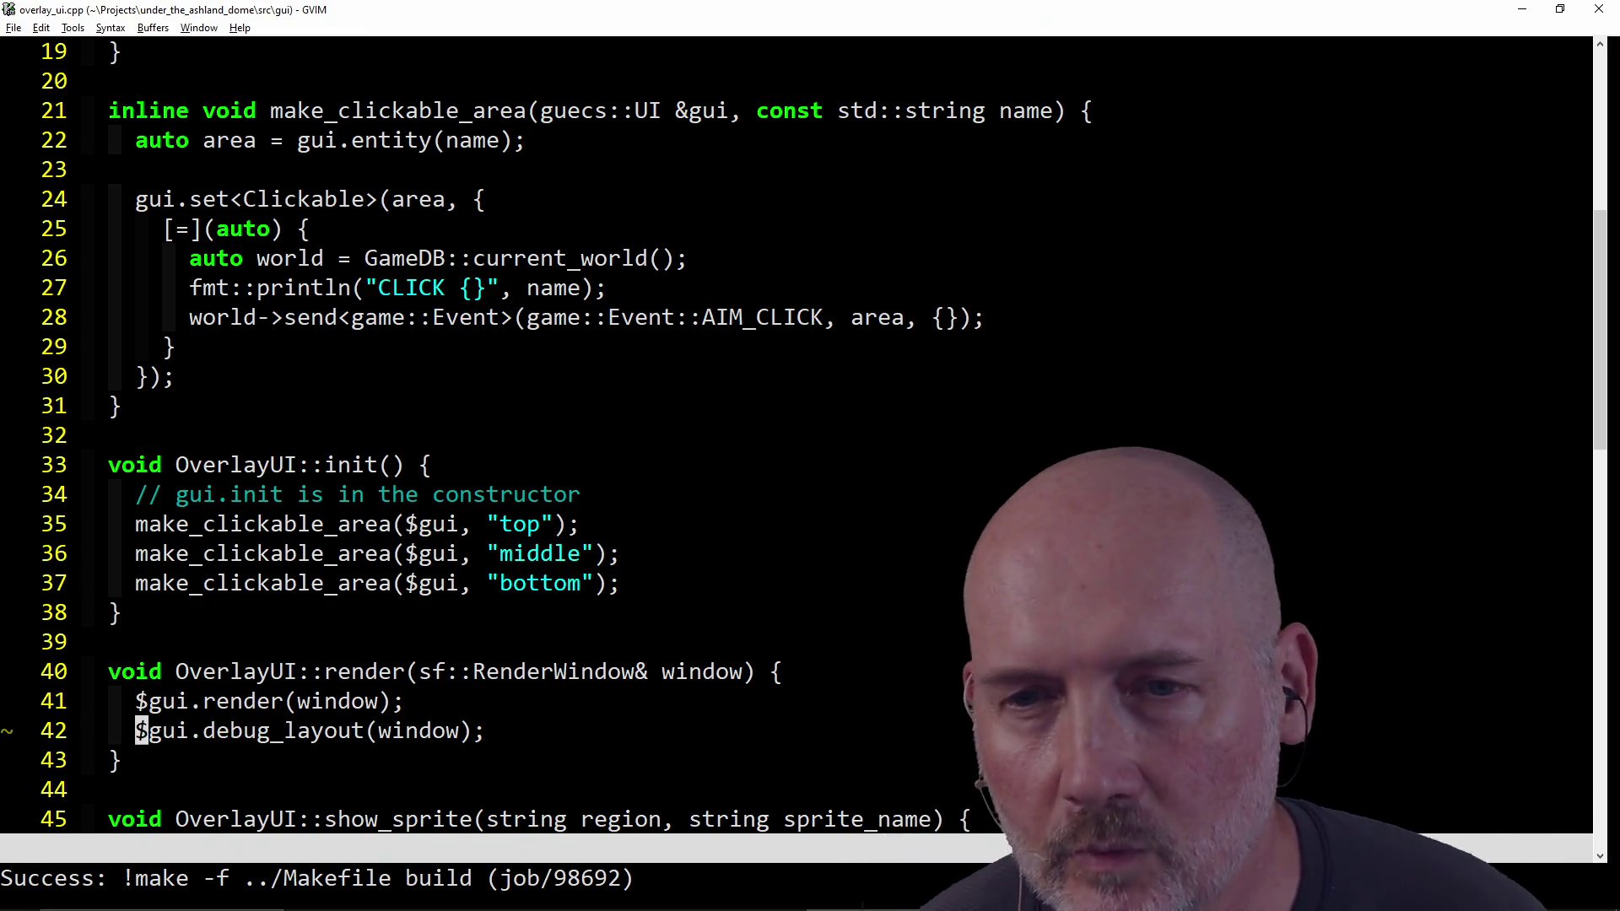
key(alt+Tab)
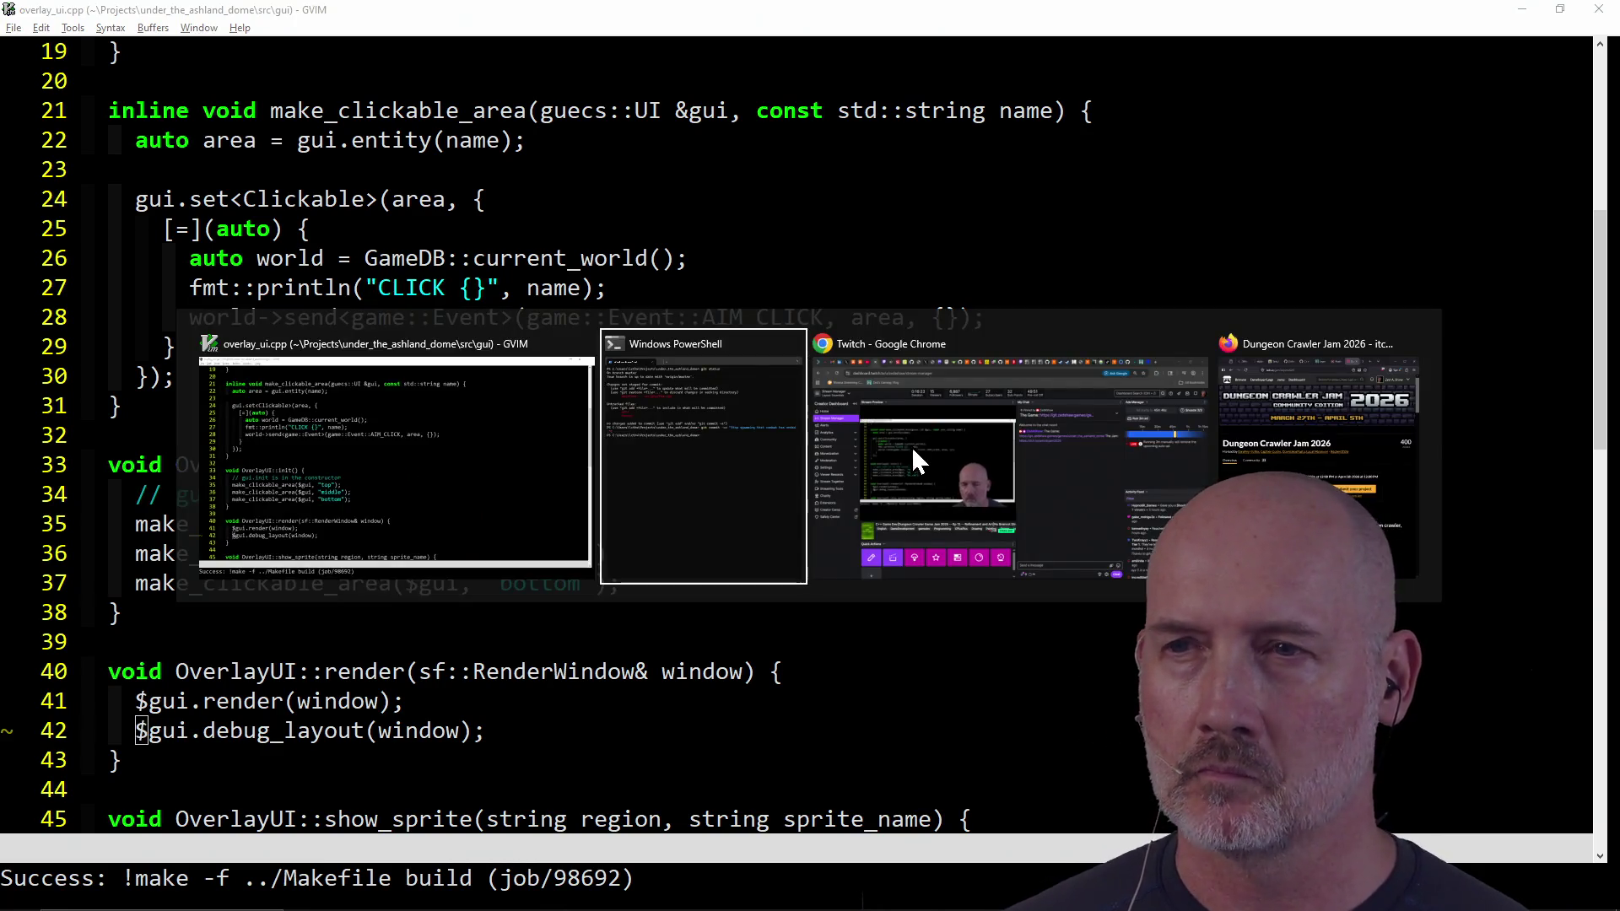
Step: Rerun the previous launch command, start a game to view the debug-layout outlines, then close it
key(Up)
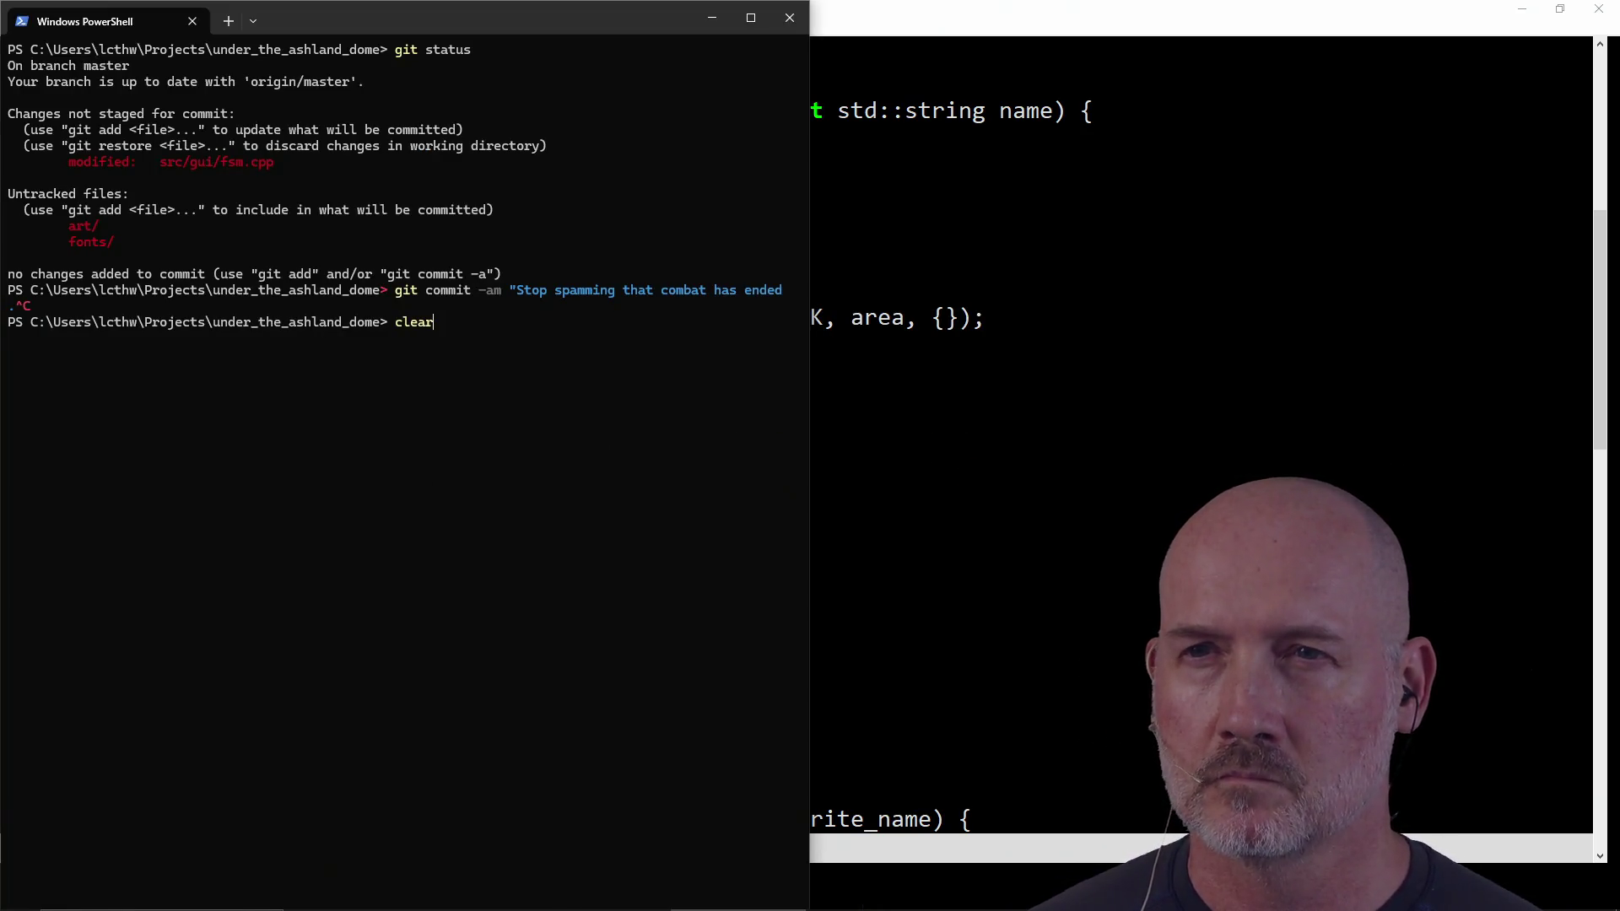
key(Return)
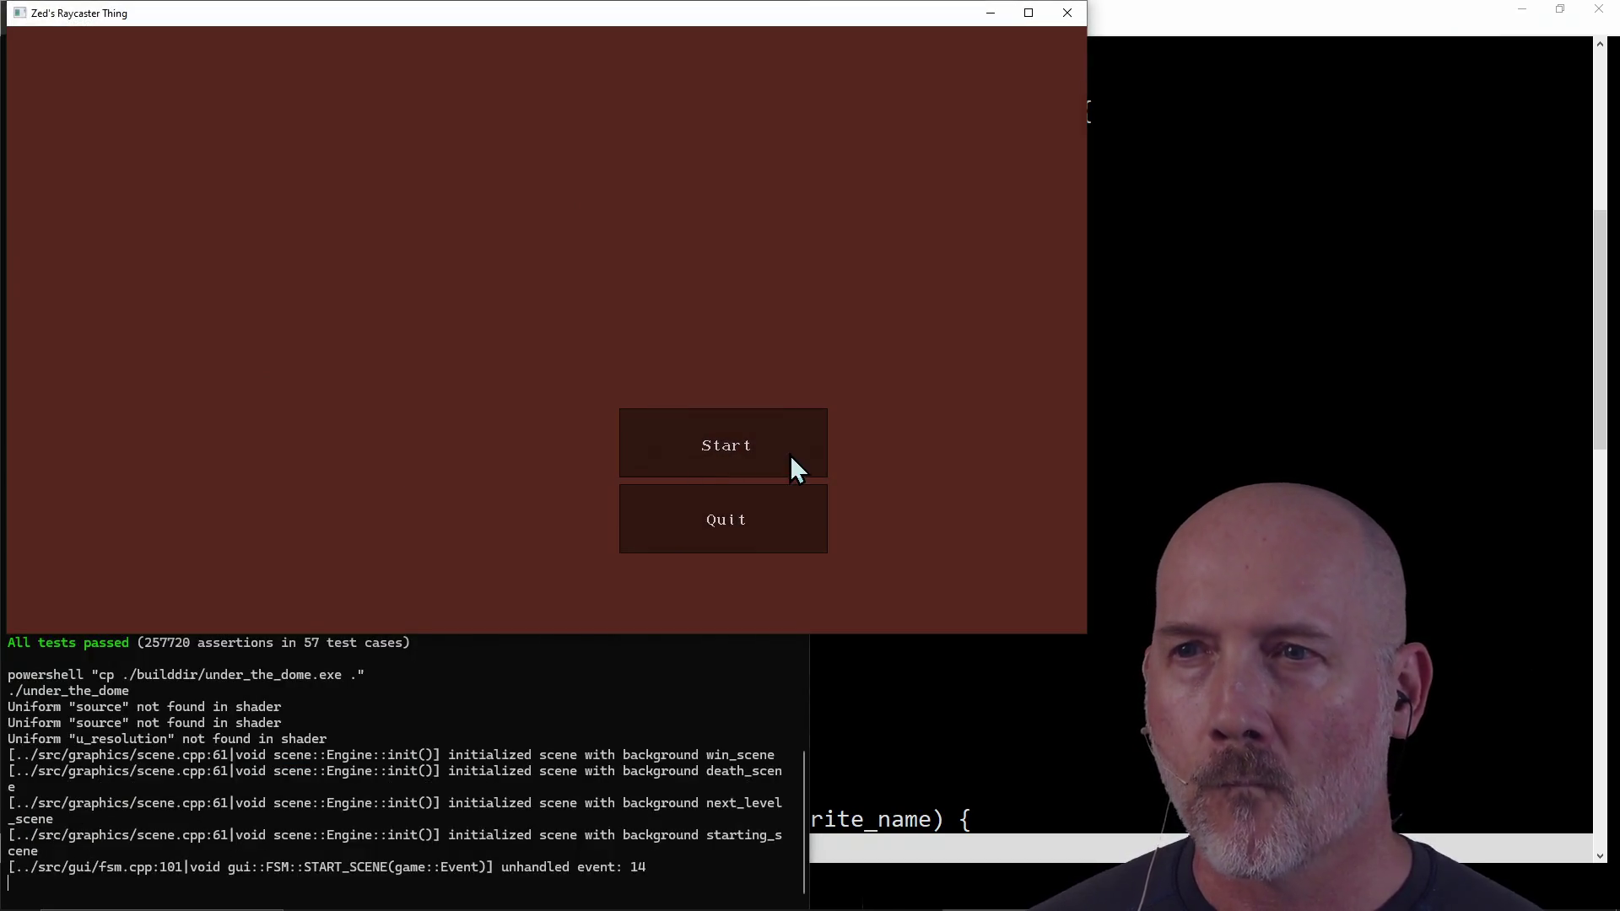
click(730, 438)
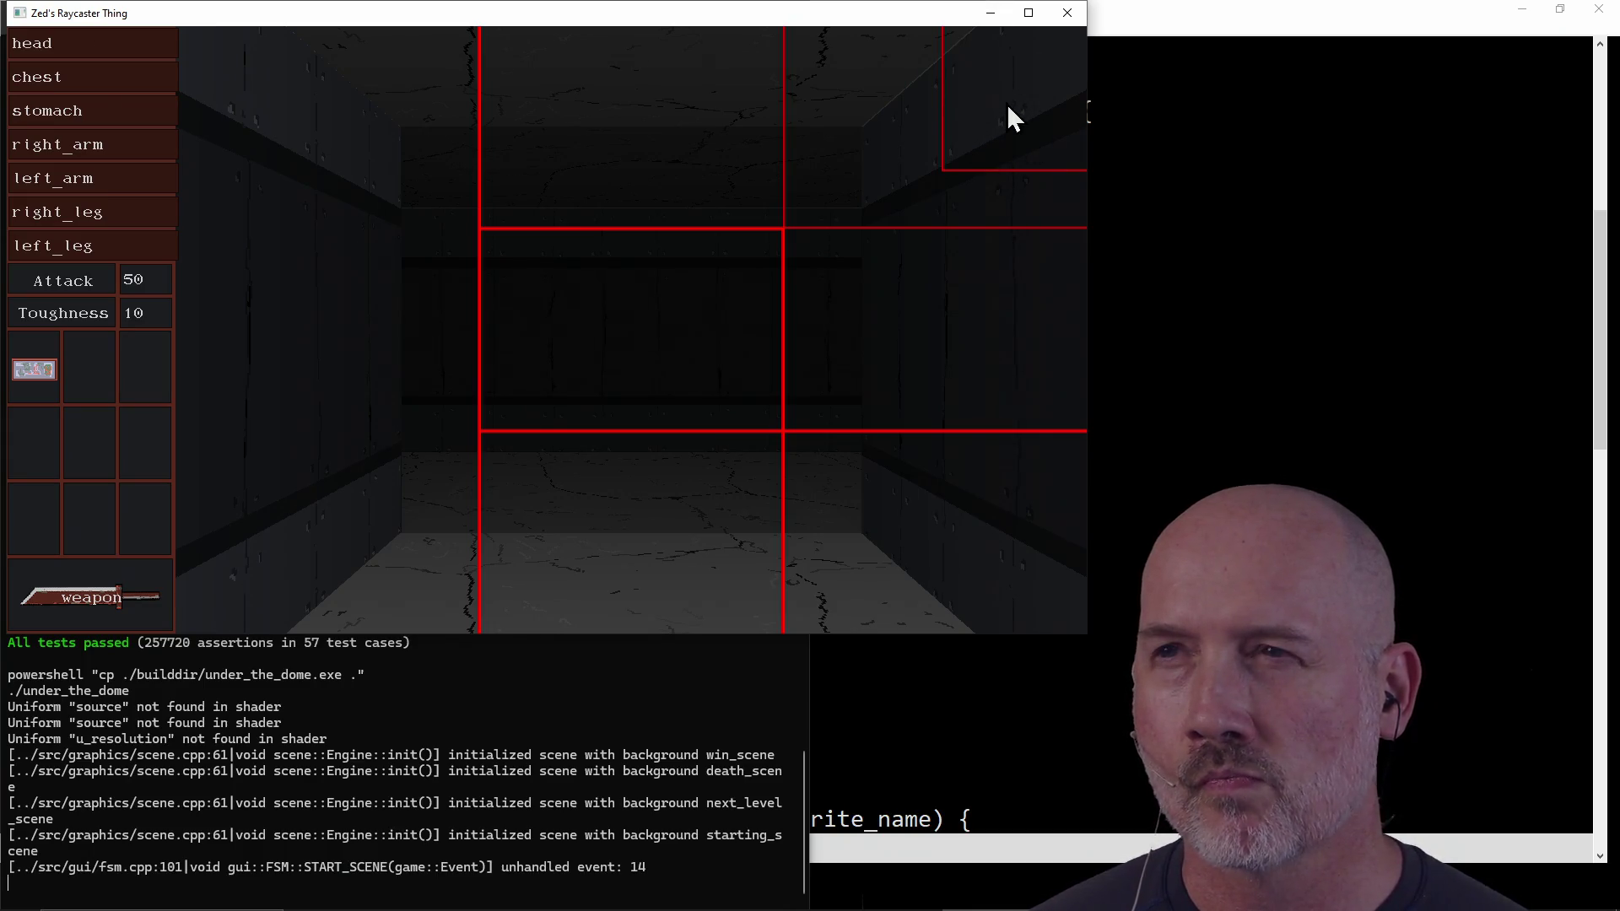
click(1068, 14)
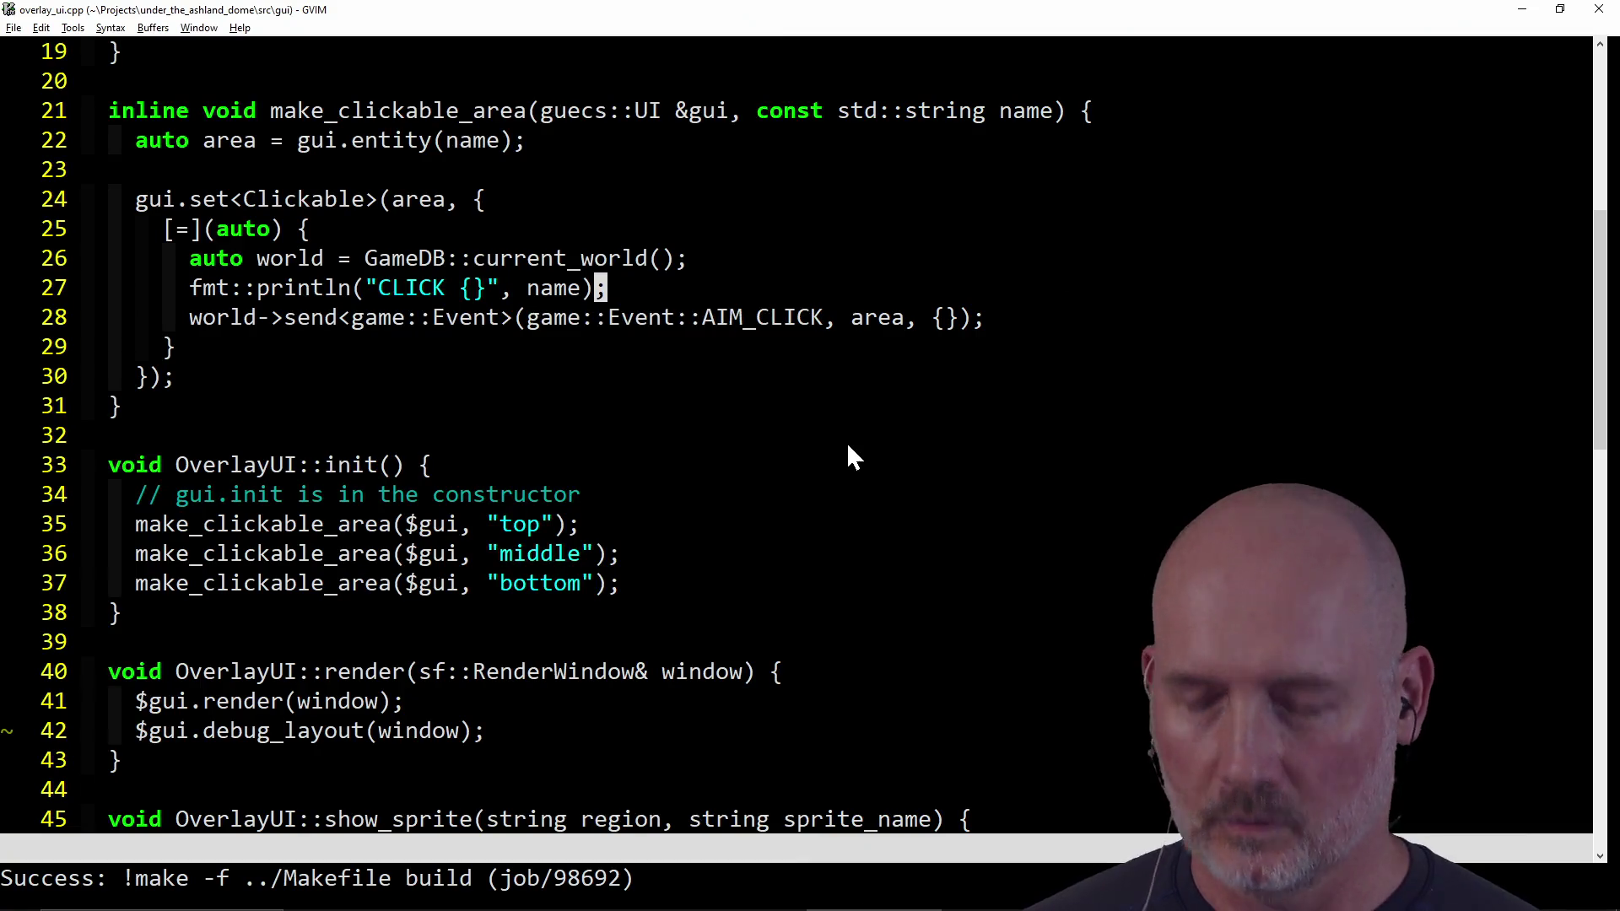
Step: Scroll through overlay_ui.cpp from the top to review its sprite functions
key(g)
key(g)
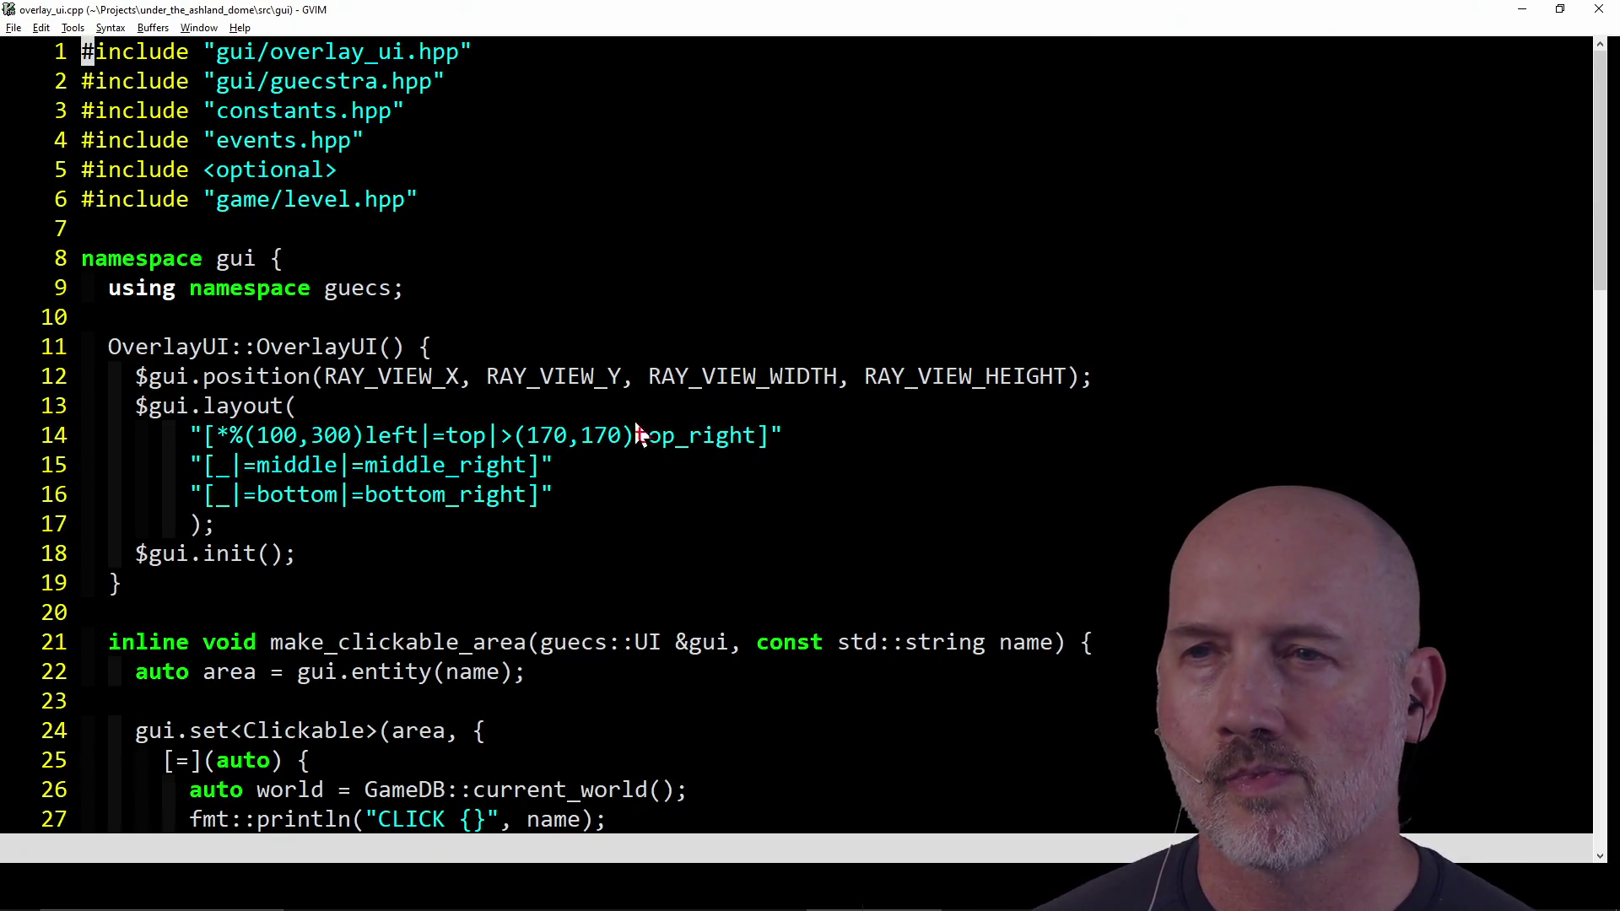
scroll(666, 456, down, 6)
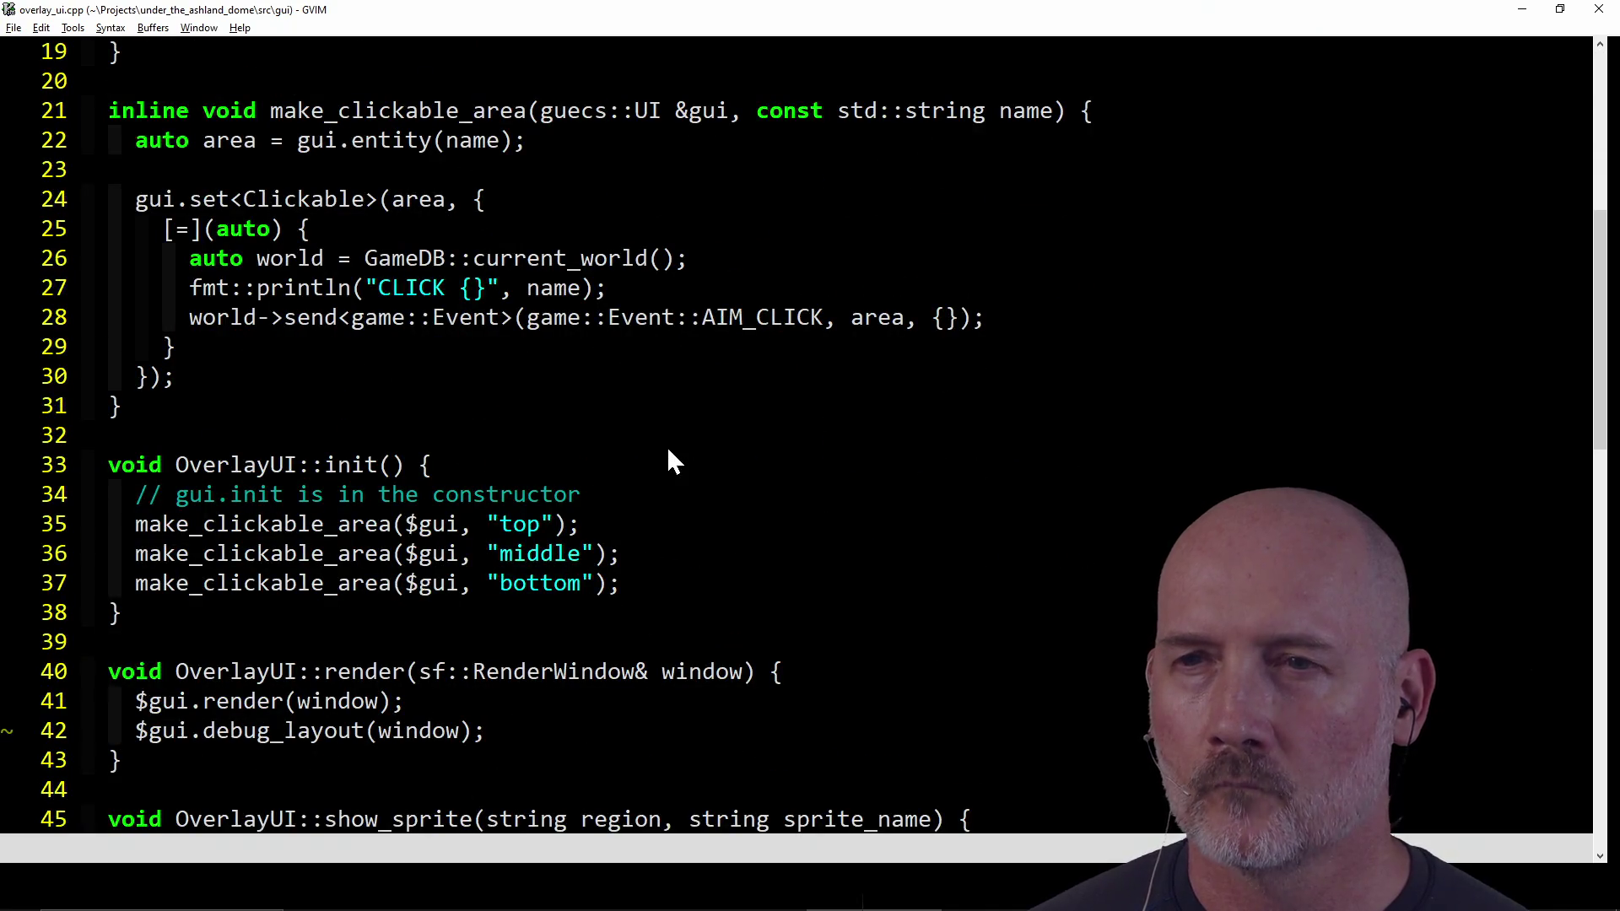
scroll(668, 451, down, 9)
scroll(669, 452, up, 6)
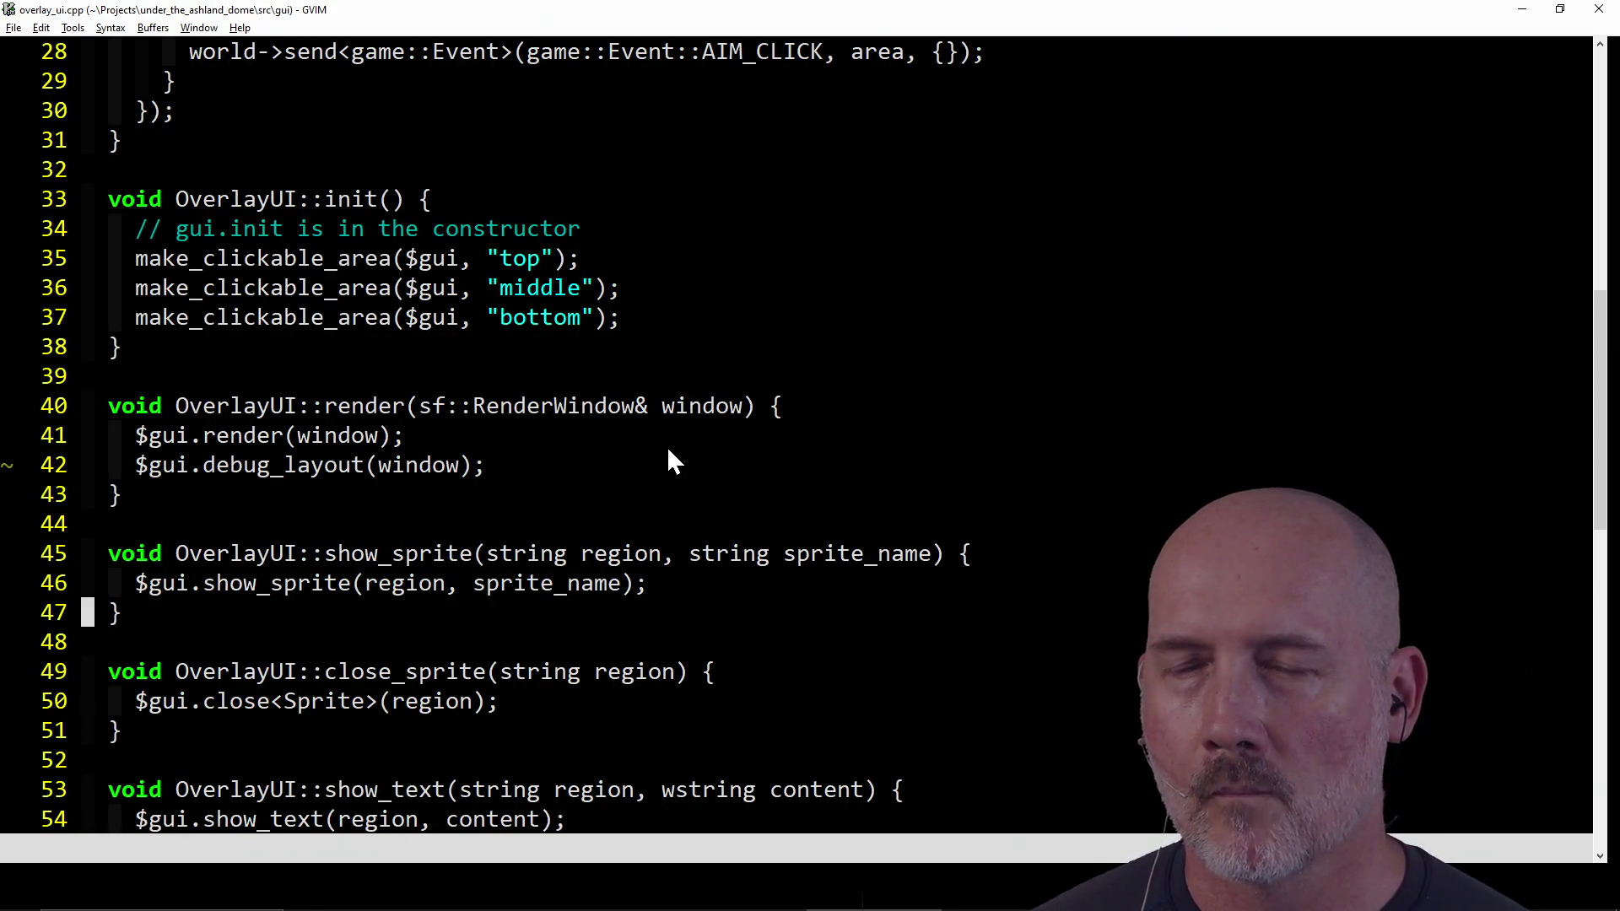
Step: Open main_ui.cpp via CtrlP and scroll to the end of MainUI::render_hands
key(ctrl+p)
text(main_)
key(Return)
scroll(617, 456, down, 12)
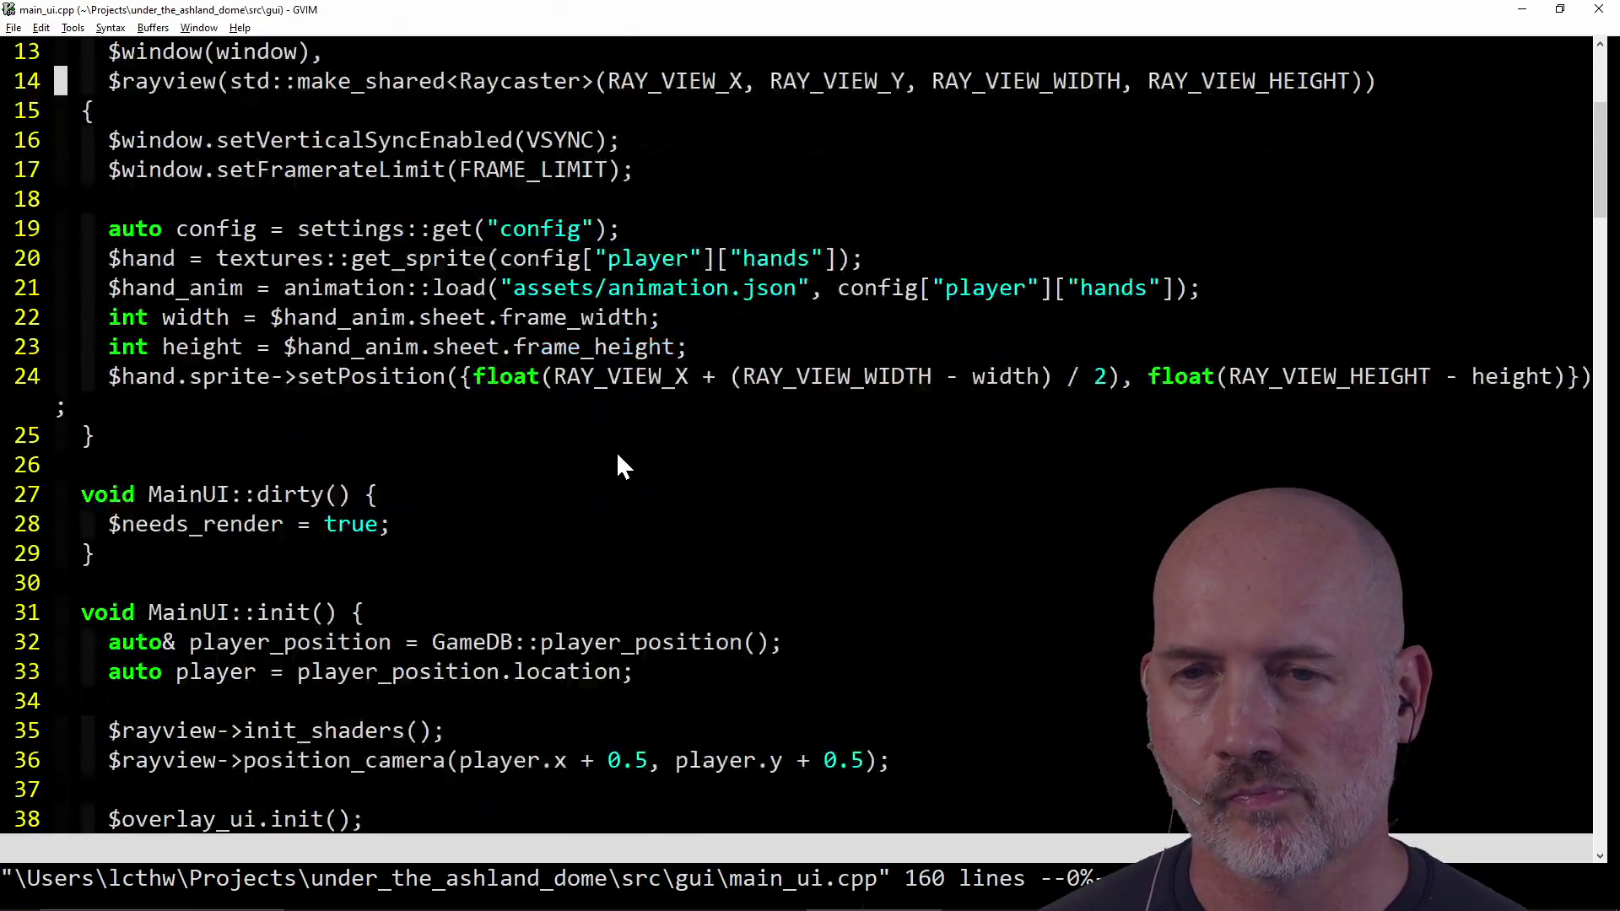
scroll(618, 456, down, 13)
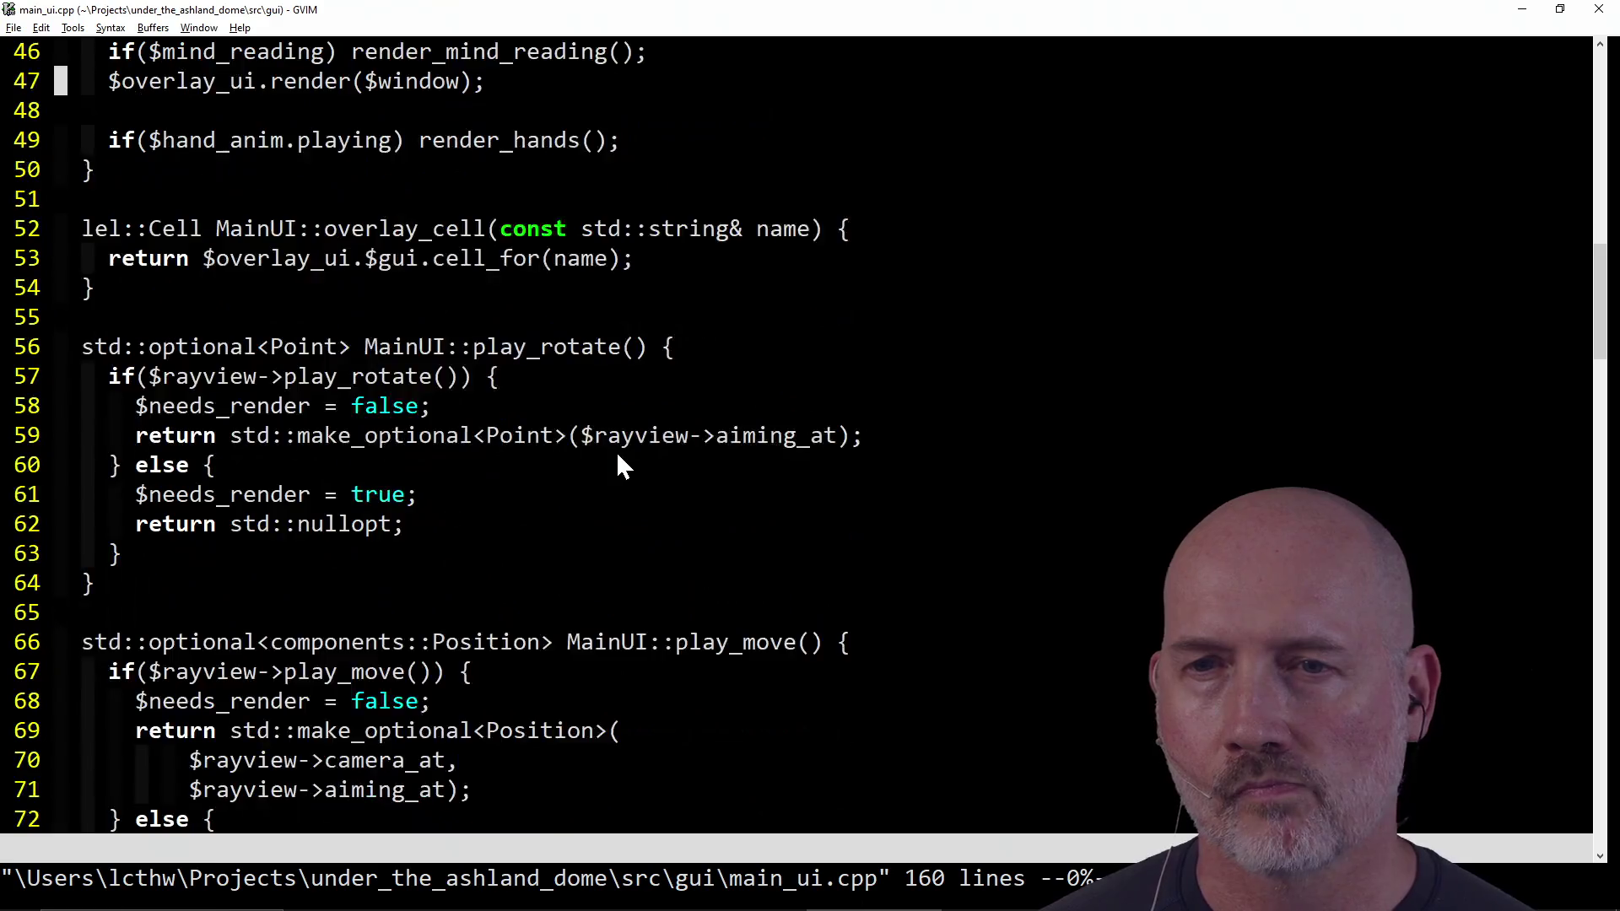
scroll(618, 456, down, 13)
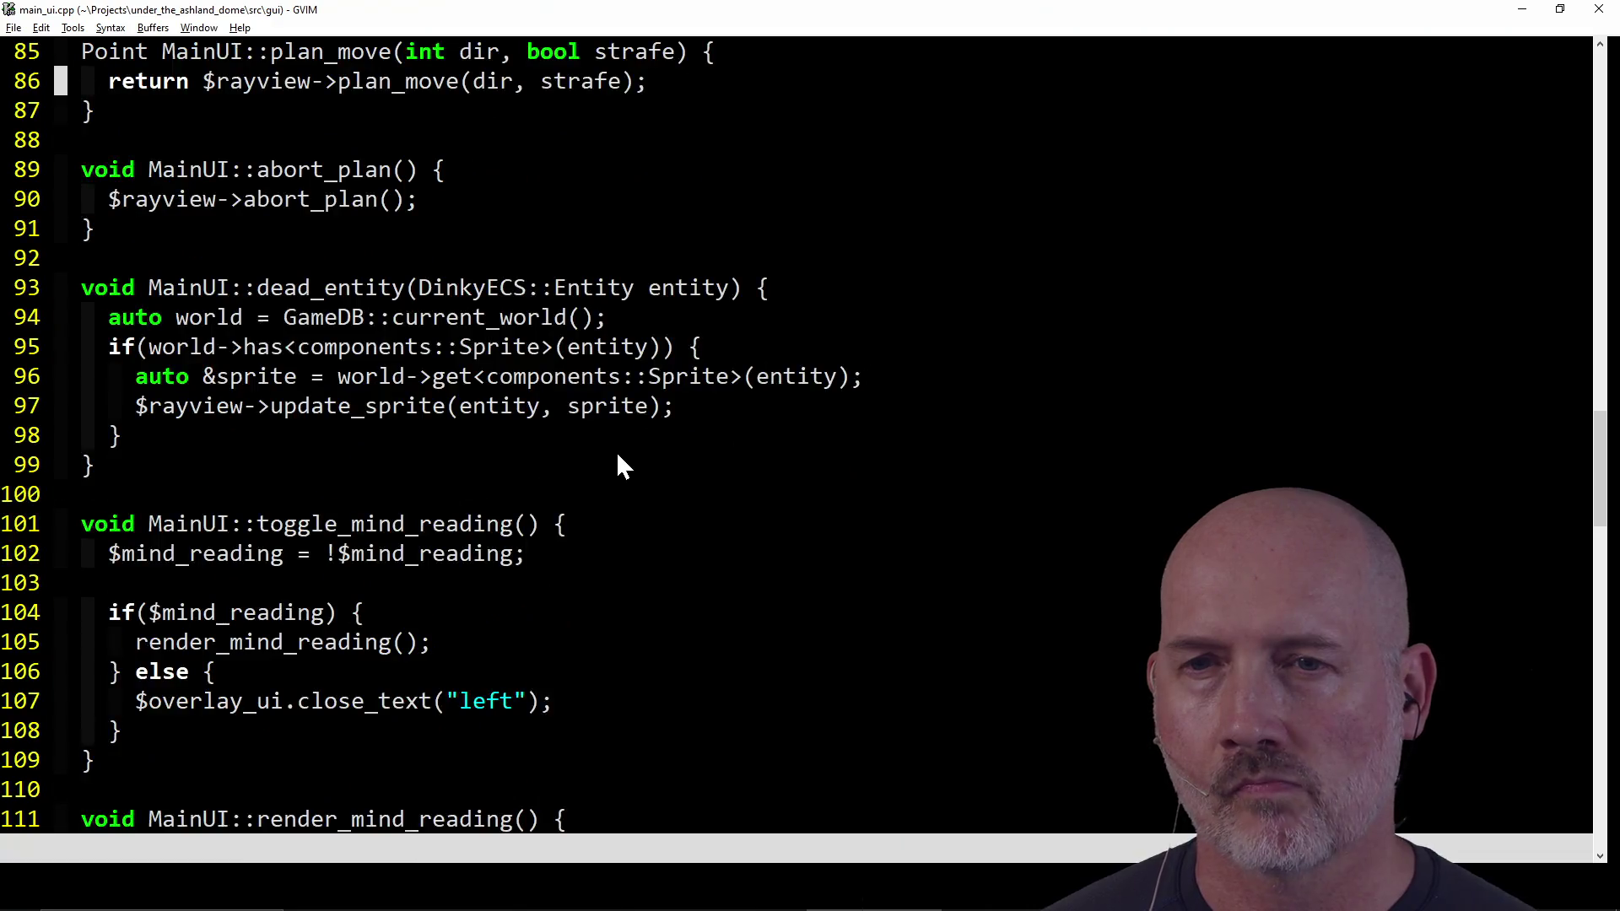
scroll(618, 456, down, 4)
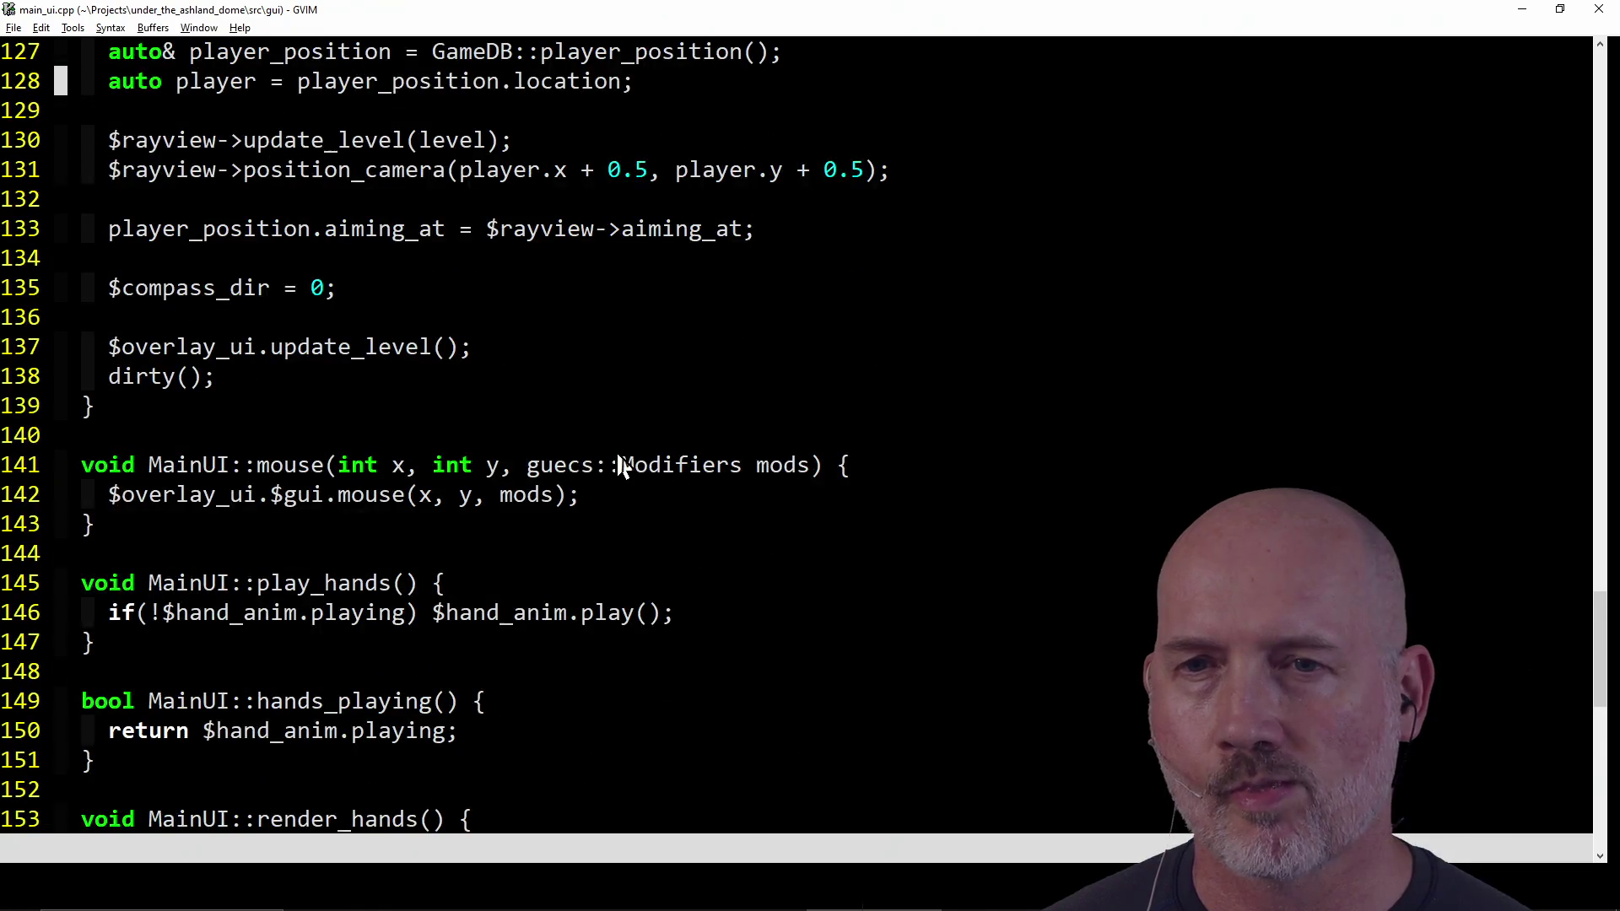
scroll(621, 466, down, 4)
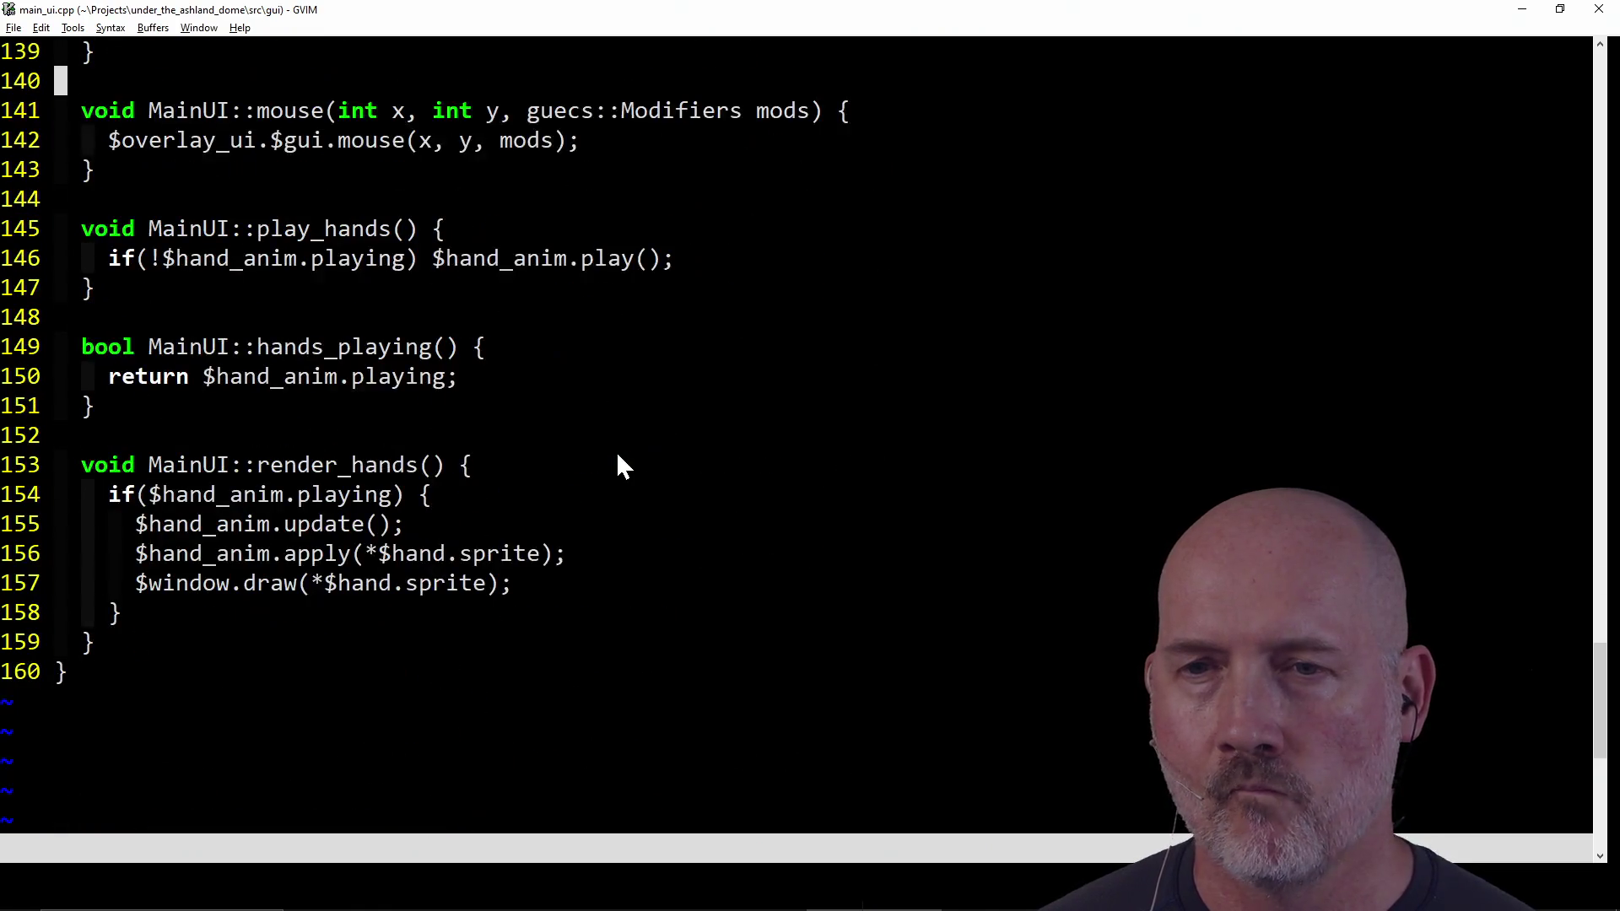
click(228, 637)
Step: Write empty show_combat and close_combat method stubs below render_hands in main_ui.cpp
key(o)
key(Return)
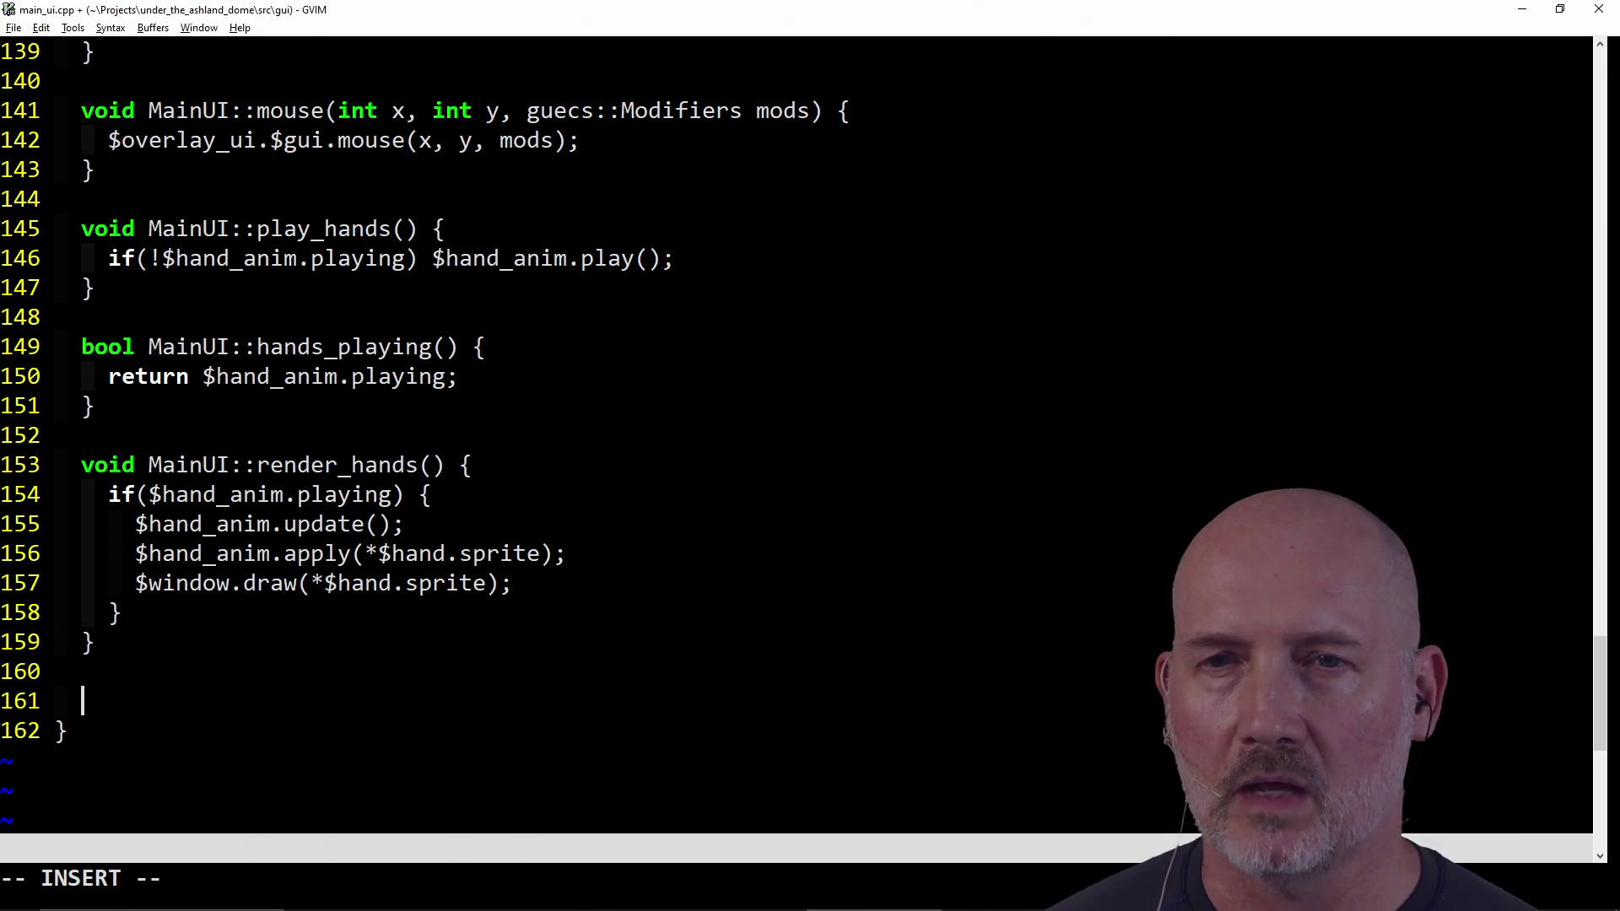
text(void MainUI::)
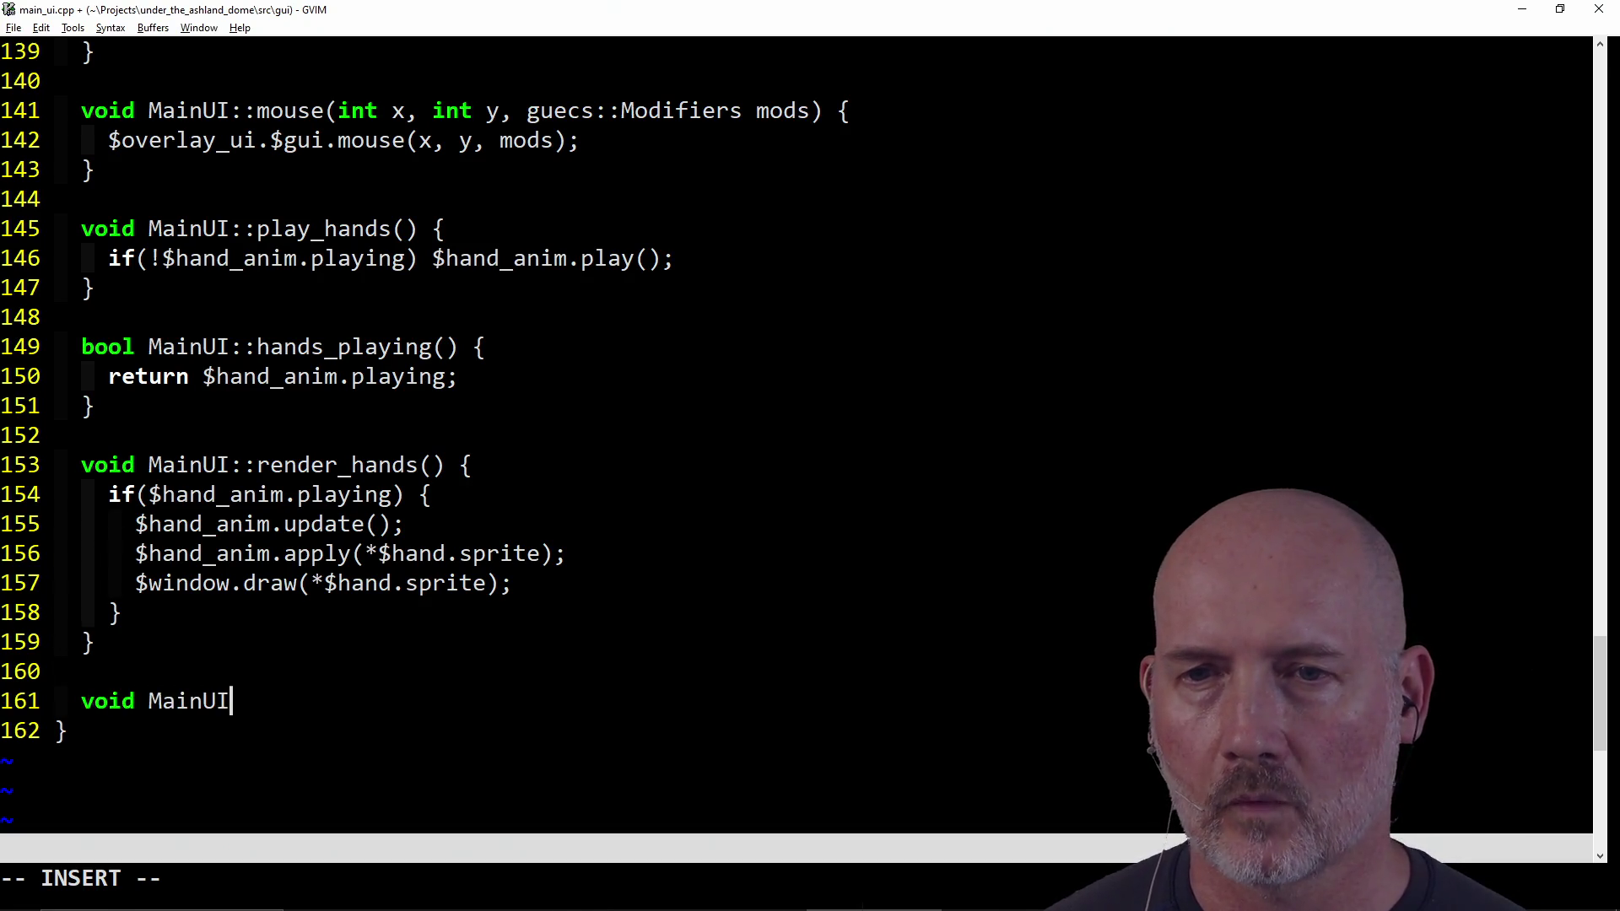
text(show_combat() {)
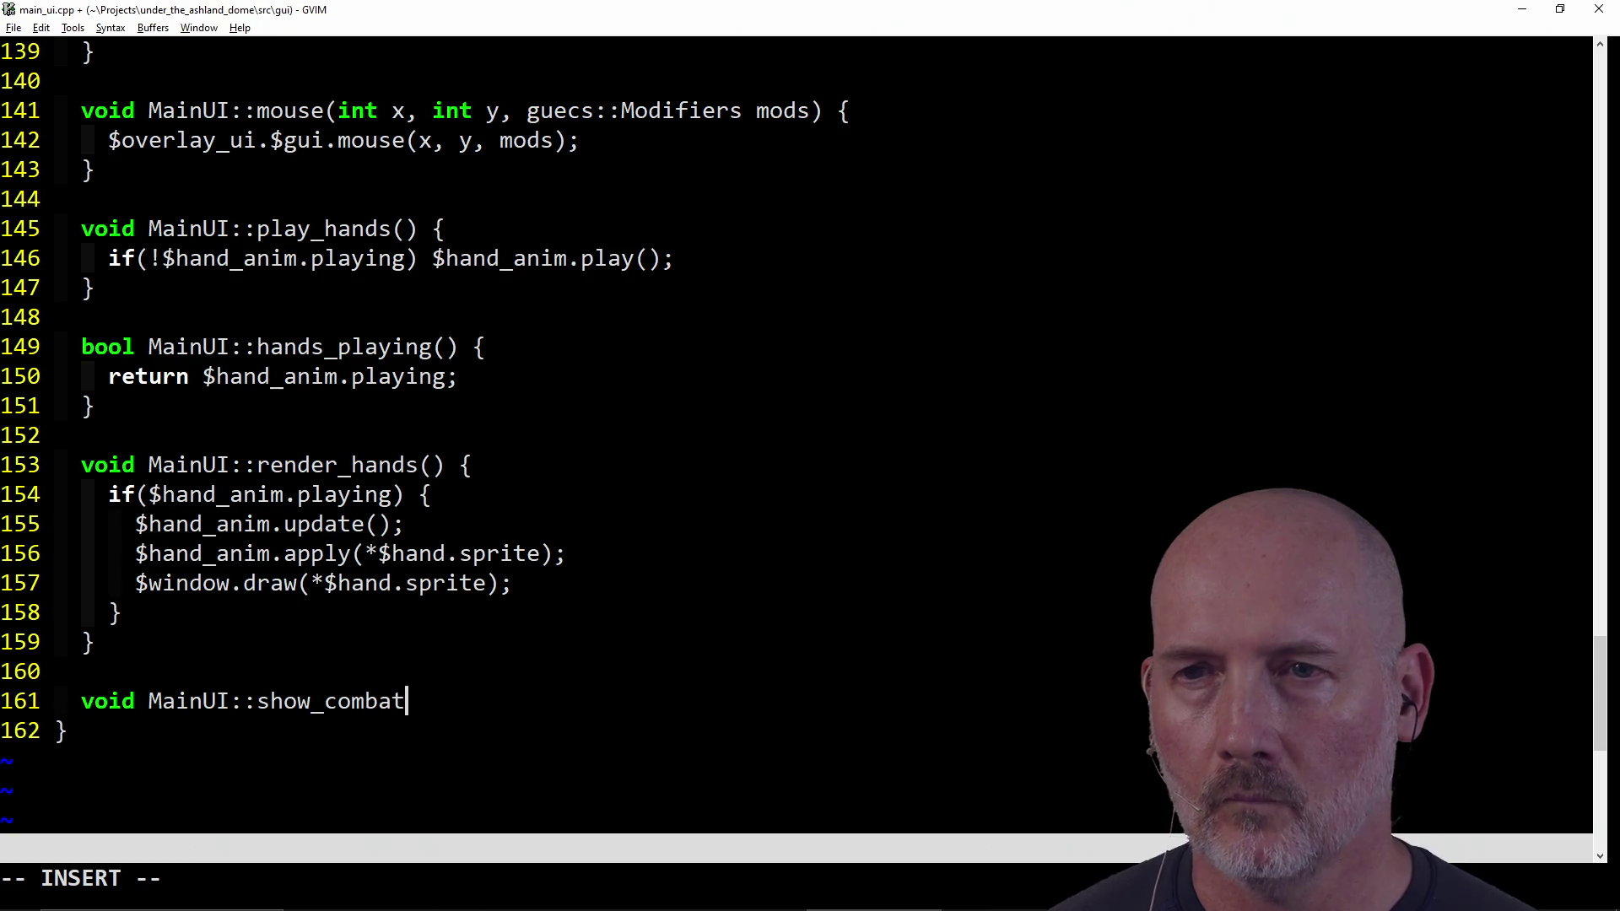
key(Return)
key(Return)
text(})
key(Escape)
key(o)
key(Return)
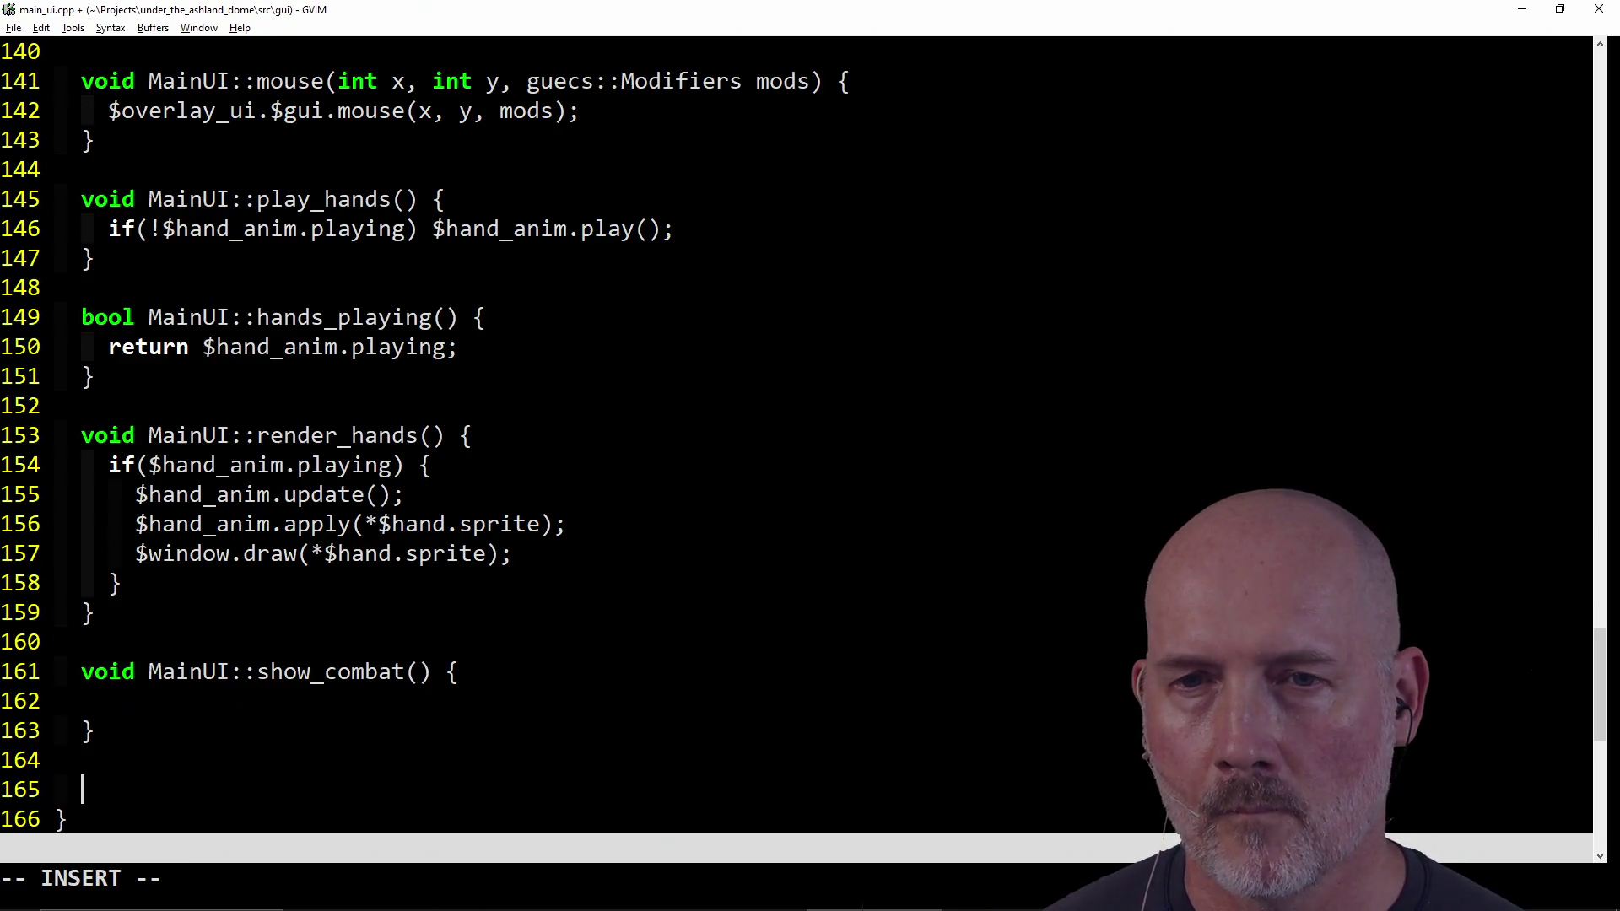
text(void Main)
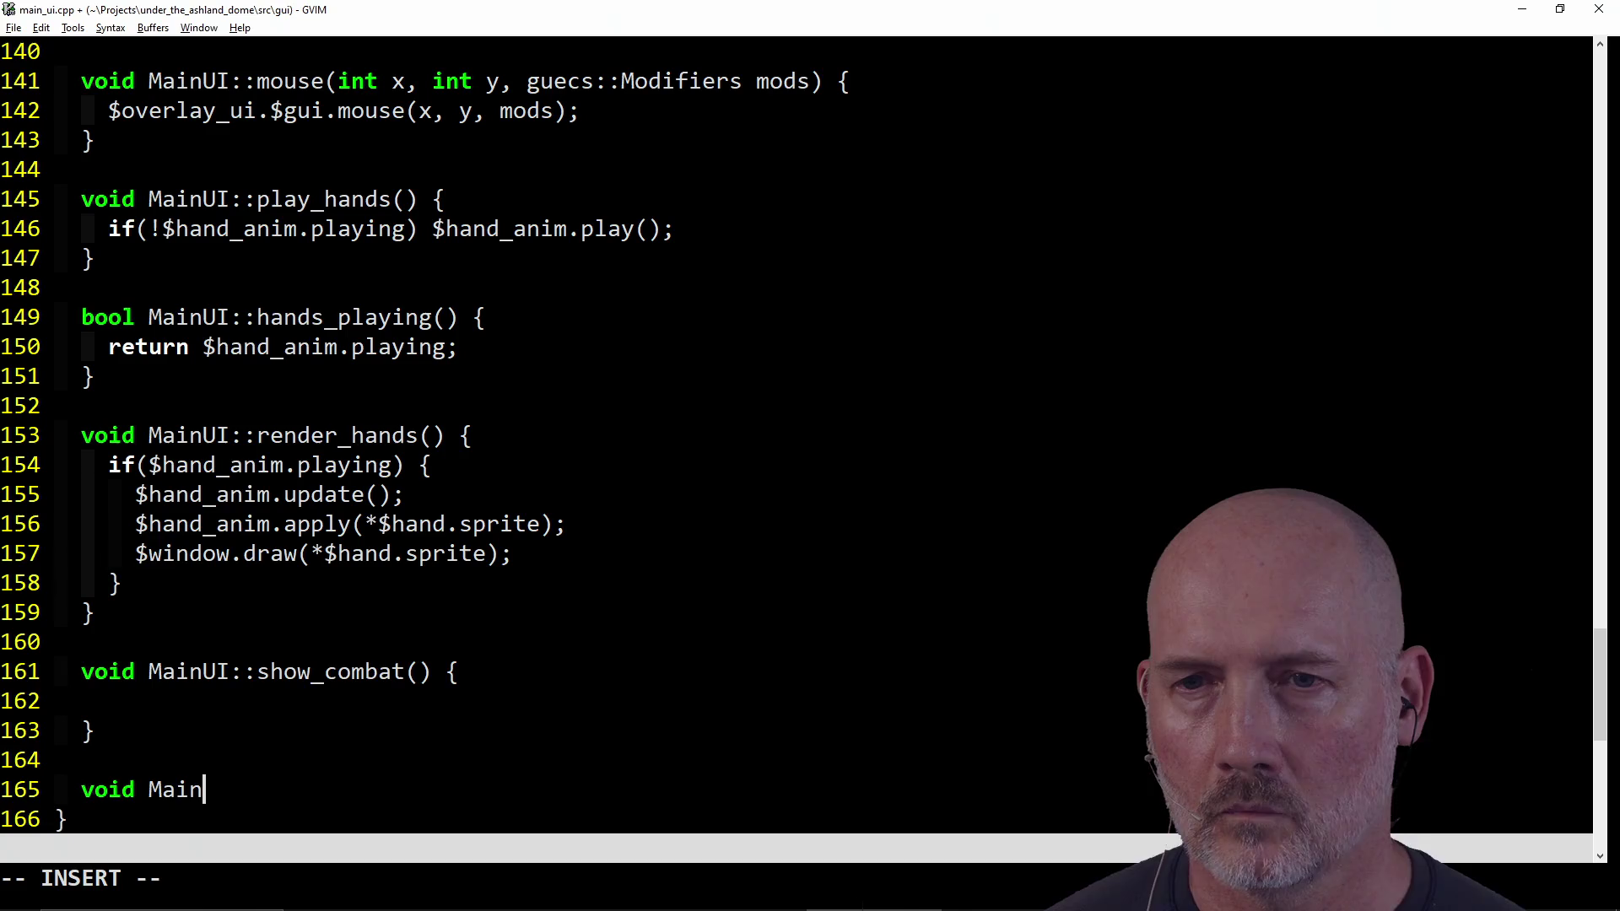
text(UI::show_combat() {)
key(Return)
key(Return)
text(})
key(Escape)
Step: Copy both stubs and paste them below the render_hands declaration in main_ui.hpp
key(k)
key(k)
key(k)
key(V)
key(j)
key(j)
key(j)
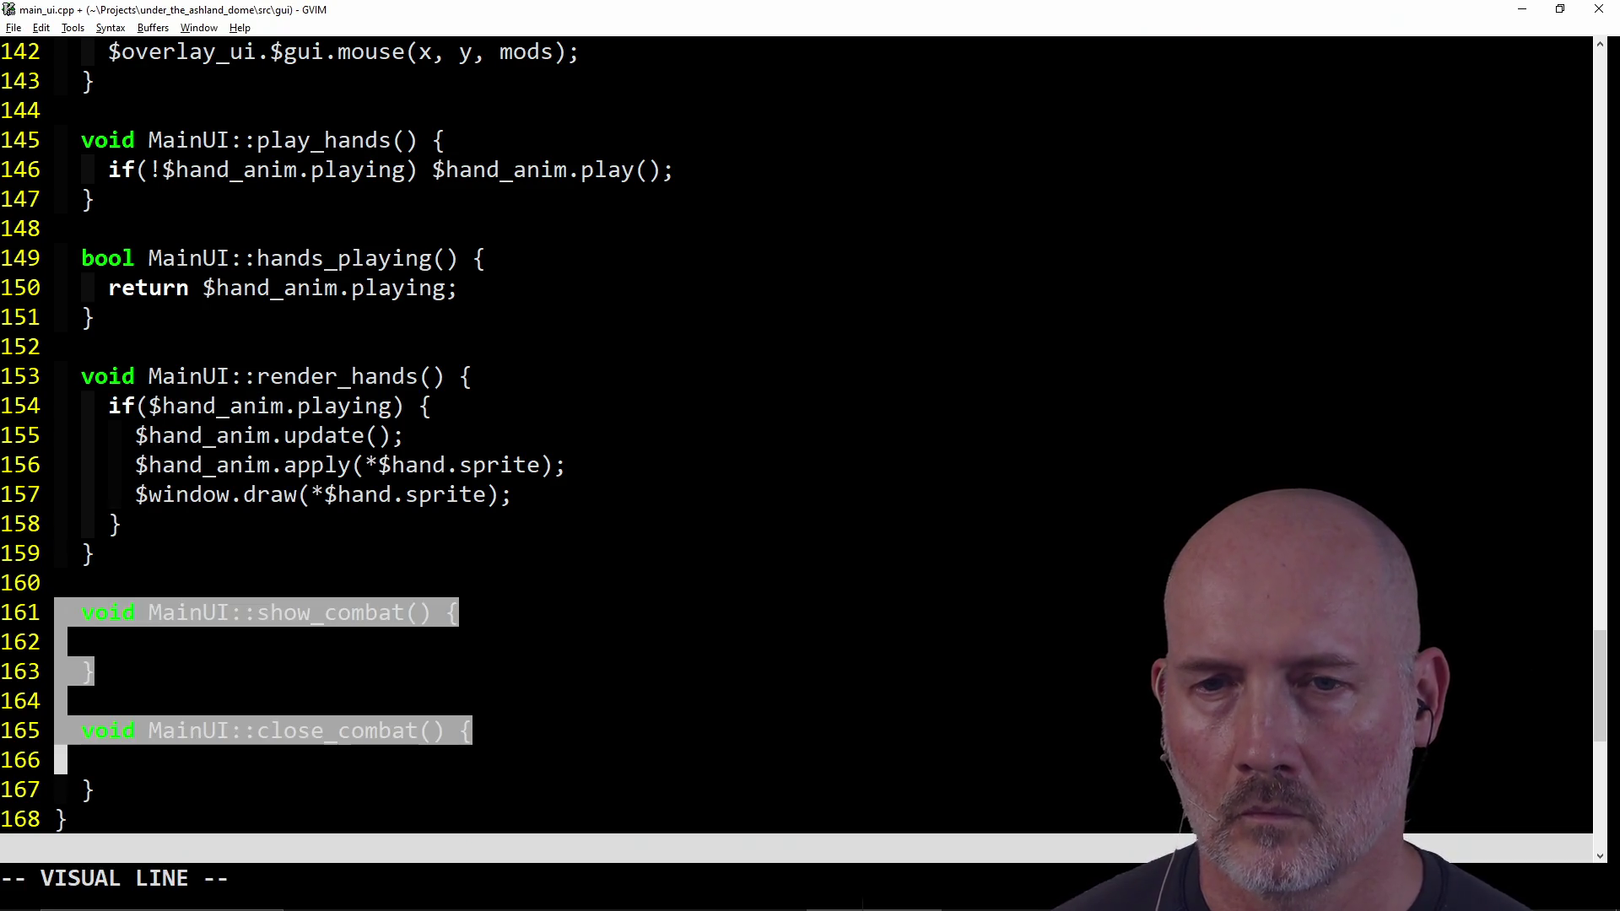
key(y)
key(ctrl+6)
key(G)
key(k)
key(k)
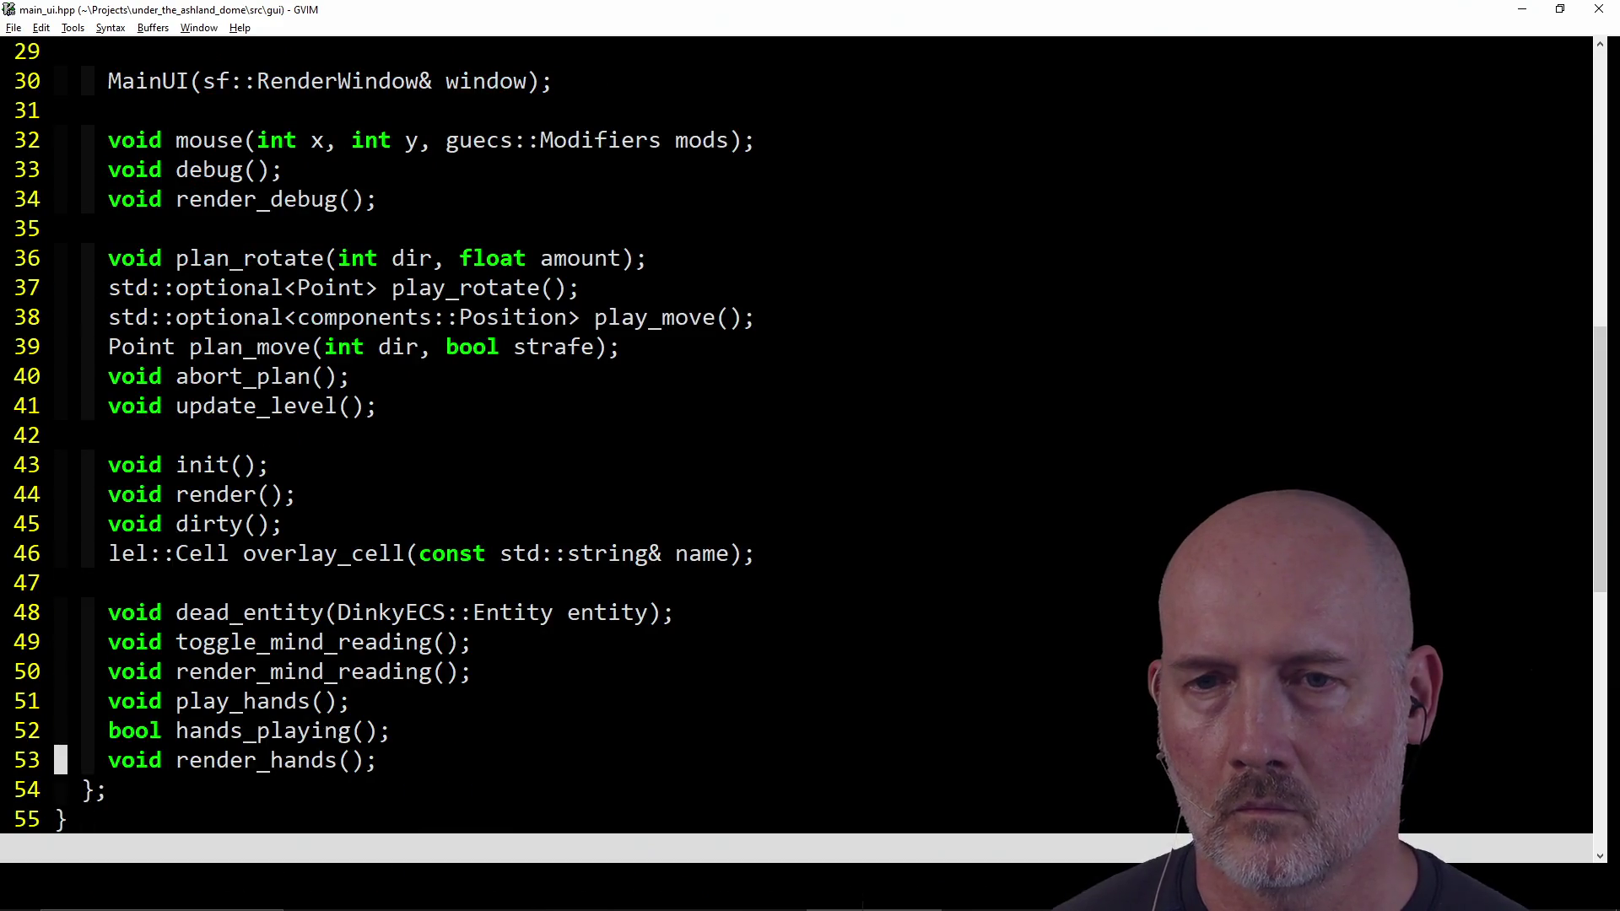
key(p)
Step: Turn the pasted show_combat into an indented declaration without MainUI:: or a body
key(greater)
key(greater)
key(A)
key(BackSpace)
key(BackSpace)
text(;)
key(Escape)
key(asciicircum)
key(w)
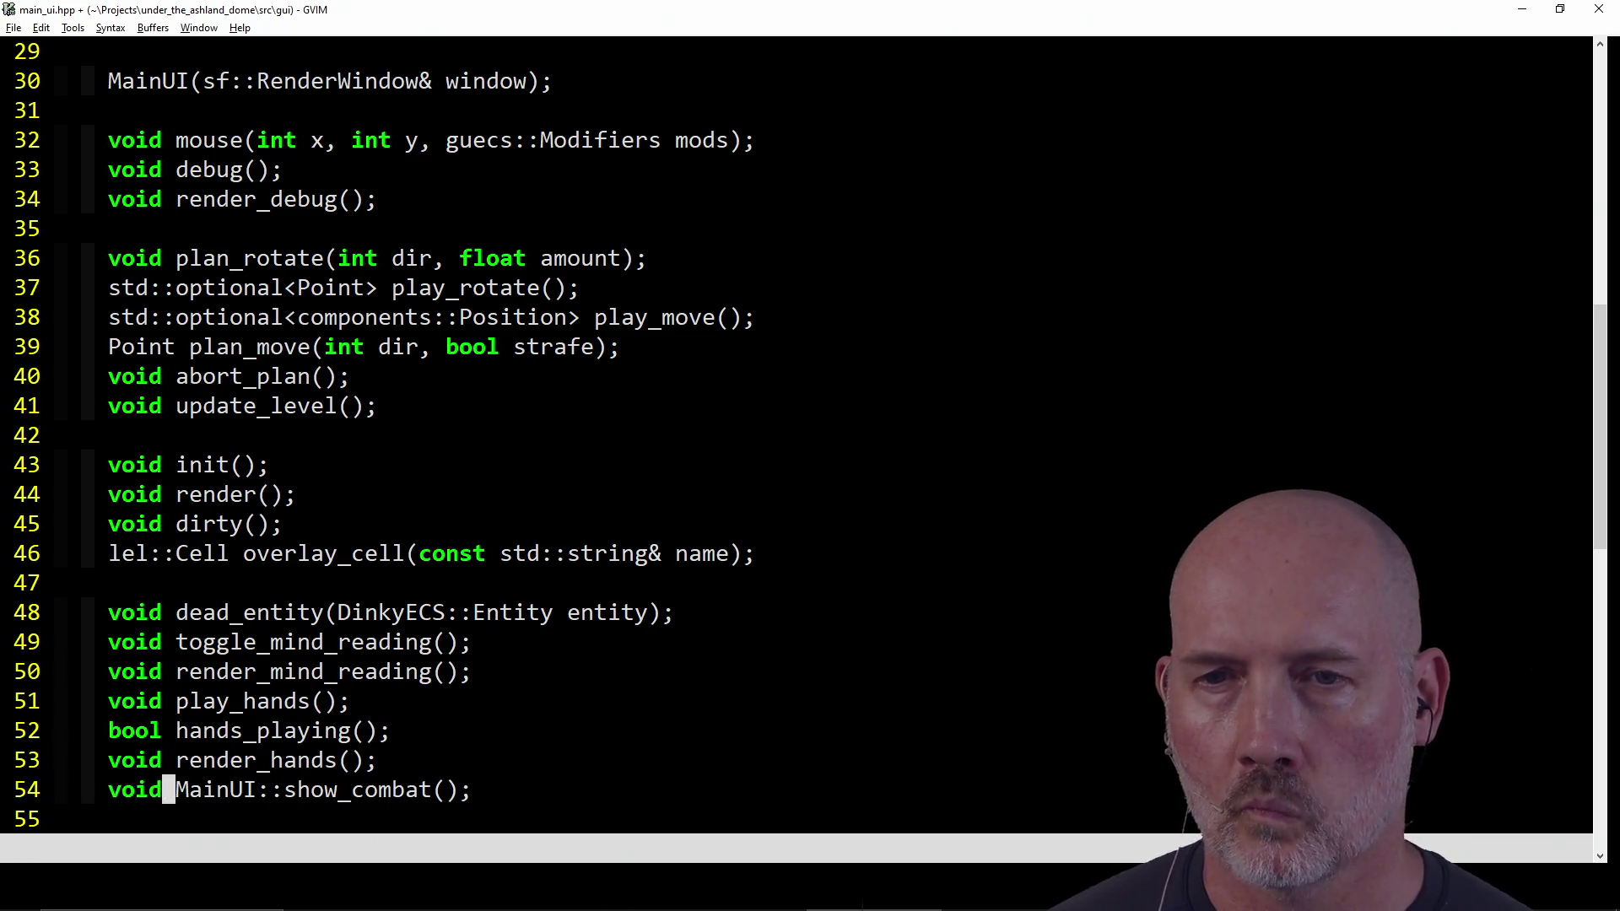
key(d)
key(w)
key(period)
key(j)
key(d)
key(d)
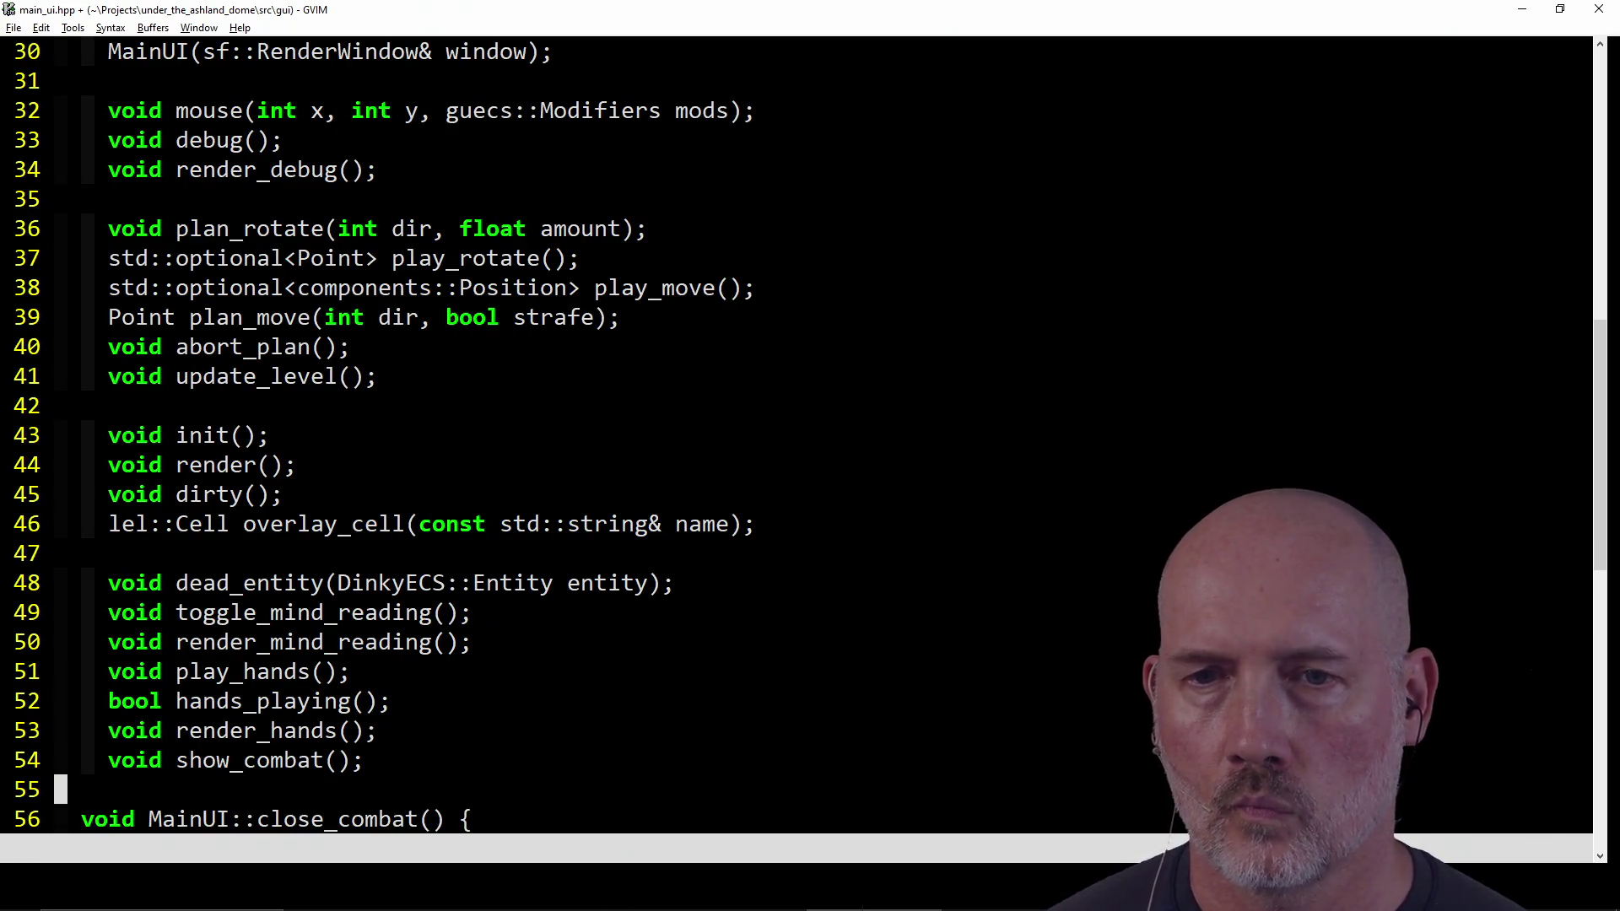
key(d)
key(d)
Step: Convert close_combat into a declaration the same way and save main_ui.hpp with :w
key(greater)
key(greater)
key(w)
key(d)
key(w)
key(period)
key(A)
key(BackSpace)
text(;)
key(Escape)
key(j)
key(j)
key(k)
key(d)
key(d)
key(d)
key(d)
text(:wa)
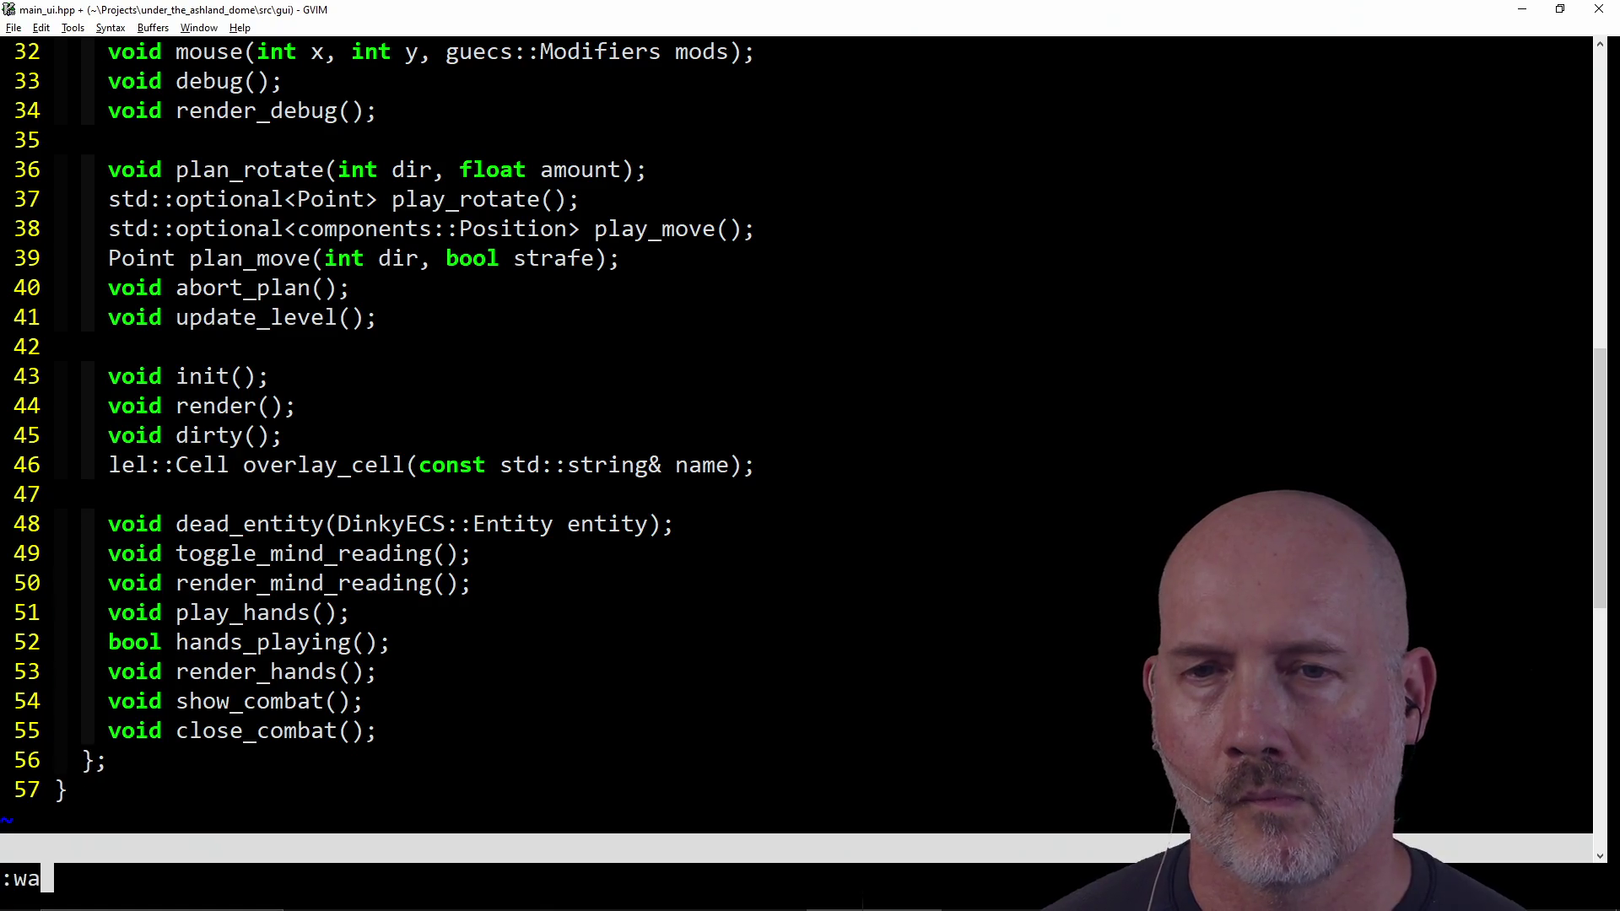
key(Return)
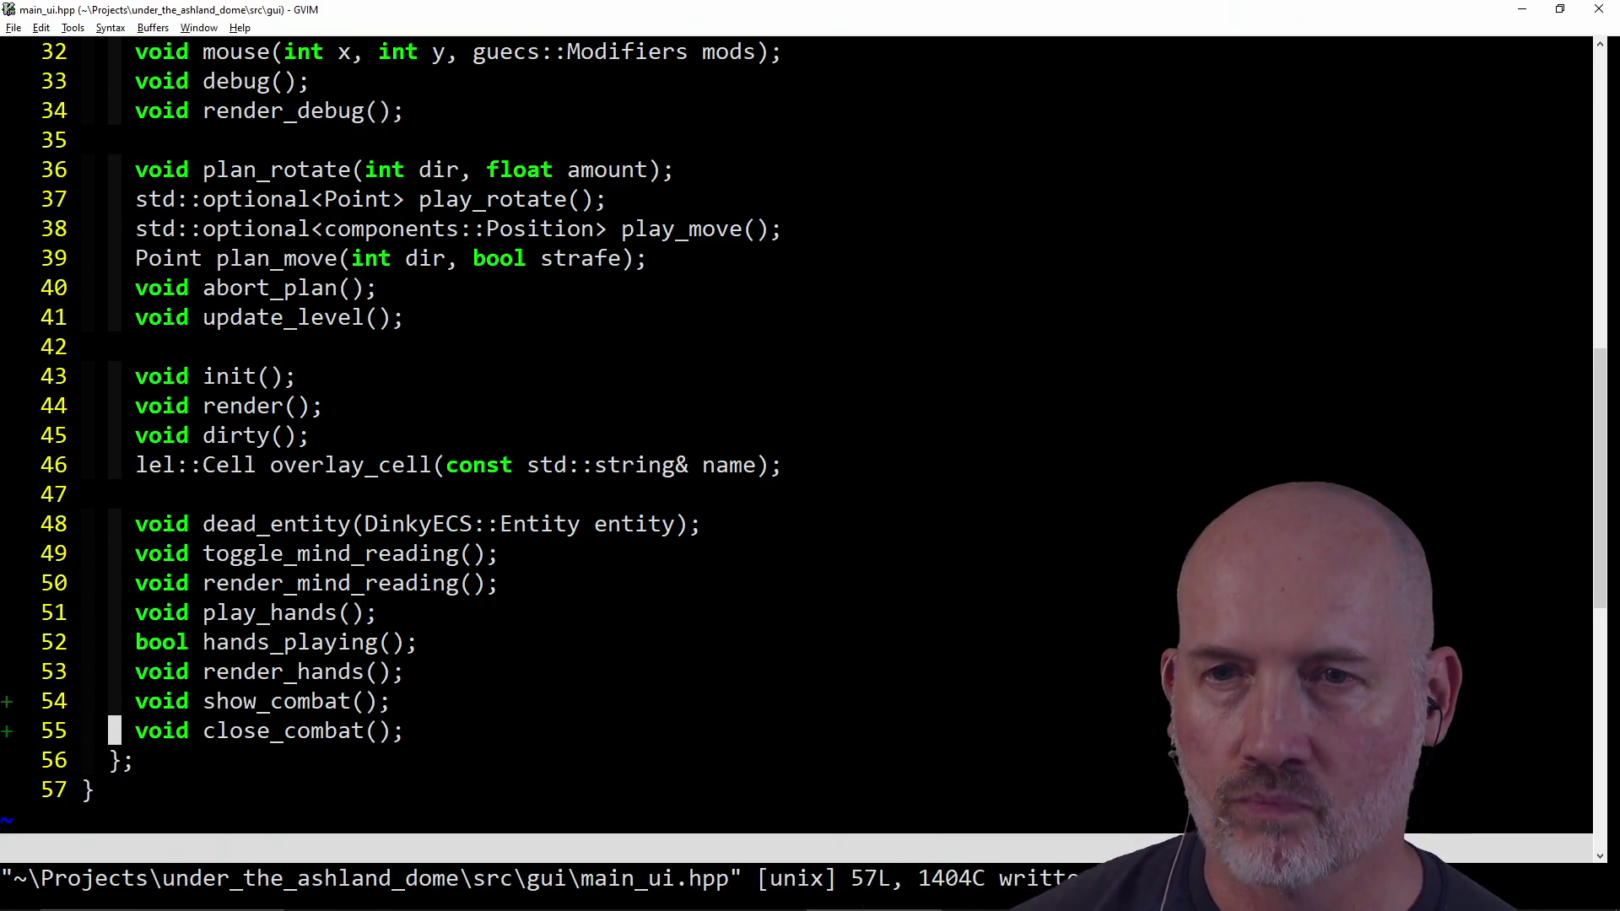
key(ctrl+p)
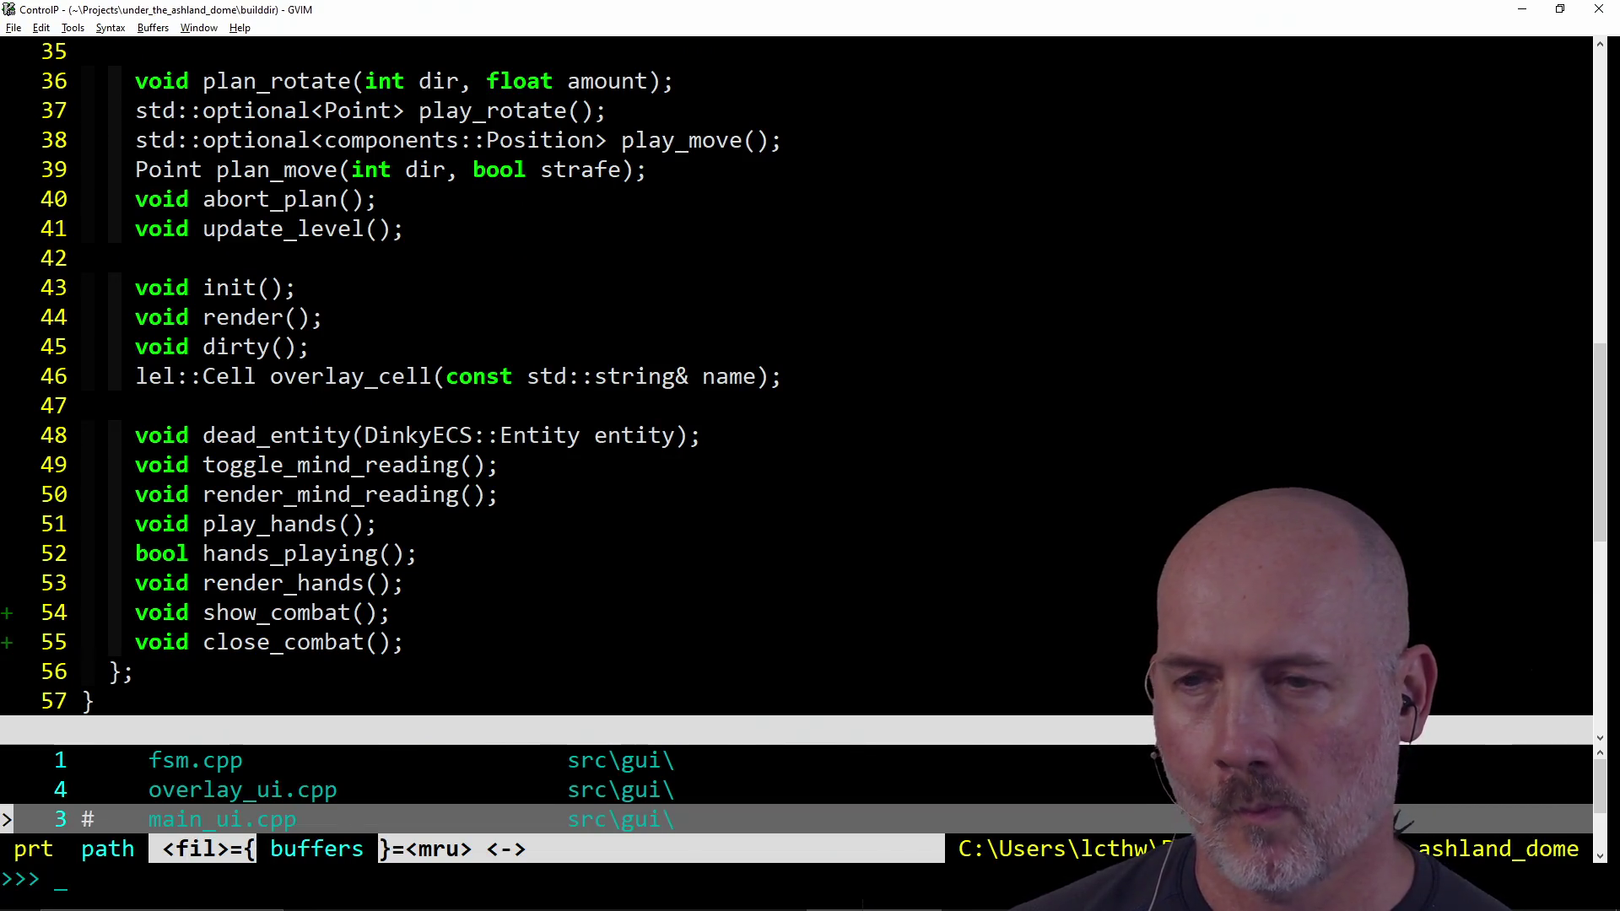
Step: Look up the show_sprite function in overlay_ui.cpp and its header, then return to main_ui.hpp
key(Up)
key(Return)
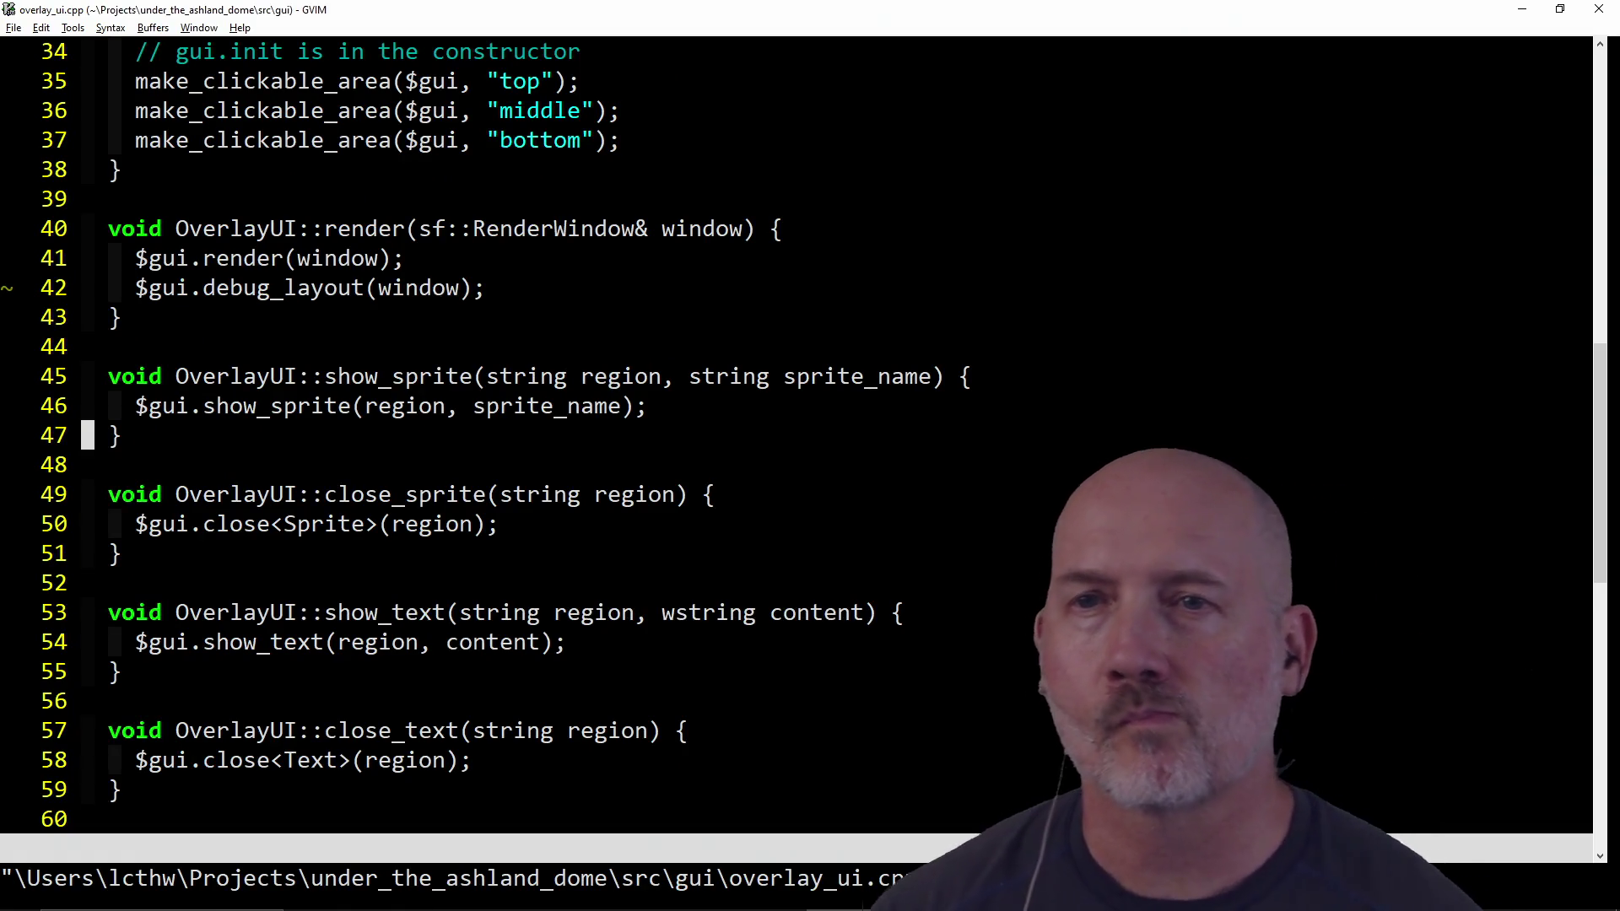
key(k)
key(k)
key(l)
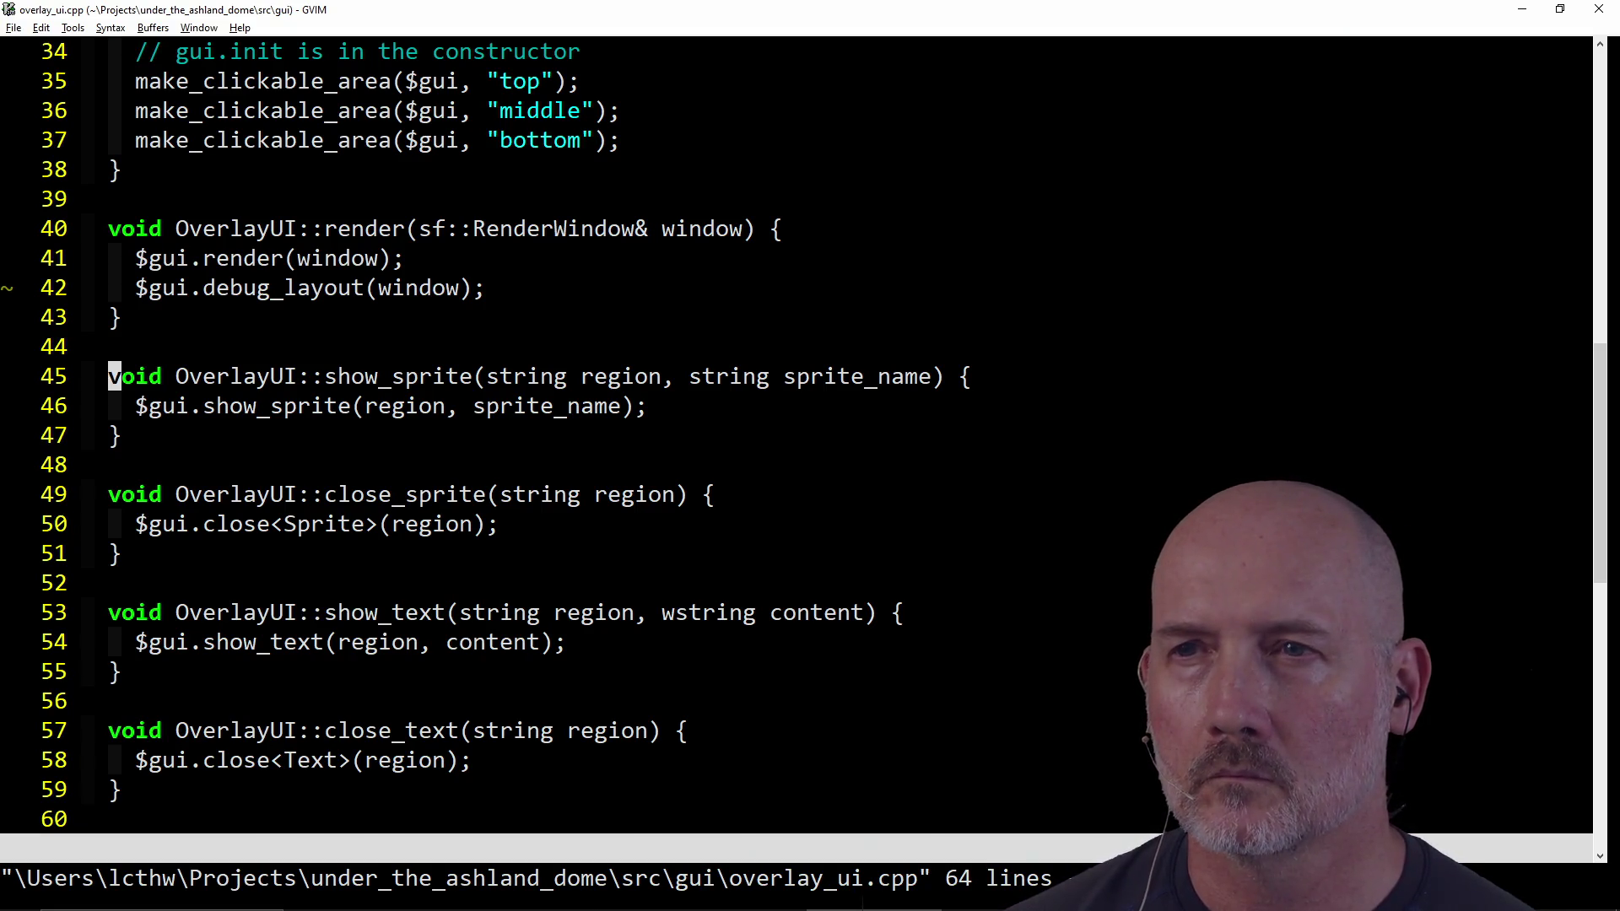
key(ctrl+6)
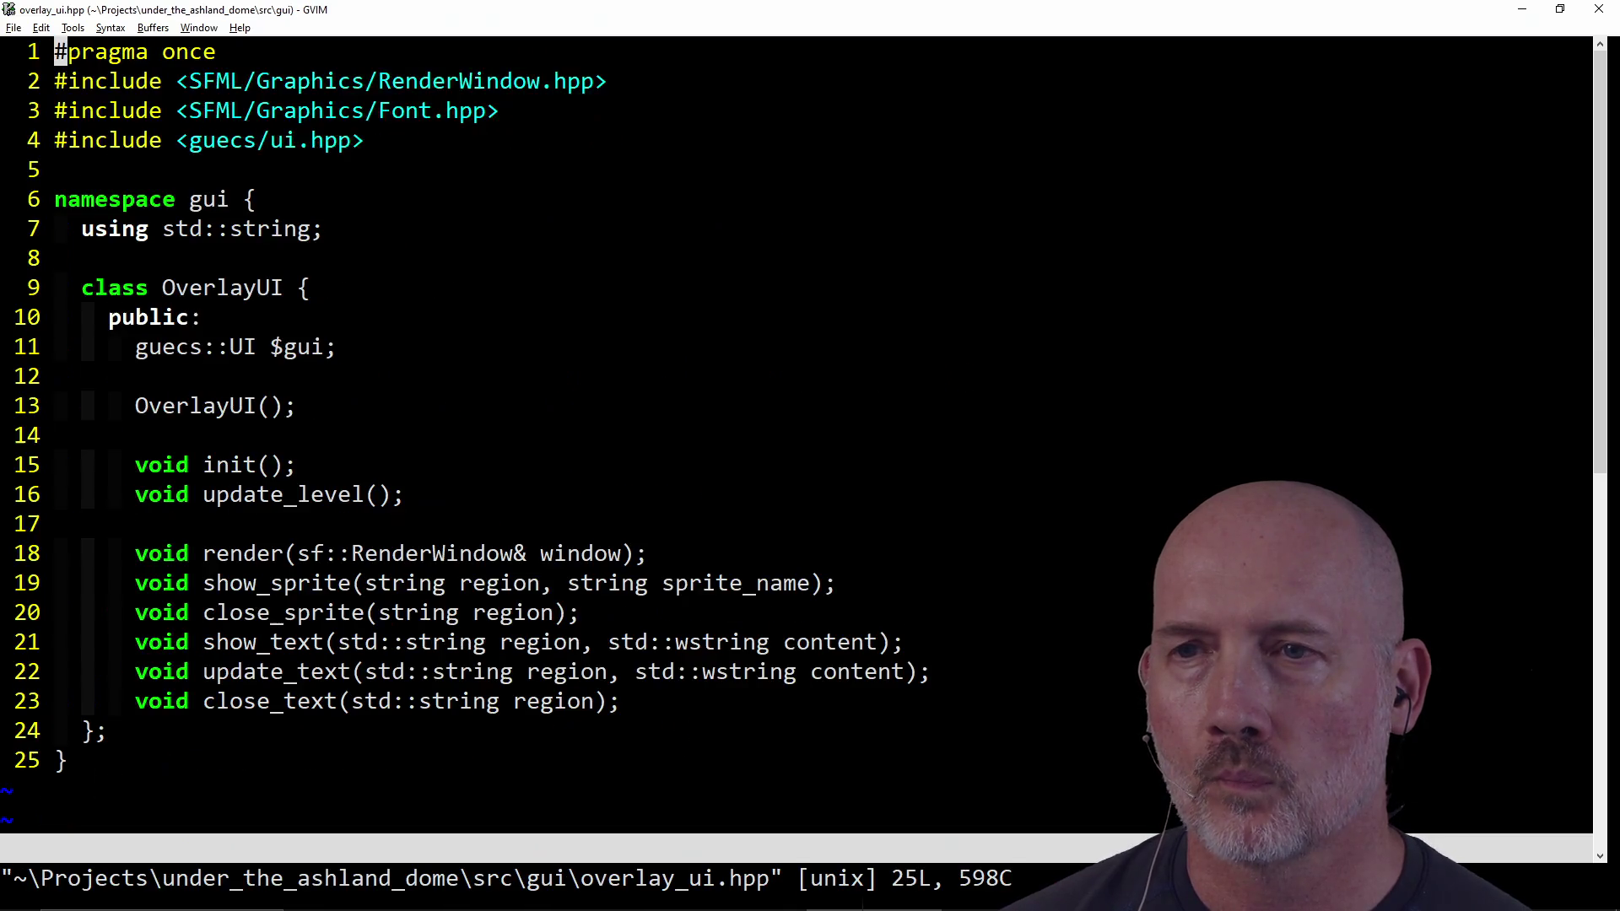
key(ctrl+6)
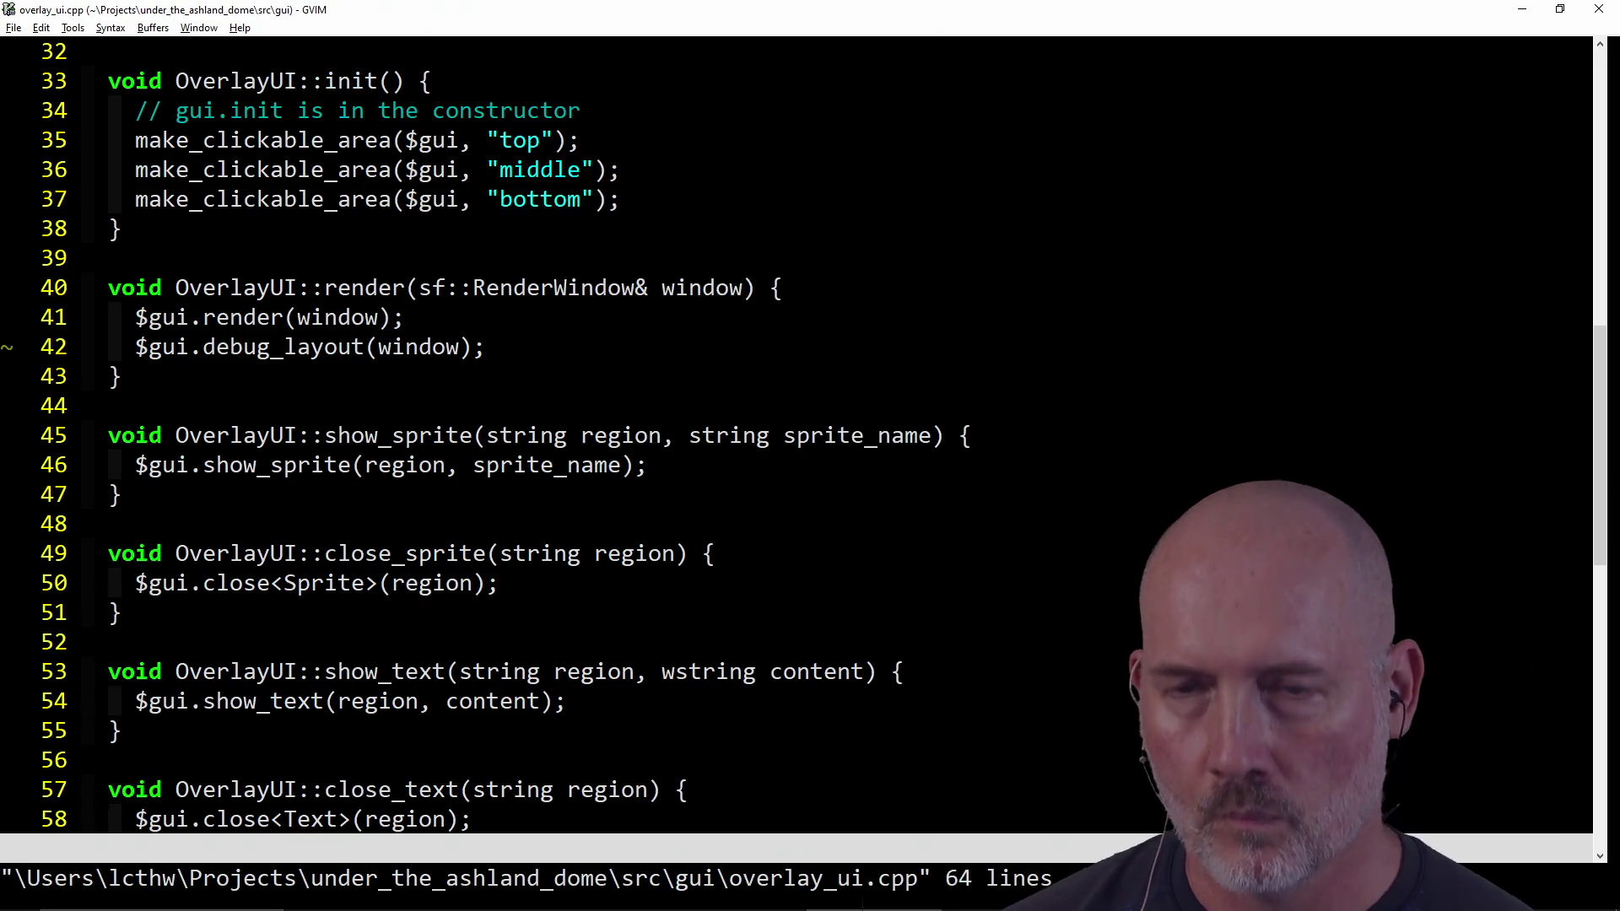
key(ctrl+p)
key(Up)
key(Return)
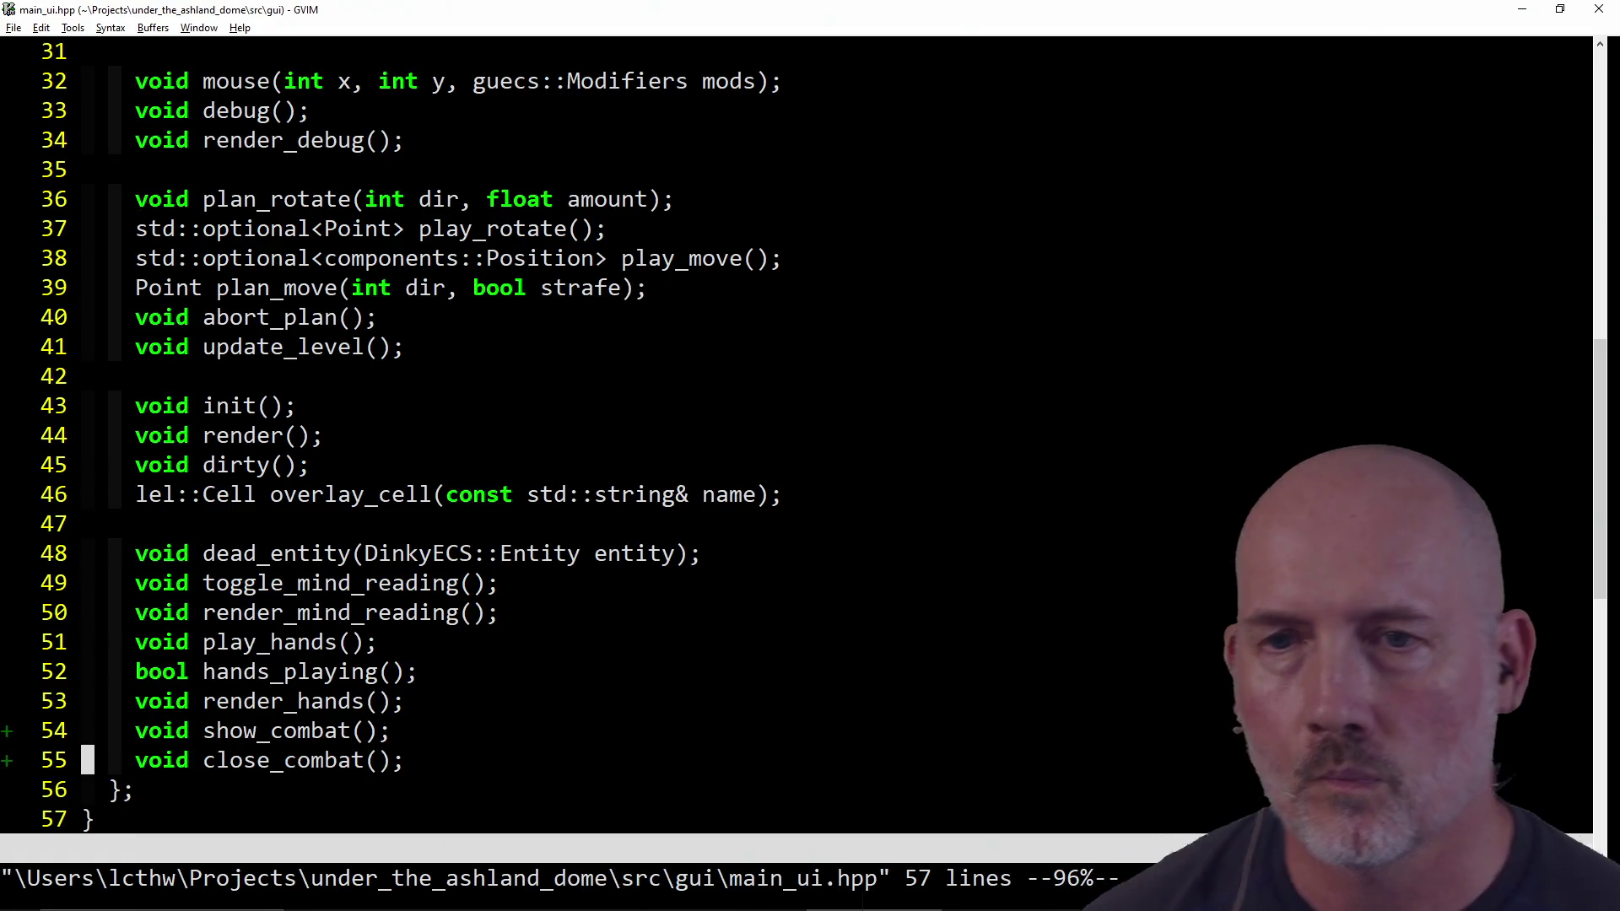
Step: Make show_combat call overlay_ui.show_sprite("top_right", "combat_active") in main_ui.cpp
key(ctrl+6)
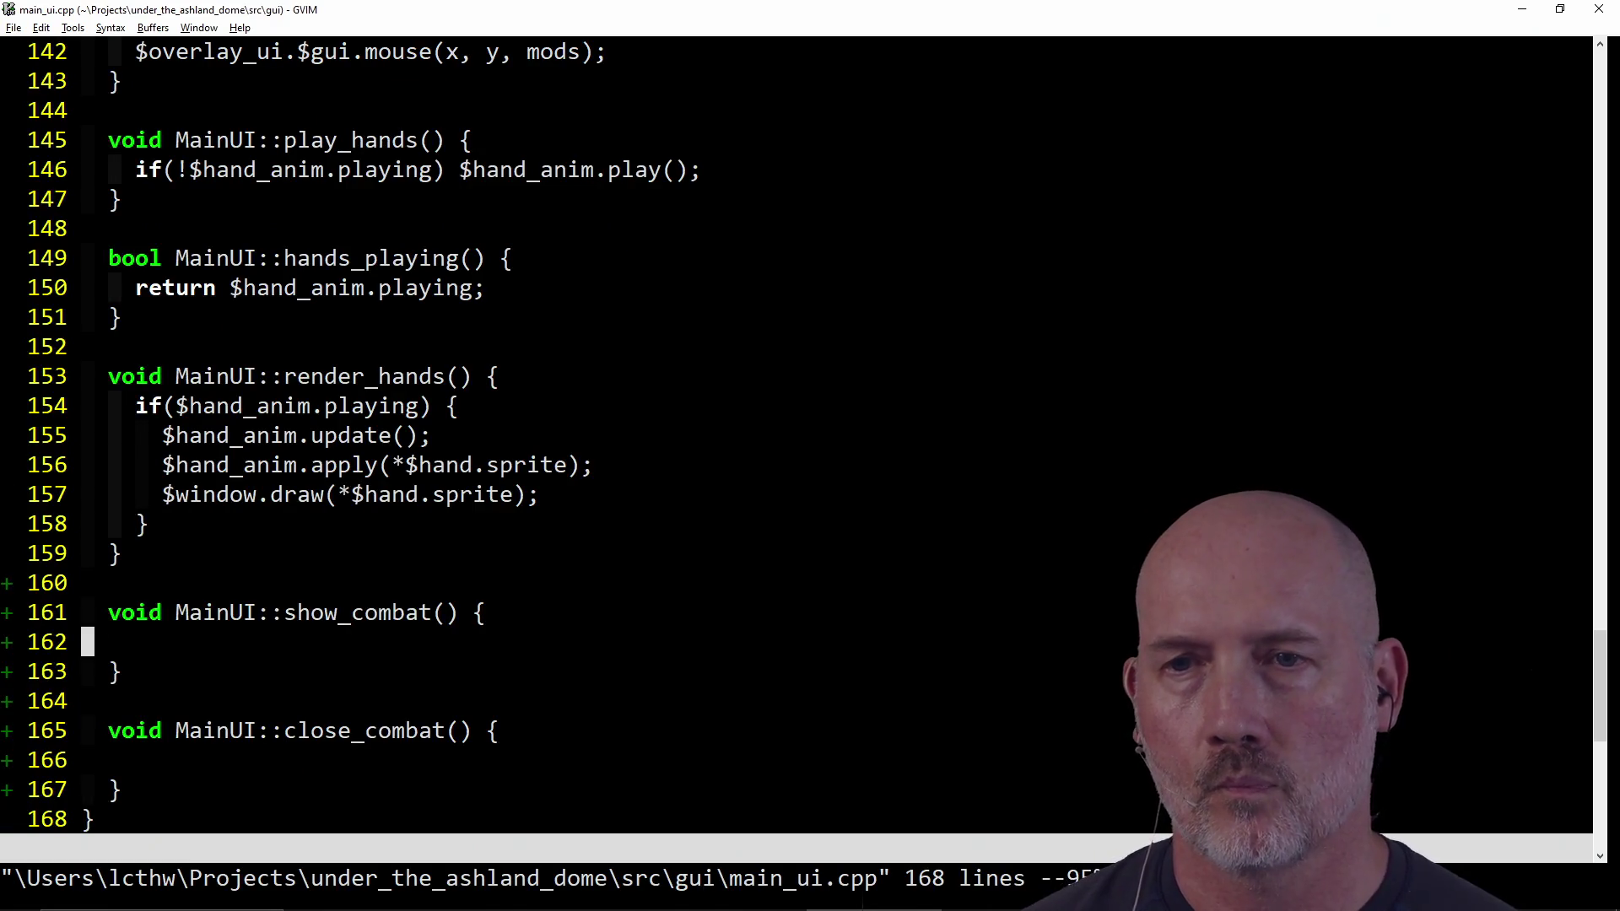
key(c)
key(c)
text(erlay.)
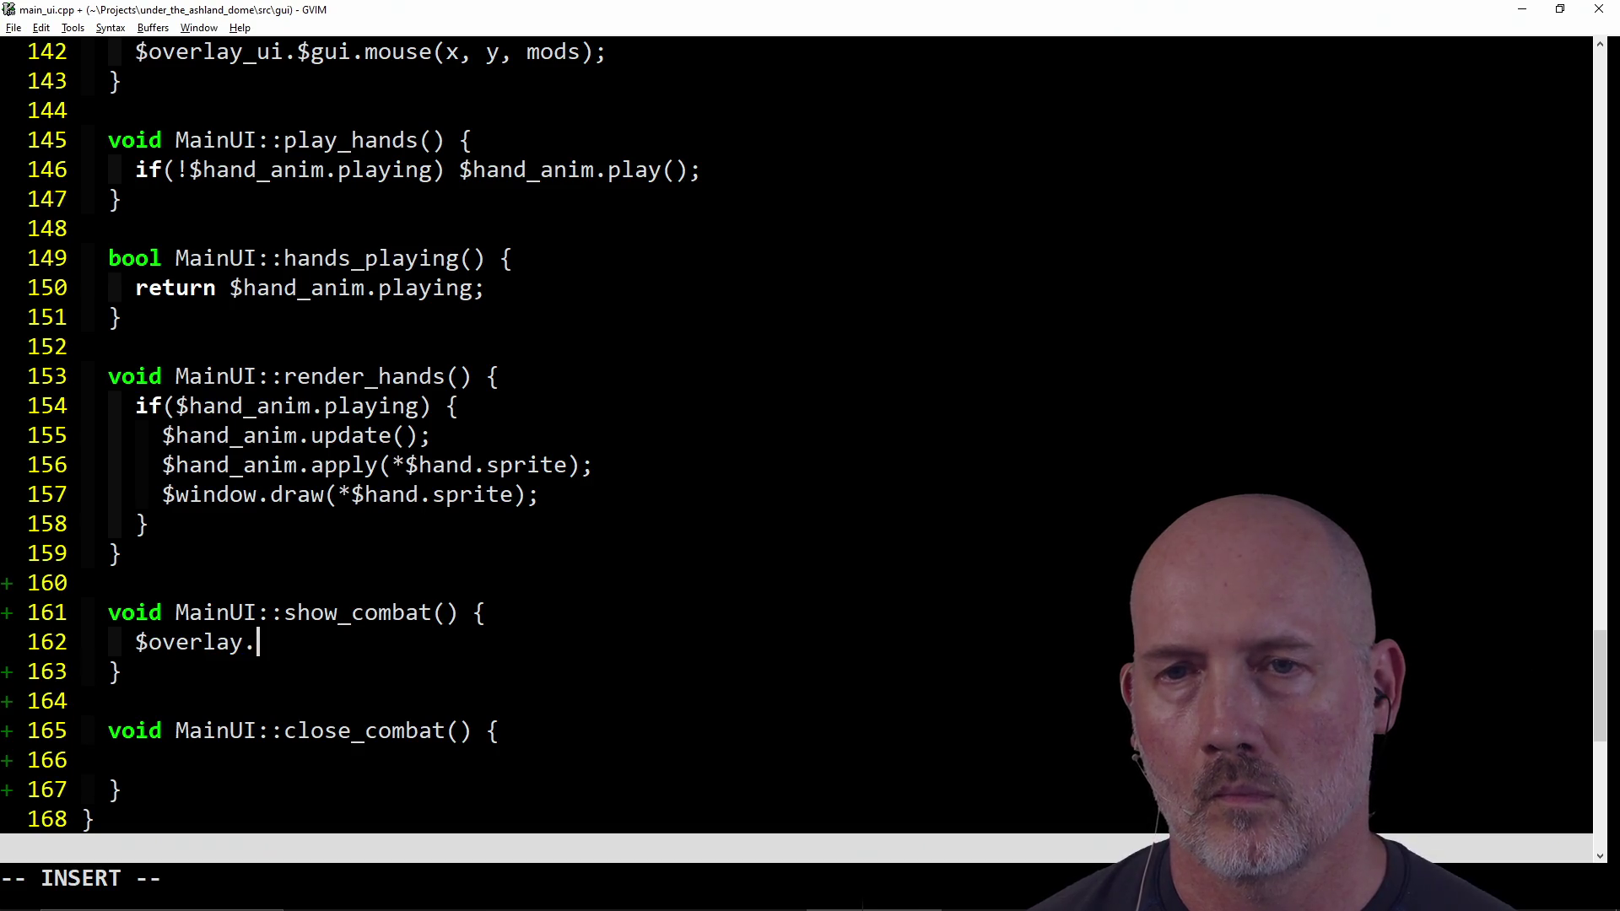
key(Escape)
text(i_u)
key(Escape)
text(ay_ui)
key(Right)
text(show)
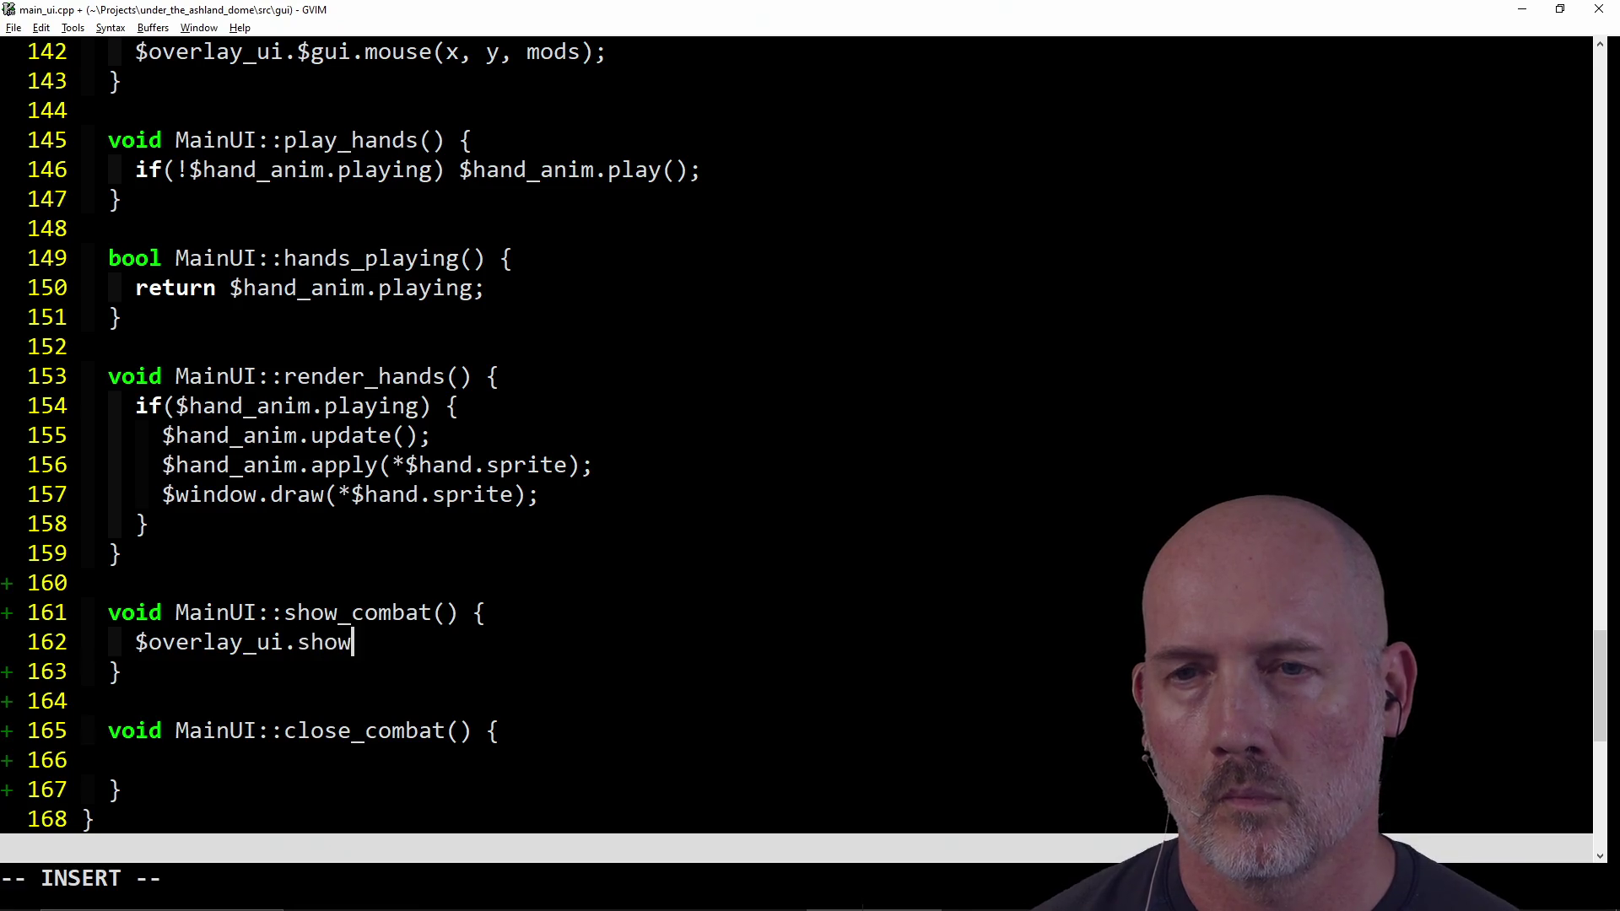
text(_sprite("top)
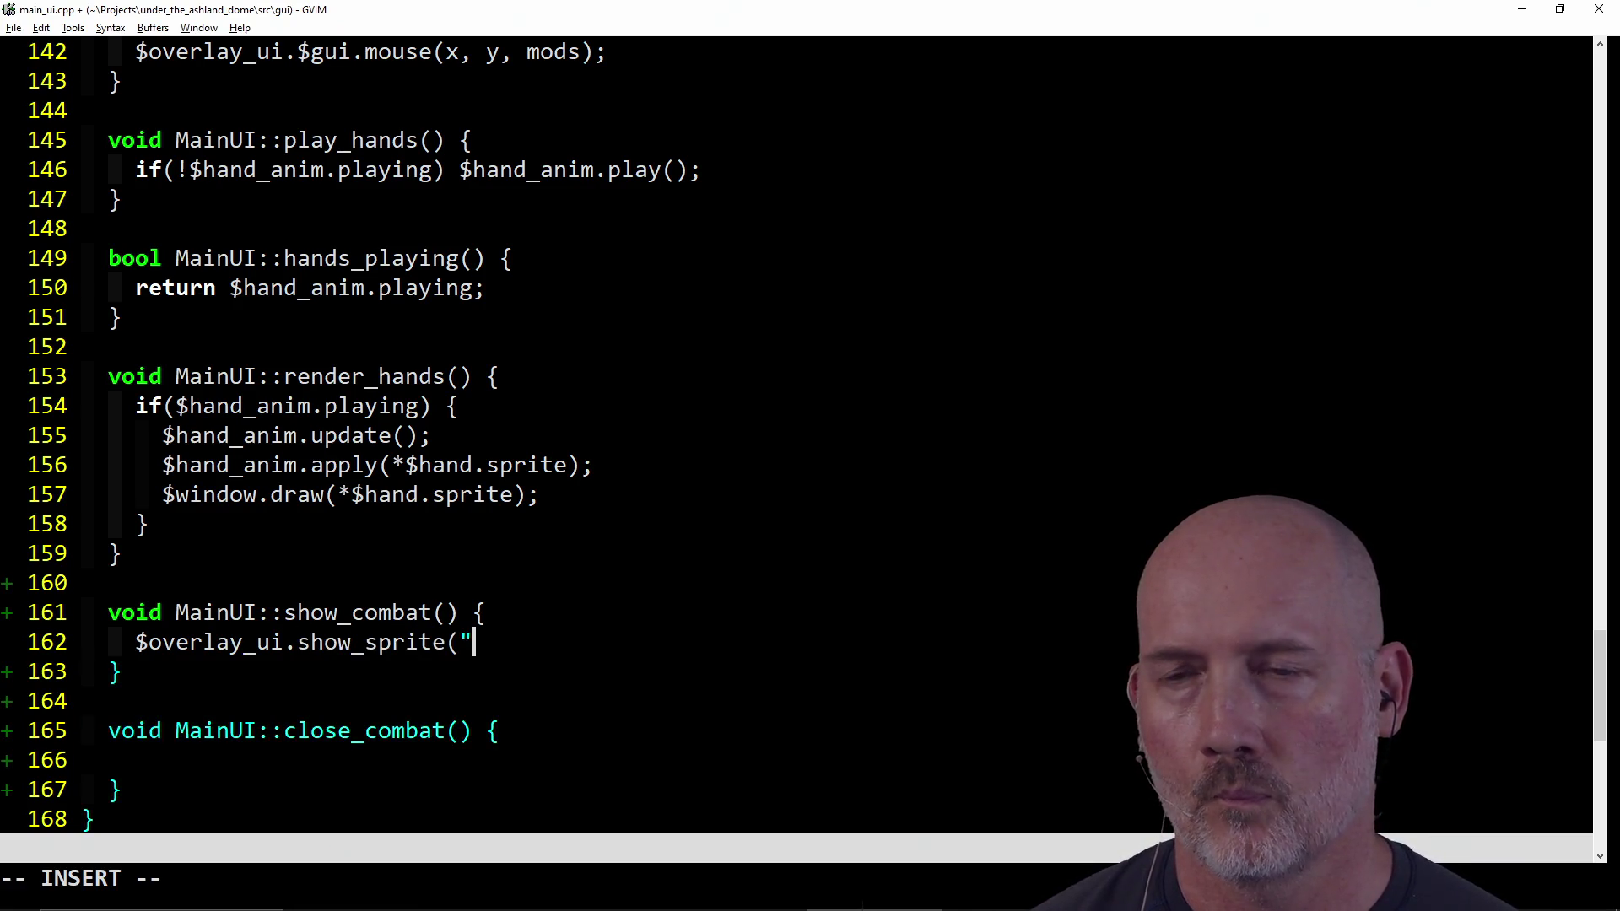
text(_rig)
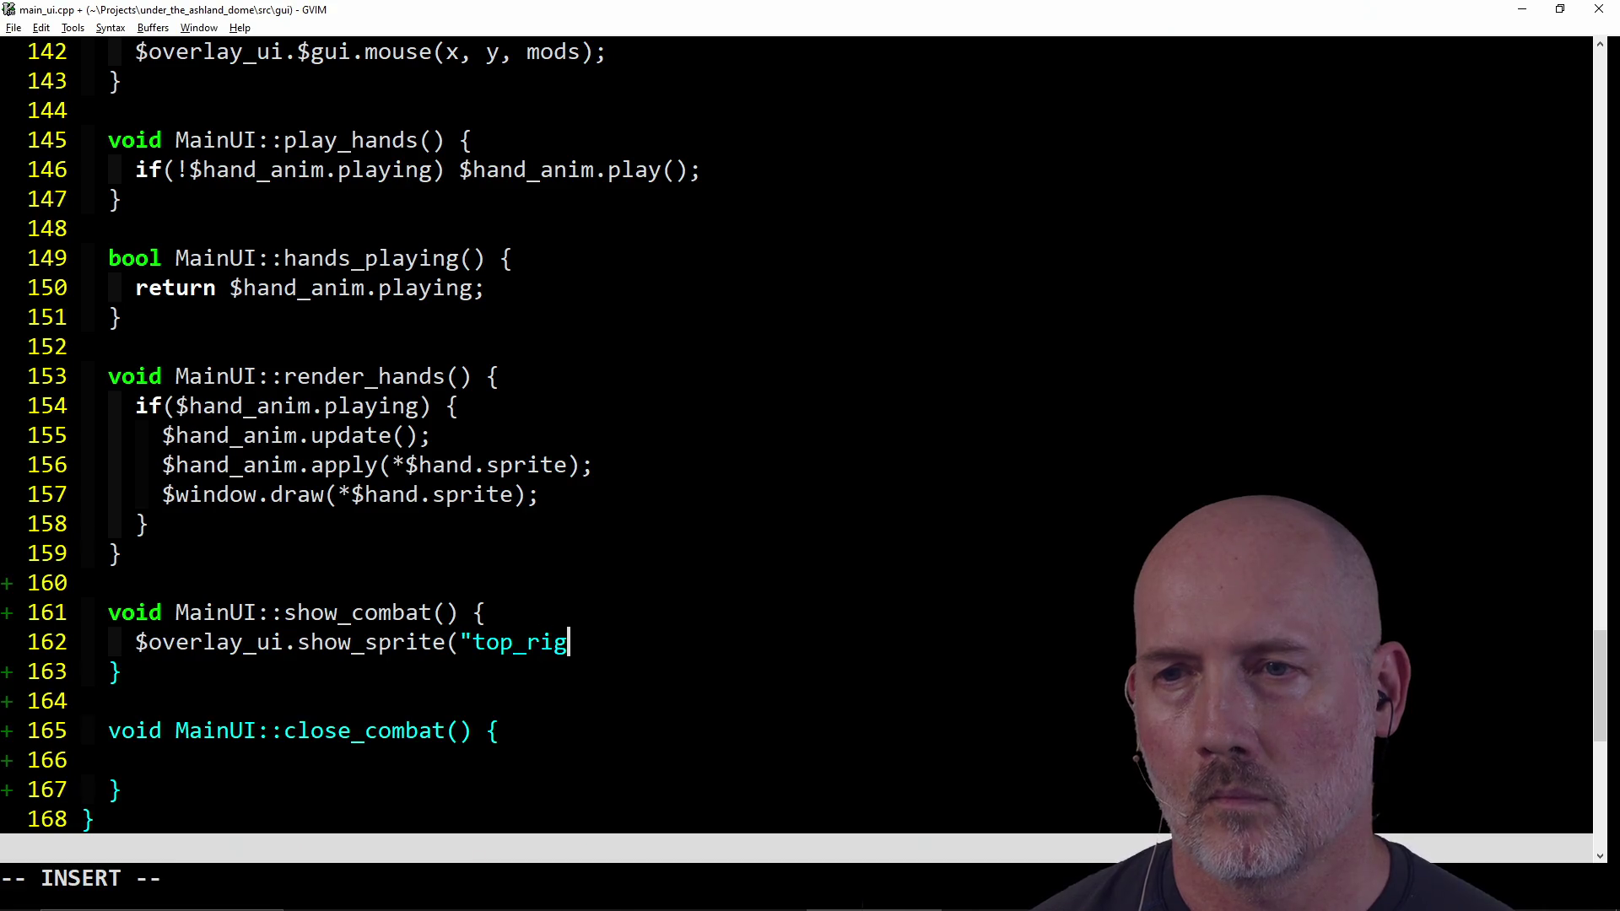
text(ht", "combat)
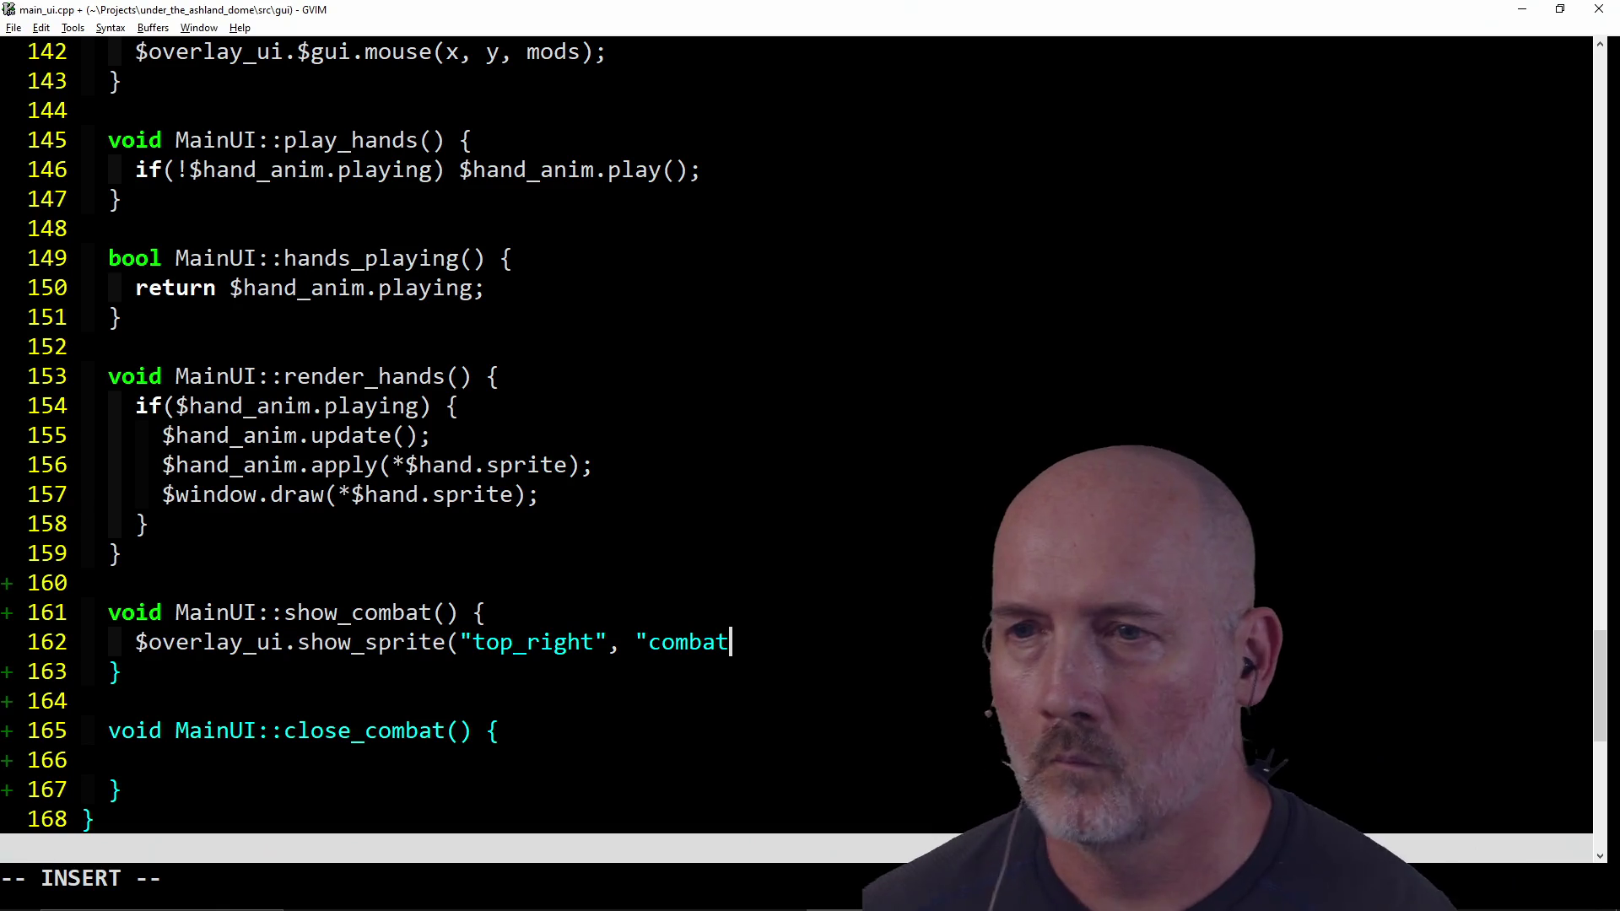
text(_)
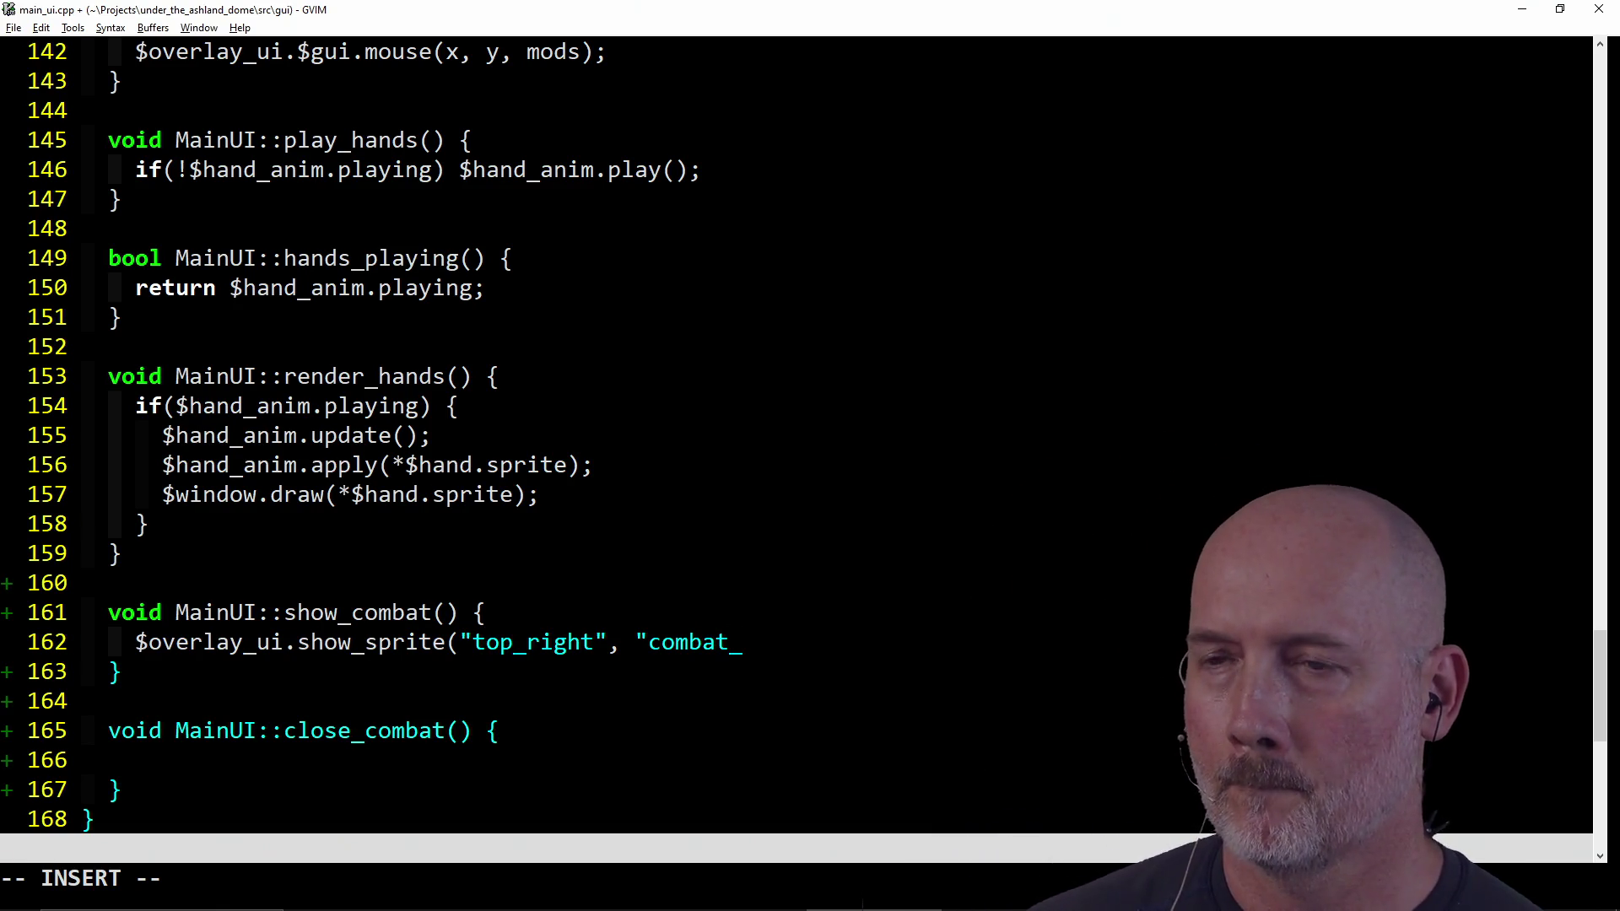
text(active");)
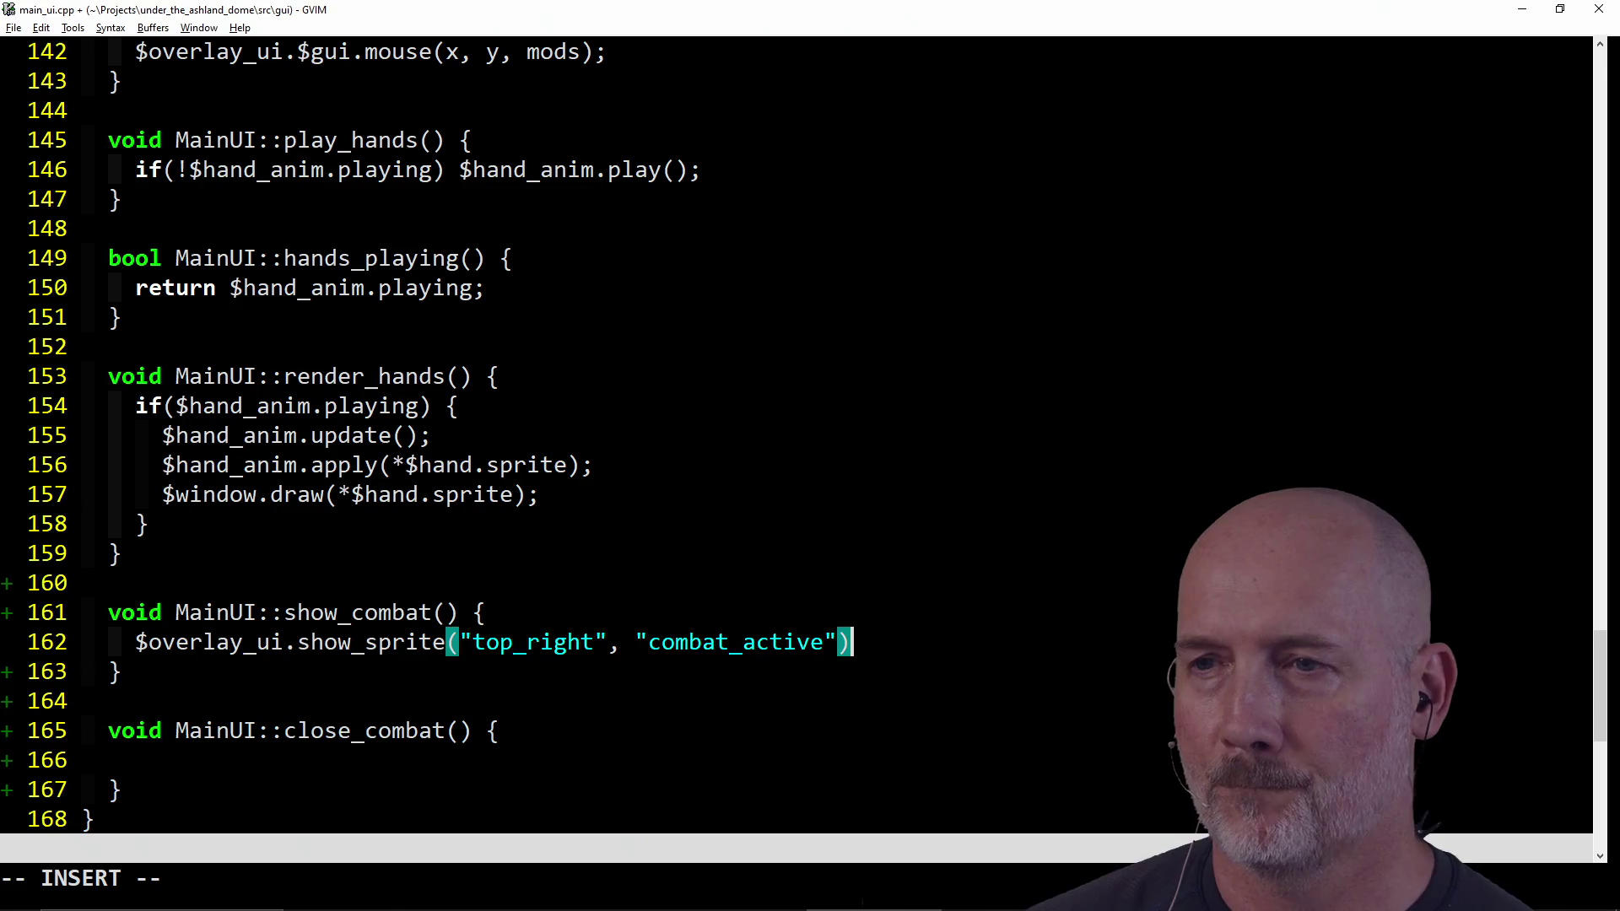
key(Escape)
Step: Make close_combat call close_sprite("top_right") and save all files with :wa
key(j)
key(j)
key(j)
key(j)
text(S)
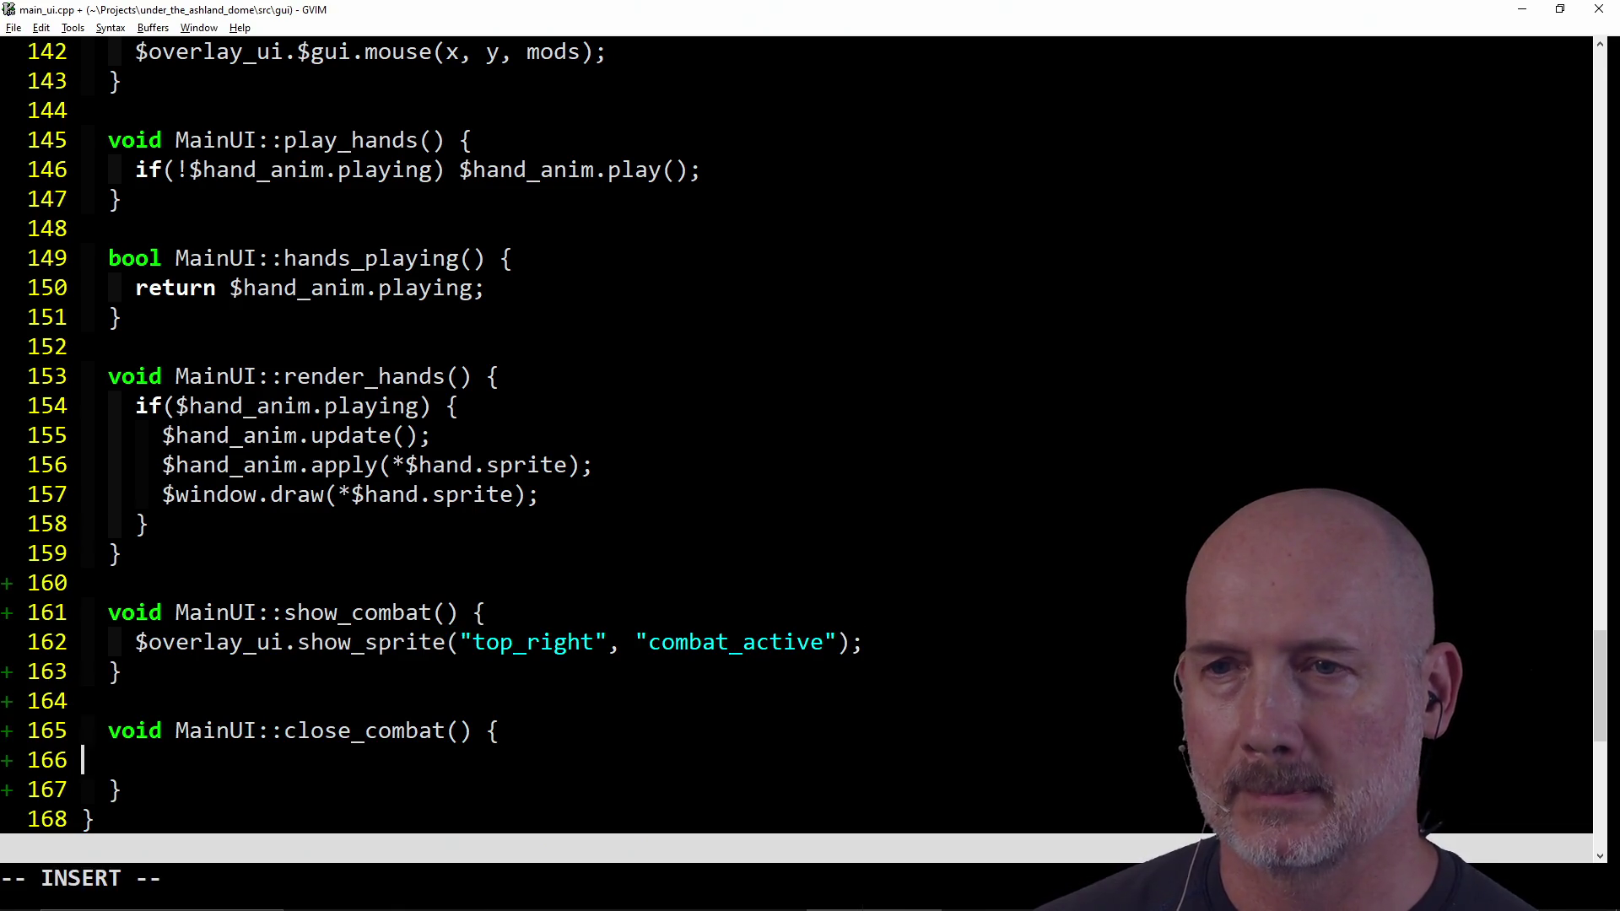
text($ov)
text(erlay)
text(_ui.)
text(lose_sprite("top_right");)
key(Escape)
text(:wa)
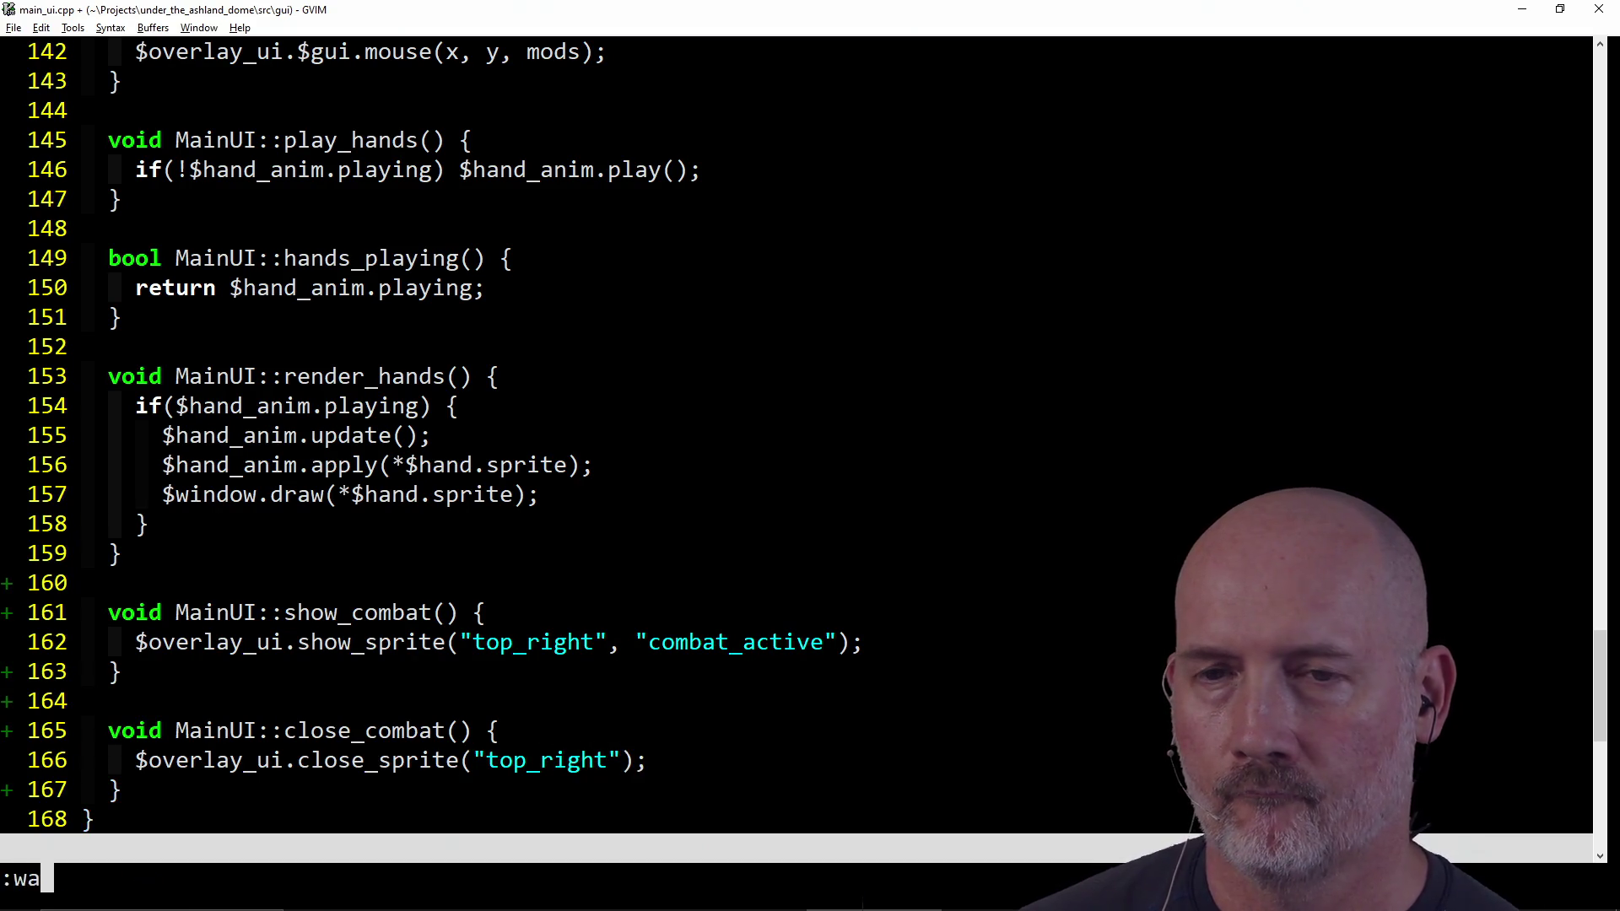
key(Return)
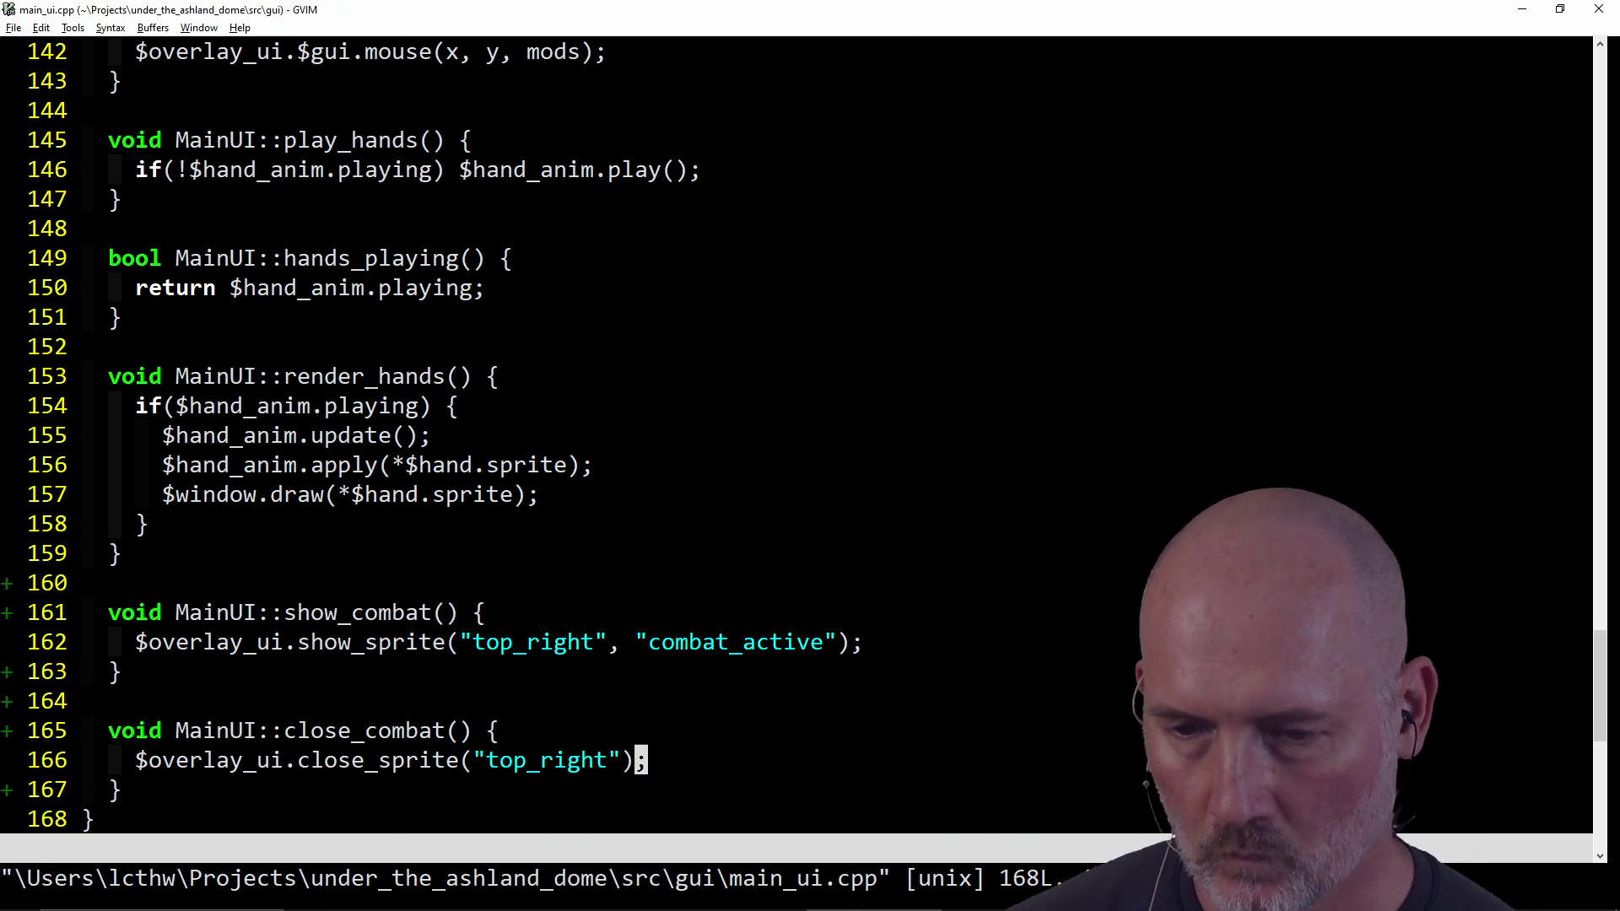
Step: Open assets\config.json through the CtrlP fuzzy finder
text(:e)
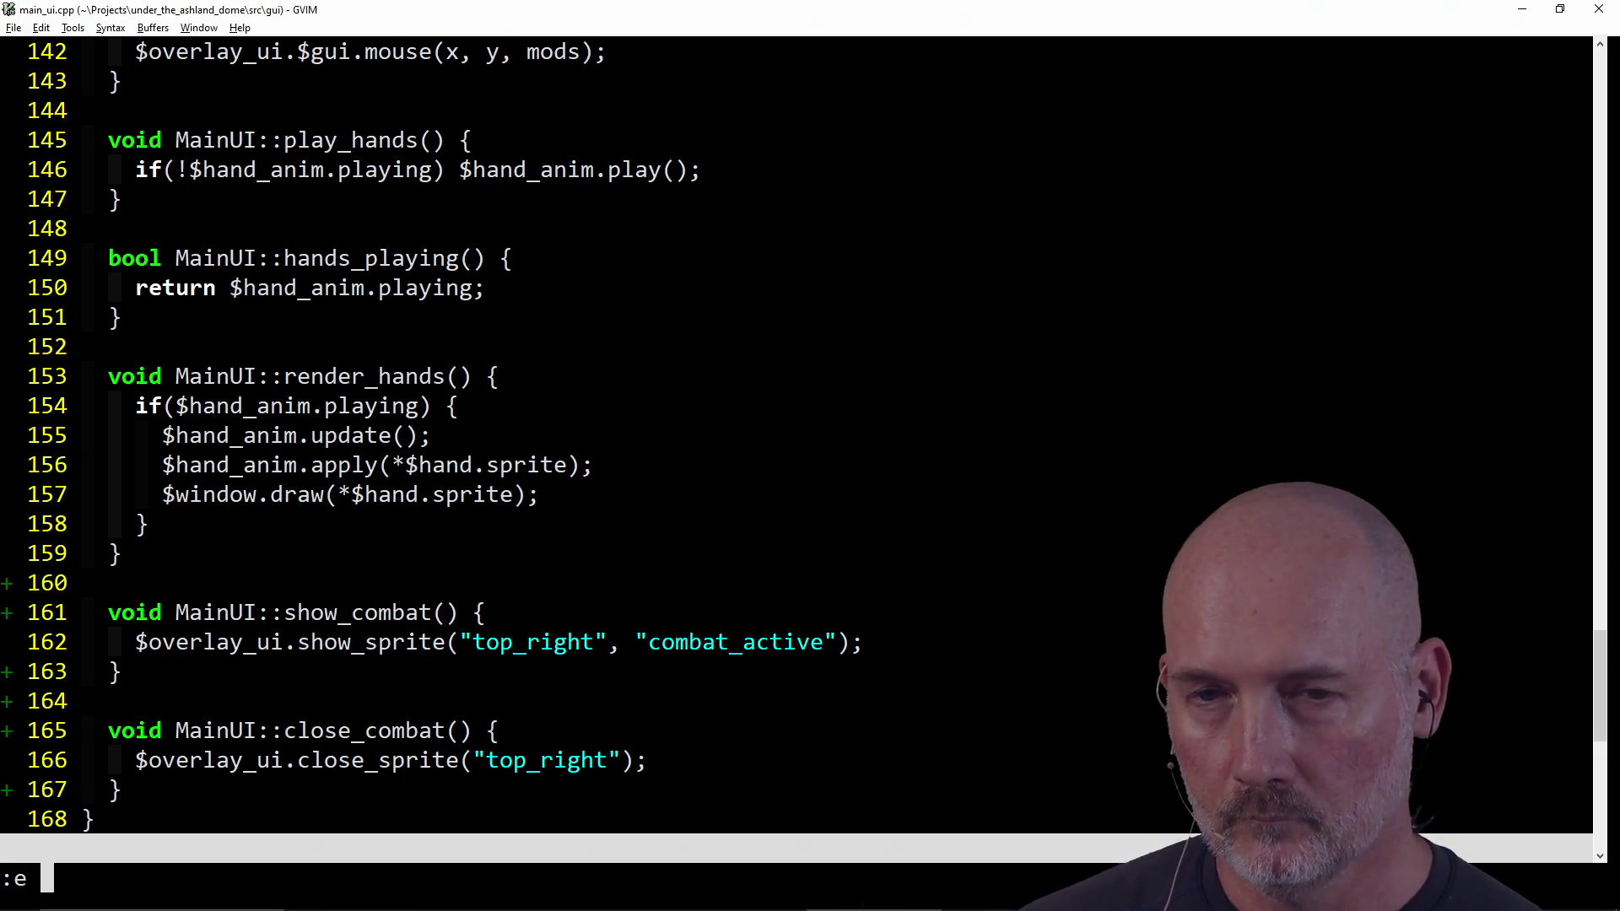
key(Escape)
key(ctrl+p)
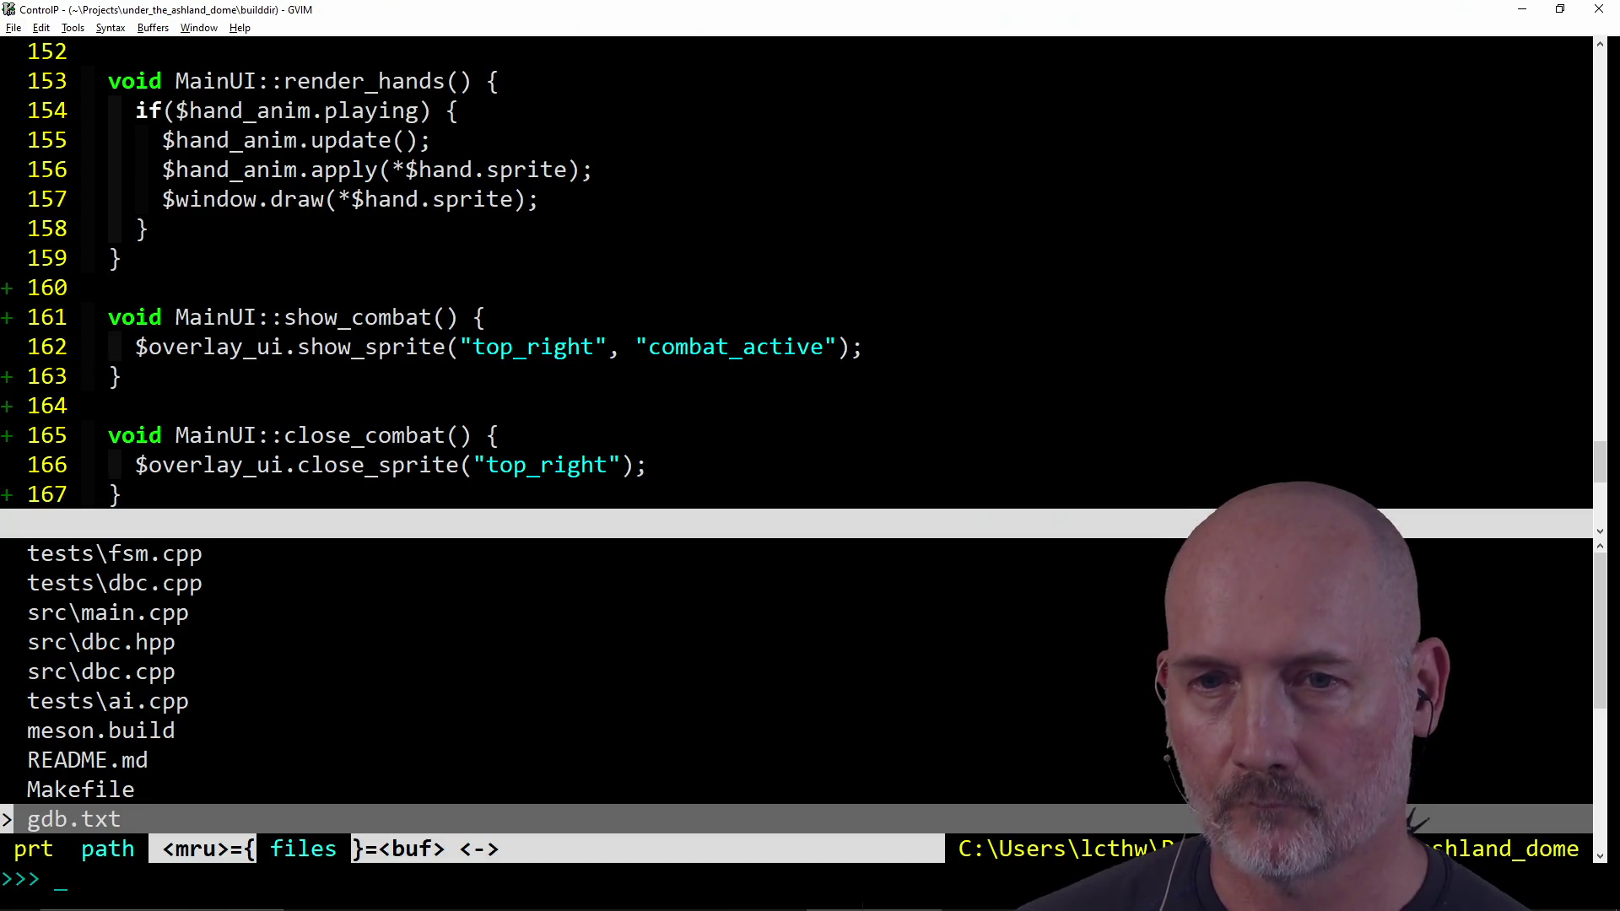
text(config)
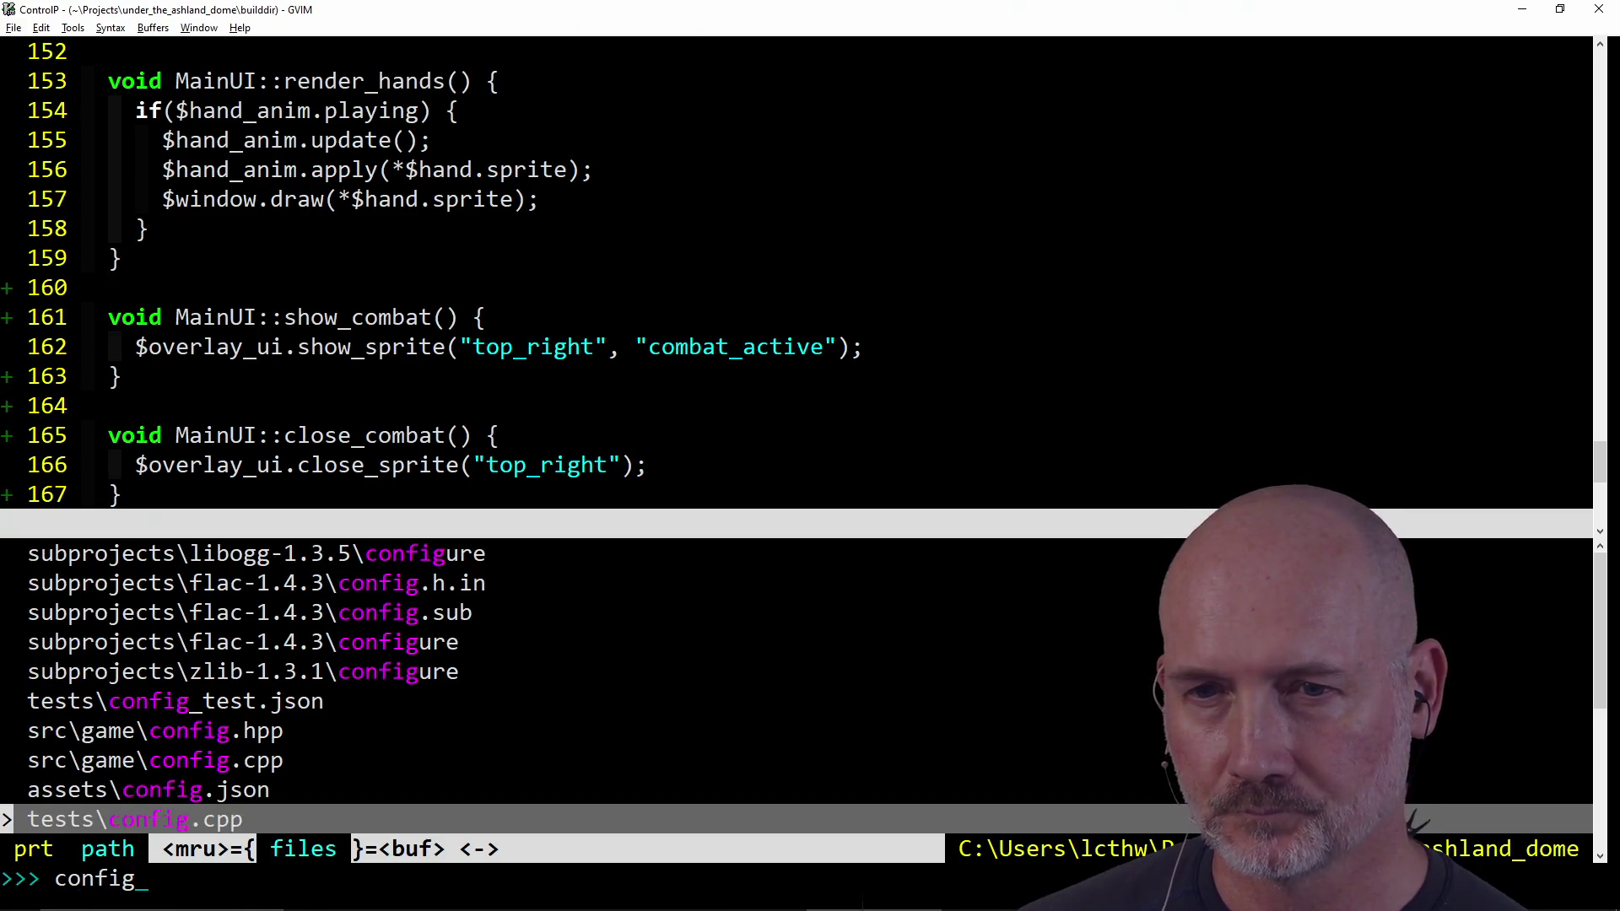
key(ctrl+k)
key(Return)
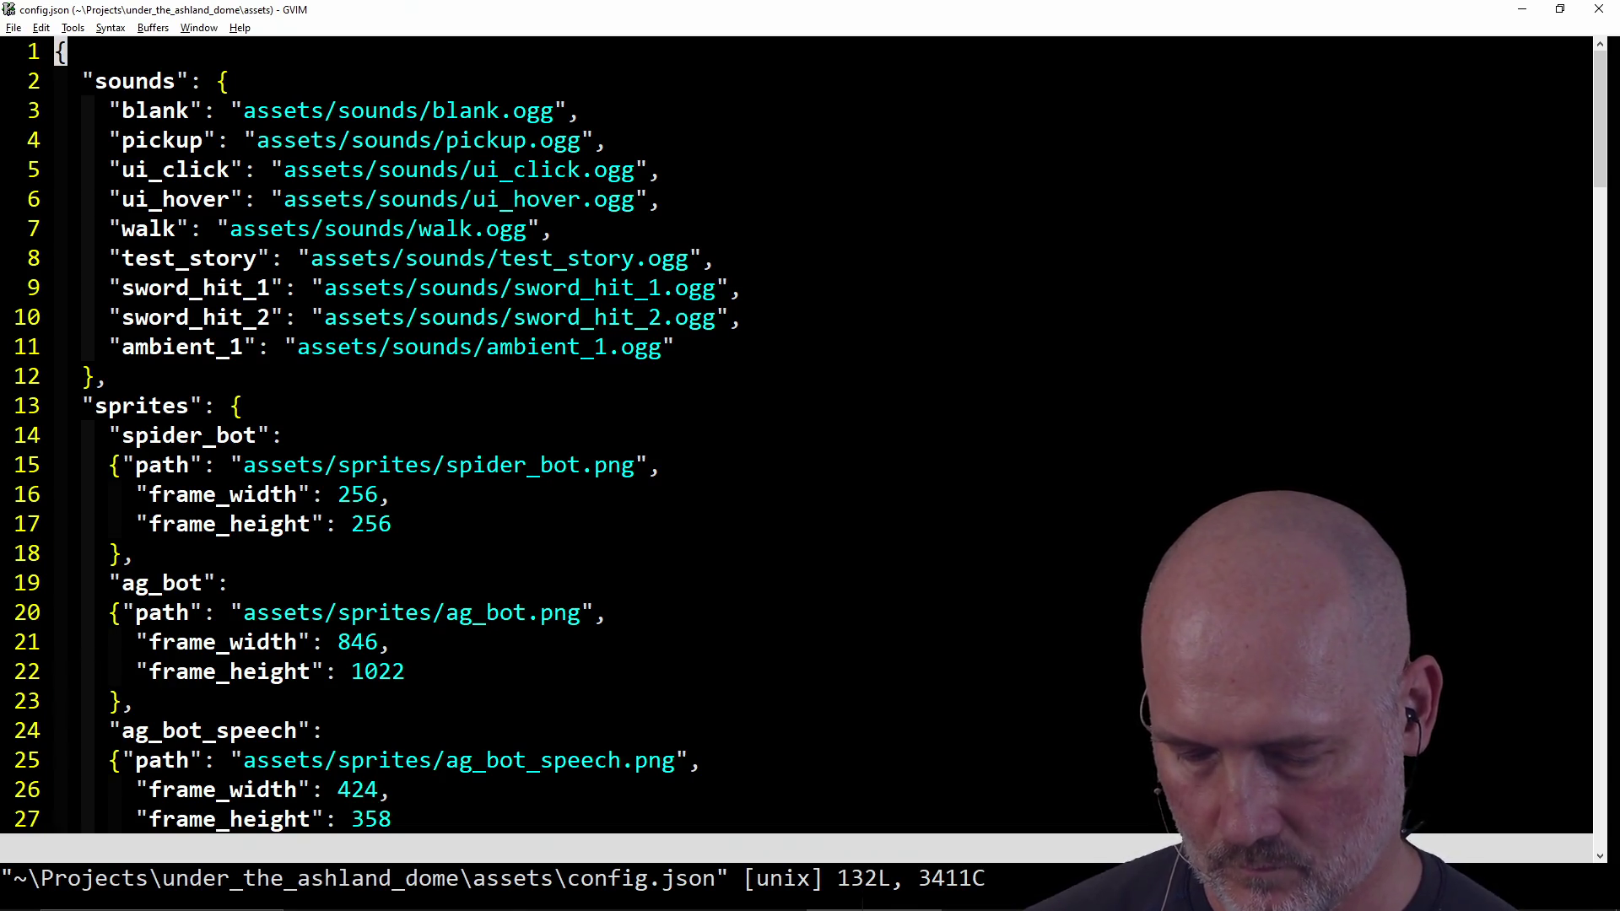
Step: Start the game build with F5 and launch Paint.NET from Windows search
key(F5)
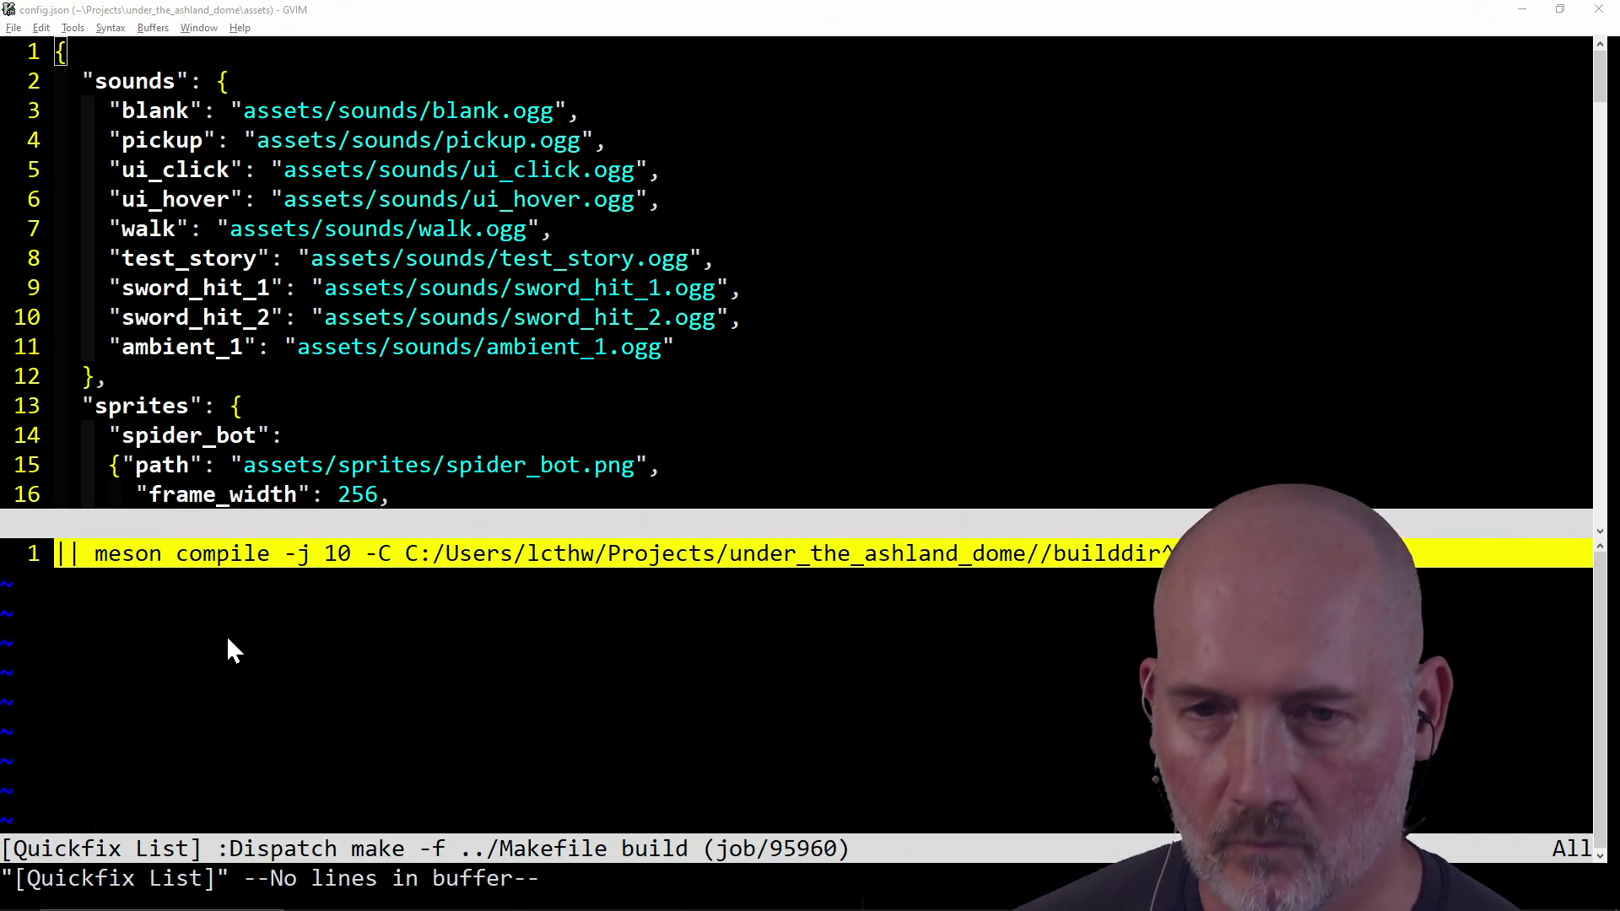
key(super)
text(paint)
key(Return)
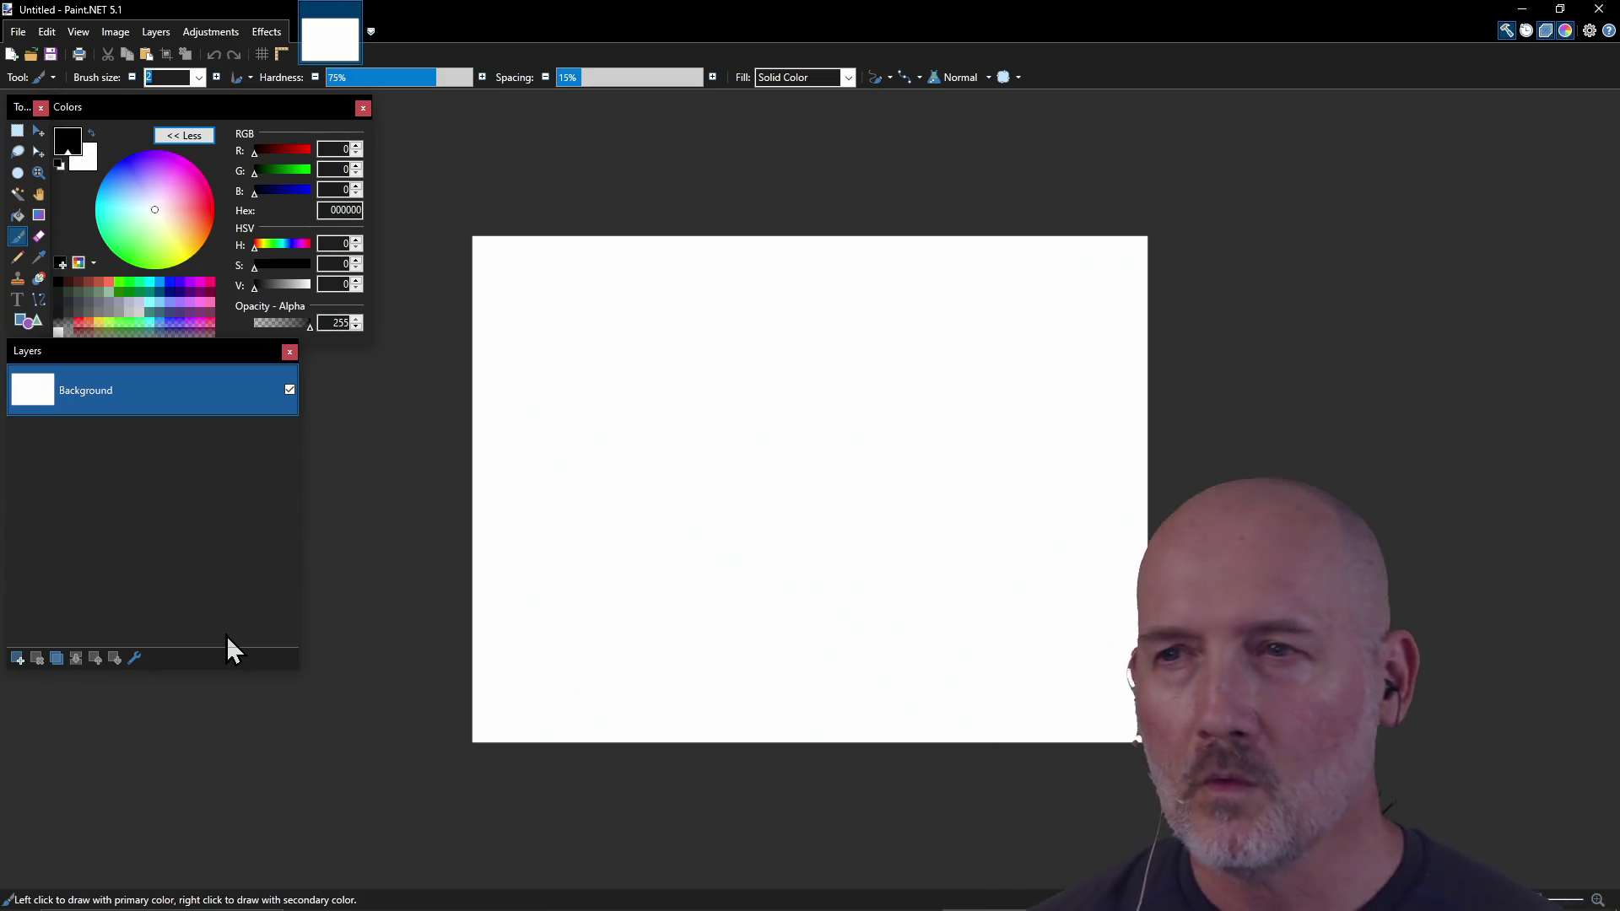
key(alt+Tab)
key(alt+Tab)
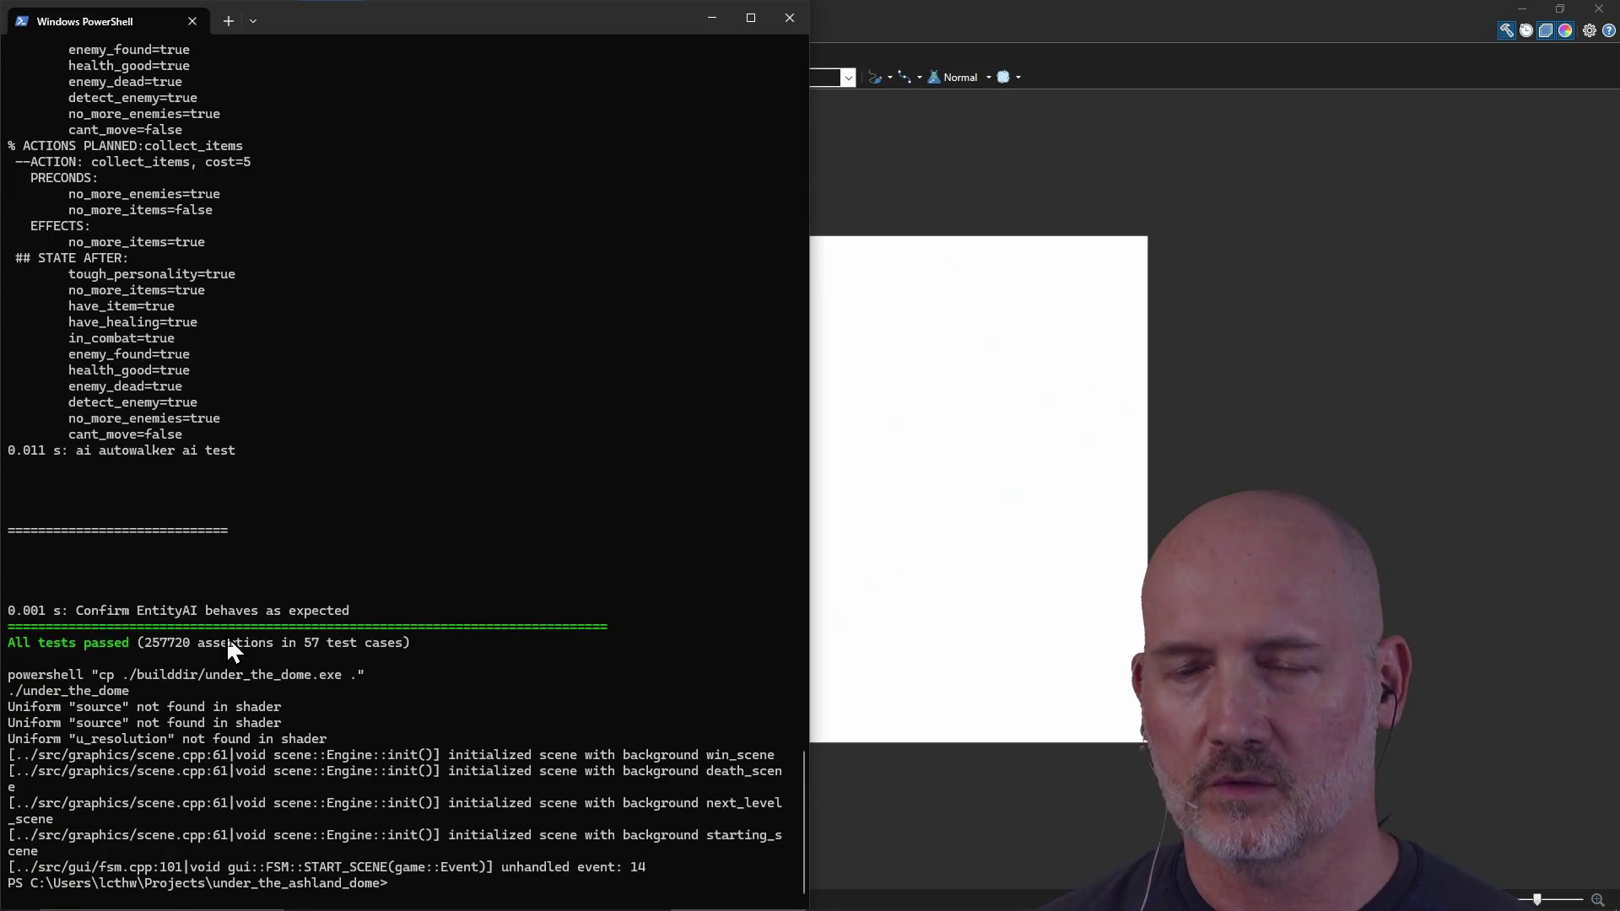
key(alt+Tab)
key(Tab)
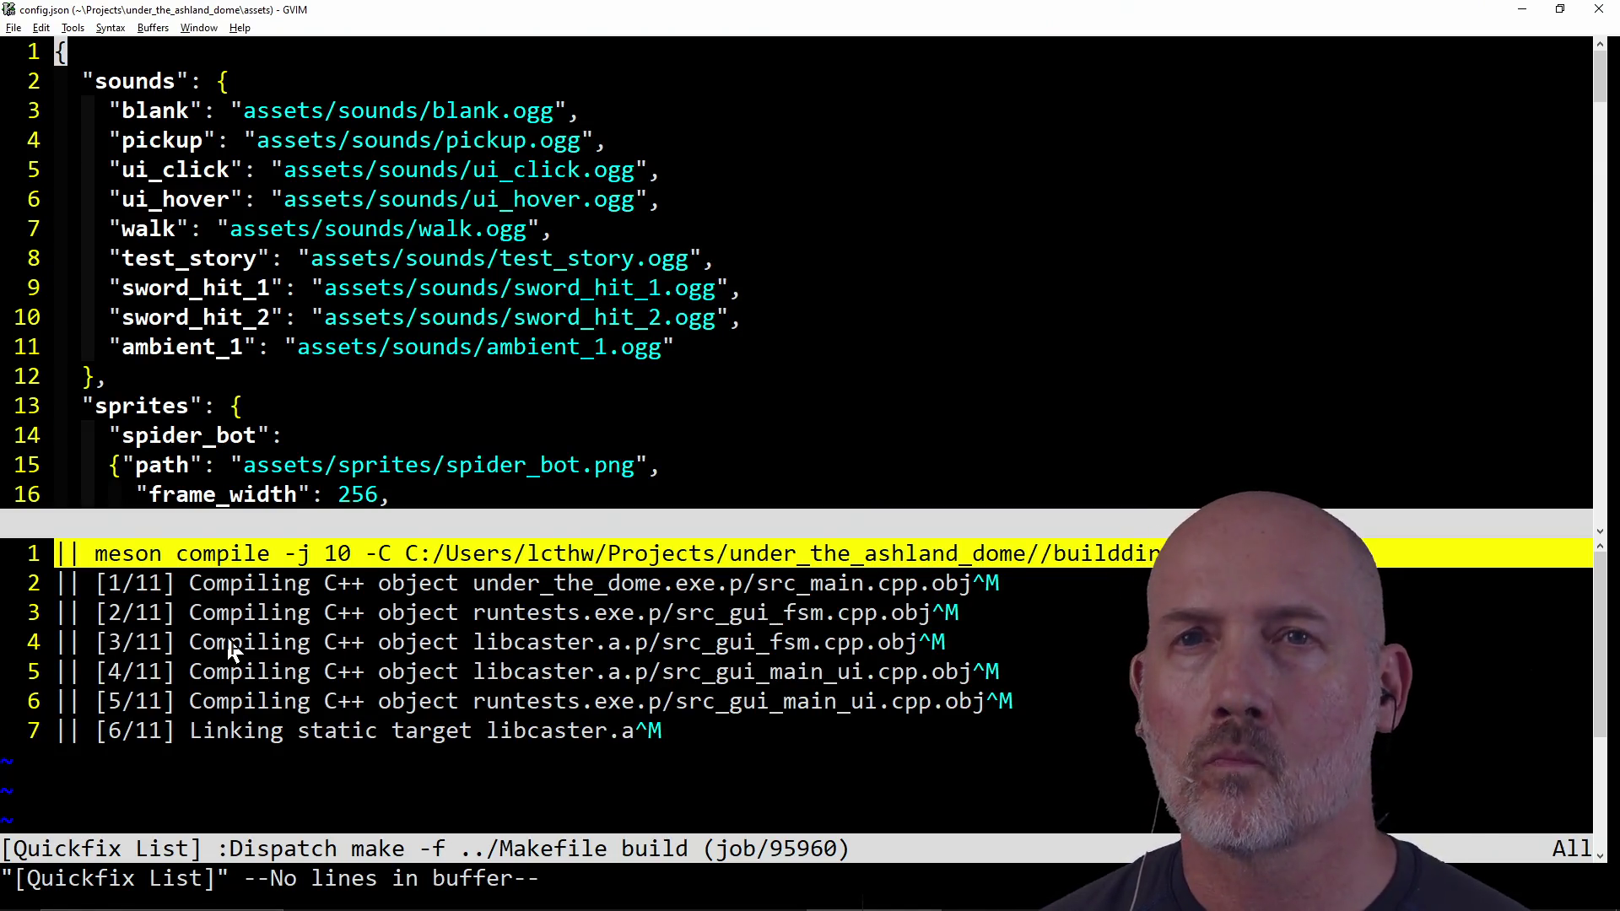
Step: Open overlay_ui.cpp at its top, then switch to Paint.NET's File menu
key(ctrl+p)
text(over)
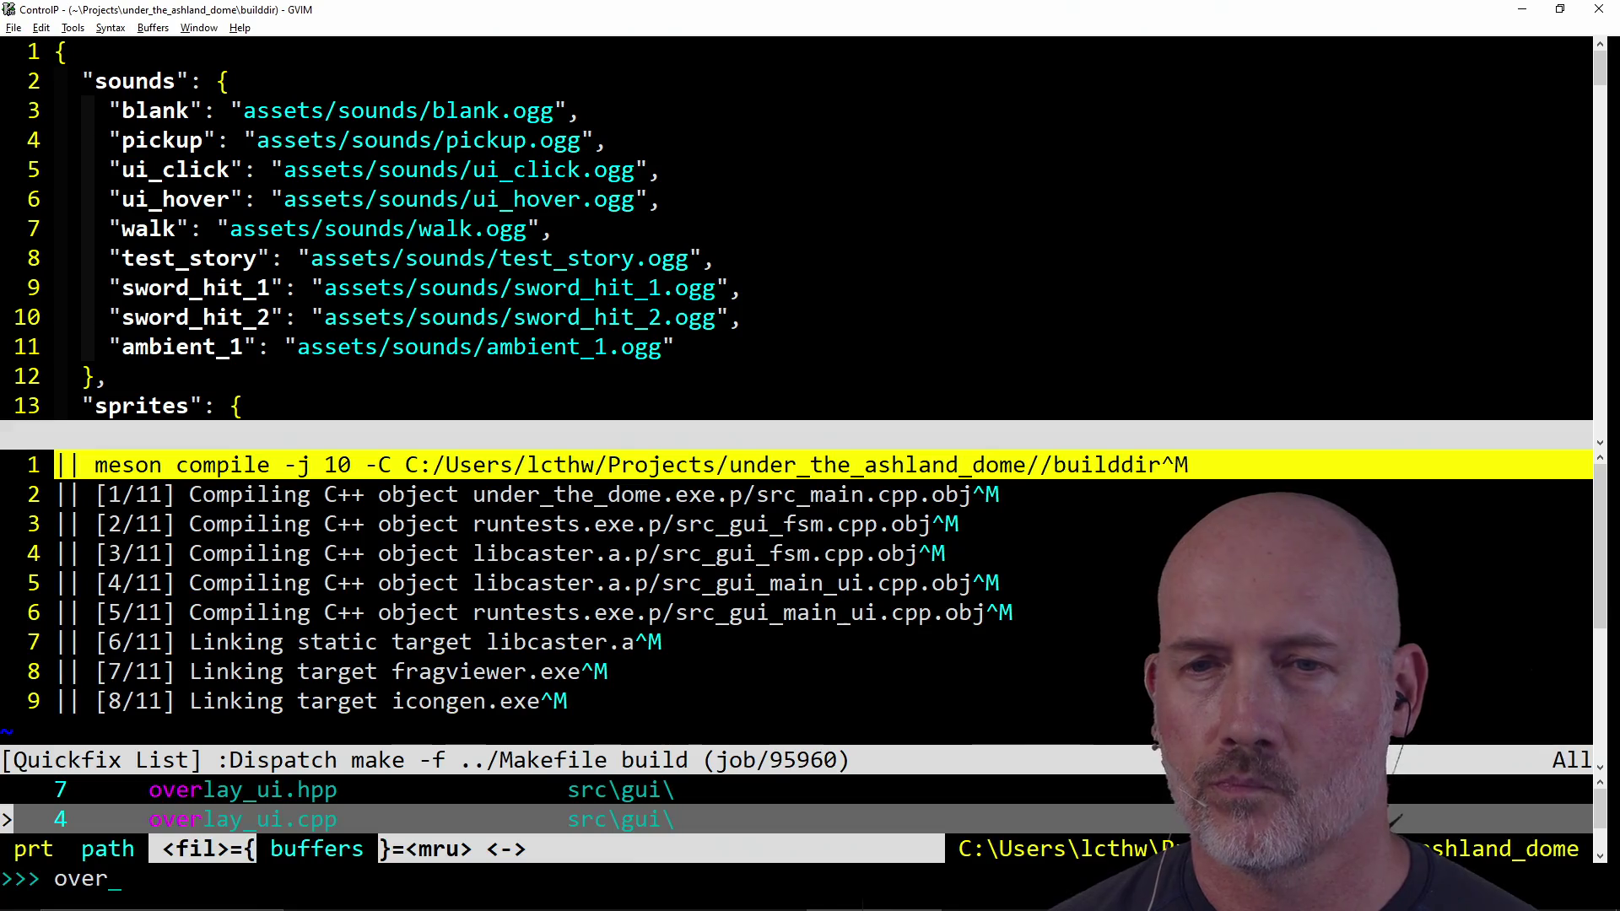
key(Return)
key(g)
key(g)
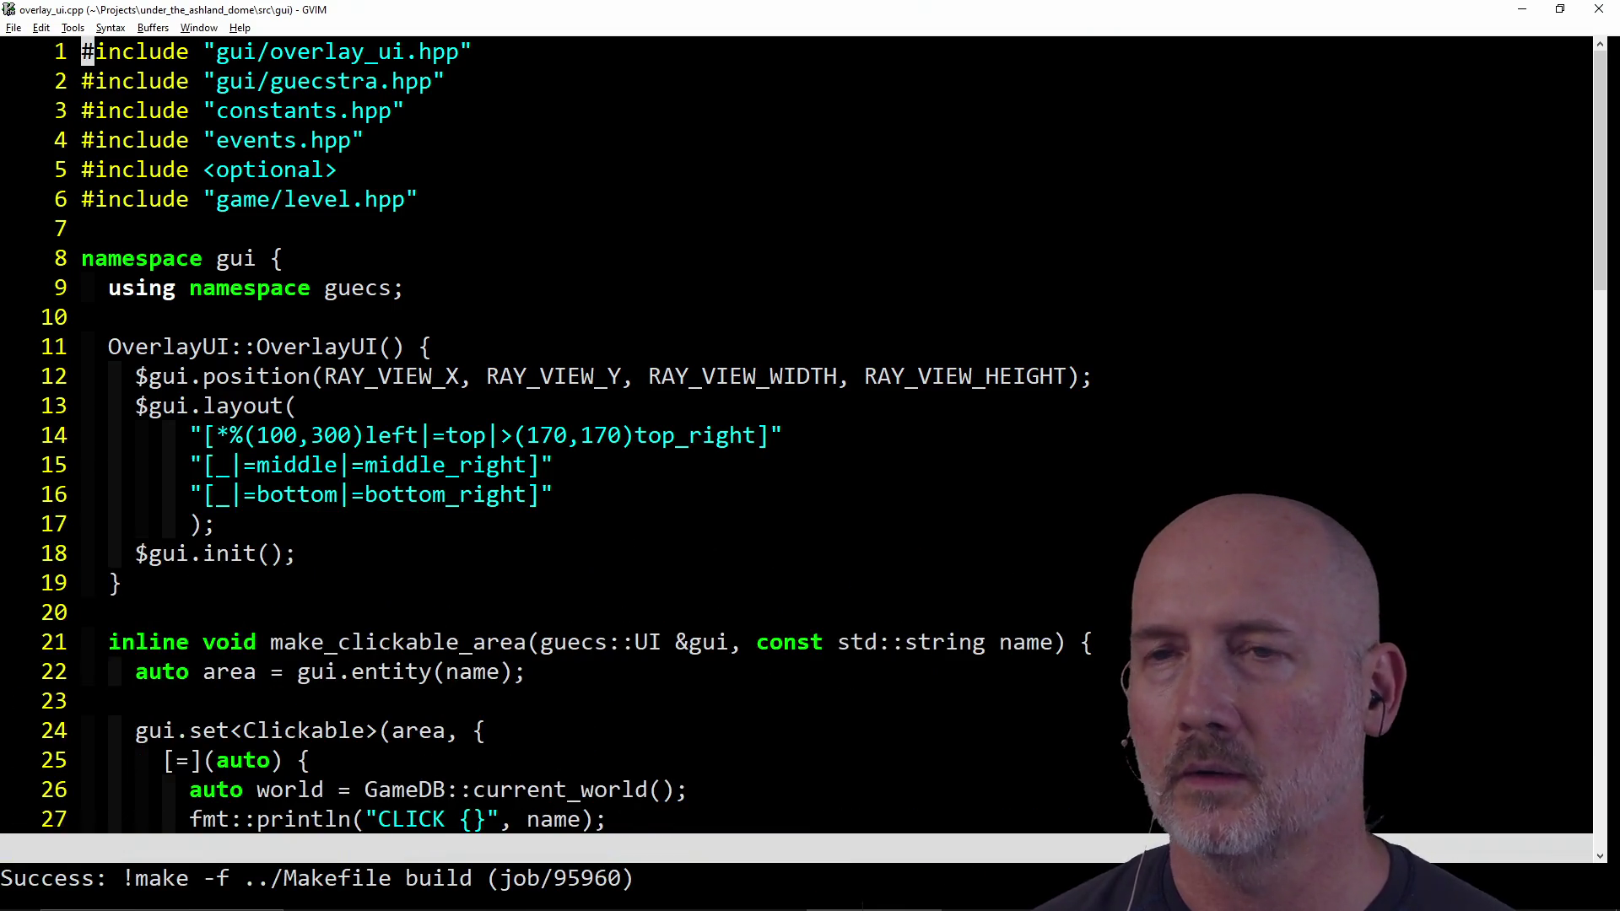
key(alt+Tab)
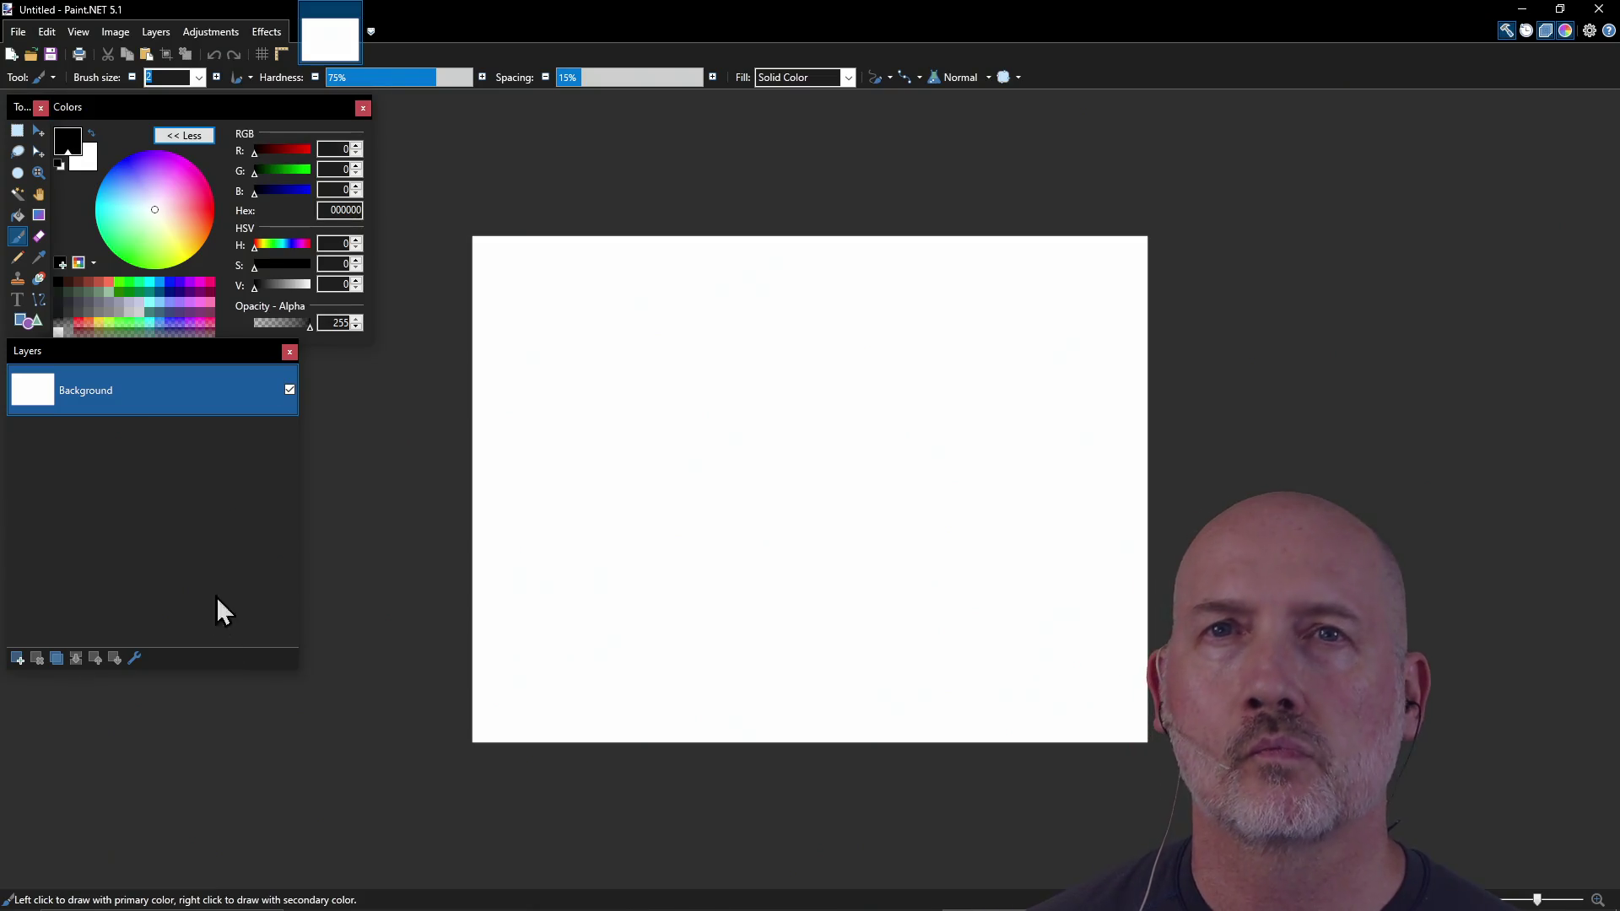
click(22, 31)
Step: Create a new 170×170 image in Paint.NET
mouse_move(106, 97)
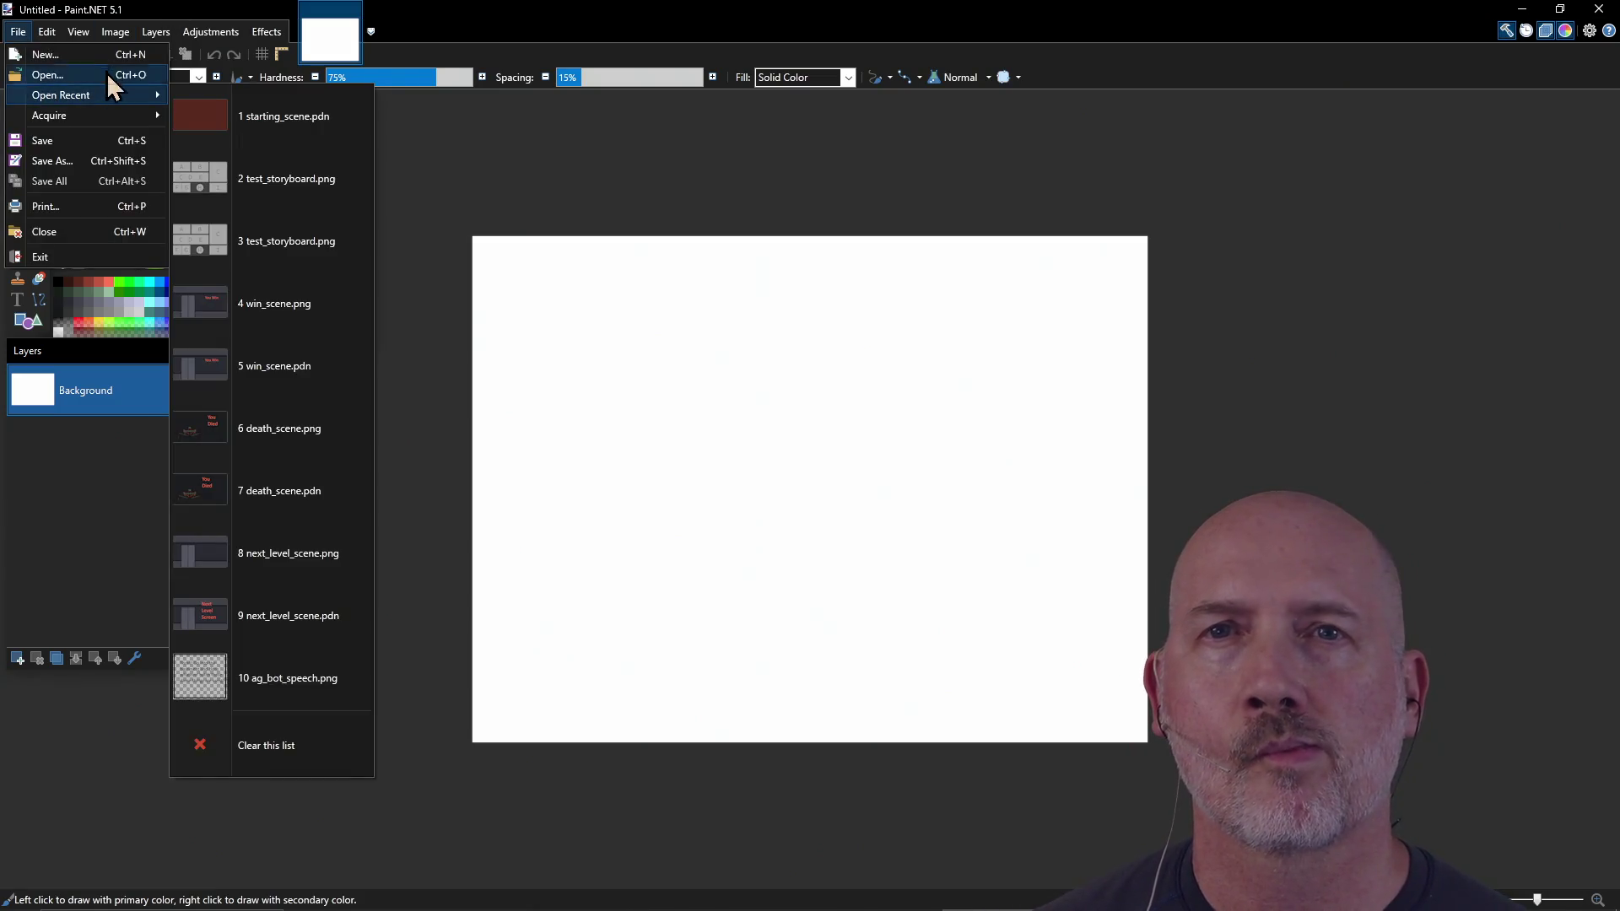
click(101, 56)
text(170)
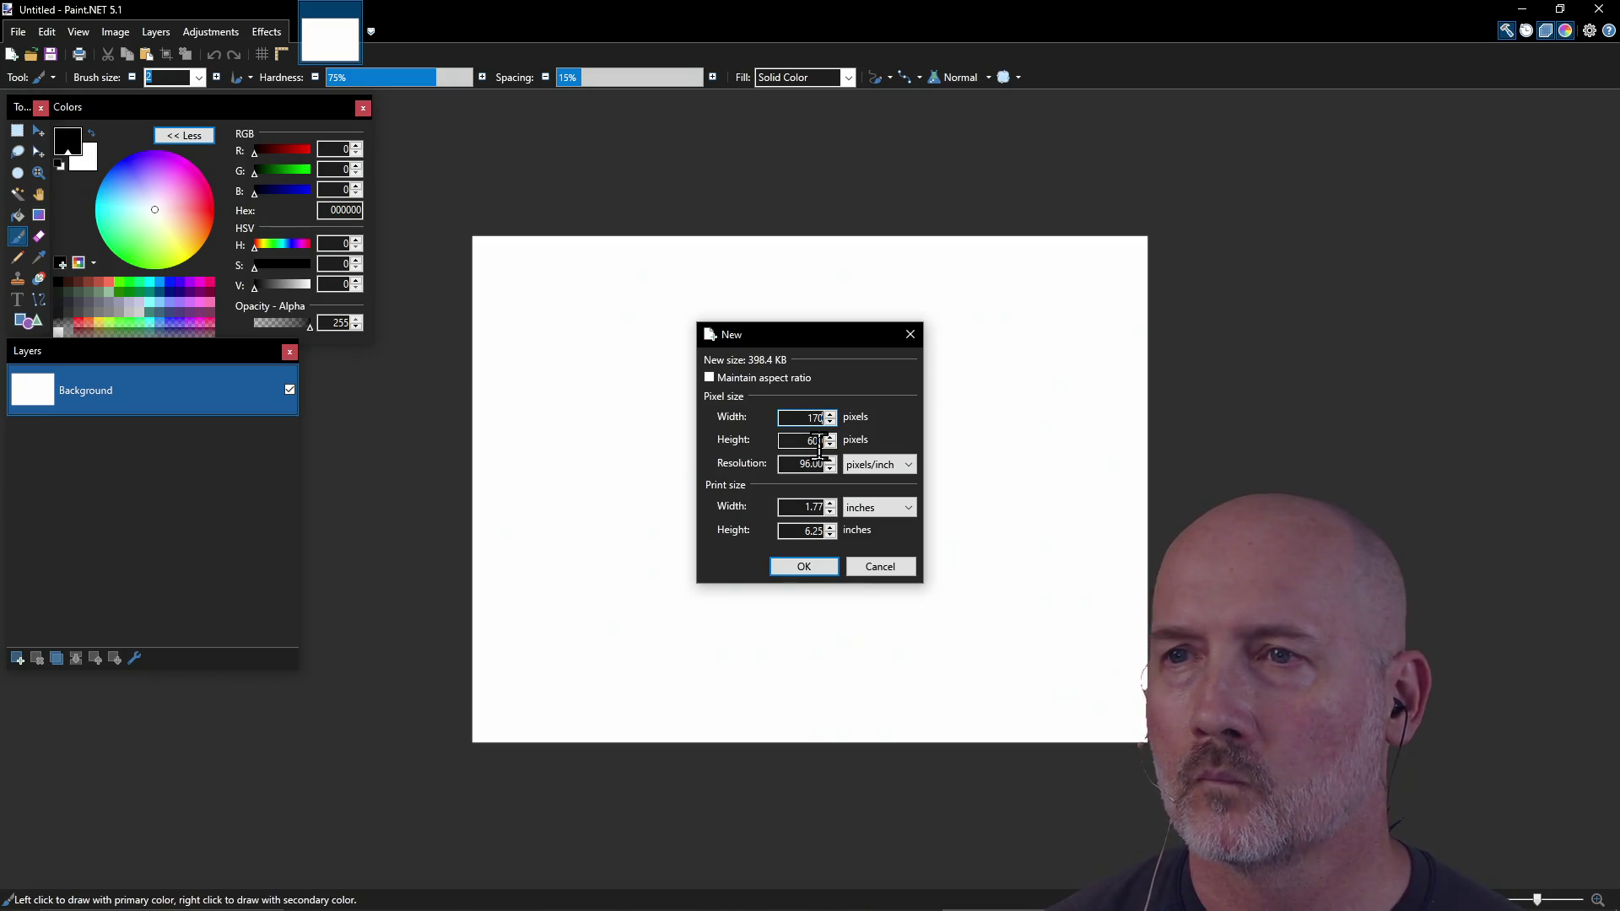
key(Tab)
text(1)
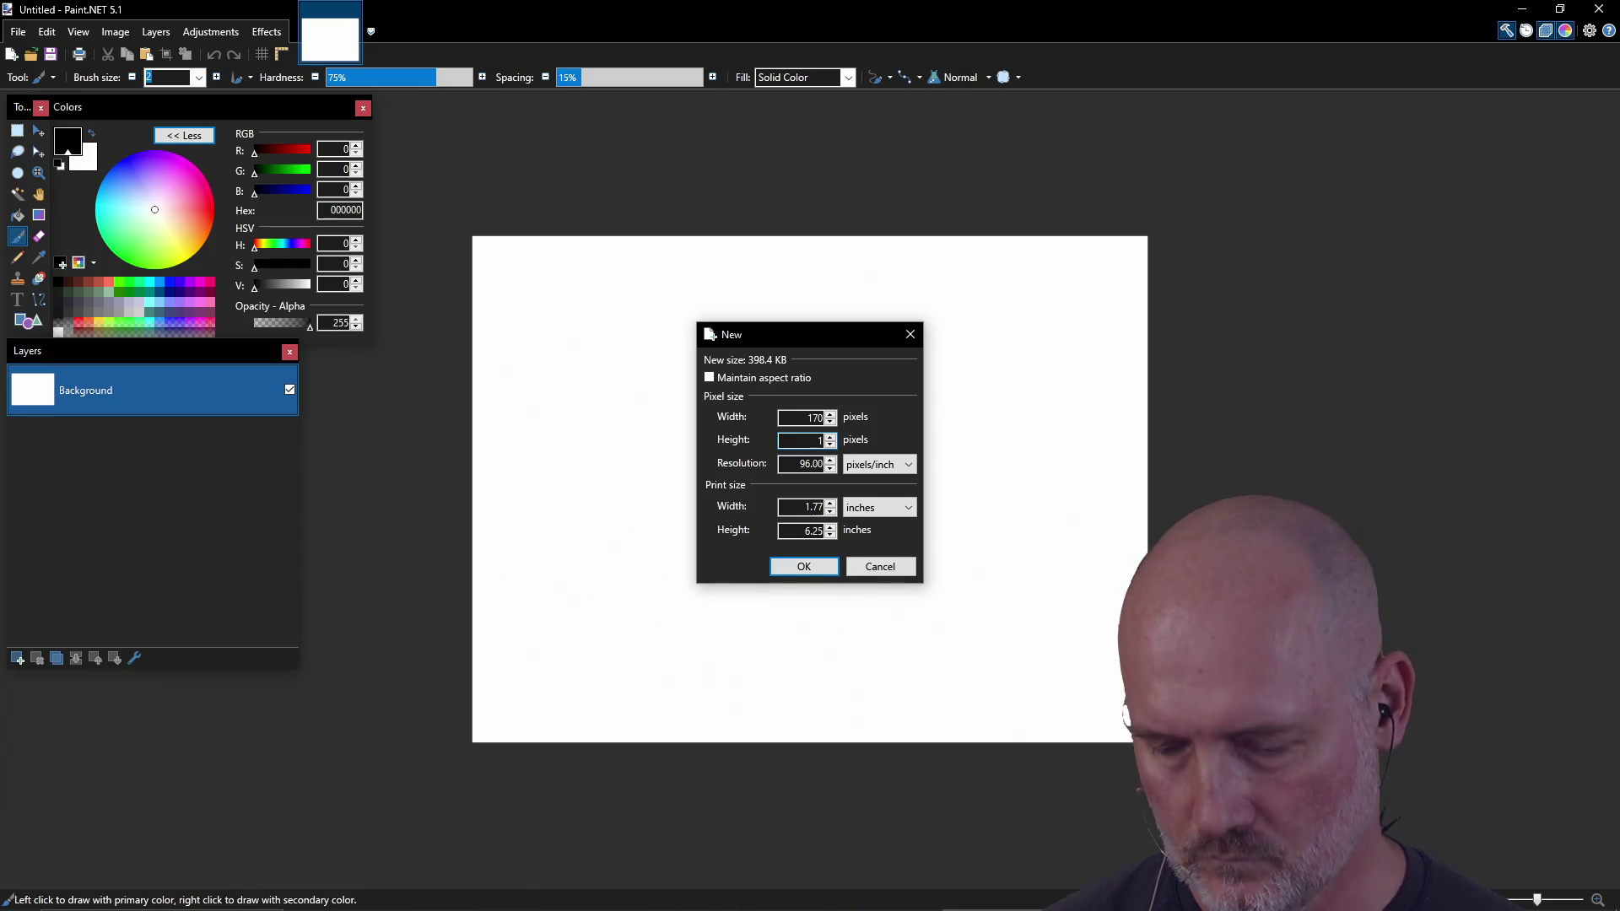
text(70)
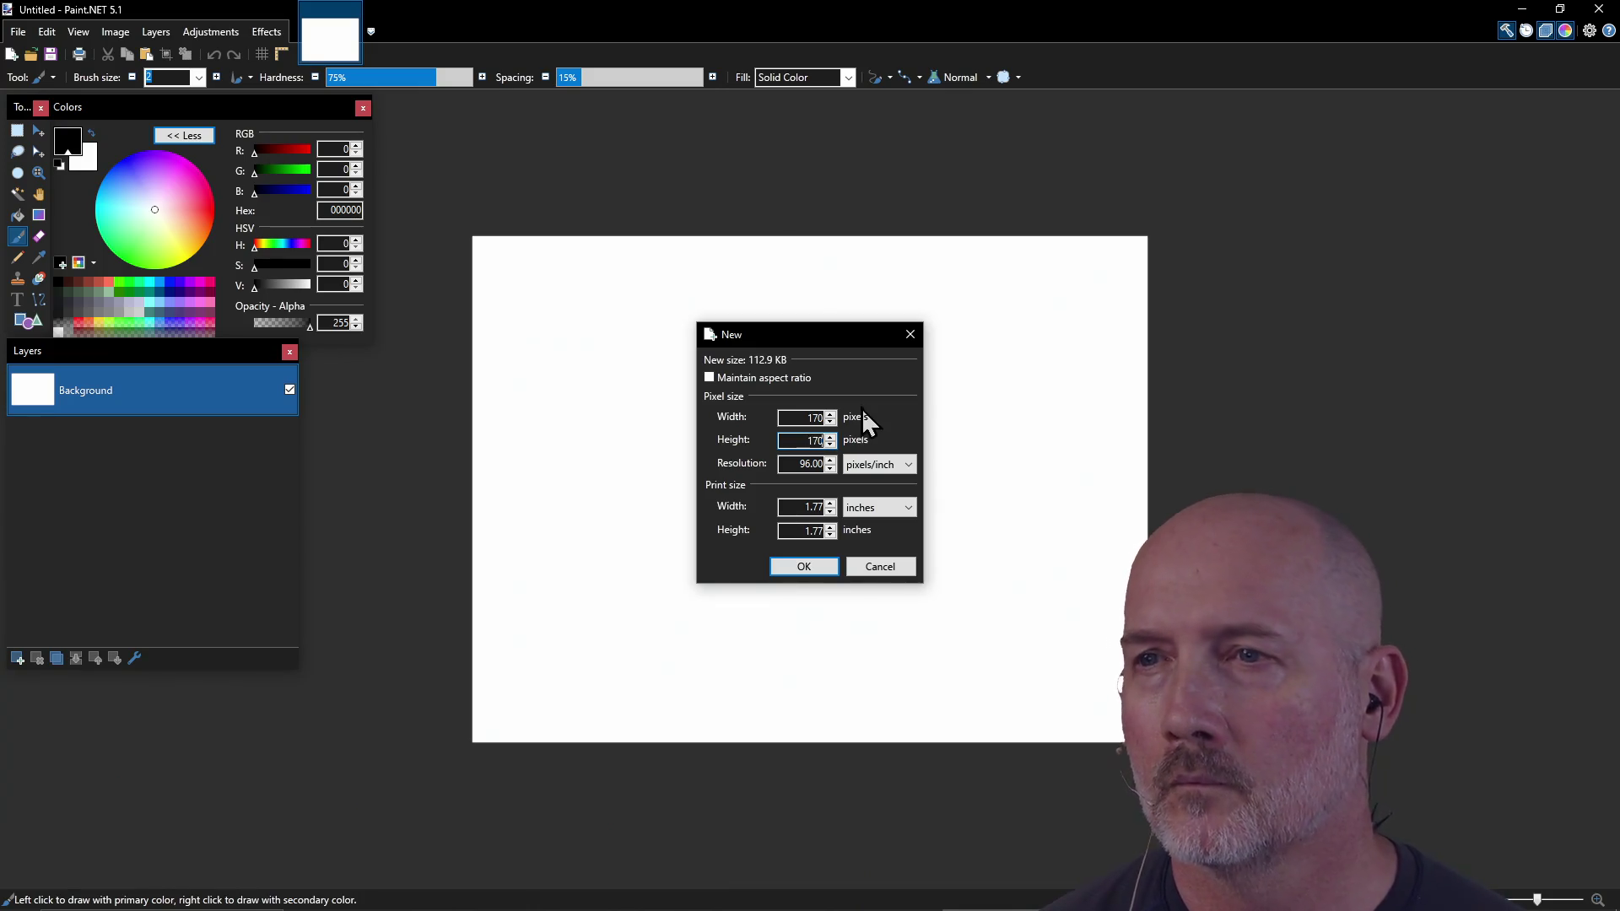
click(802, 577)
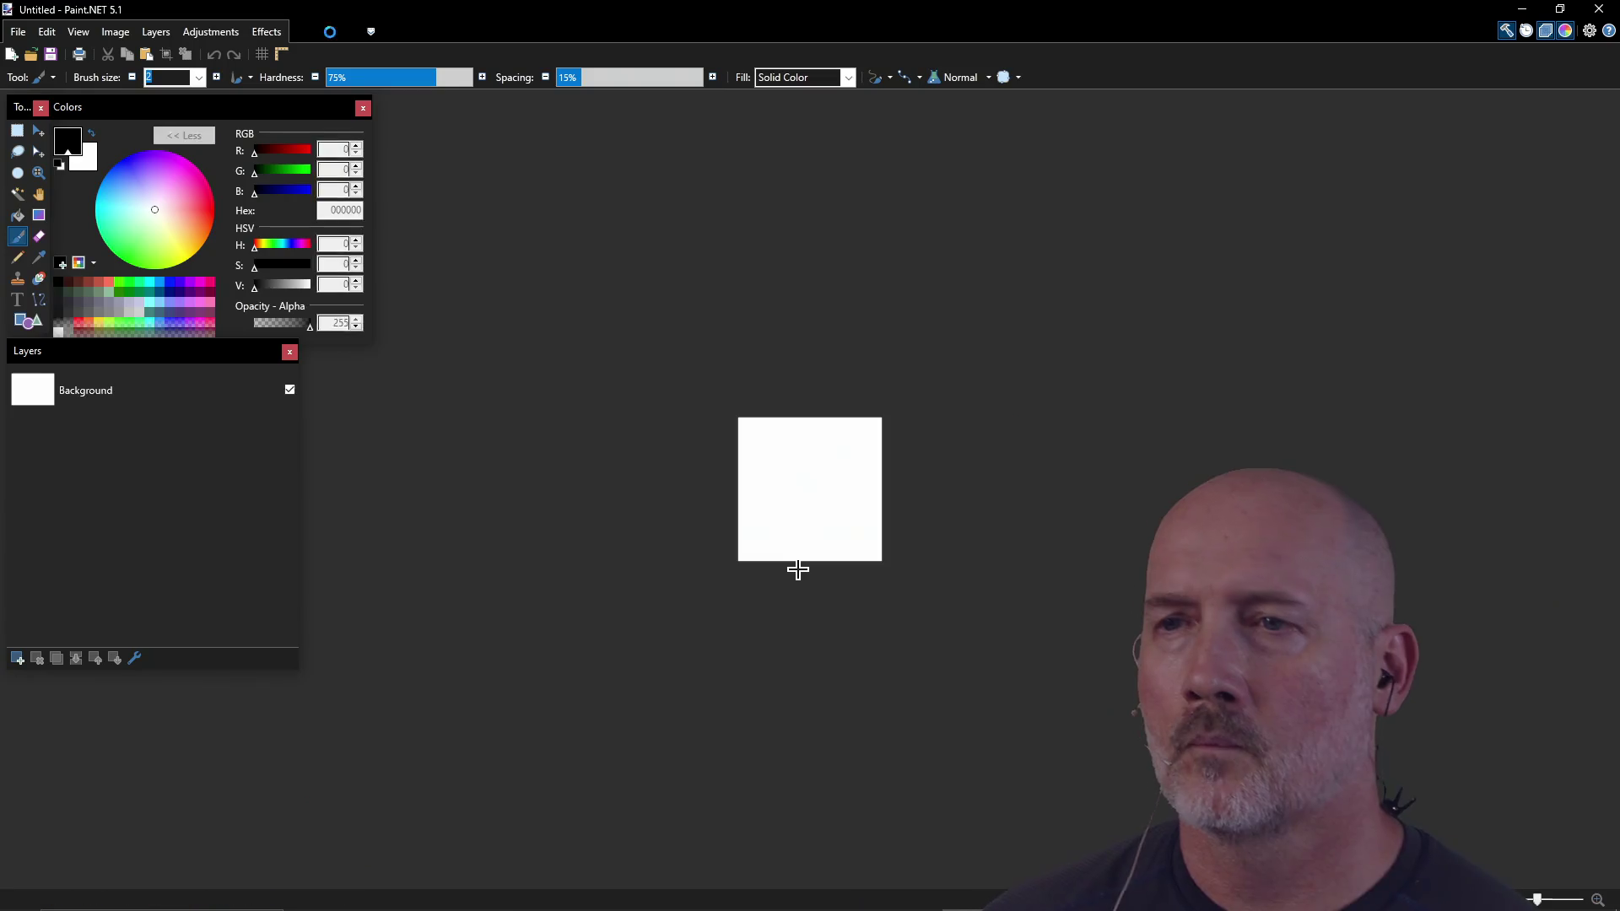
Step: Clear the whole canvas to transparency and pick the Pencil tool
scroll(808, 493, up, 1)
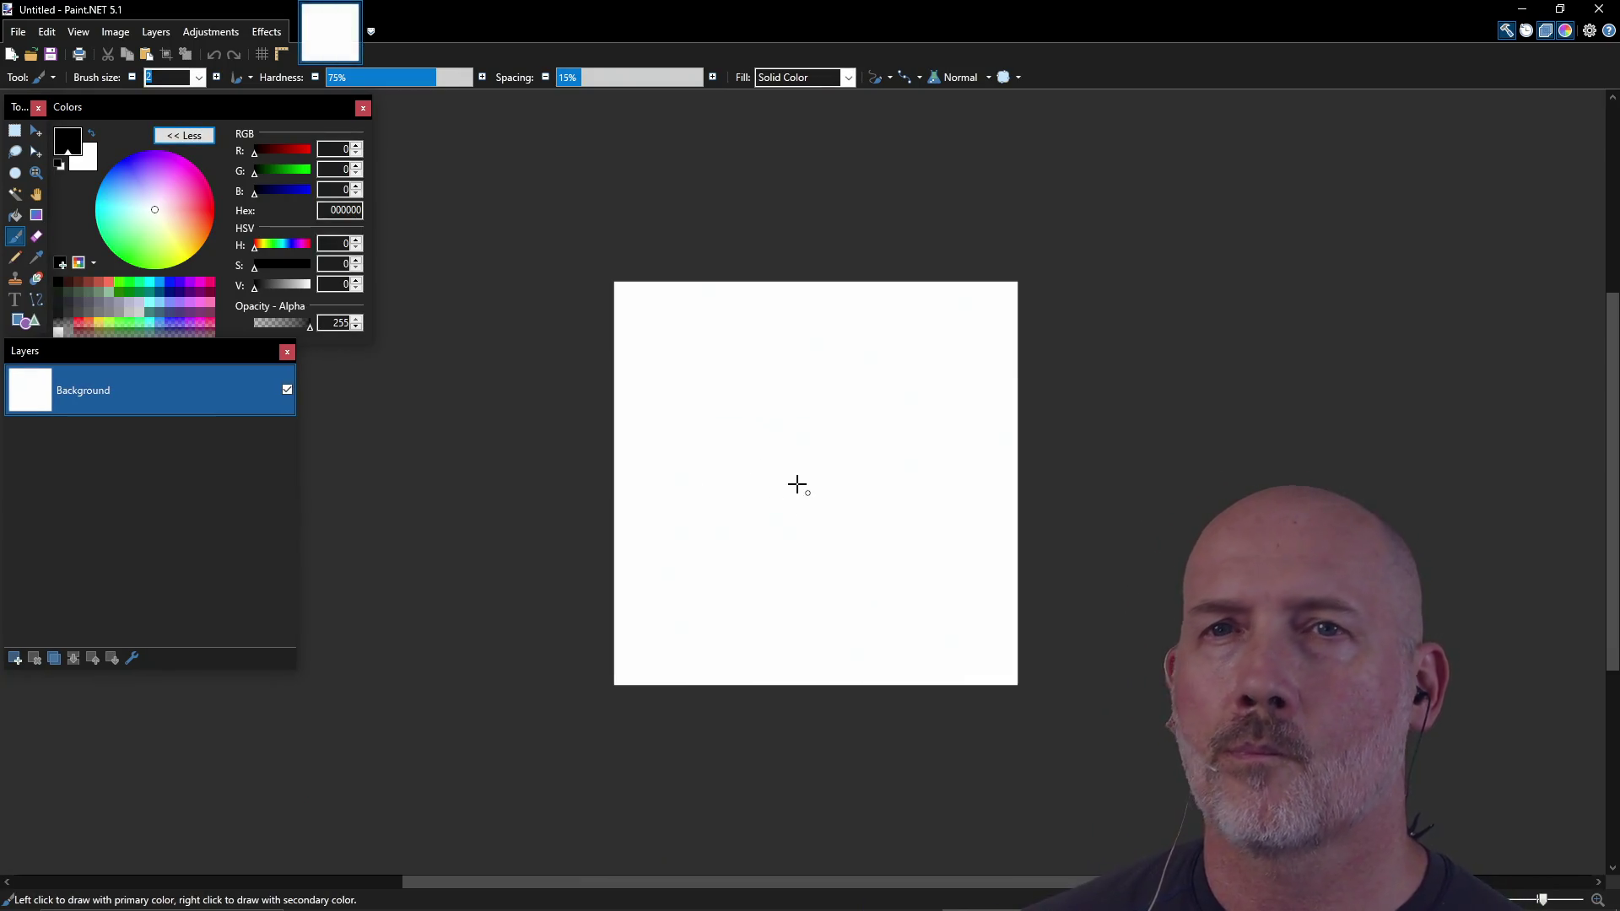
key(ctrl+a)
key(Delete)
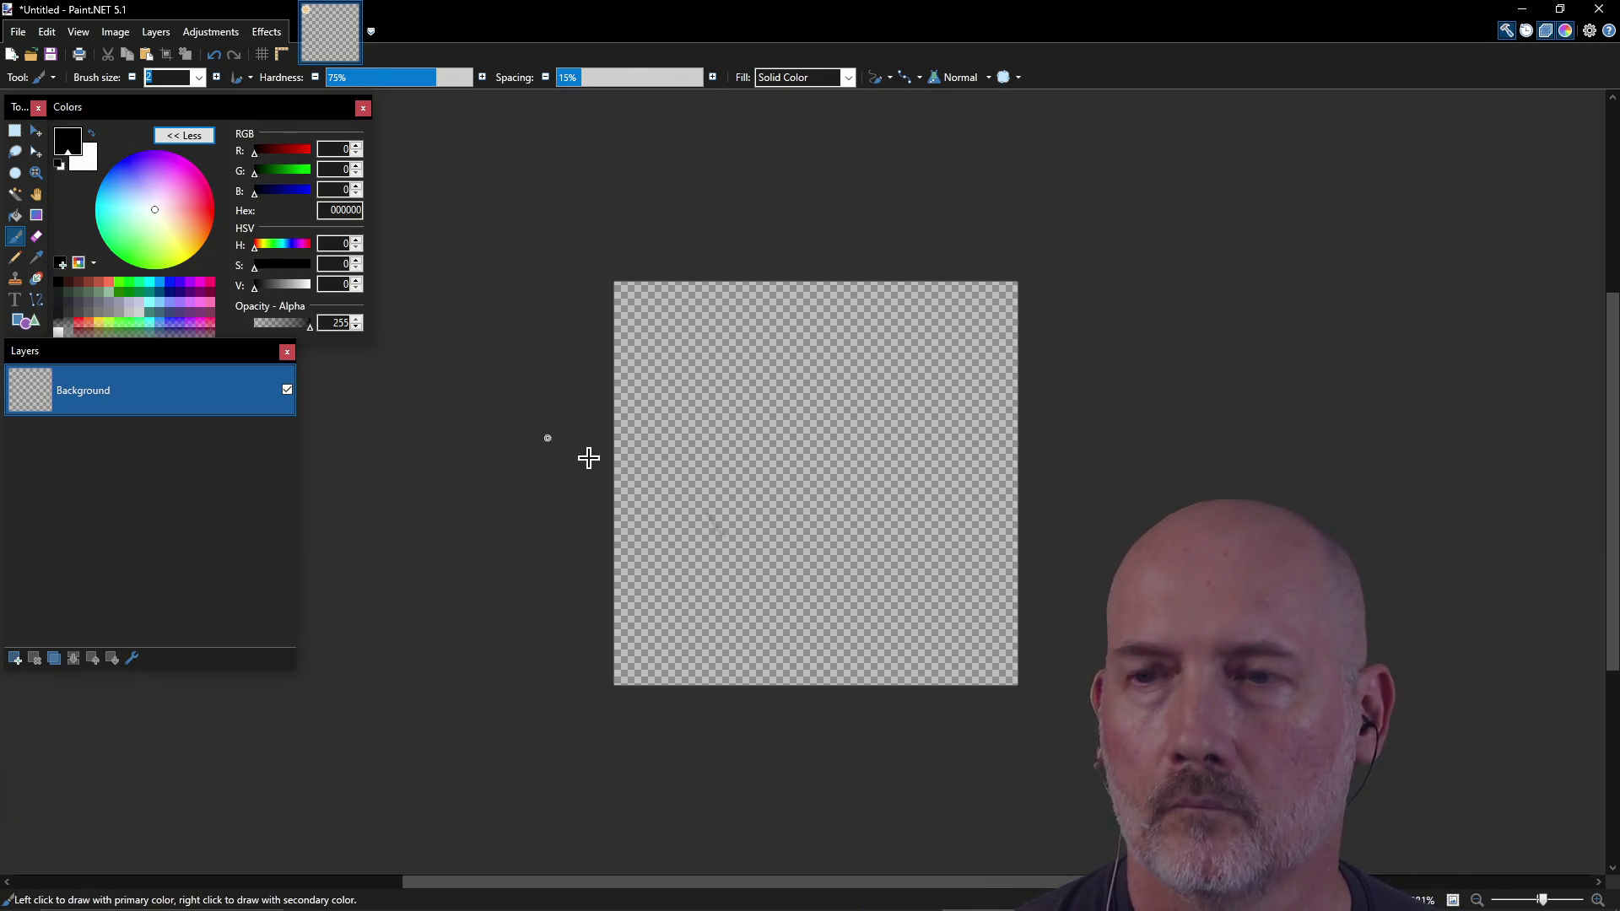
key(ctrl)
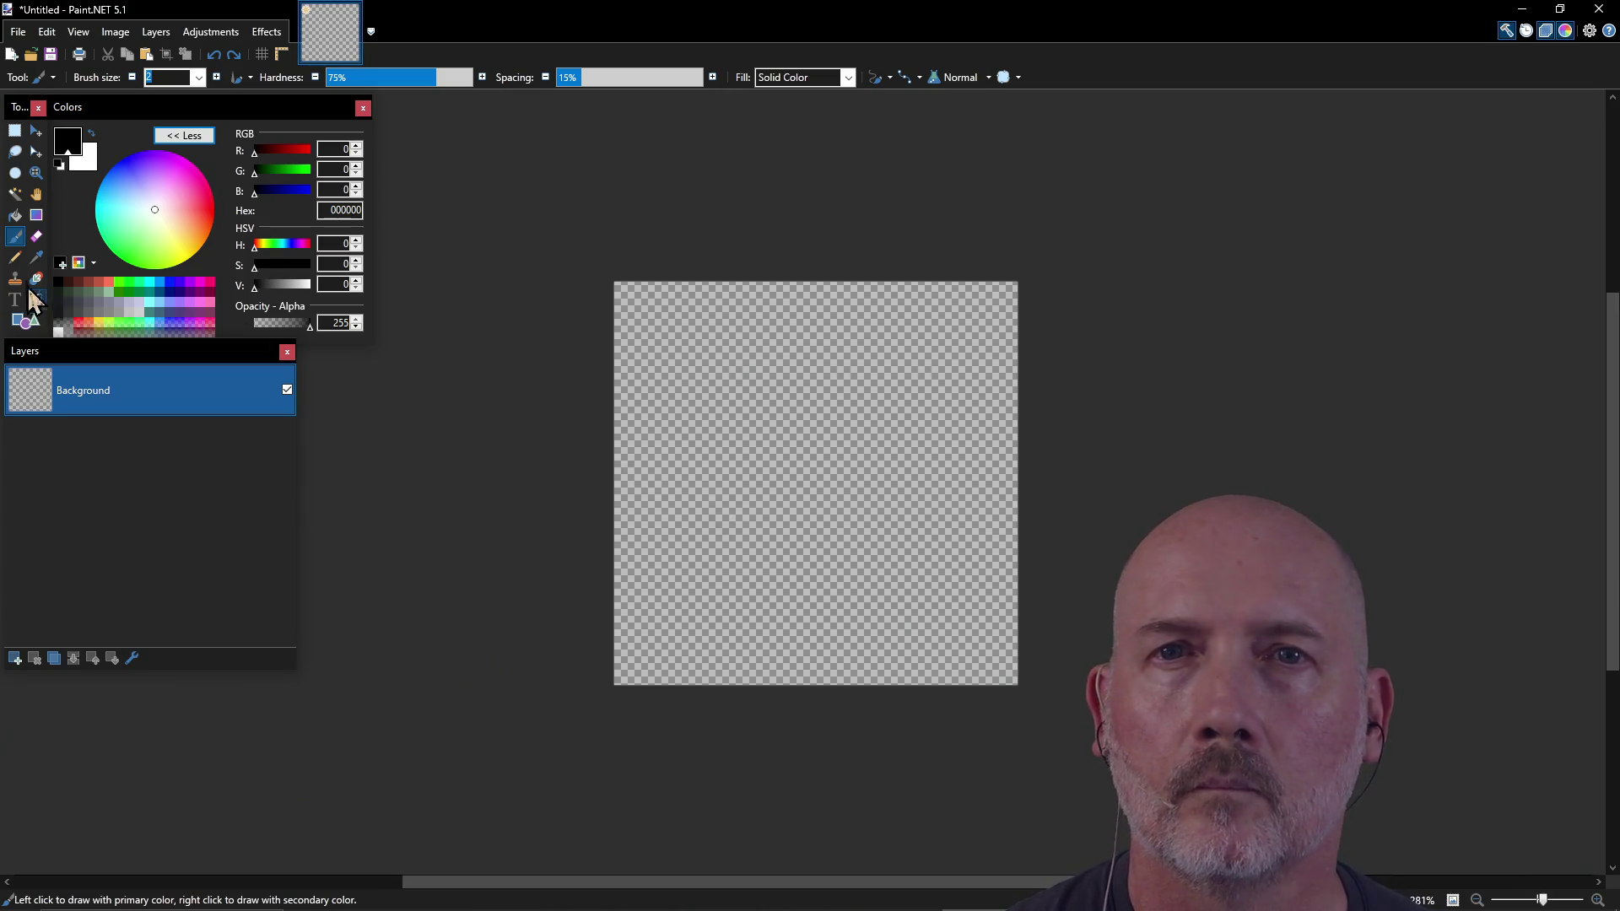
click(15, 258)
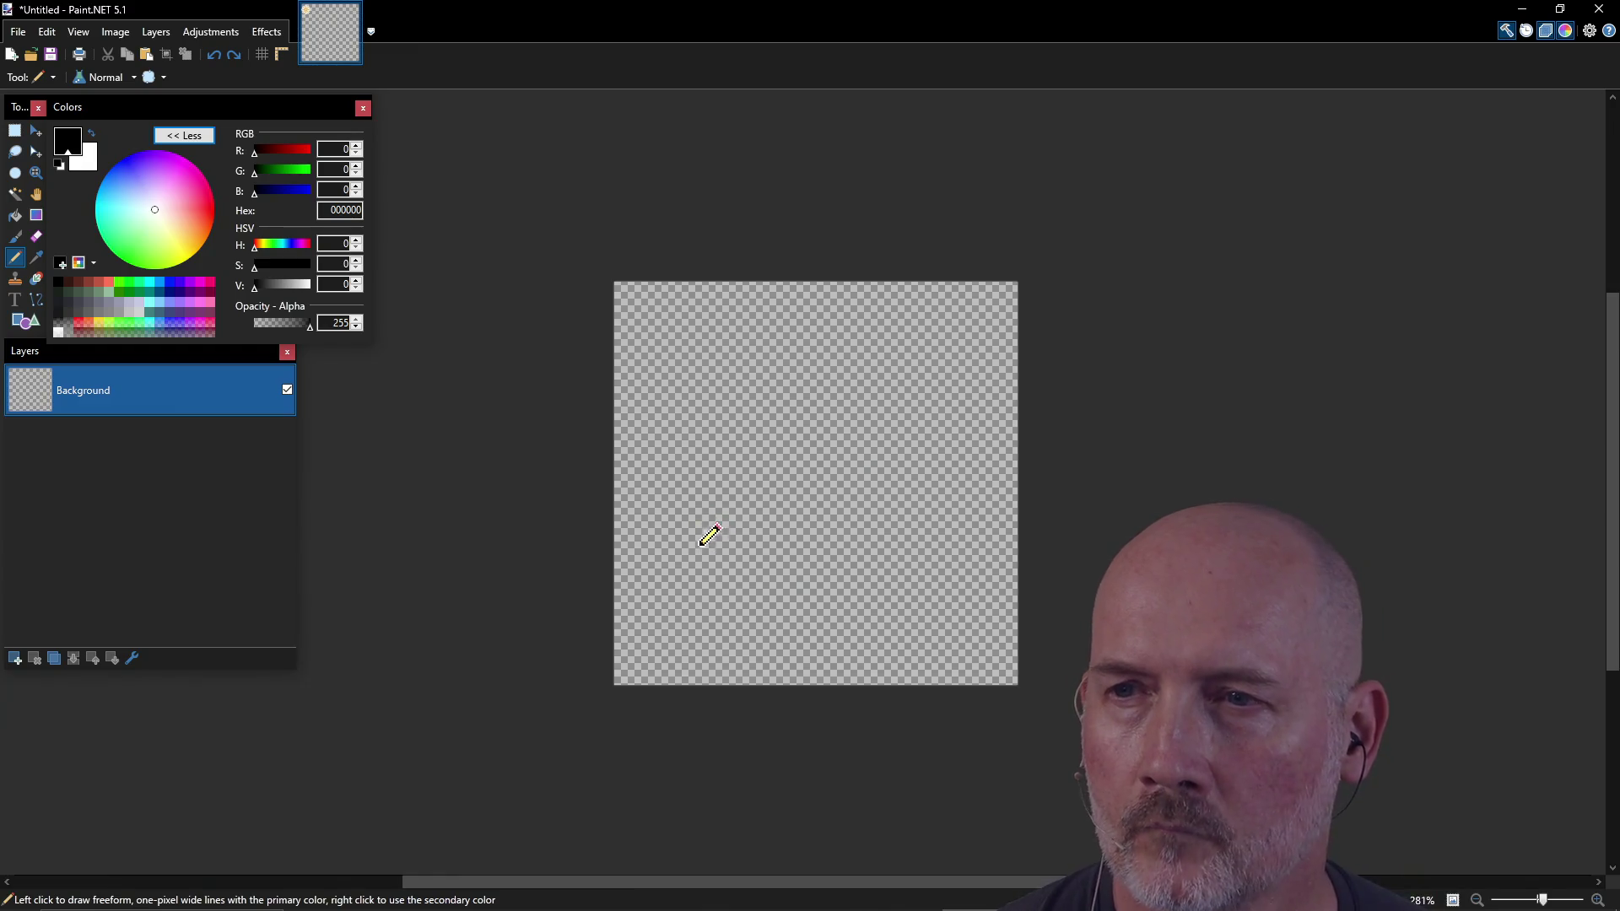
Step: Pencil a diagonal black sword: two blade edges to the tip, grip and round pommel
drag(685, 530, 740, 591)
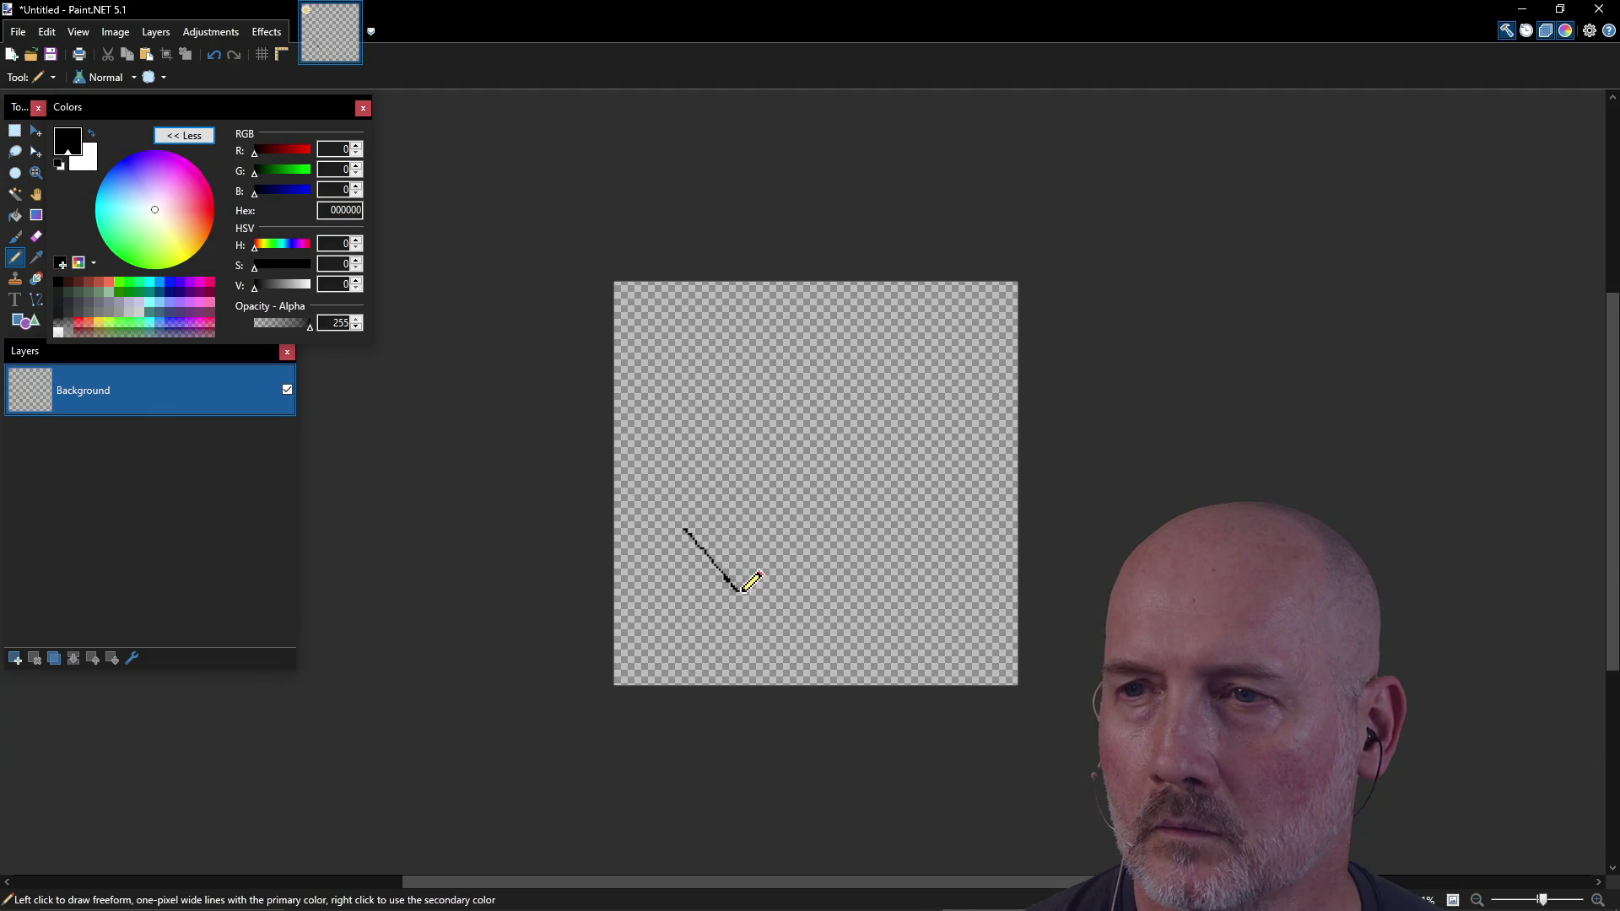
drag(697, 518, 750, 584)
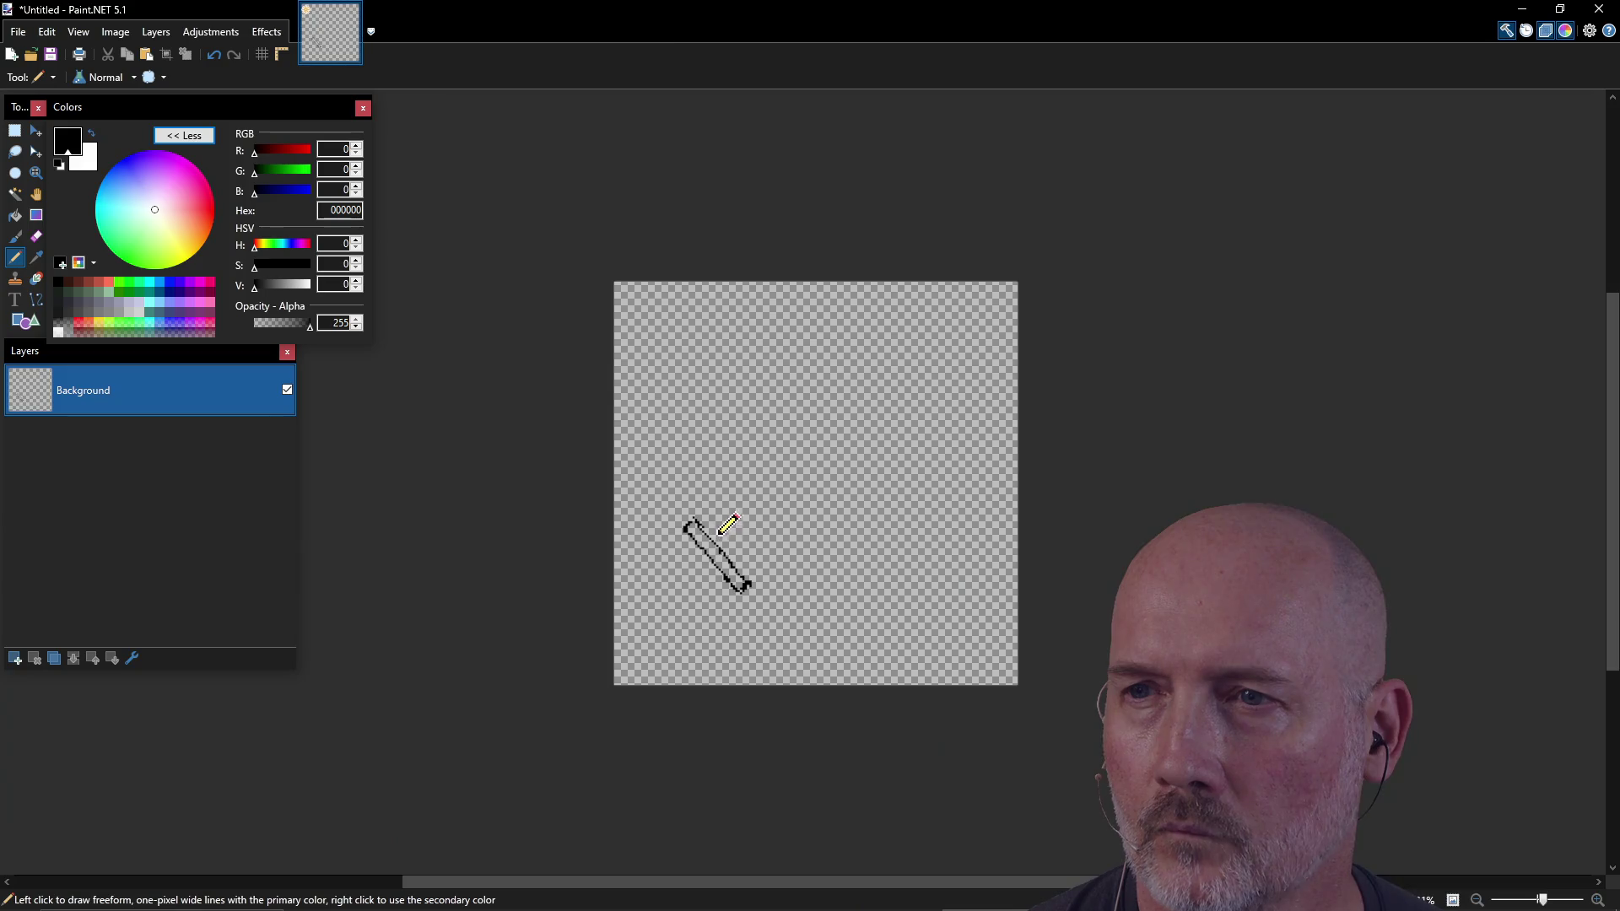
mouse_move(759, 496)
mouse_down()
mouse_move(916, 348)
mouse_move(925, 372)
mouse_up()
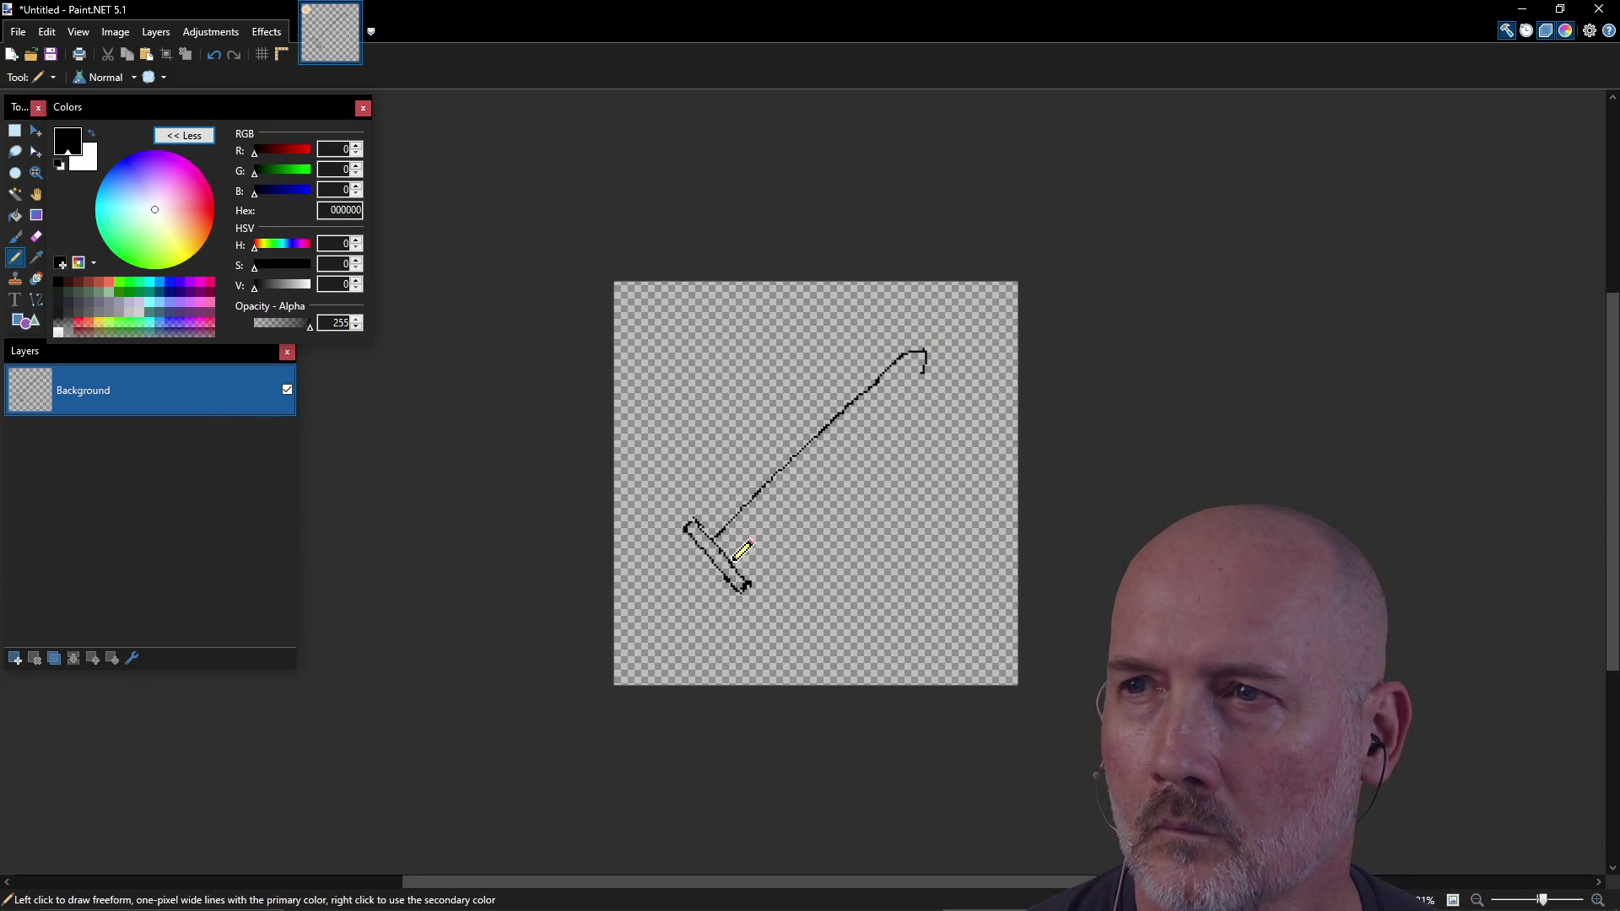
drag(741, 554, 901, 390)
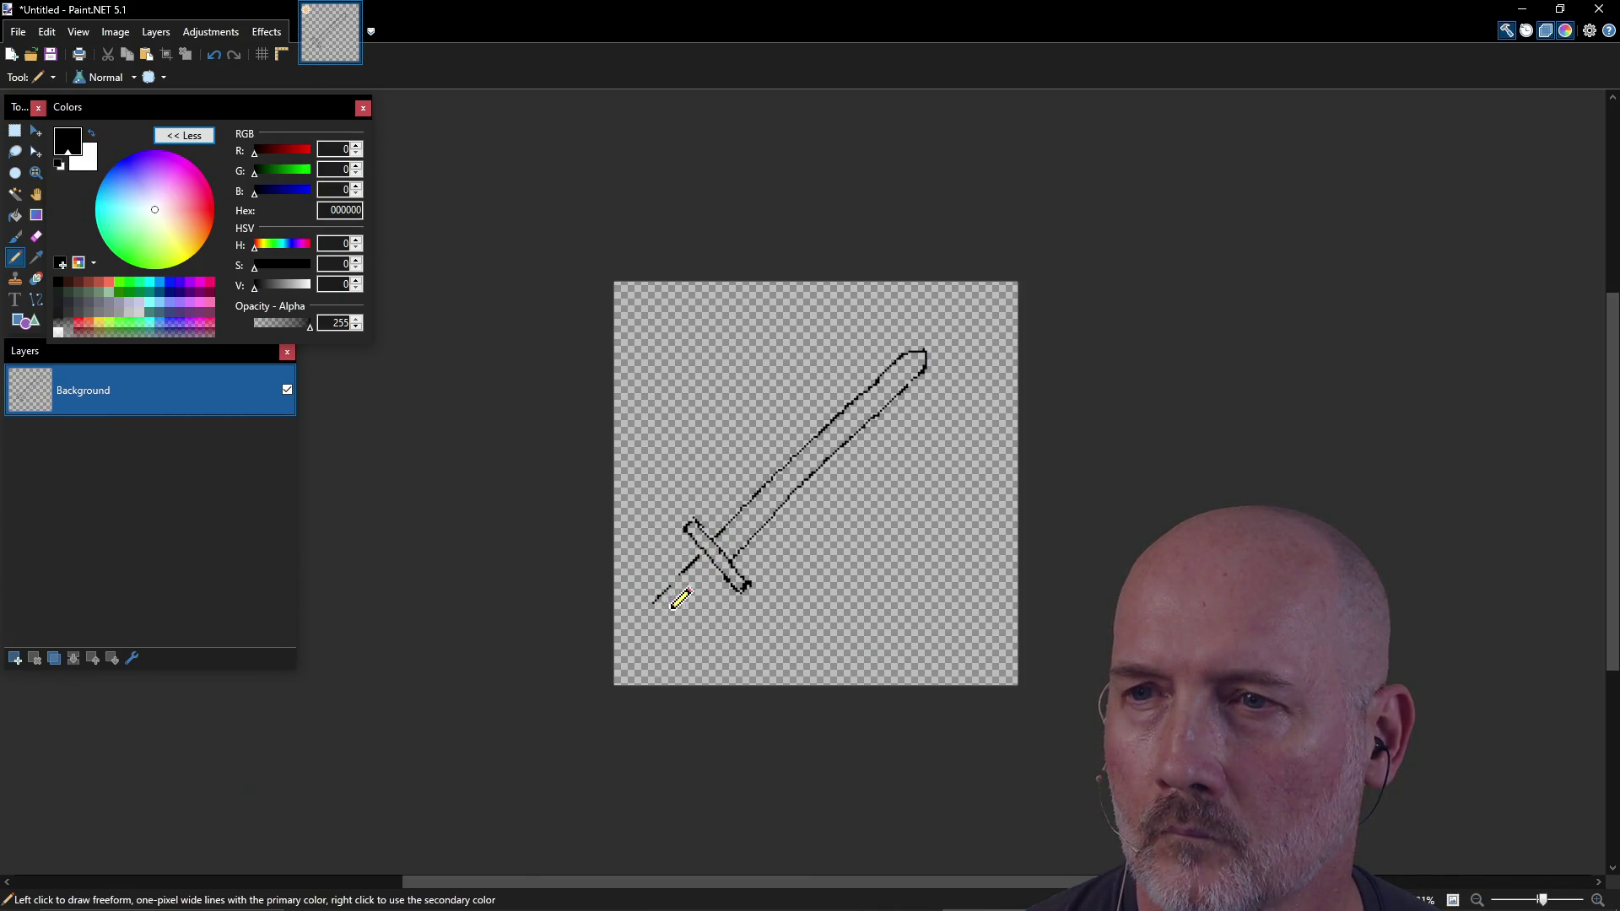
mouse_move(641, 612)
mouse_down()
mouse_move(665, 628)
mouse_move(704, 559)
mouse_up()
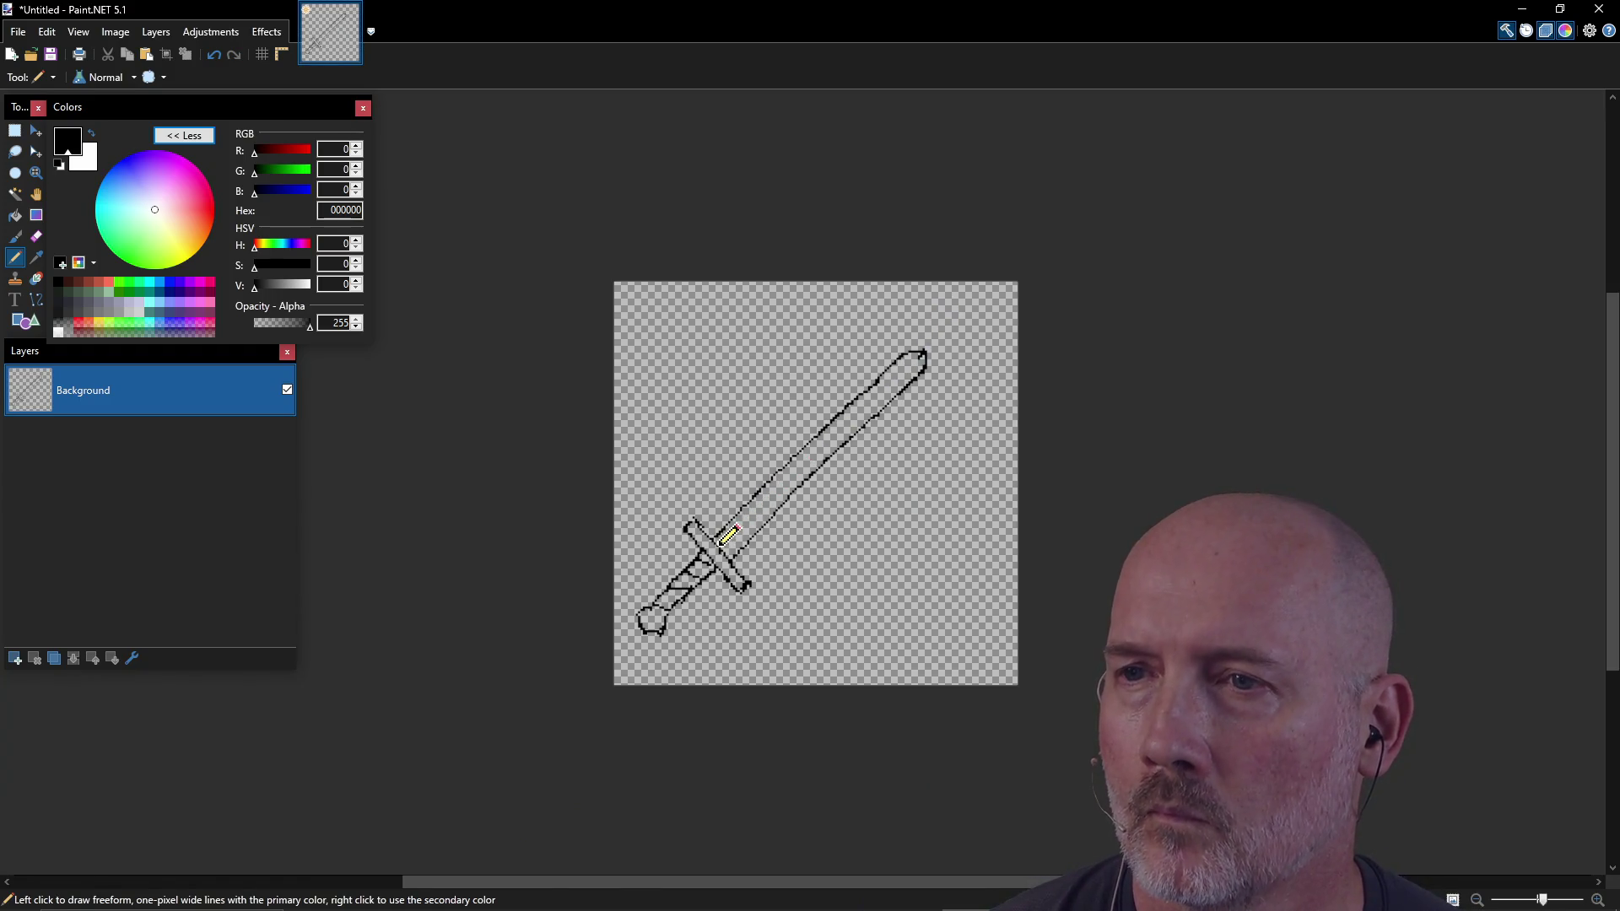
drag(731, 540, 922, 357)
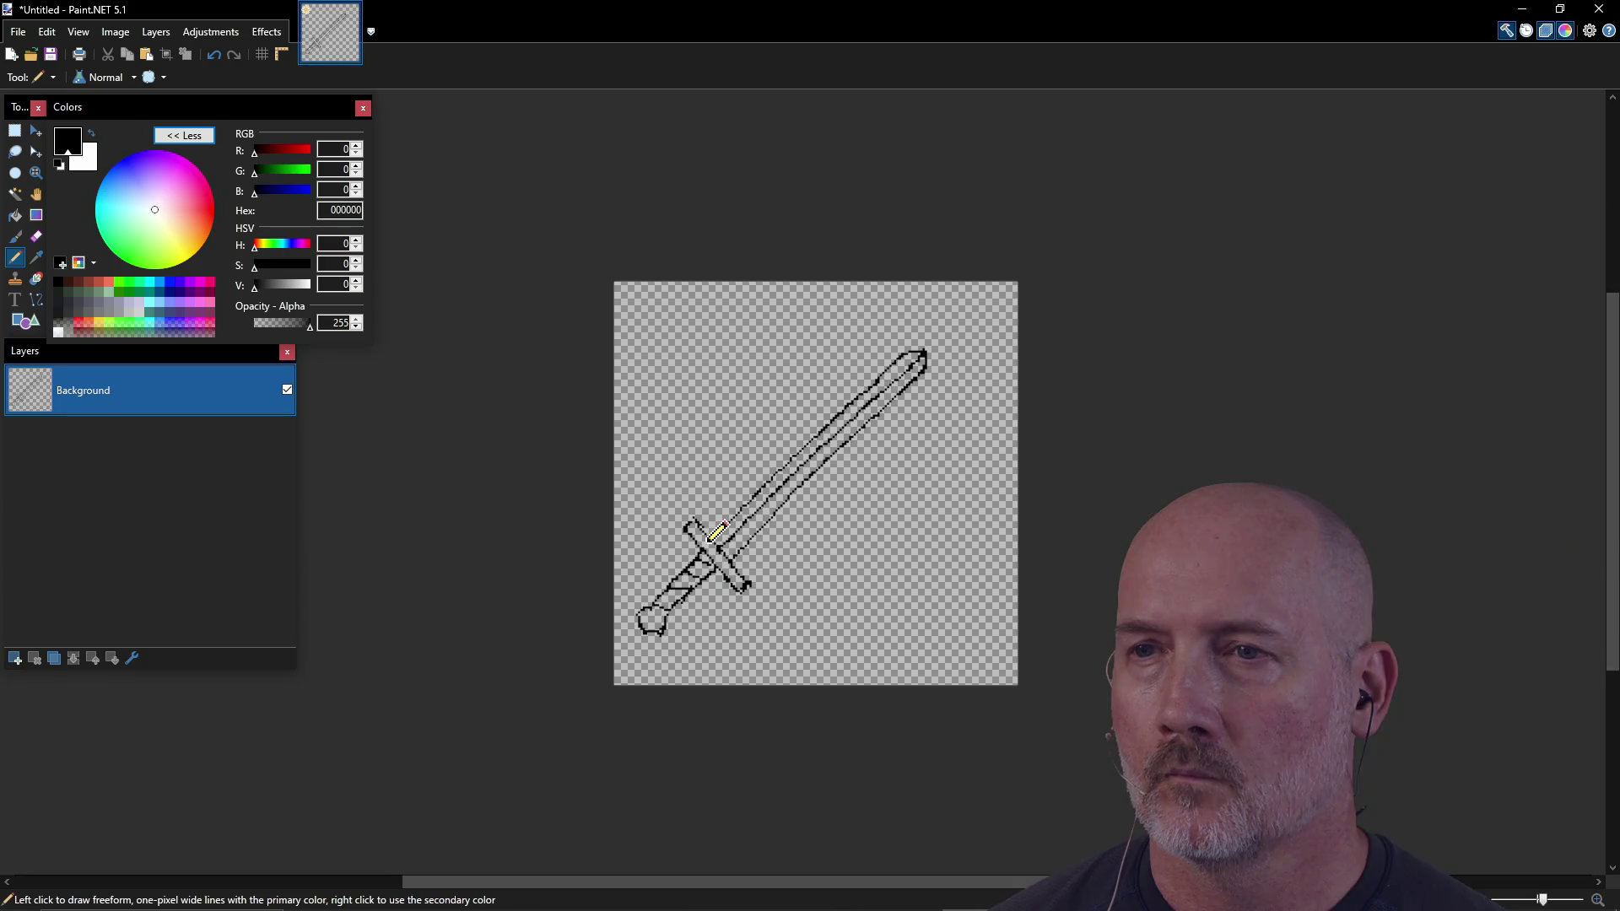
key(ctrl+a)
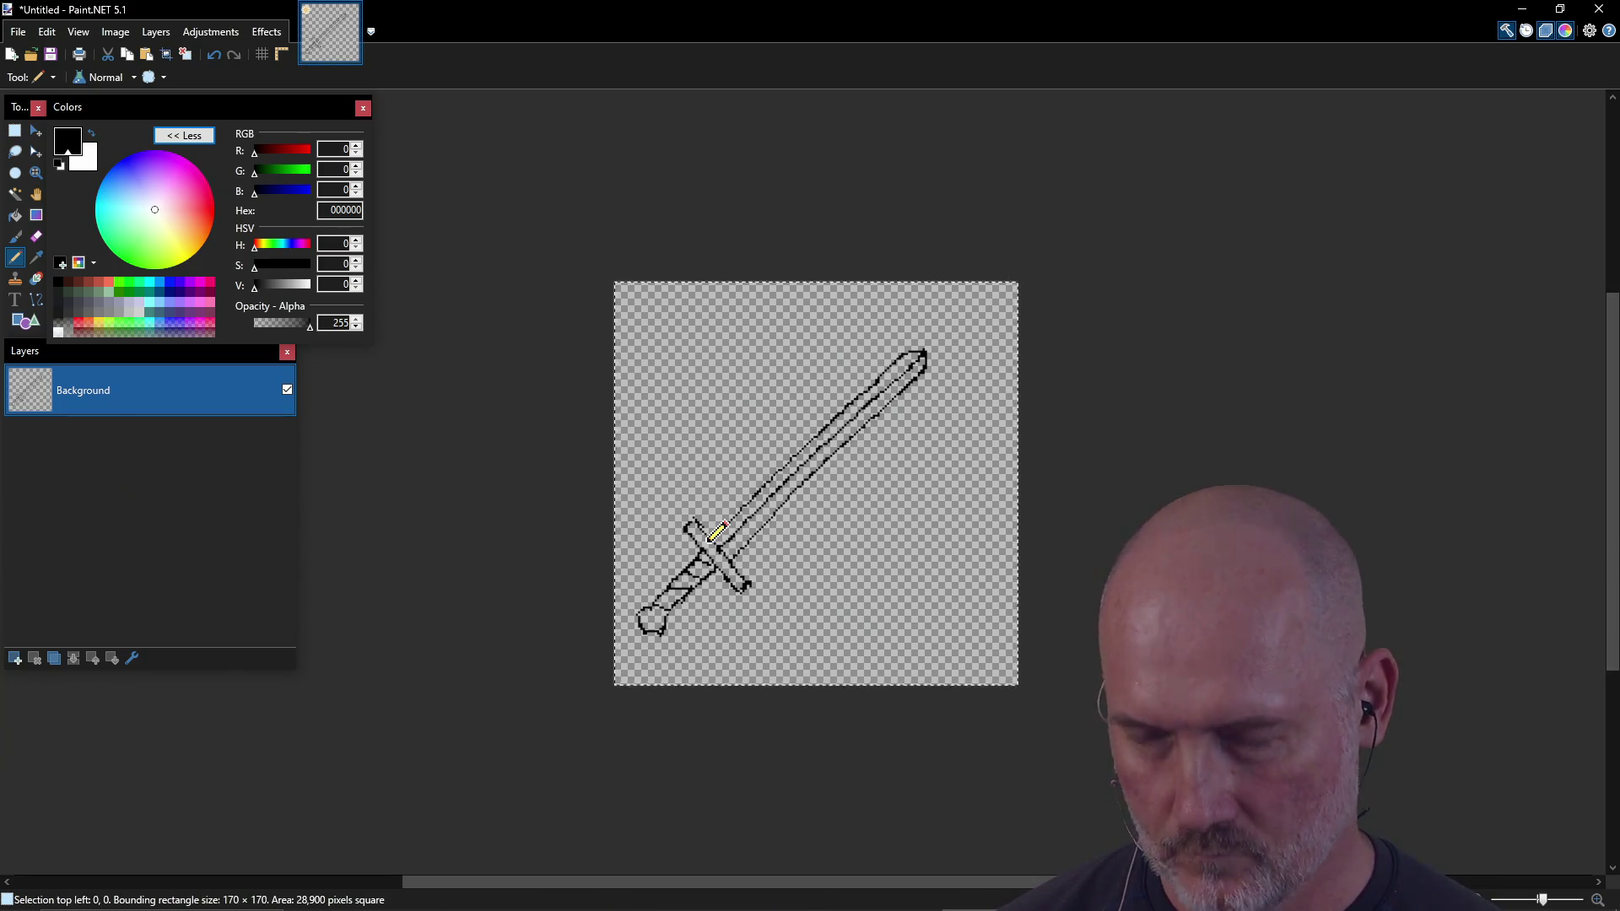
Step: Paste the sword onto Layer 2, rotate it about 90° and position it so the blades cross
key(m)
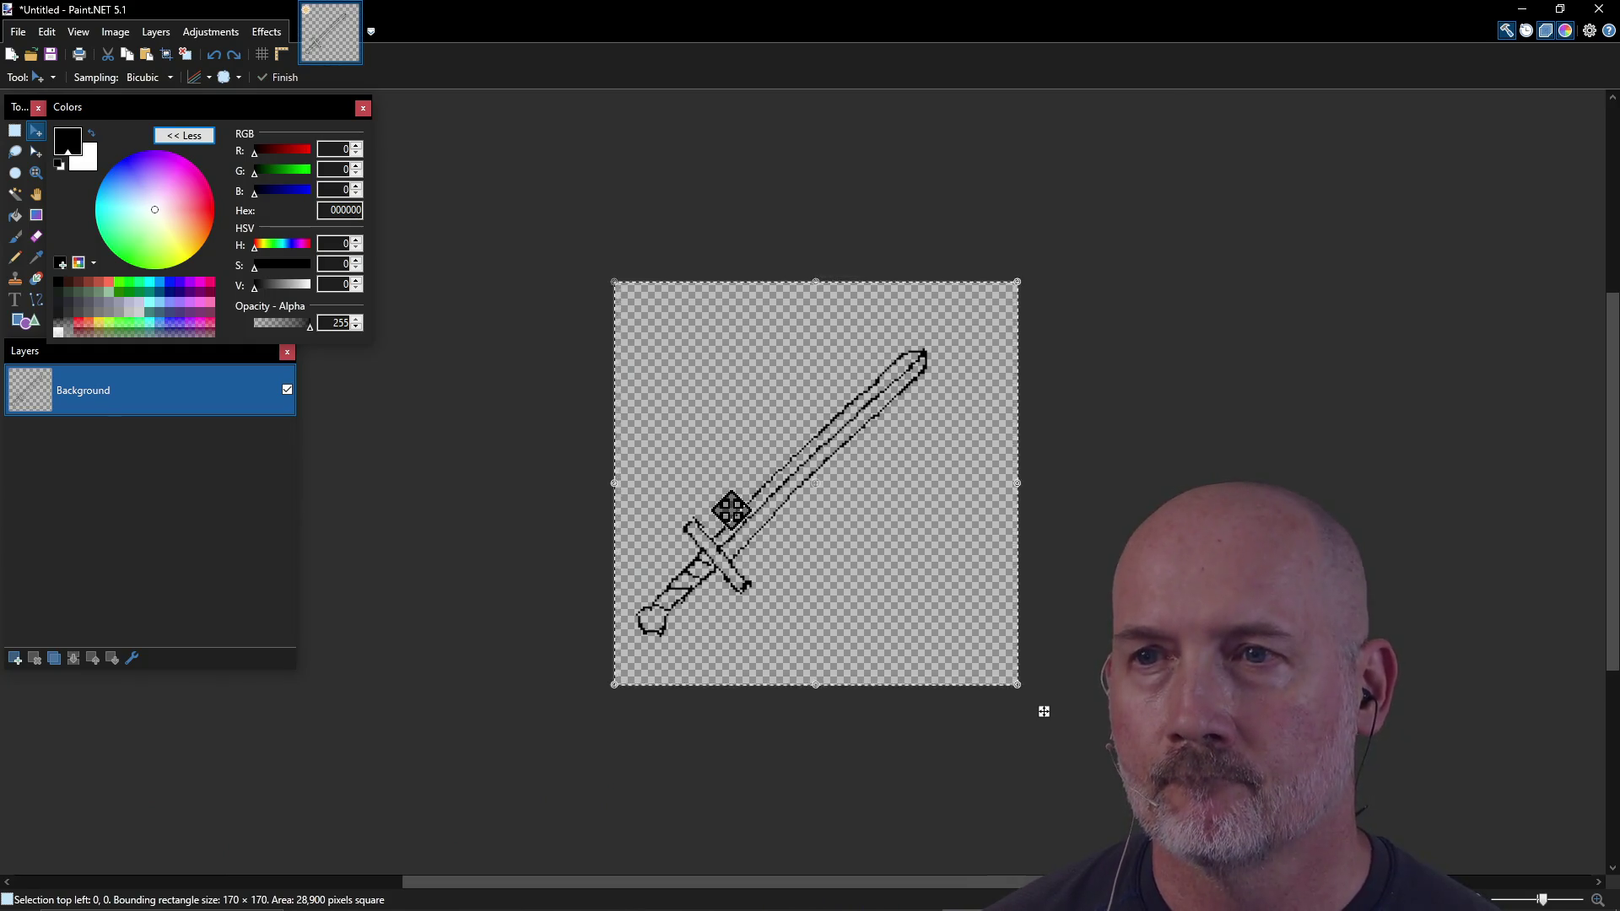
click(15, 659)
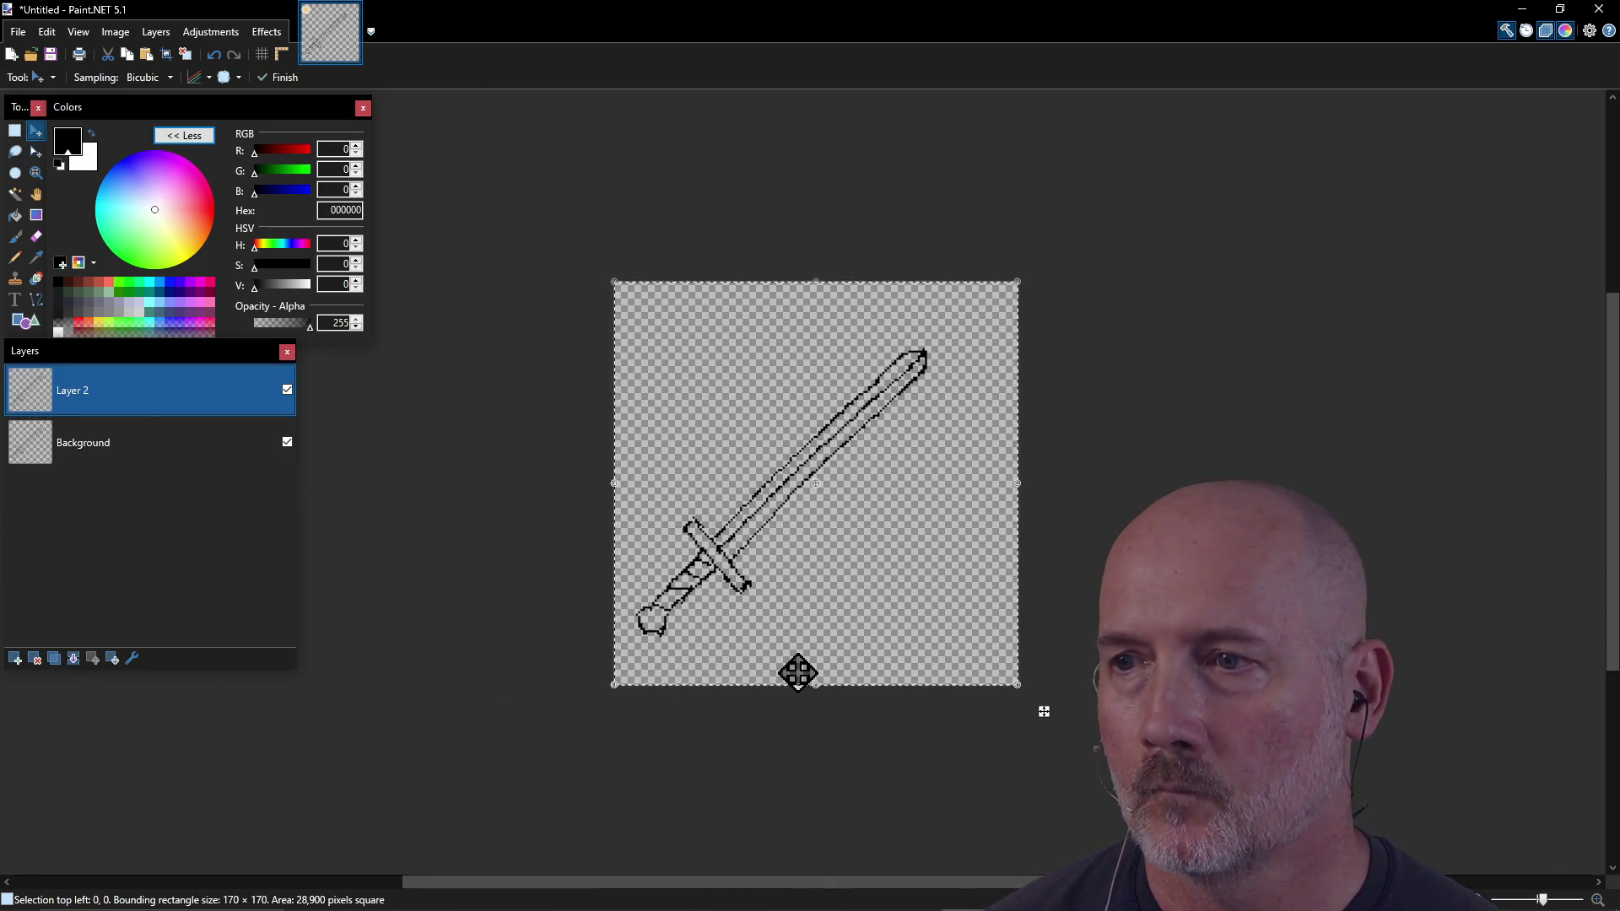
mouse_move(1023, 695)
mouse_down()
mouse_move(1101, 567)
mouse_move(1096, 347)
mouse_move(1038, 261)
mouse_move(989, 237)
mouse_move(992, 300)
mouse_up()
drag(918, 595, 903, 578)
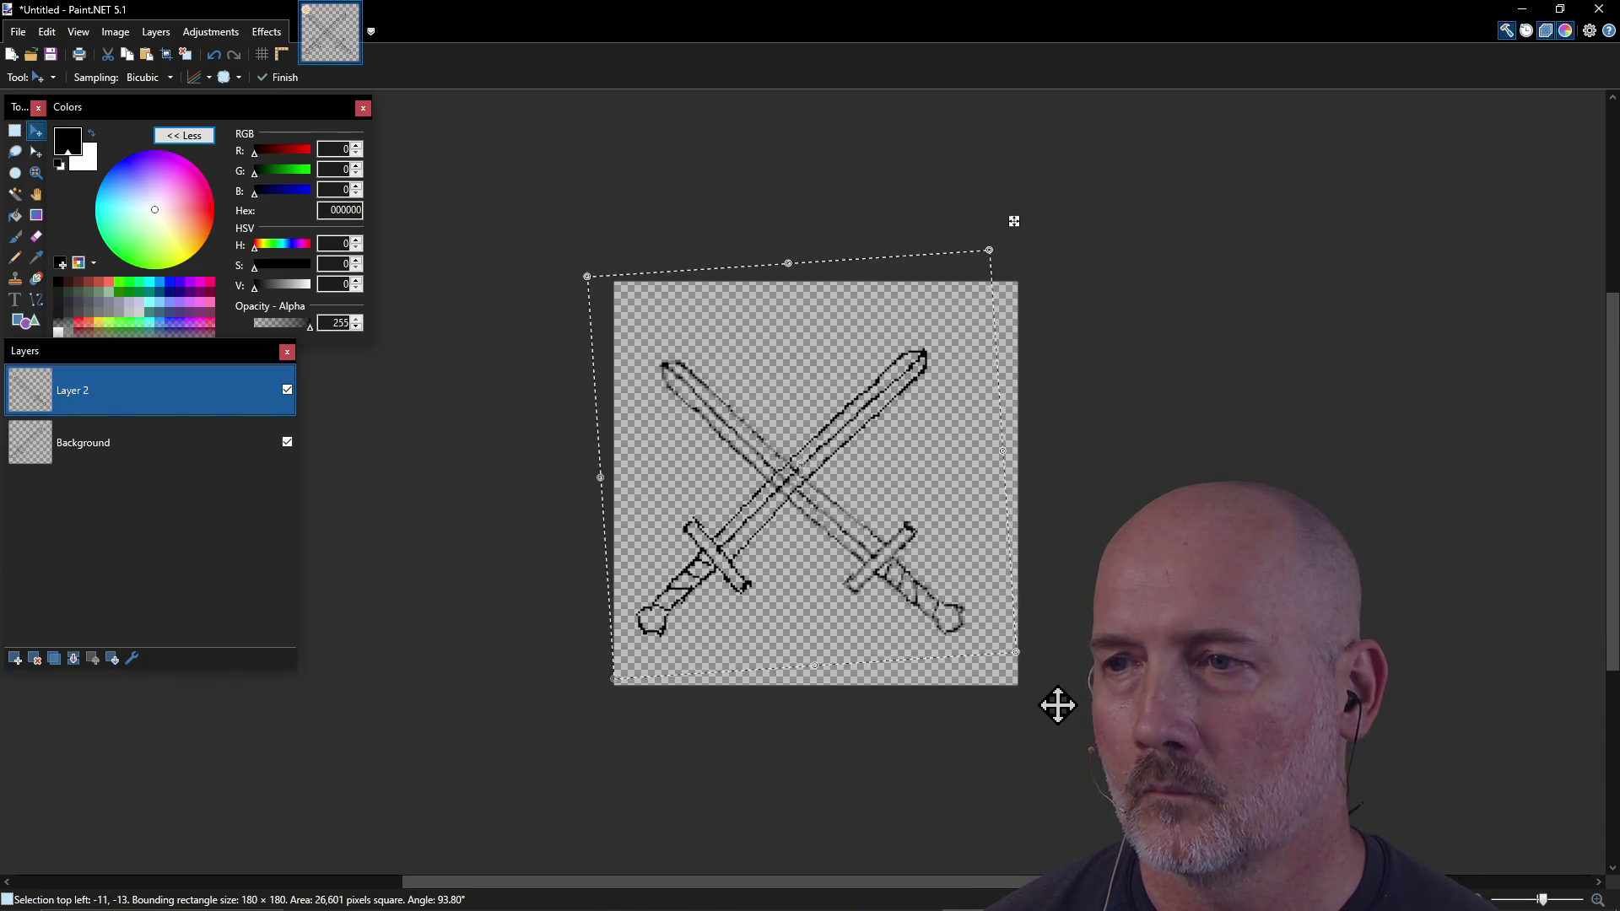
drag(1038, 662, 1030, 662)
drag(875, 590, 872, 592)
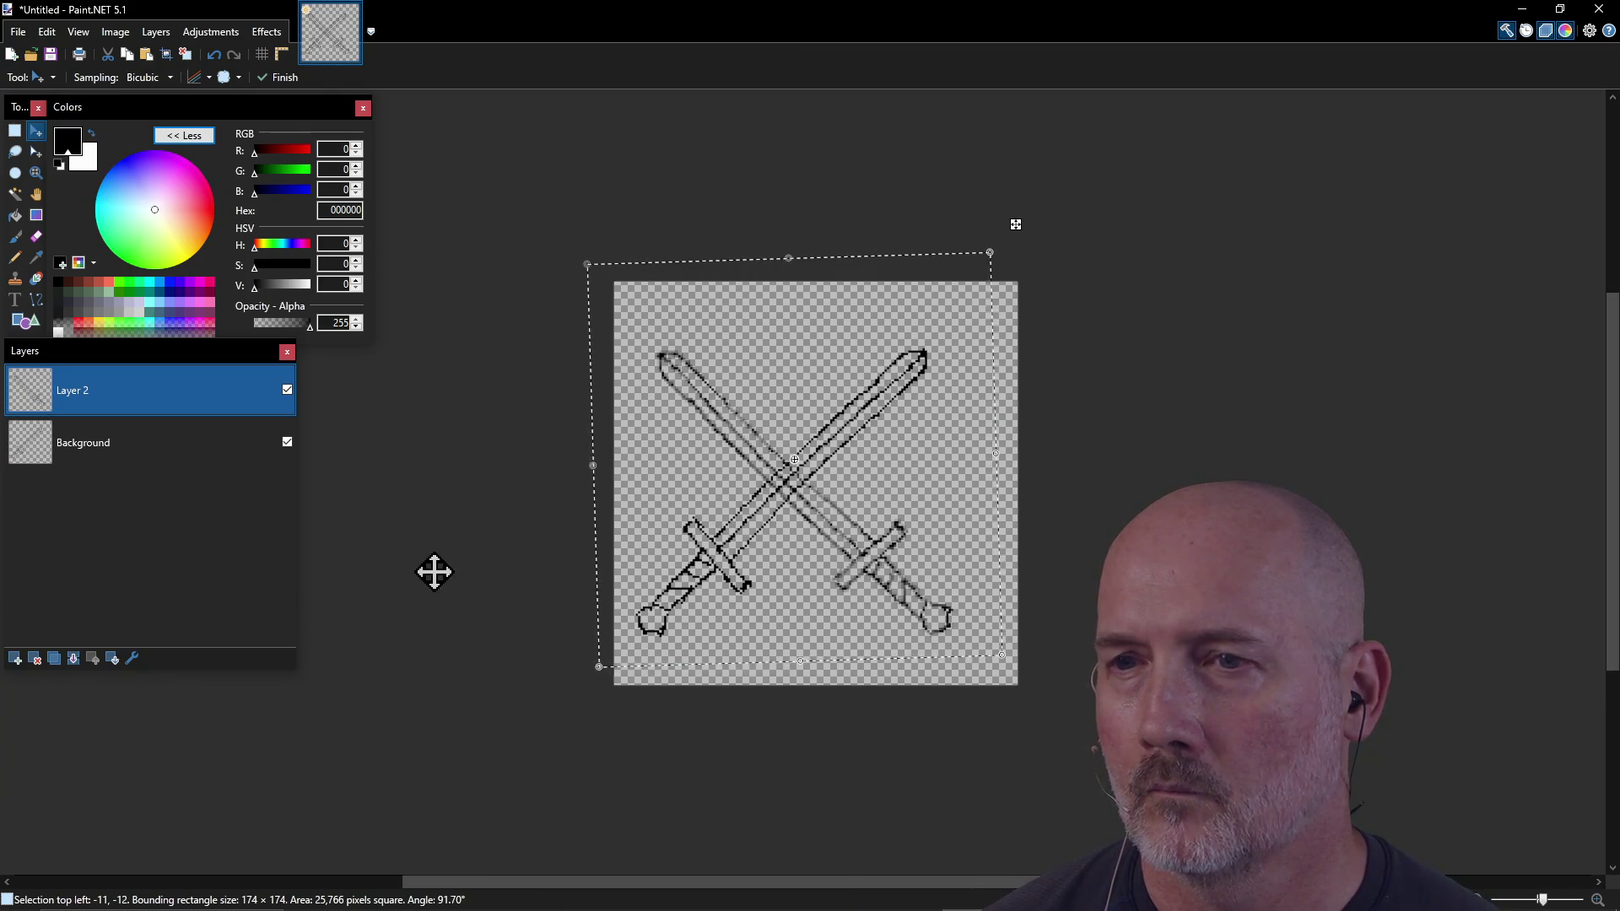
key(ctrl+d)
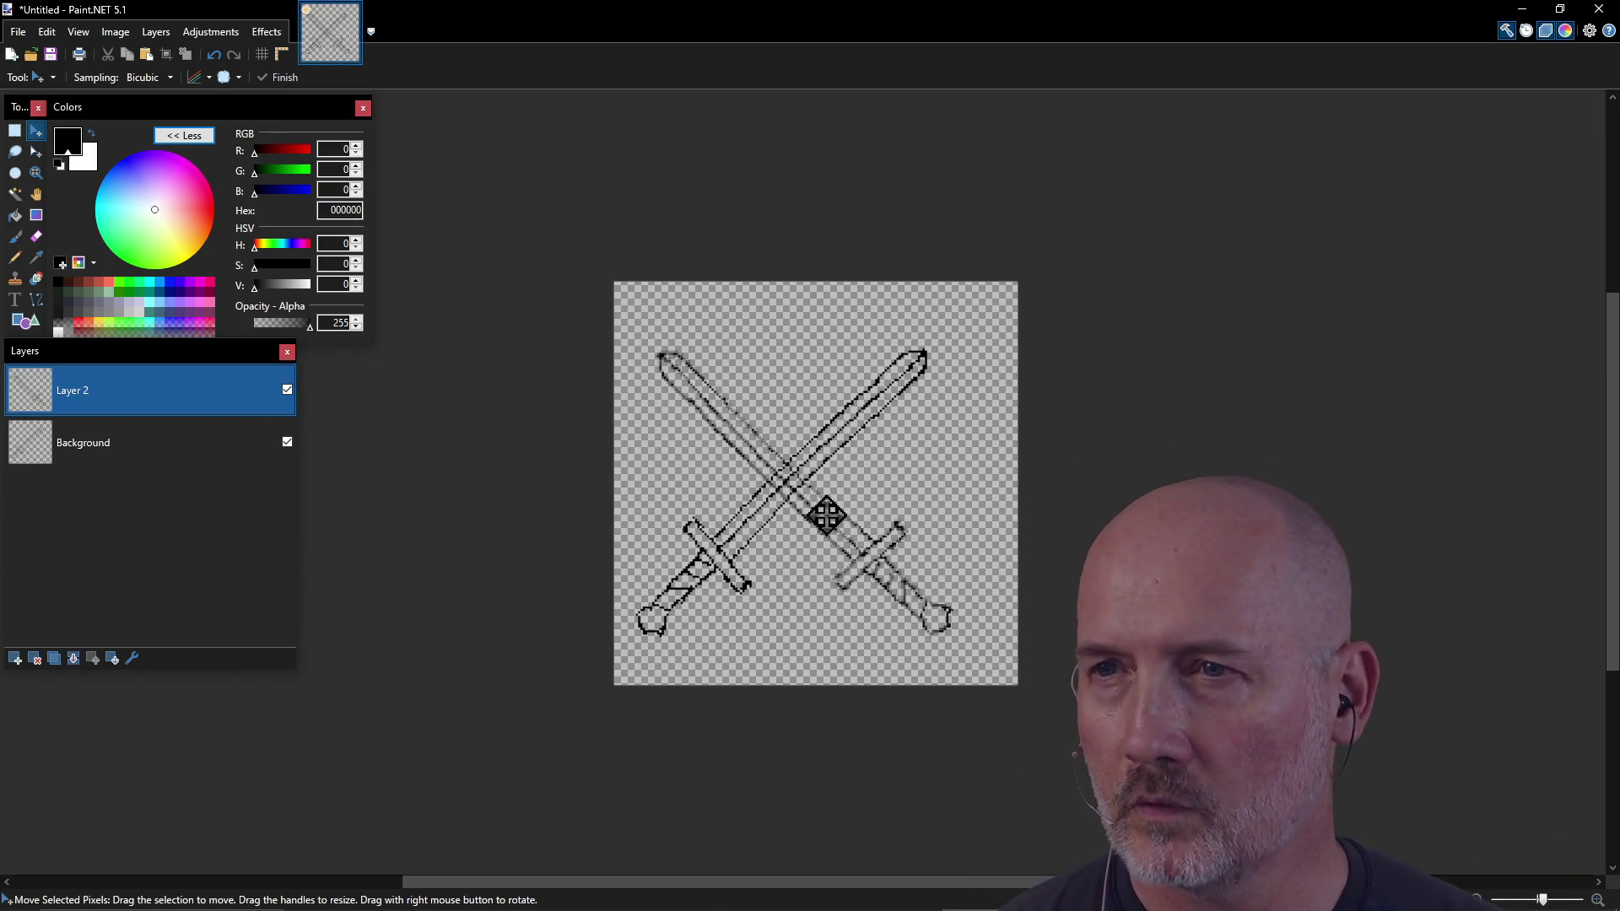
click(14, 257)
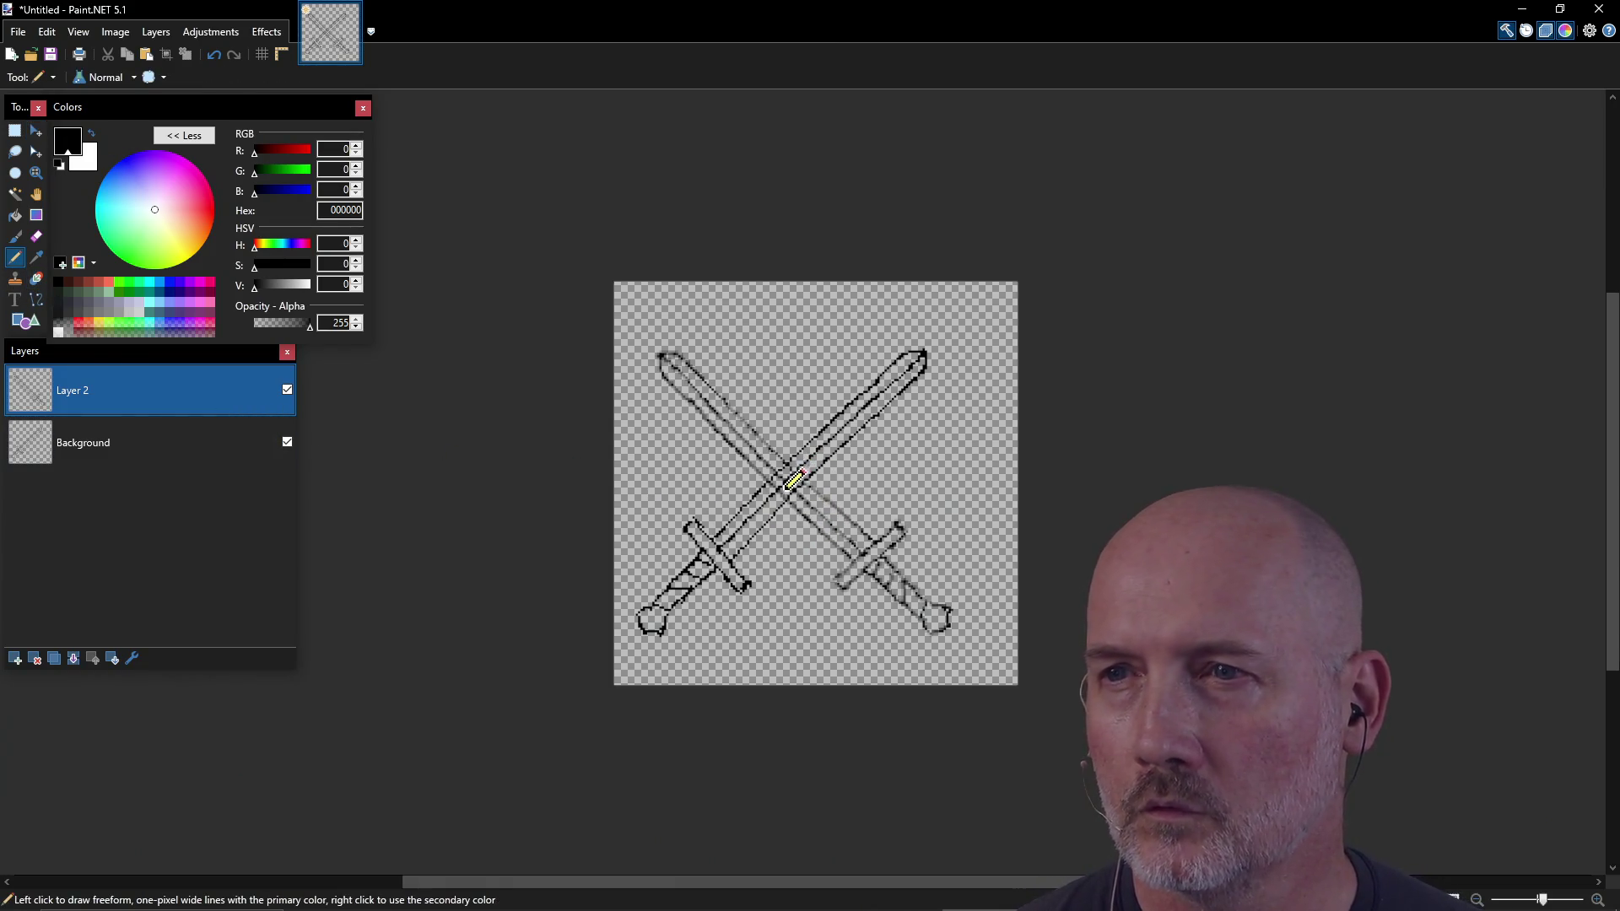
Step: Set Eraser hardness to 100% and redraw the right sword's crossguard with the Pencil
key(e)
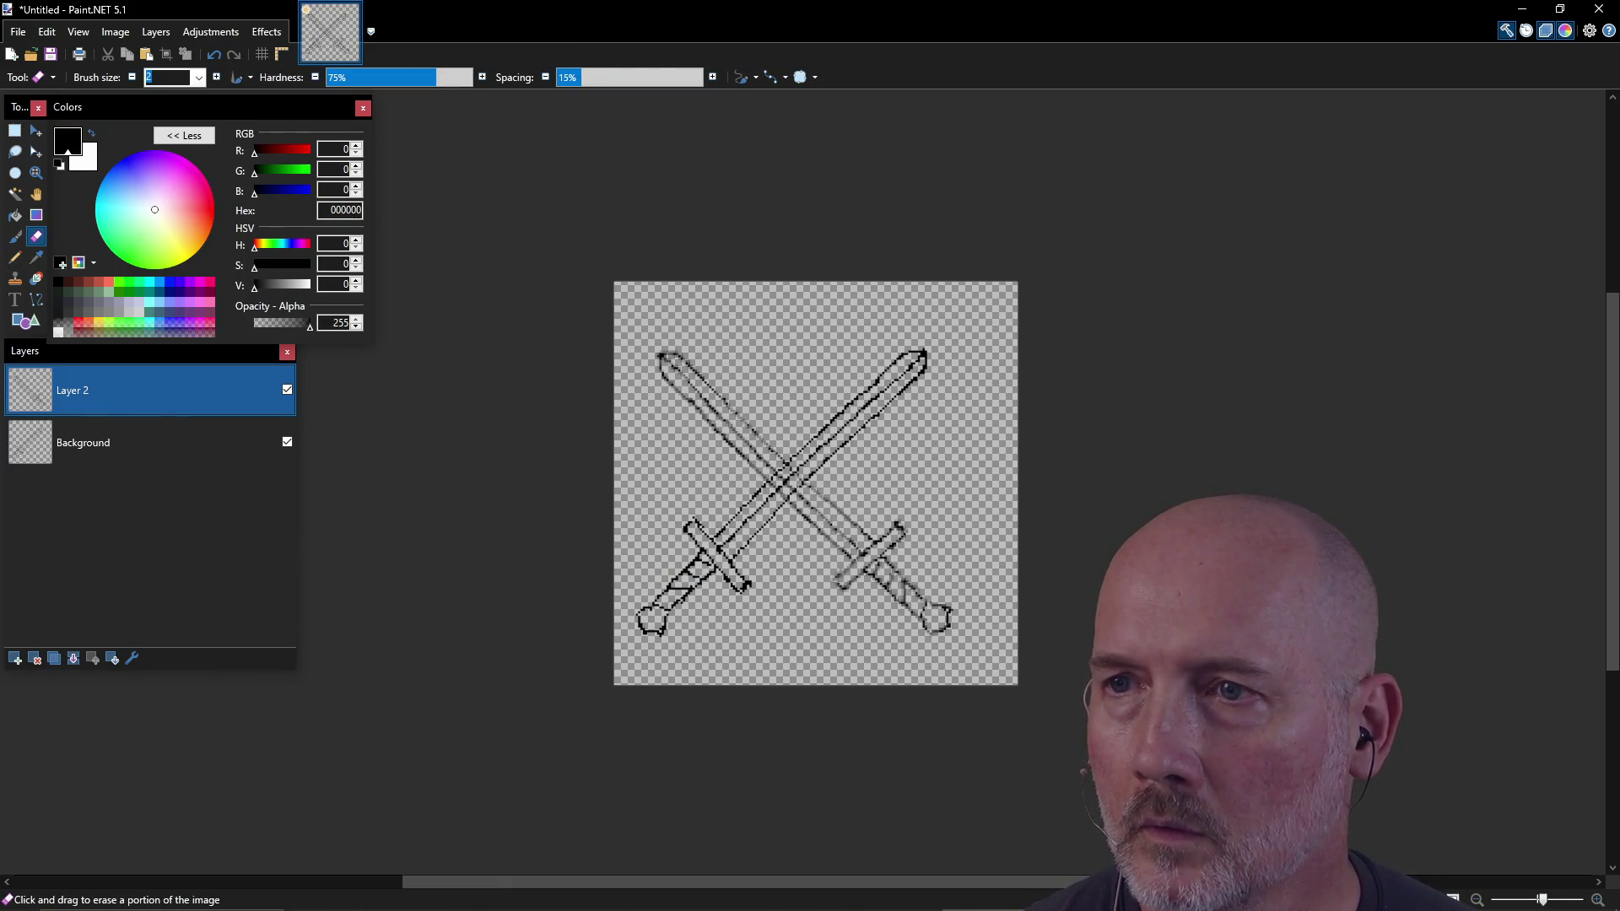
drag(449, 78, 480, 78)
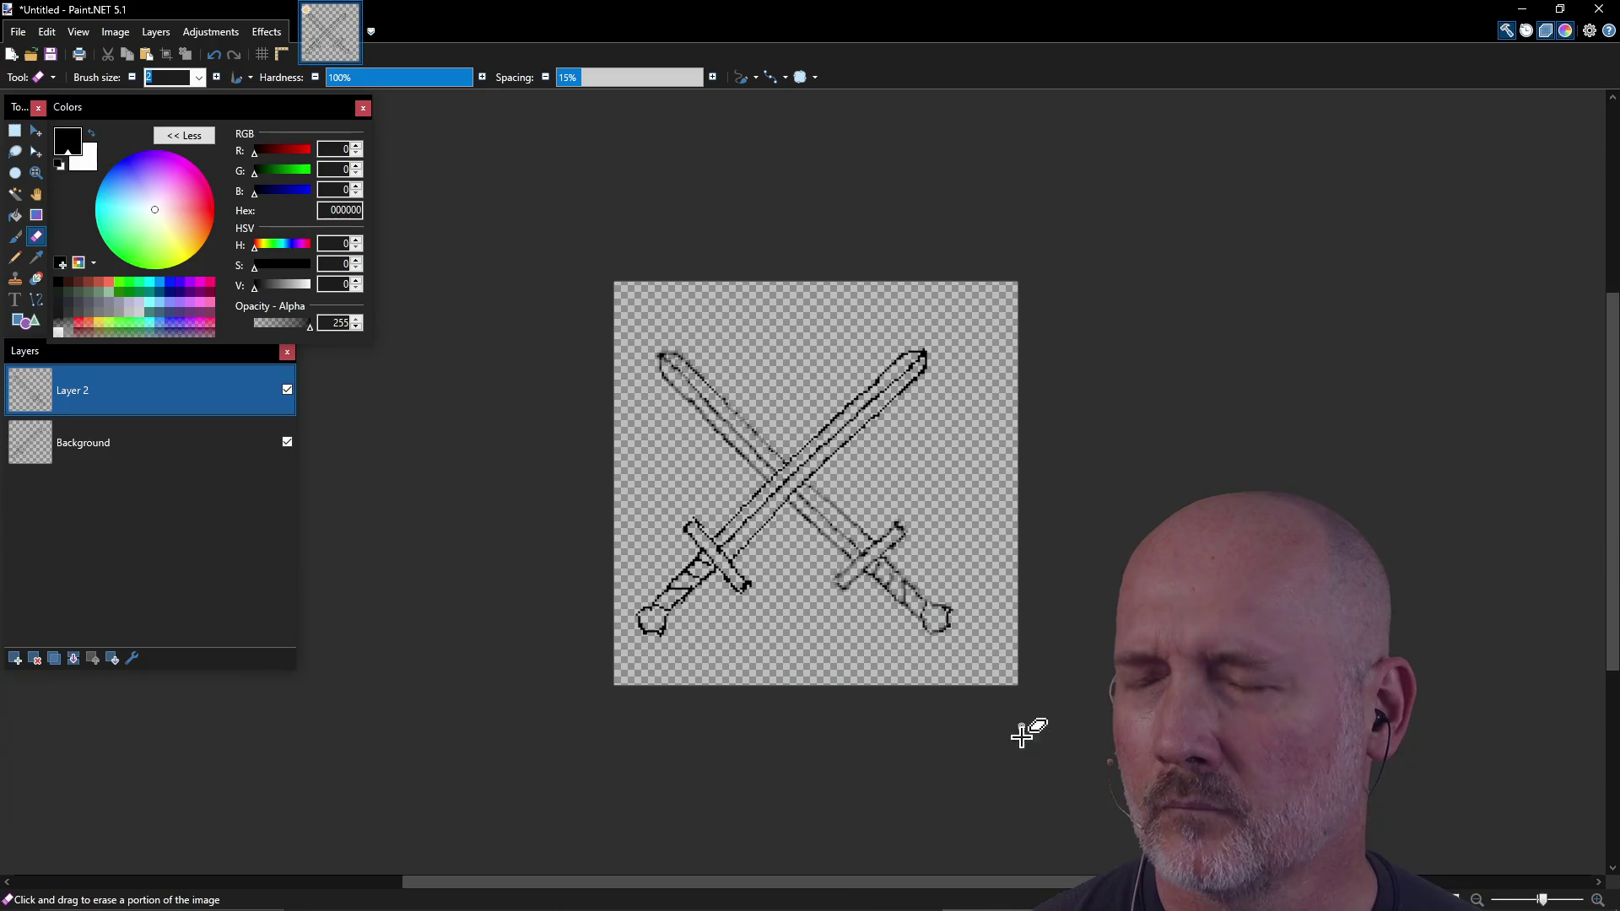
click(14, 257)
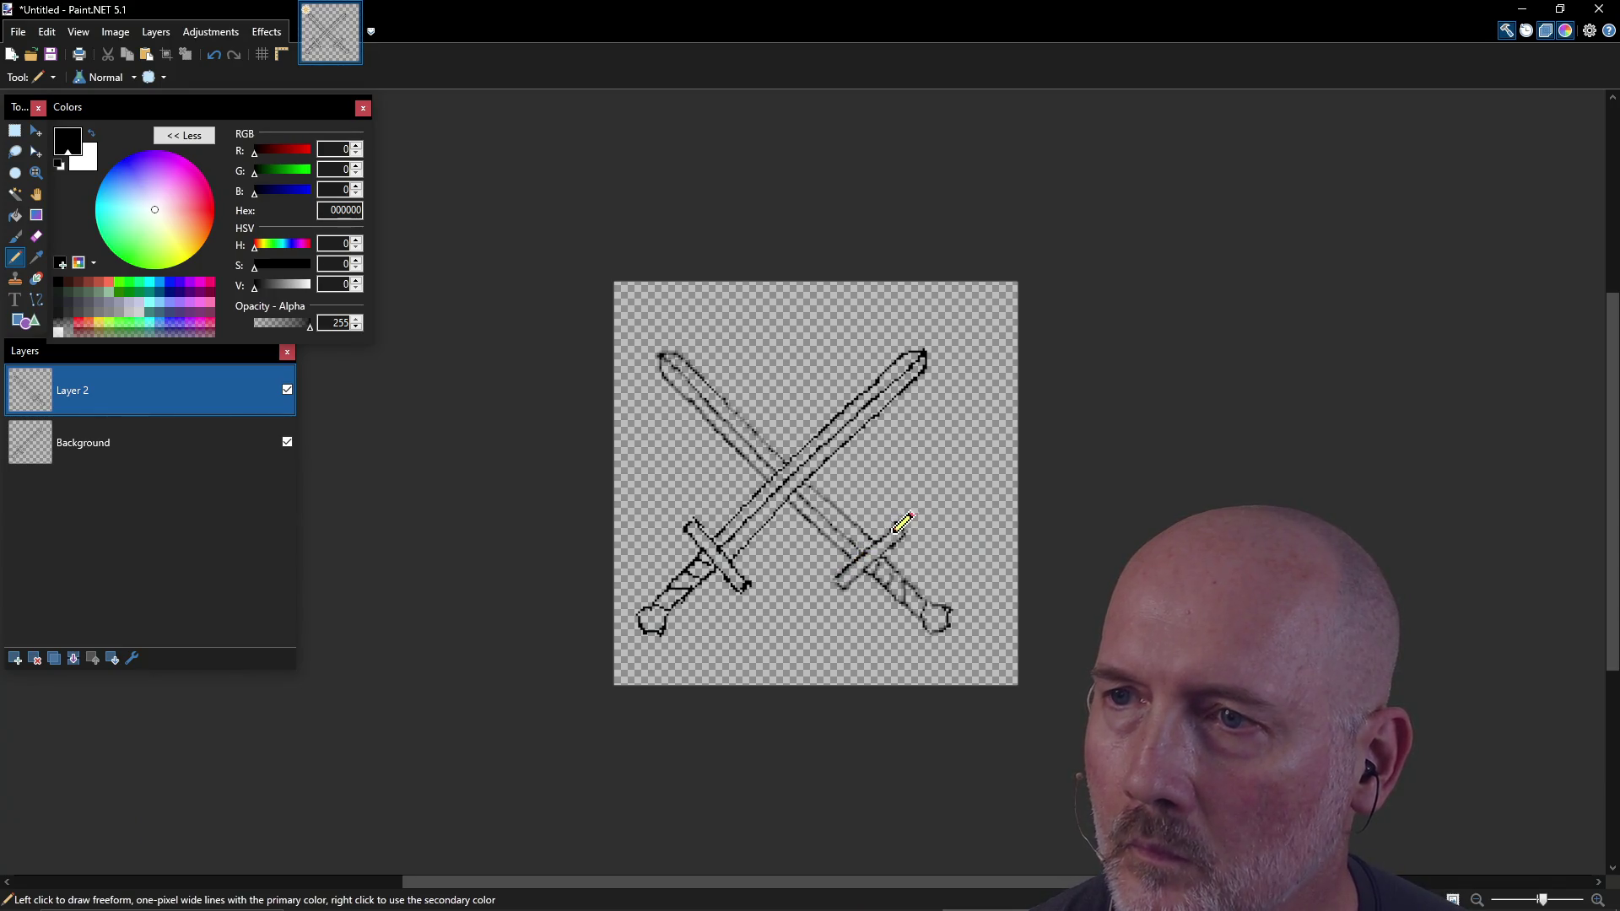
drag(909, 531, 845, 572)
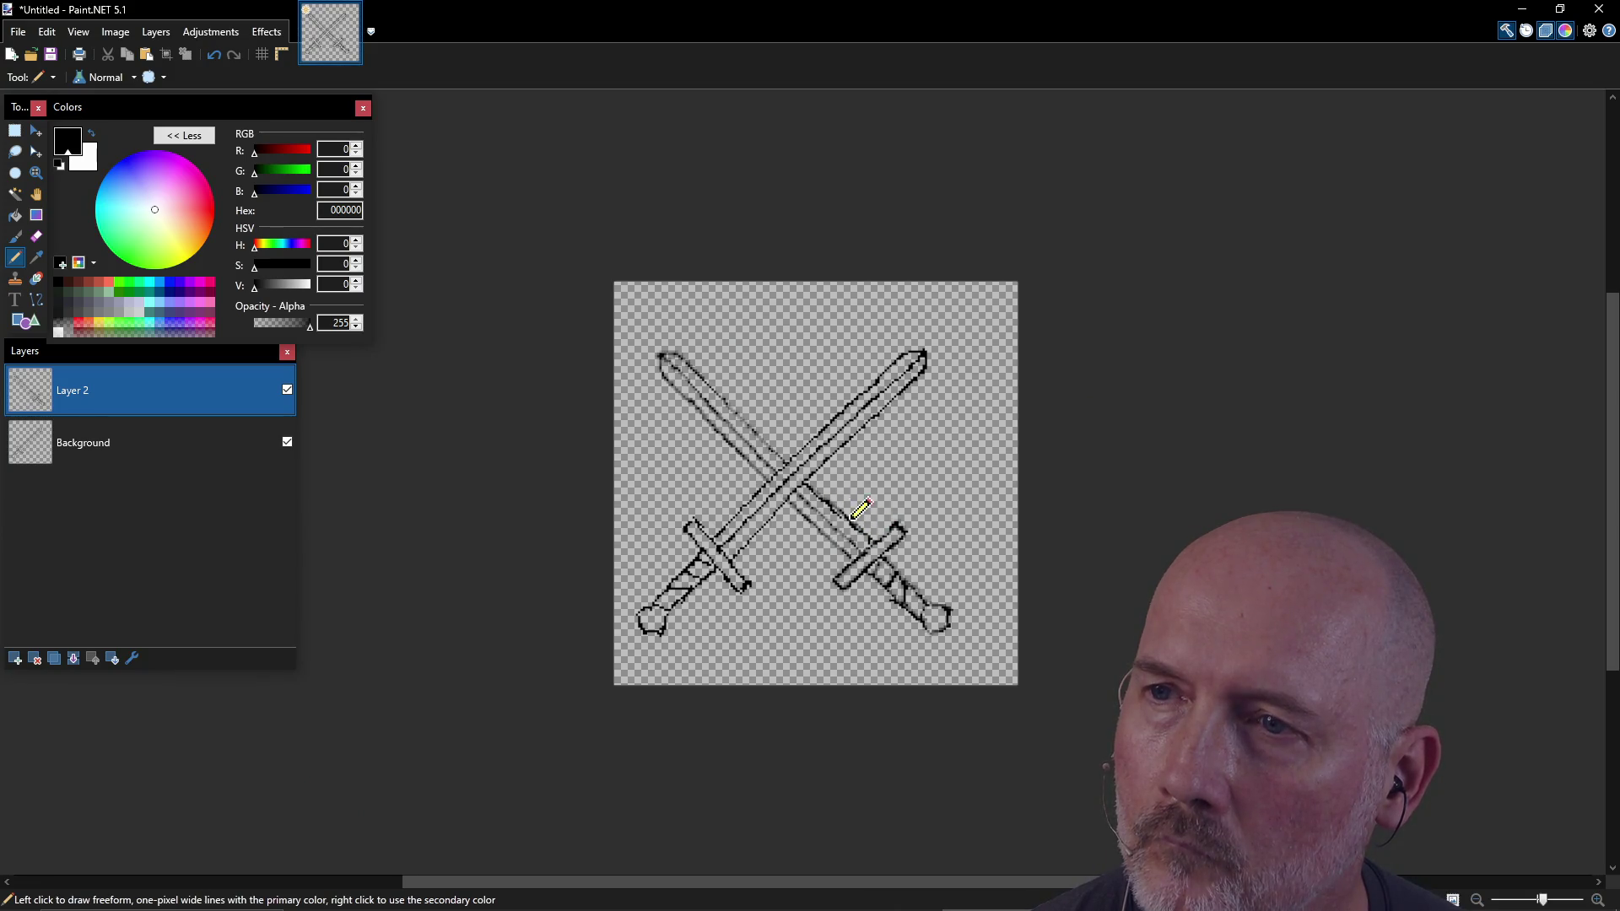
key(ctrl)
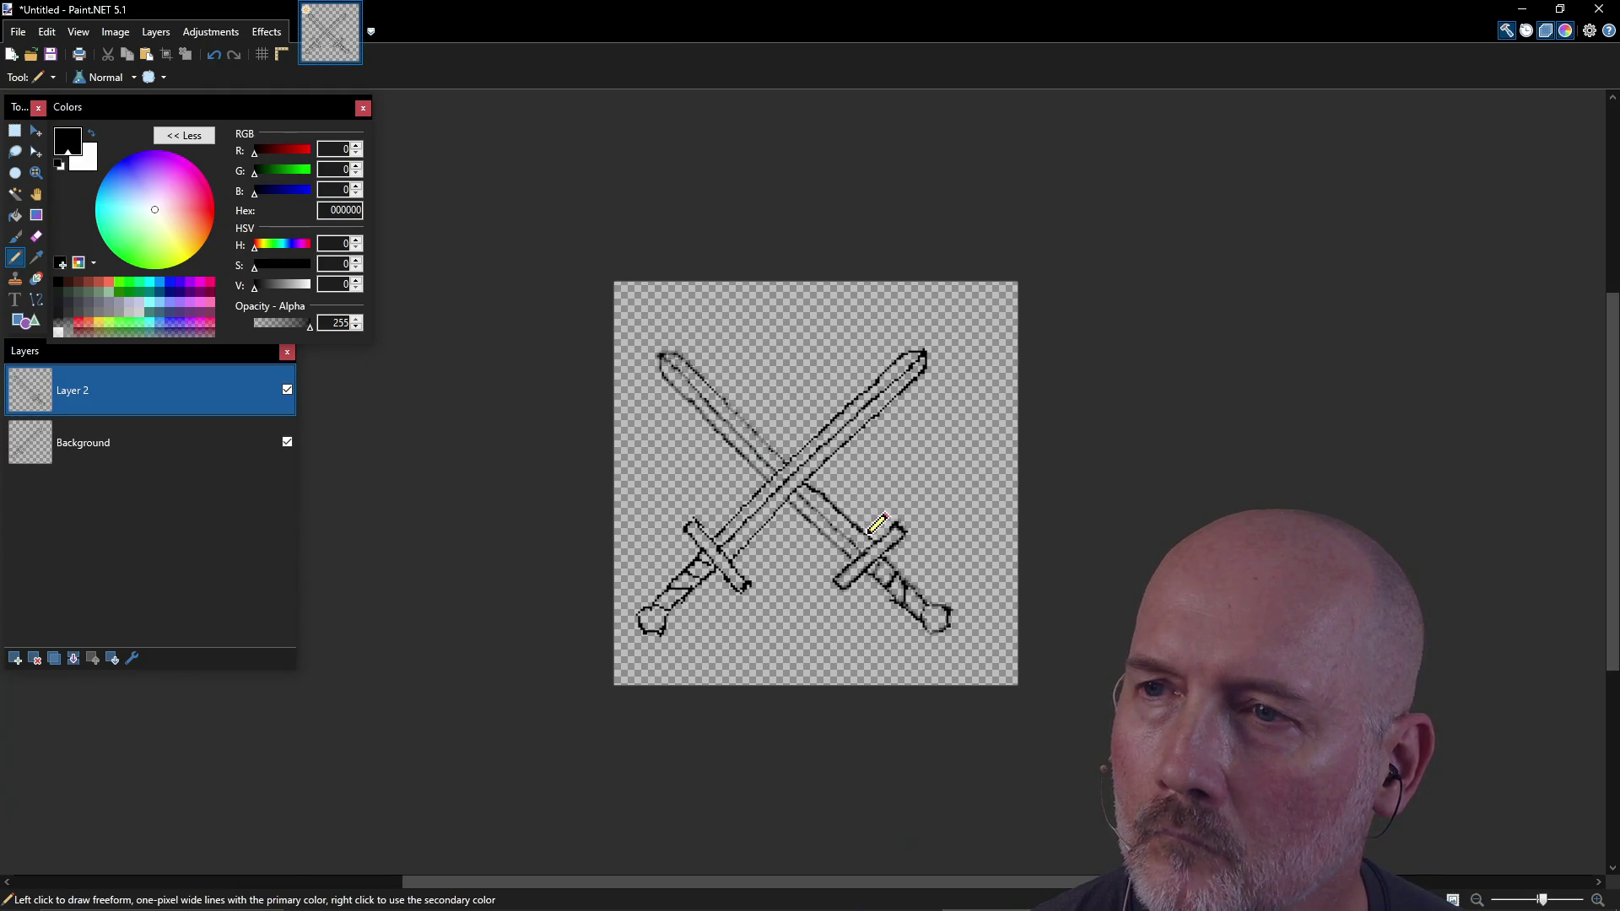
Step: Retrace and darken both blades' edges, the top-left tip and the crossing area
drag(796, 499, 863, 551)
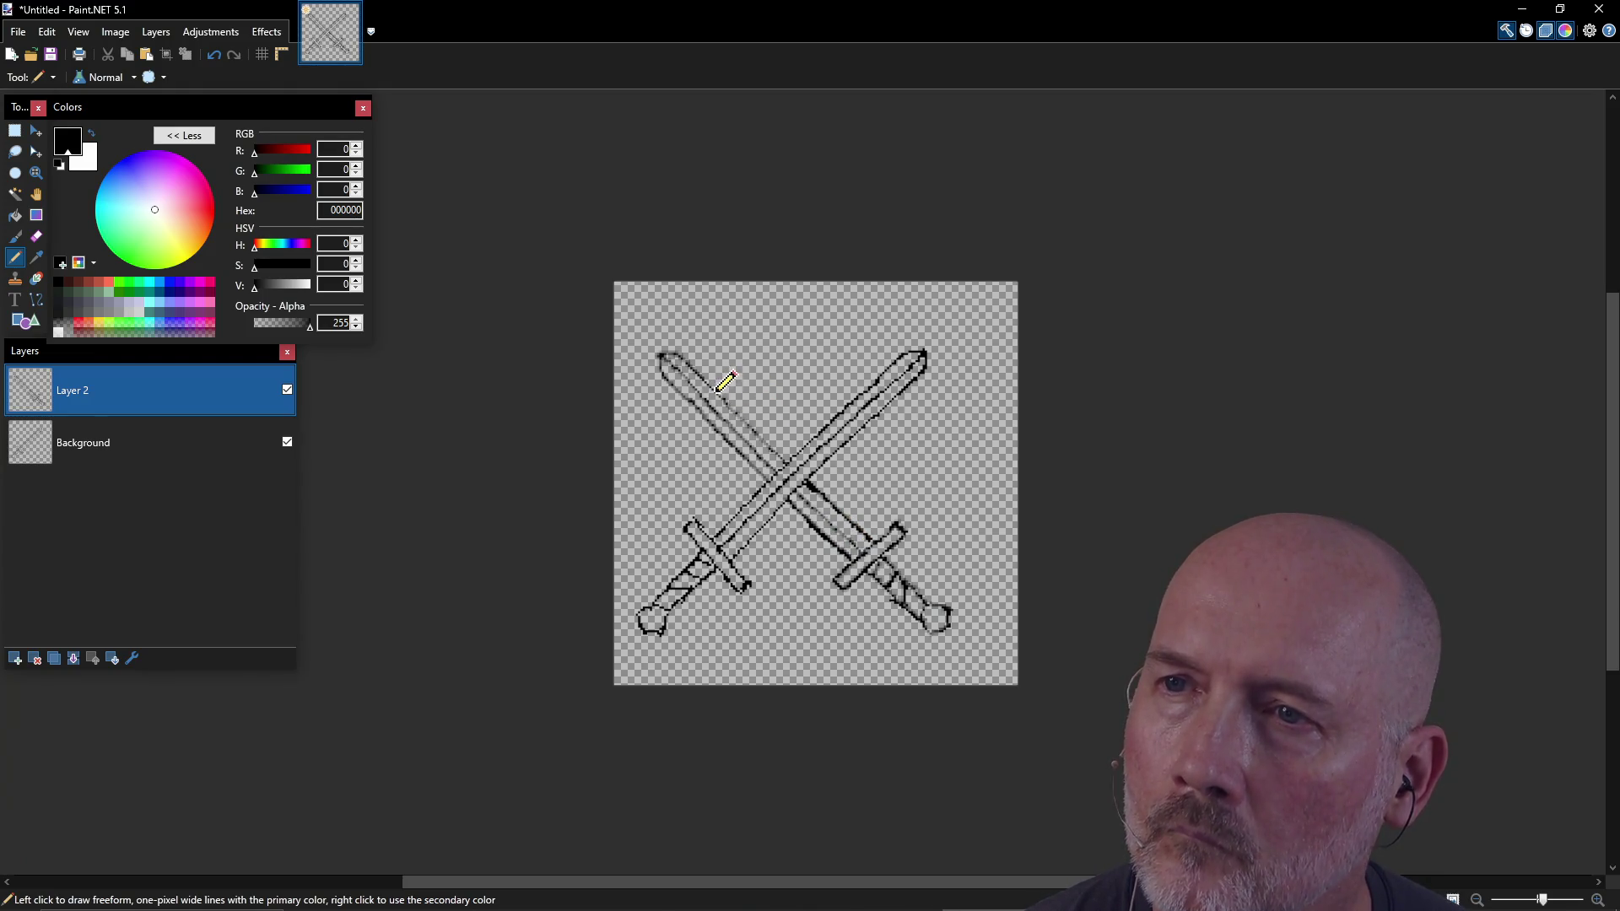
drag(725, 400, 785, 457)
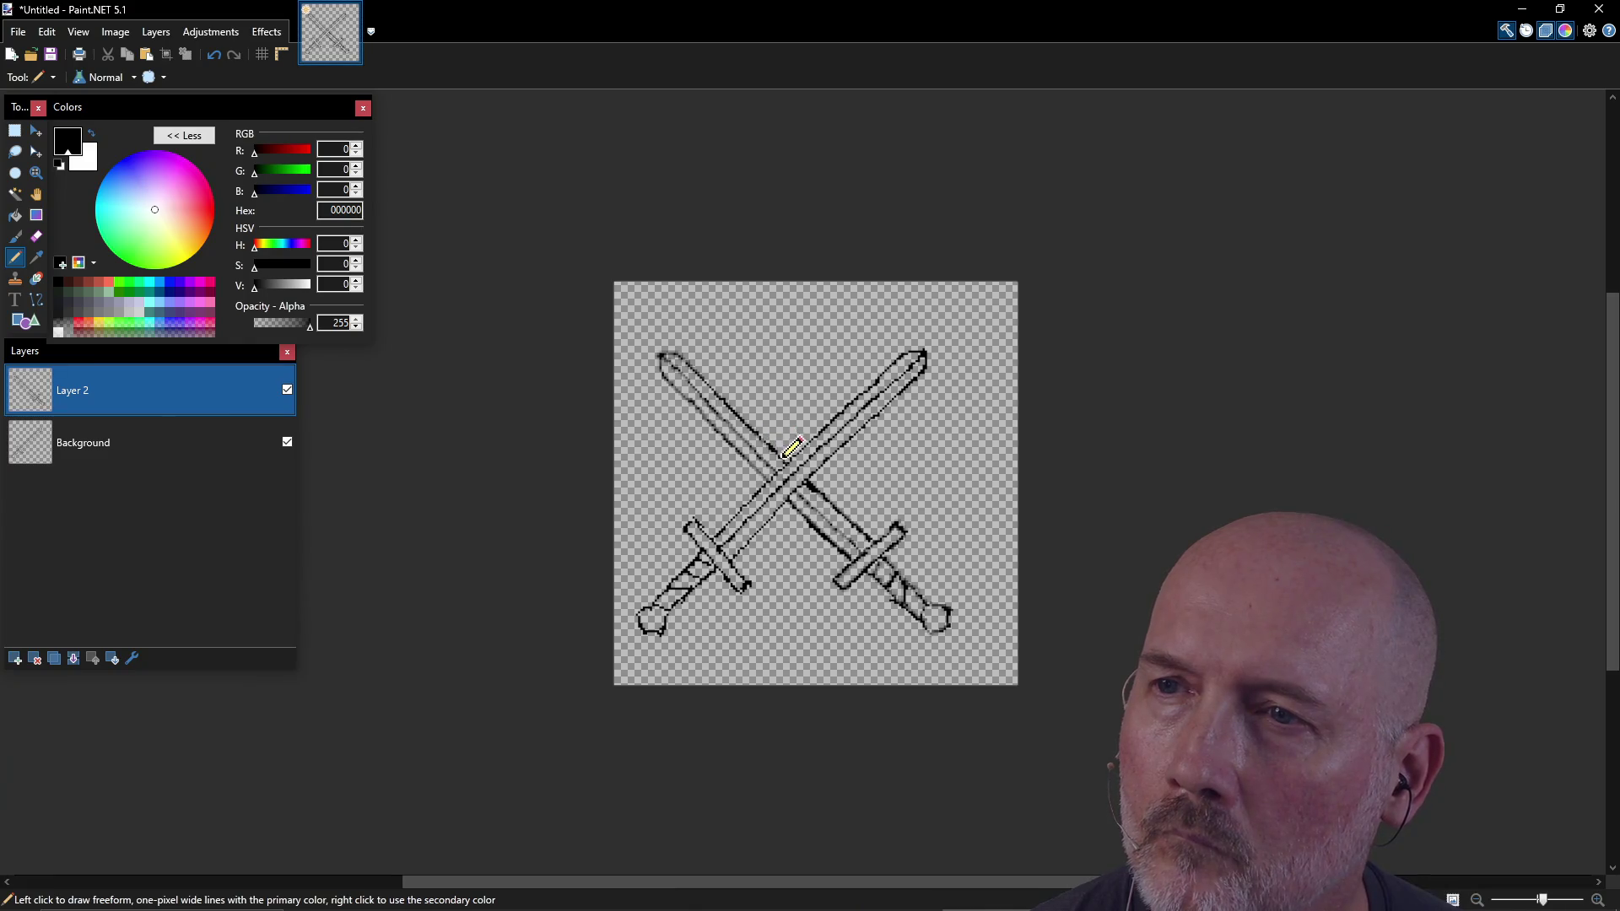
drag(666, 372, 765, 456)
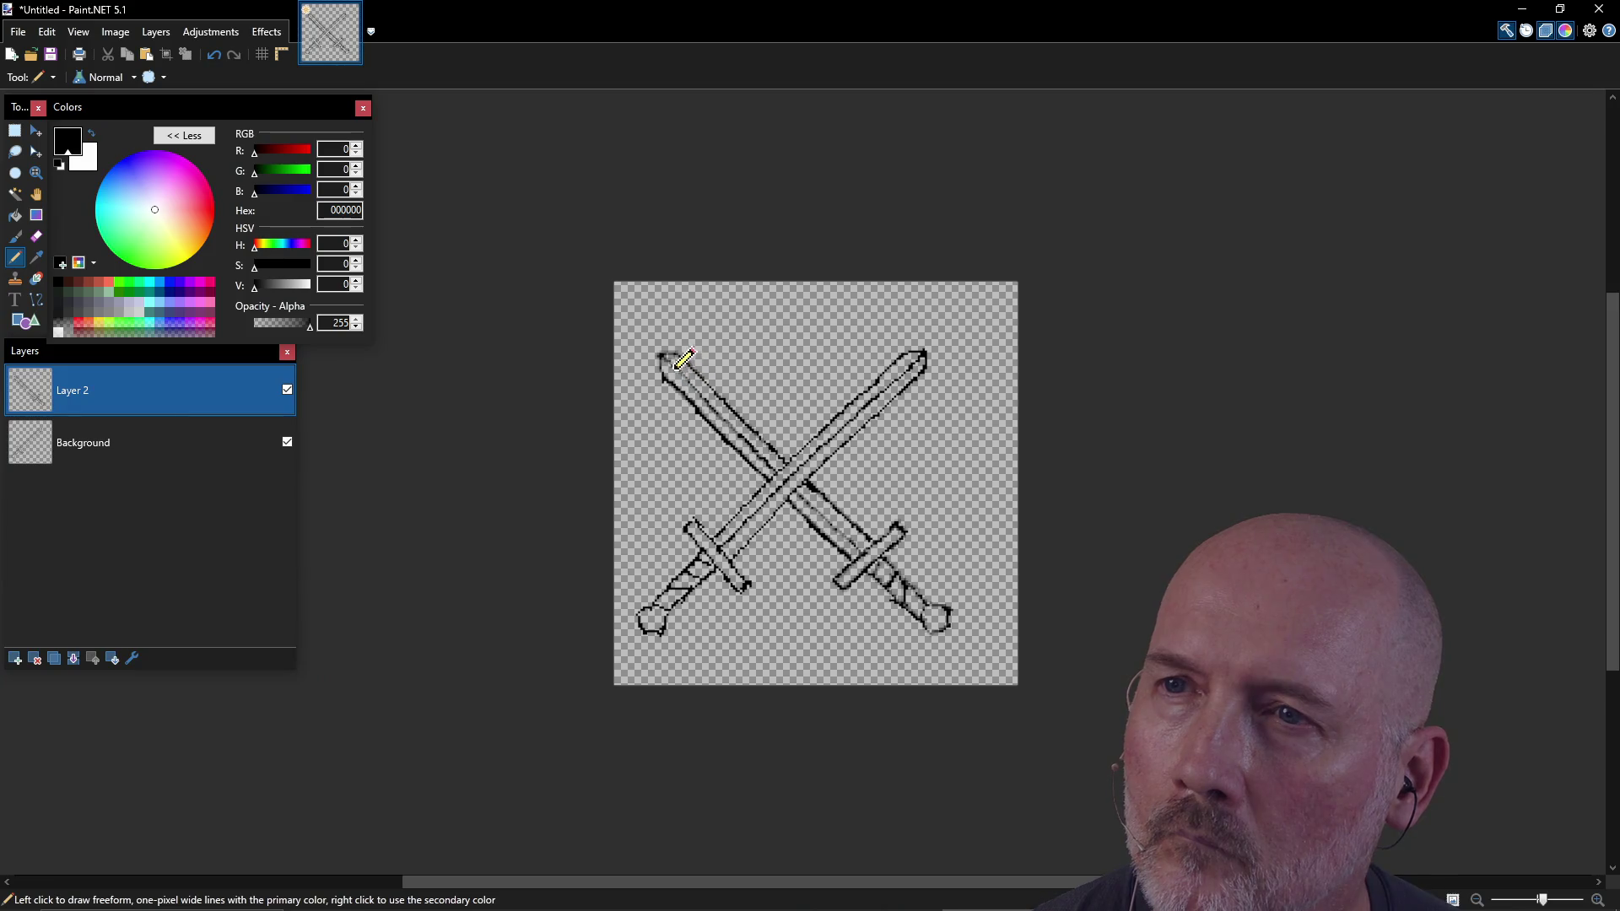
drag(689, 377, 758, 439)
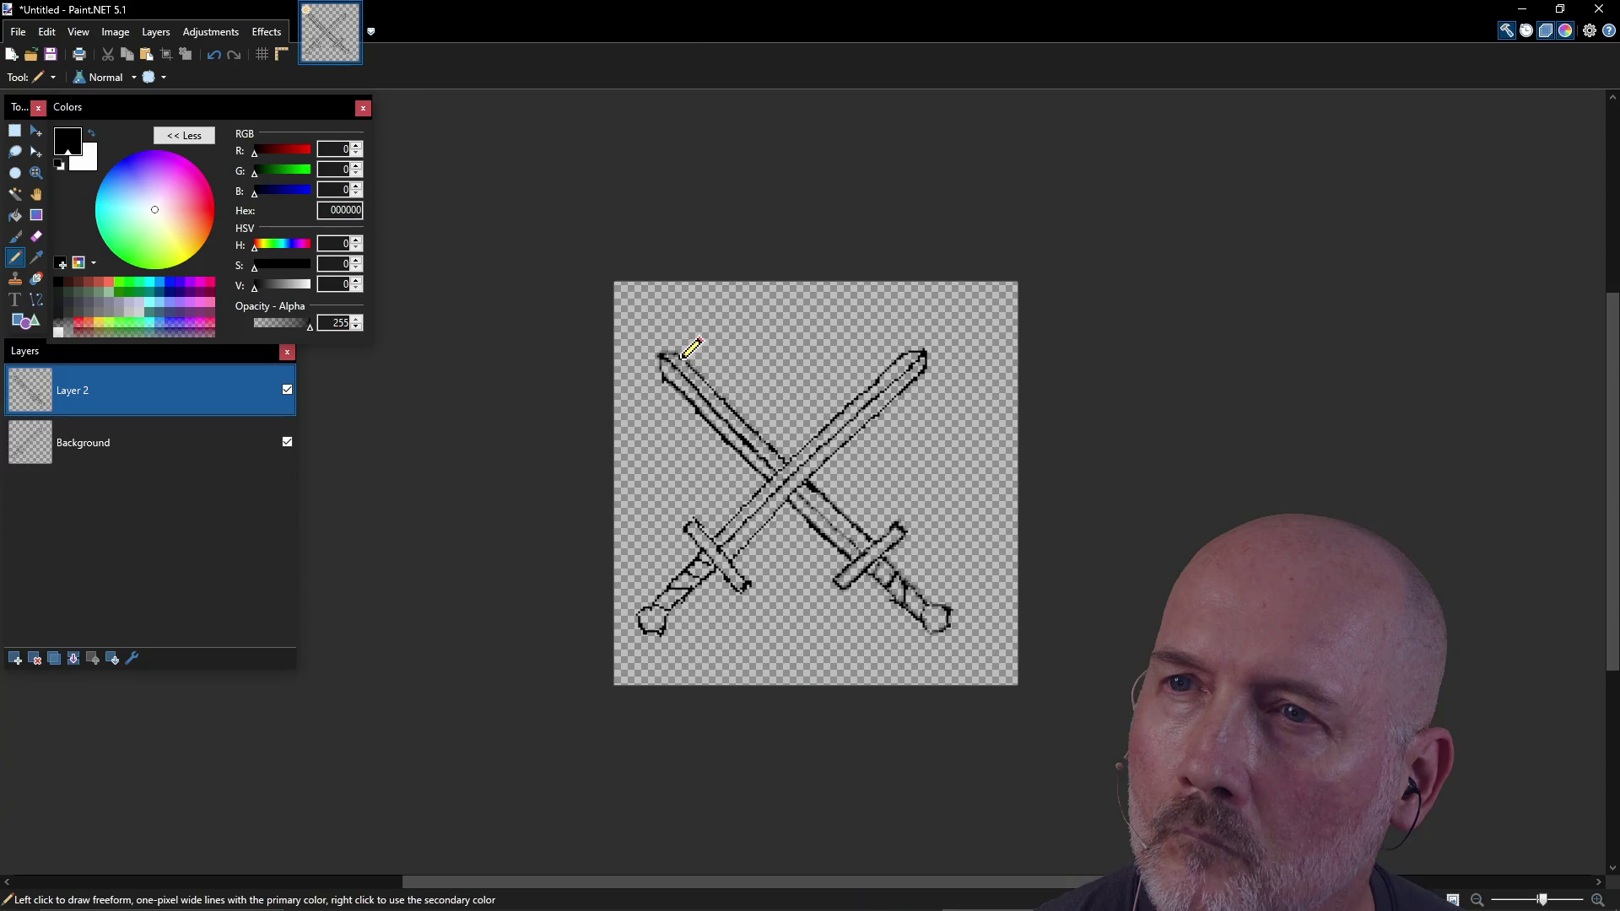
drag(671, 346, 694, 386)
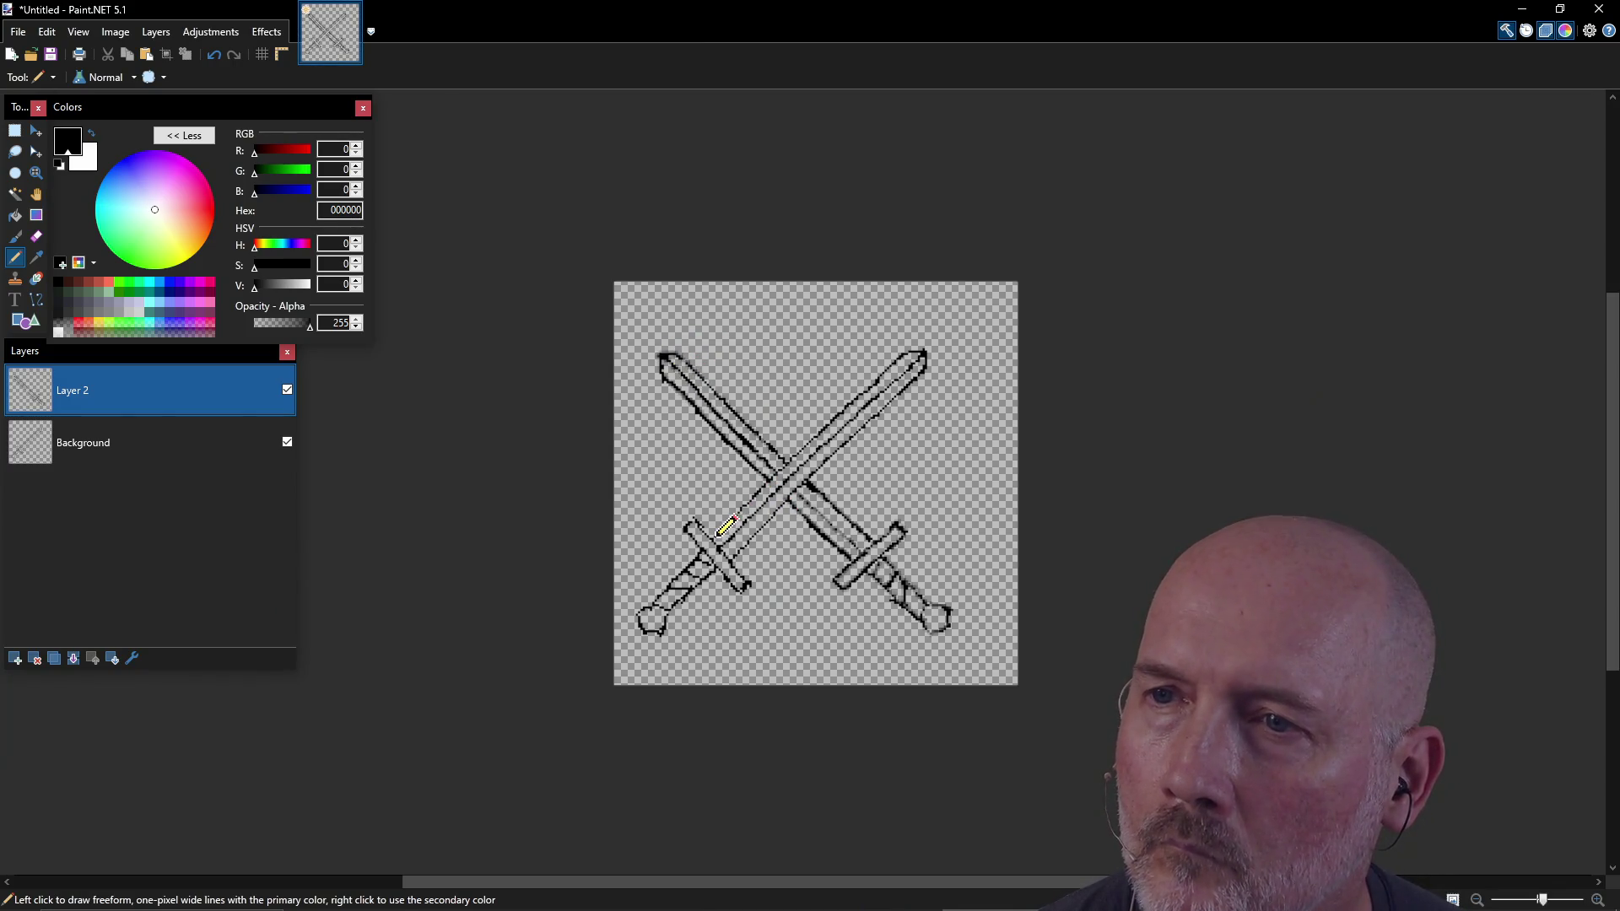
drag(750, 501, 794, 455)
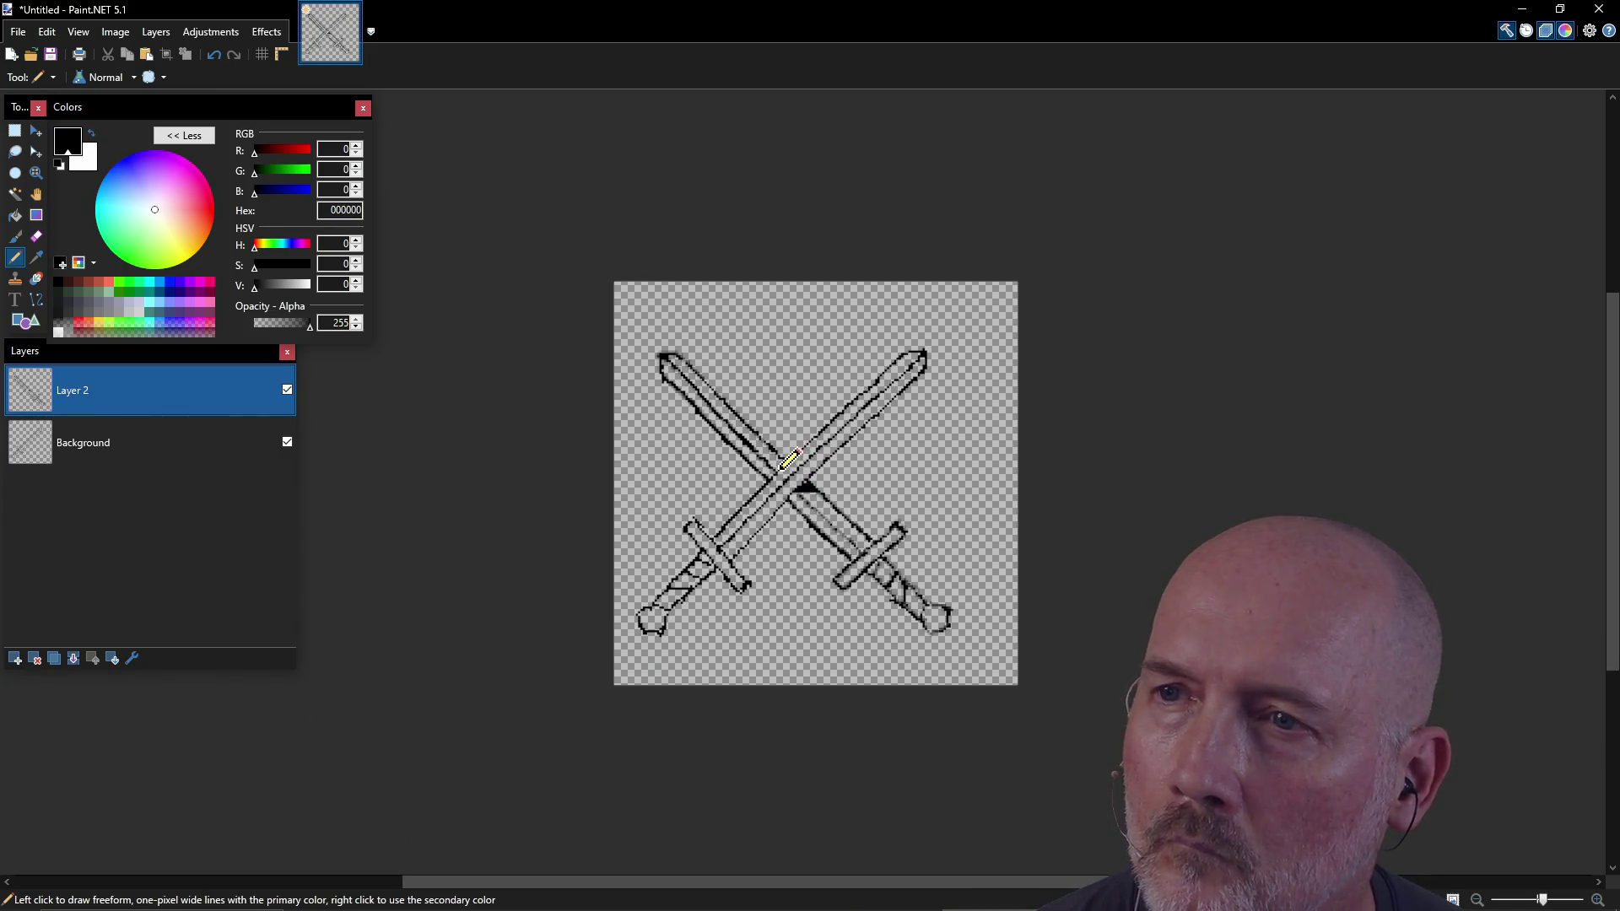
drag(851, 440, 886, 399)
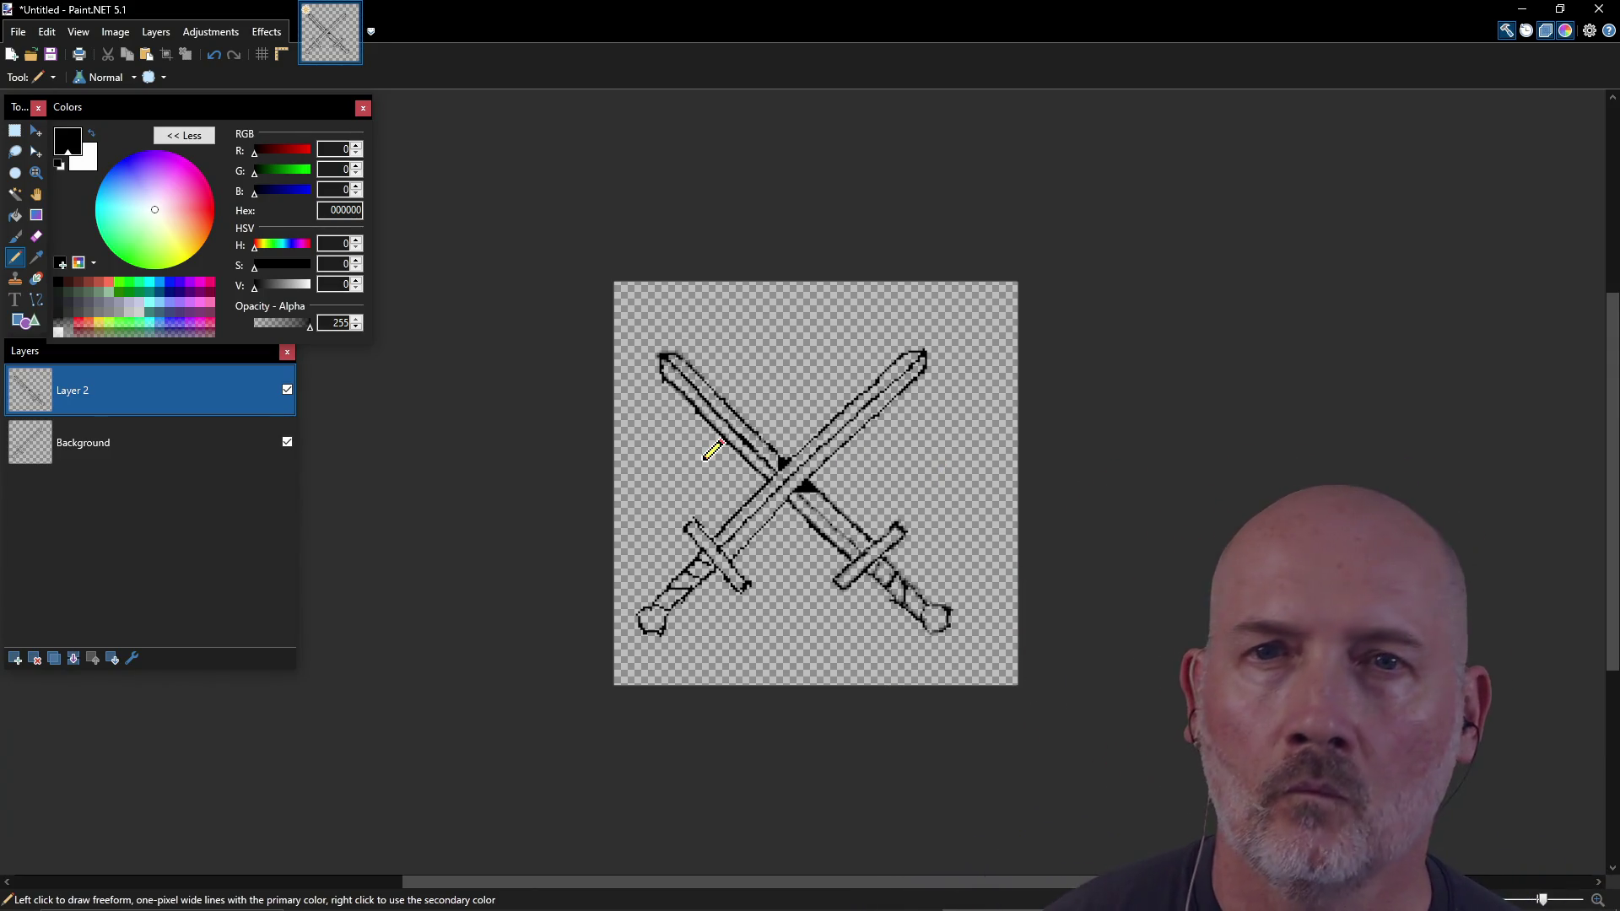
Step: Try a dark green 303D34 background fill with Paint Bucket, then undo it
click(15, 216)
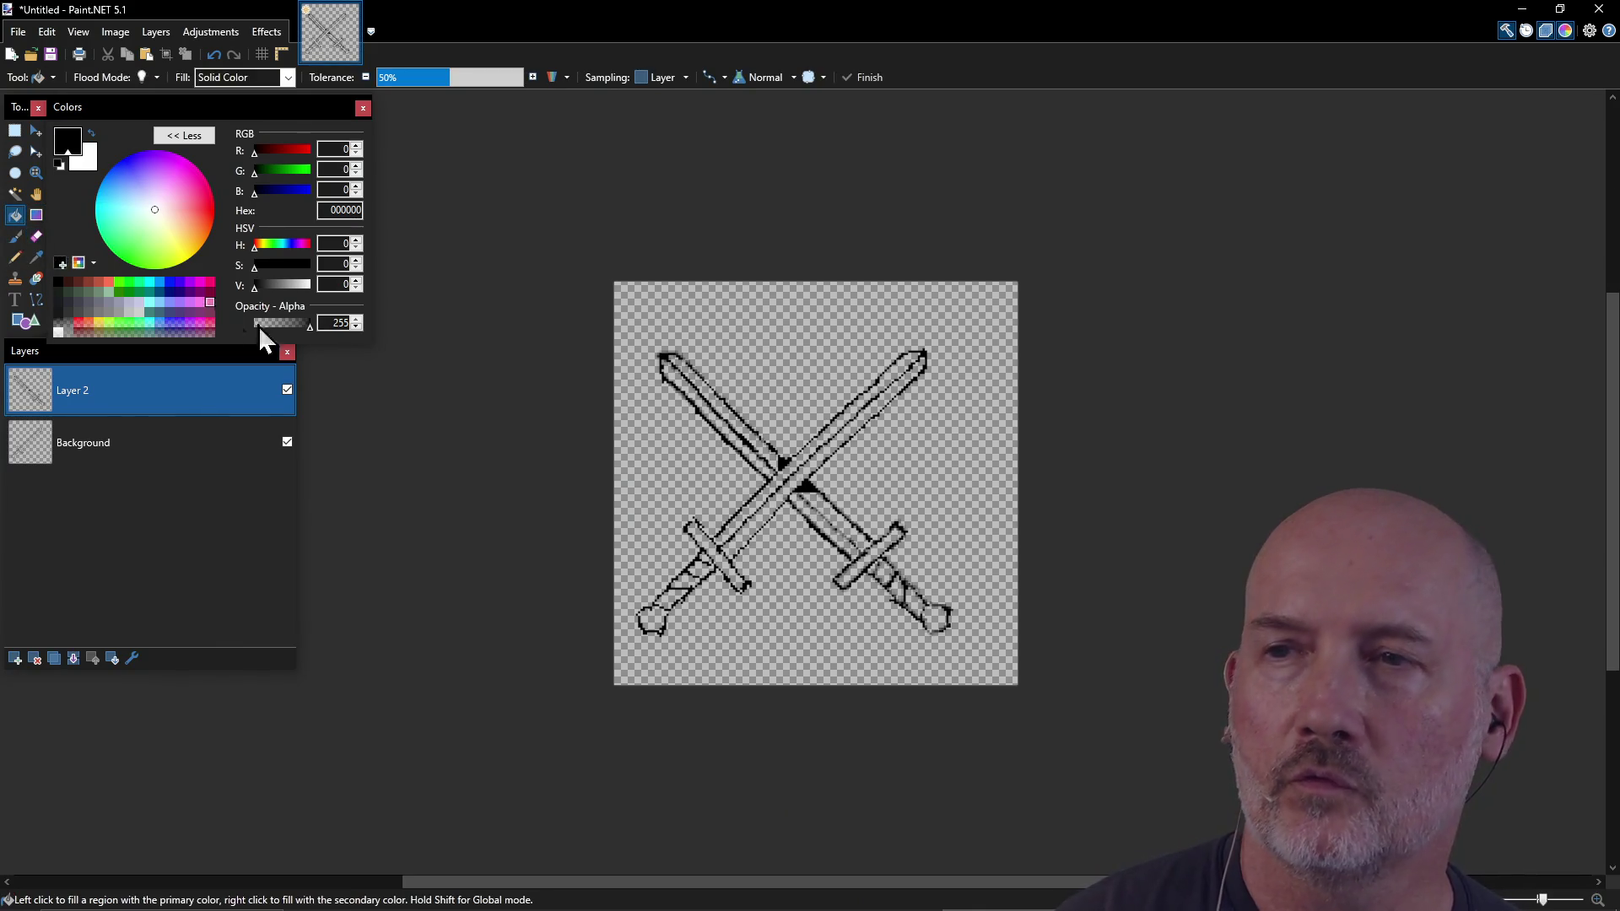
click(71, 292)
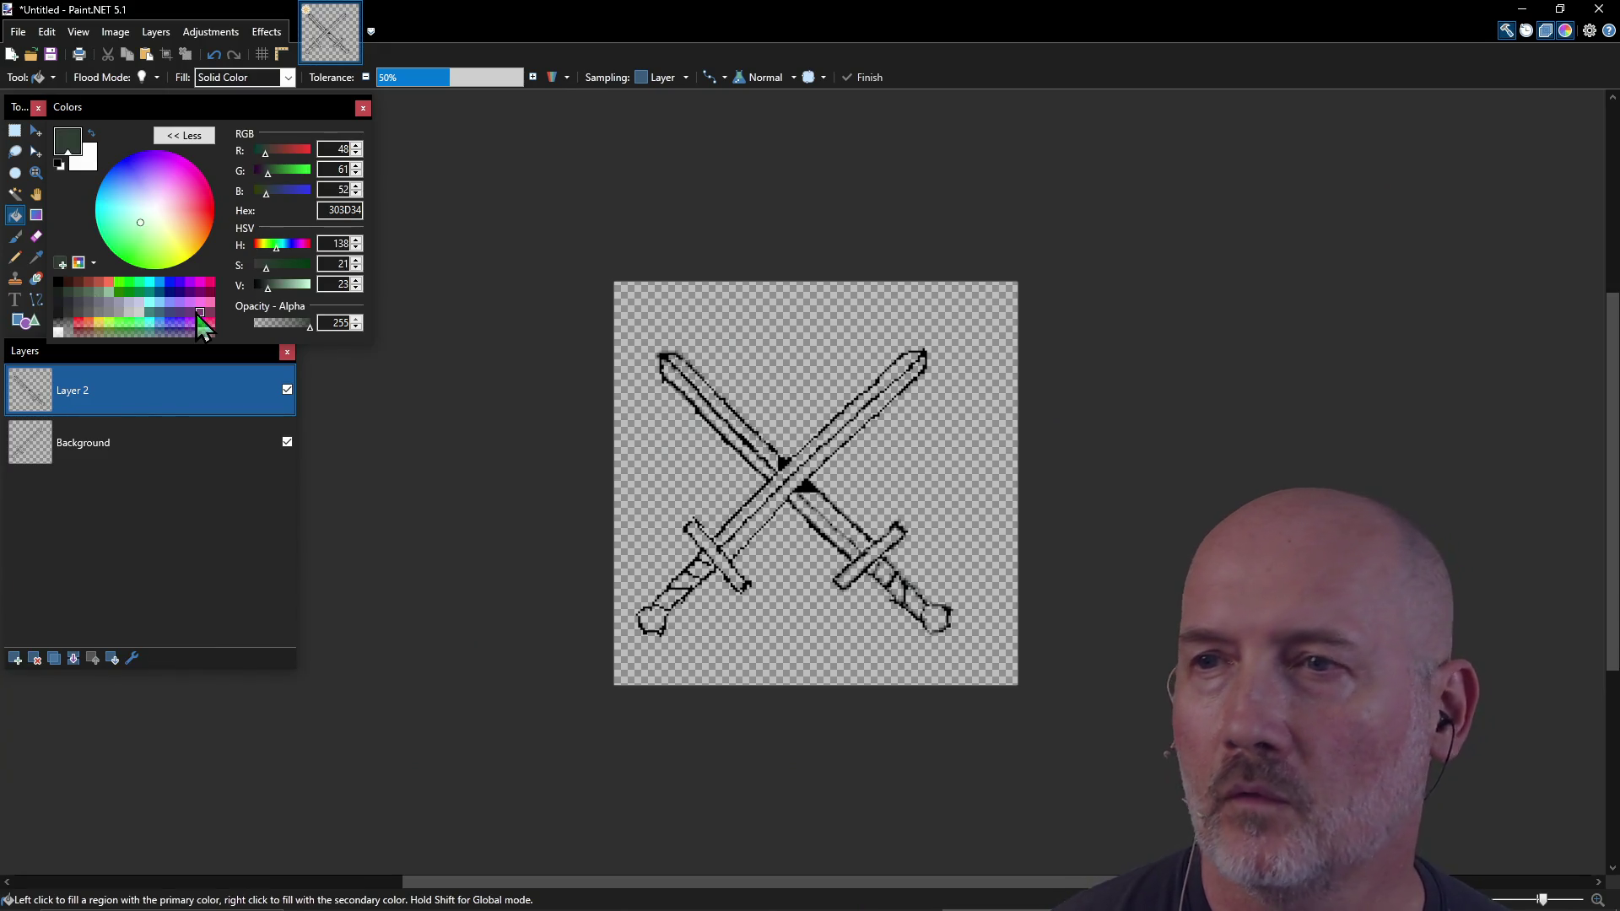
click(801, 481)
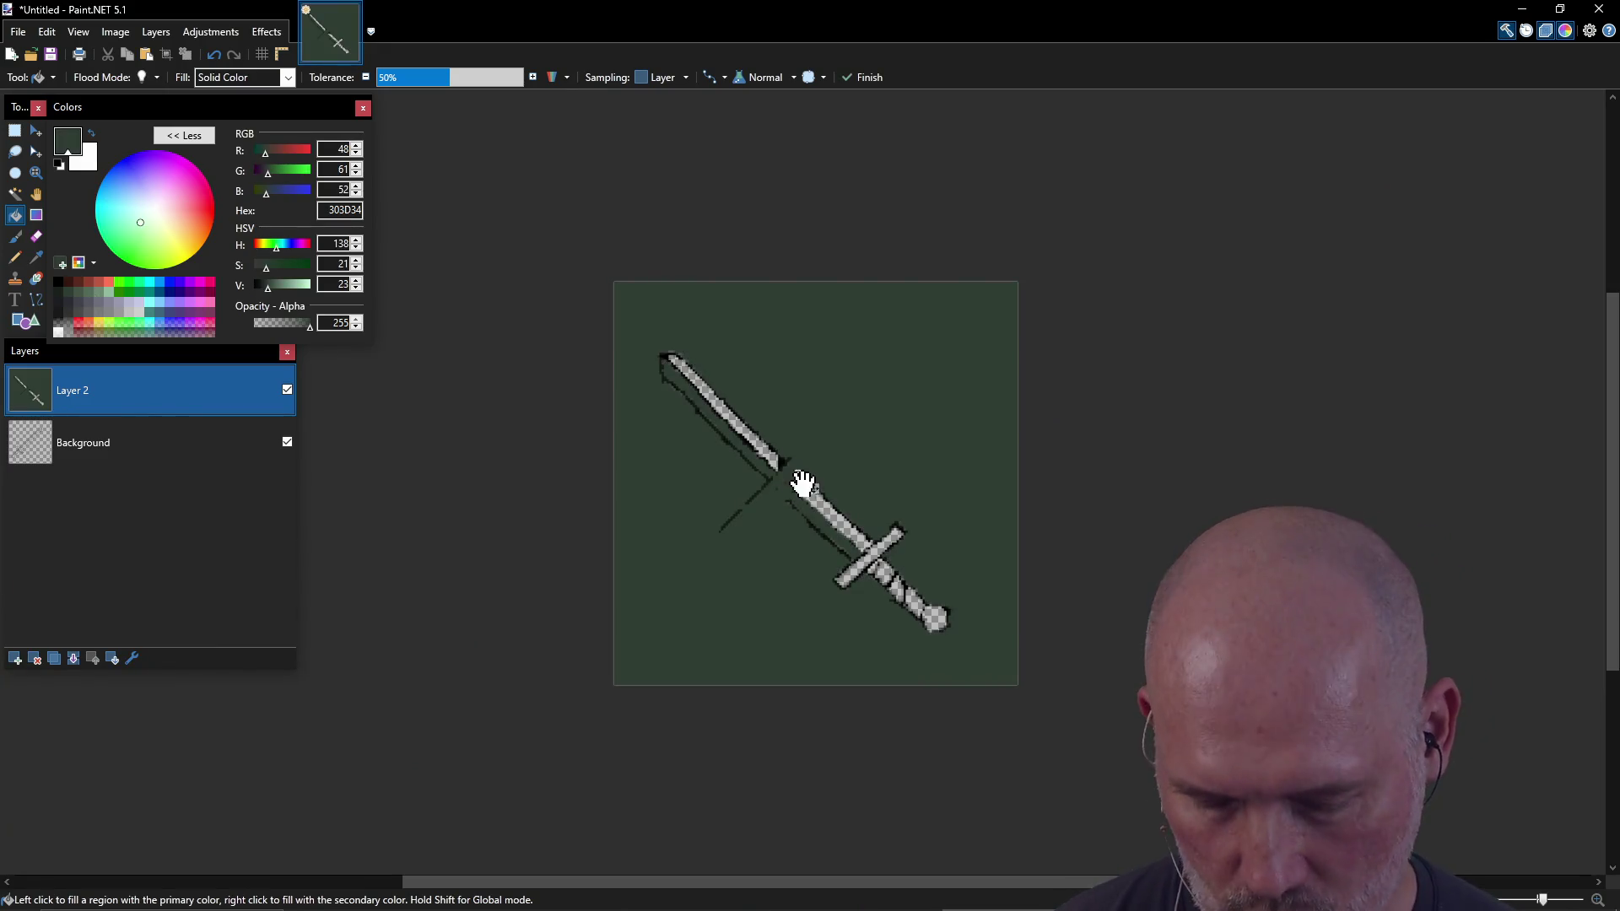
key(ctrl+z)
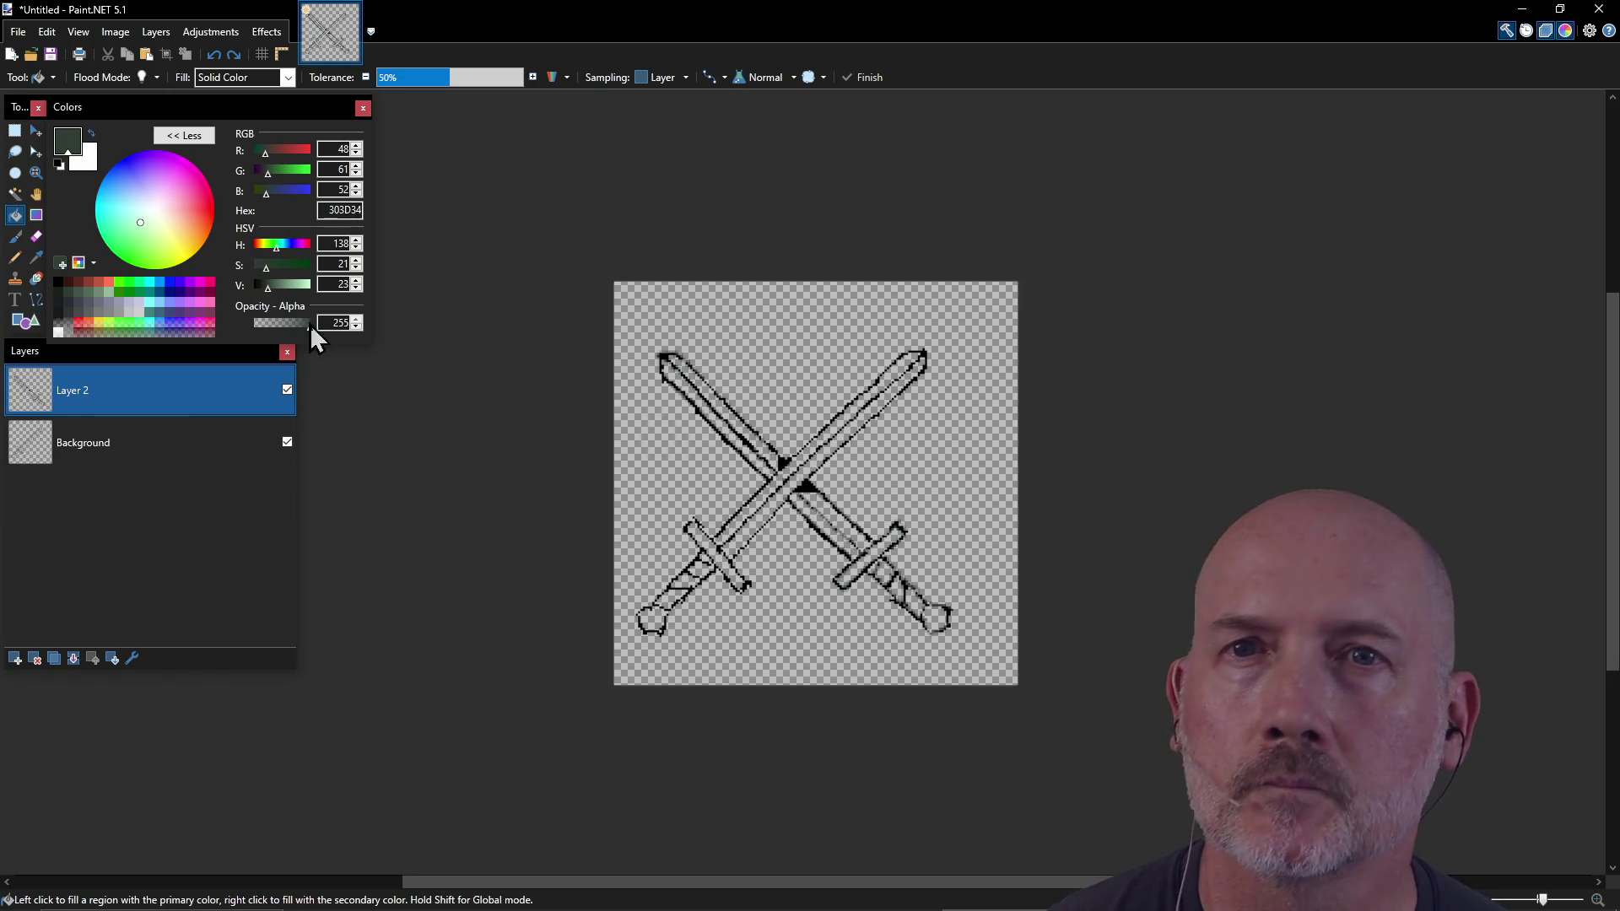
Step: Add dark pixel touch-ups inside the blade and switch the drawing colour to black
click(18, 260)
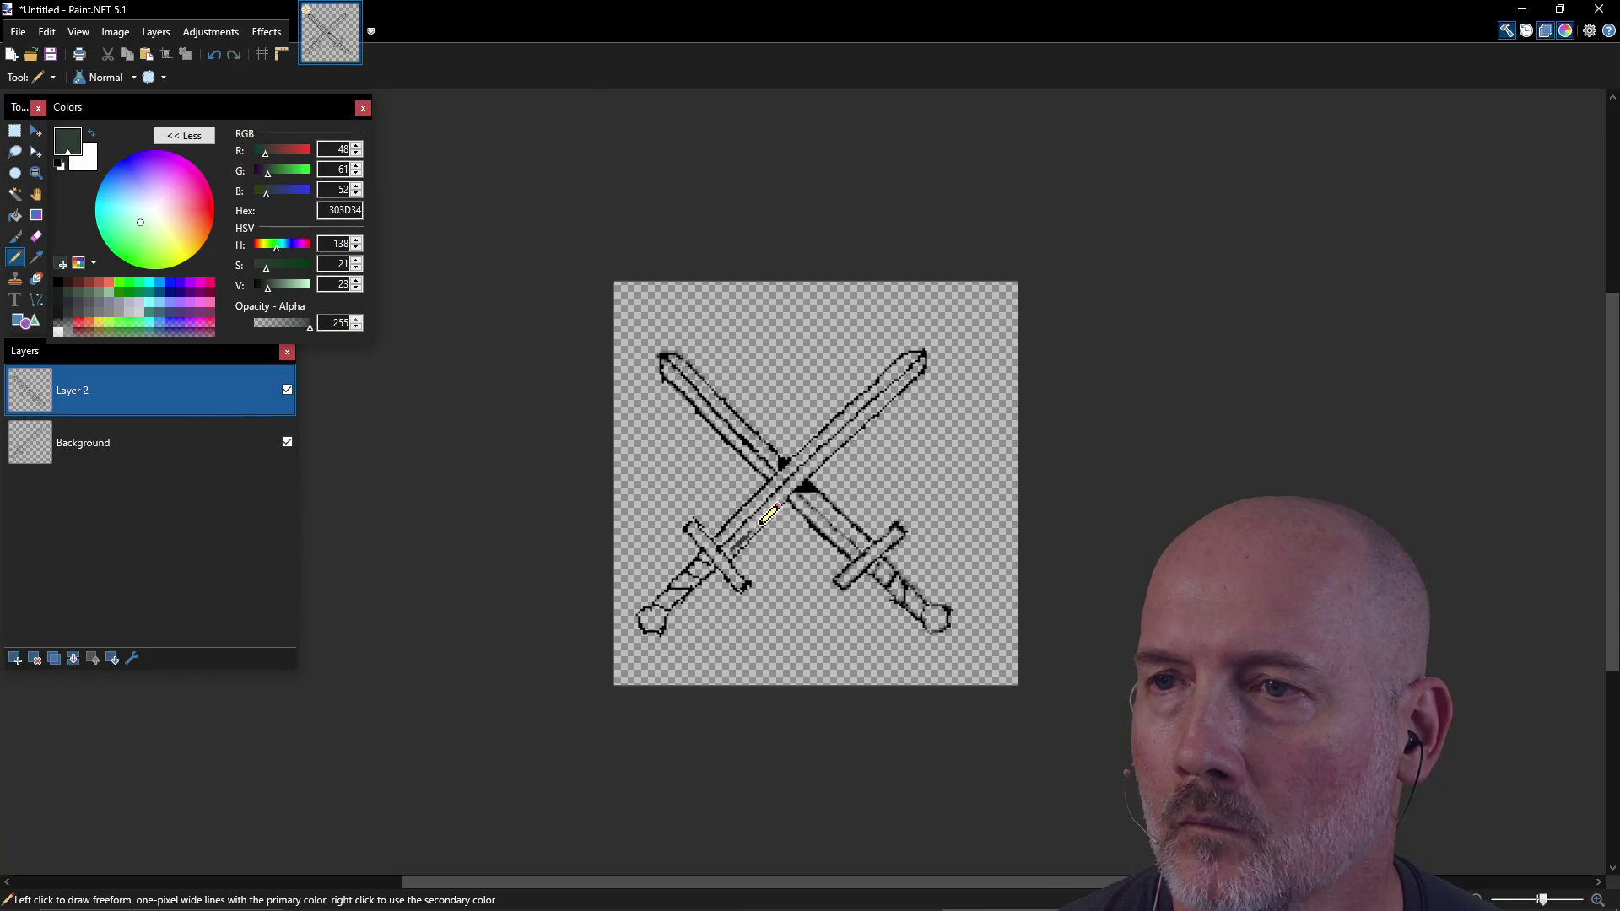
drag(732, 544, 743, 534)
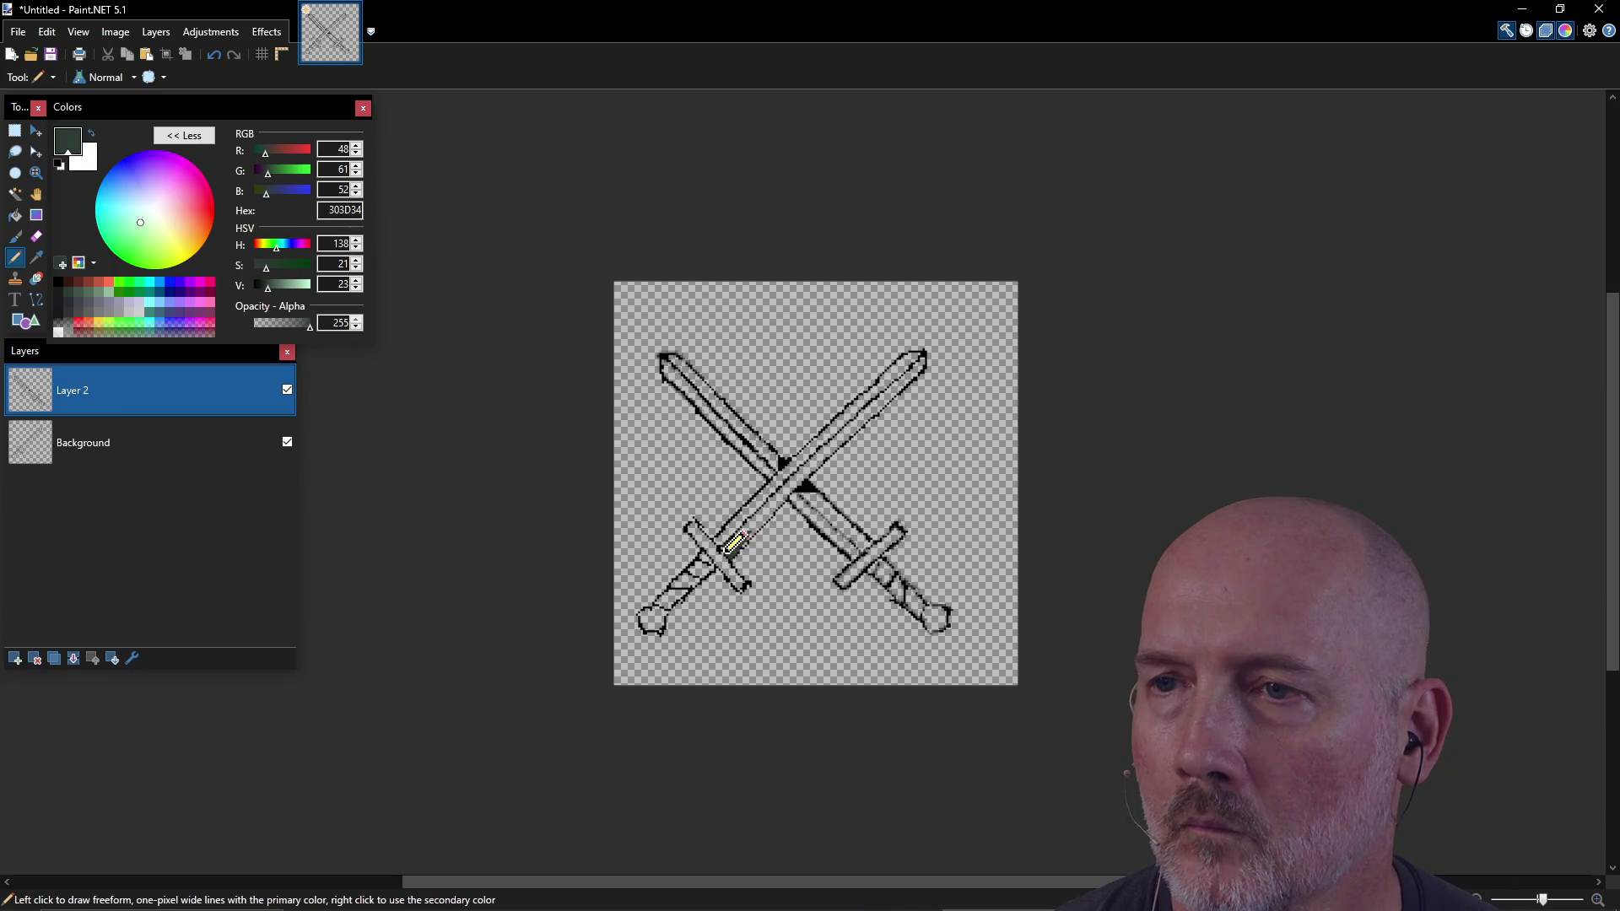
key(ctrl)
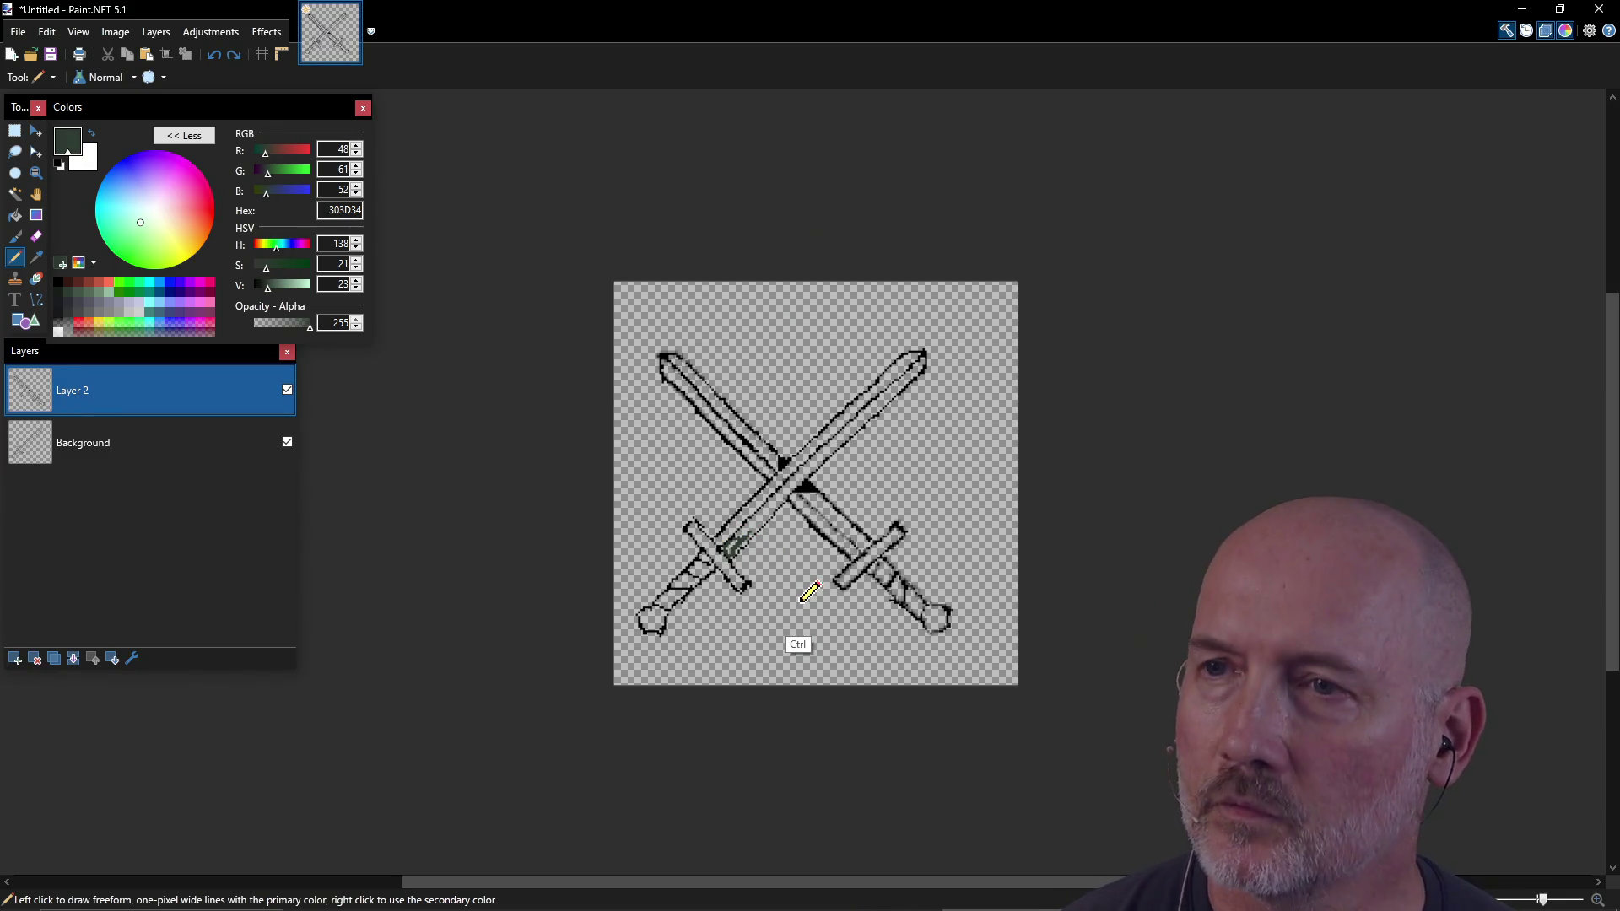
click(60, 284)
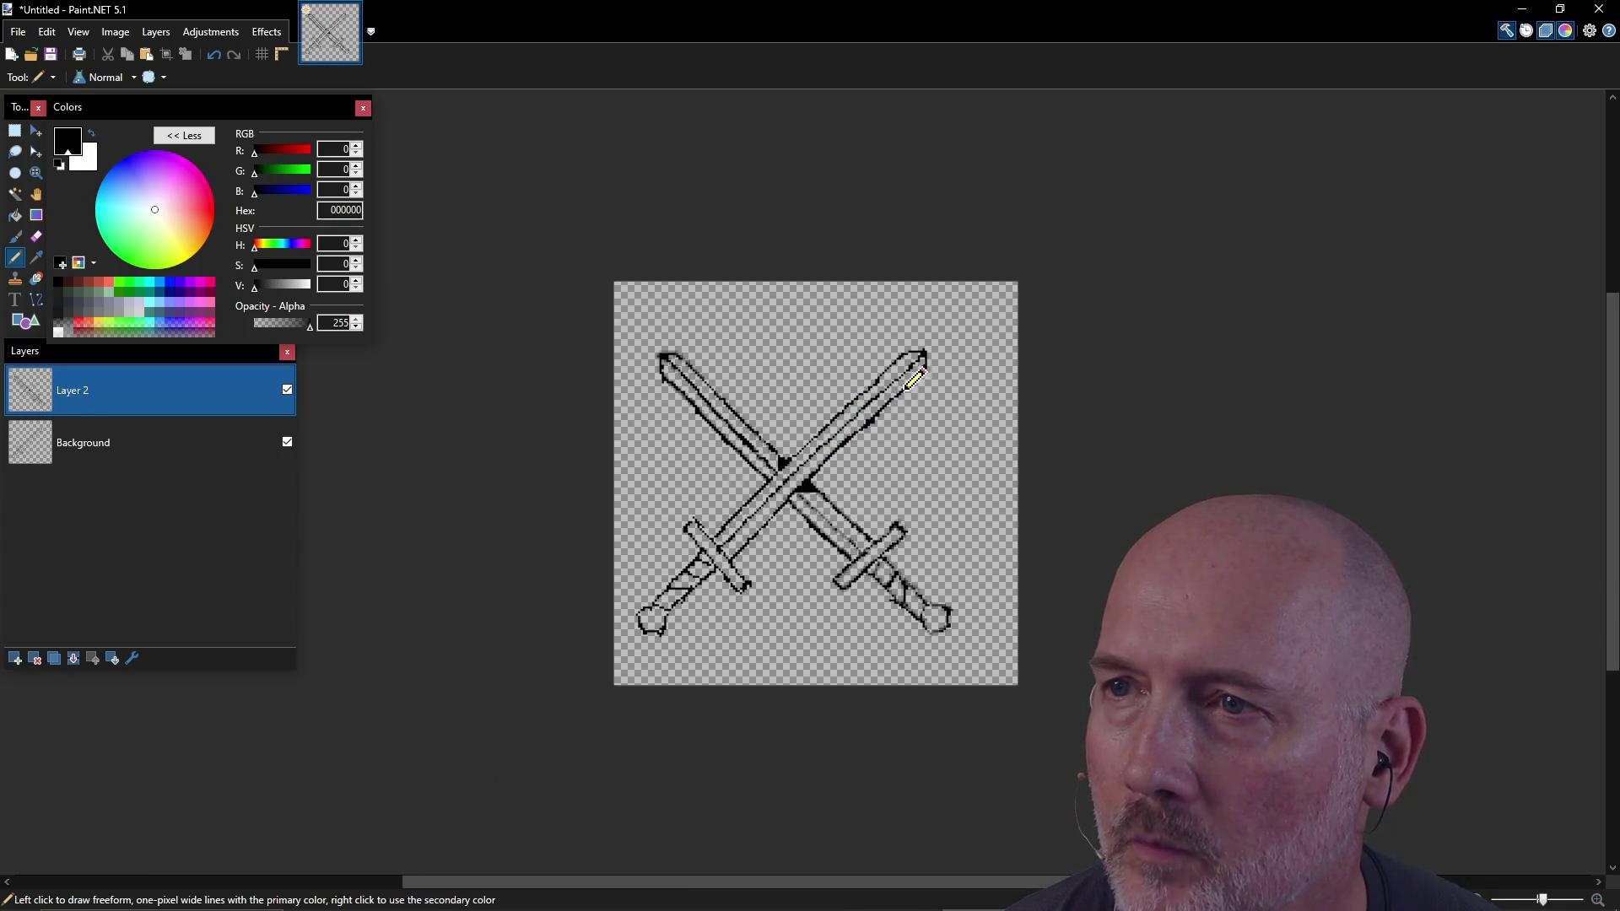
key(ctrl)
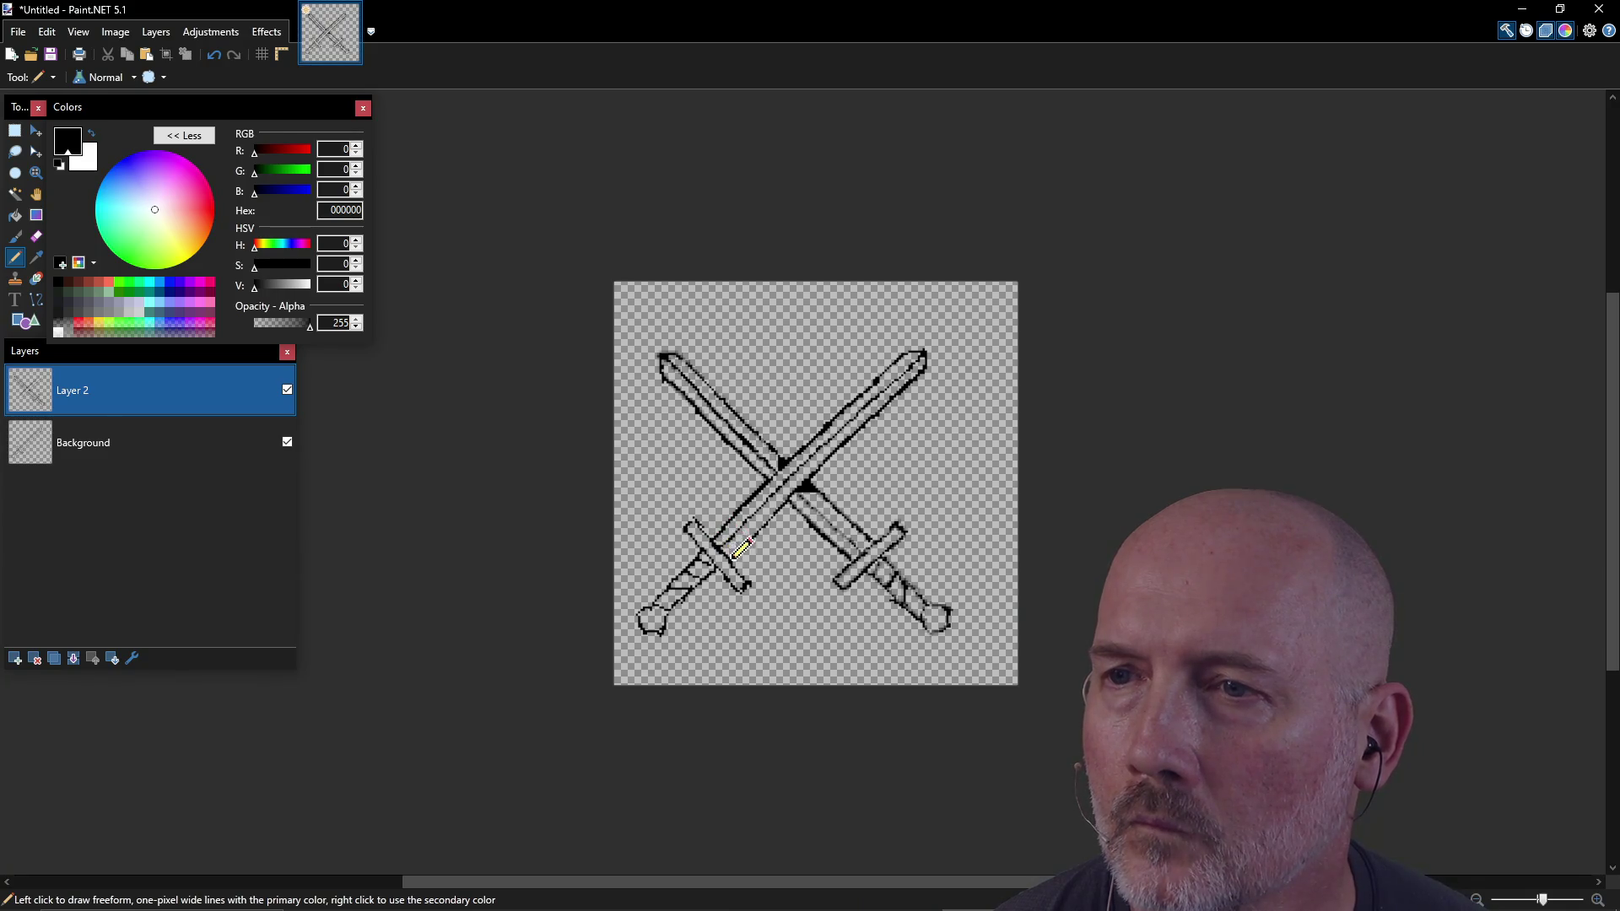
Step: Try black flood fills and a dark edge stroke on the blade, undoing each fill that floods the background
key(f)
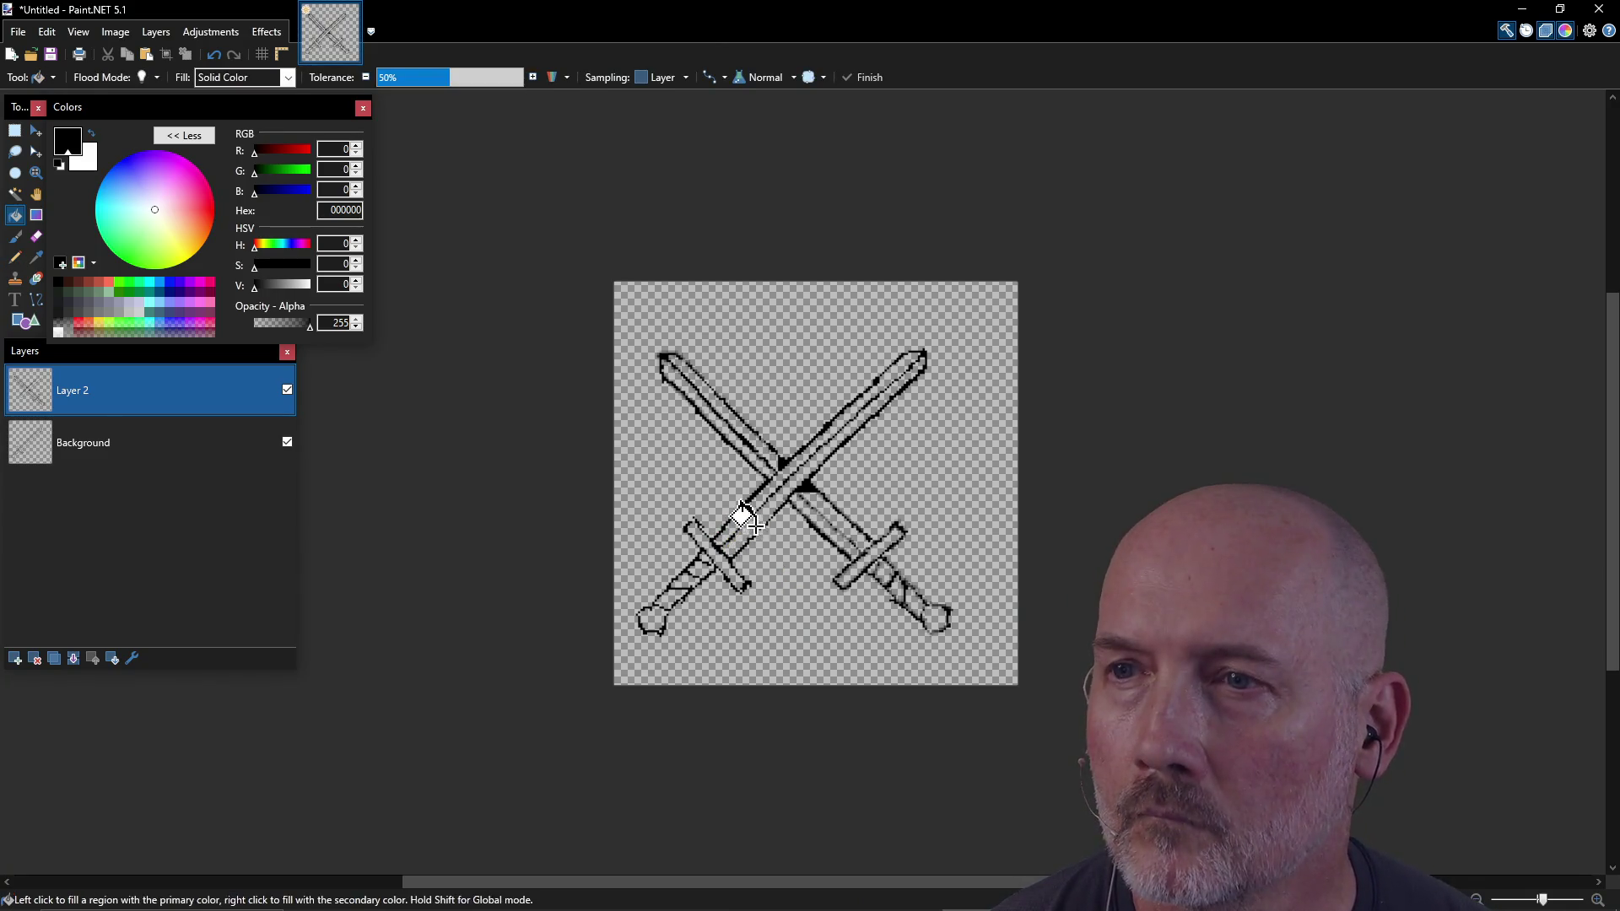
click(757, 528)
key(ctrl+z)
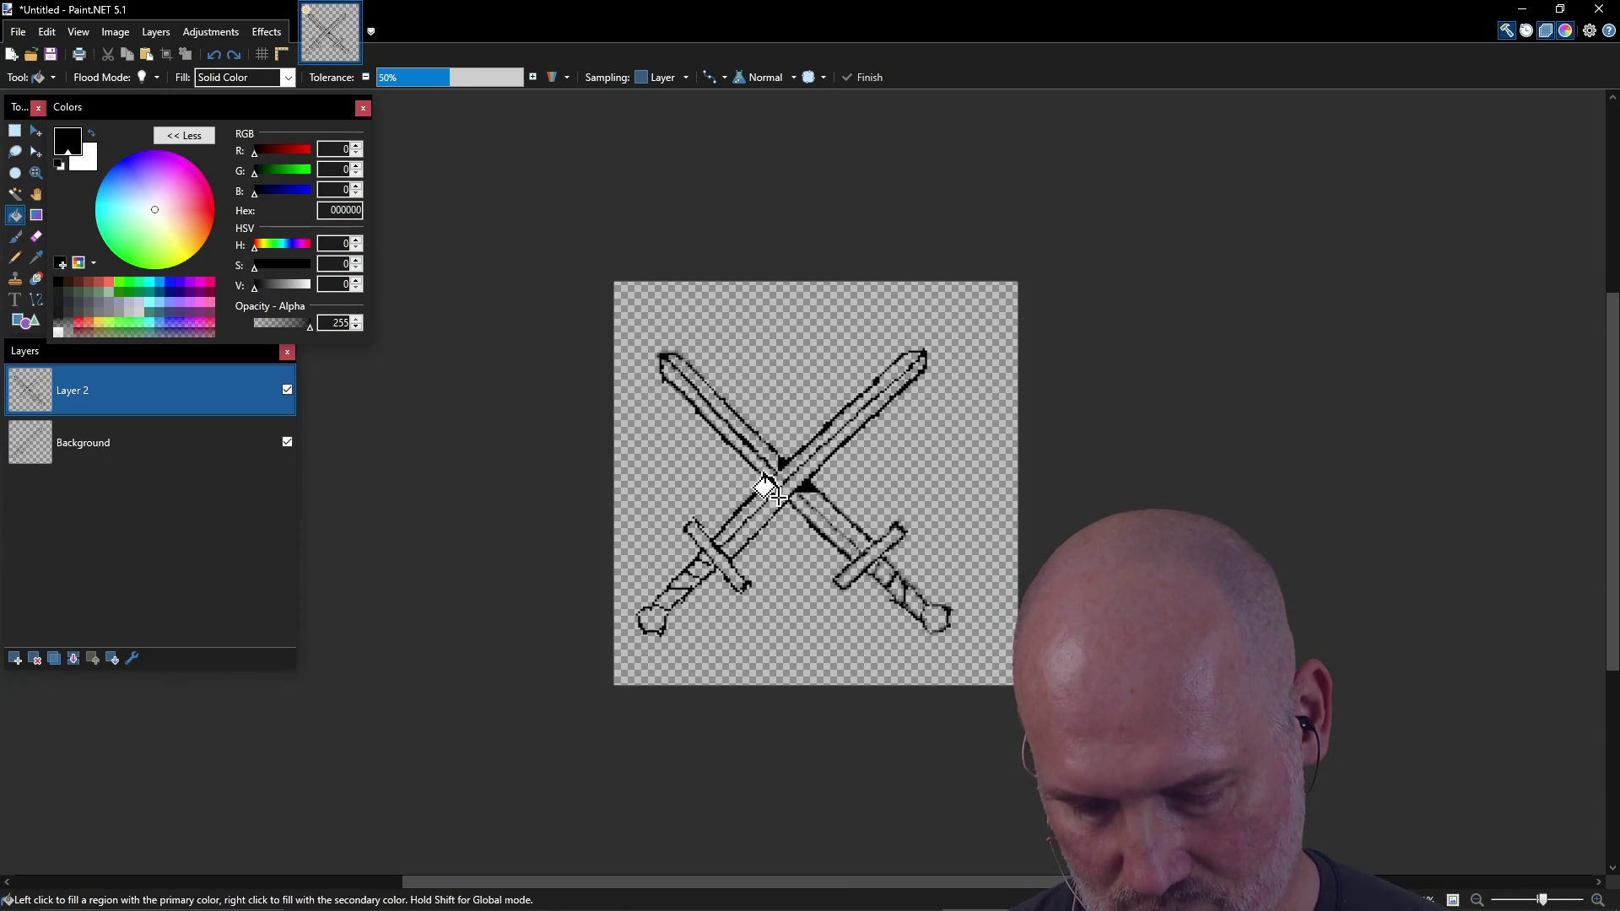
key(p)
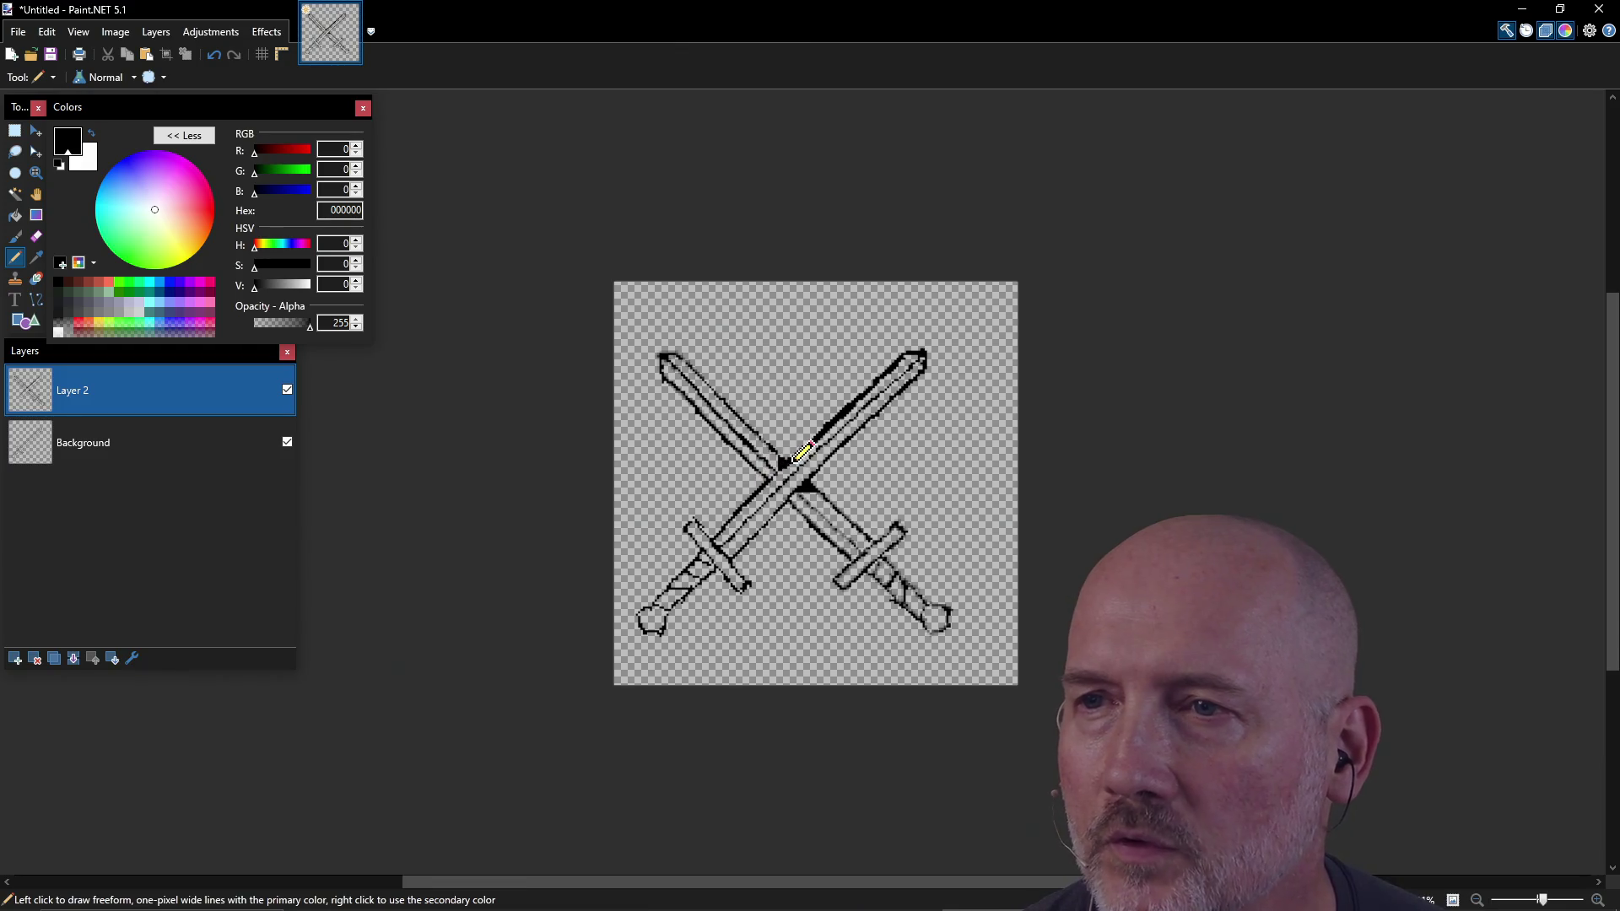
drag(771, 485, 721, 536)
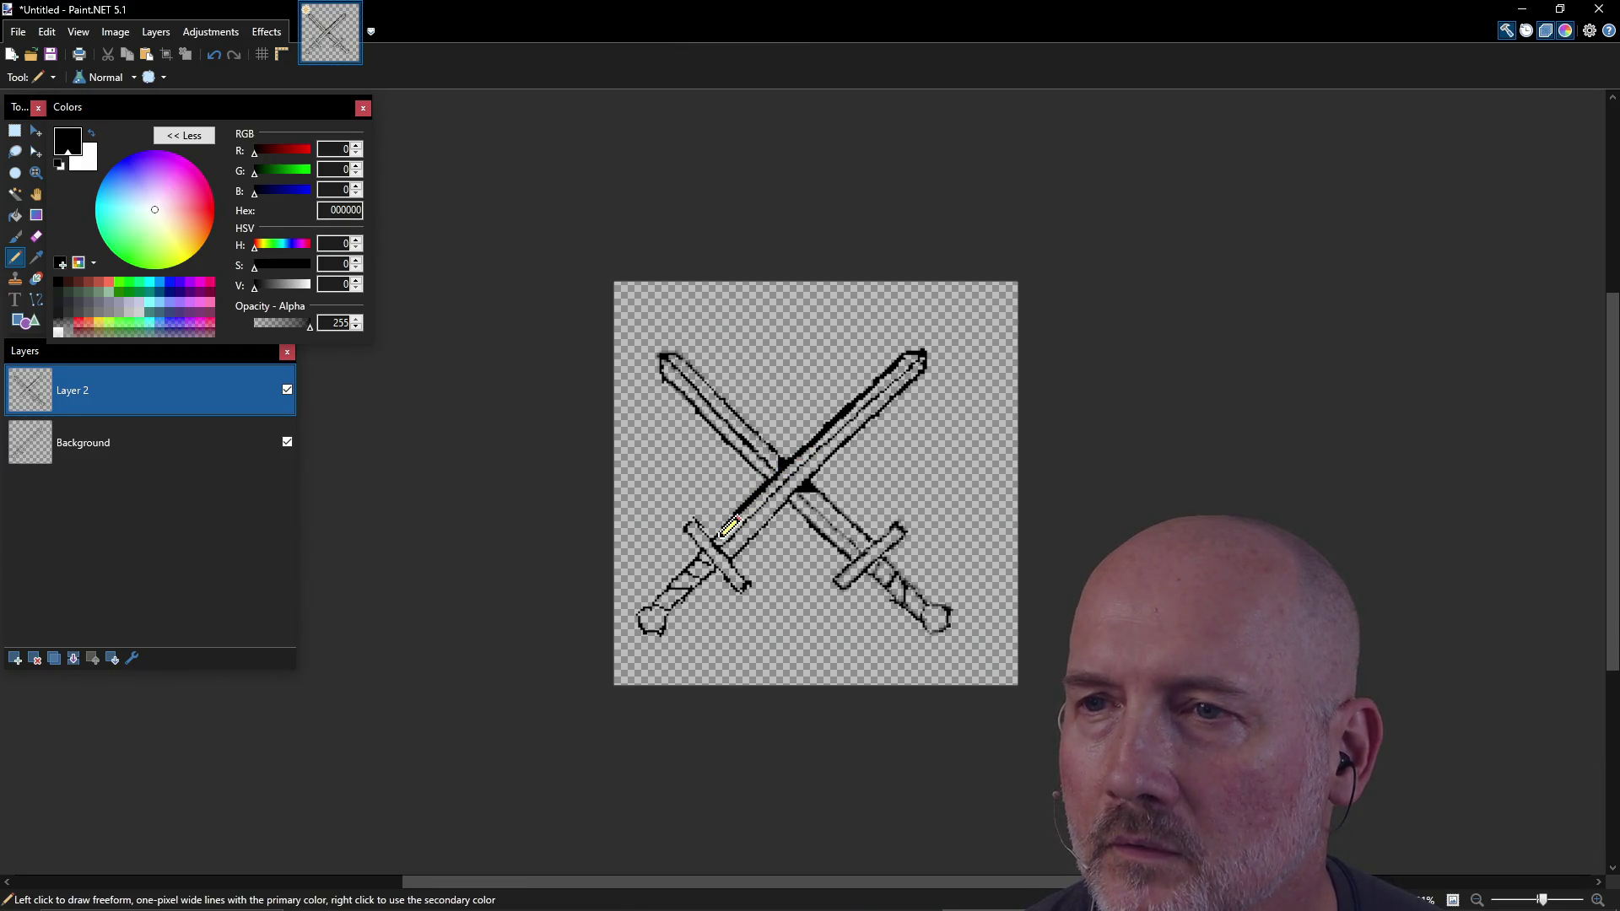
key(f)
click(783, 486)
key(ctrl+z)
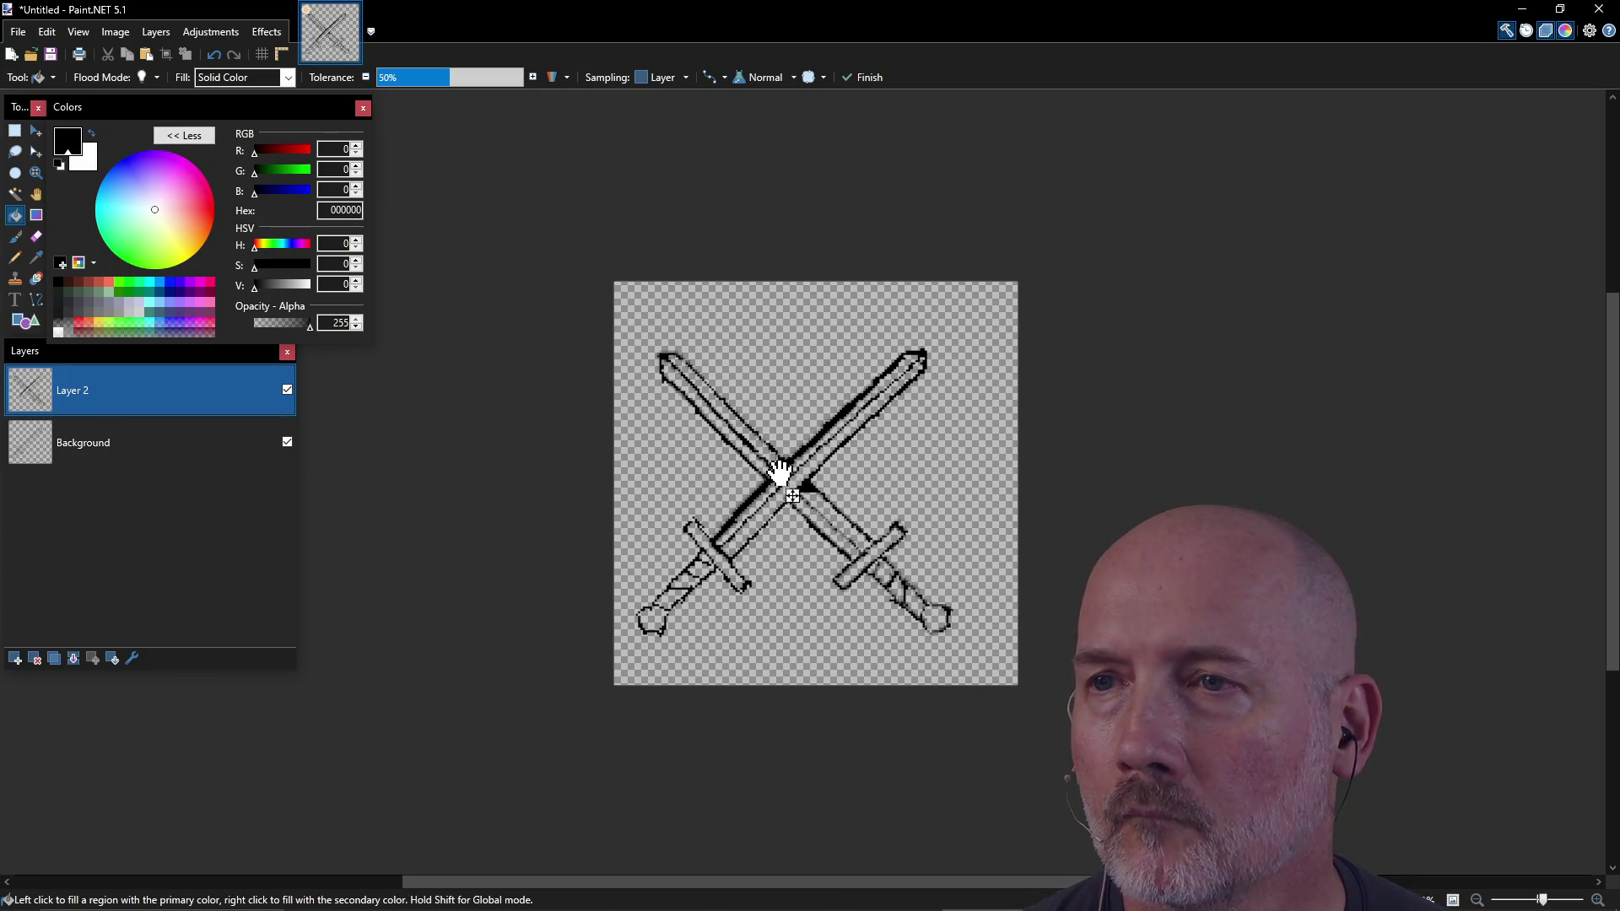
click(778, 460)
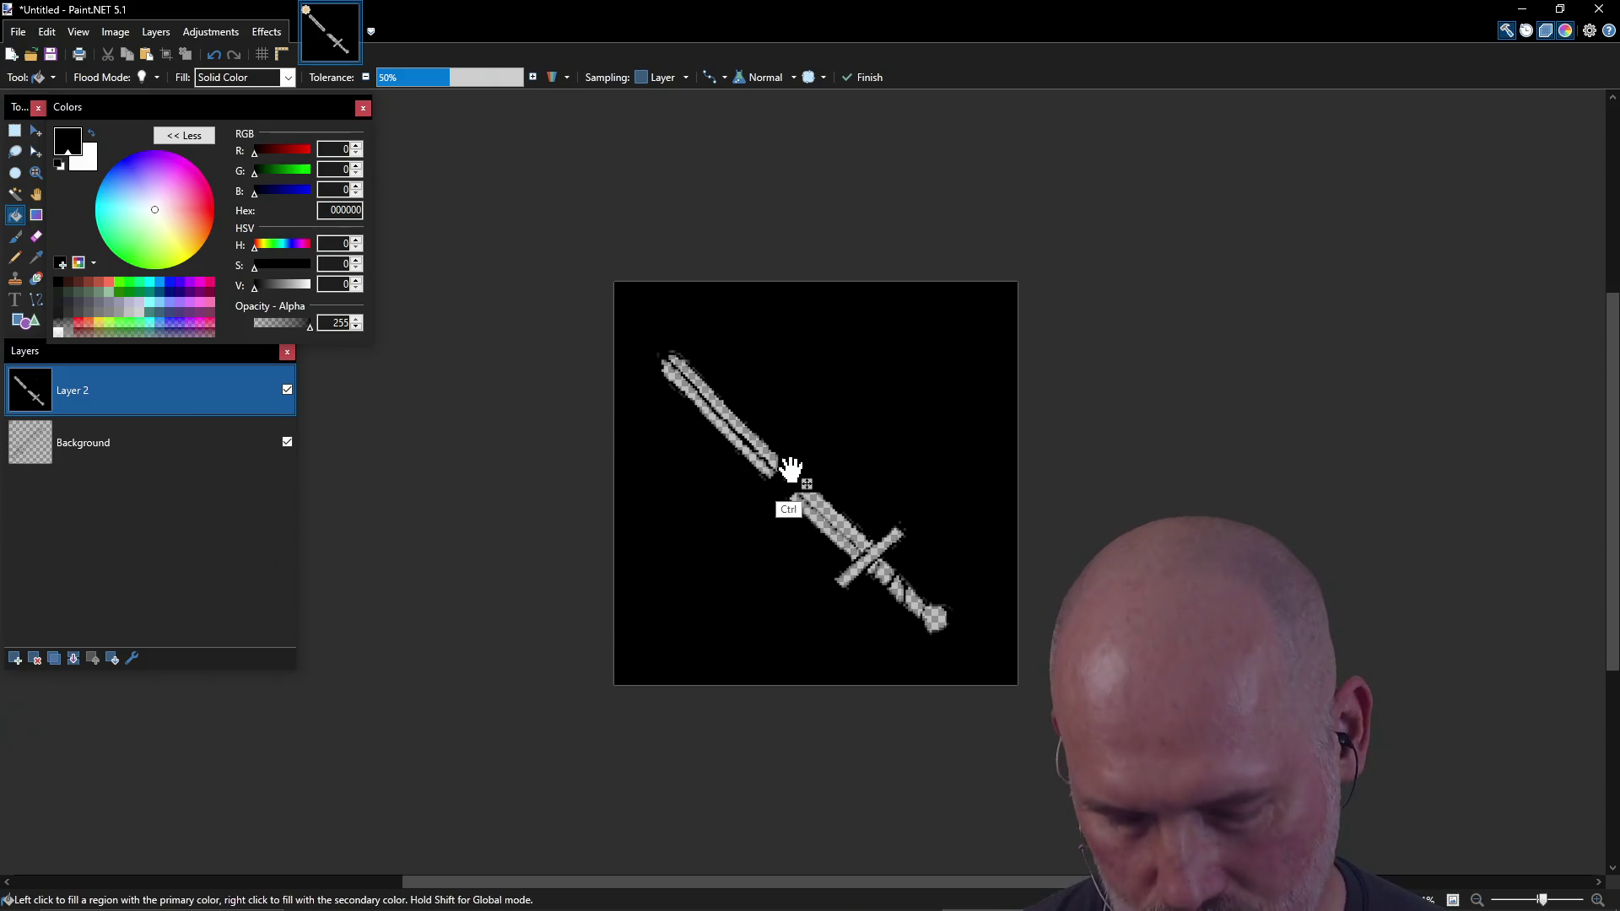
key(ctrl+z)
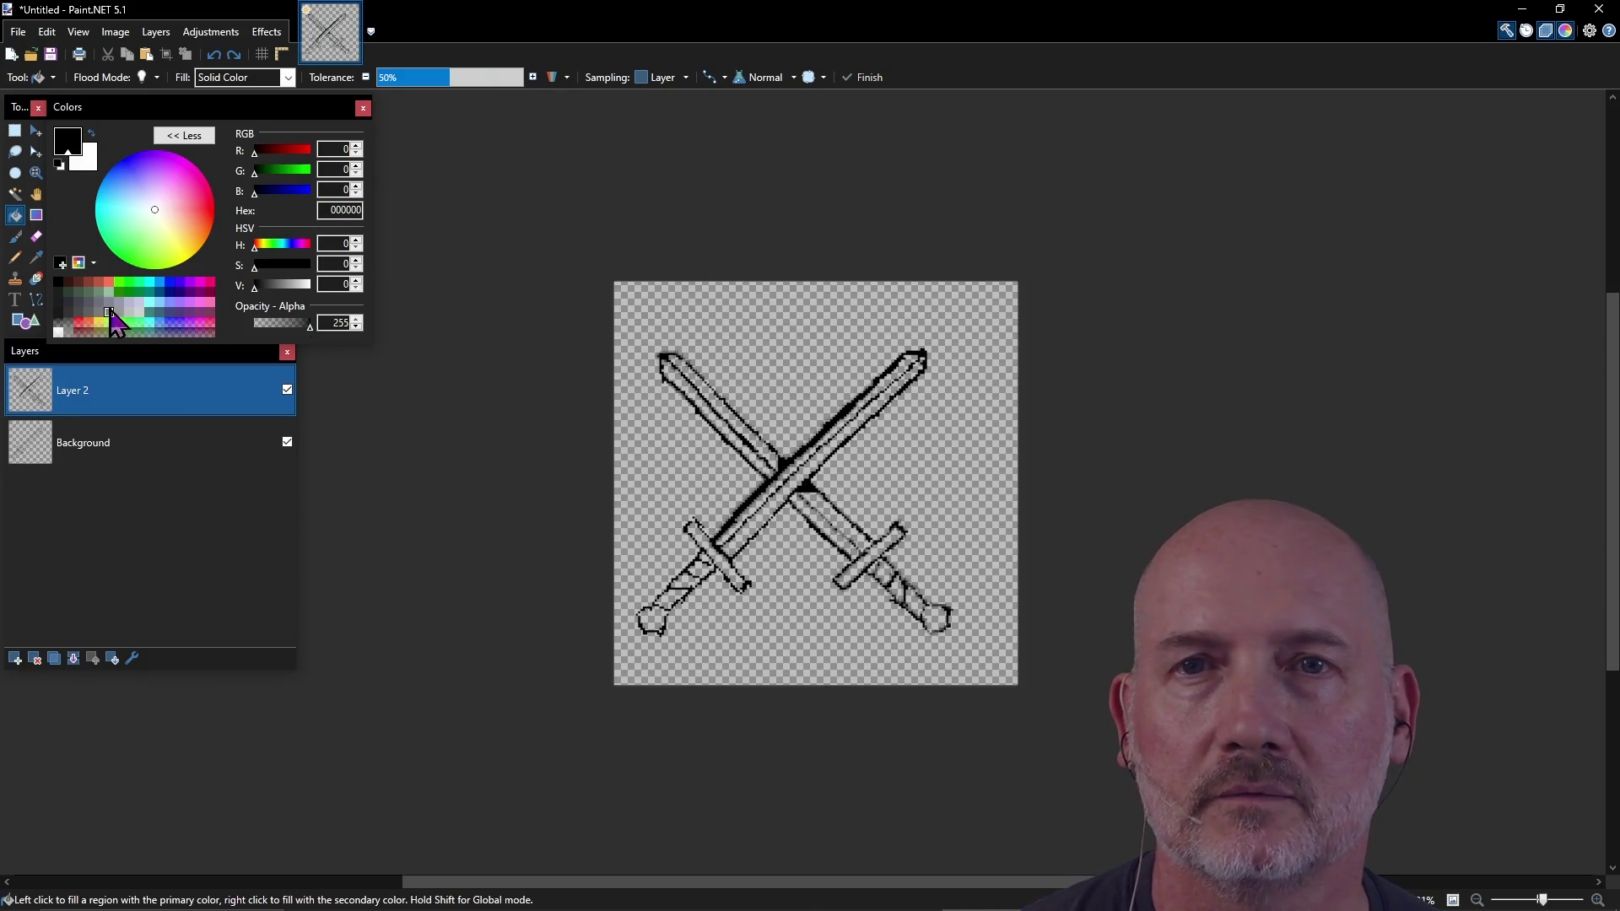
Step: Pick dark grey-green 303D34 as the colour, undoing its trial fill and the earlier blade edge stroke
click(72, 291)
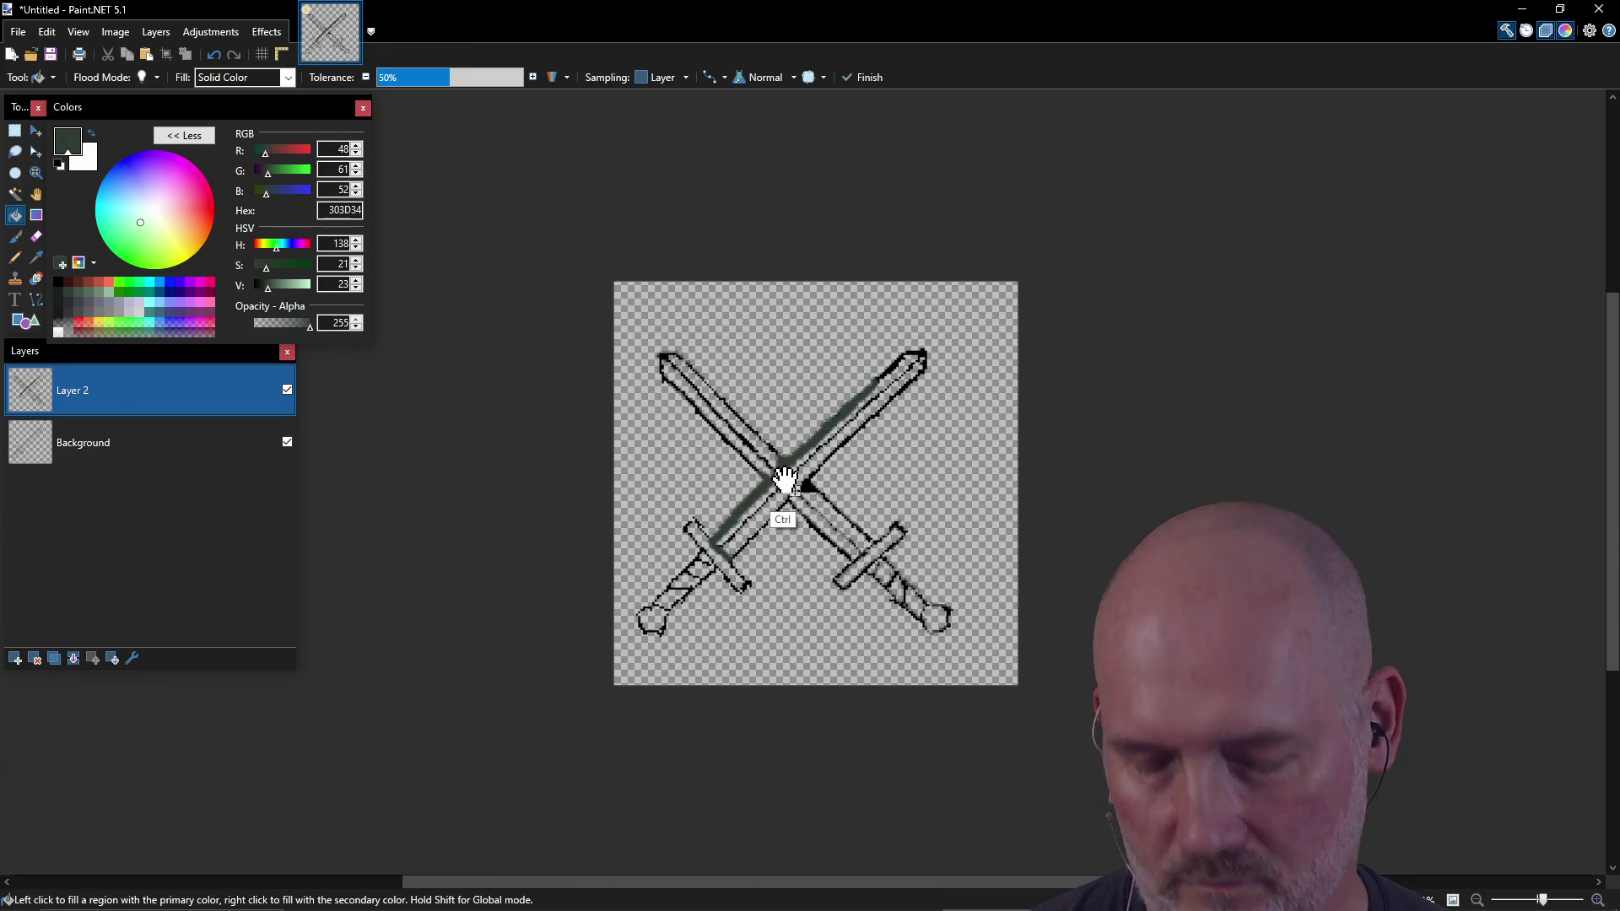
click(784, 478)
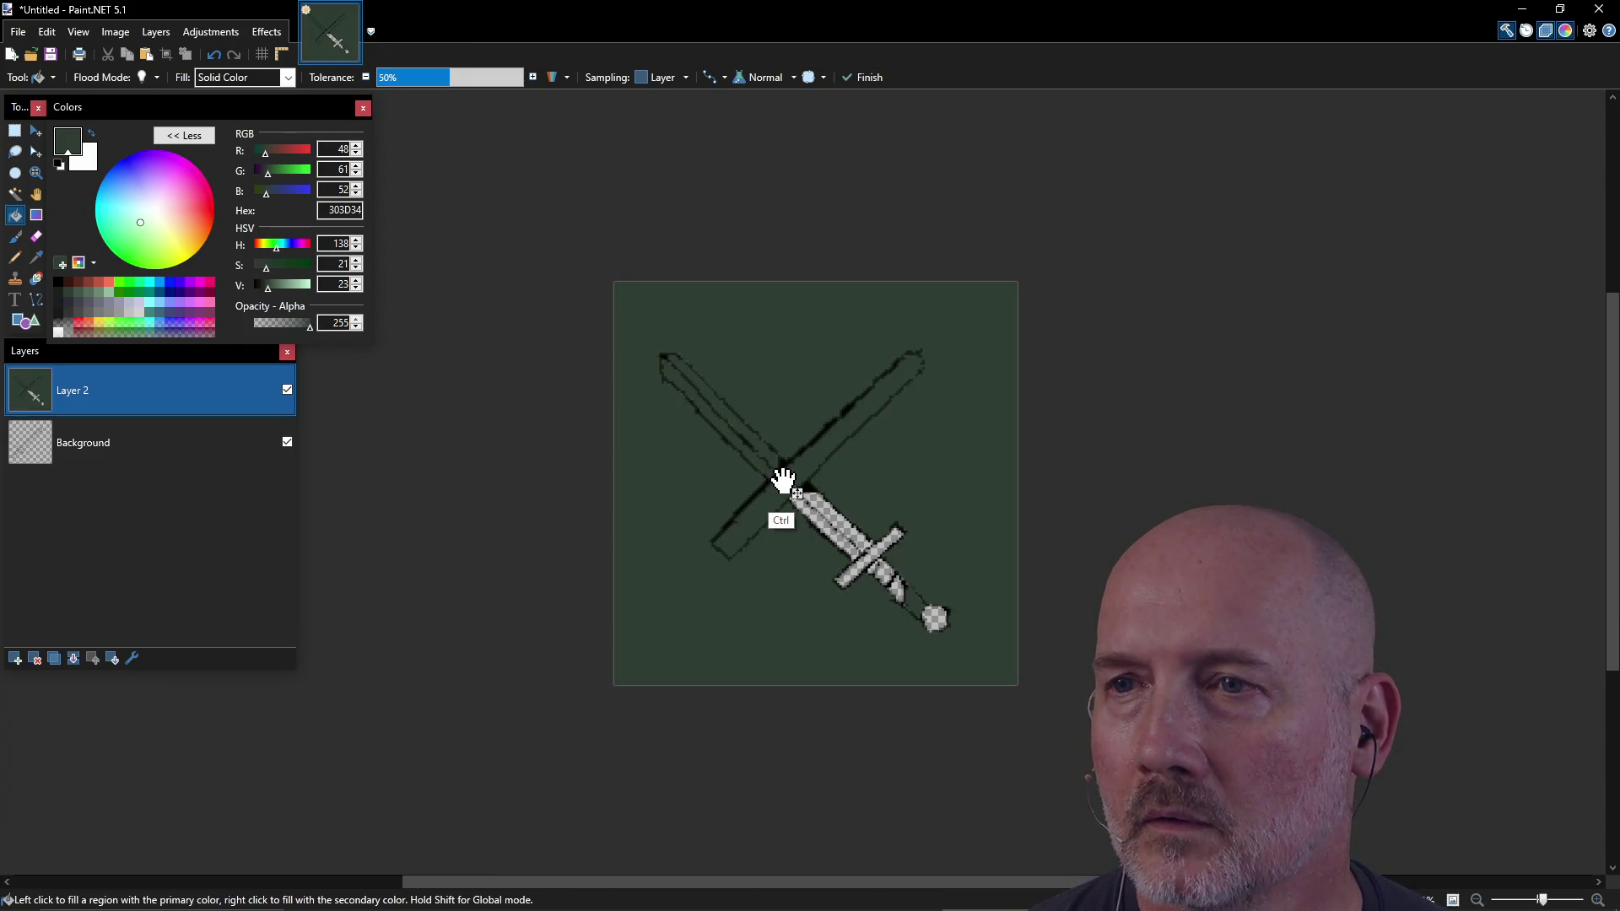
key(ctrl+z)
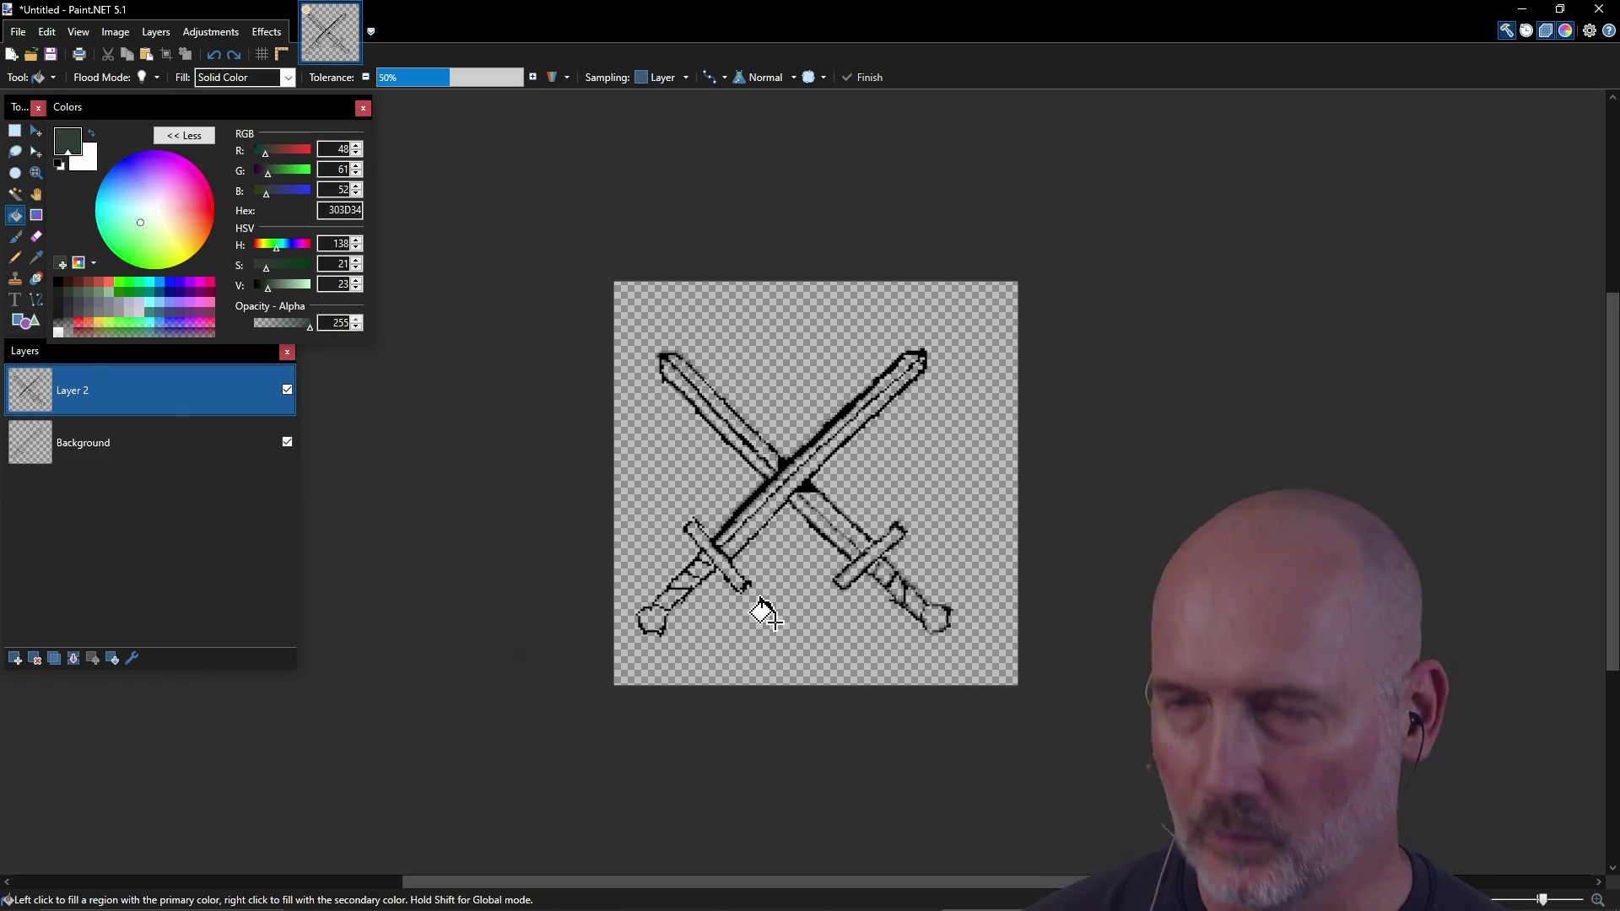
key(ctrl+z)
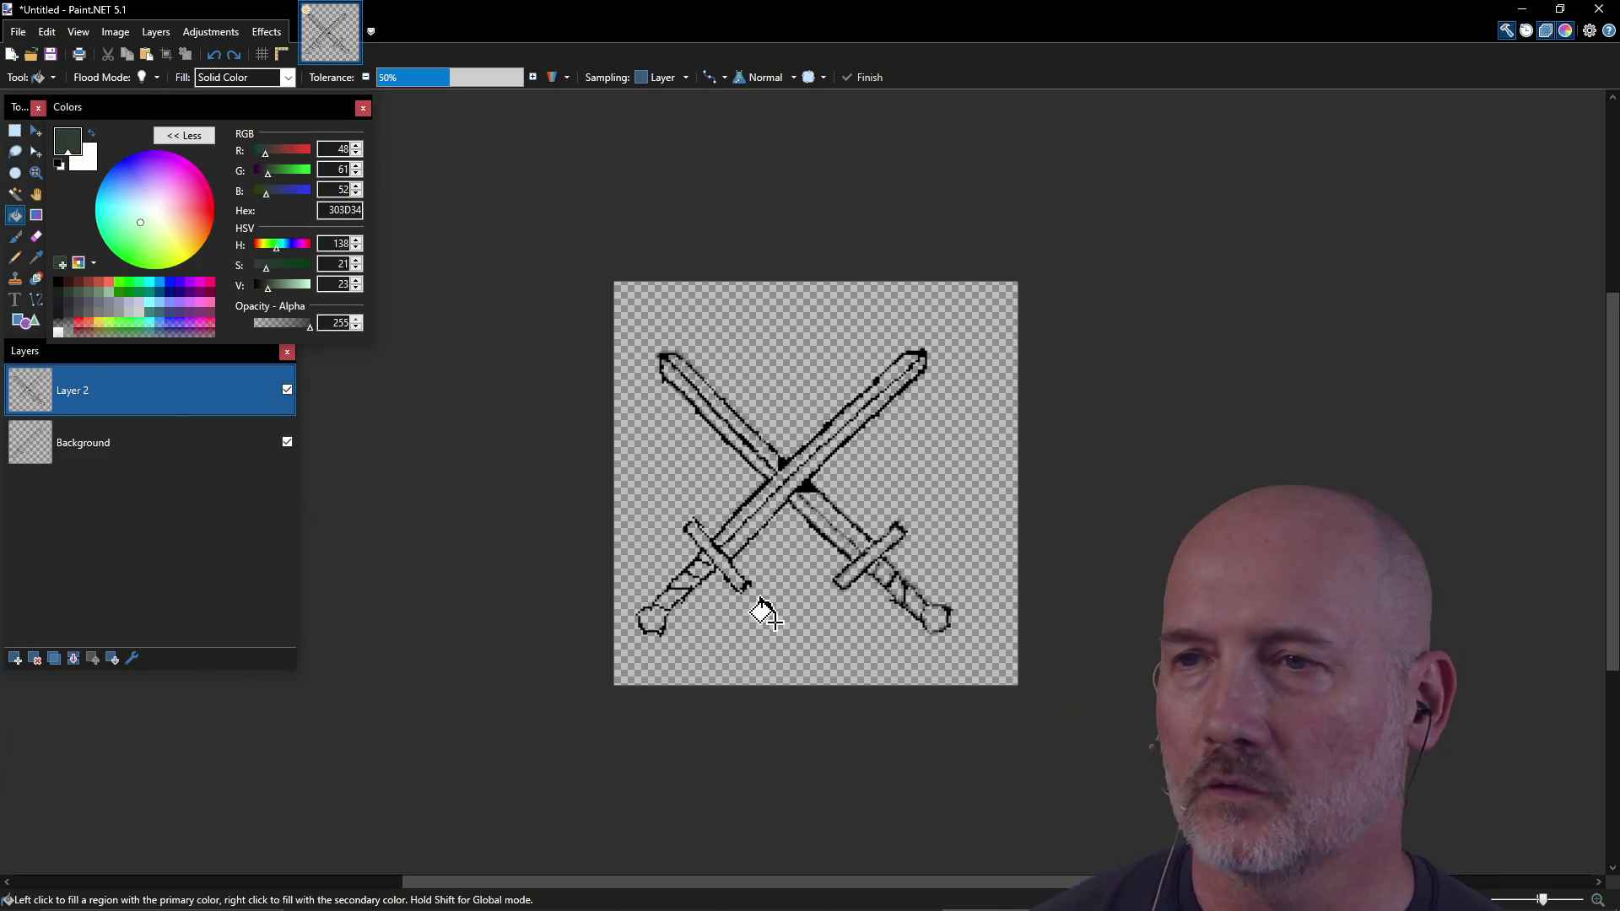
Step: Pencil the lower-left-to-upper-right sword's blade dark green 303D34 from the crossguard to the tip
click(16, 258)
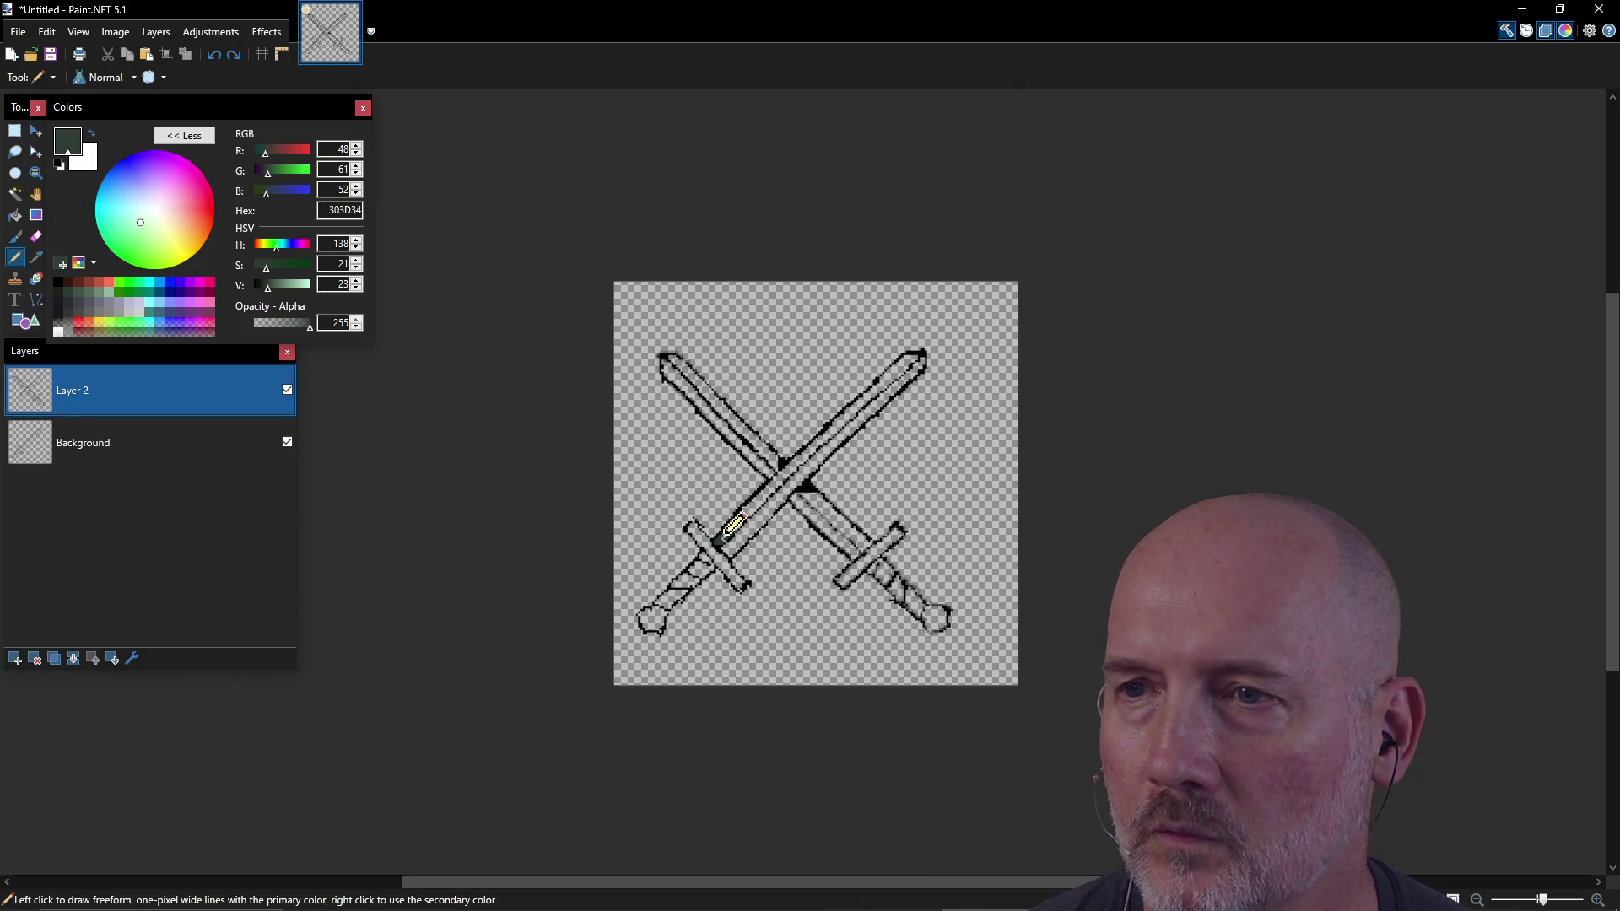
drag(724, 536, 809, 448)
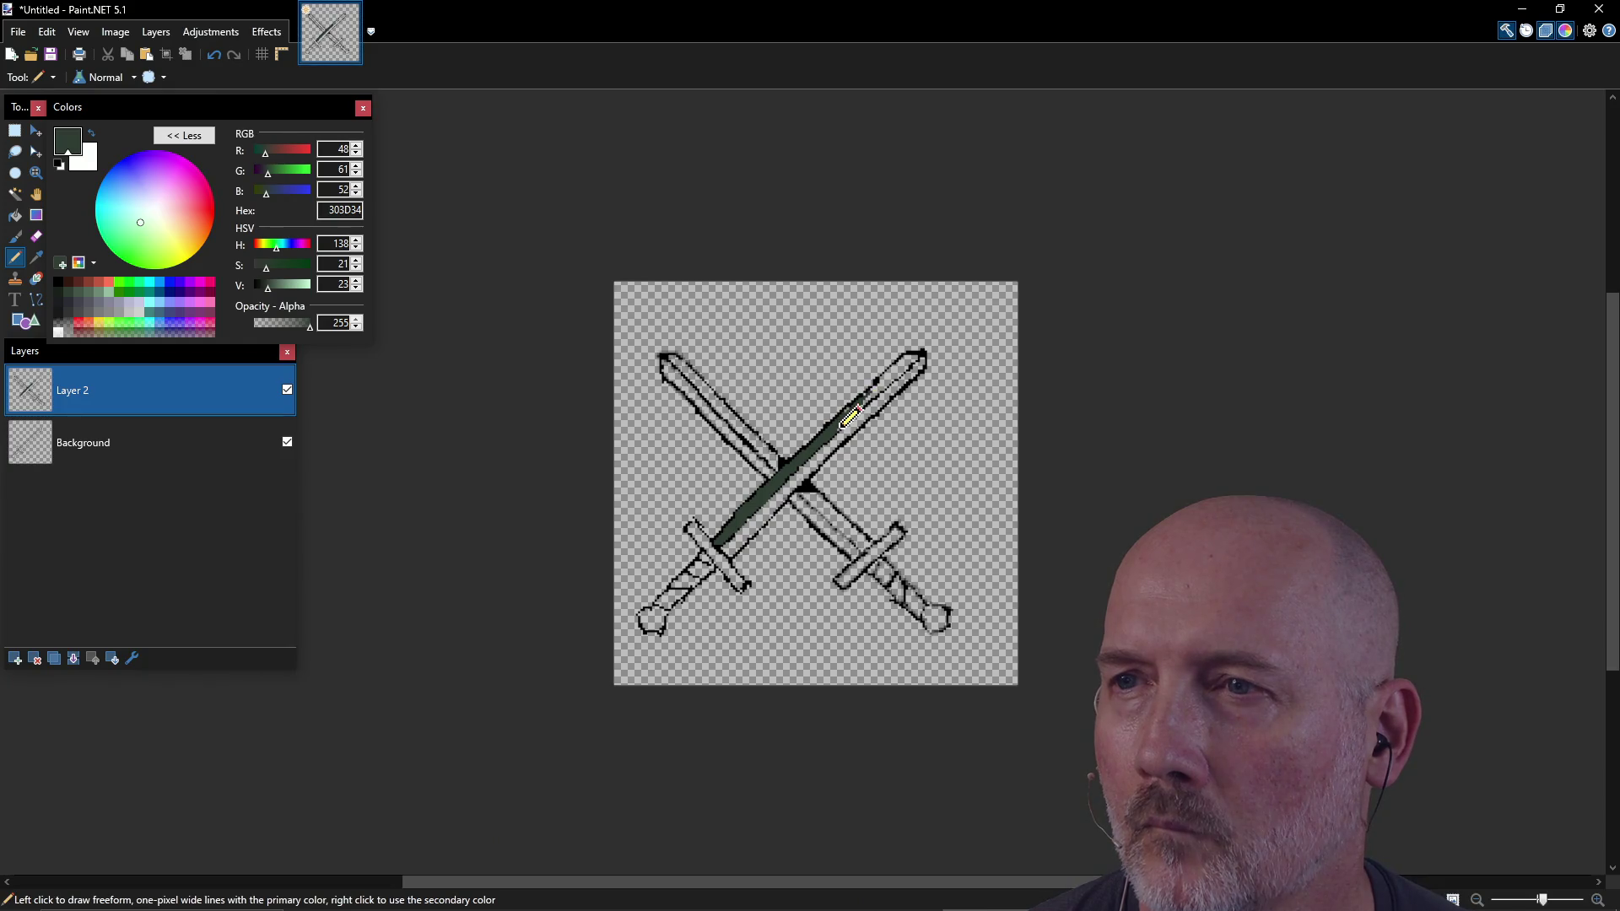
drag(855, 402, 901, 367)
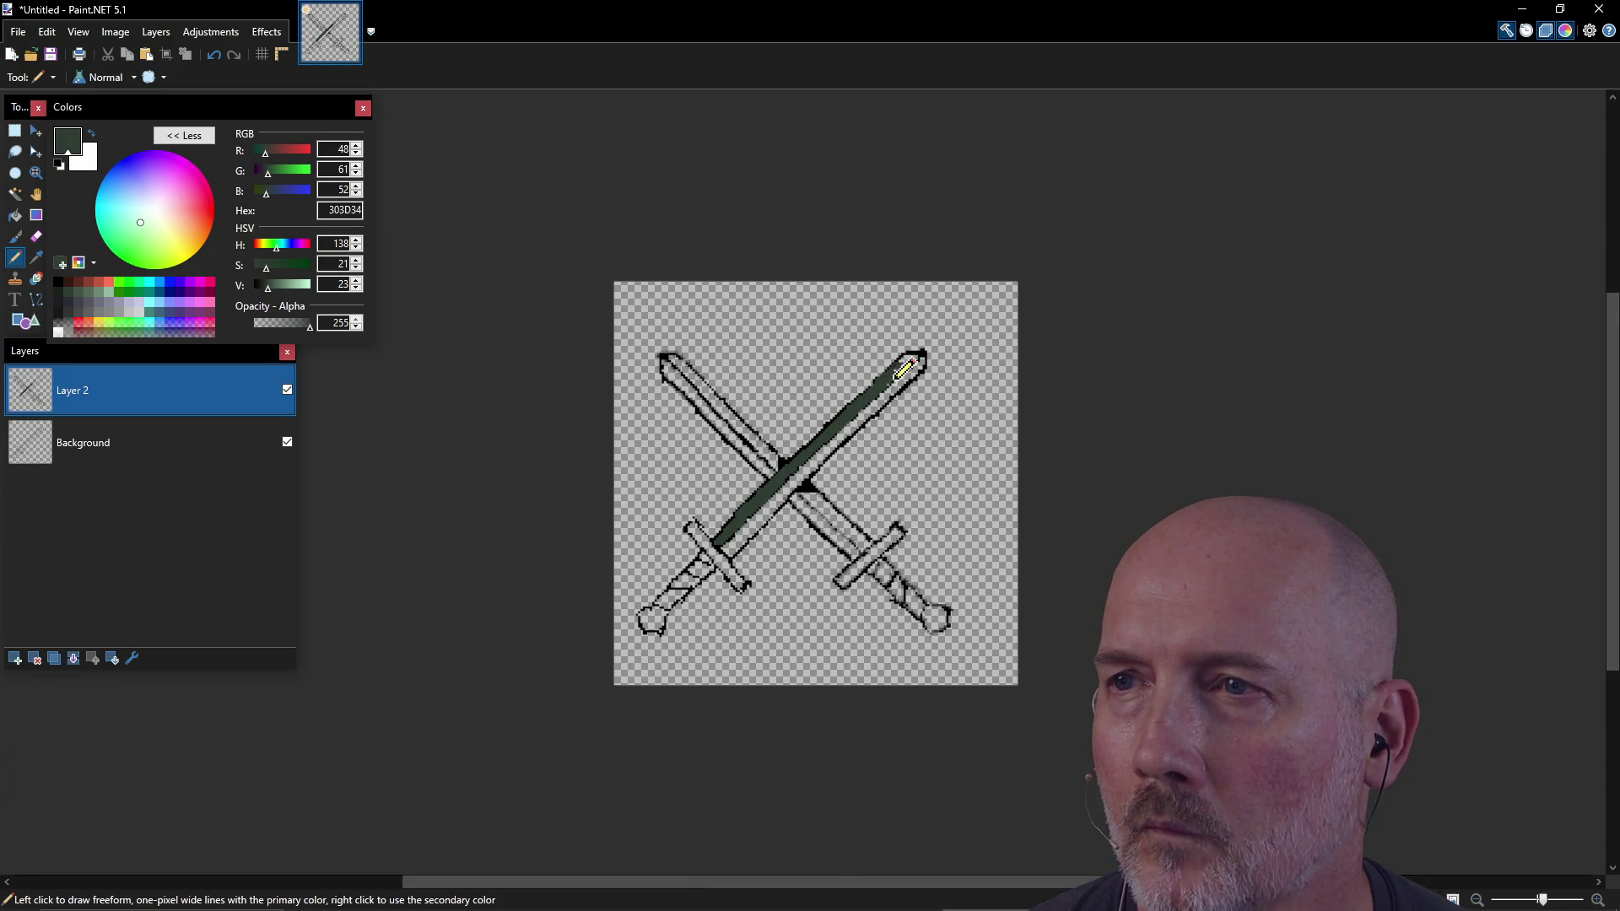
drag(884, 388, 909, 369)
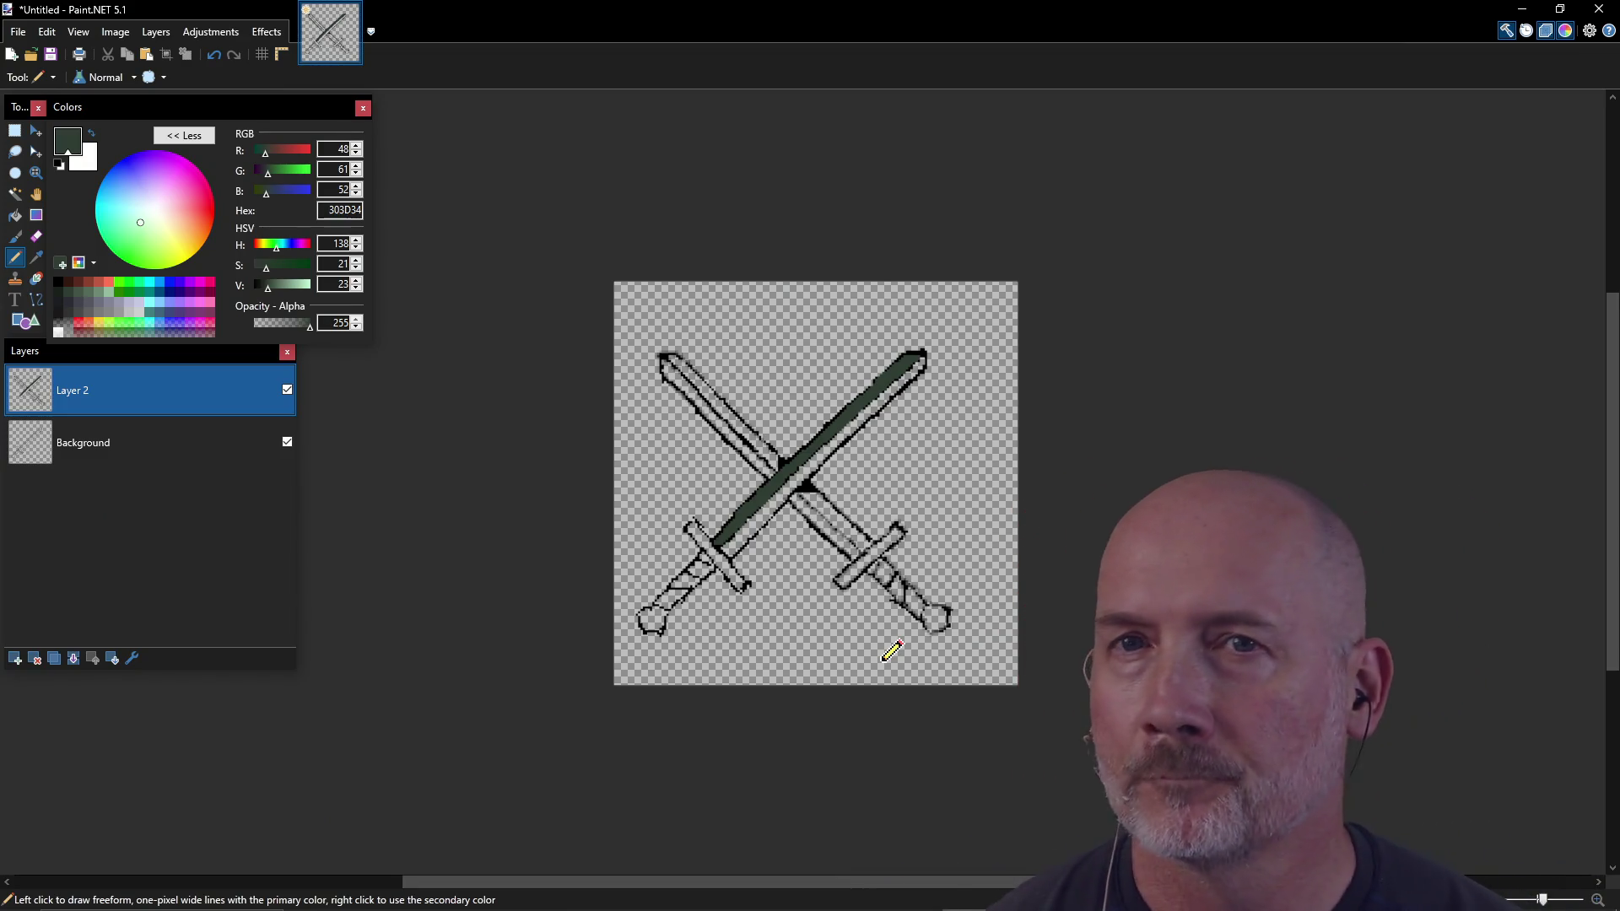
click(15, 215)
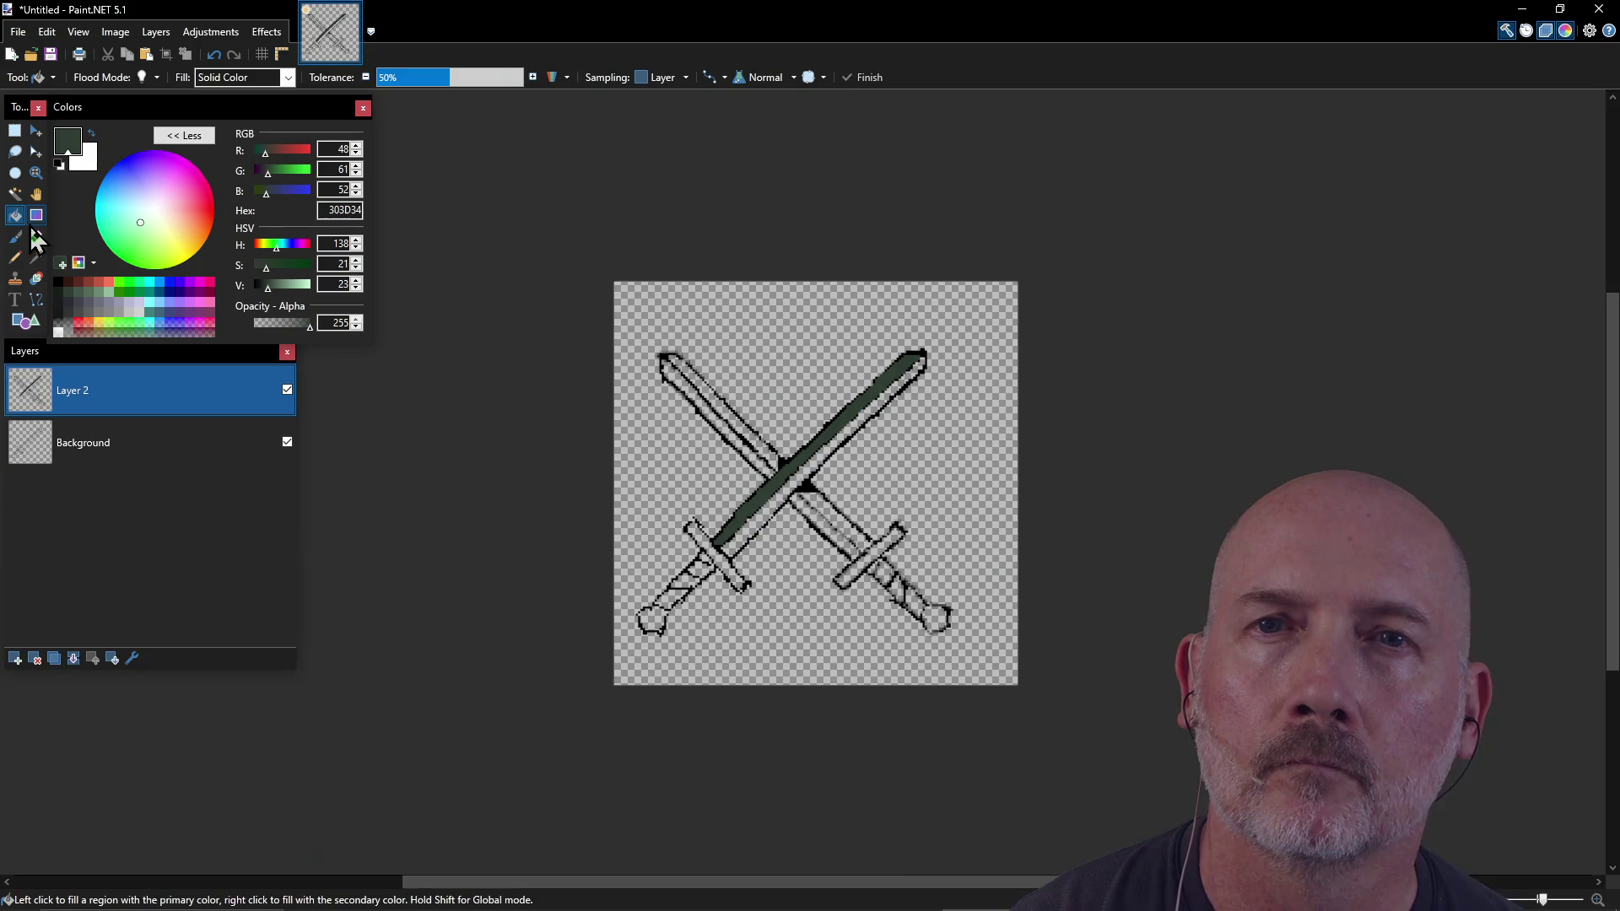
Step: Test lighter green, grey-blue and mid grey fills on the blade, undoing each one
click(89, 294)
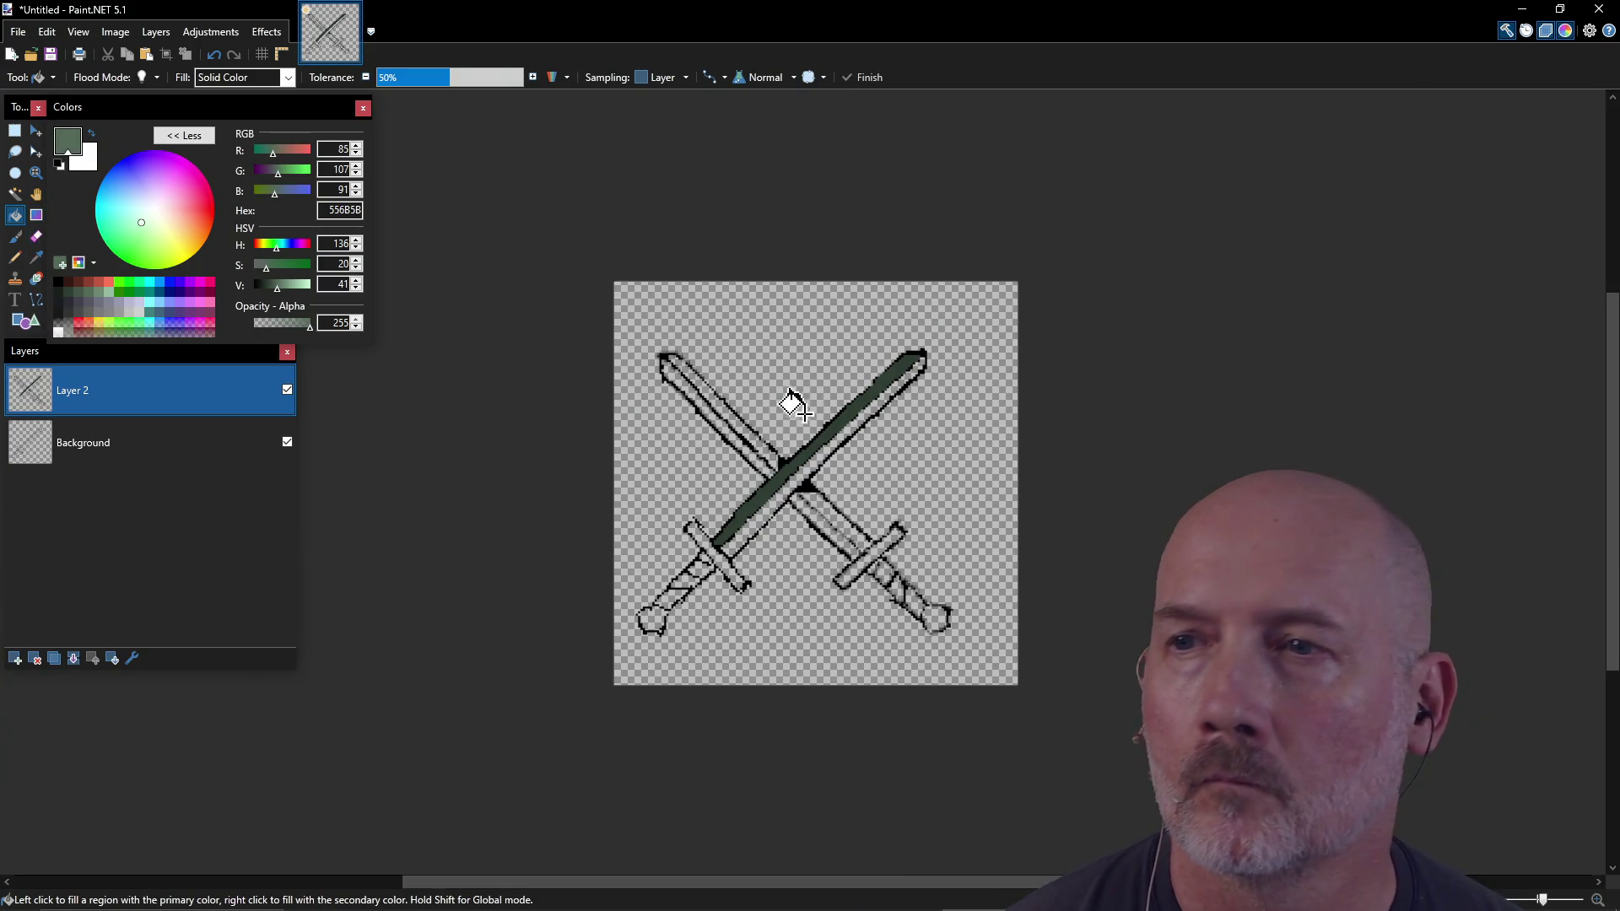
click(823, 442)
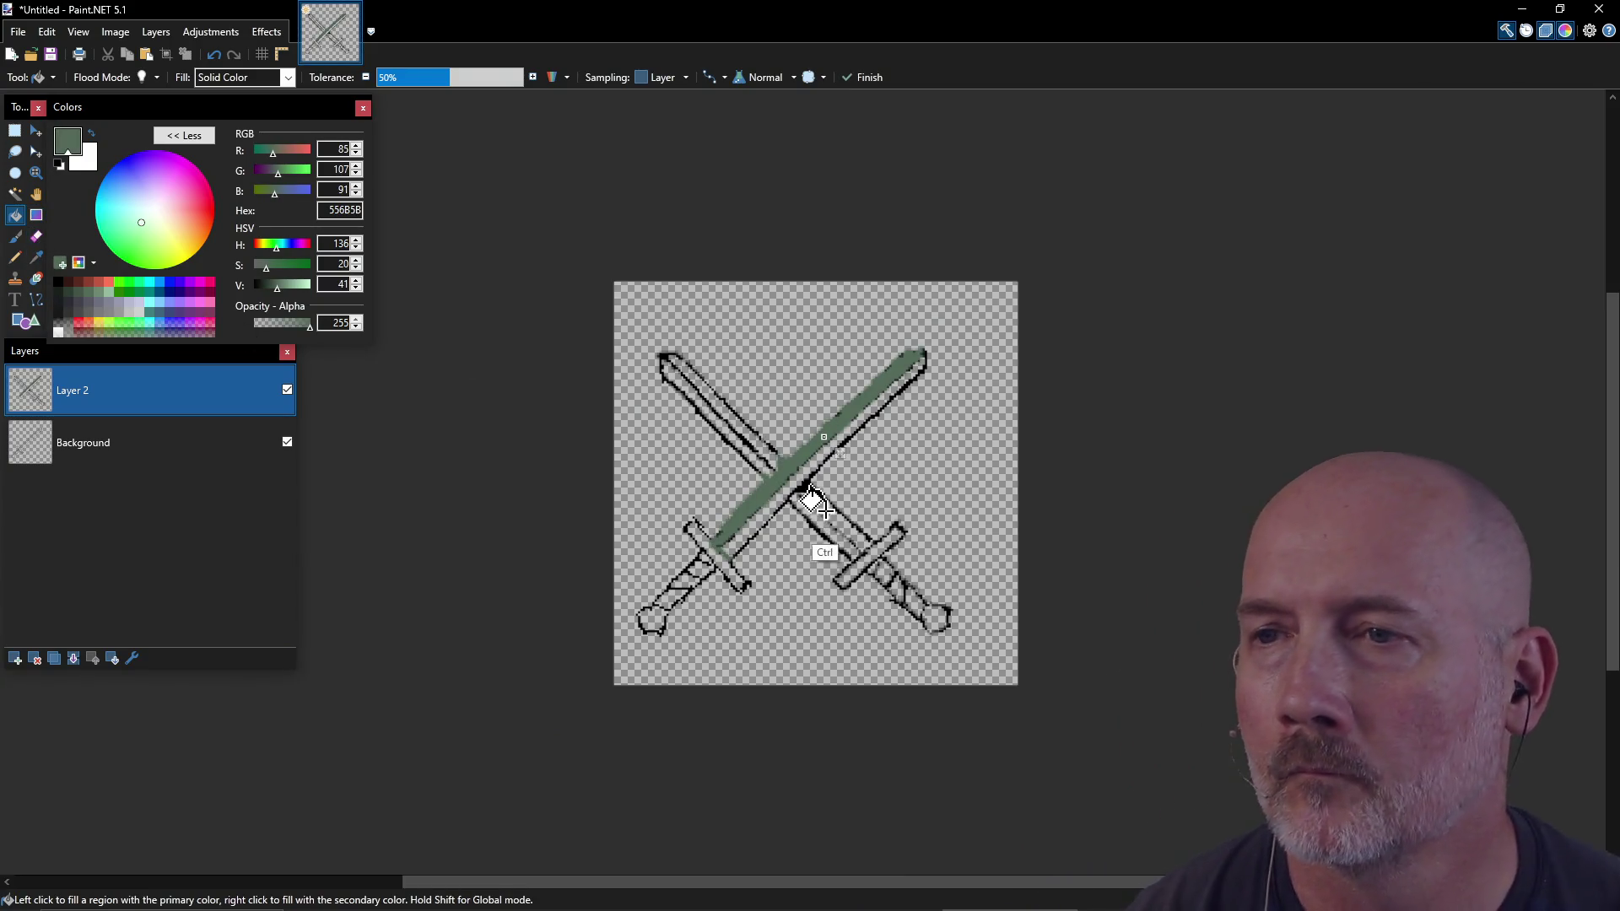
key(ctrl+z)
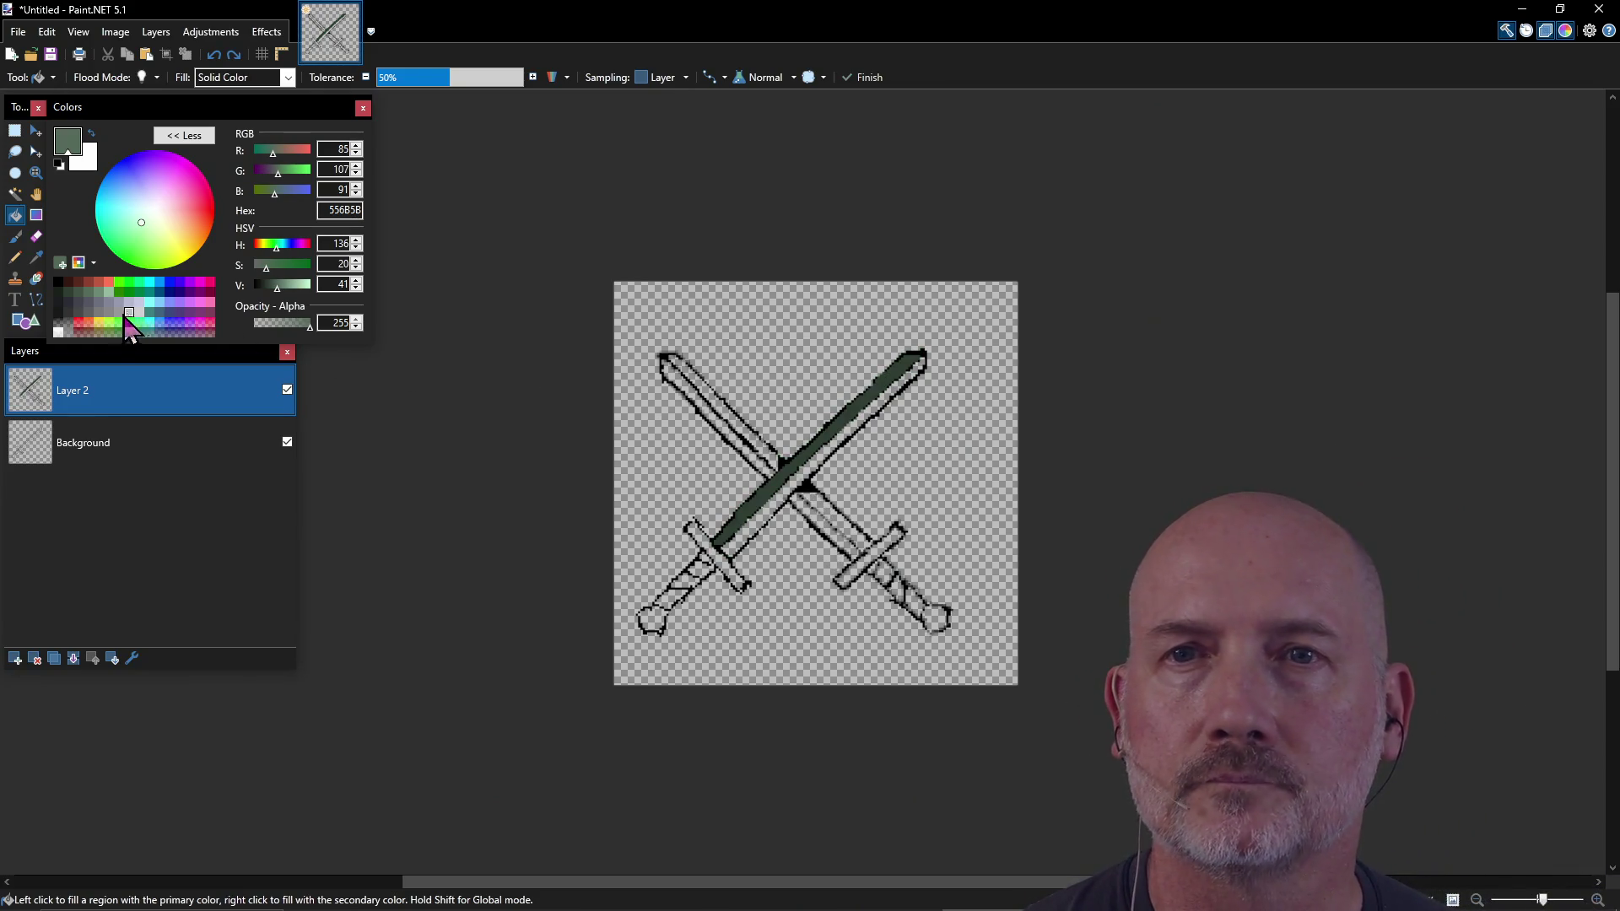
click(131, 305)
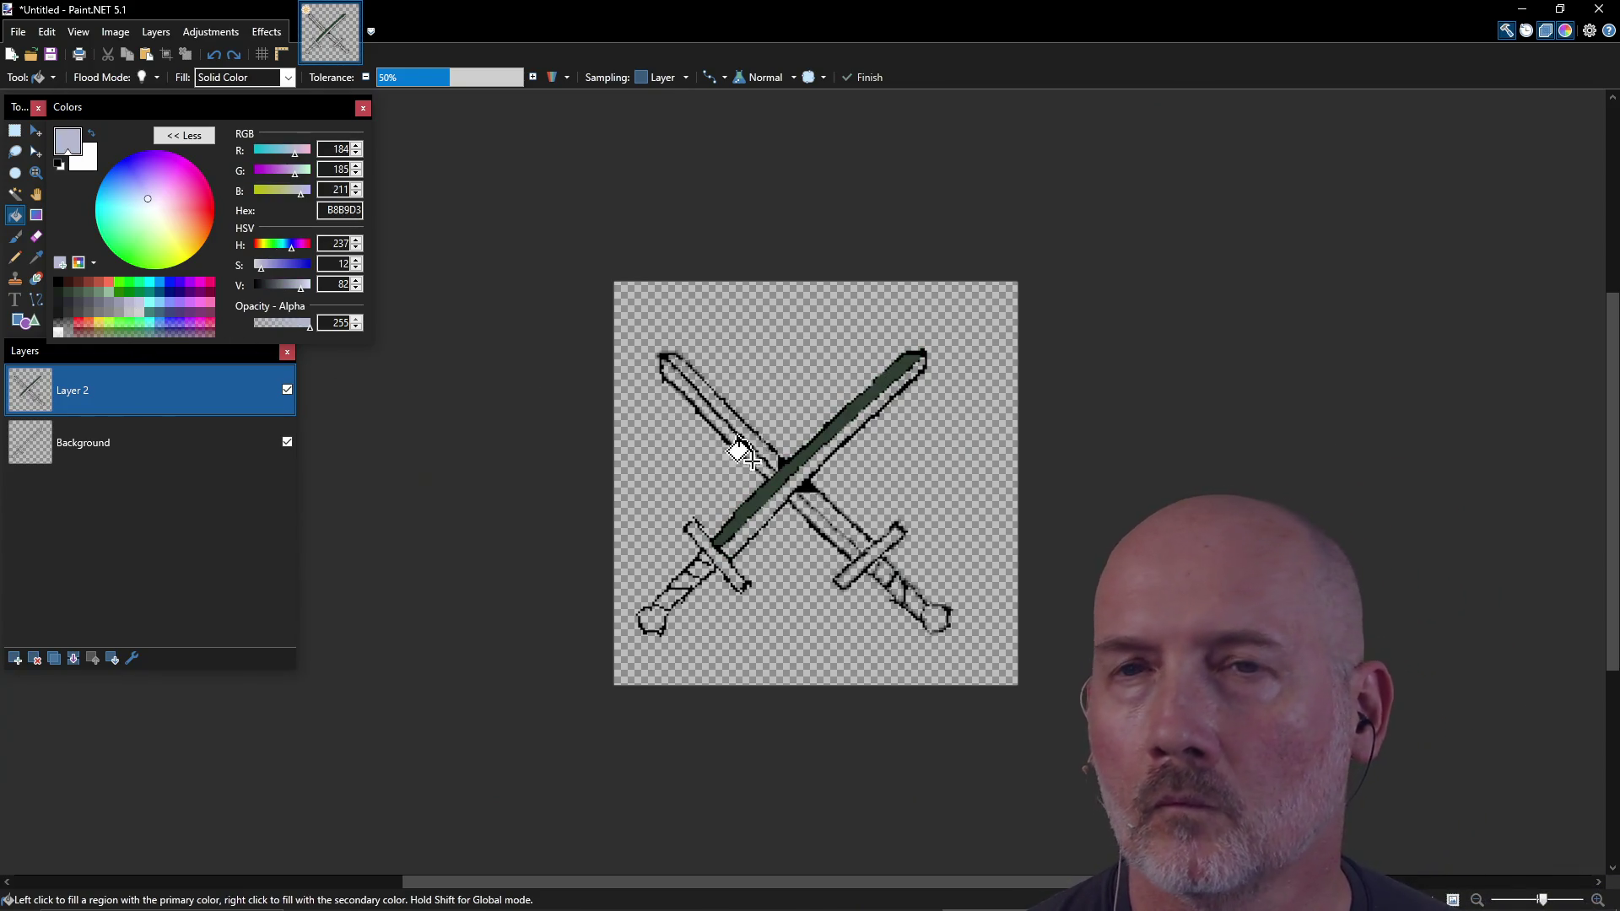
click(778, 485)
key(ctrl+z)
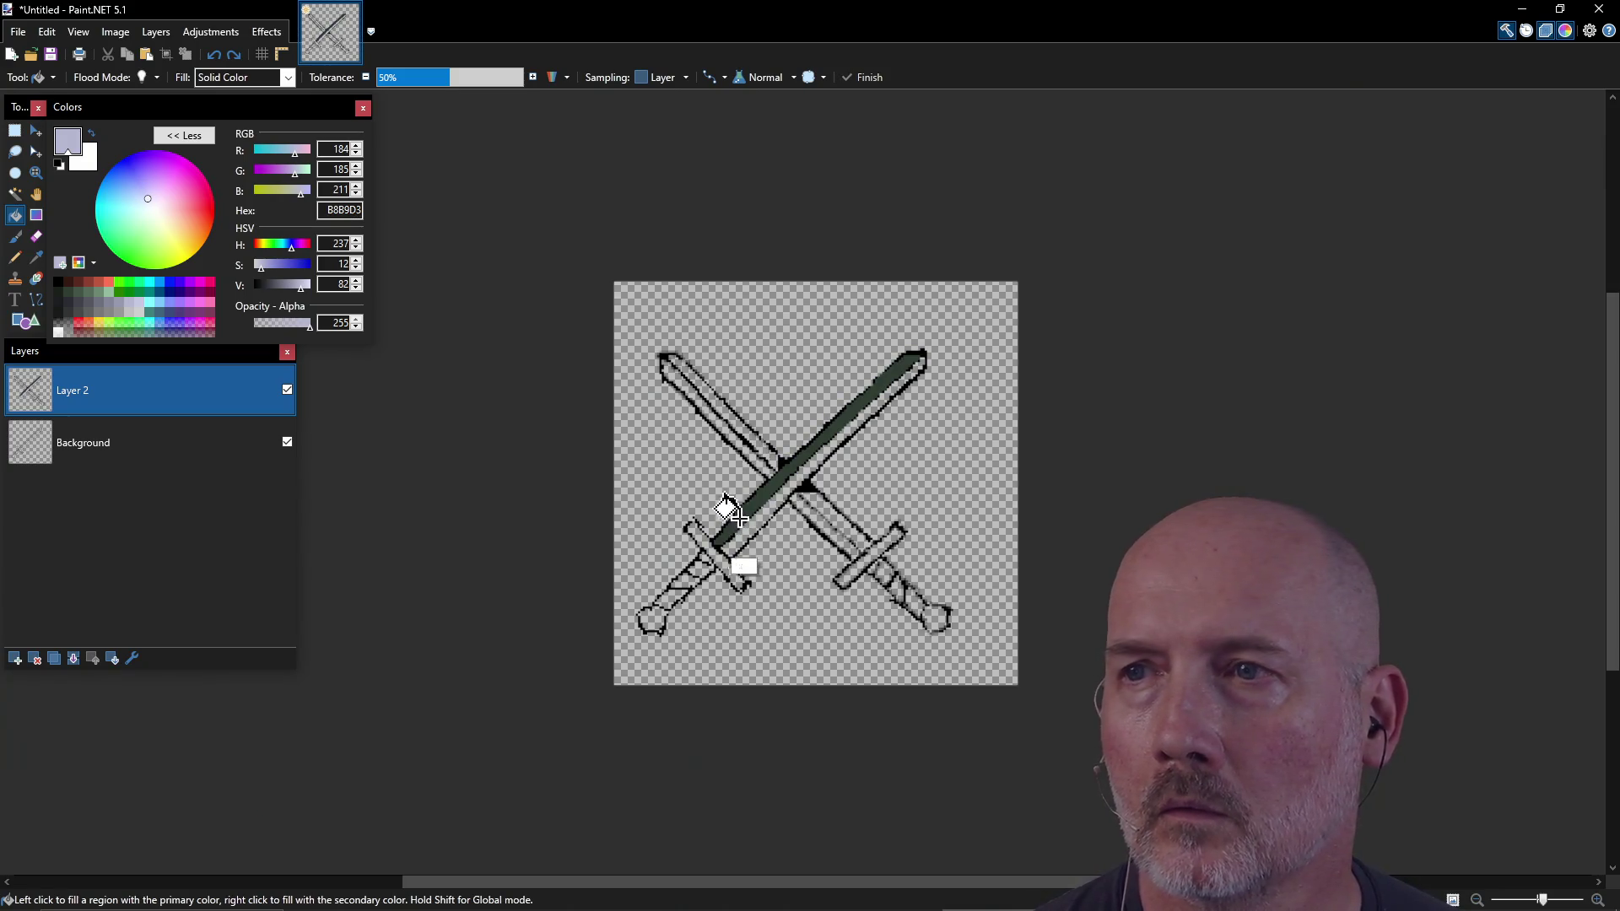
click(122, 319)
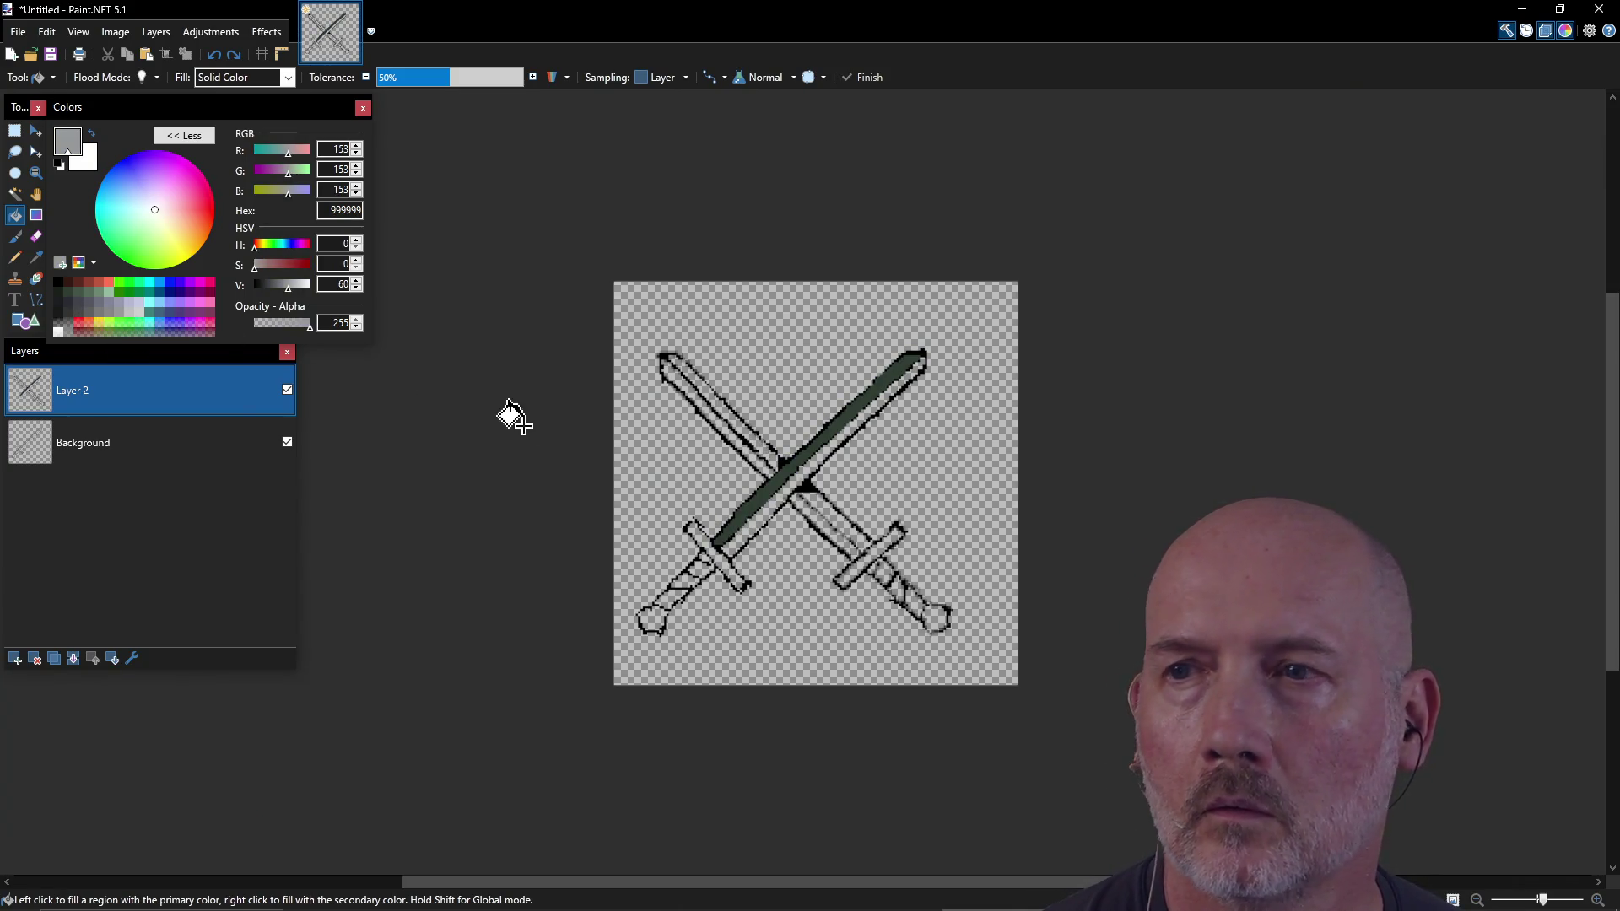
click(746, 510)
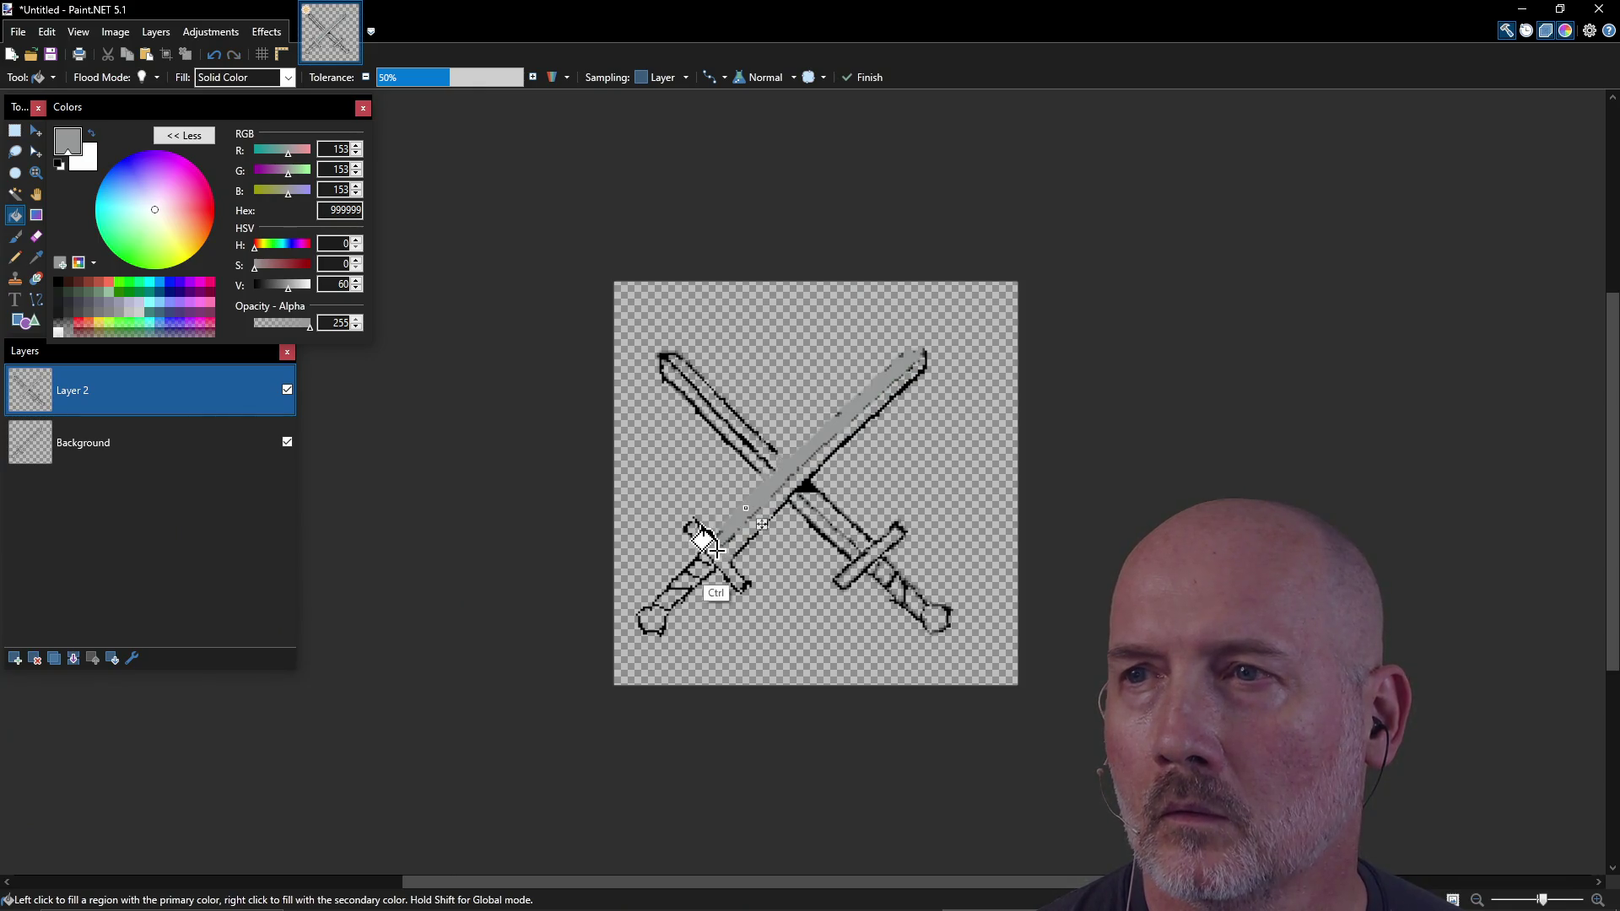
key(ctrl+z)
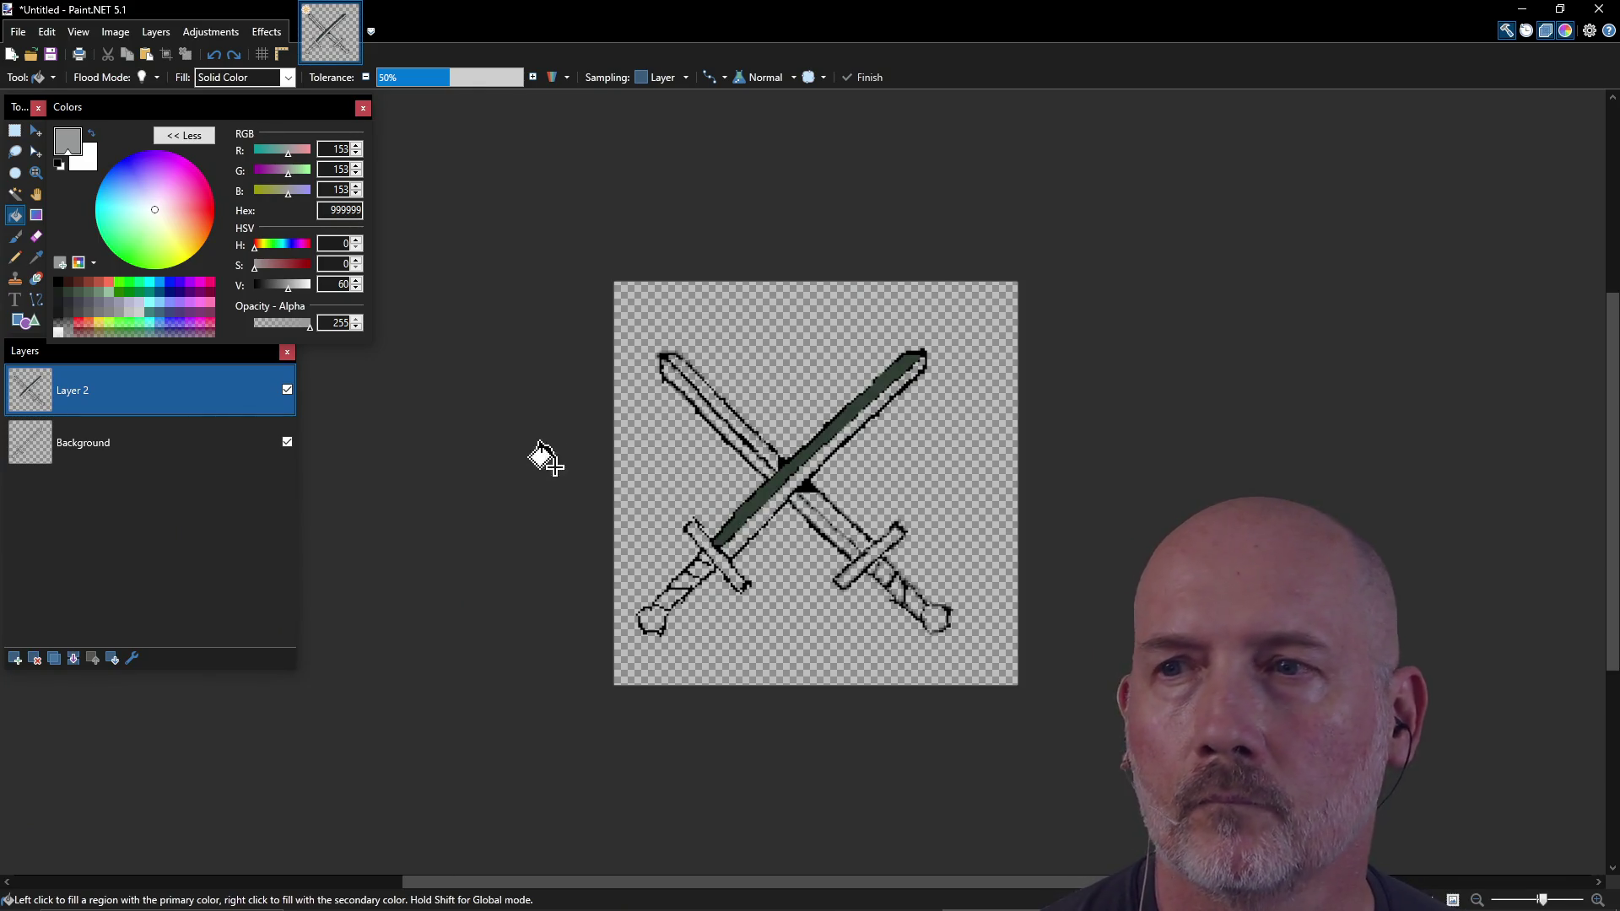
Step: Fill the blade with 606060 grey, undoing an accidental grey background fill
click(746, 515)
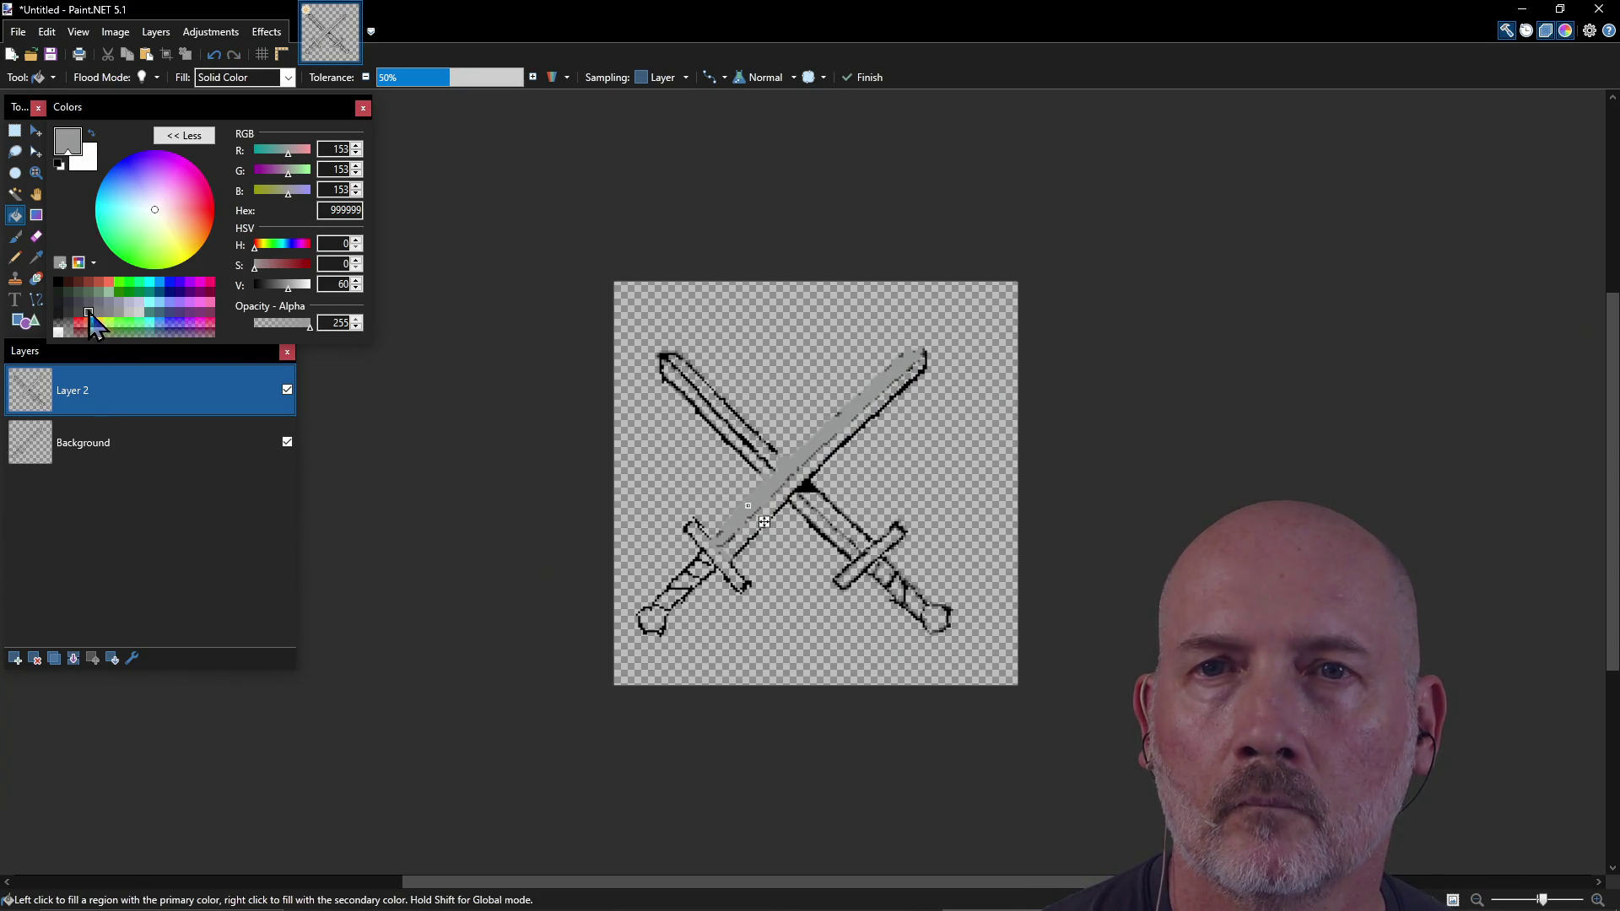
click(88, 314)
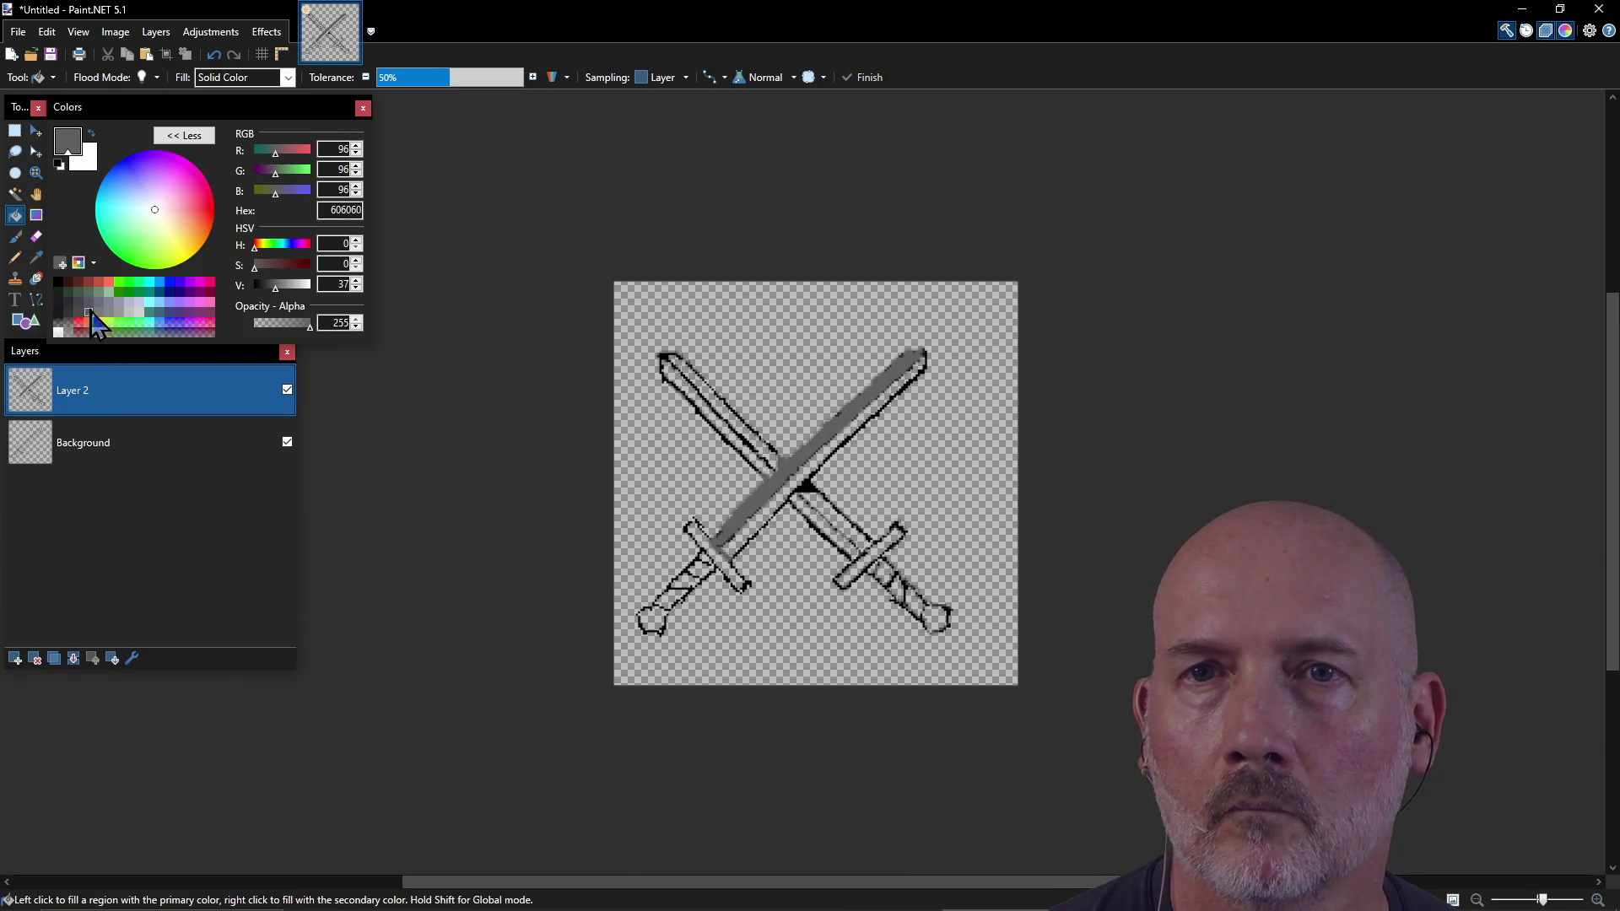
click(768, 511)
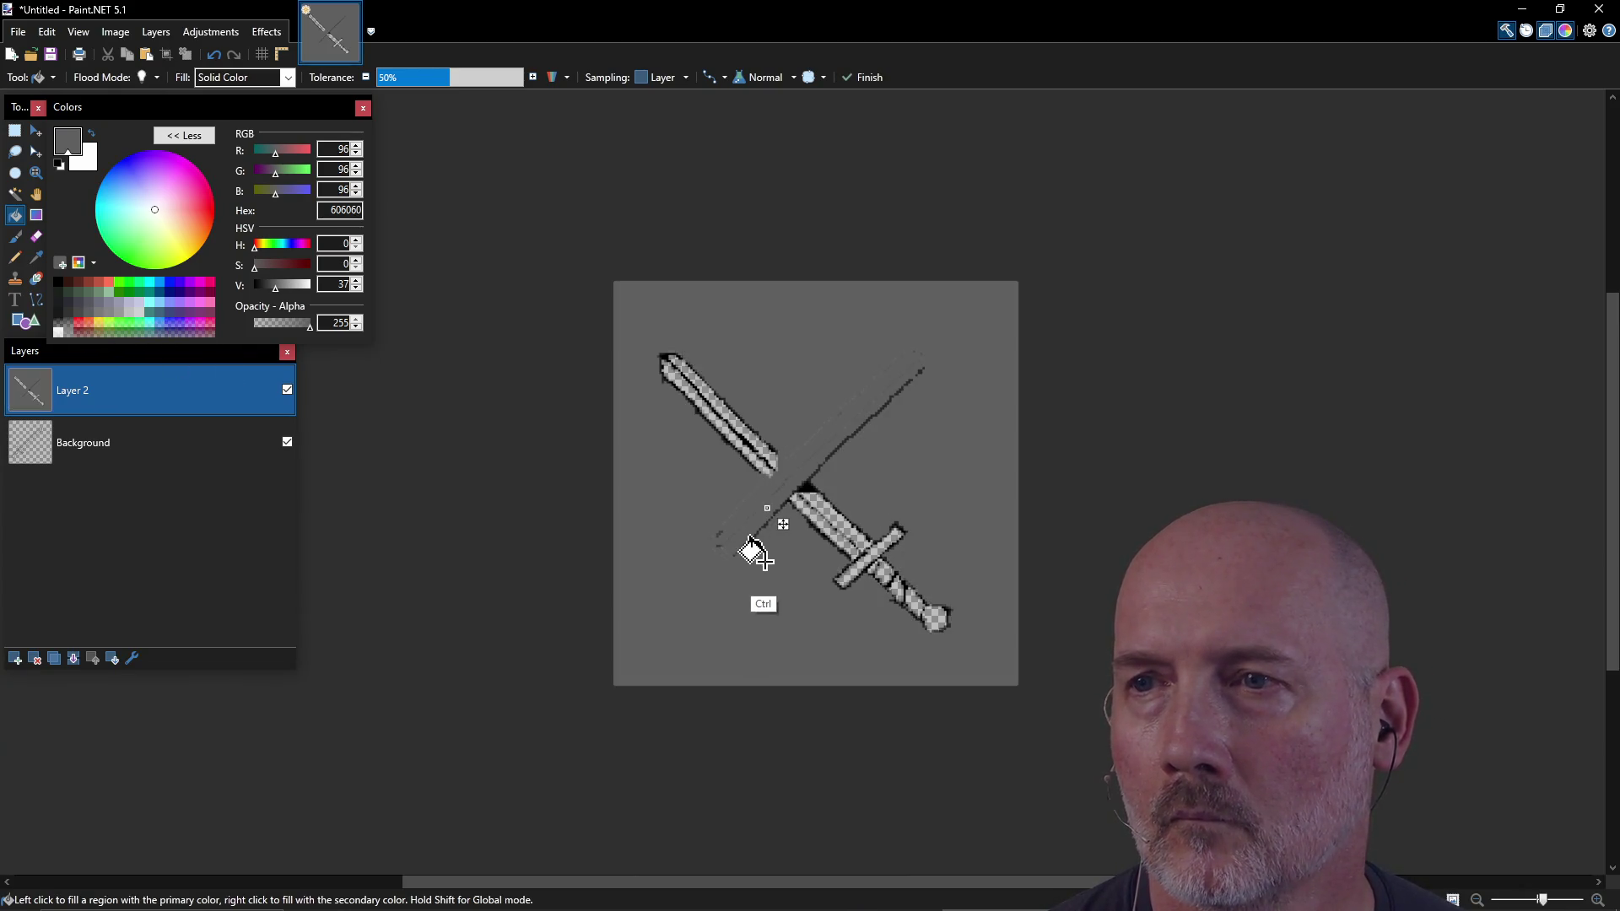
key(ctrl+z)
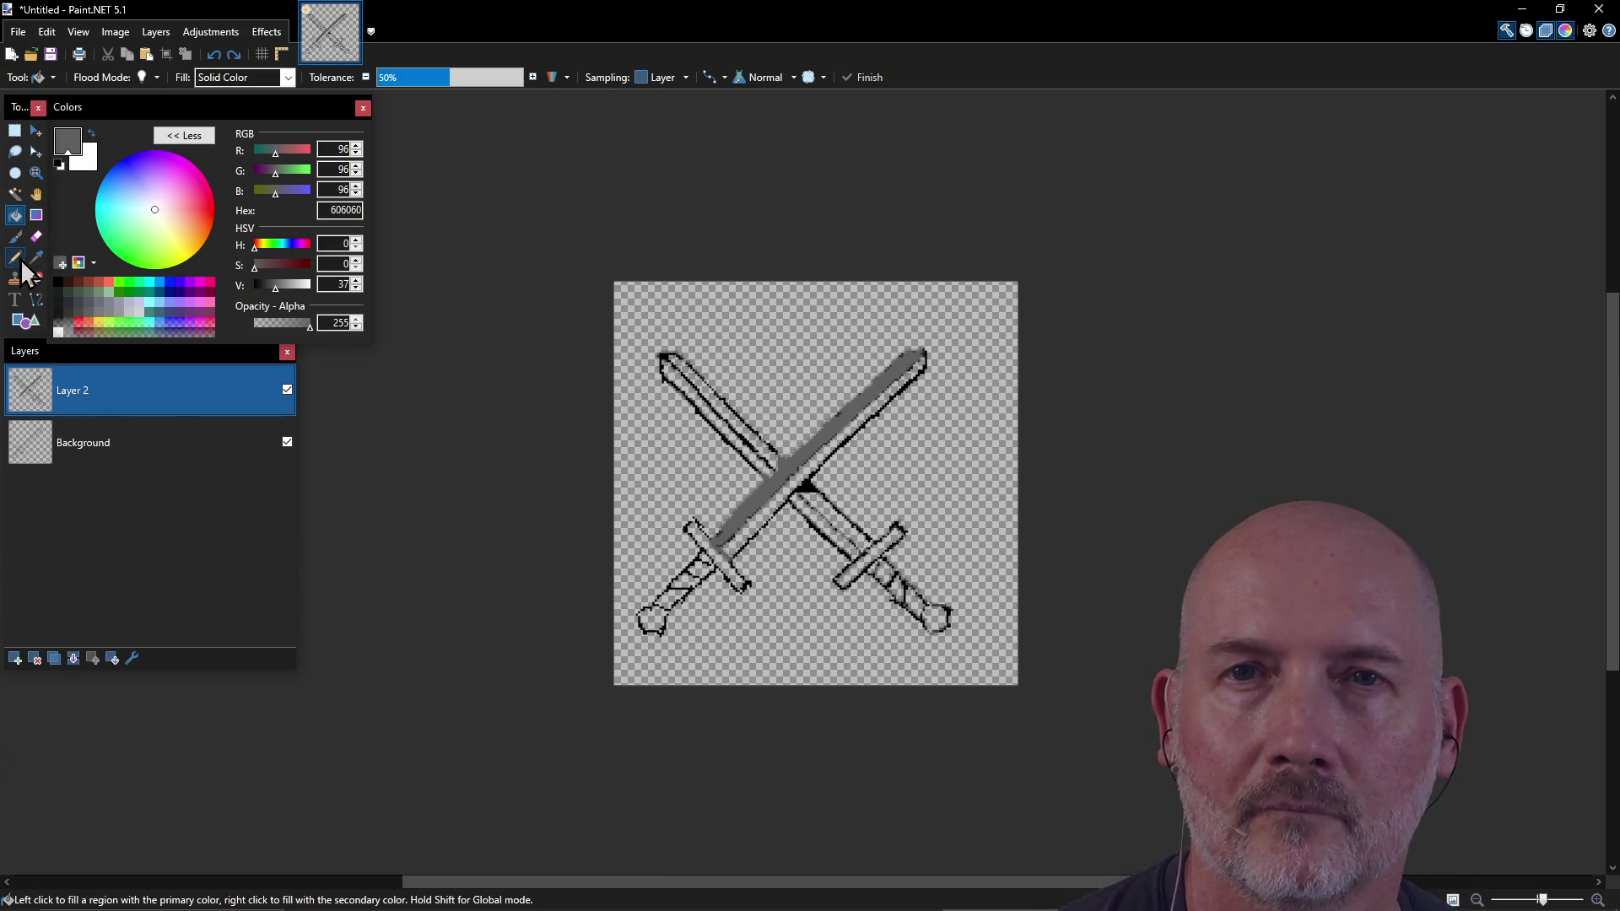
Step: Shade the blades around the crossing with dark blue-grey 42434C, then sample the blade's mid grey
key(p)
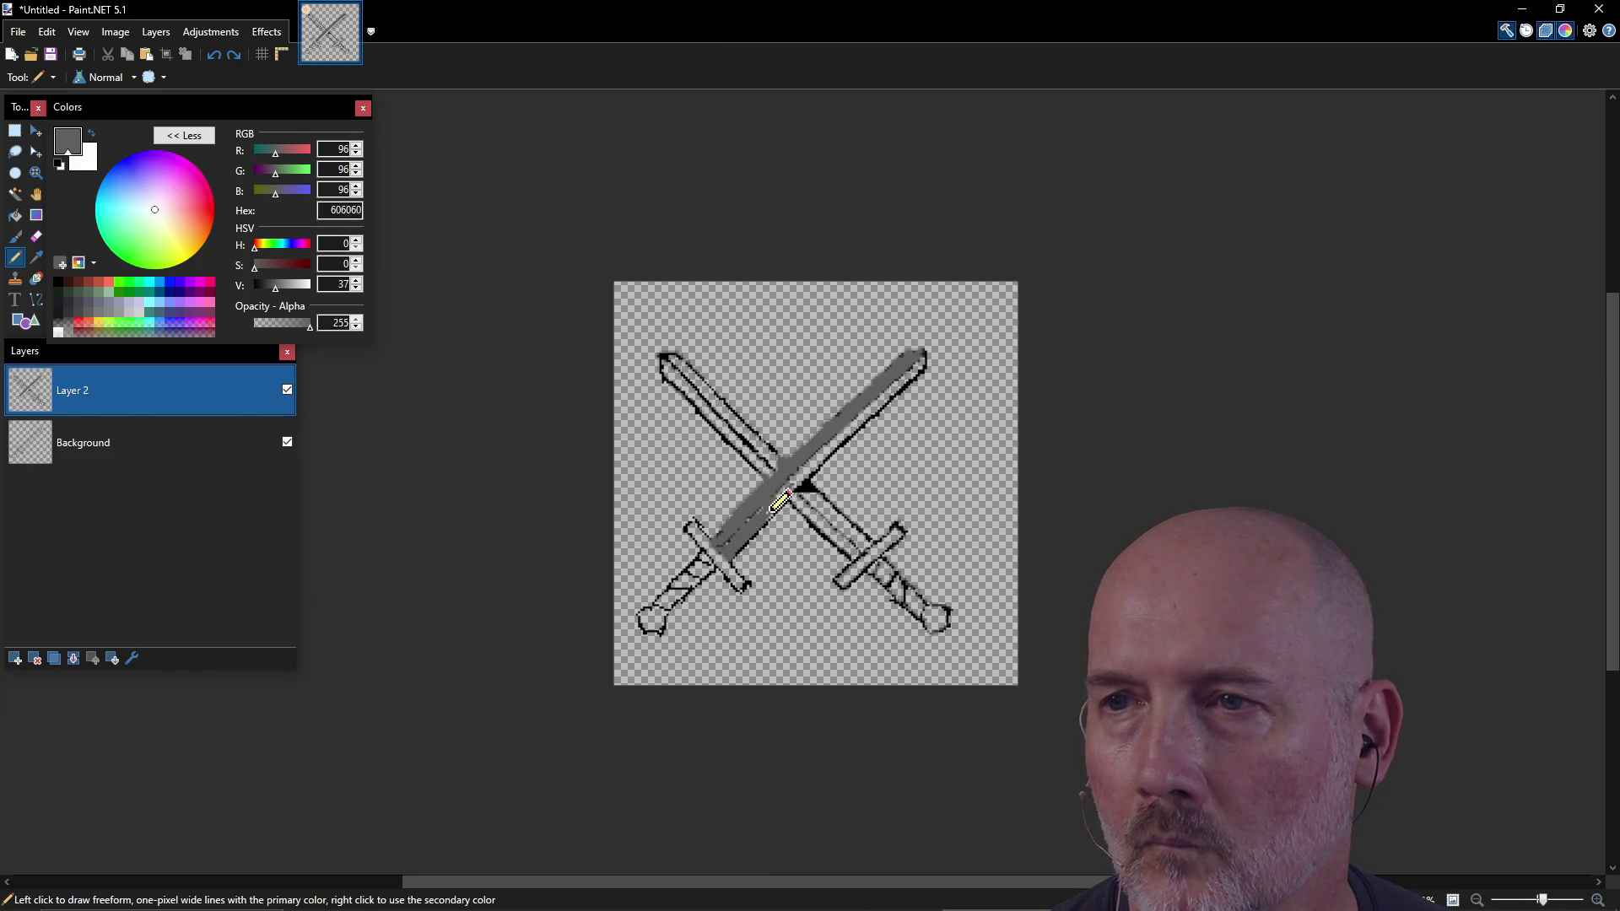
click(182, 333)
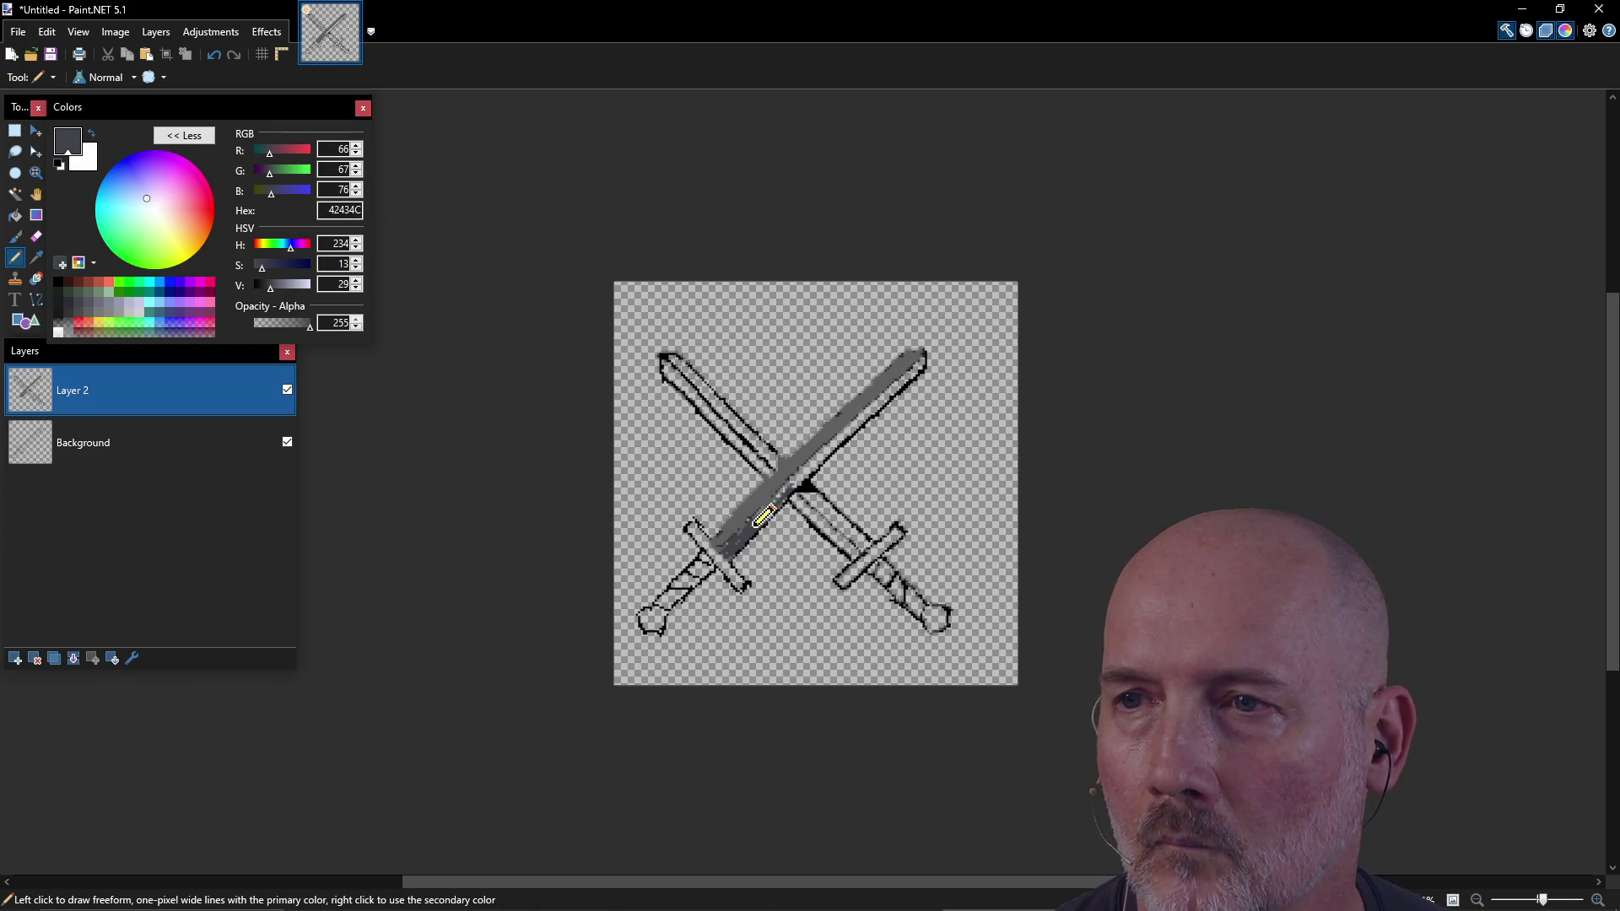
mouse_move(762, 512)
mouse_down()
mouse_move(808, 465)
mouse_move(781, 491)
mouse_up()
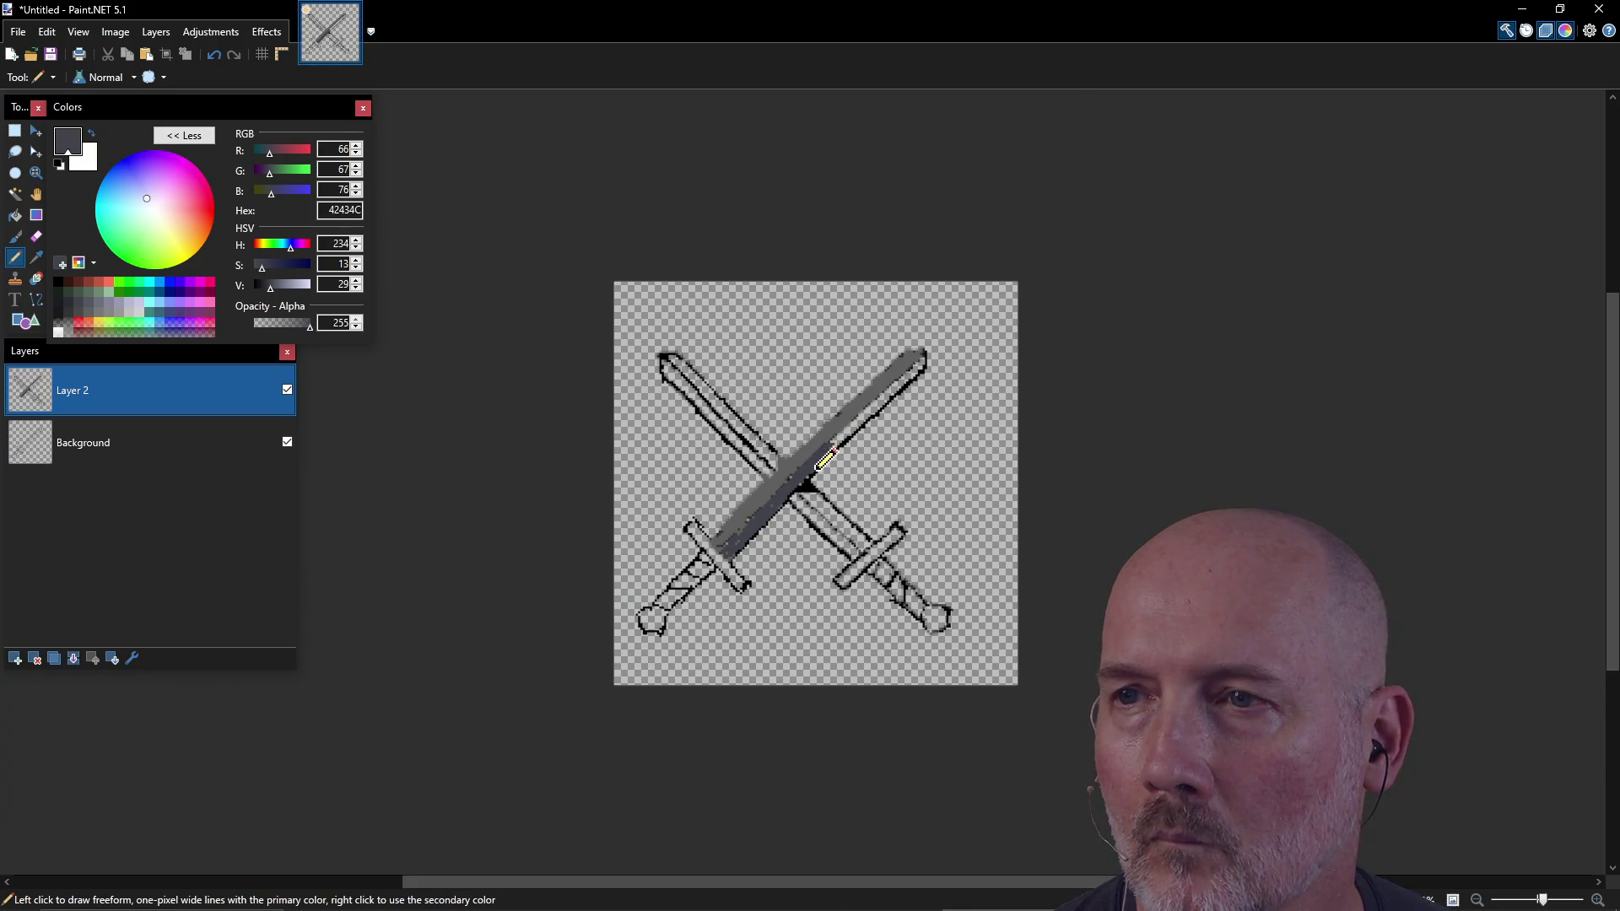
mouse_move(794, 481)
mouse_down()
mouse_move(735, 533)
mouse_move(869, 398)
mouse_move(846, 410)
mouse_move(855, 427)
mouse_move(920, 368)
mouse_up()
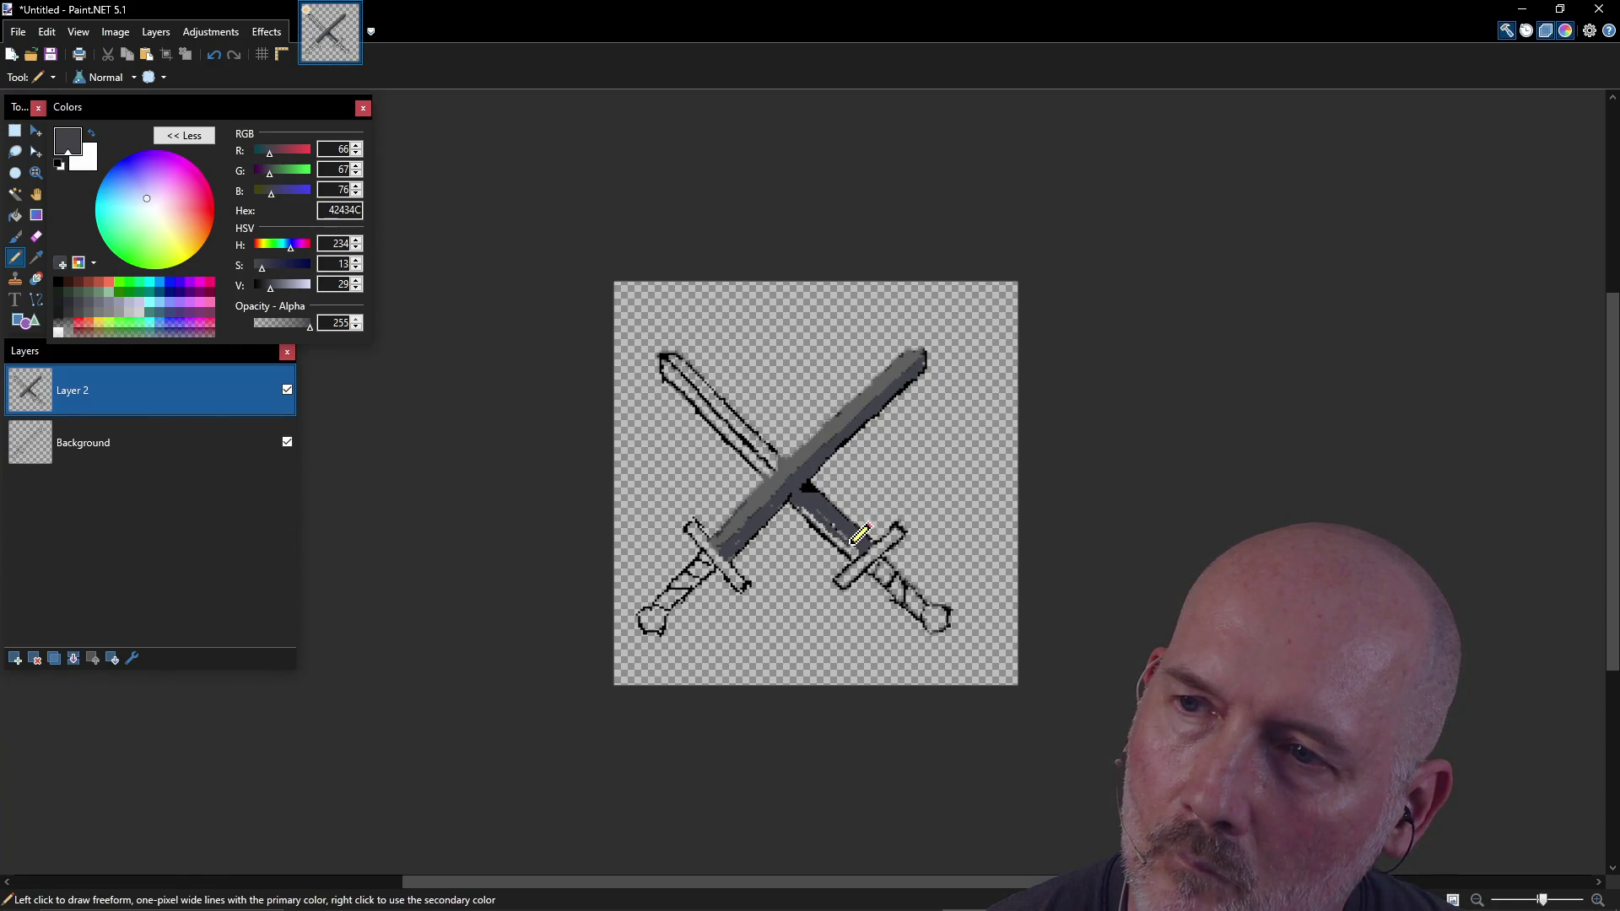
mouse_move(844, 536)
mouse_down()
mouse_move(808, 506)
mouse_move(838, 517)
mouse_move(817, 491)
mouse_move(851, 542)
mouse_up()
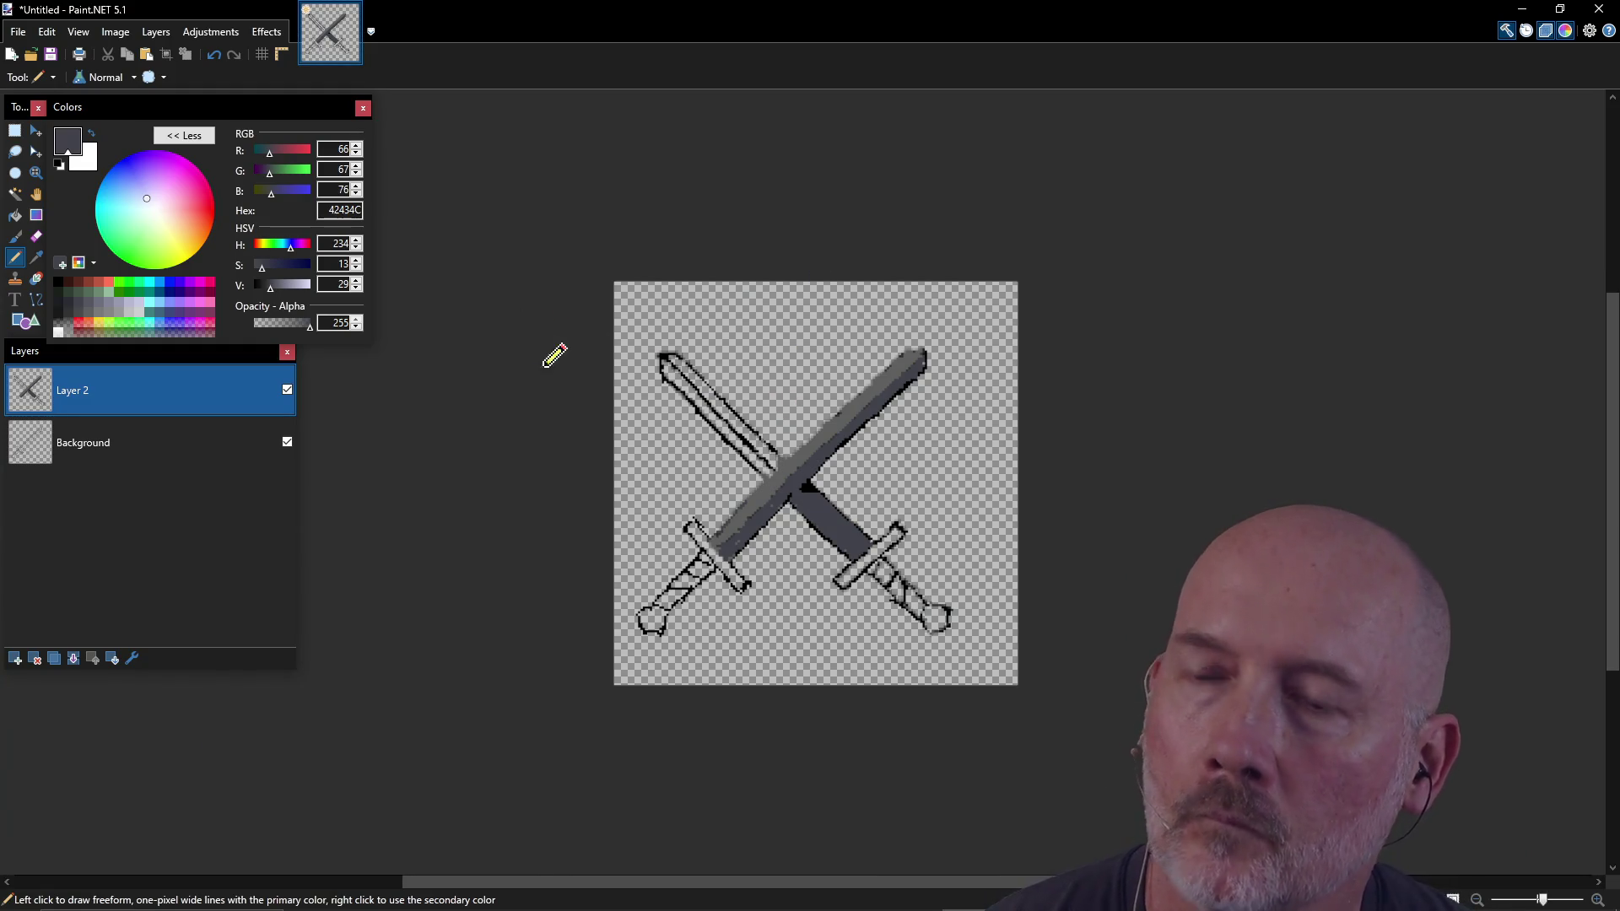
key(k)
click(837, 427)
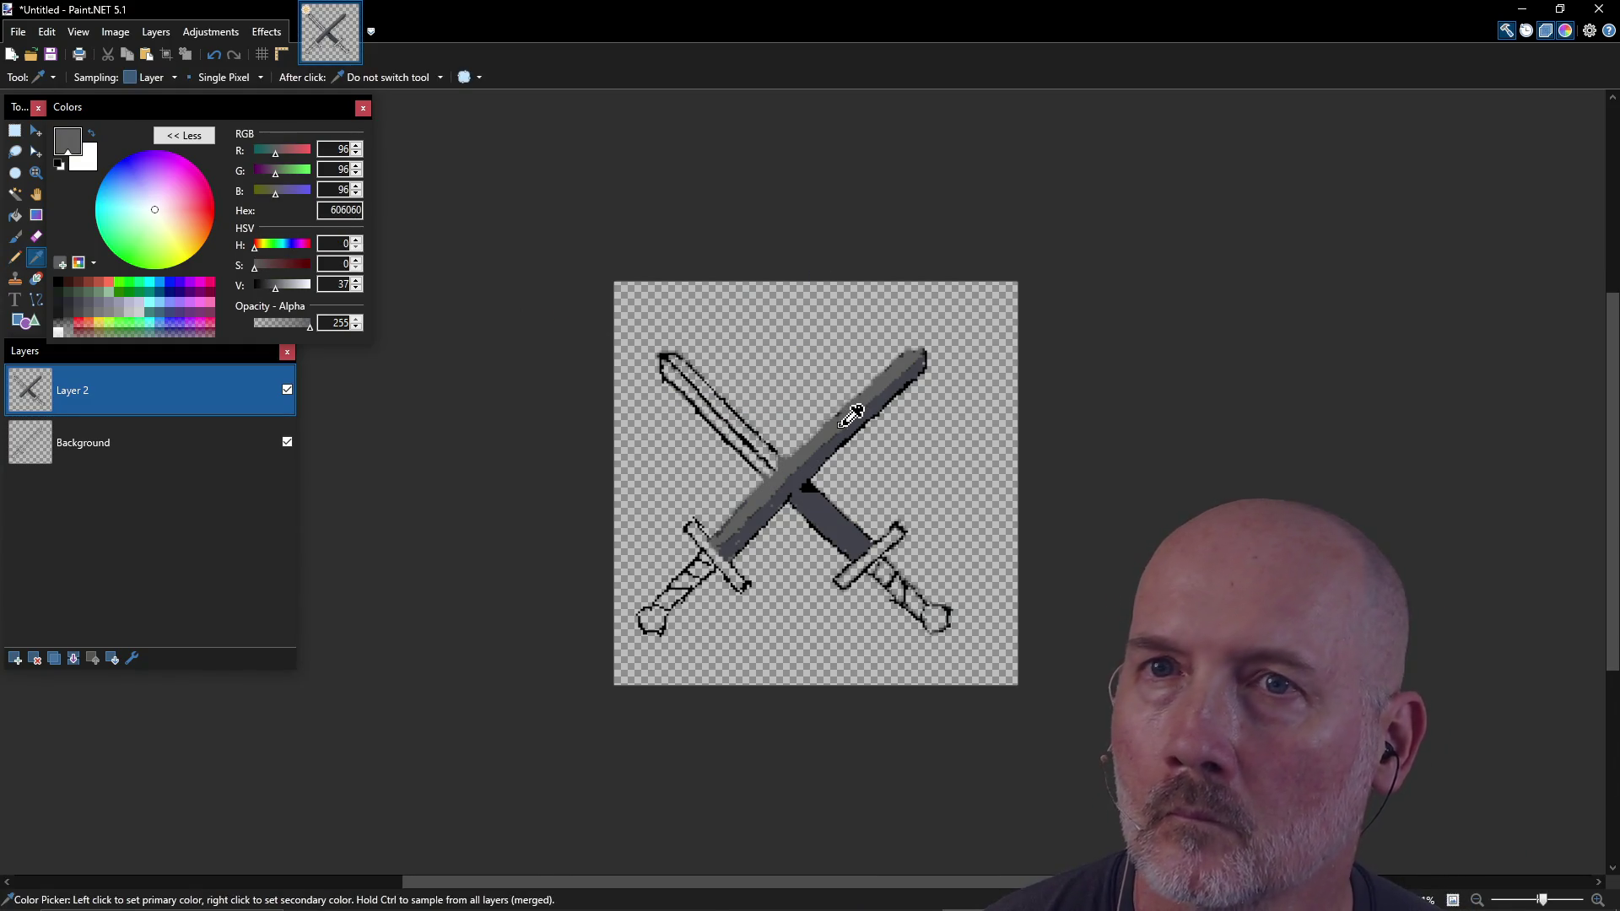
Step: Pencil the upper-left sword's blade mid grey 606060 down to the crossing
key(p)
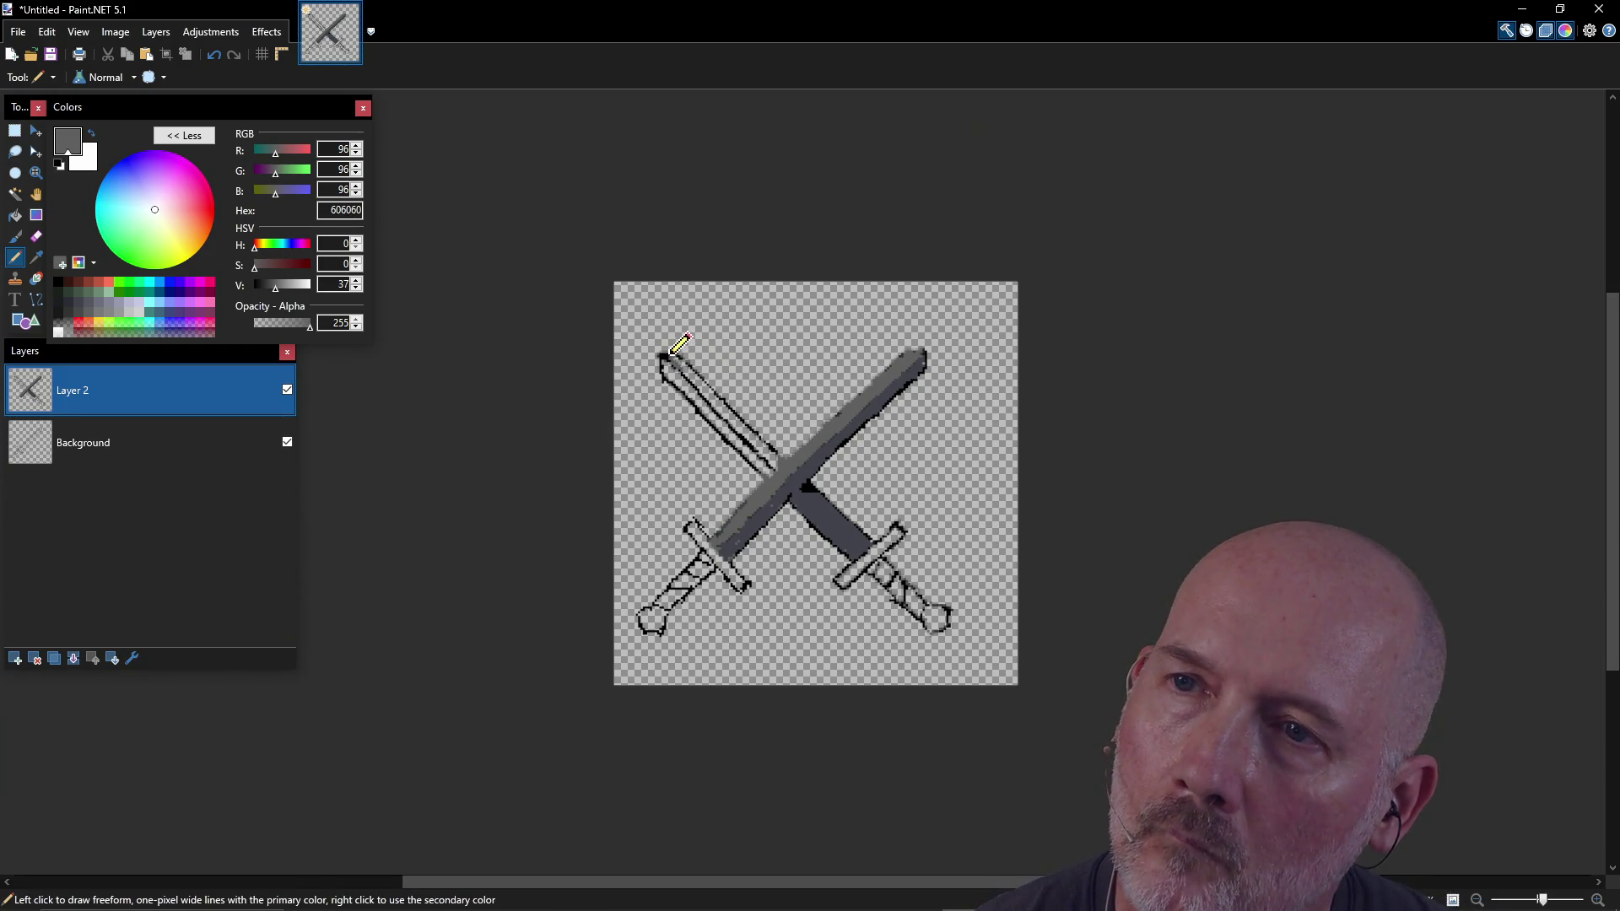
drag(682, 362, 782, 456)
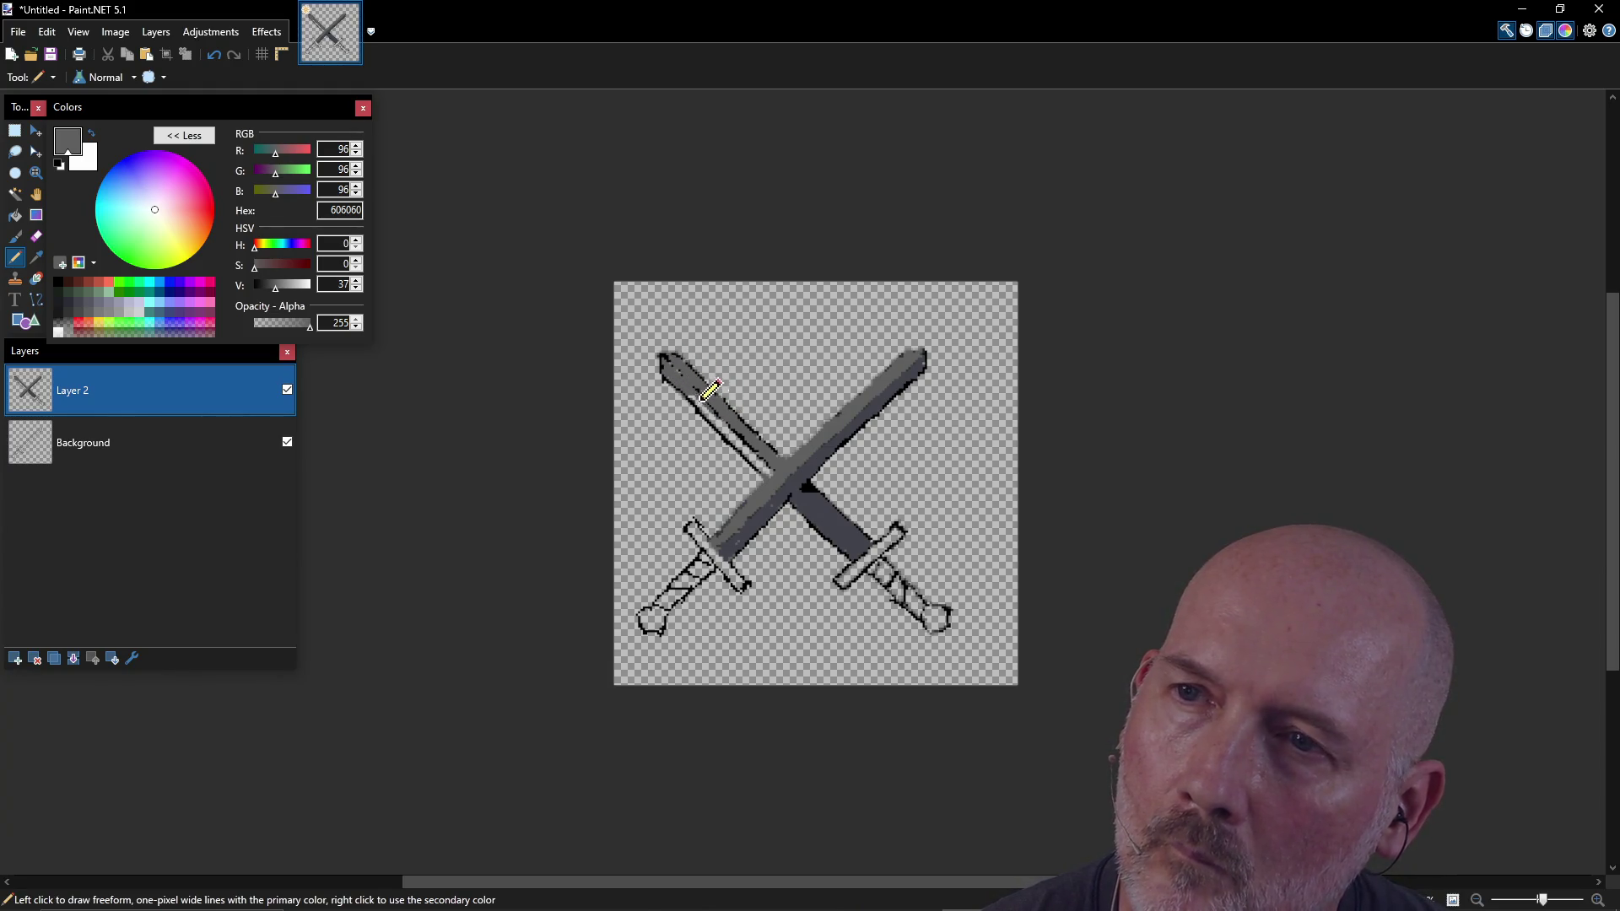
drag(711, 390, 751, 436)
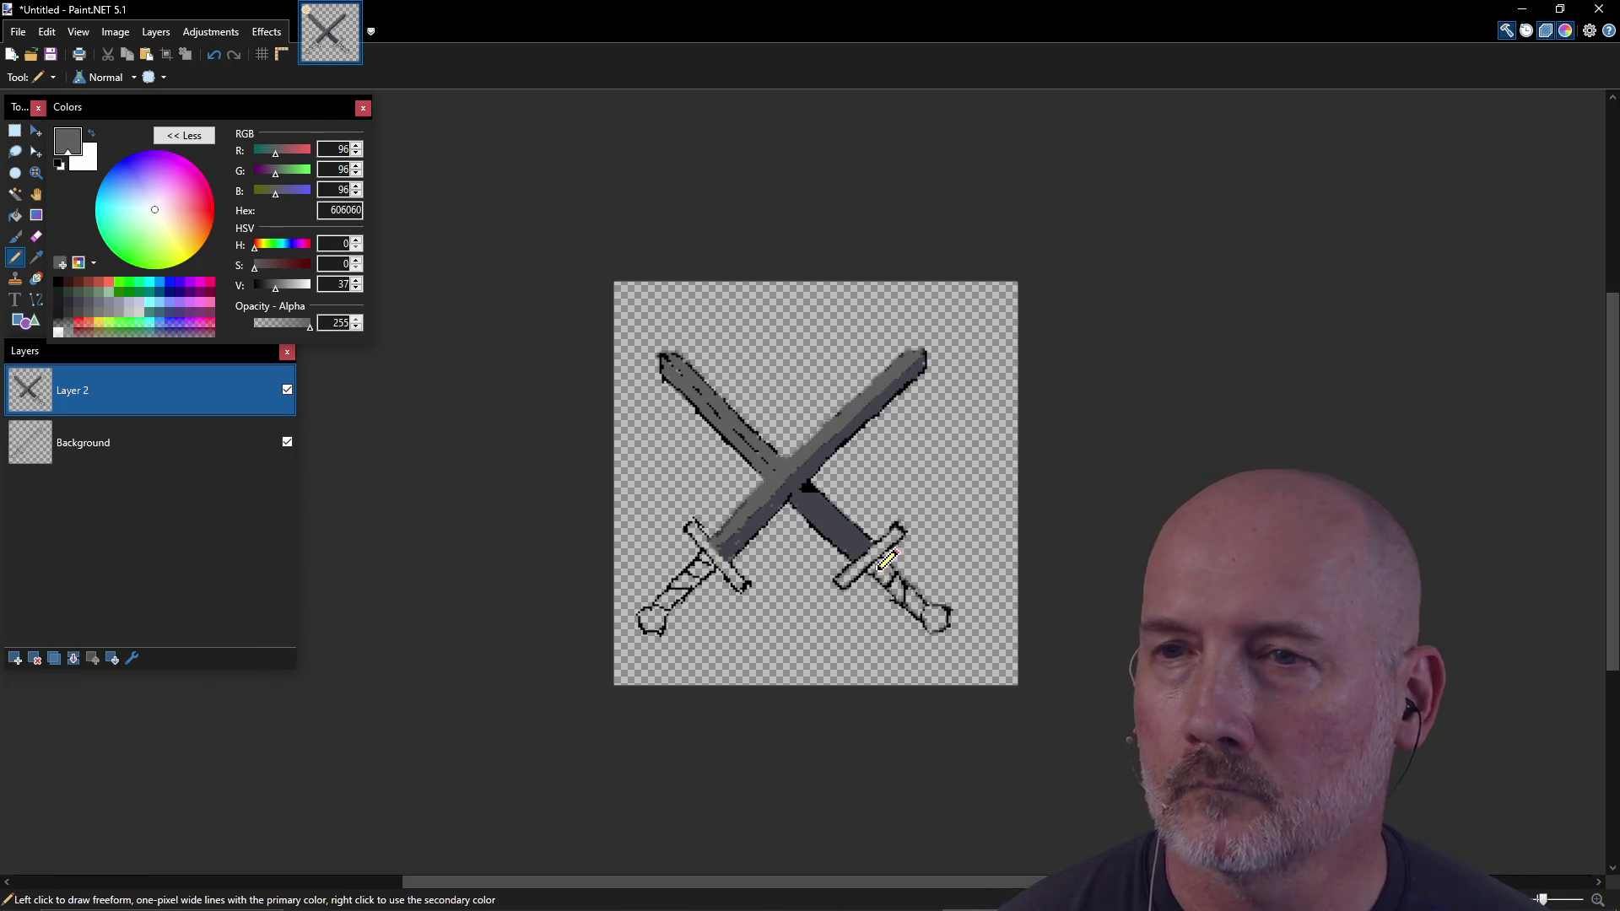
Step: Fill both crossguards and round pommels with near-black 1C1D21
click(62, 301)
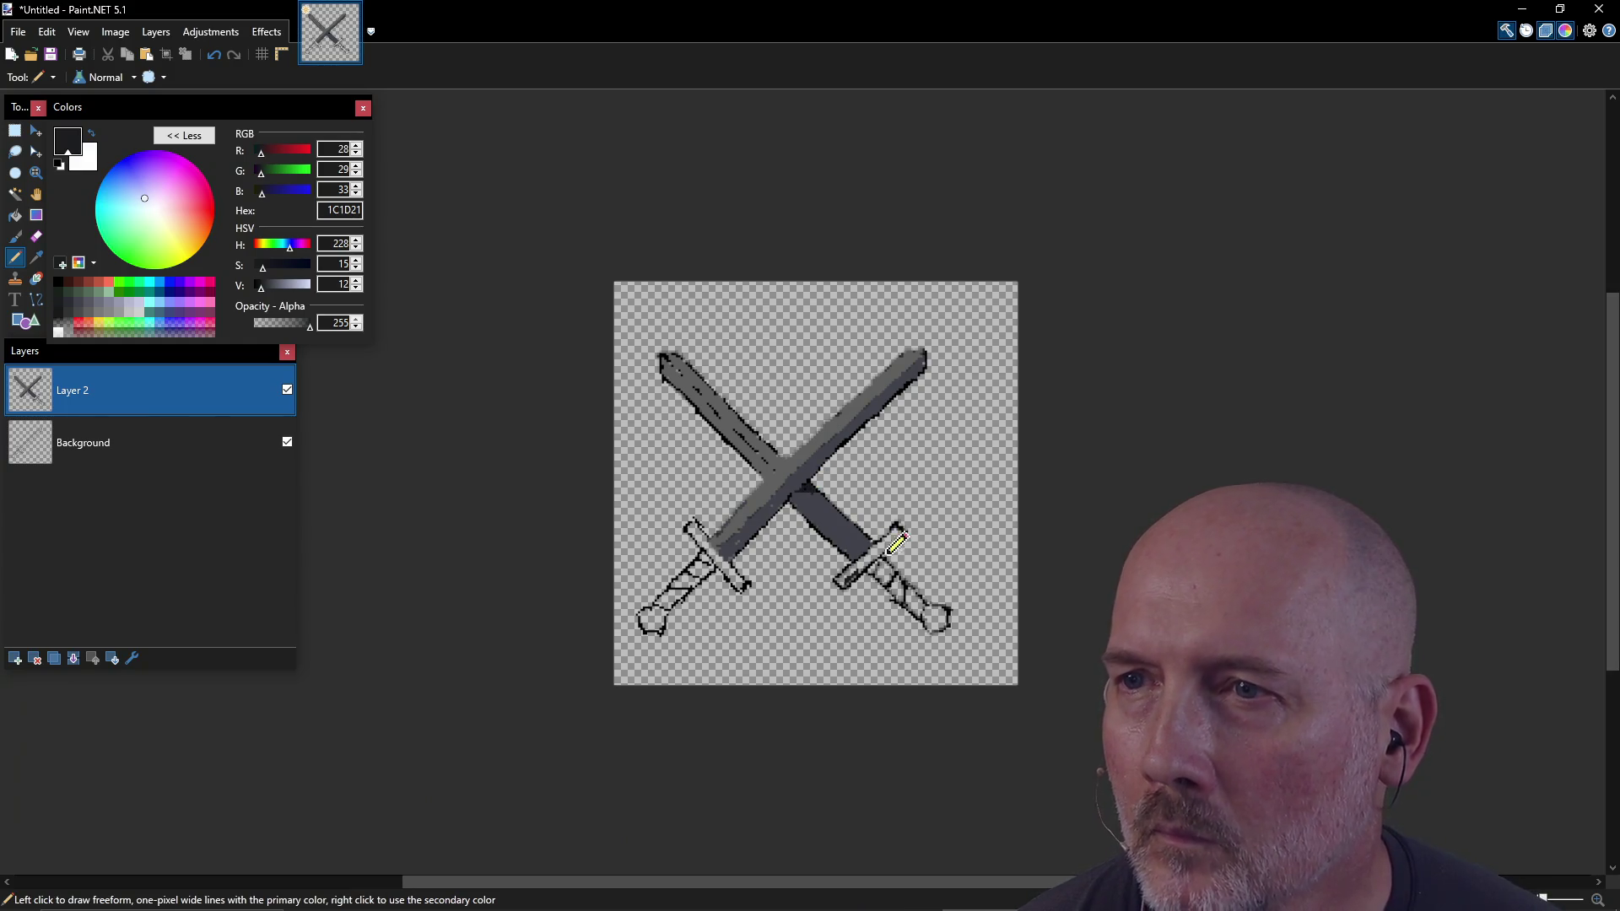
mouse_move(903, 529)
mouse_down()
mouse_move(848, 569)
mouse_move(882, 544)
mouse_up()
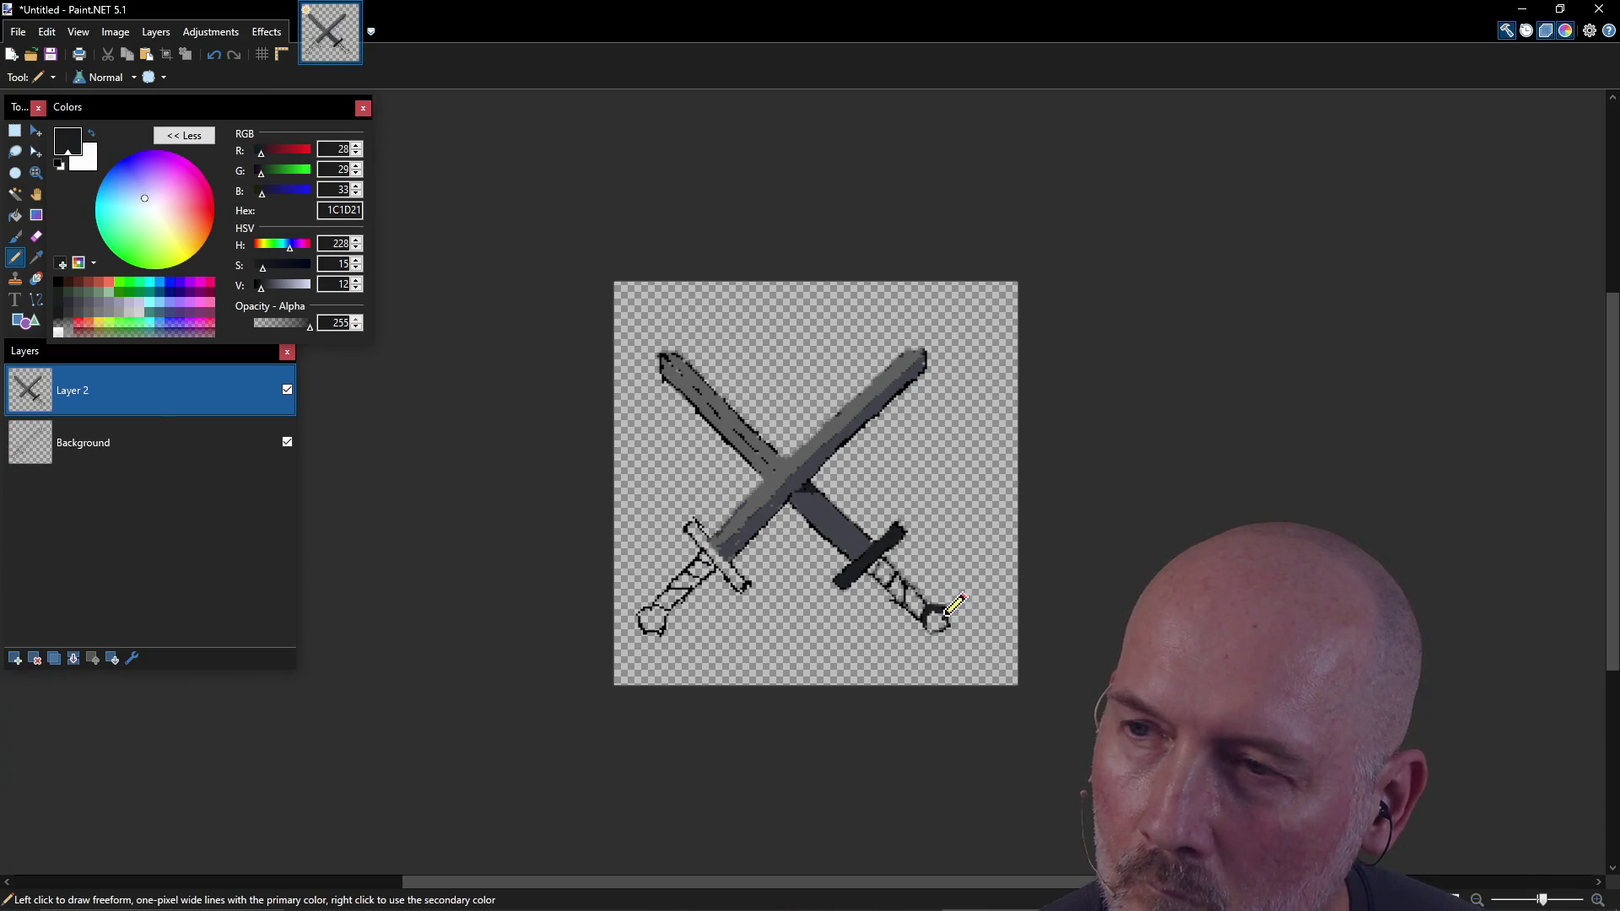
drag(947, 623, 939, 621)
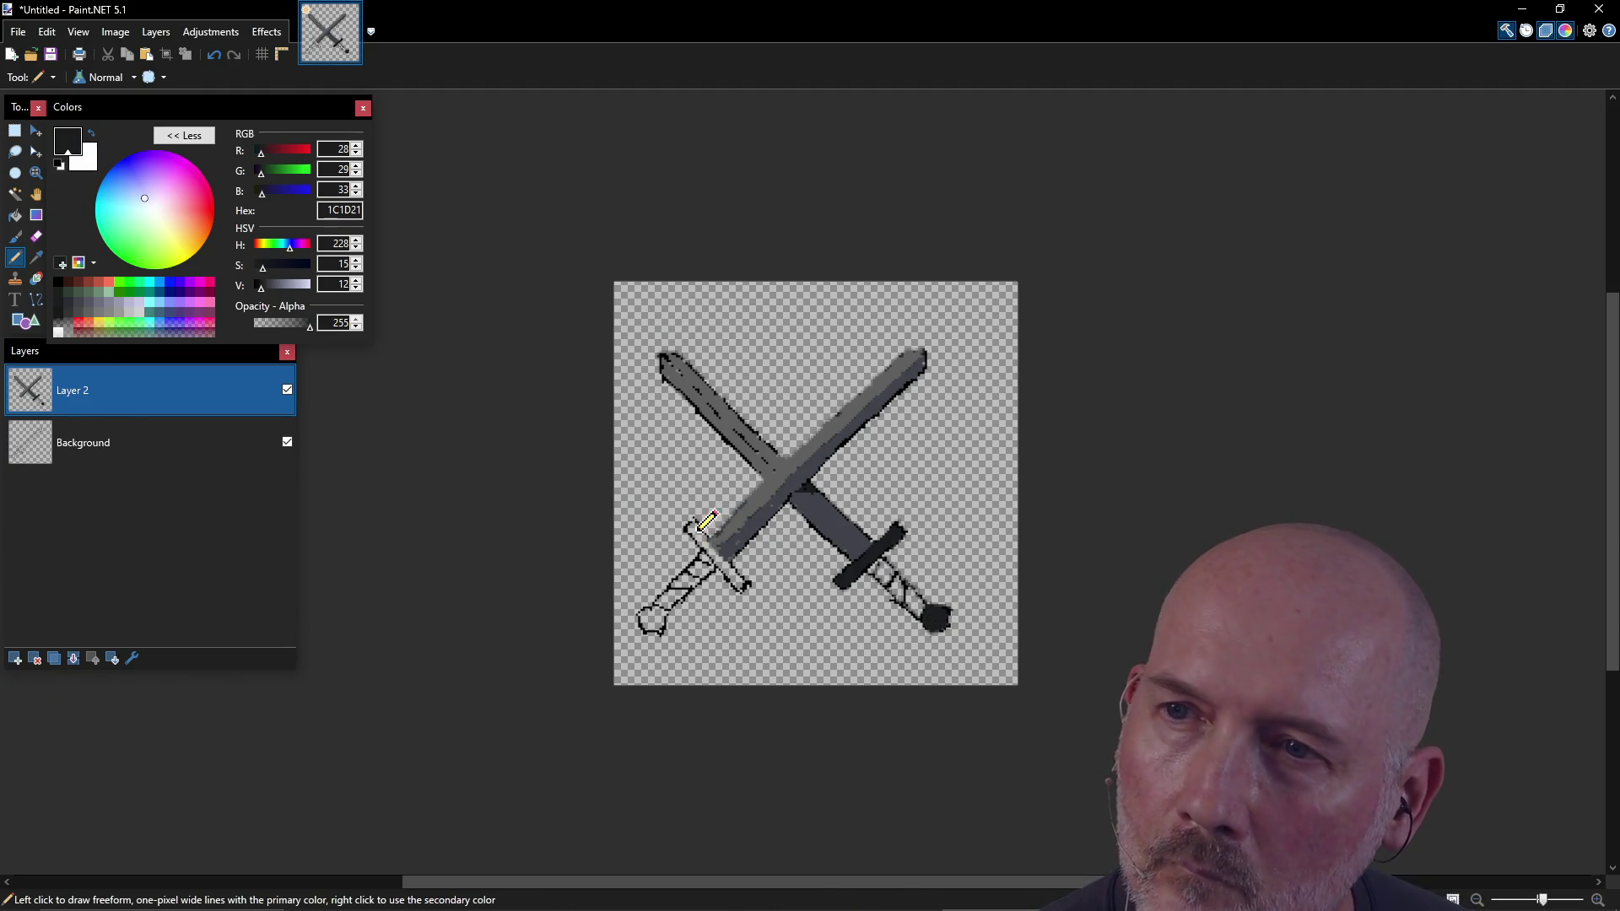
mouse_move(705, 533)
mouse_down()
mouse_move(746, 583)
mouse_move(694, 530)
mouse_up()
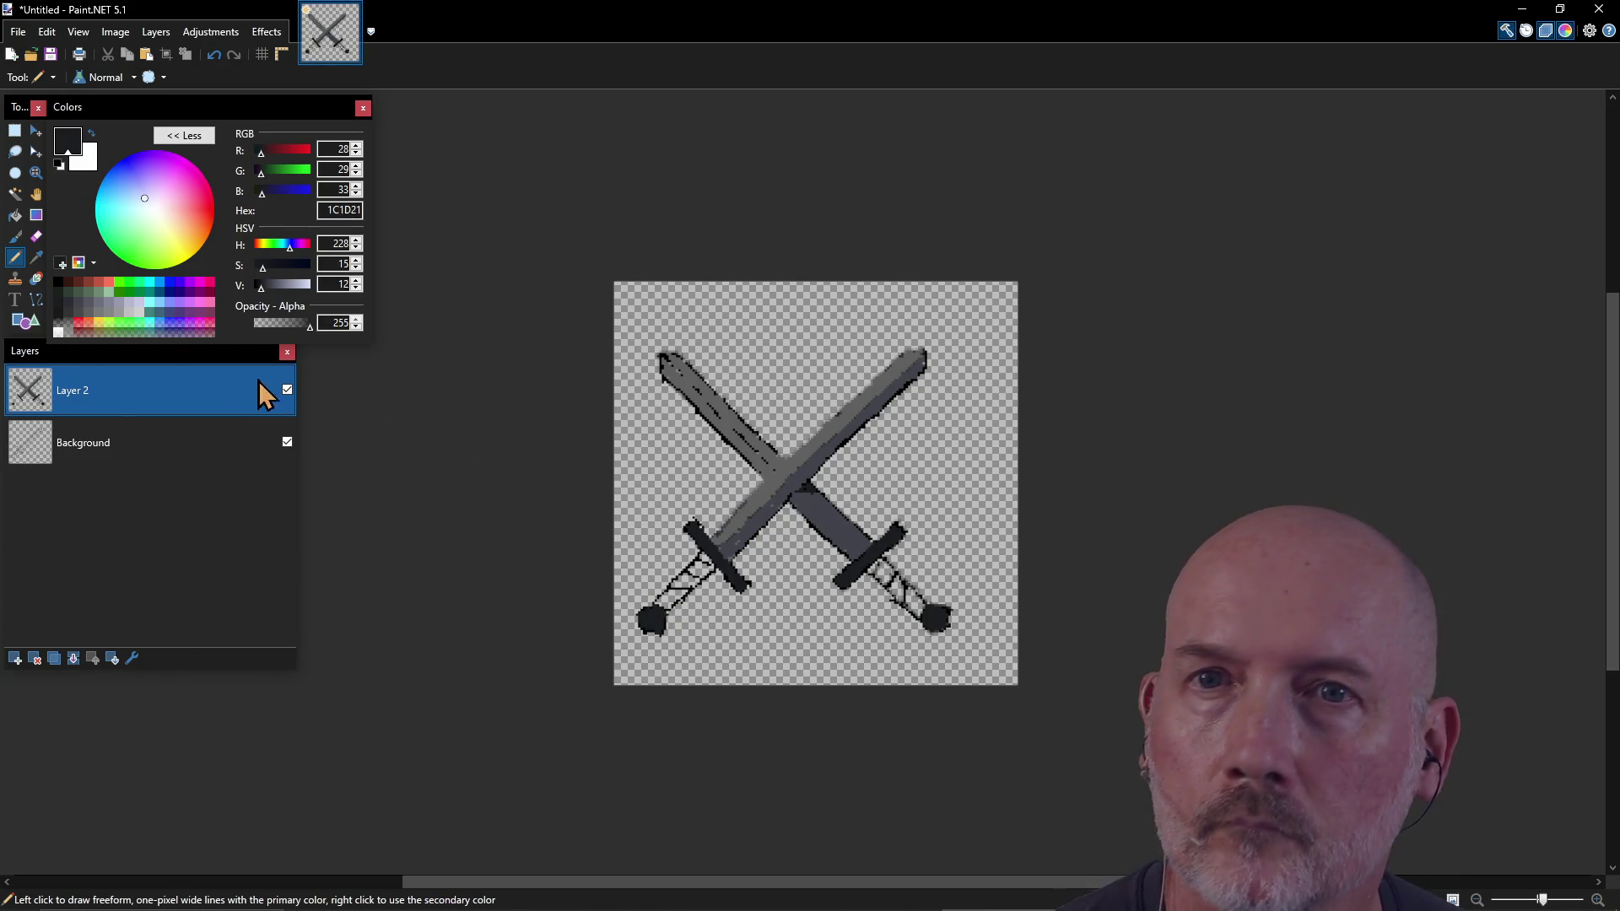
Step: Paint the sword grips dark brown 351912 between crossguard and pommel
click(83, 293)
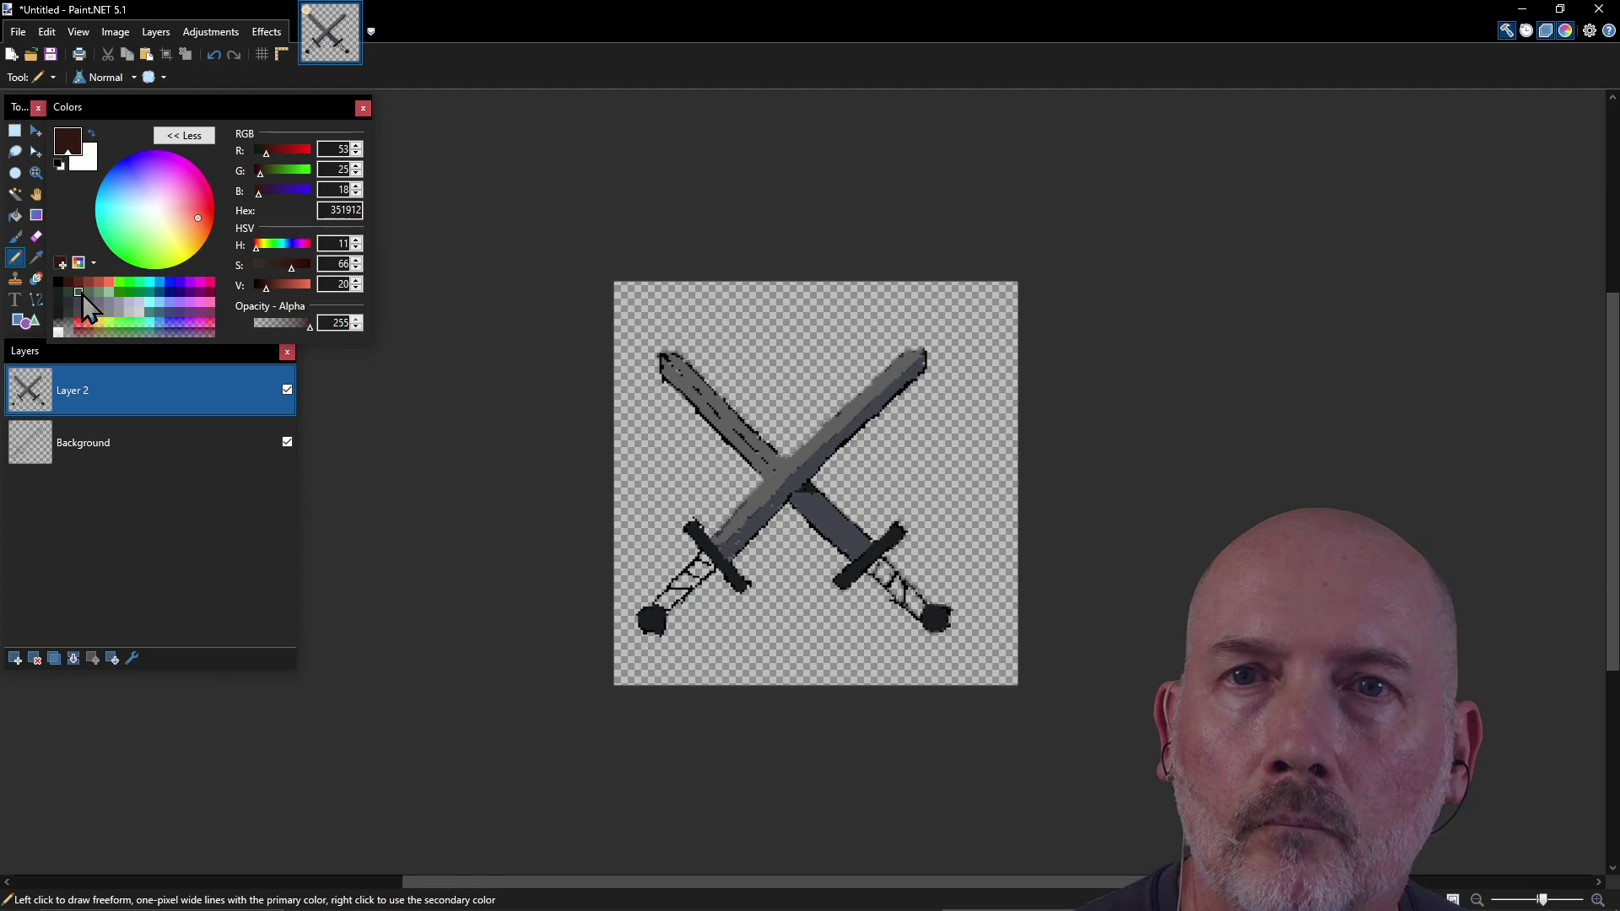
click(713, 555)
mouse_move(707, 552)
mouse_down()
mouse_move(716, 566)
mouse_move(684, 578)
mouse_up()
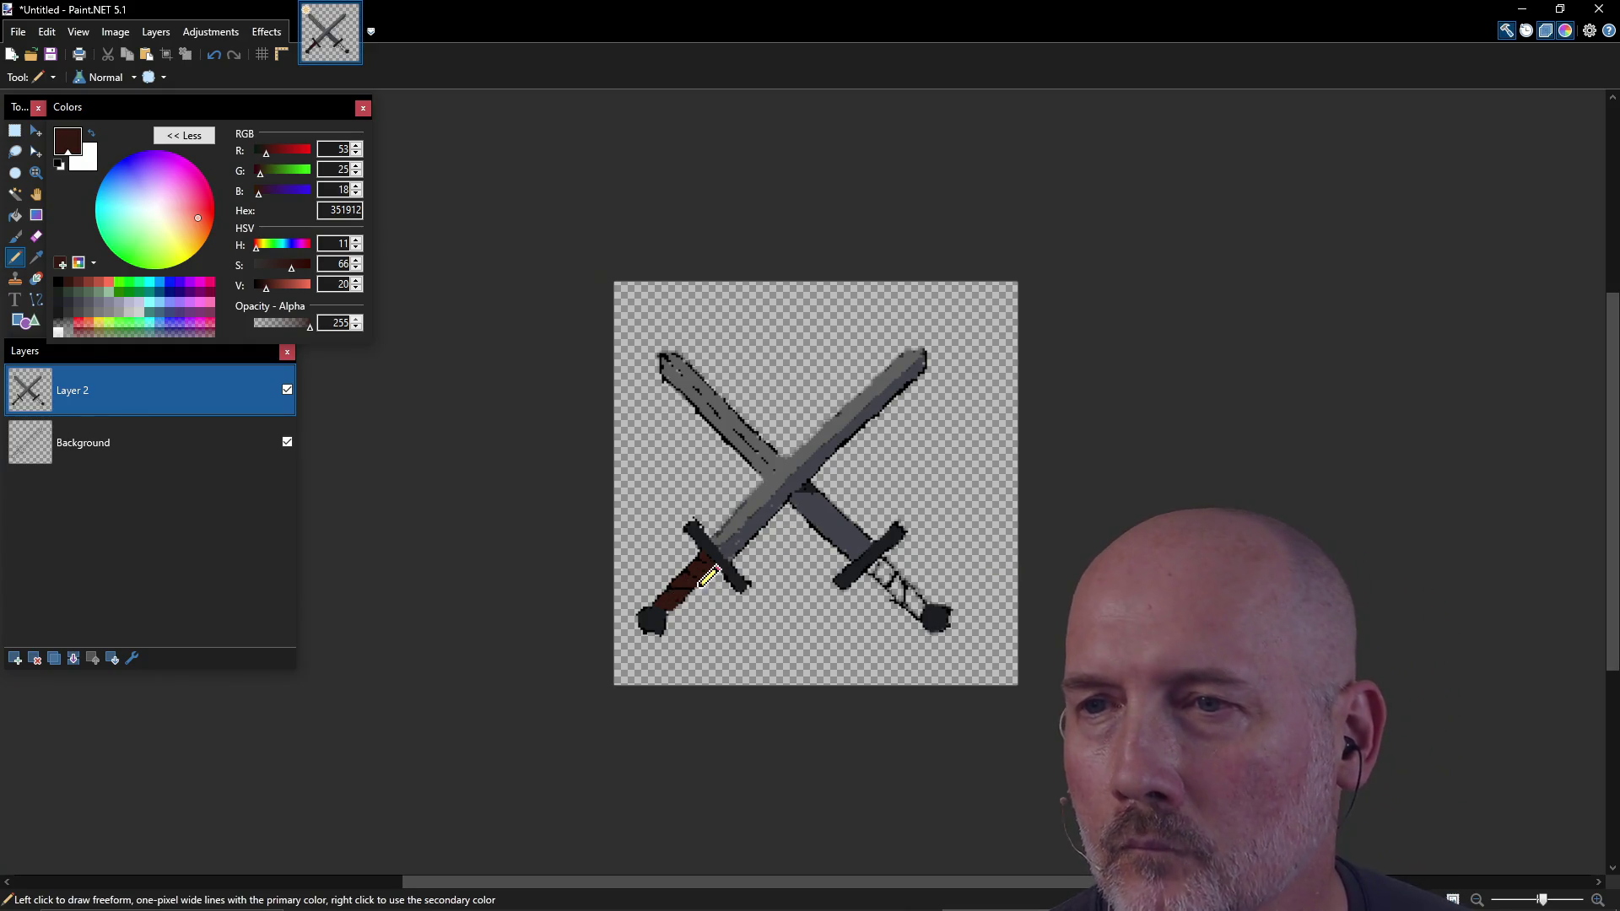
drag(671, 601, 678, 603)
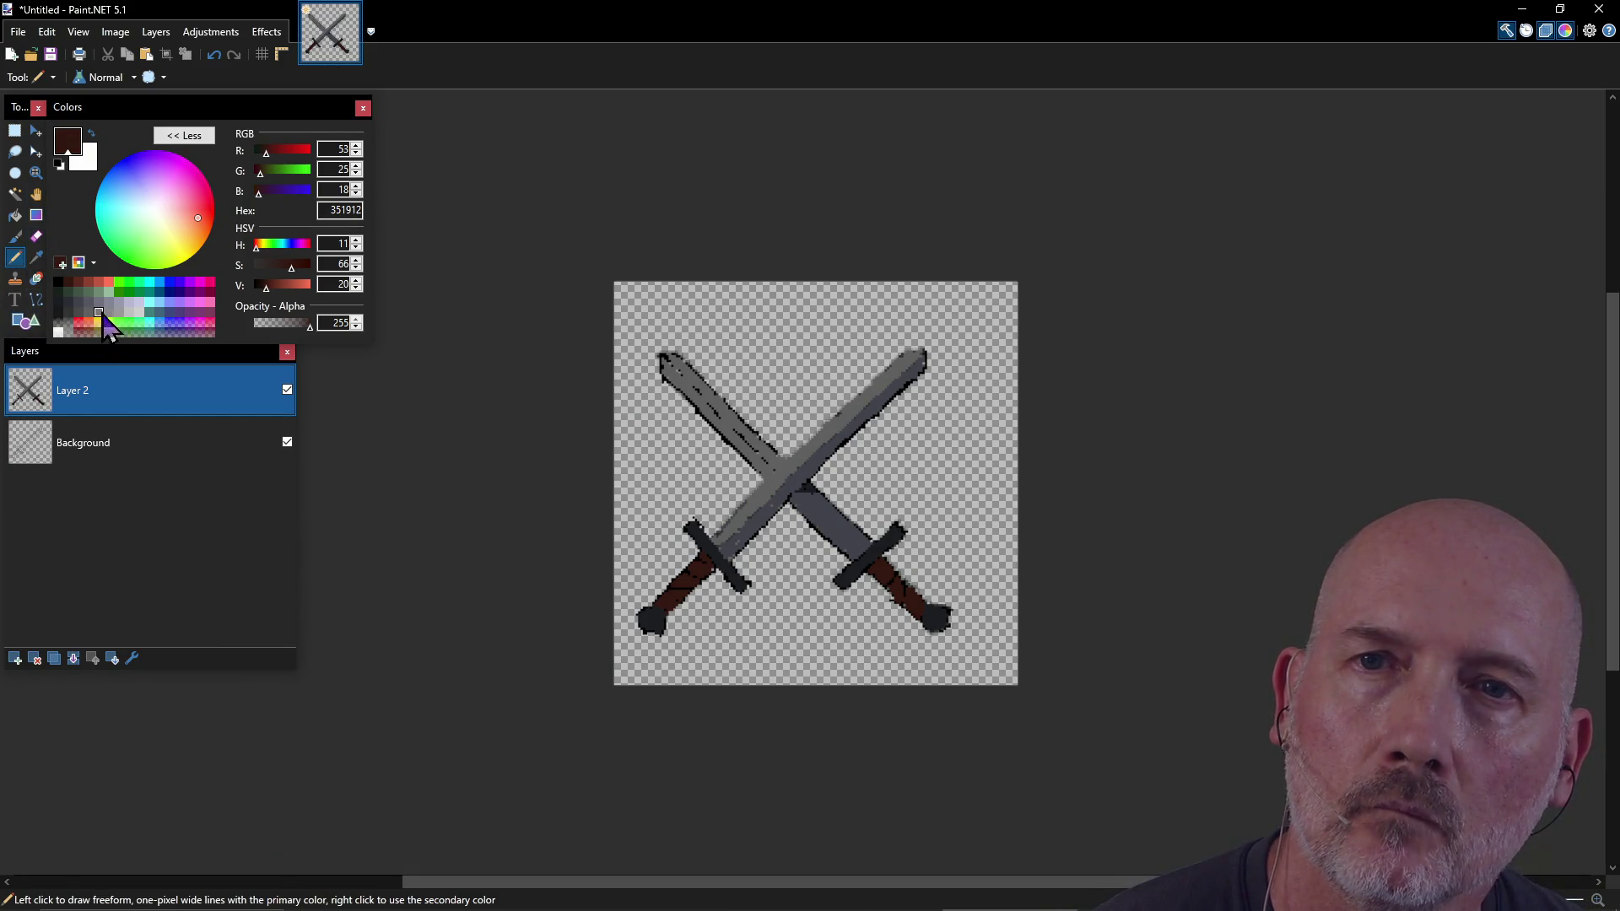
Step: Draw pale blue-grey C7C9E5 highlight lines along the blades' upper edges
click(149, 312)
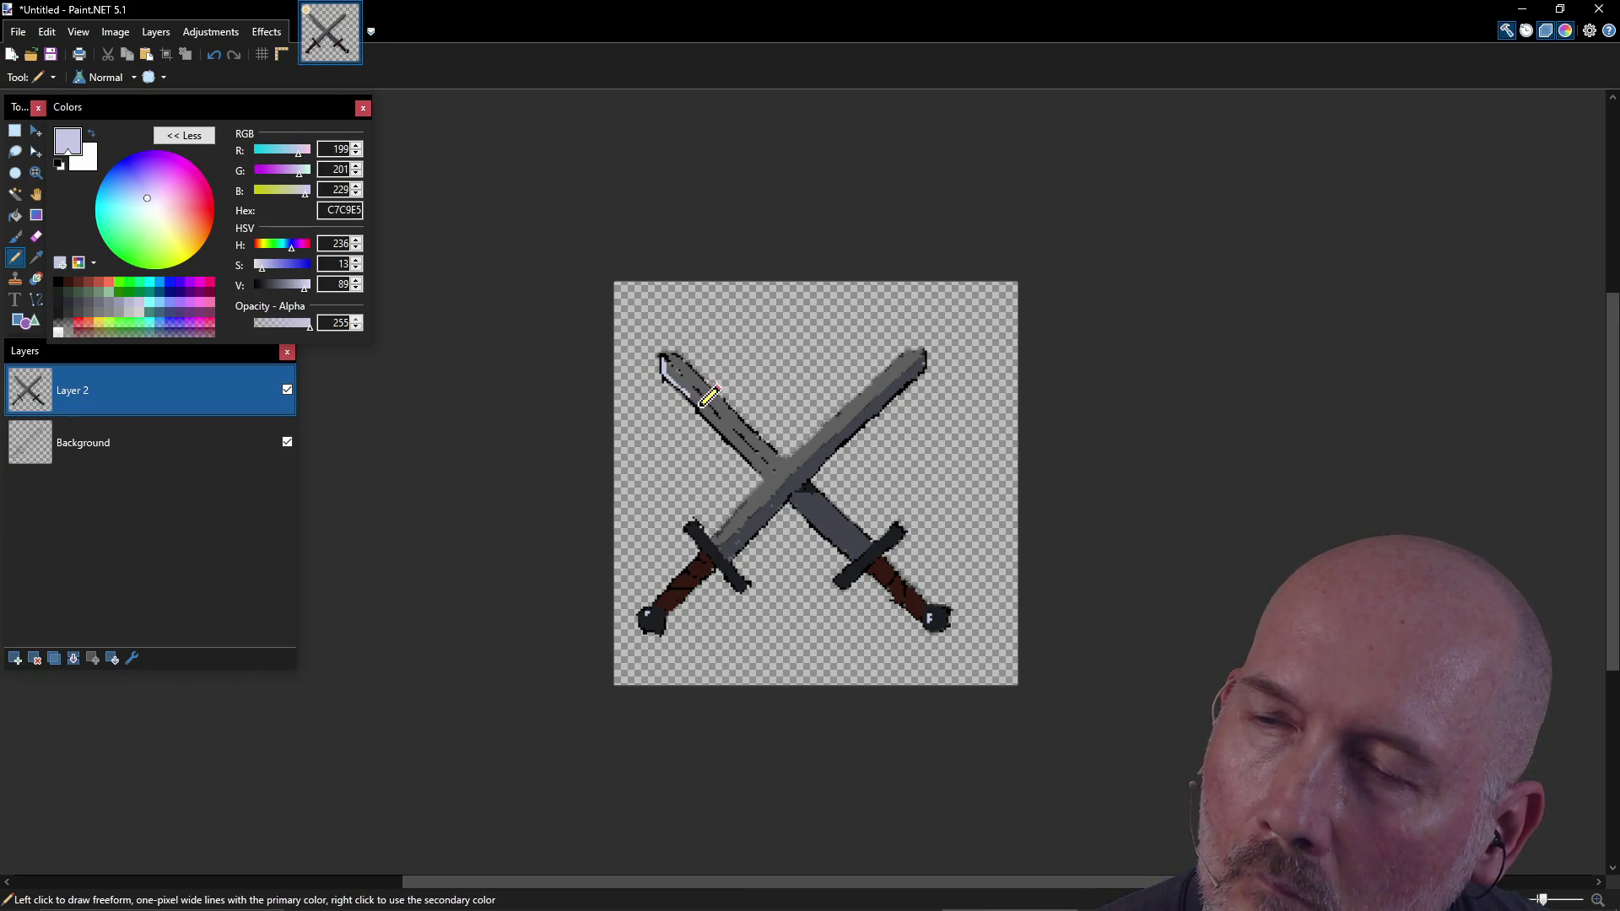
drag(699, 398, 762, 466)
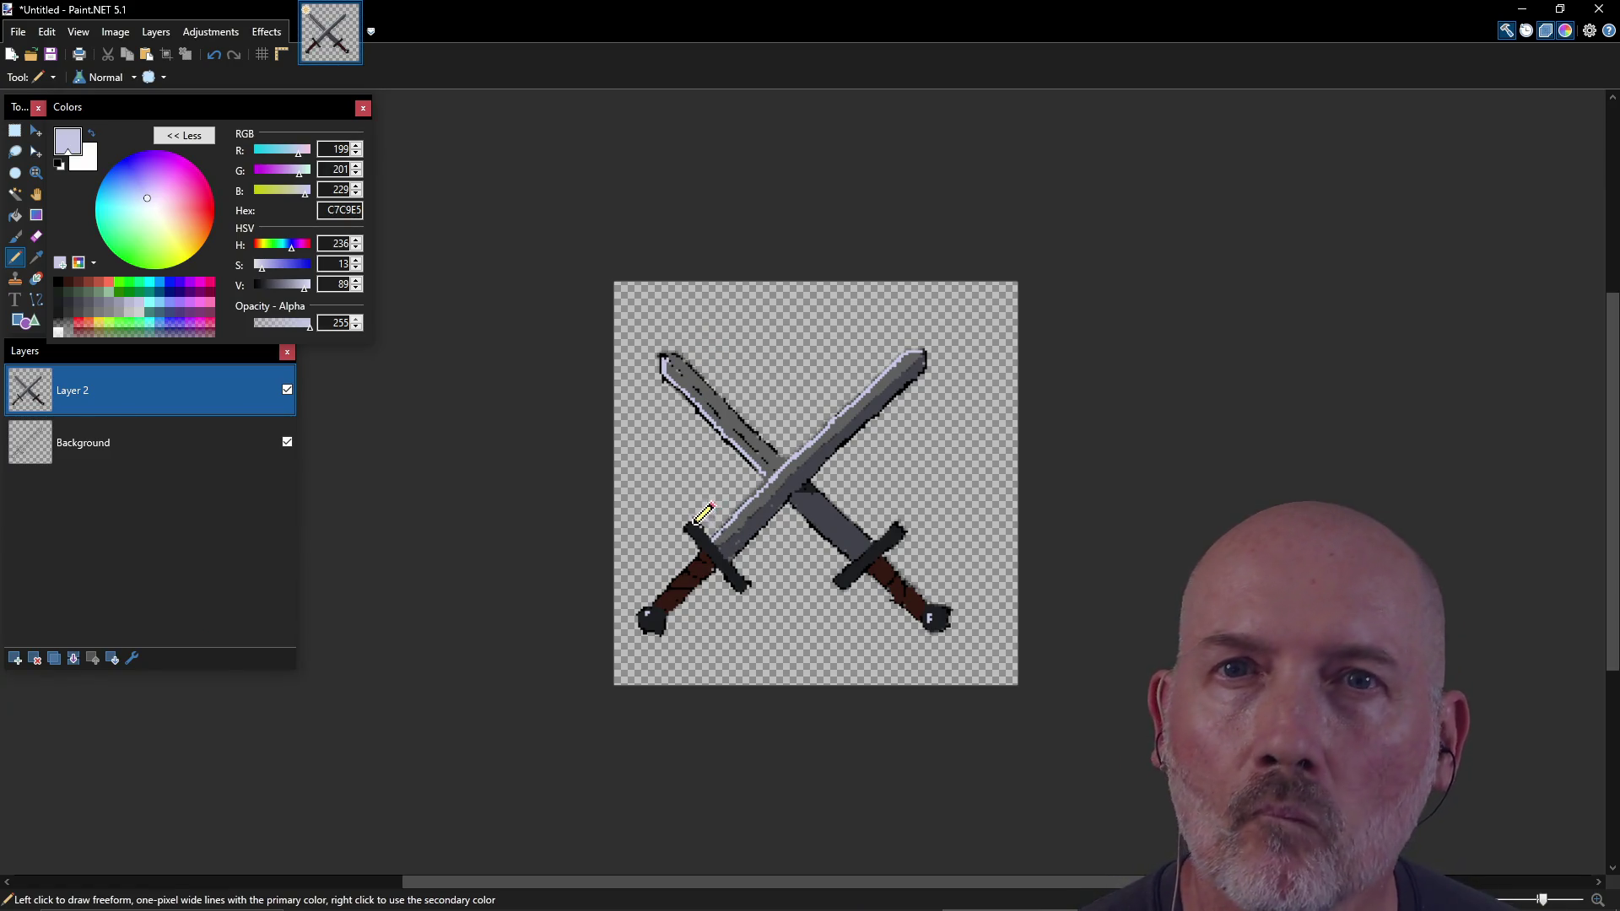
Step: Sample dark grey 42434C from the blade and draw wrap lines across the brown grips
key(k)
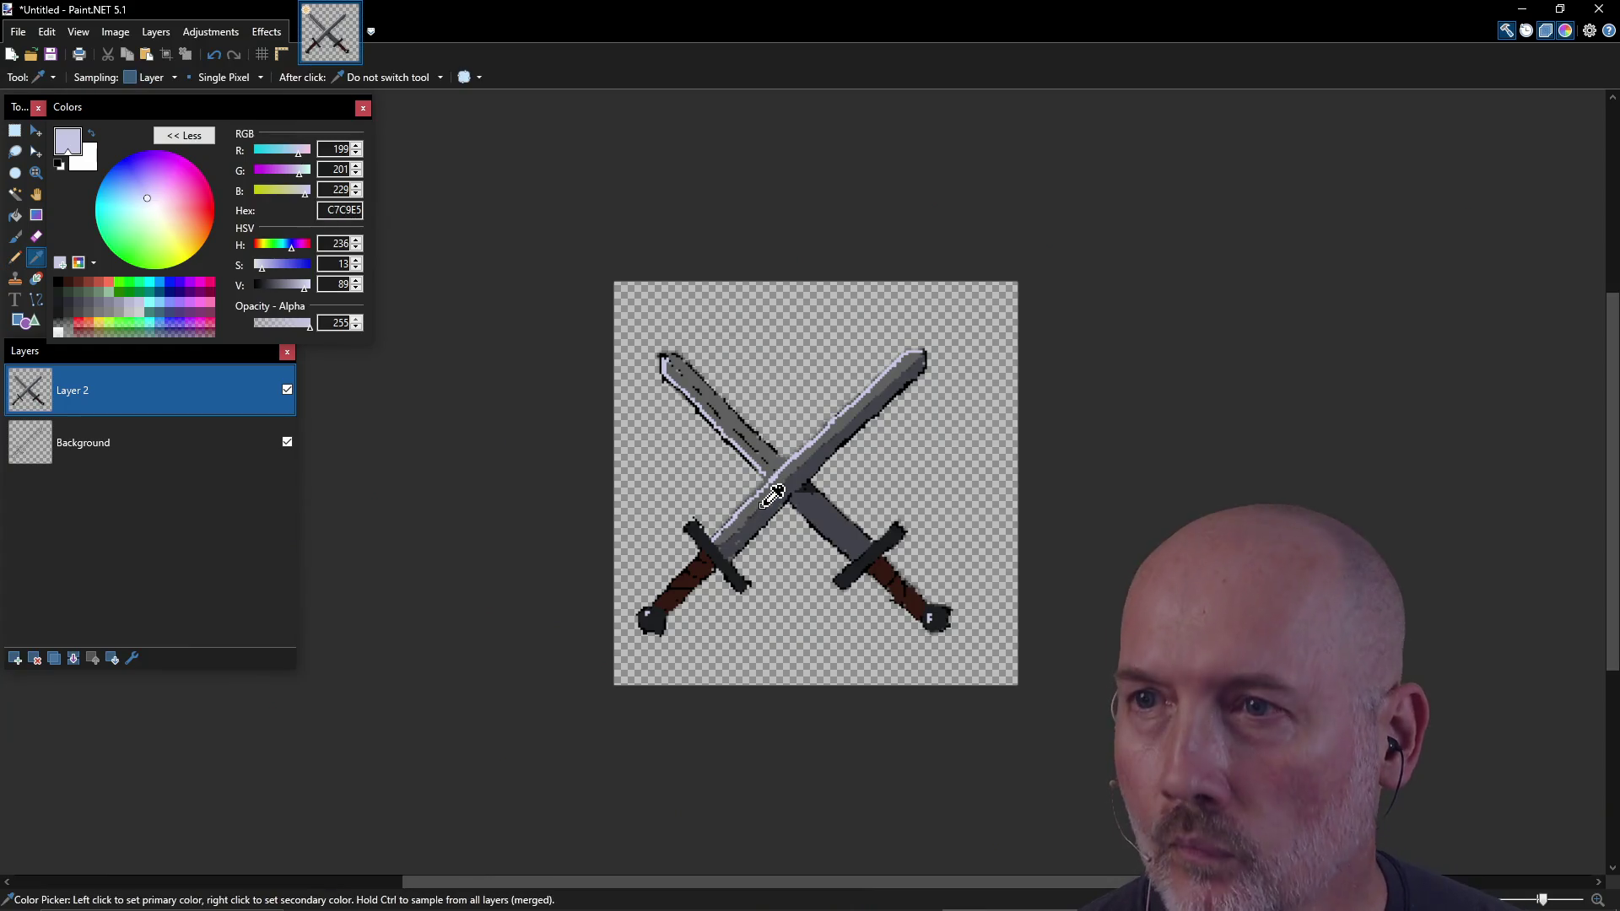
click(762, 512)
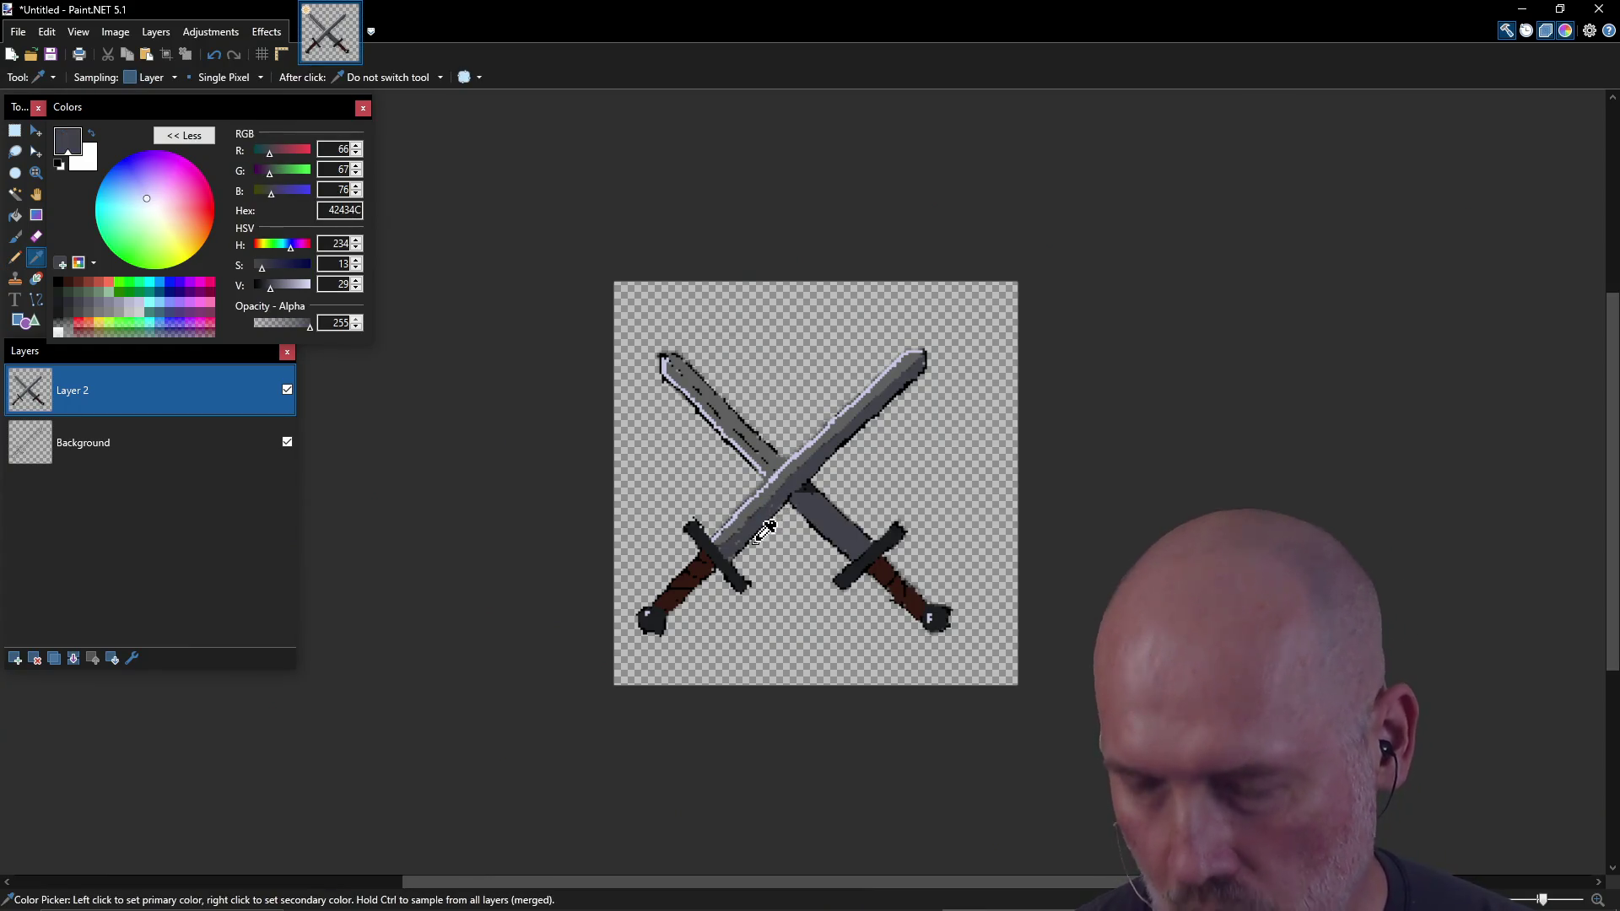
key(p)
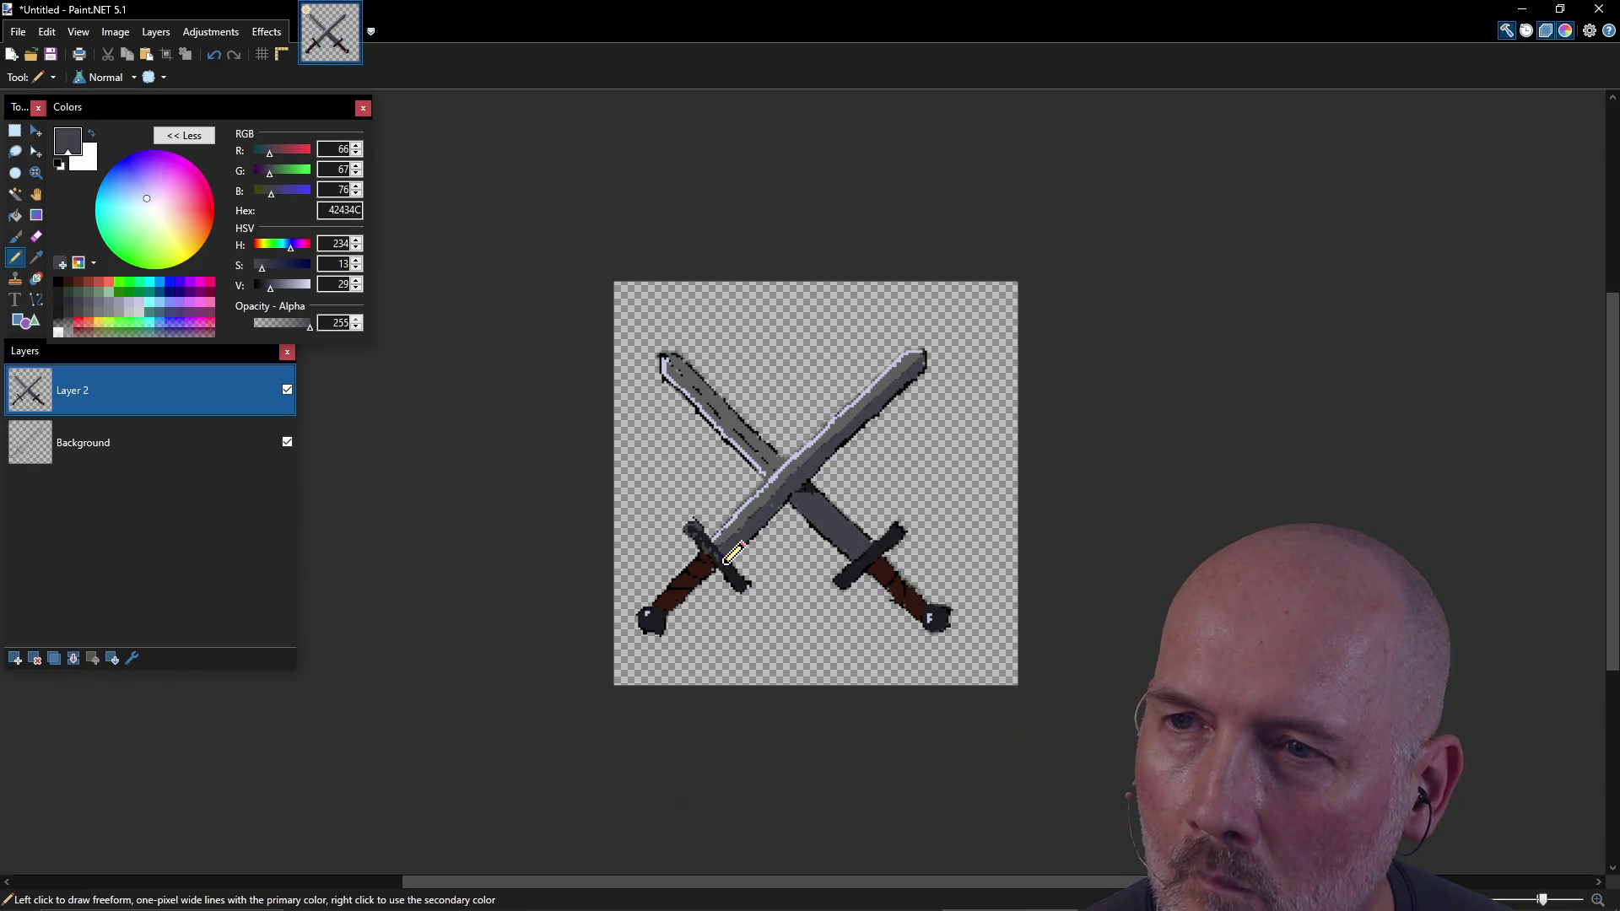
drag(734, 575, 744, 588)
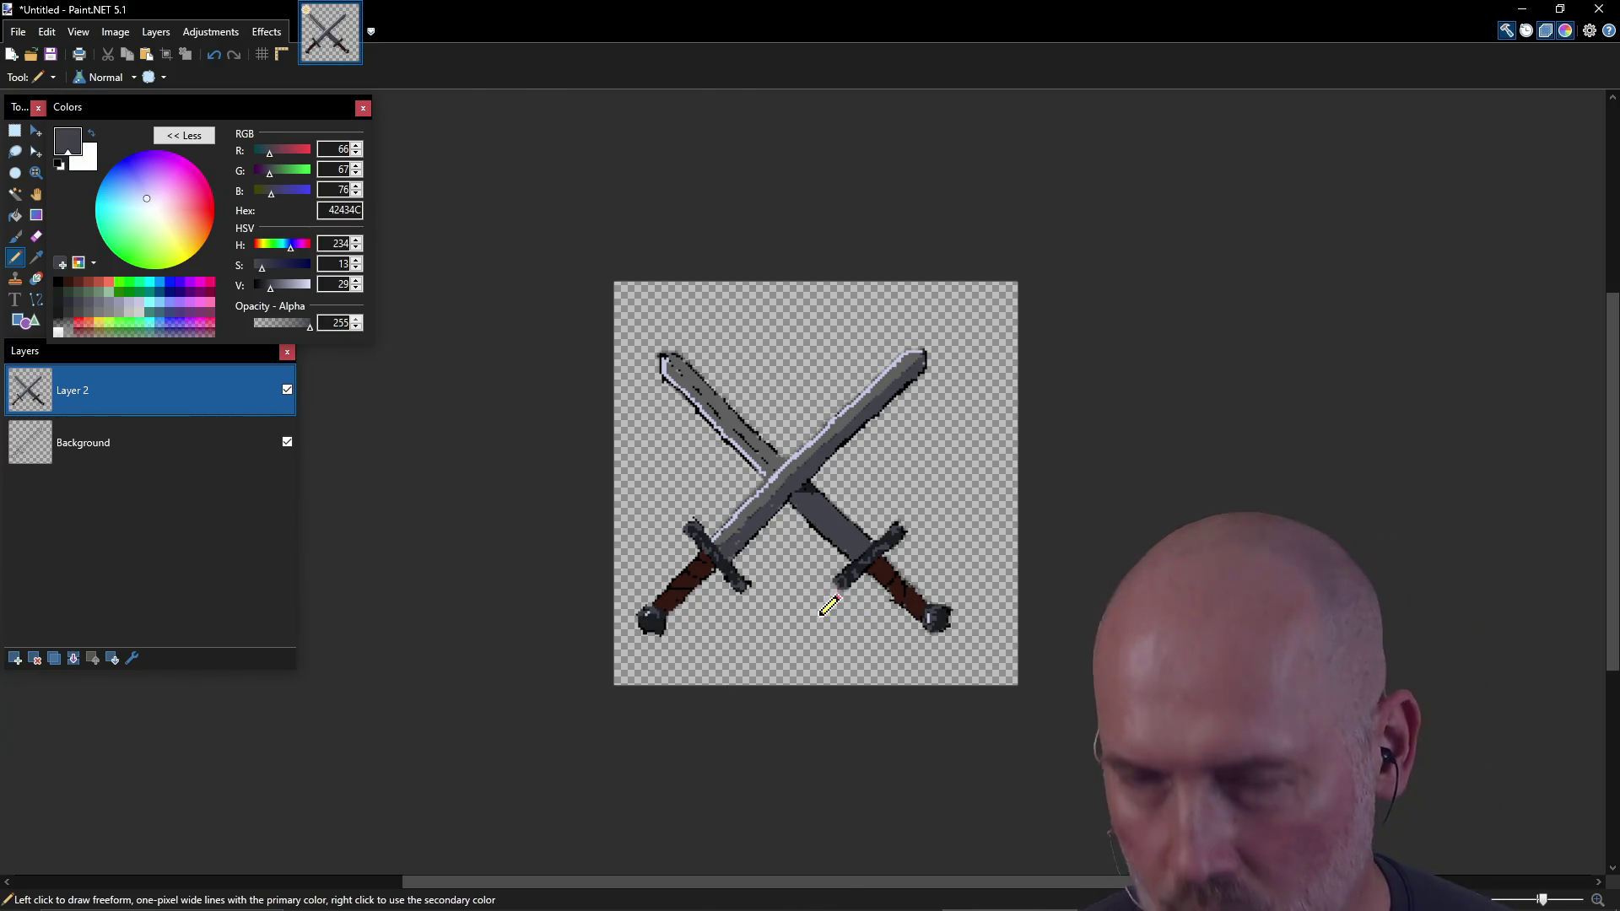
key(e)
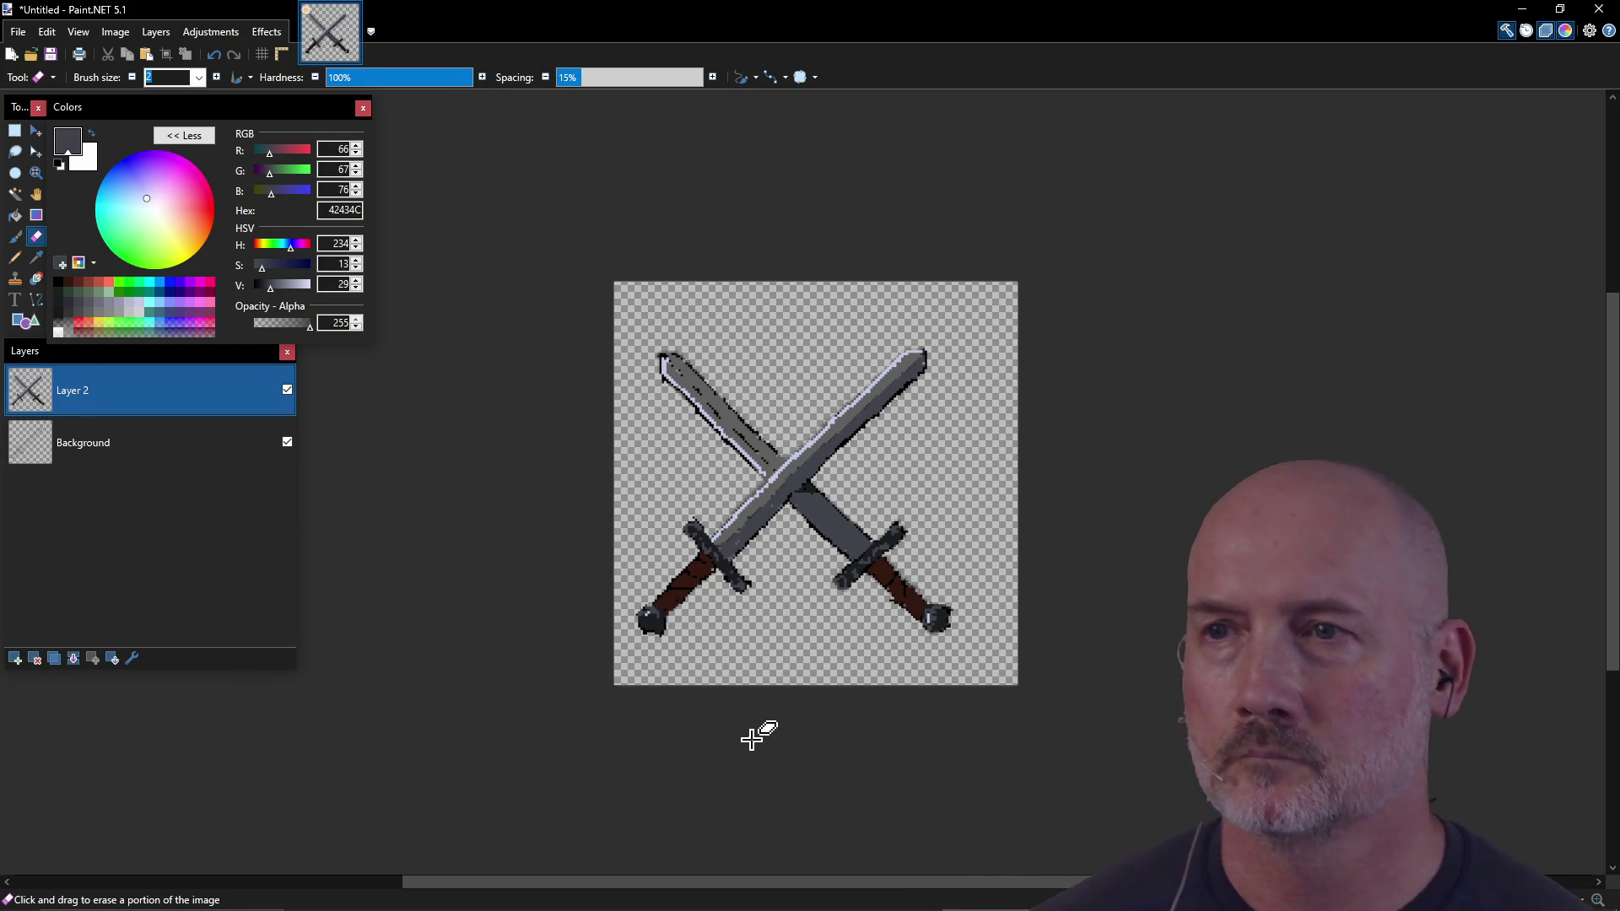
Step: Merge Layer 2 down into the Background layer
ctrl+click(90, 445)
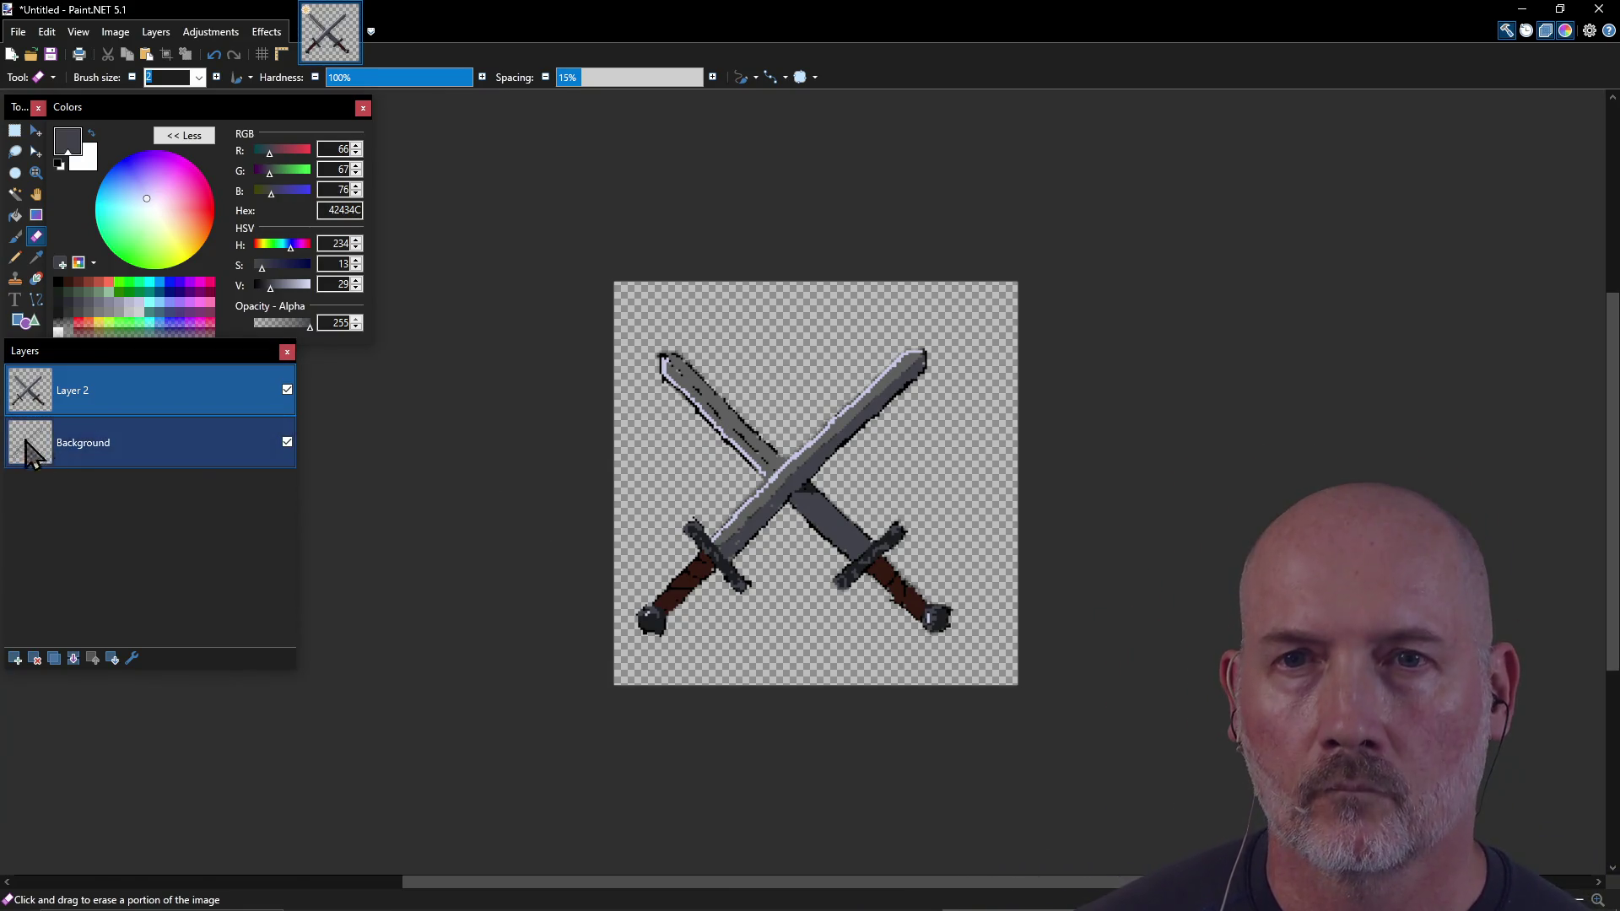
click(90, 443)
click(93, 397)
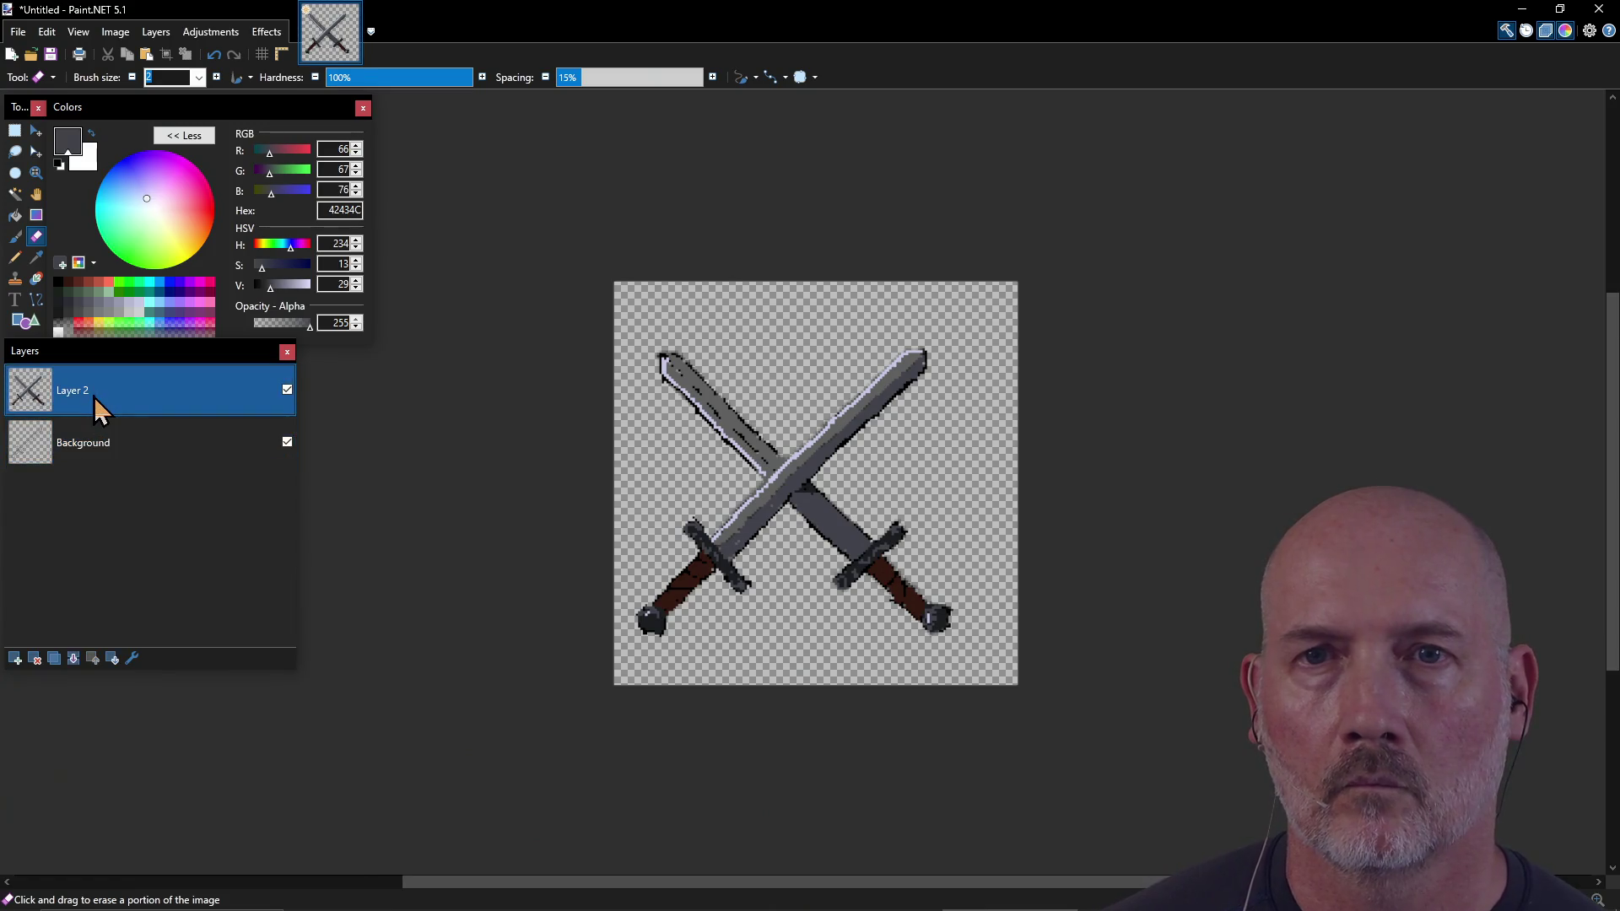
click(152, 32)
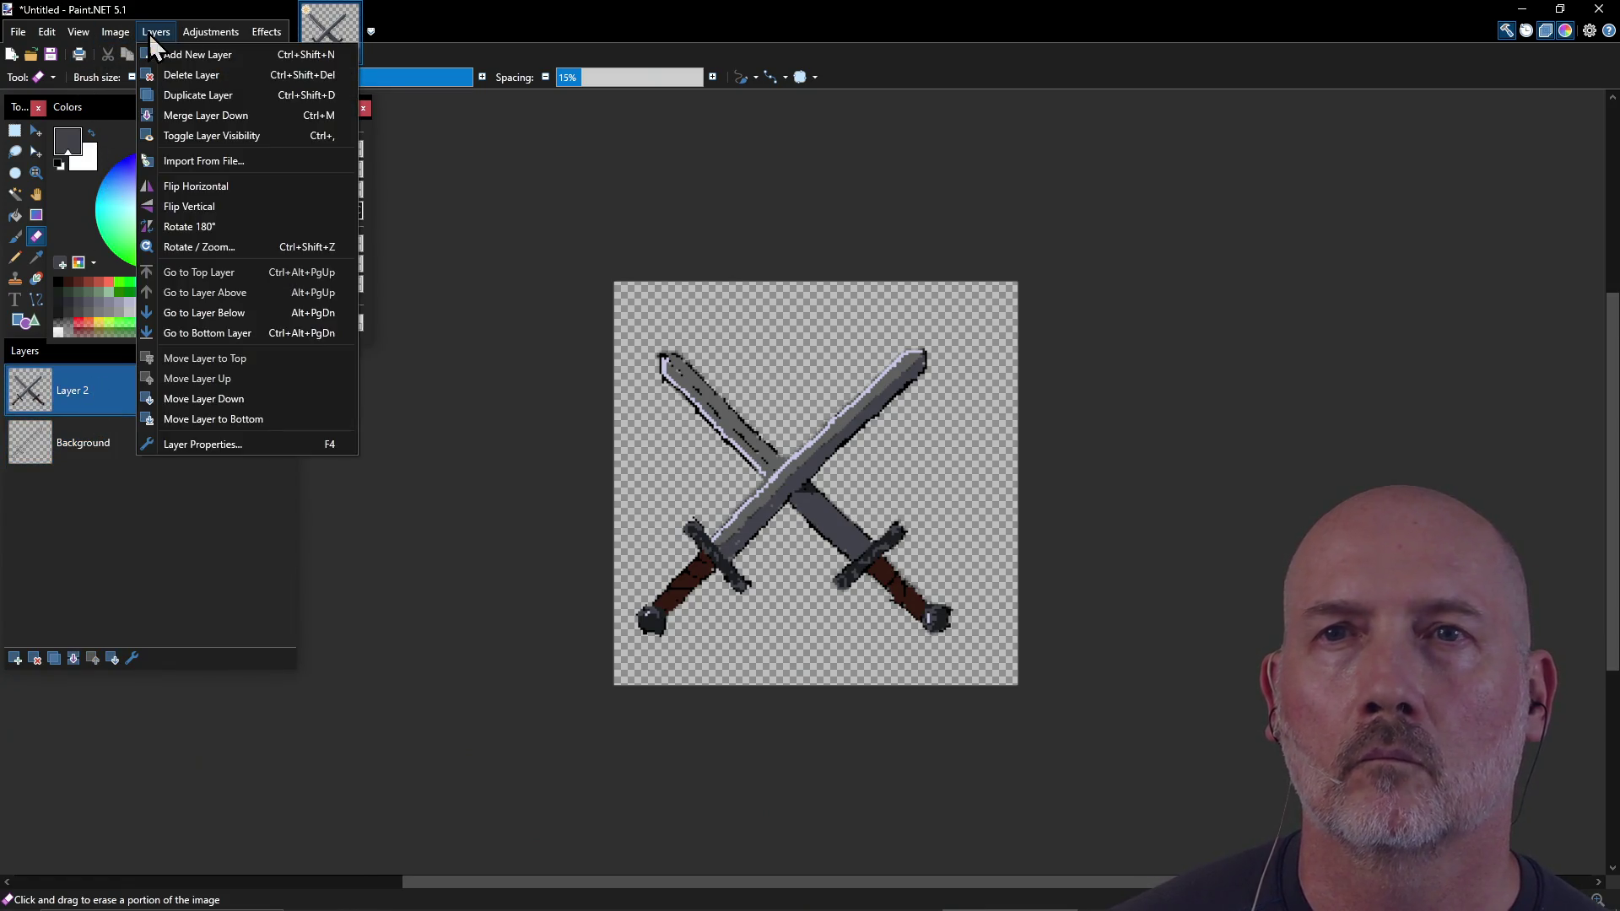
click(158, 112)
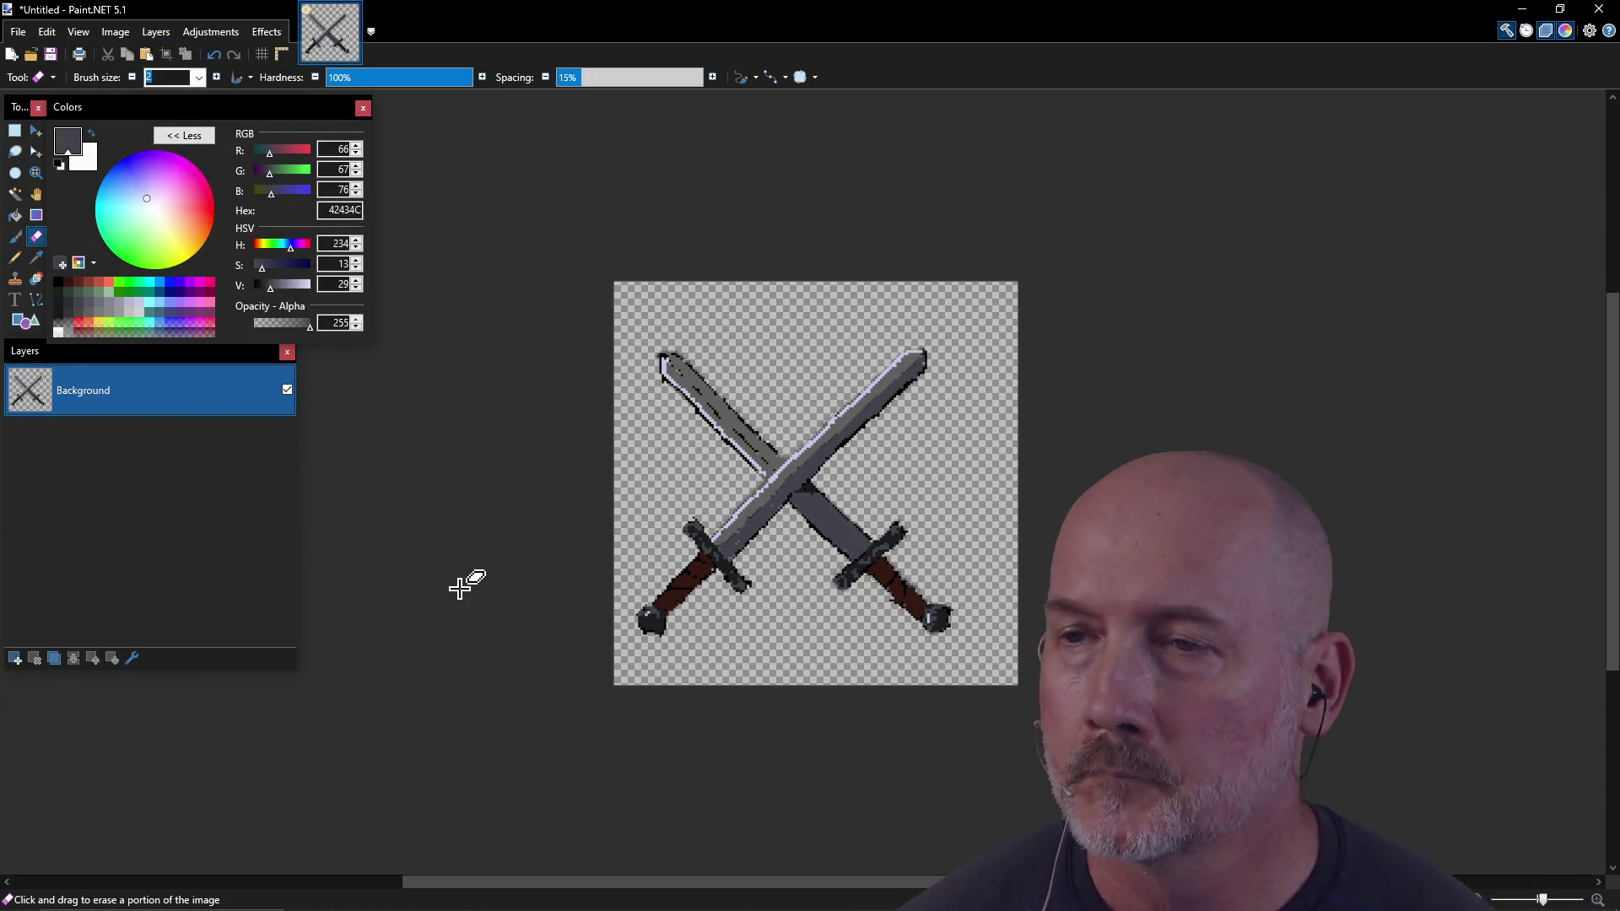
Step: Sample mid grey 606060 and pencil it over the lower-right blade below the crossing
key(k)
click(803, 458)
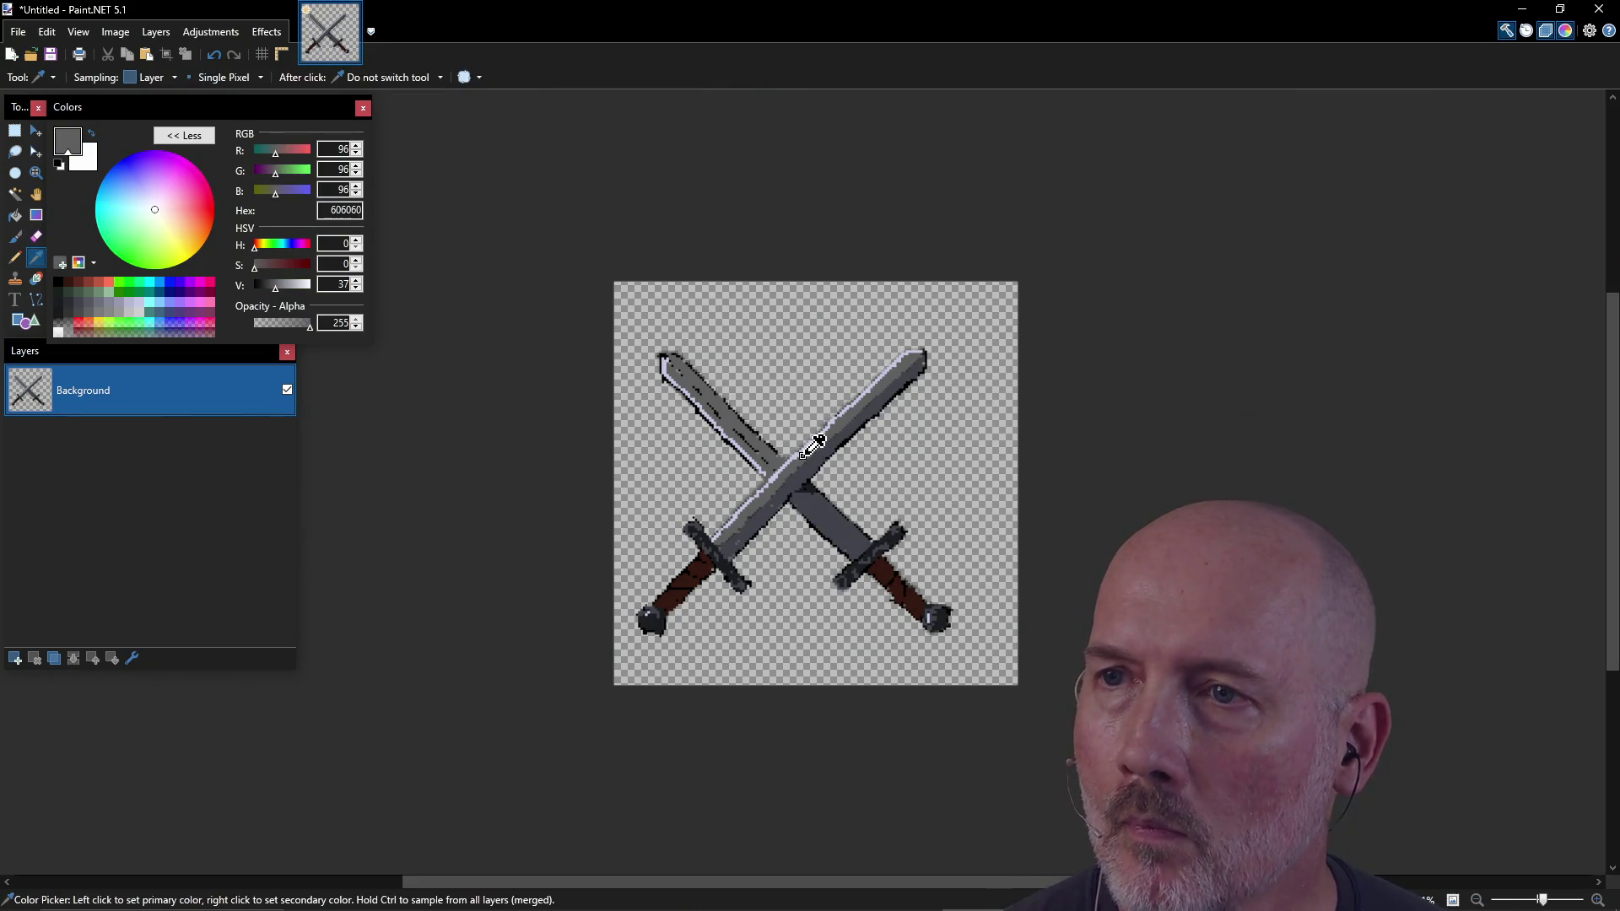
key(p)
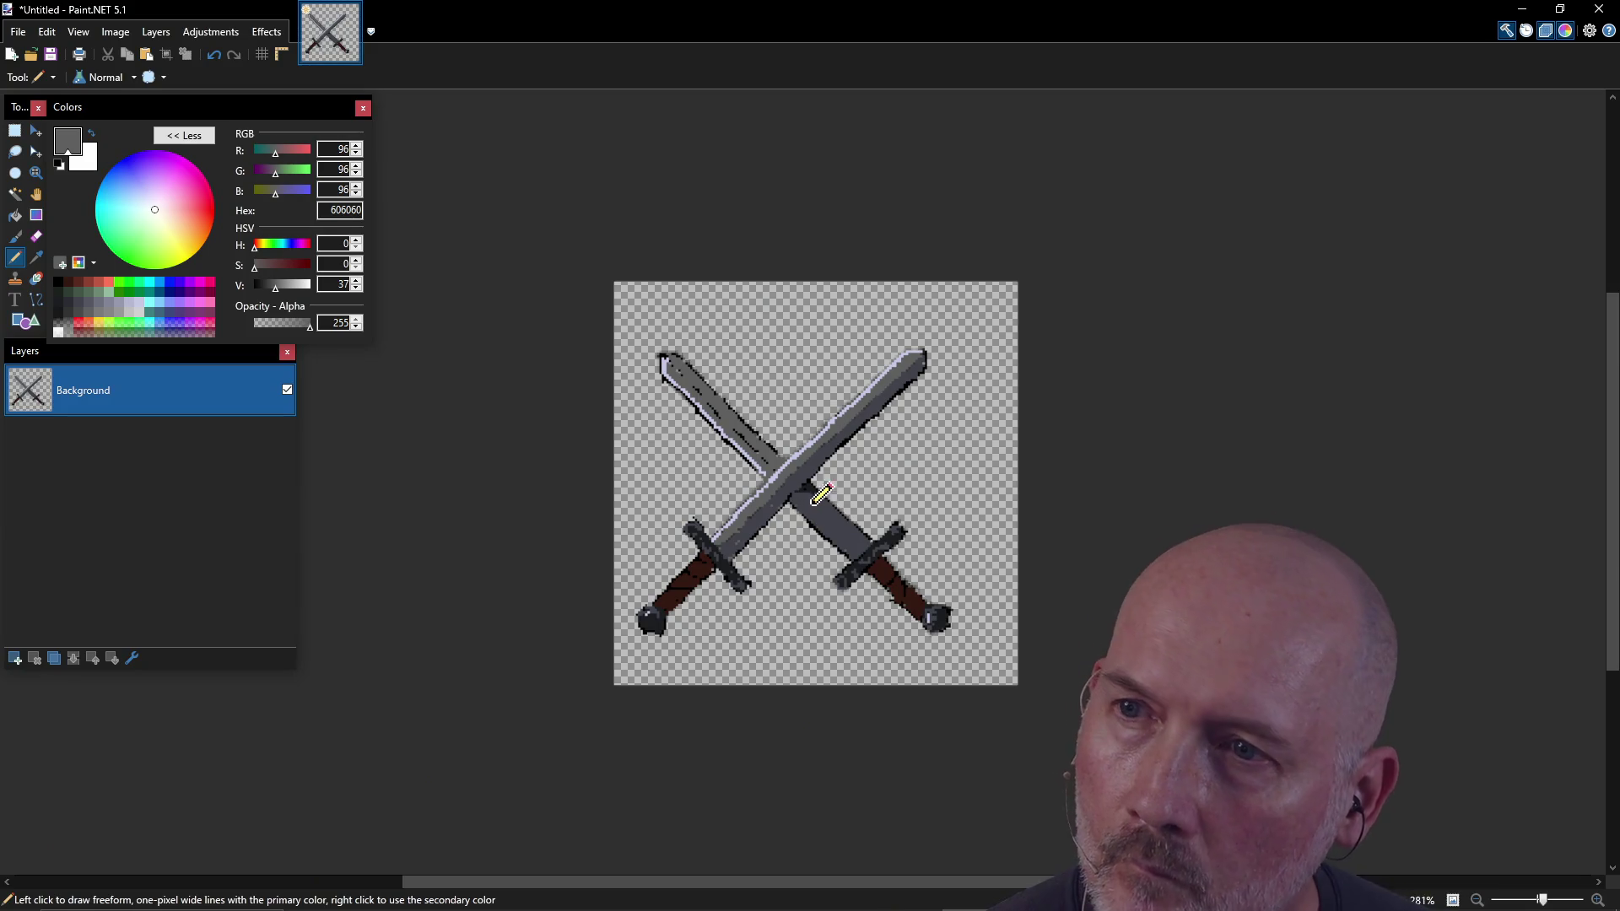
drag(802, 499, 857, 549)
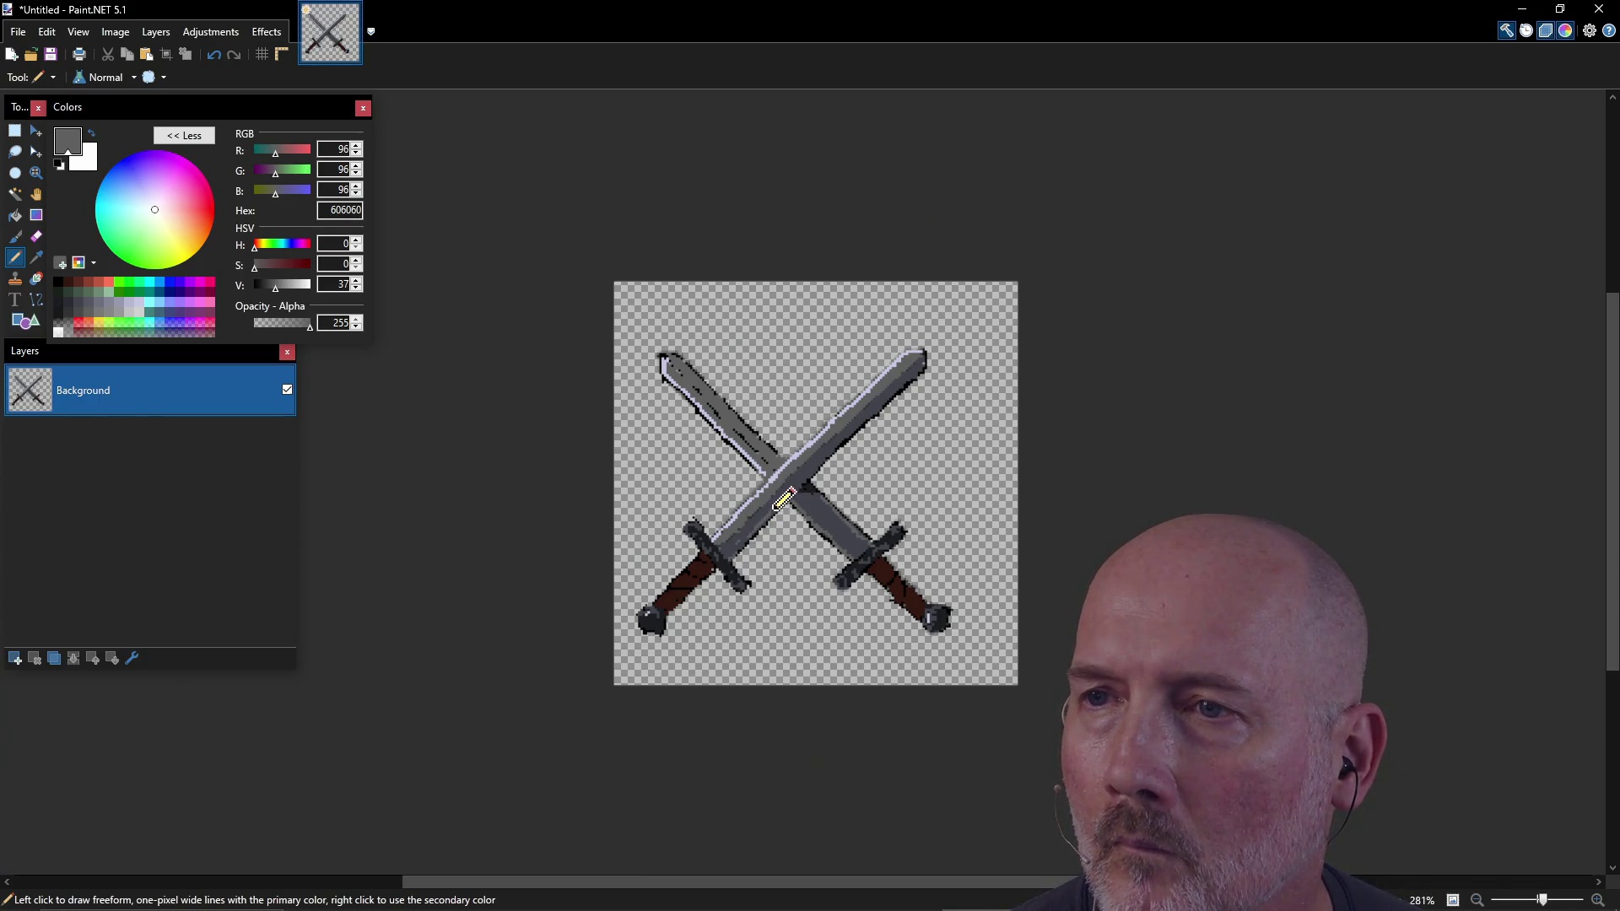
Step: Retouch the sword pixels, switching to dark brown and then black to outline the blade edges
key(ctrl)
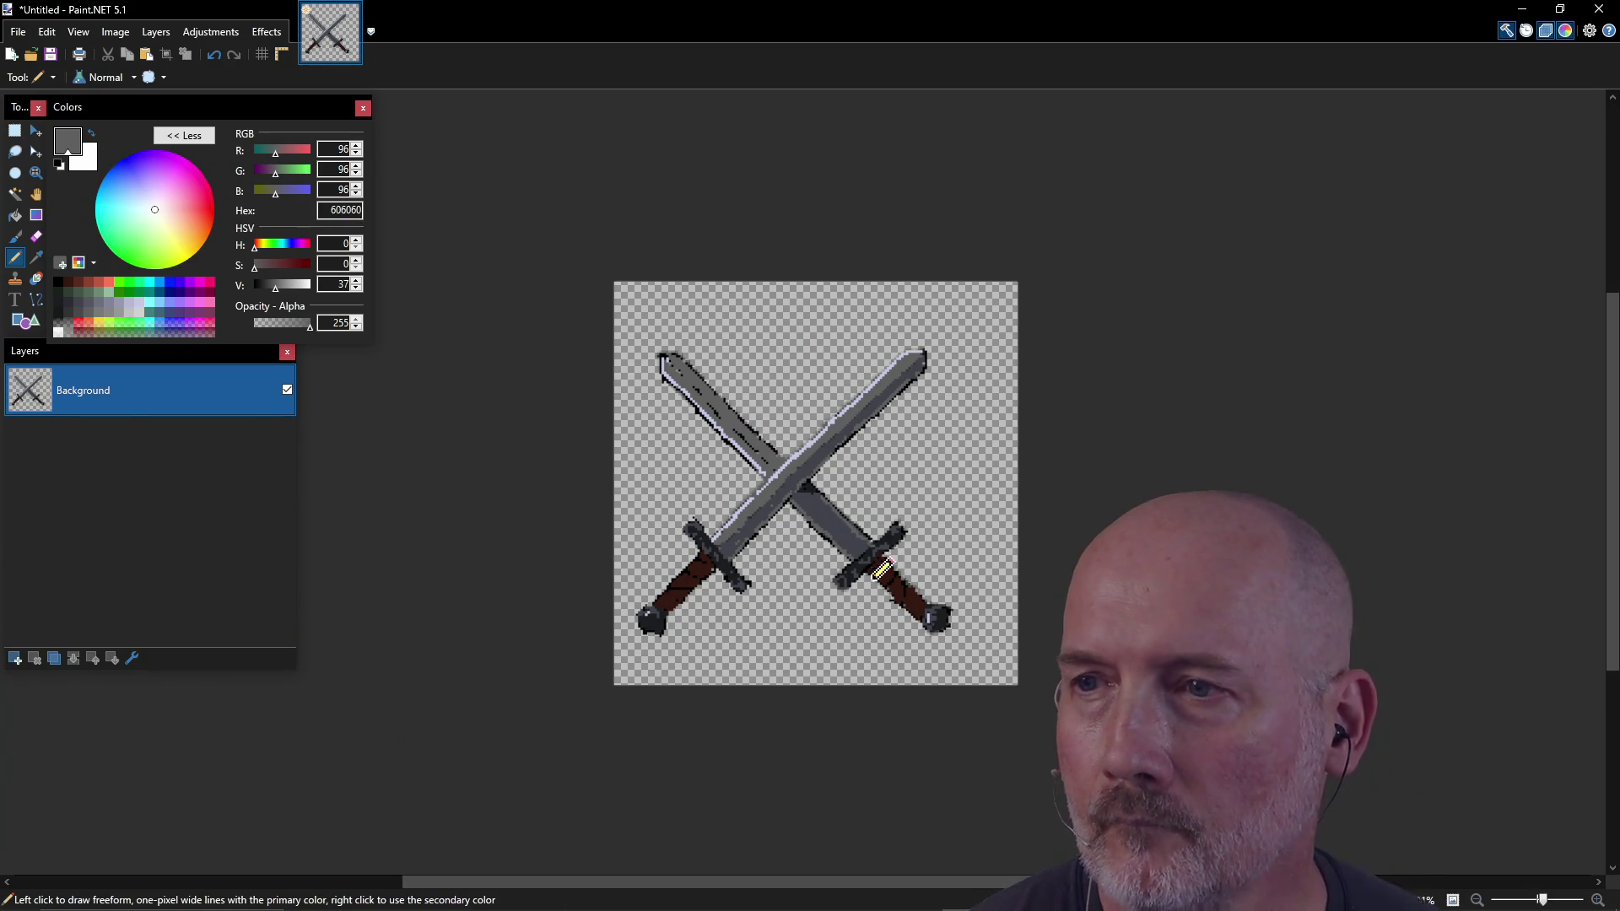
click(98, 285)
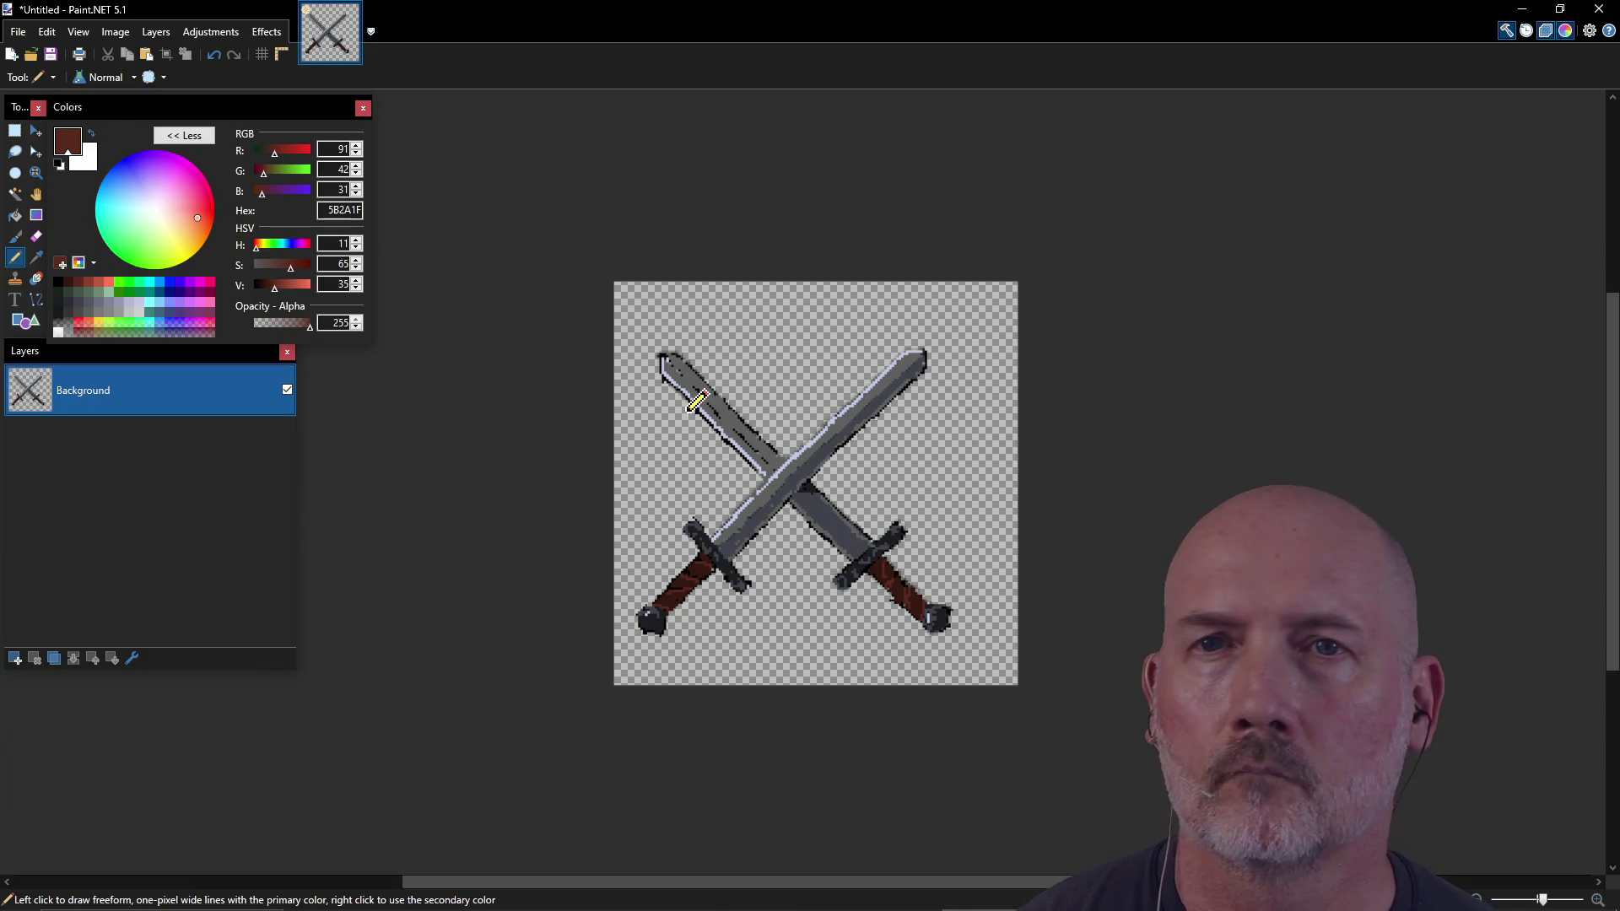
click(57, 282)
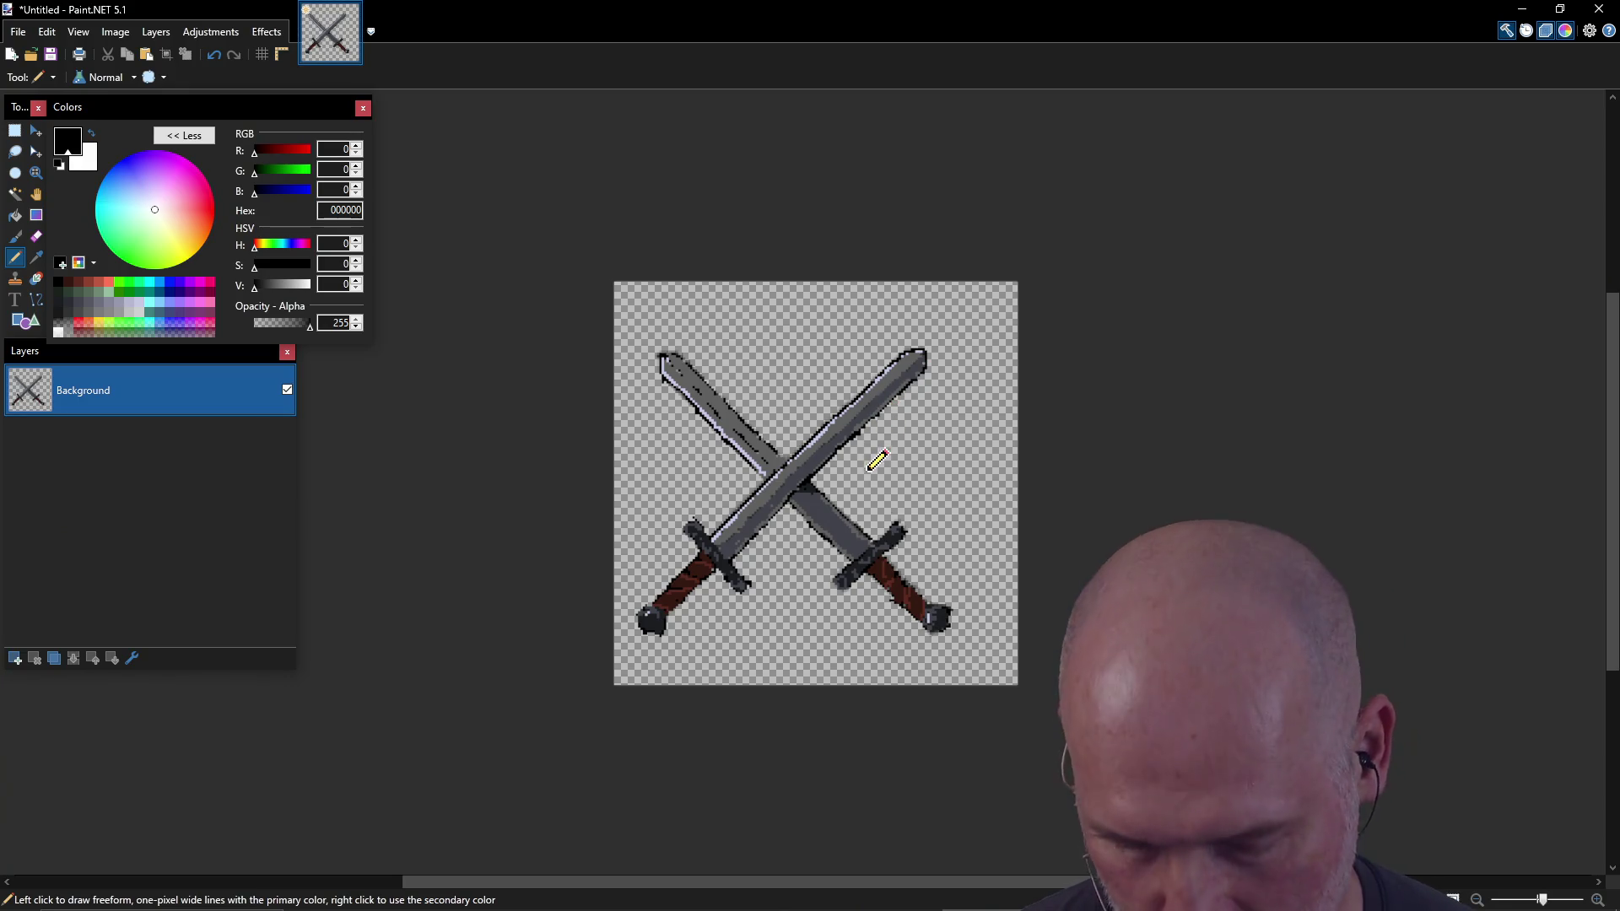
Step: Fix the sword edges with Eraser and Pencil, start saving as 'combat', then return to GVim
key(e)
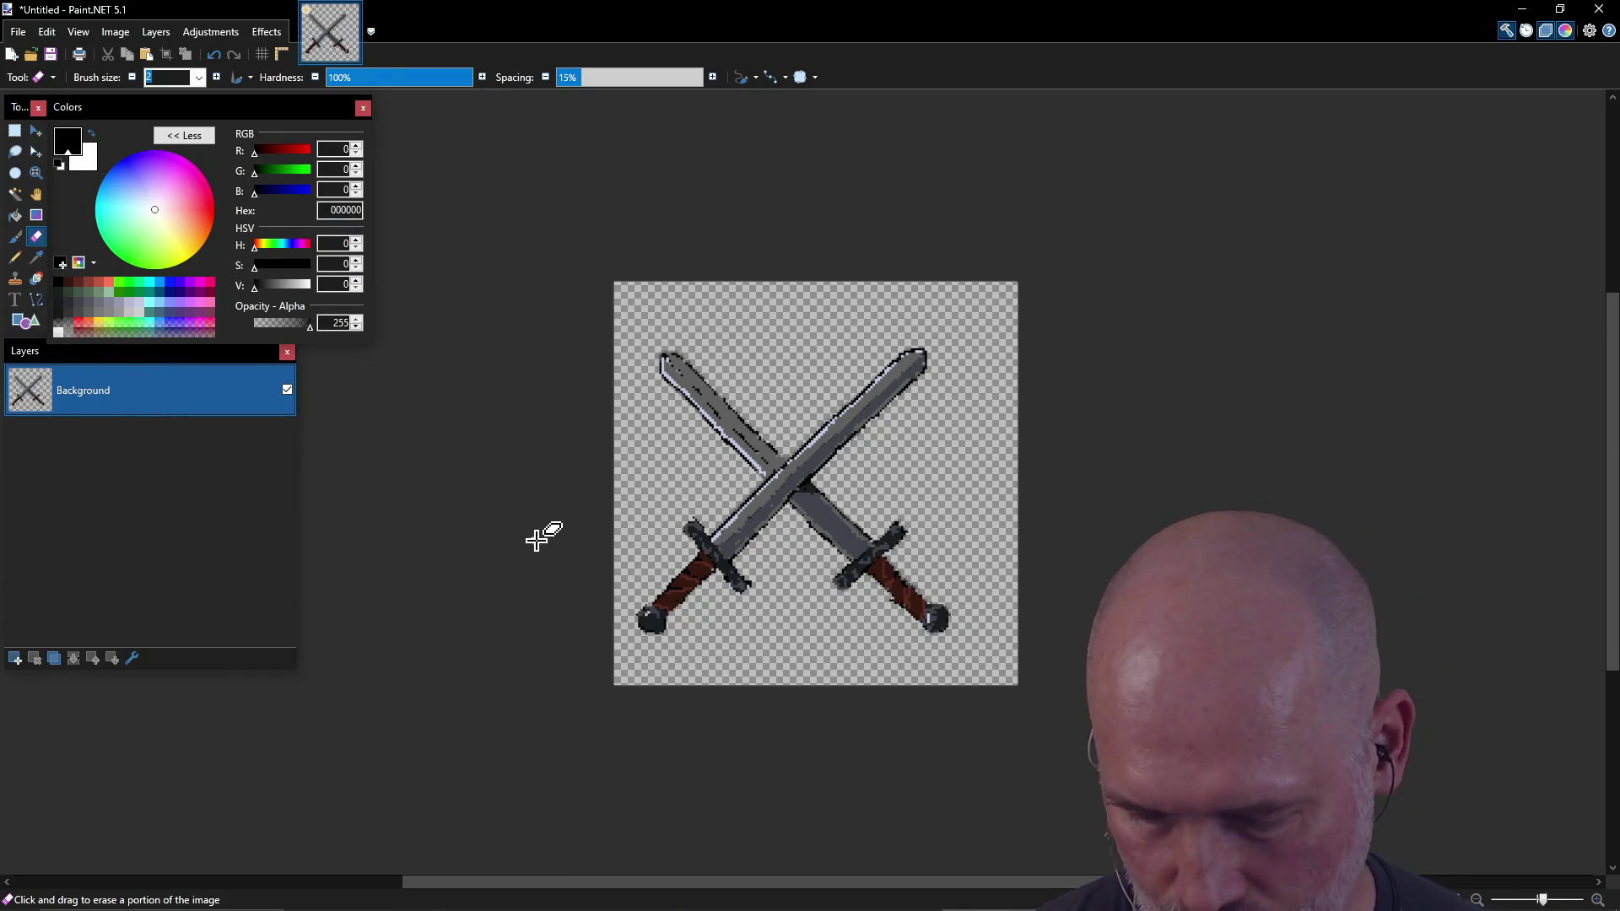
key(p)
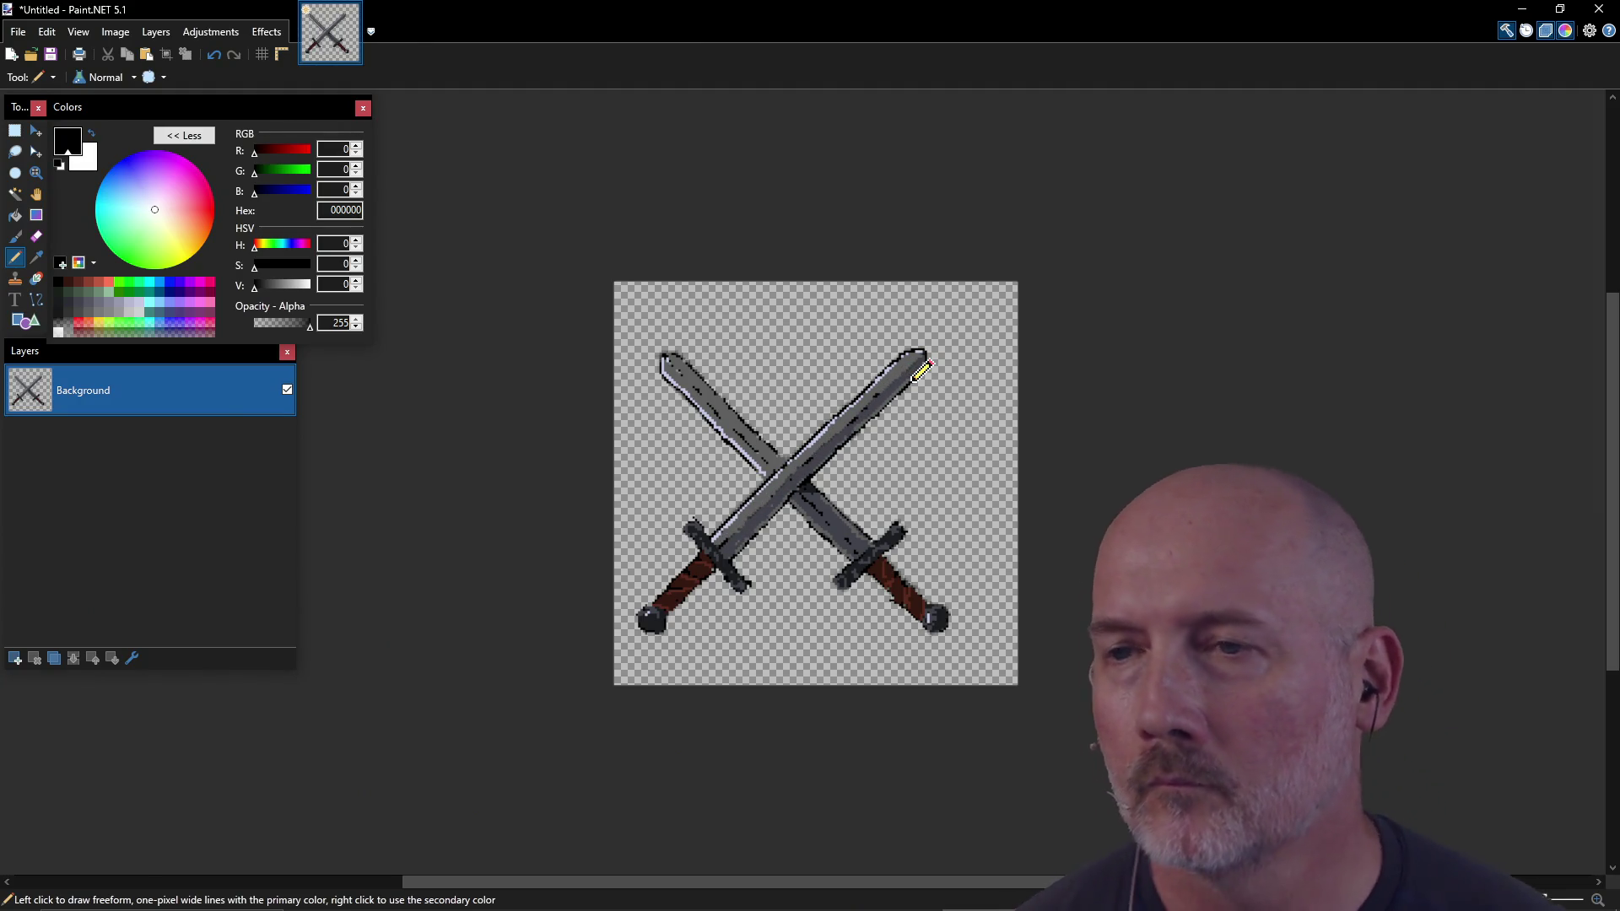
key(ctrl+s)
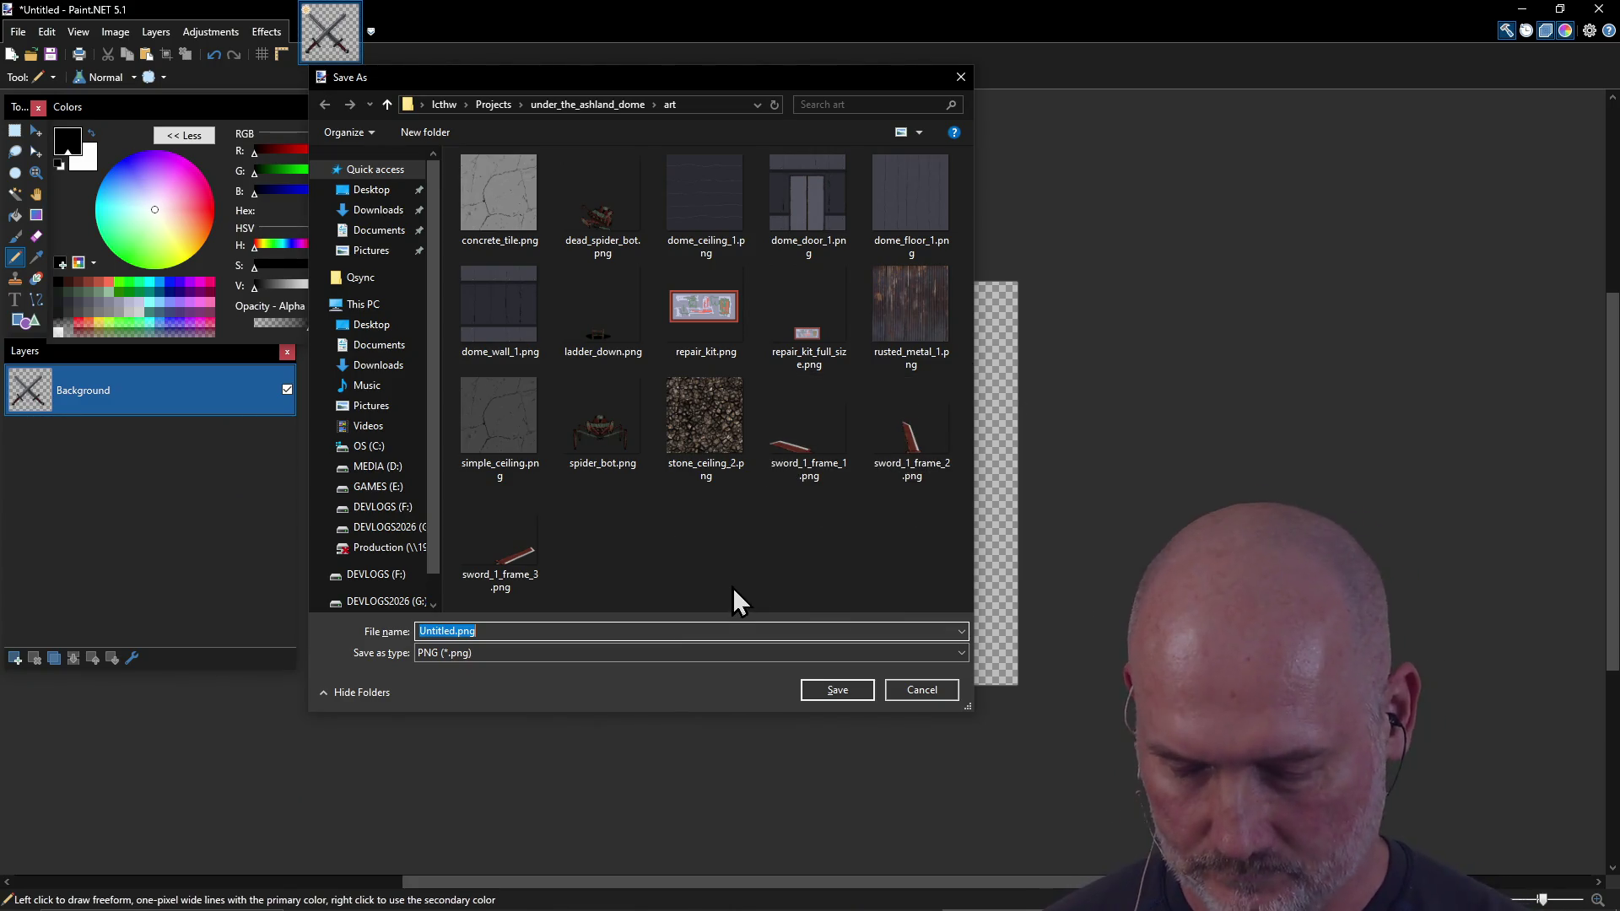
text(combat_)
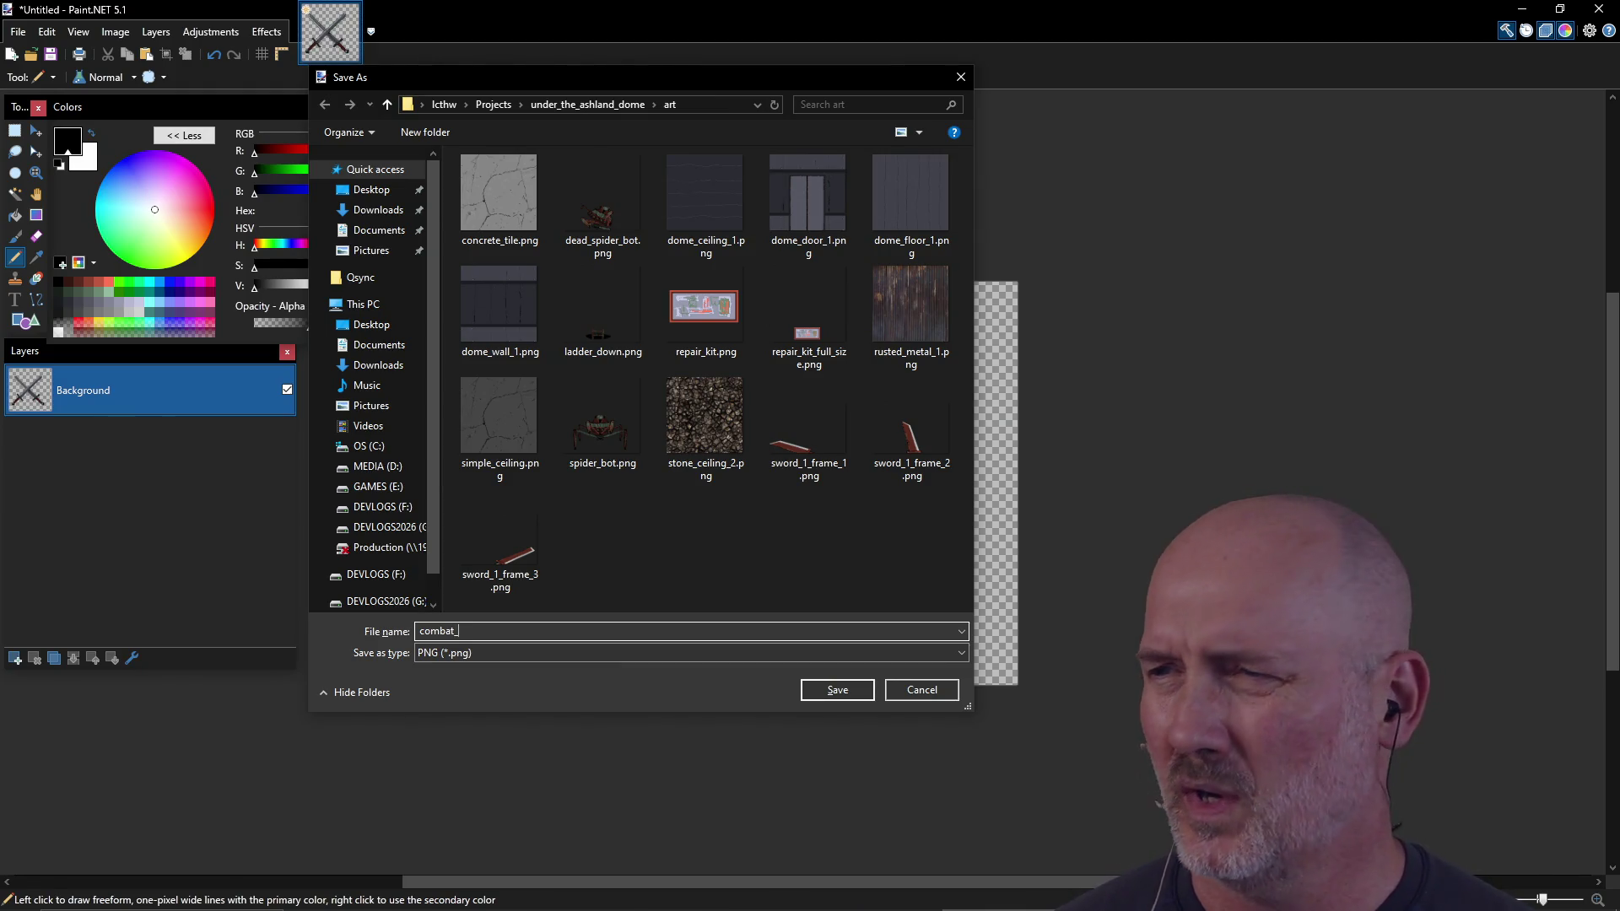
key(alt+Tab)
key(alt+Tab)
key(alt+Tab)
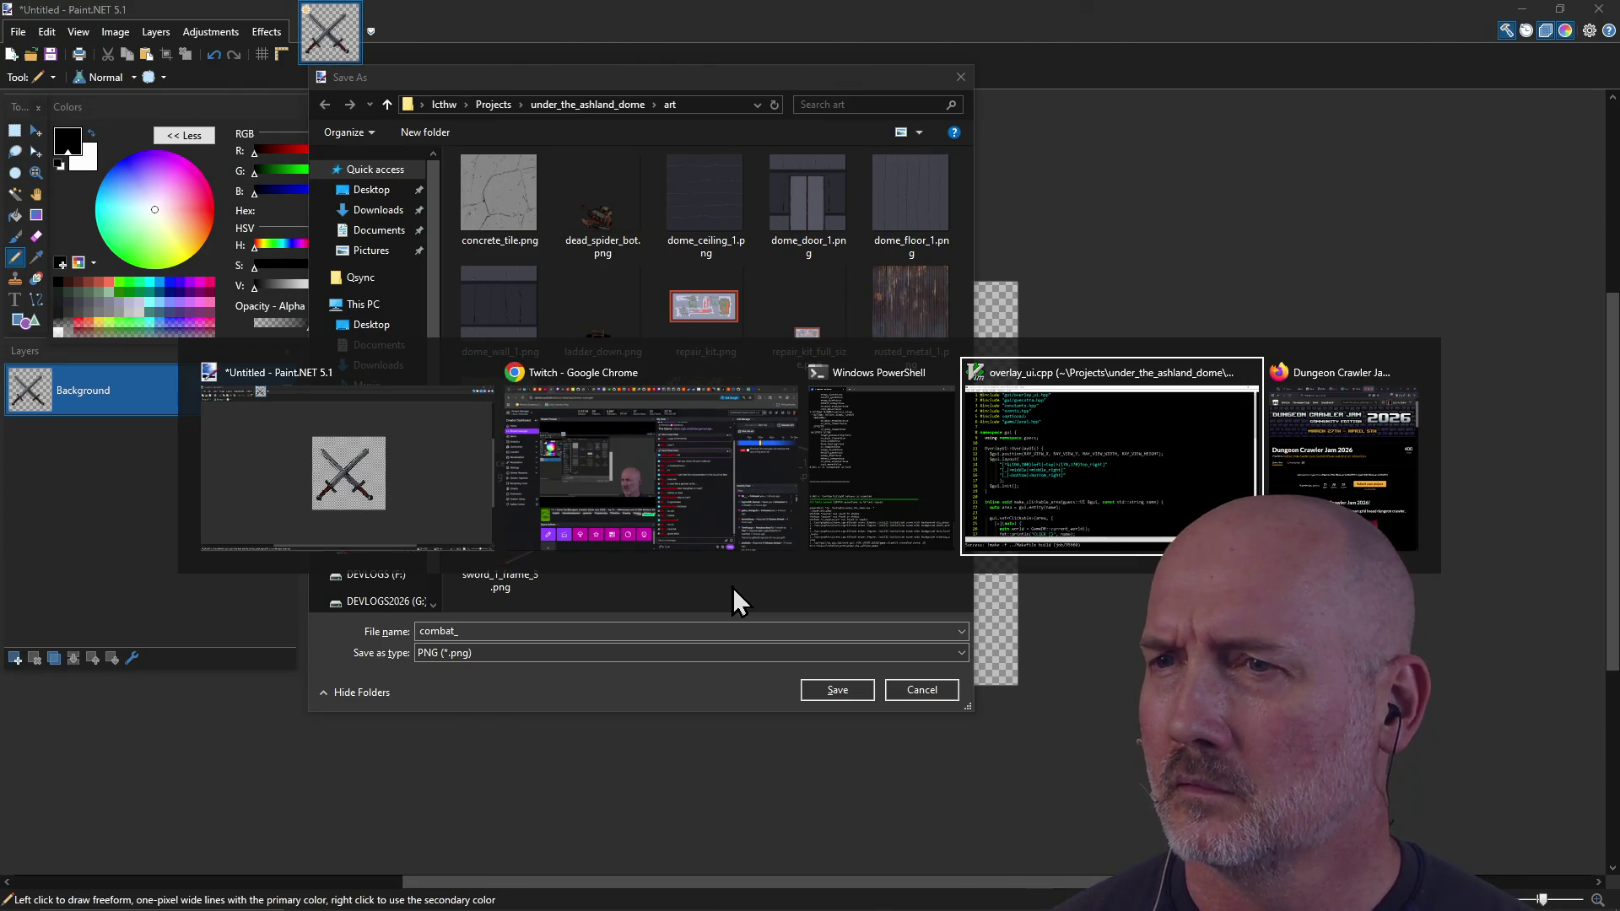
key(alt+Tab)
key(alt+Tab)
key(alt+Tab)
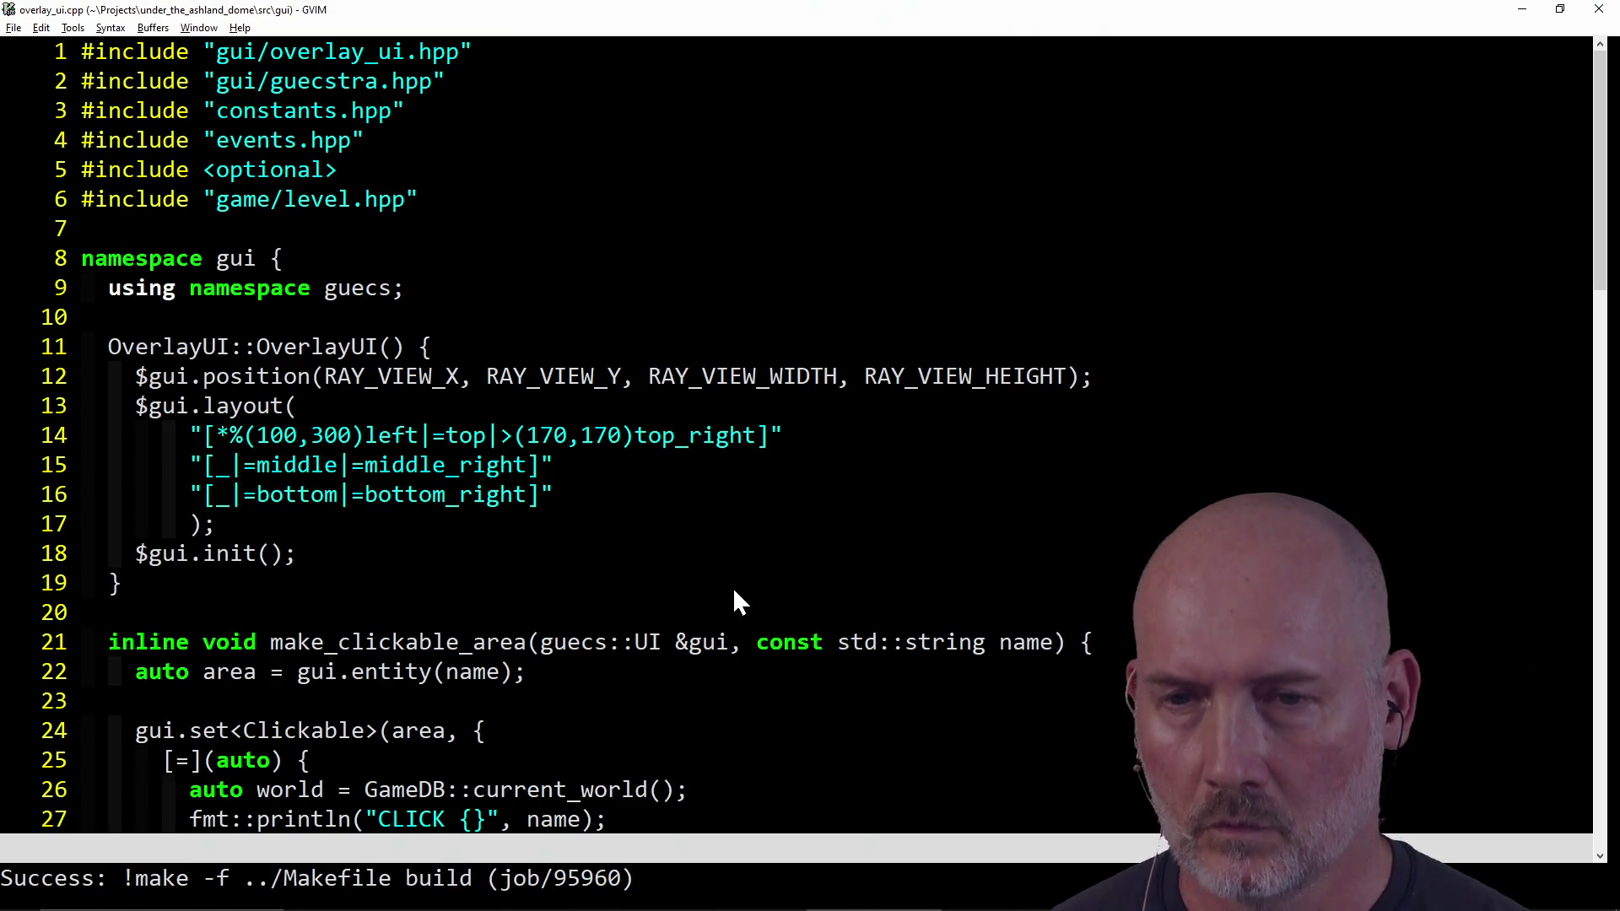
Step: Open main_ui.cpp from the open buffers to check the sprite, then switch to config.json
key(ctrl+p)
key(Up)
key(Return)
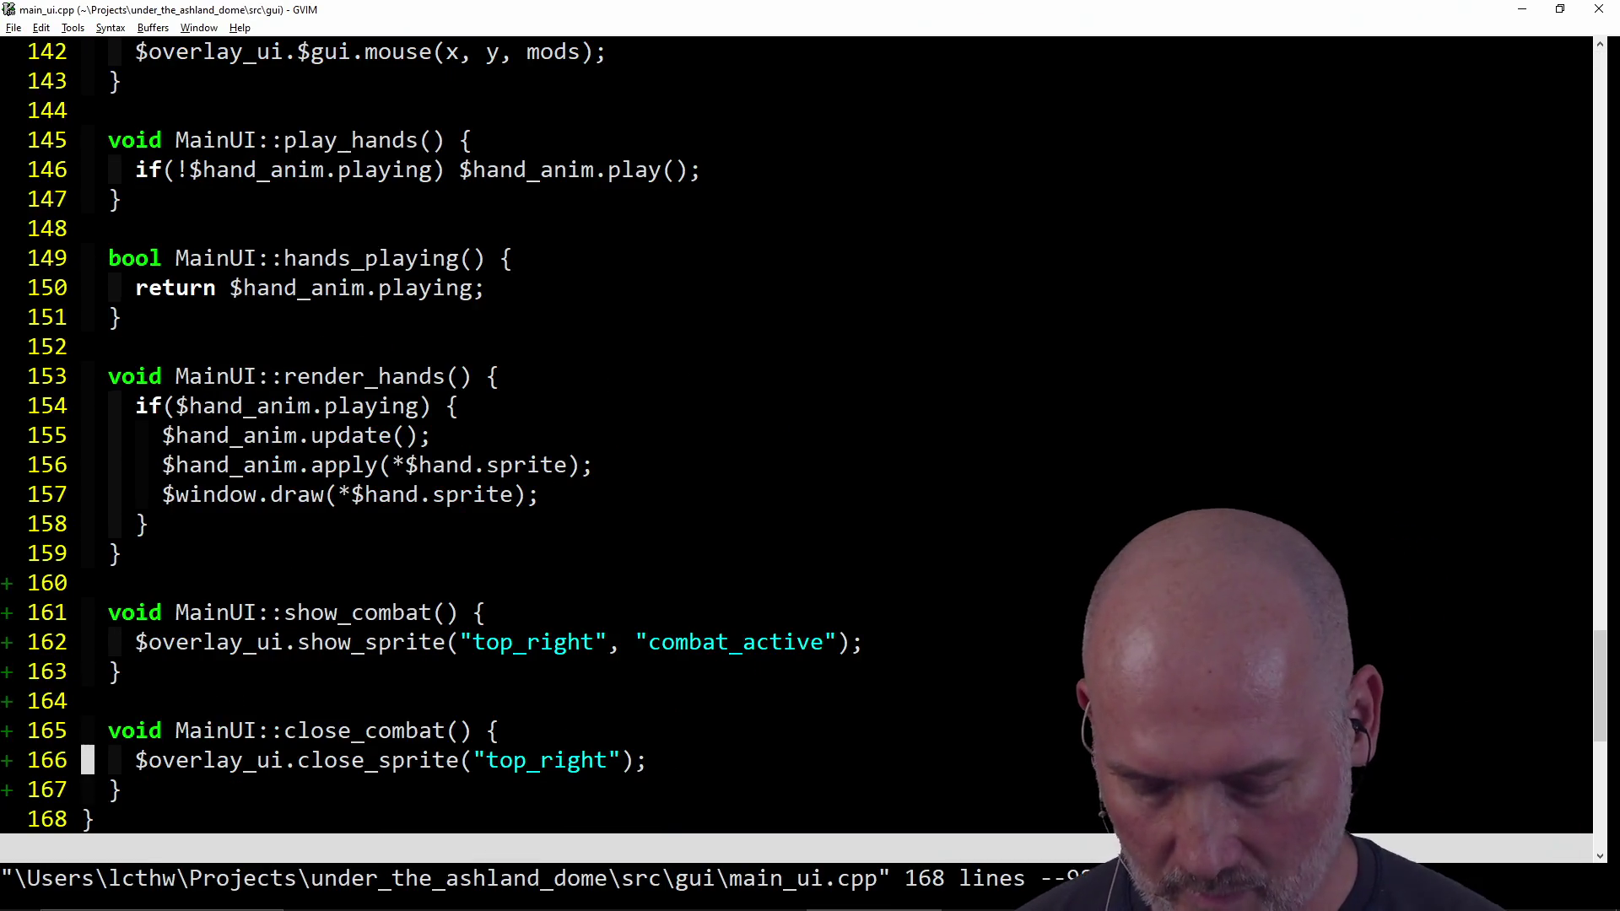
key(ctrl+p)
key(Up)
key(Return)
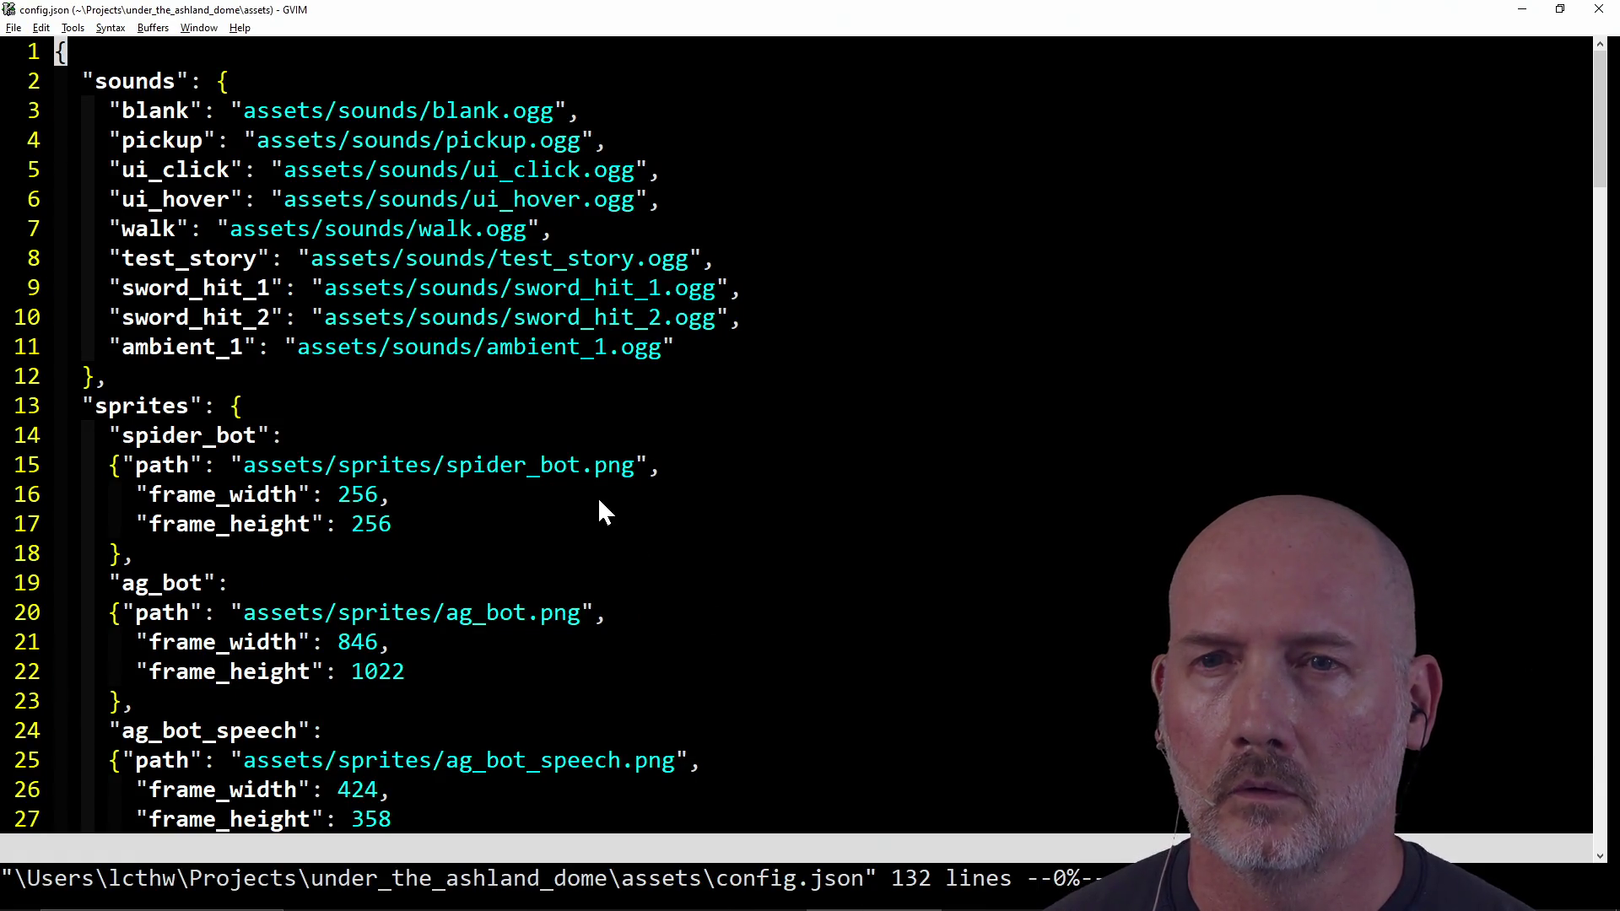
Step: Copy the win_story sprite entry in config.json's sprites section
scroll(615, 453, down, 7)
click(562, 256)
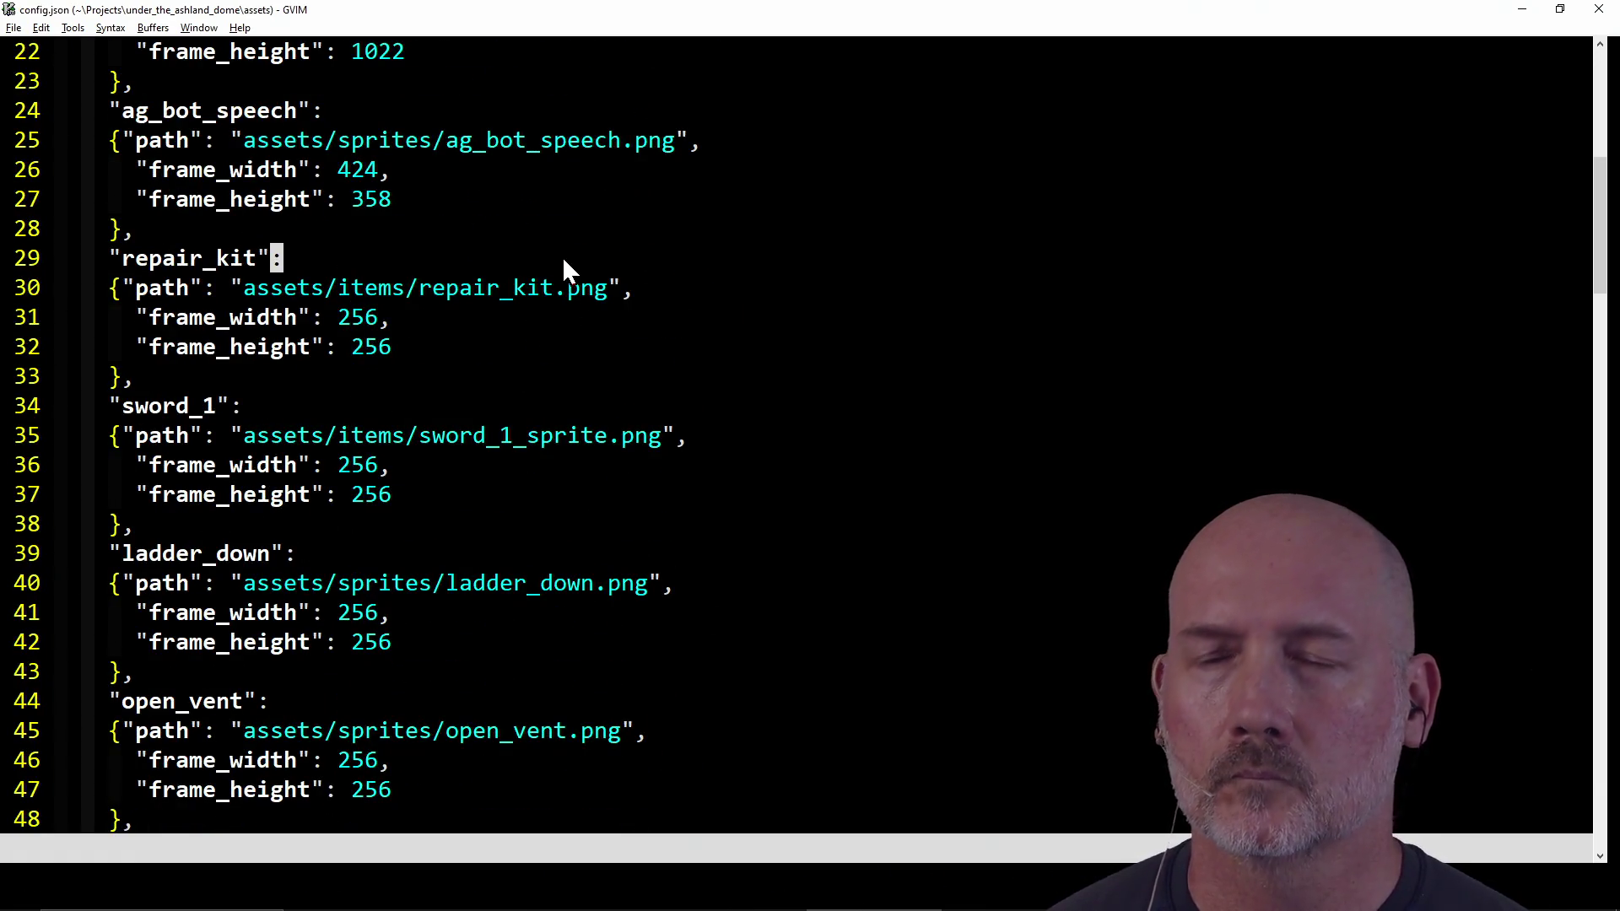
scroll(562, 256, down, 16)
scroll(562, 258, down, 7)
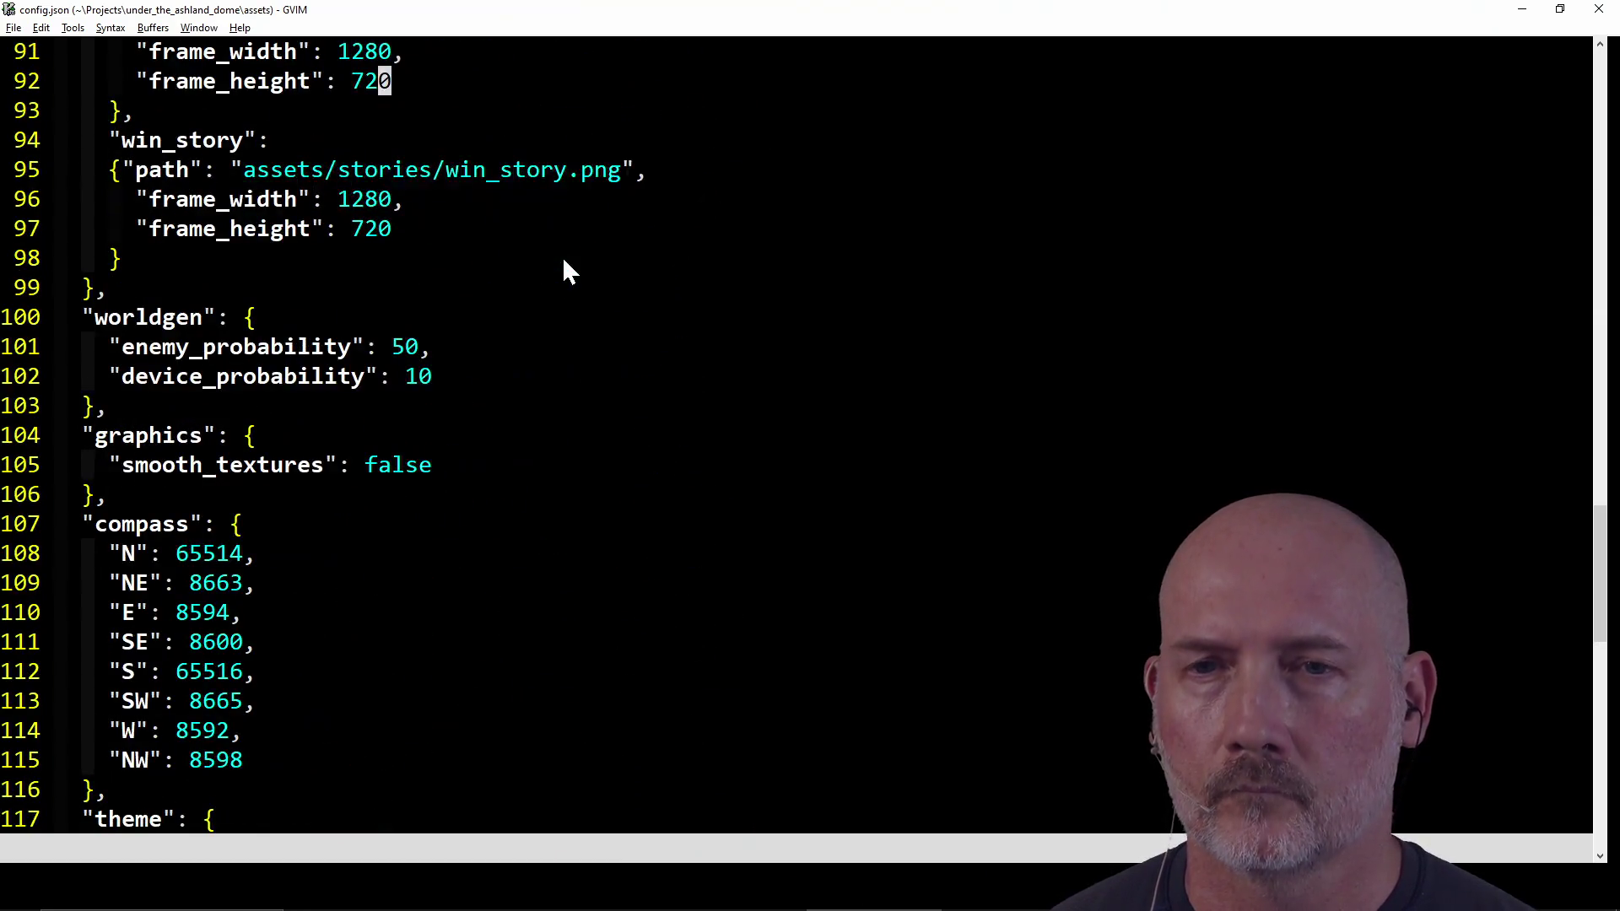
scroll(540, 346, up, 2)
key(j)
key(j)
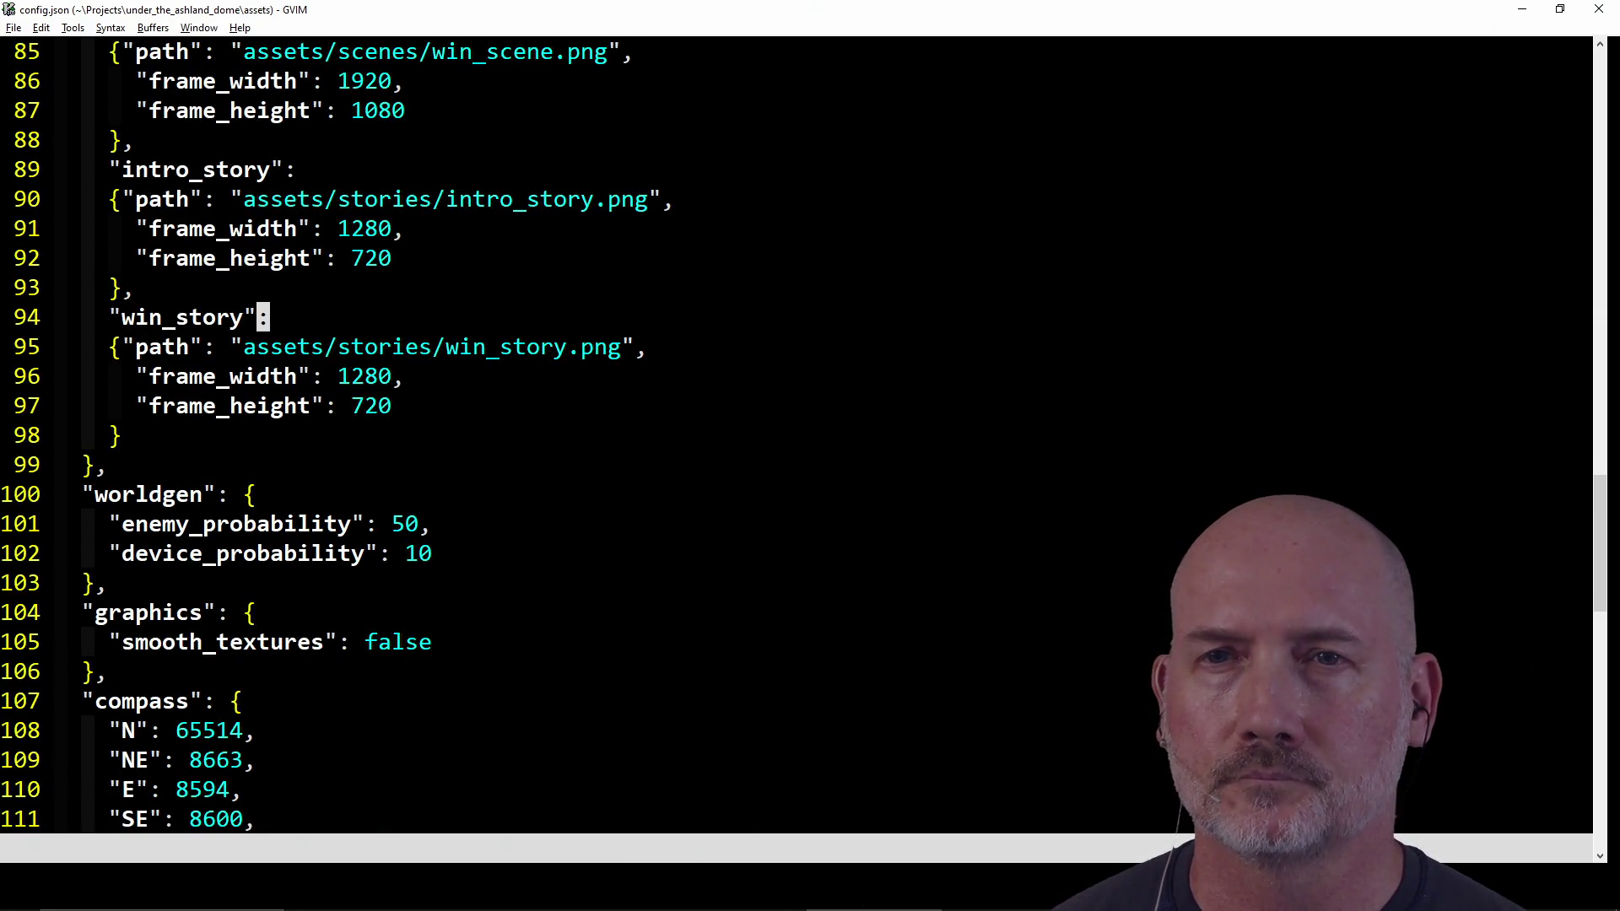
key(V)
key(j)
key(j)
key(j)
key(y)
Step: Paste it below as a combat_active entry pointing to assets/stories/combat_active.png
key(j)
key(j)
Step: Set the combat_active frame_width and frame_height to 170 and save config.json
key(j)
key(j)
text(A,)
key(Escape)
text(plcwcombat_active)
key(Escape)
key(j)
key(w)
key(w)
key(w)
key(.)
key(j)
key(h)
key(h)
key(h)
text(lcw)
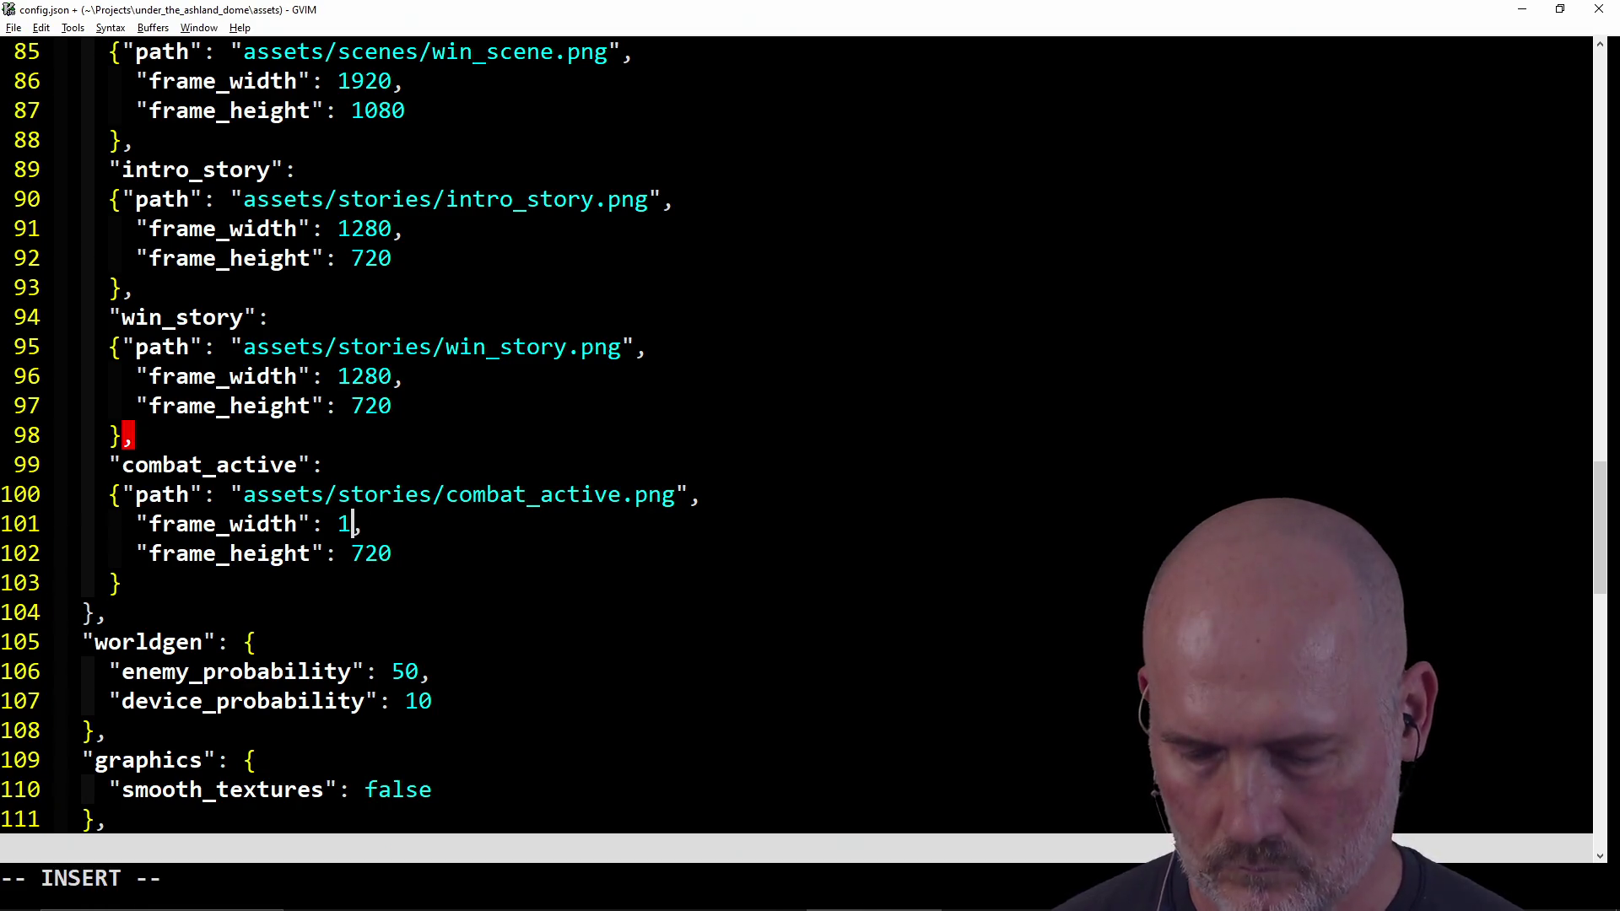
text(70)
key(Escape)
text(jhr1lr7l:w)
key(Return)
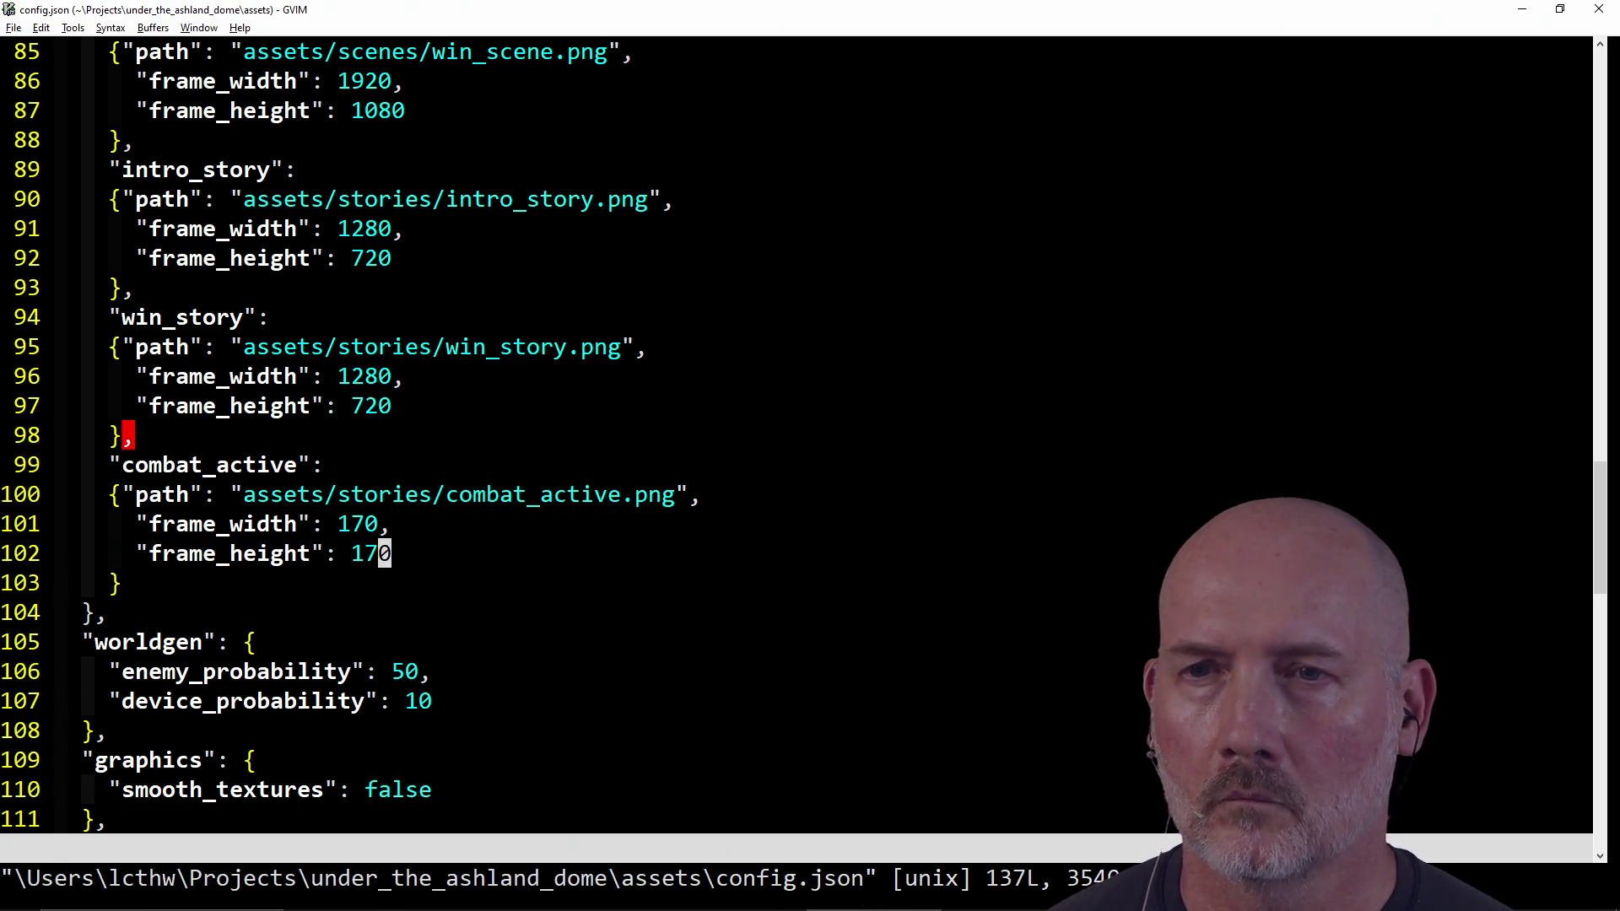
key(alt+Tab)
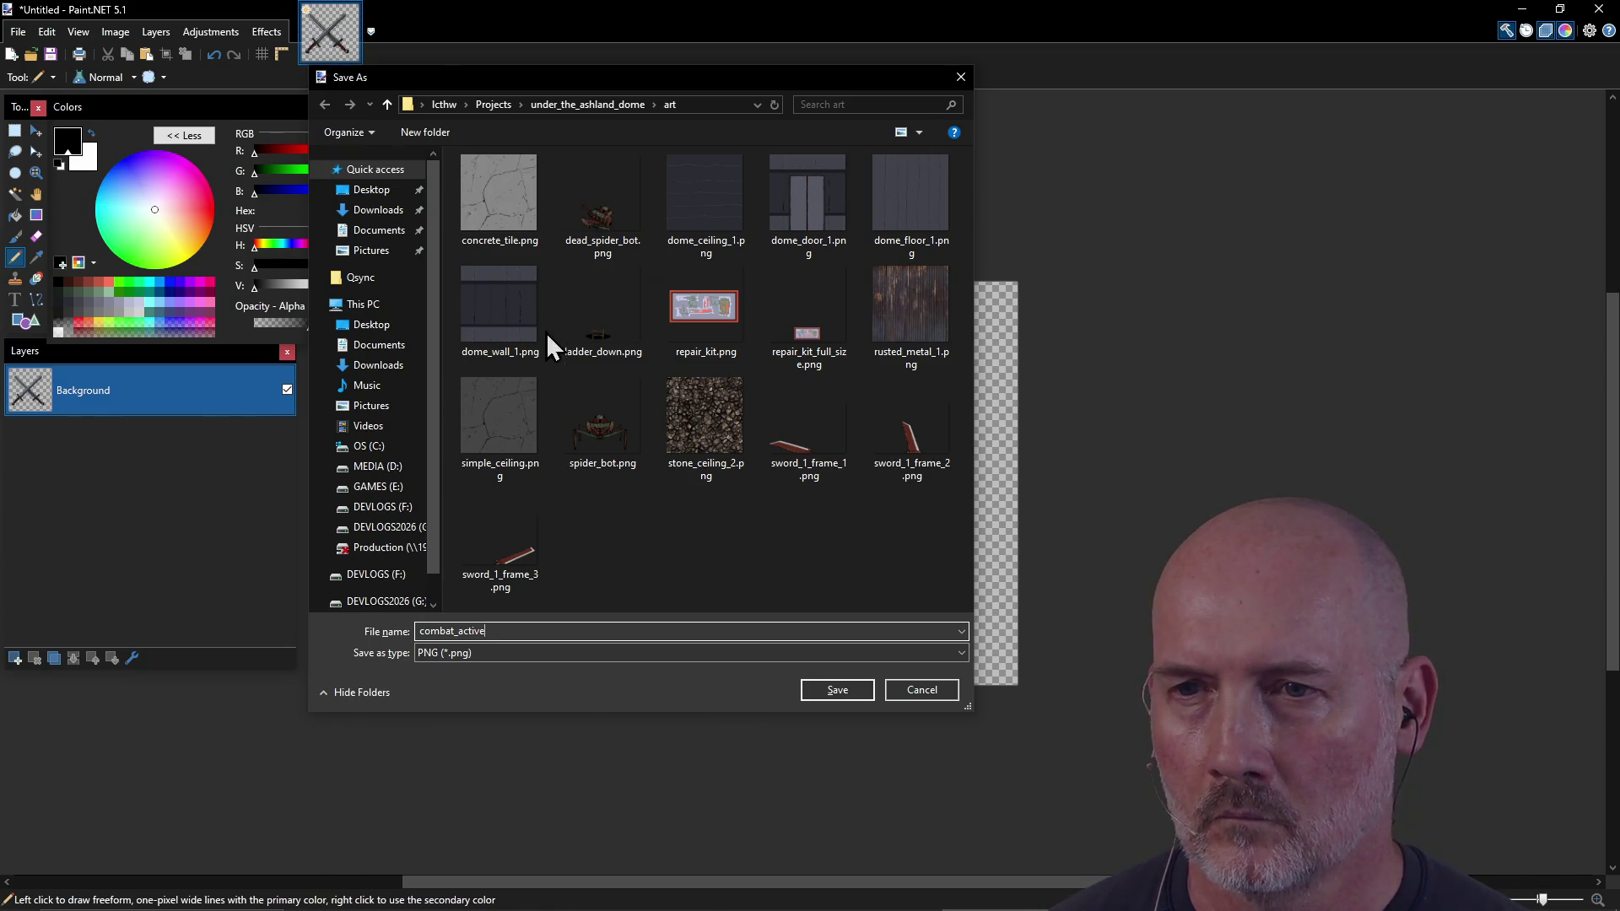
Step: Save the image as combat_active.pdn in Paint.NET's native format
click(509, 658)
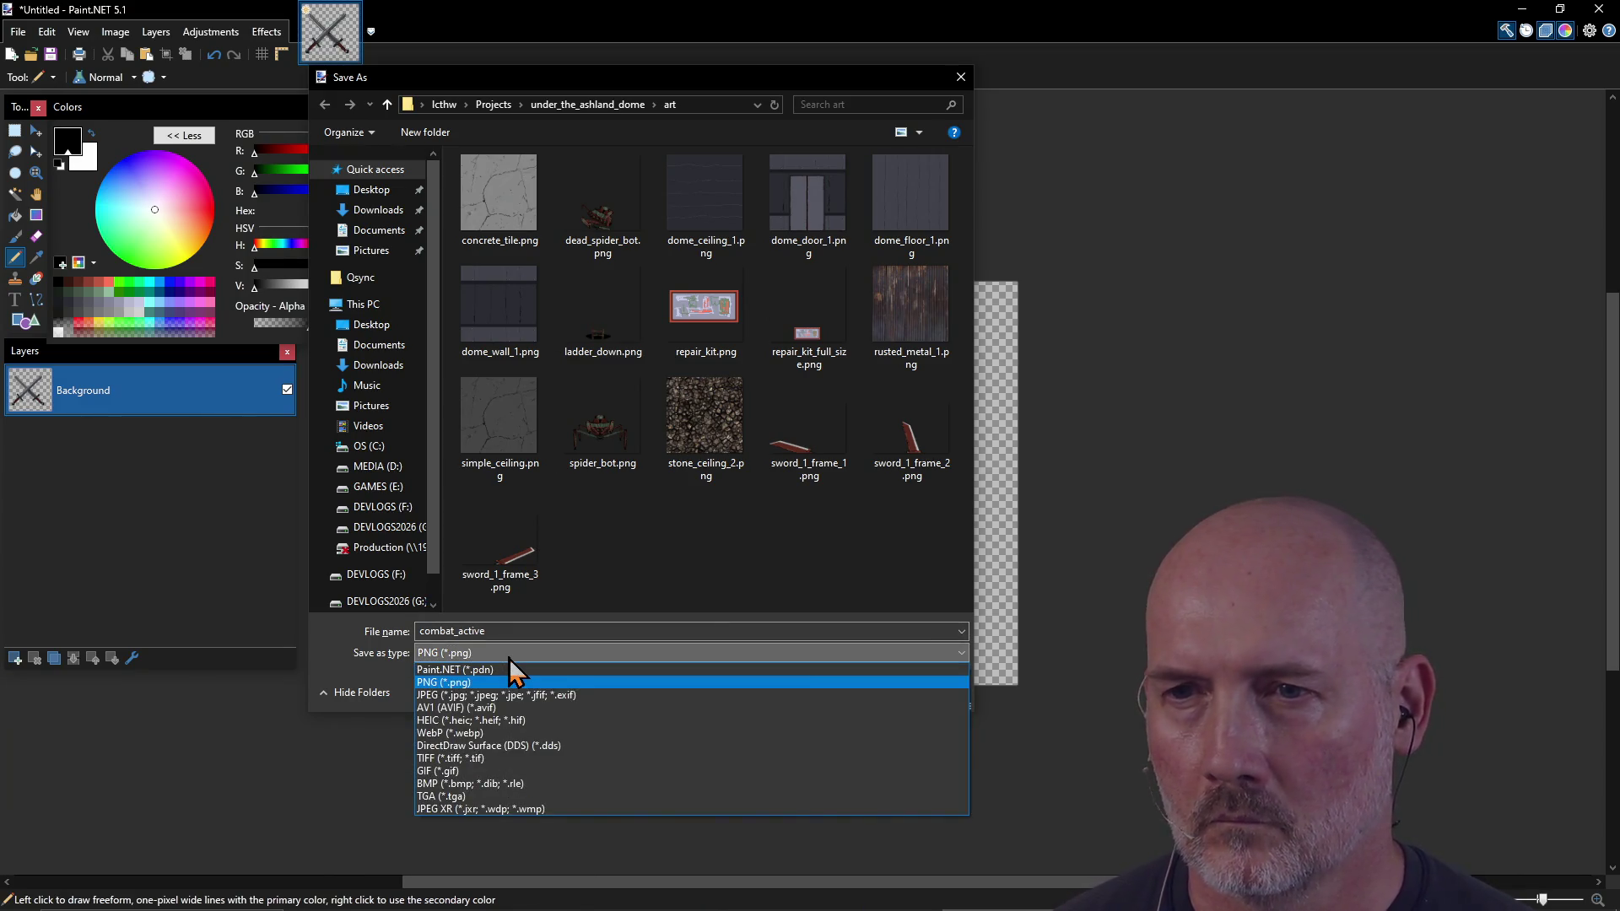
click(509, 667)
click(824, 692)
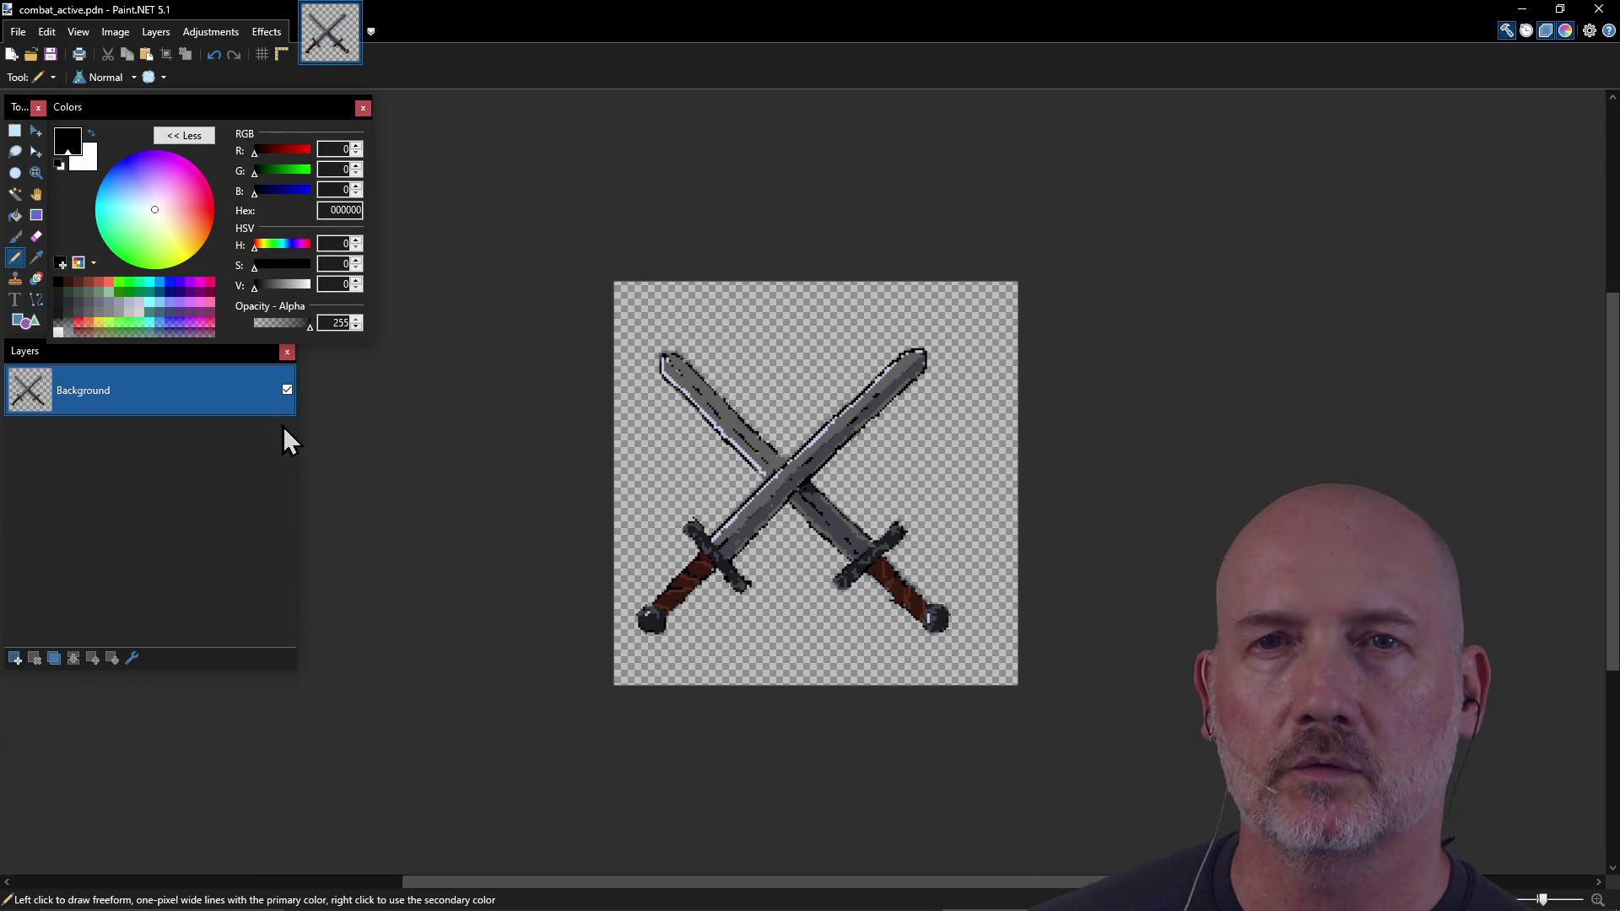
Step: Shift the whole crossed-swords image right to centre it, then save
click(35, 131)
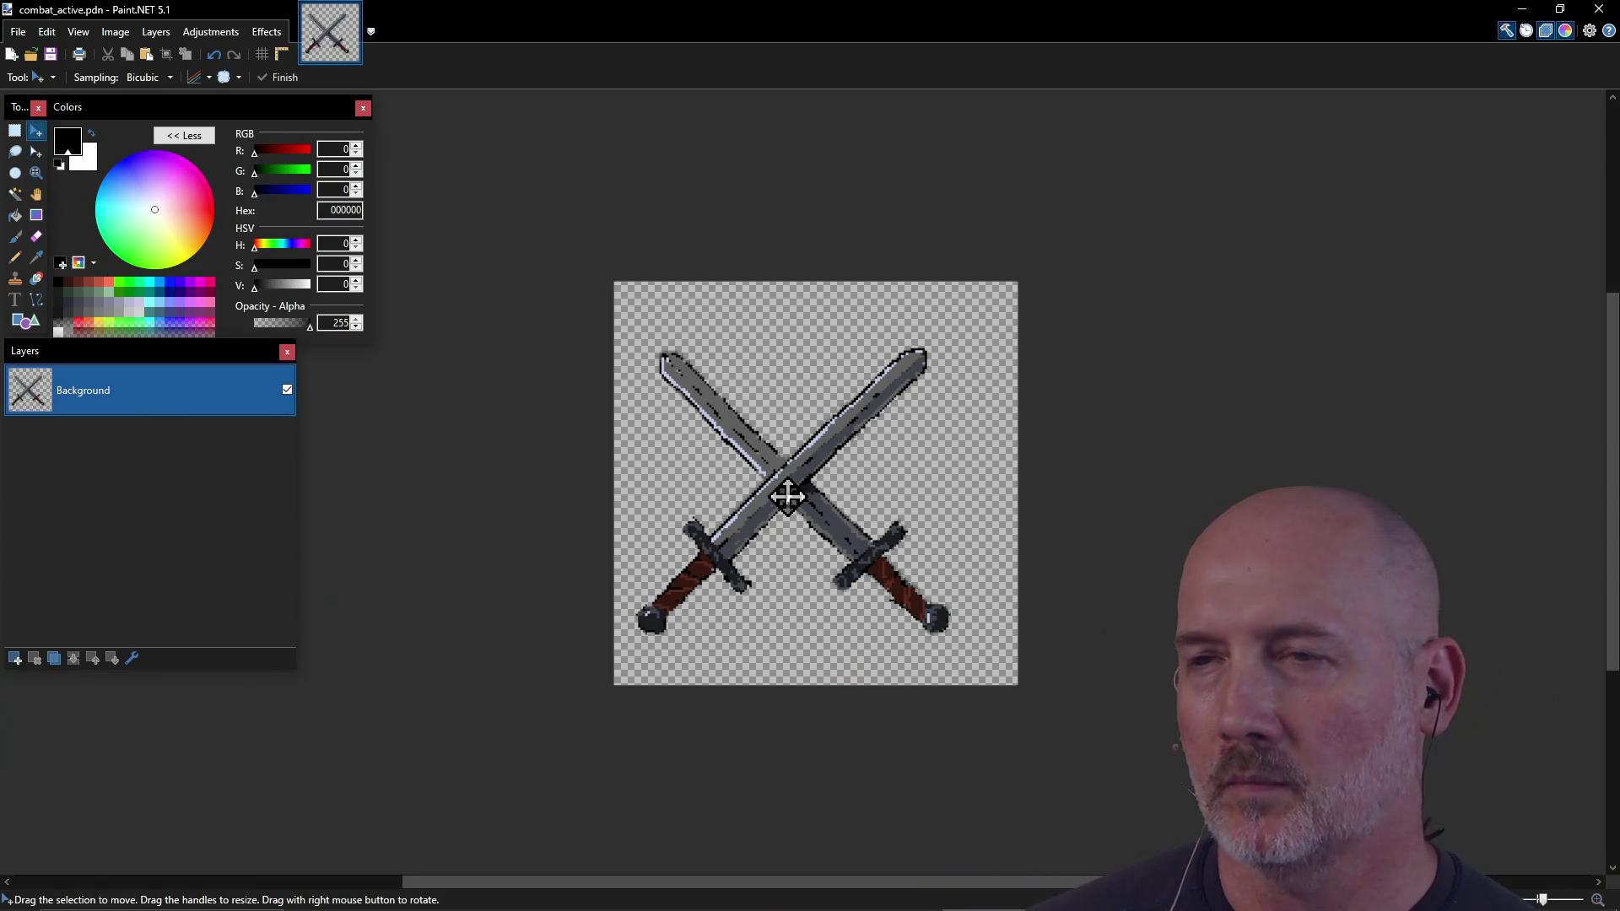
key(ctrl+a)
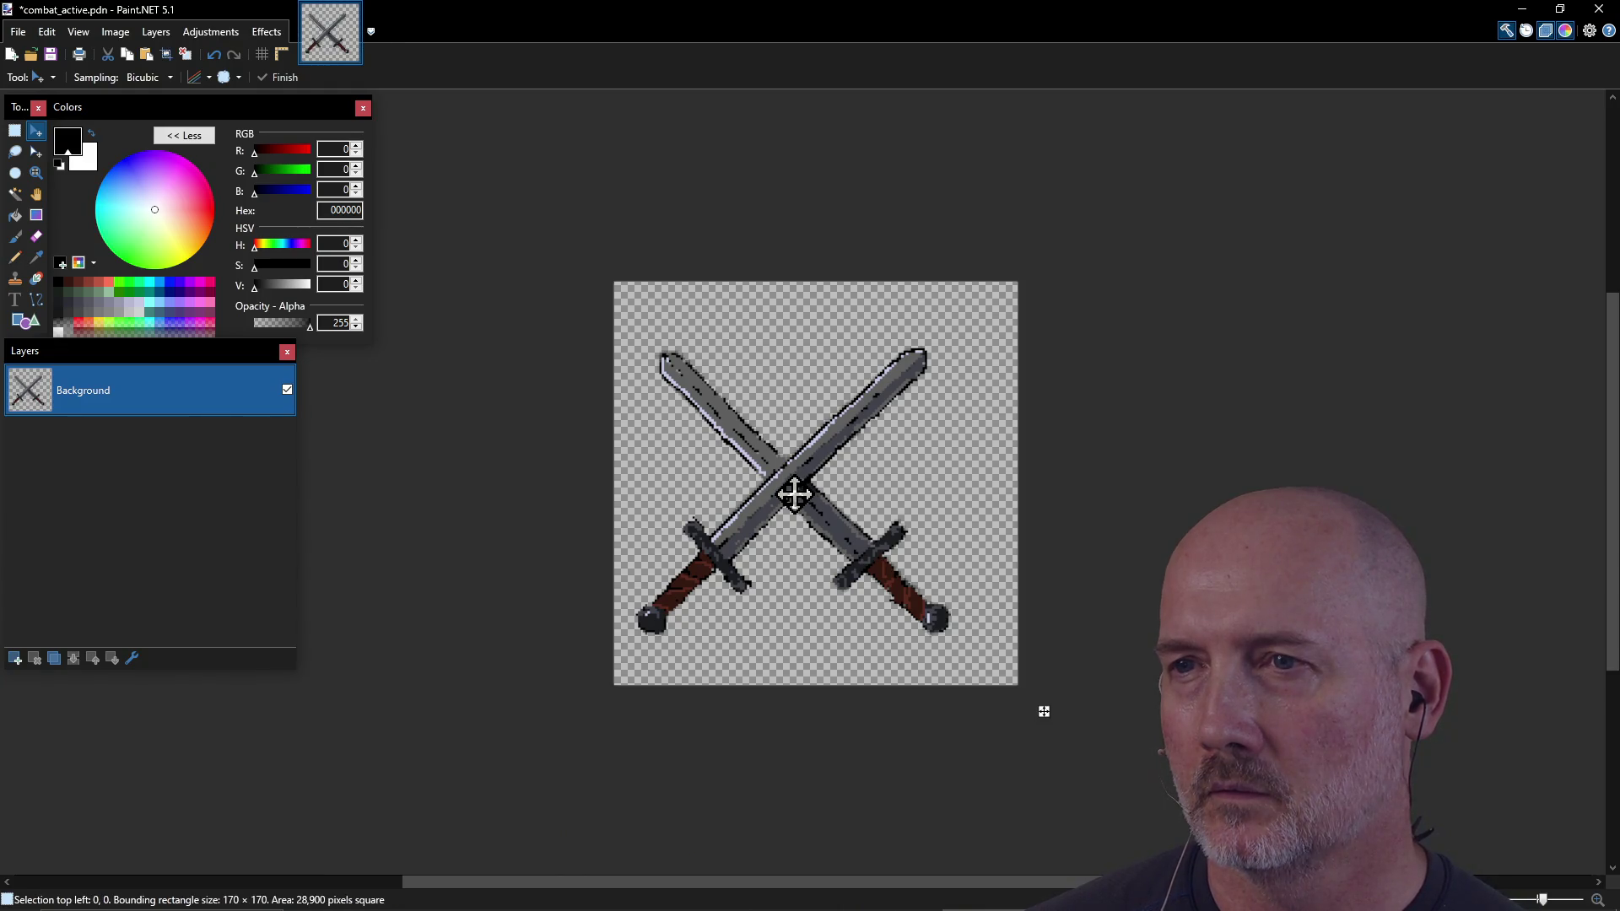
drag(795, 495, 817, 494)
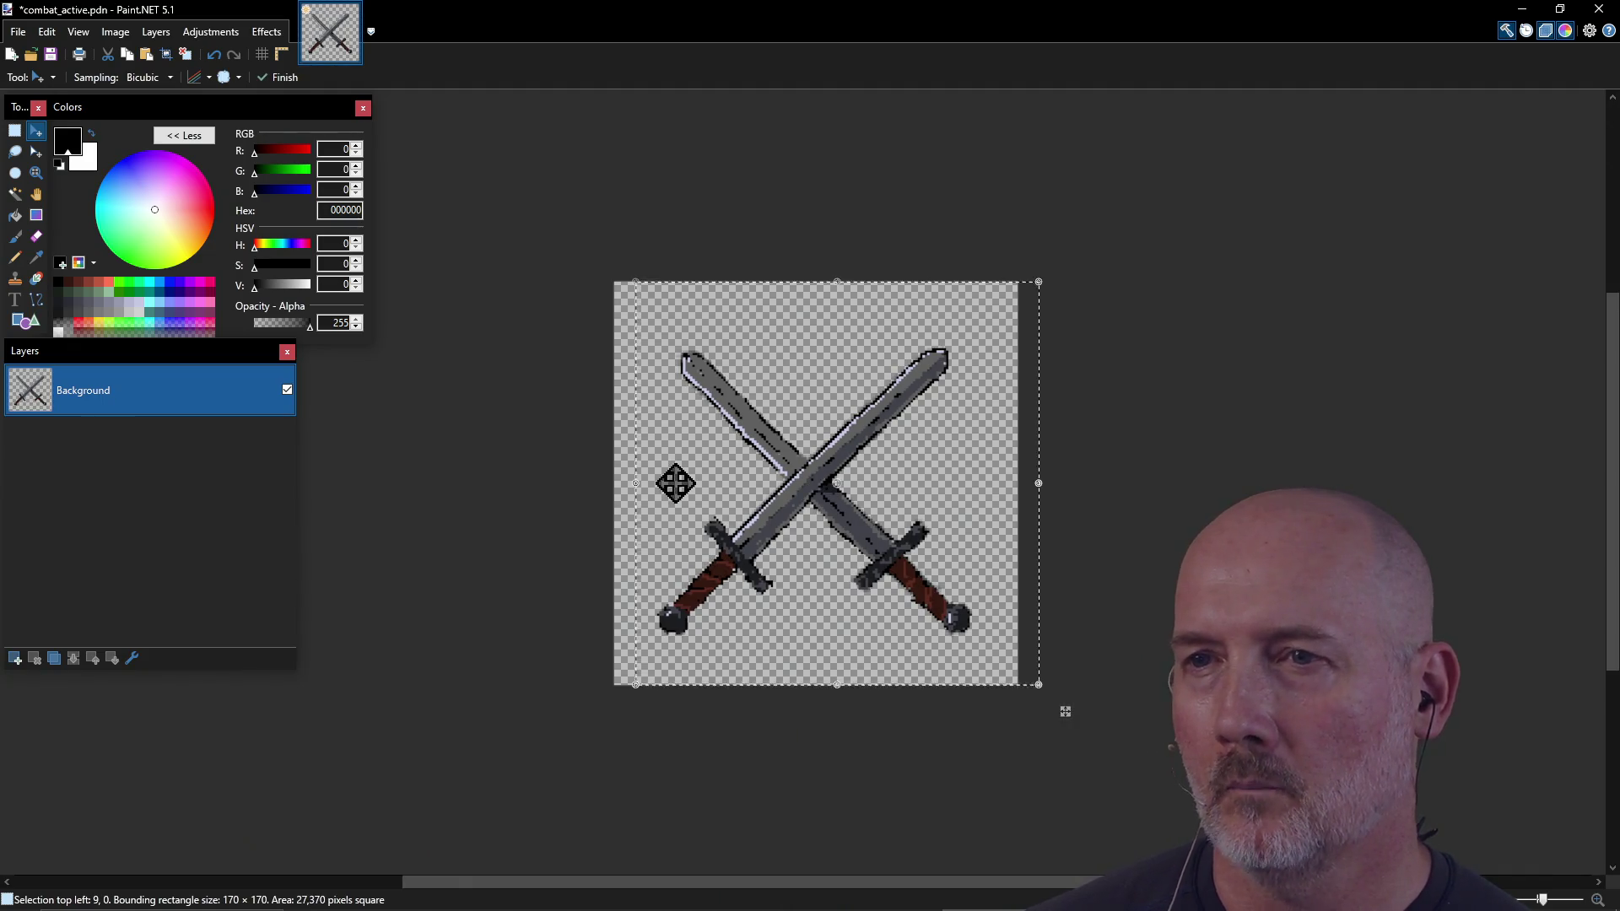
key(ctrl+d)
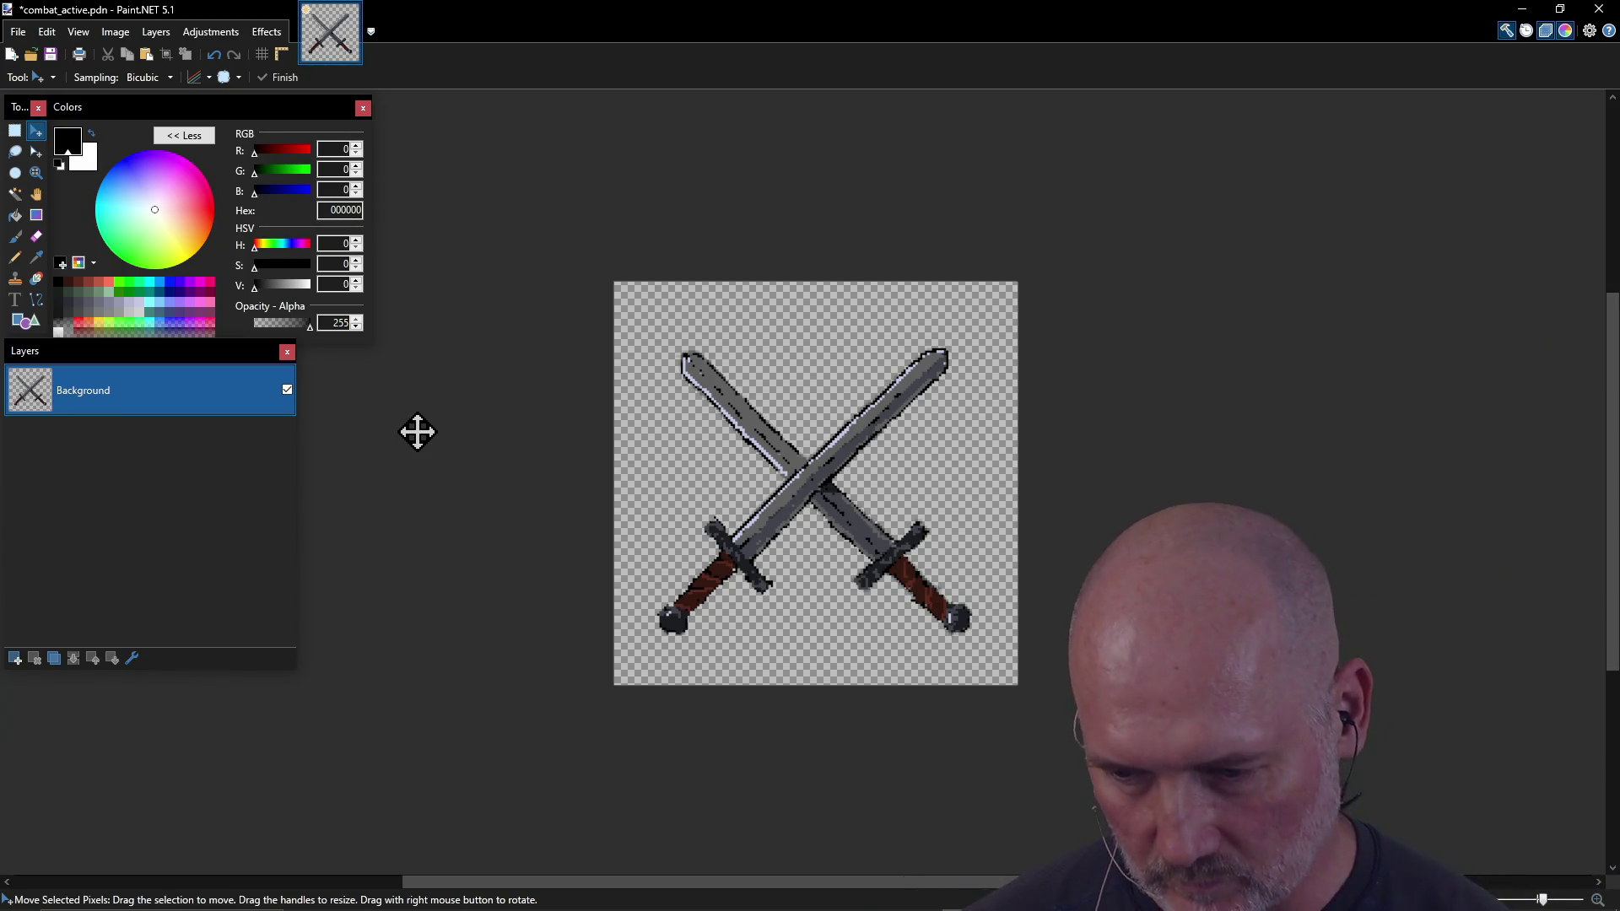
key(ctrl+s)
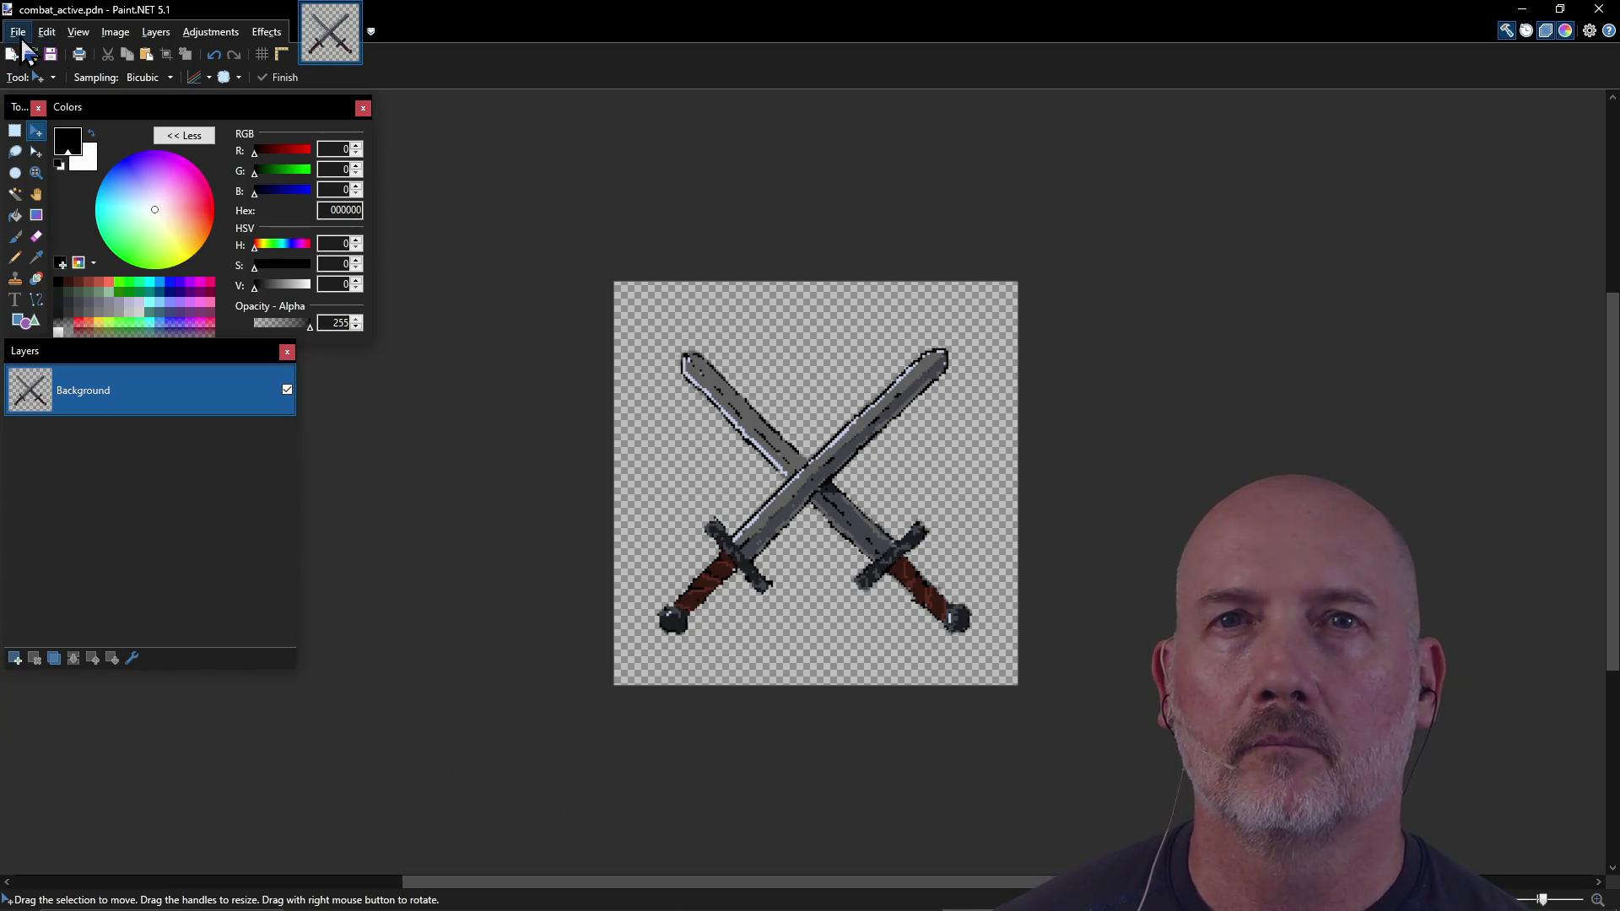
Step: Export a copy as combat_active.png, accepting the PNG save settings
click(18, 31)
click(52, 161)
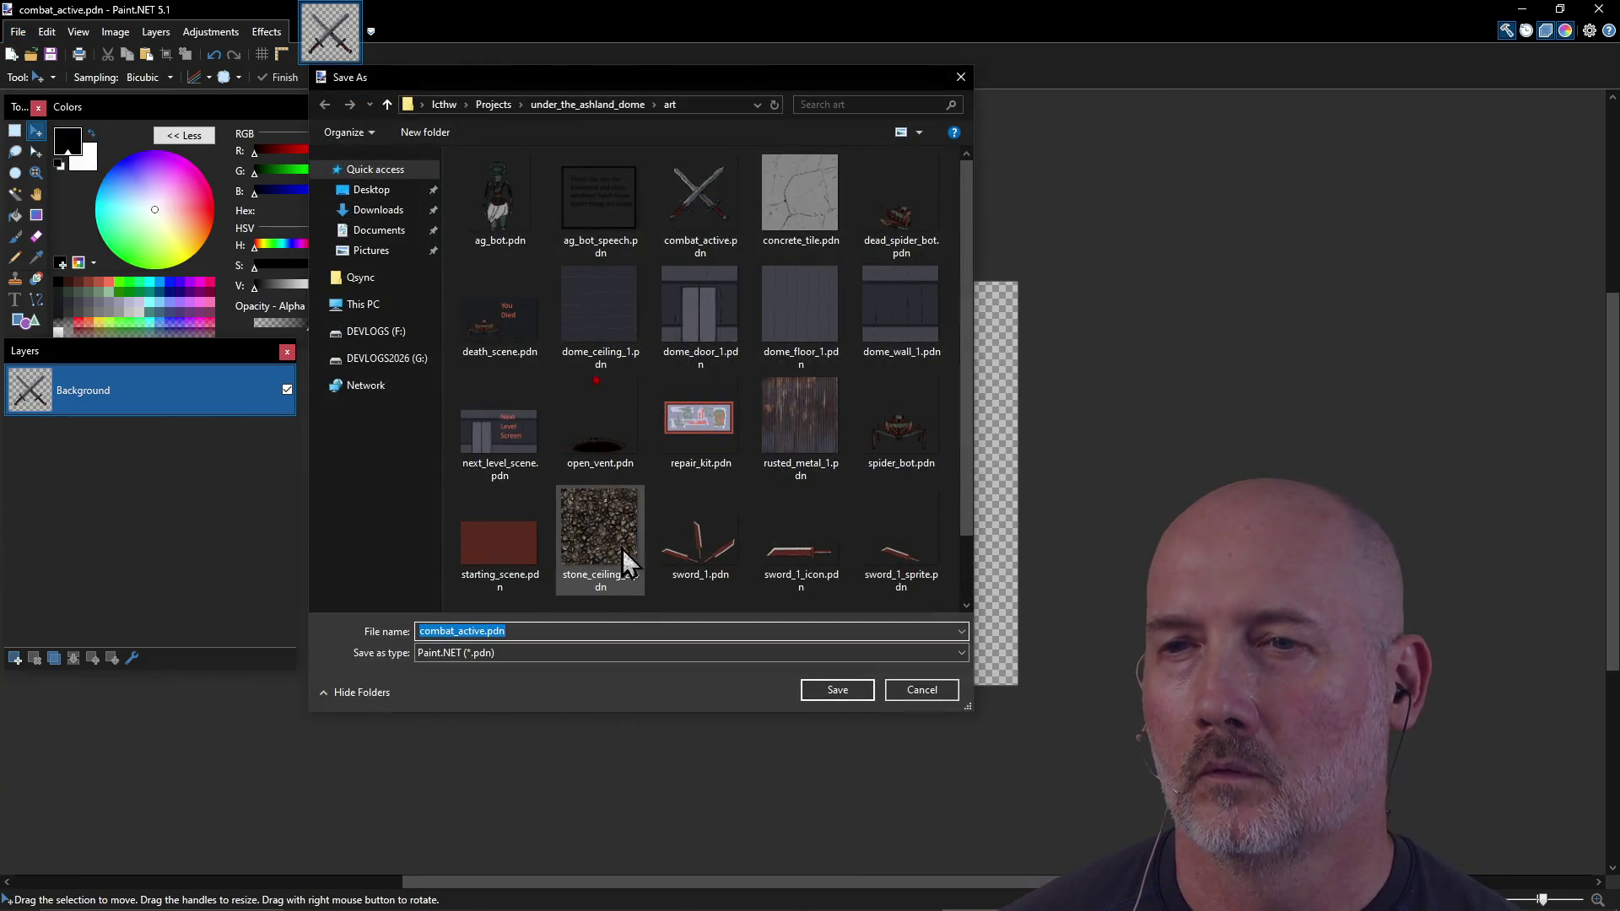
click(590, 654)
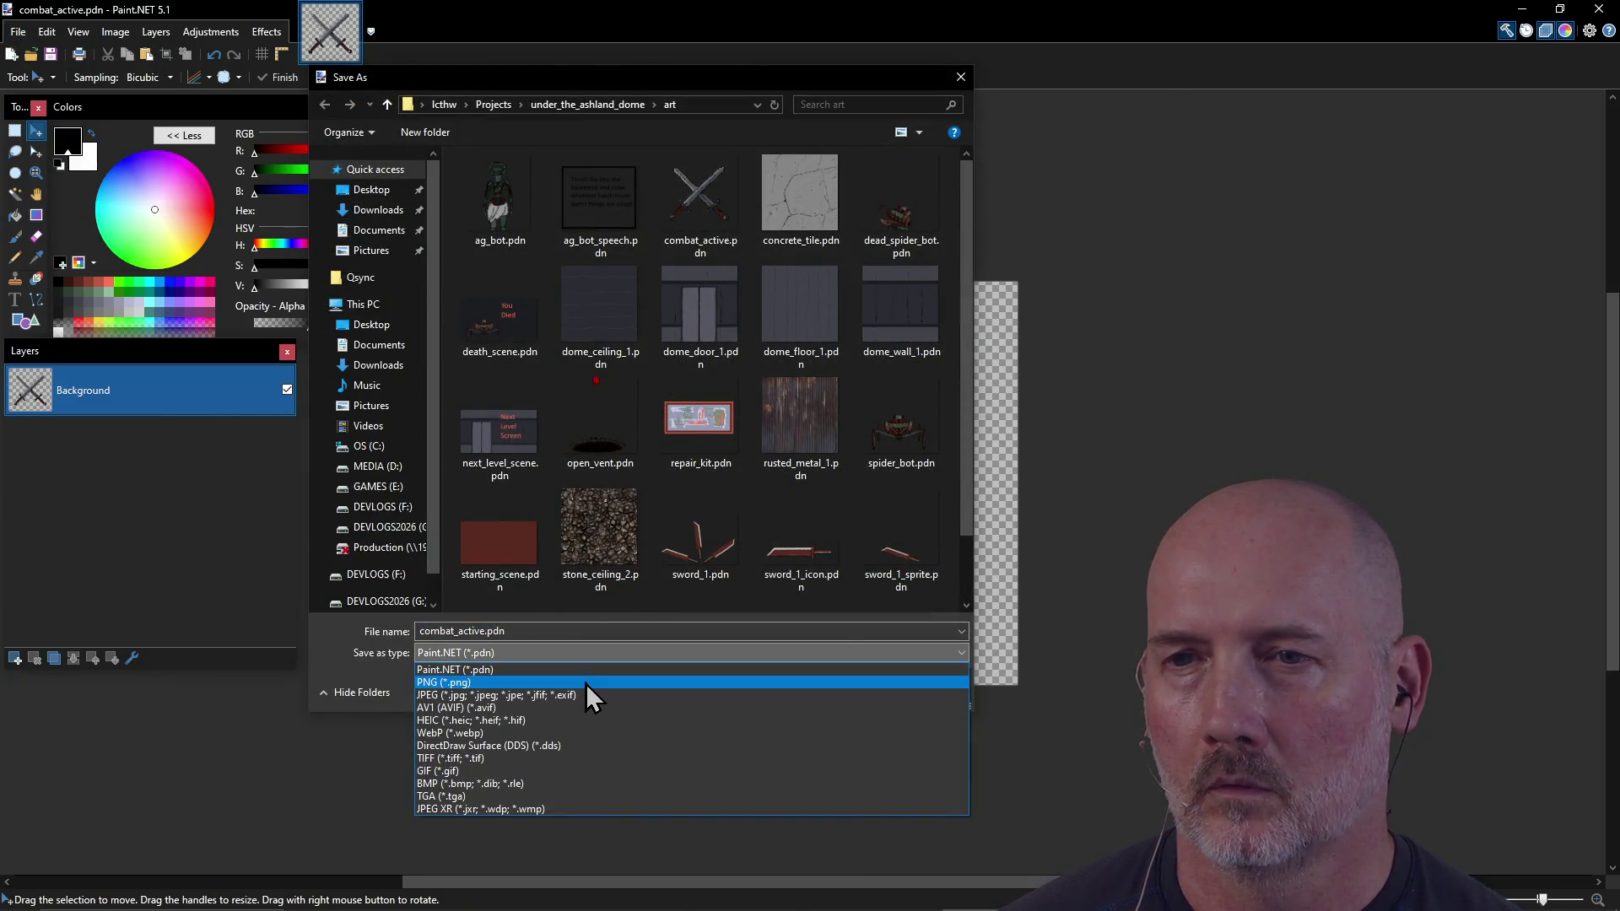
click(585, 681)
click(837, 690)
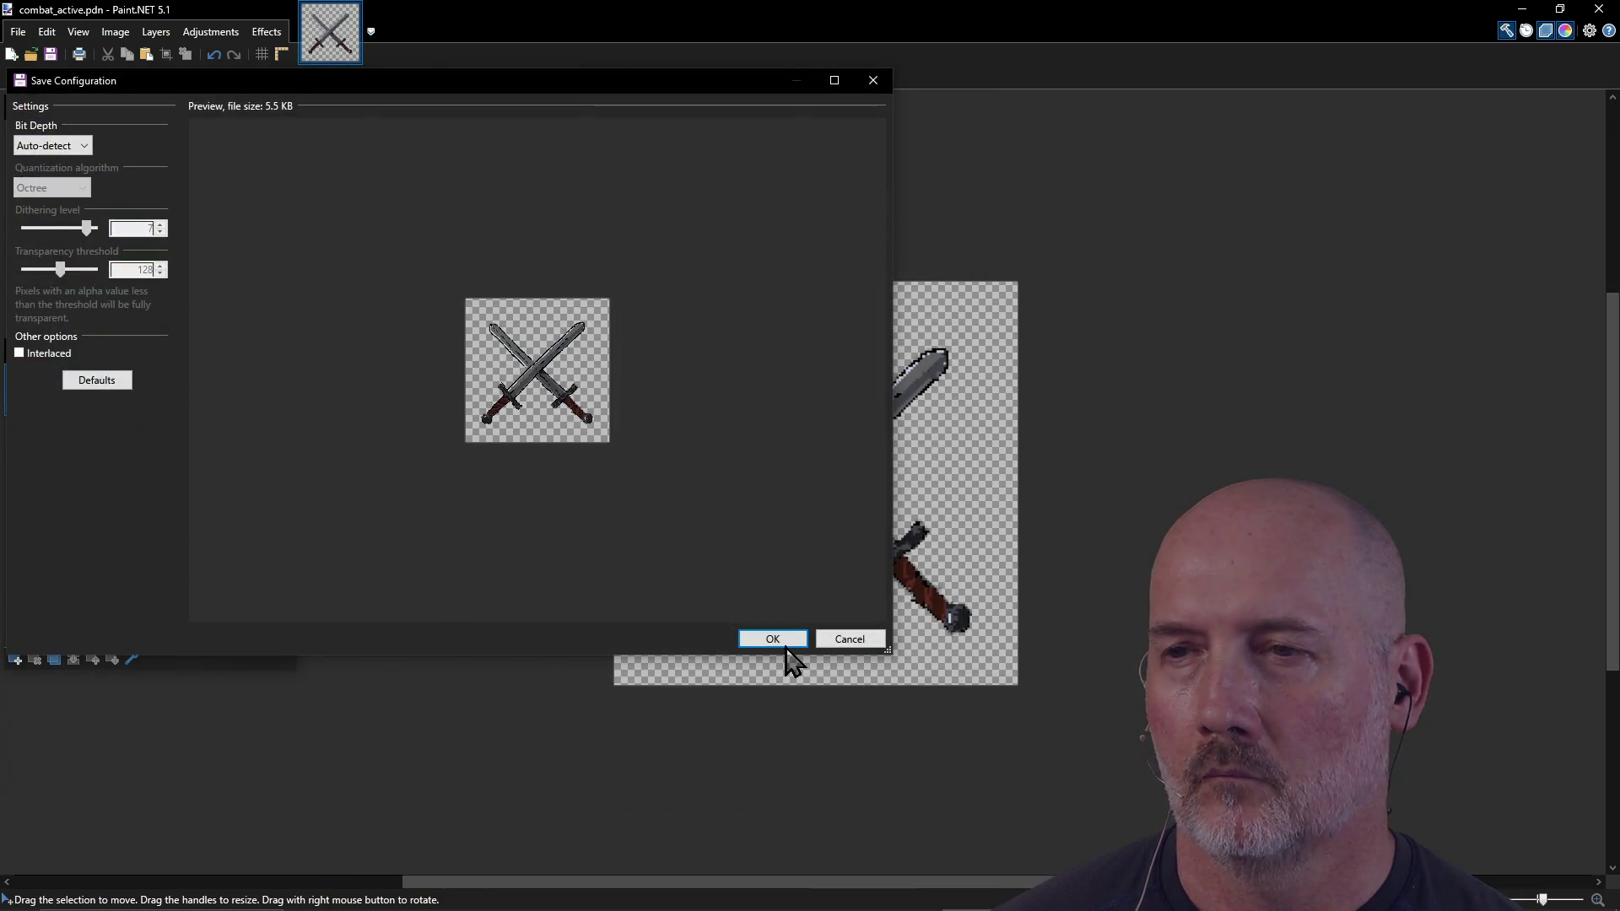
click(787, 639)
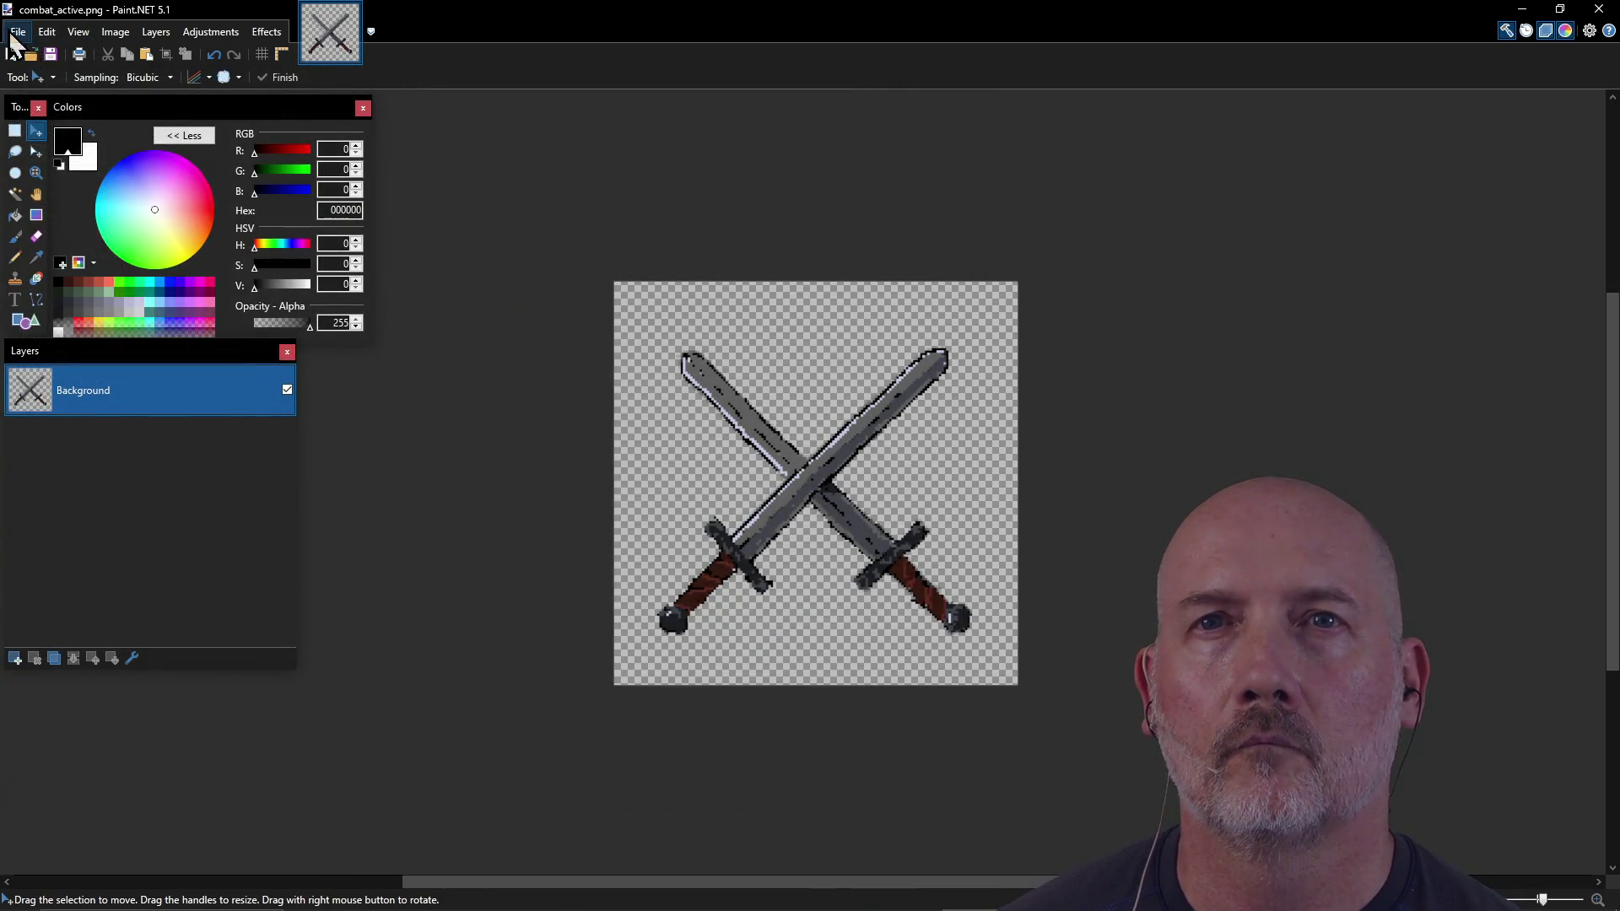
Step: Reopen combat_active.pdn from the recent files list
click(18, 31)
mouse_move(51, 100)
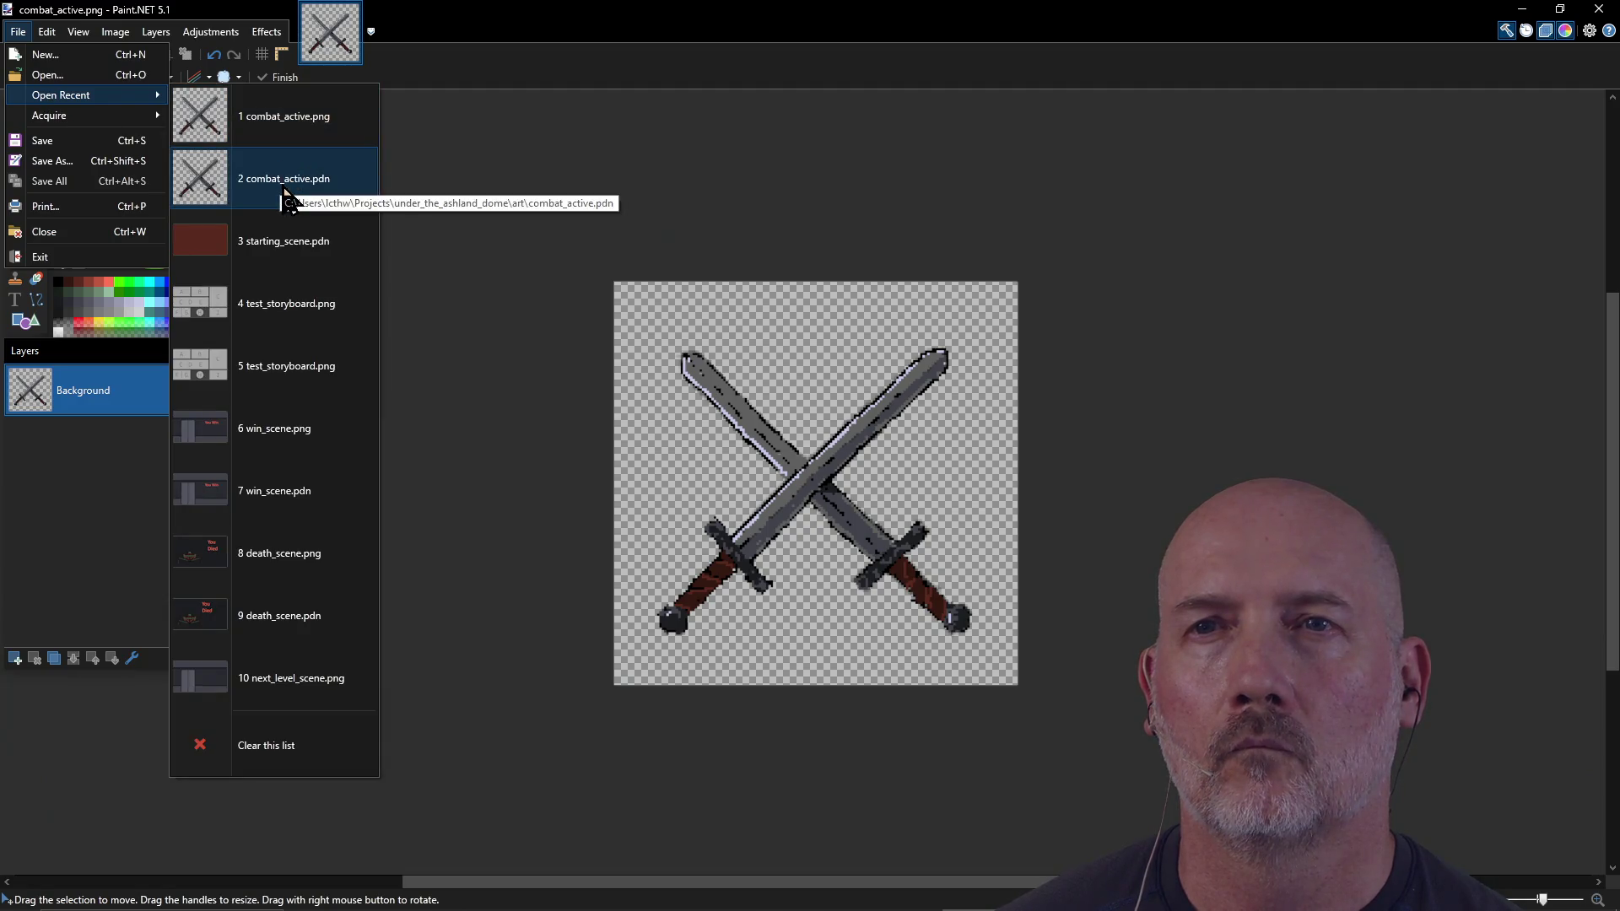
click(285, 193)
scroll(833, 545, up, 3)
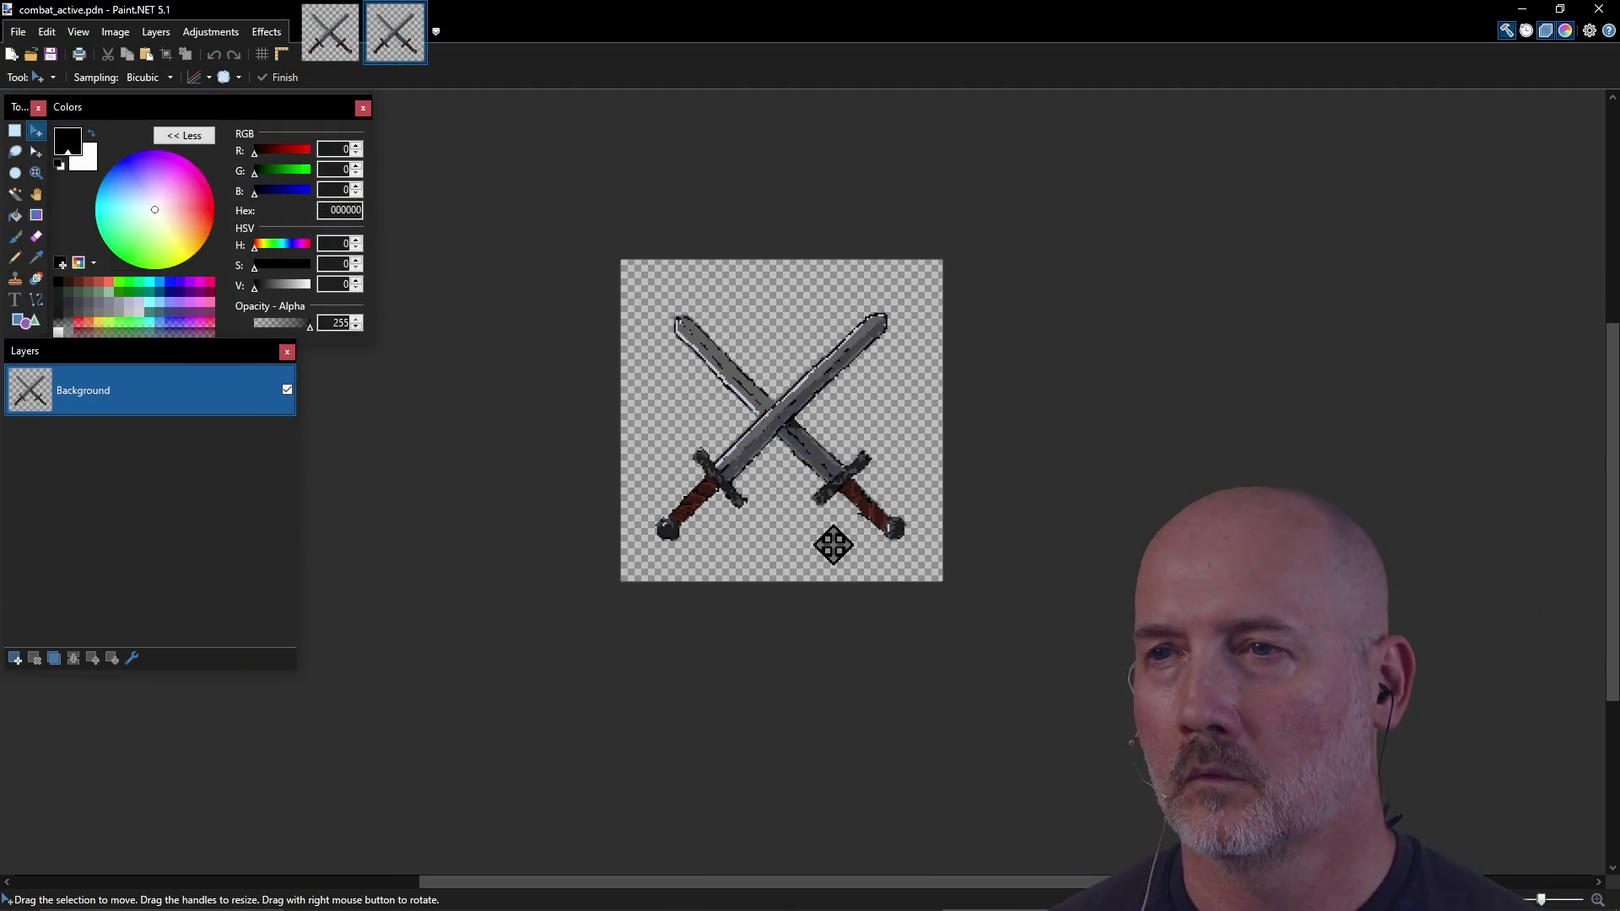
Step: In PowerShell, move combat_active.png from the art folder into assets\sprites
key(alt+Tab)
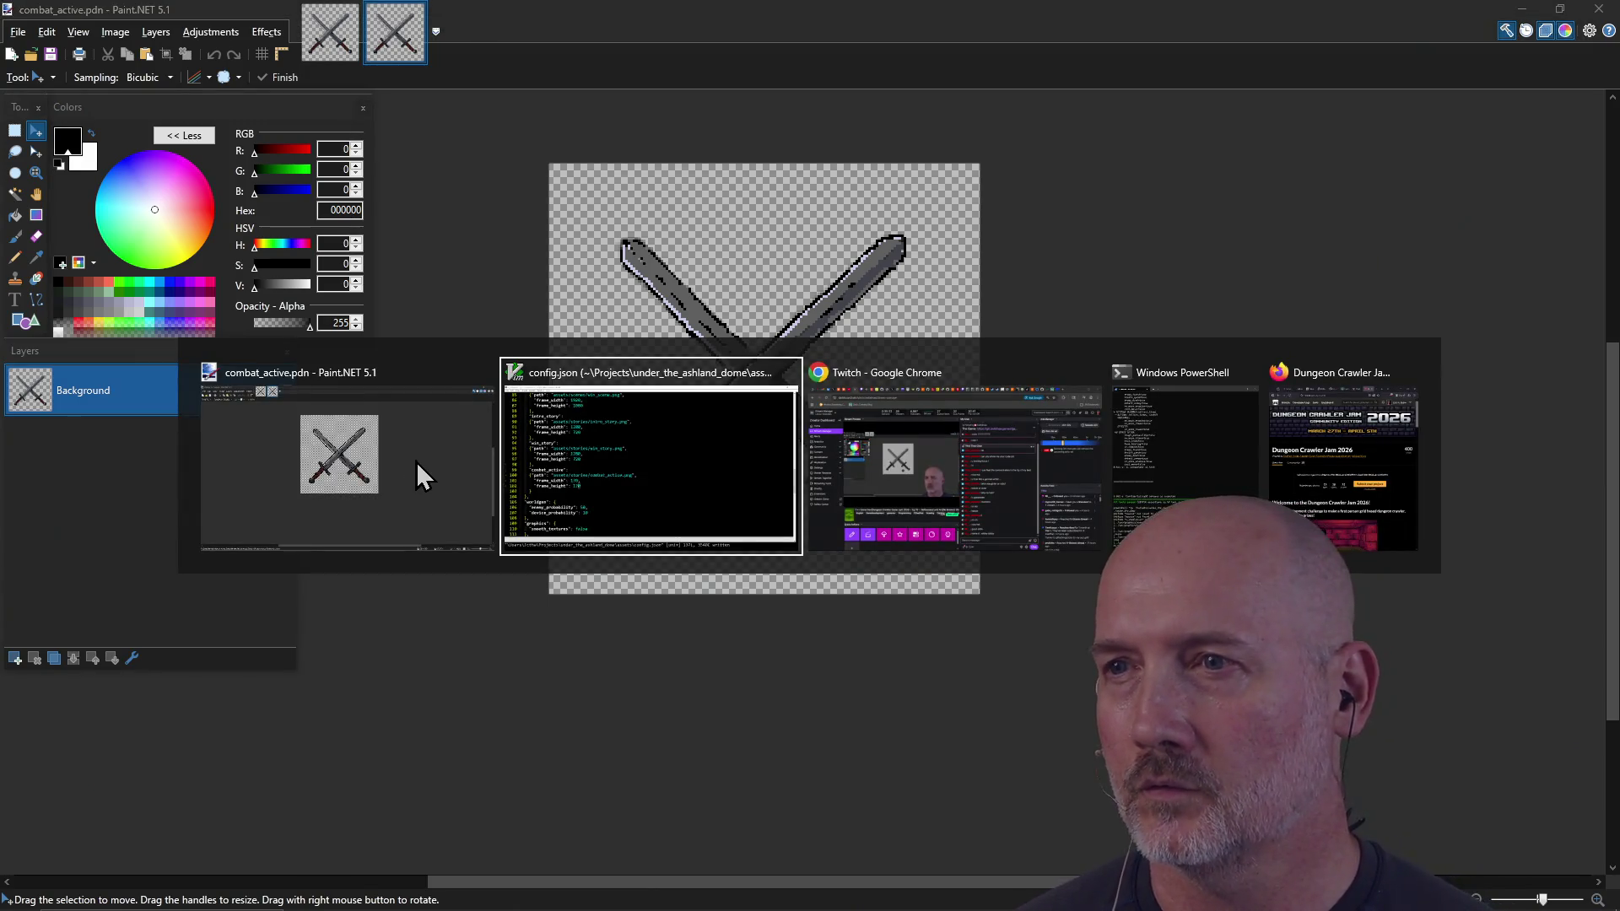
key(Tab)
key(Tab)
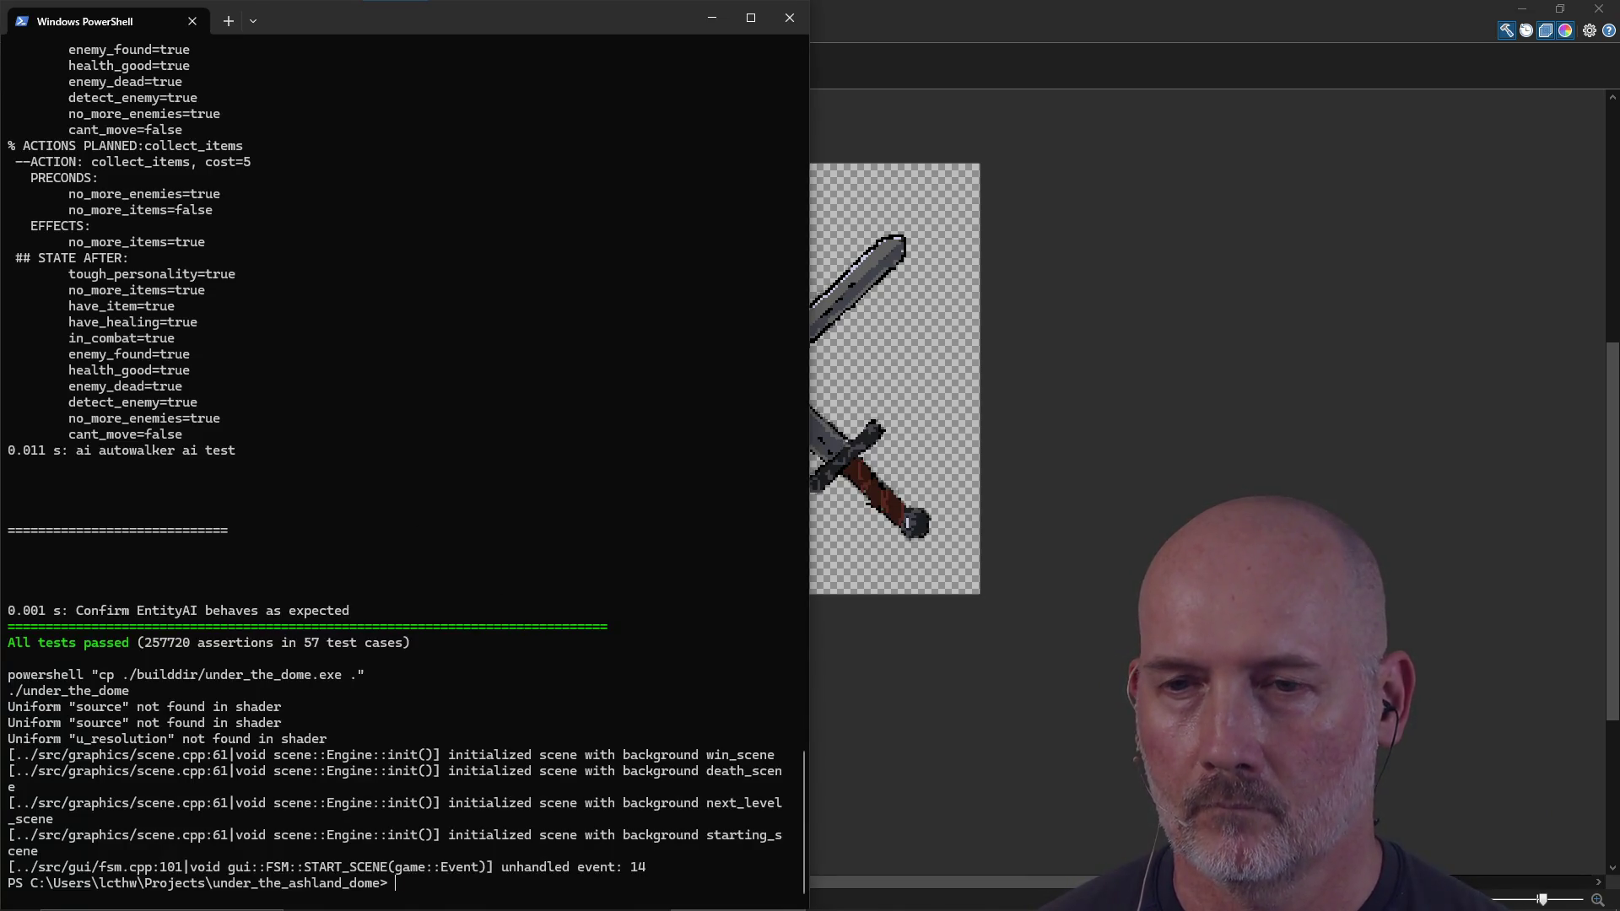
text(mv .\art\combat_active.pdn)
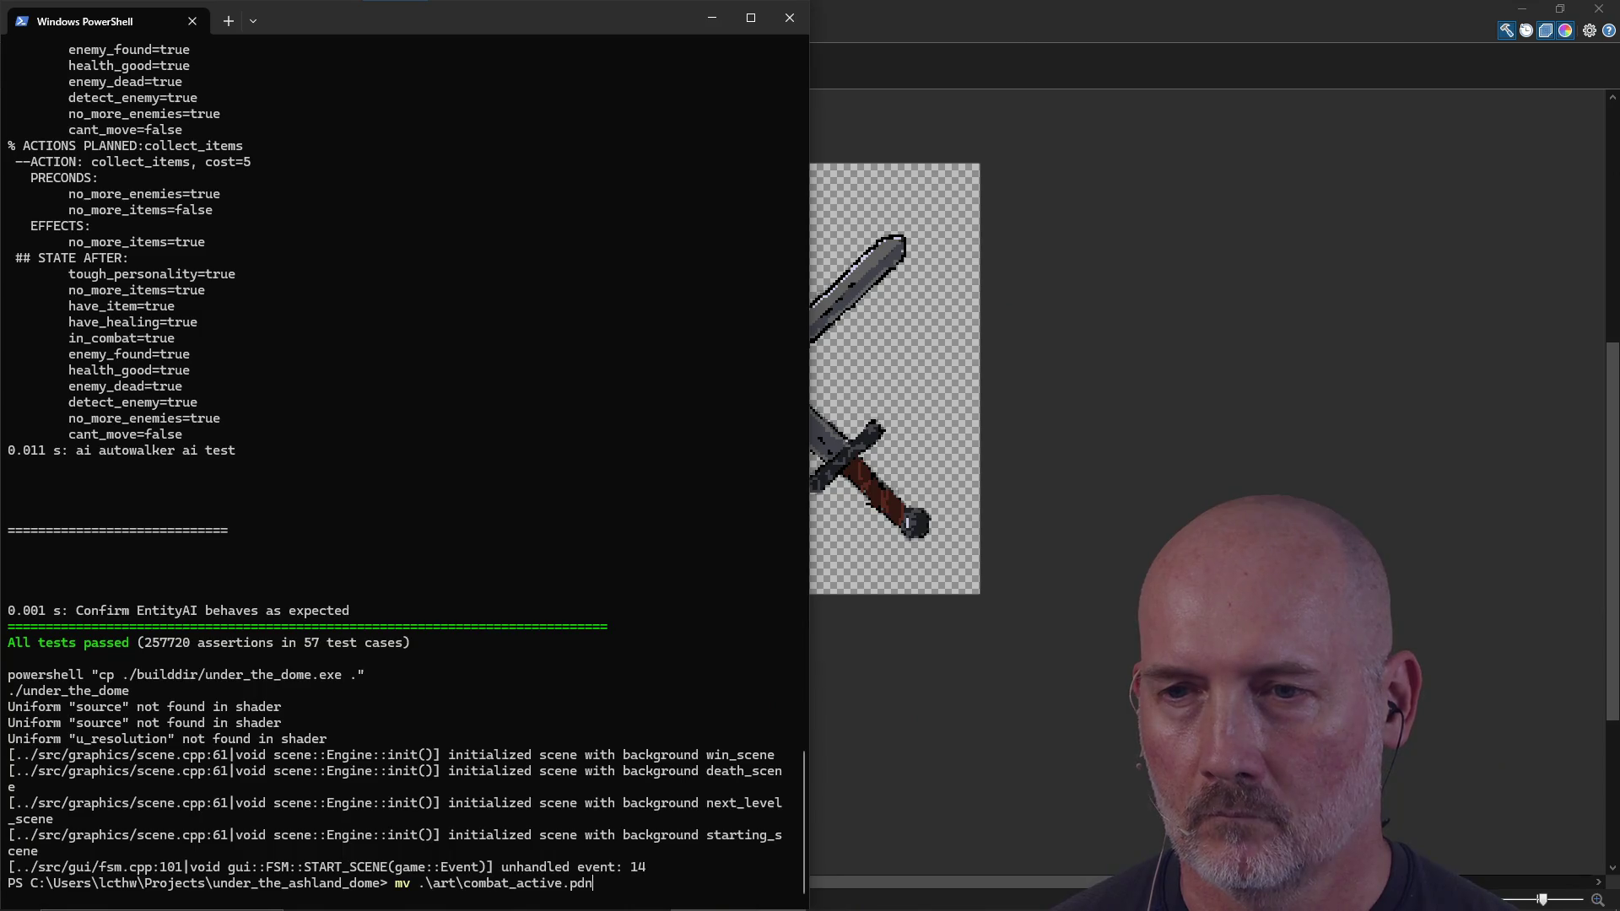
key(Tab)
key(Return)
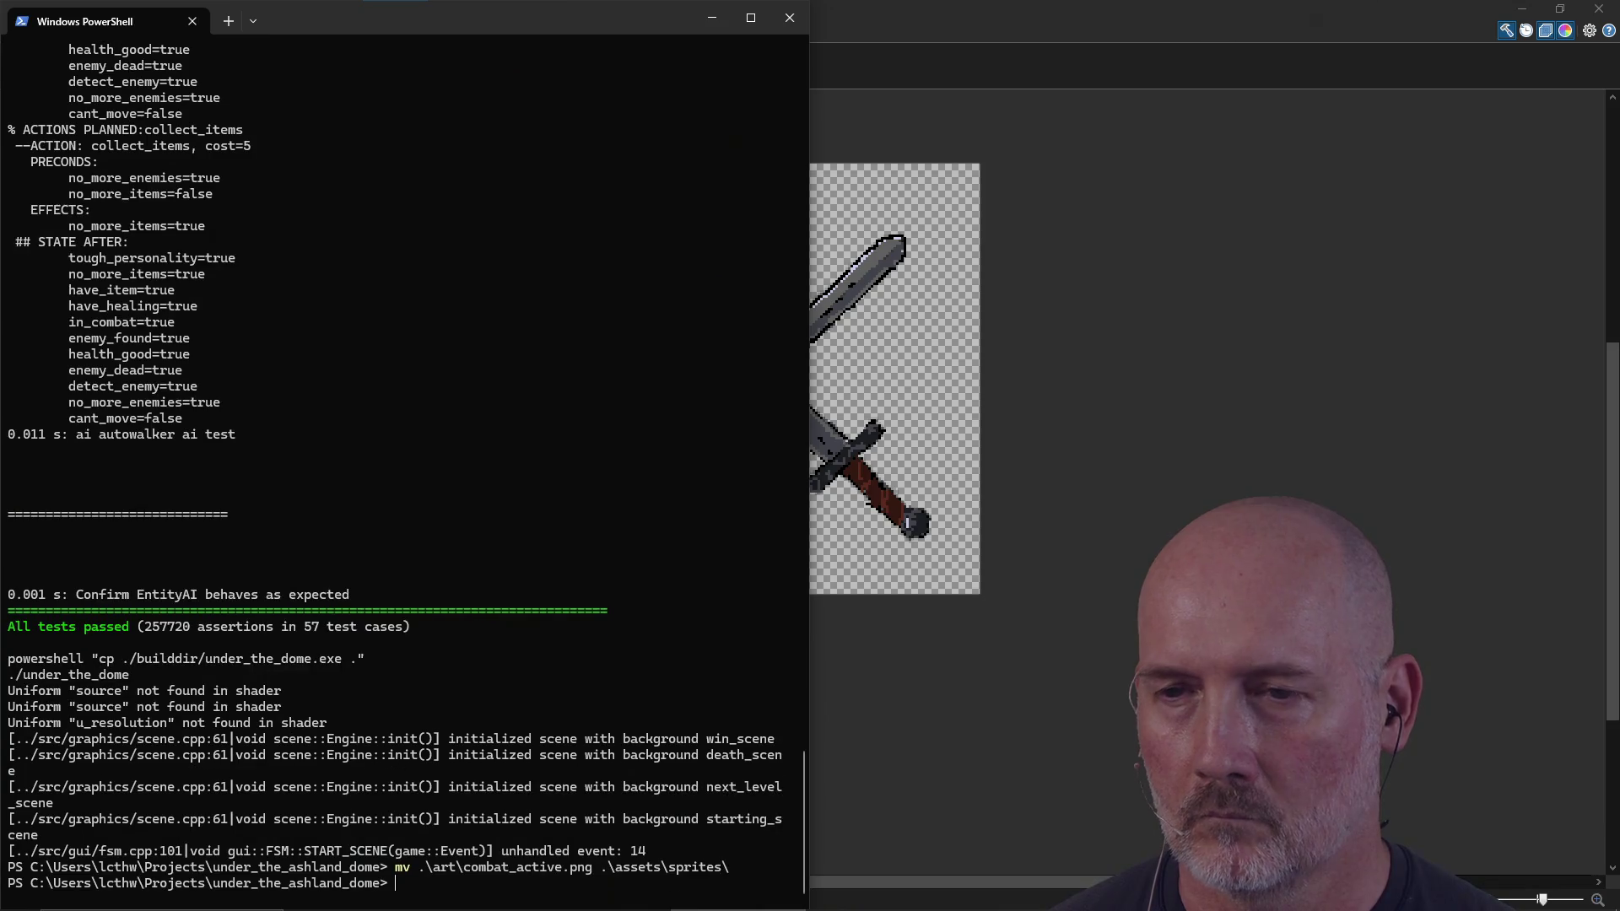
Step: Build and run the game with make run, review the output, then cancel it
key(Return)
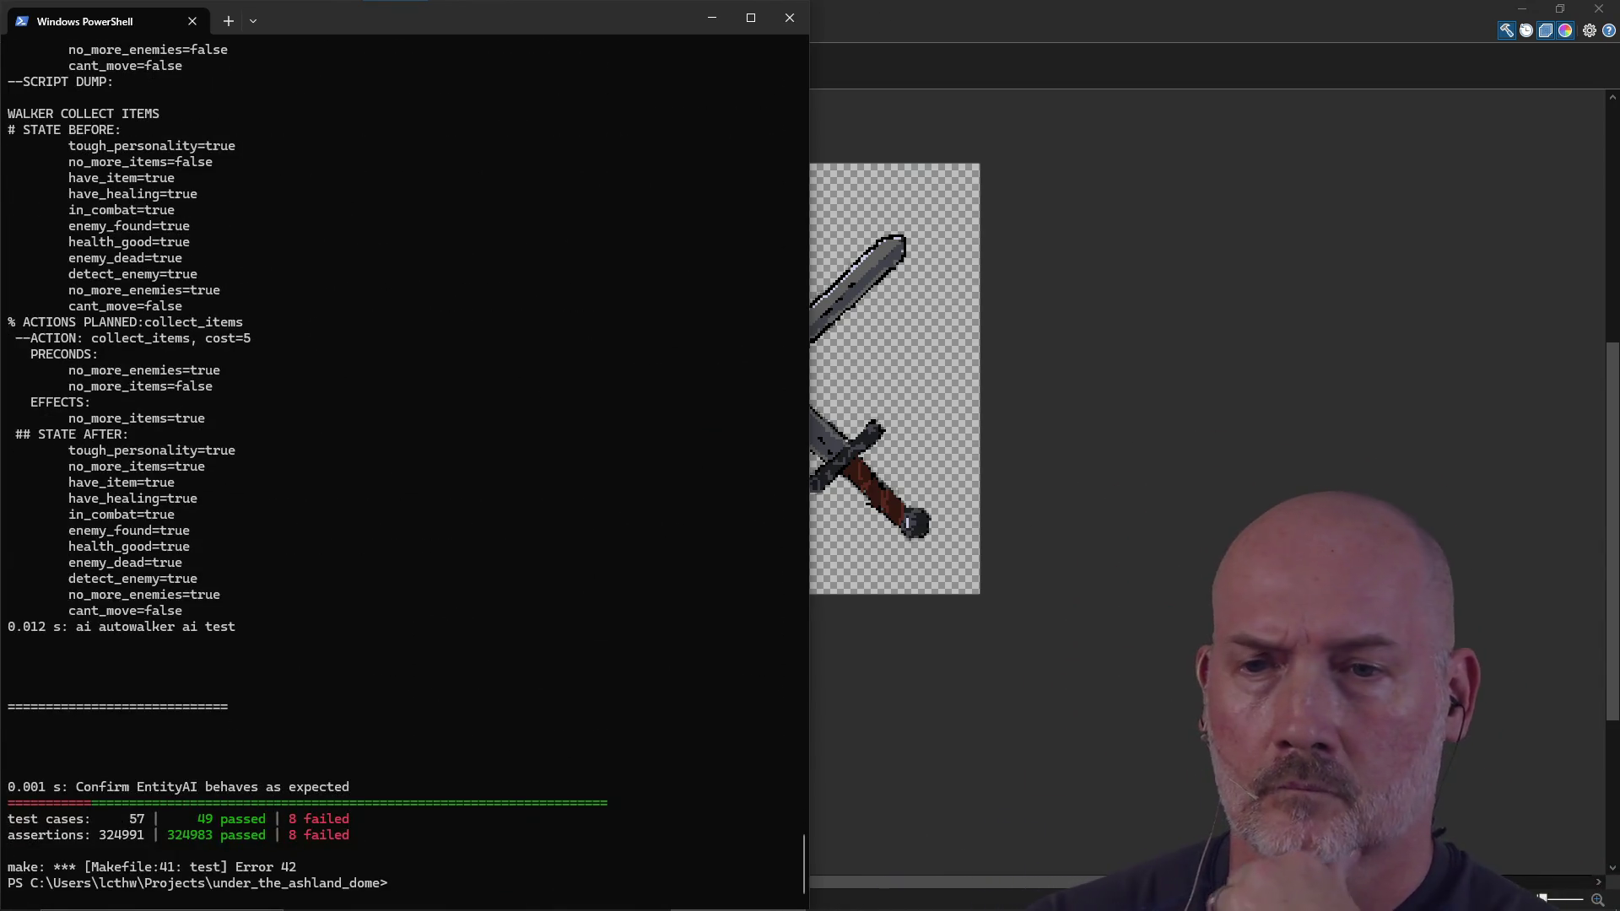
scroll(499, 540, up, 20)
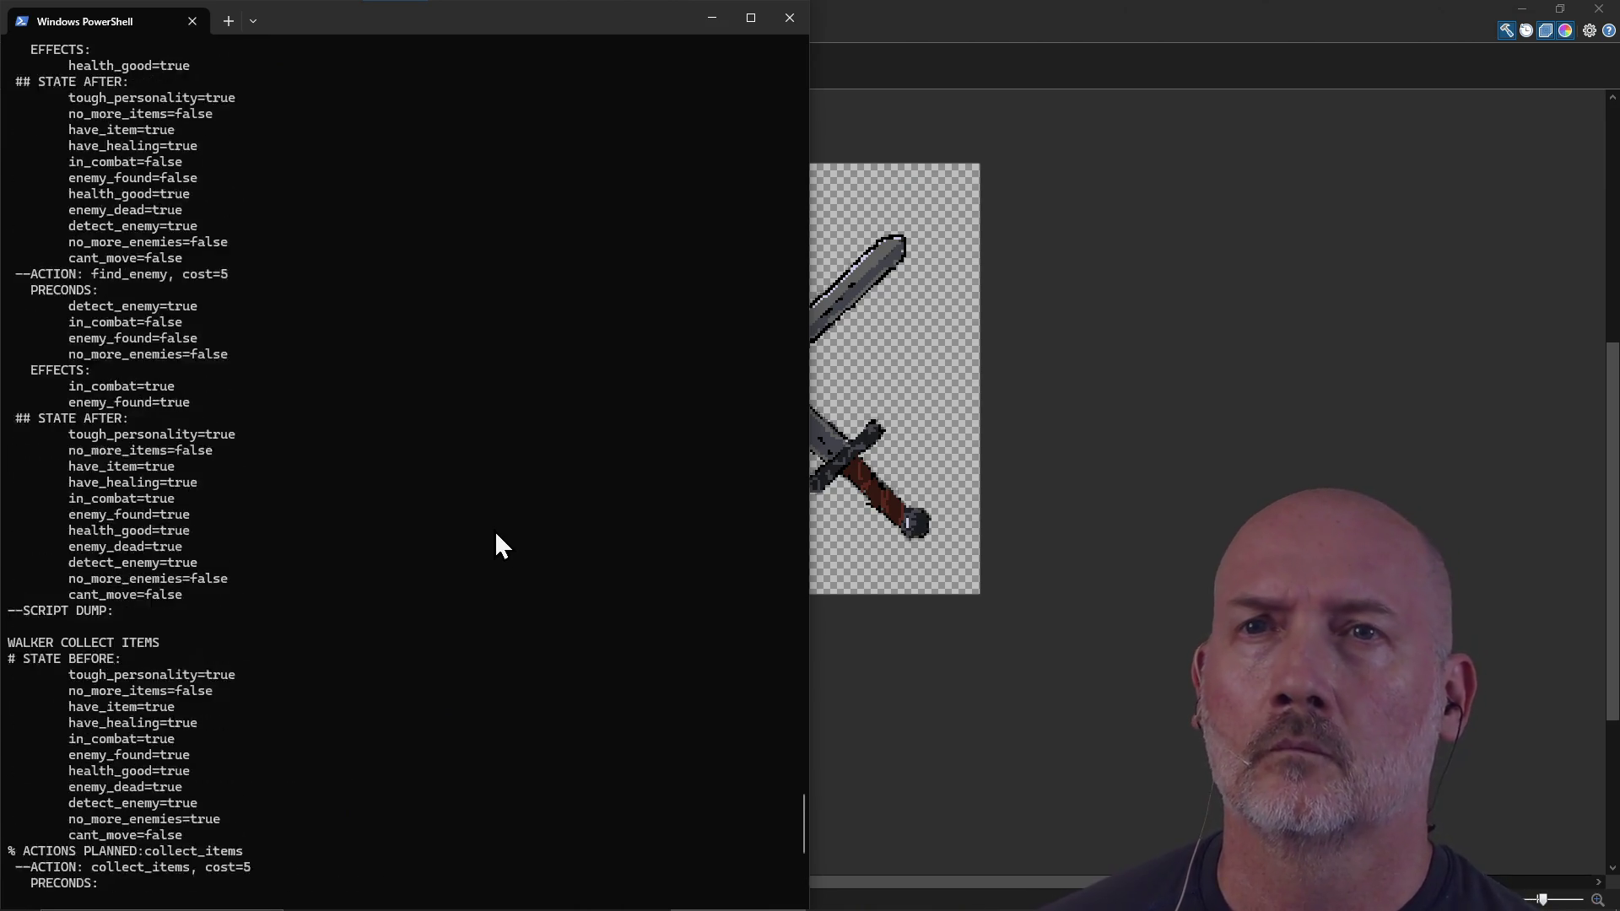
scroll(496, 535, up, 15)
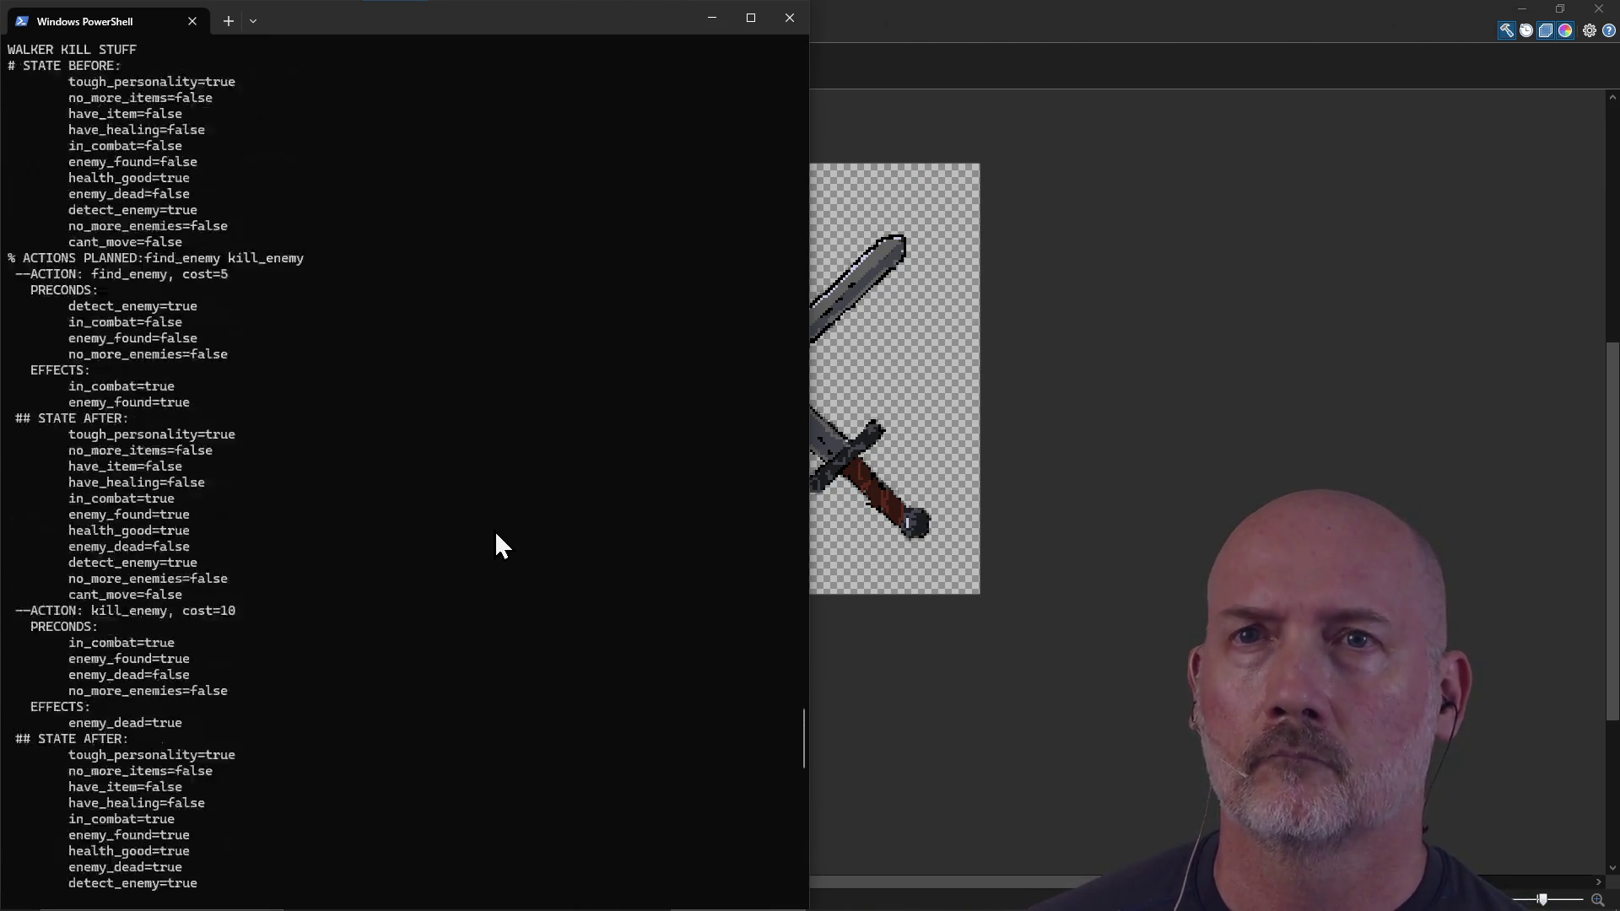
scroll(496, 535, up, 5)
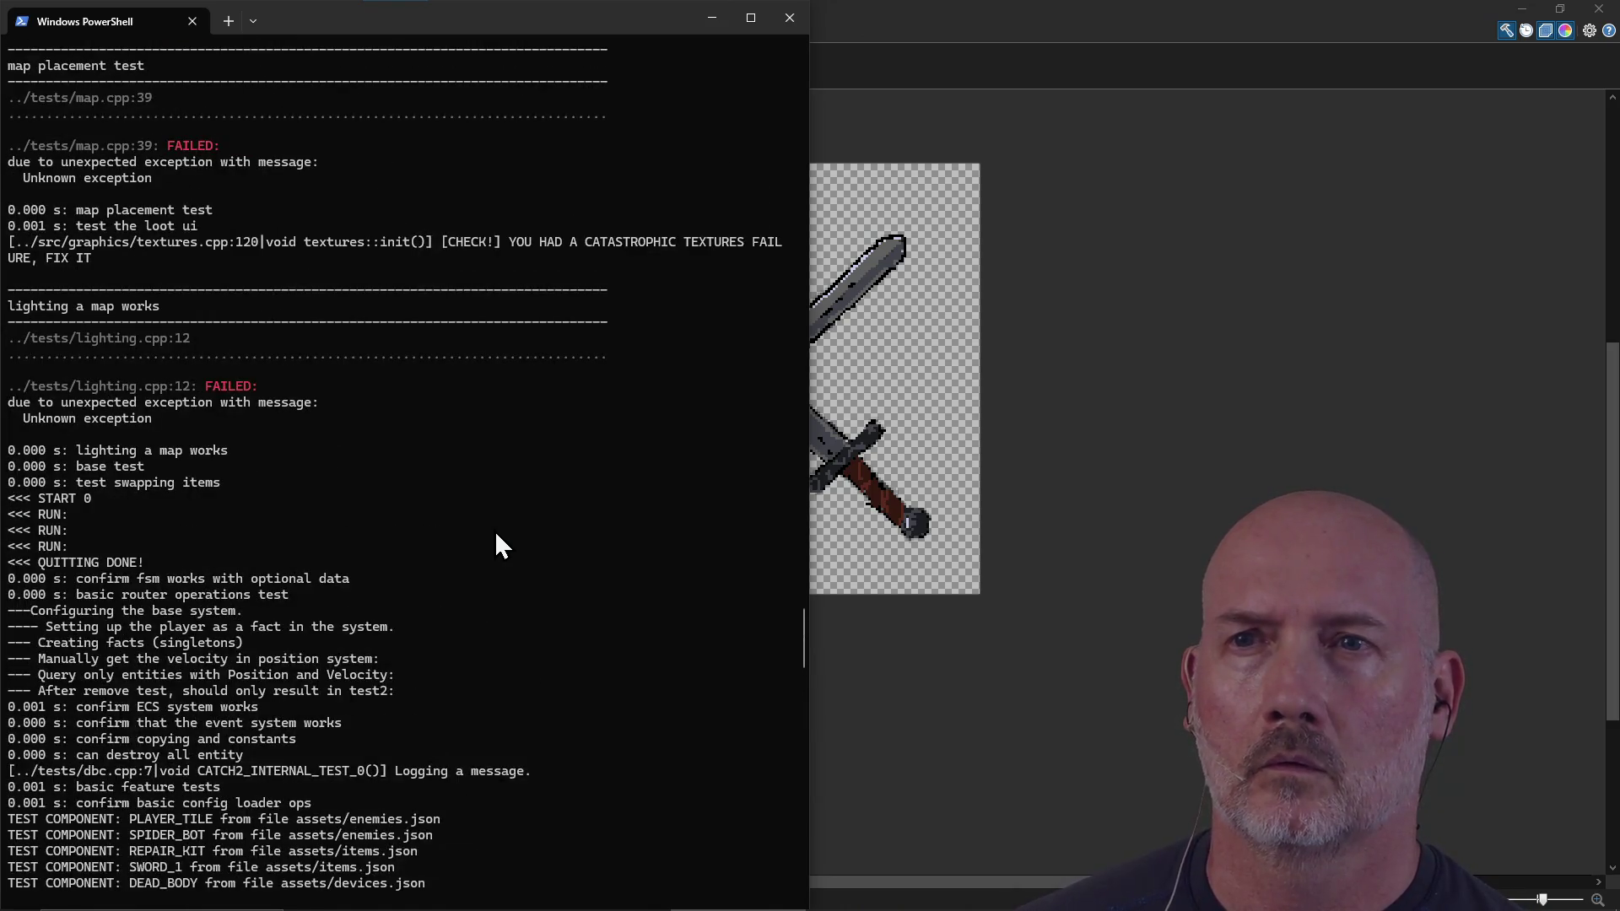
key(ctrl+c)
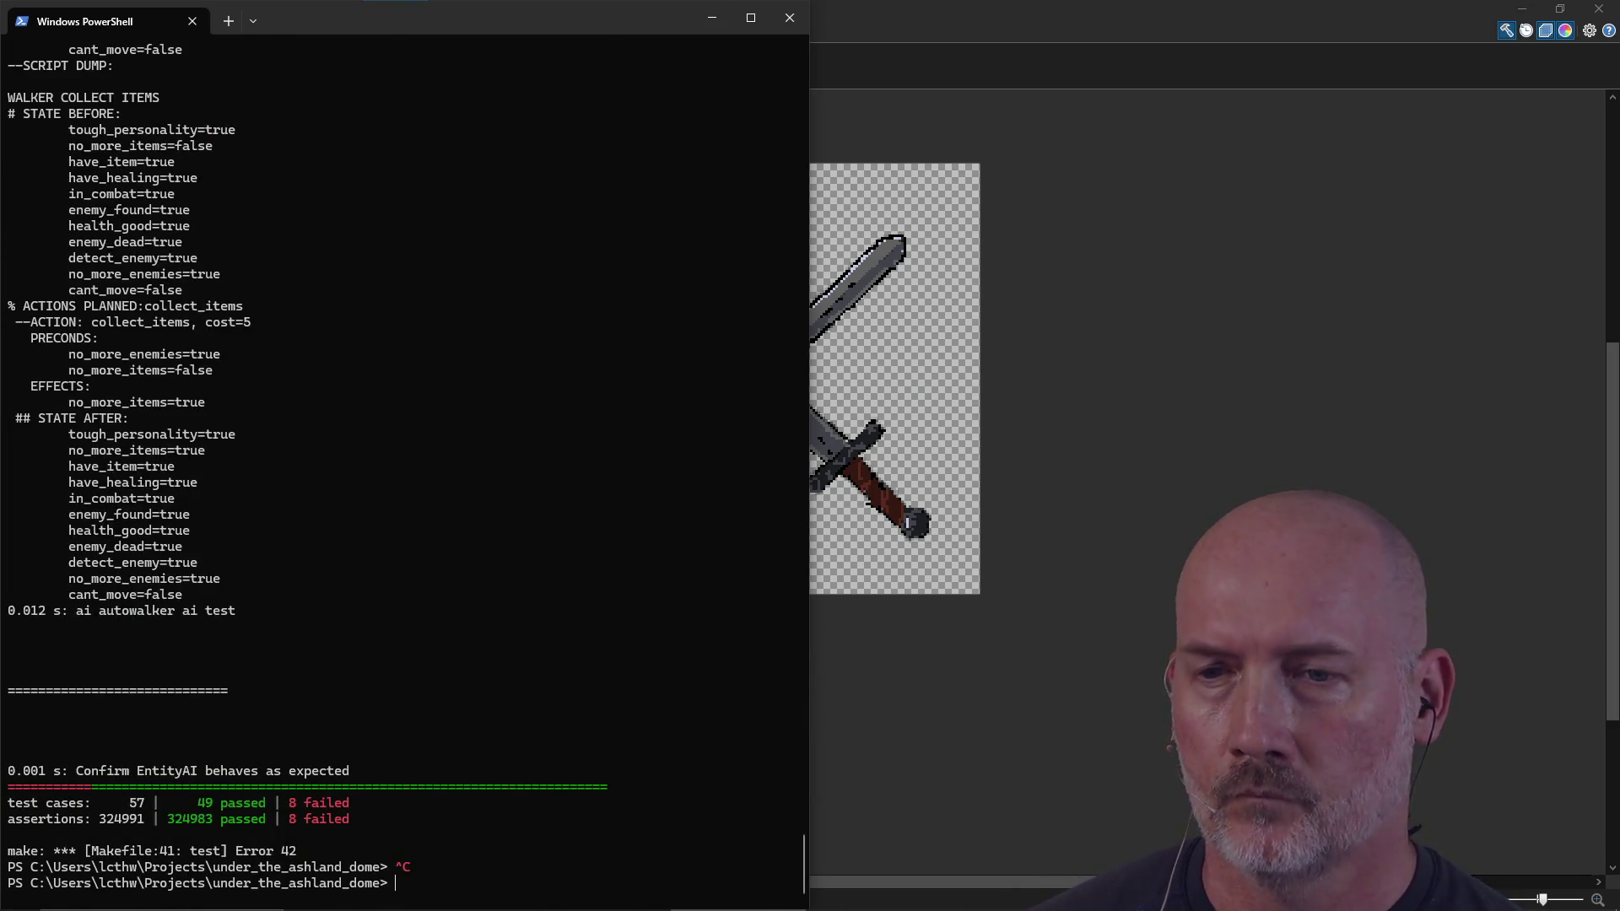
Step: Change the combat_active path in config.json from stories to sprites and save
key(alt+Tab)
key(k)
key(k)
key(h)
key(h)
key(h)
text(cwsprites)
key(Escape)
text(:w)
key(Return)
Step: Rebuild and run the game again with make run
key(alt+Tab)
text(make run)
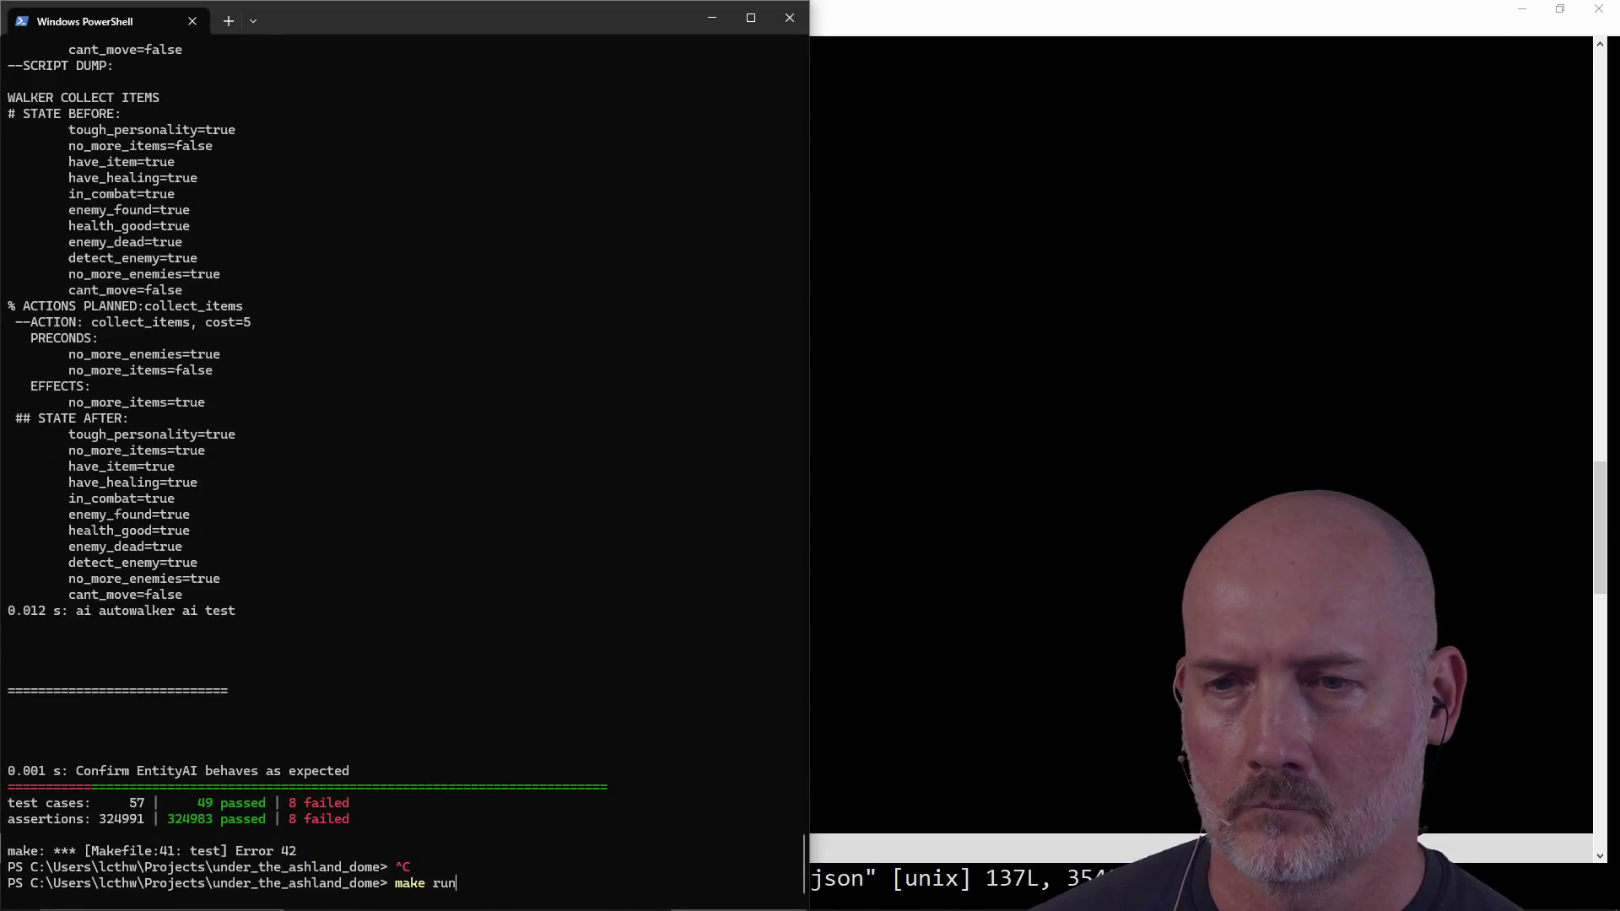
key(Return)
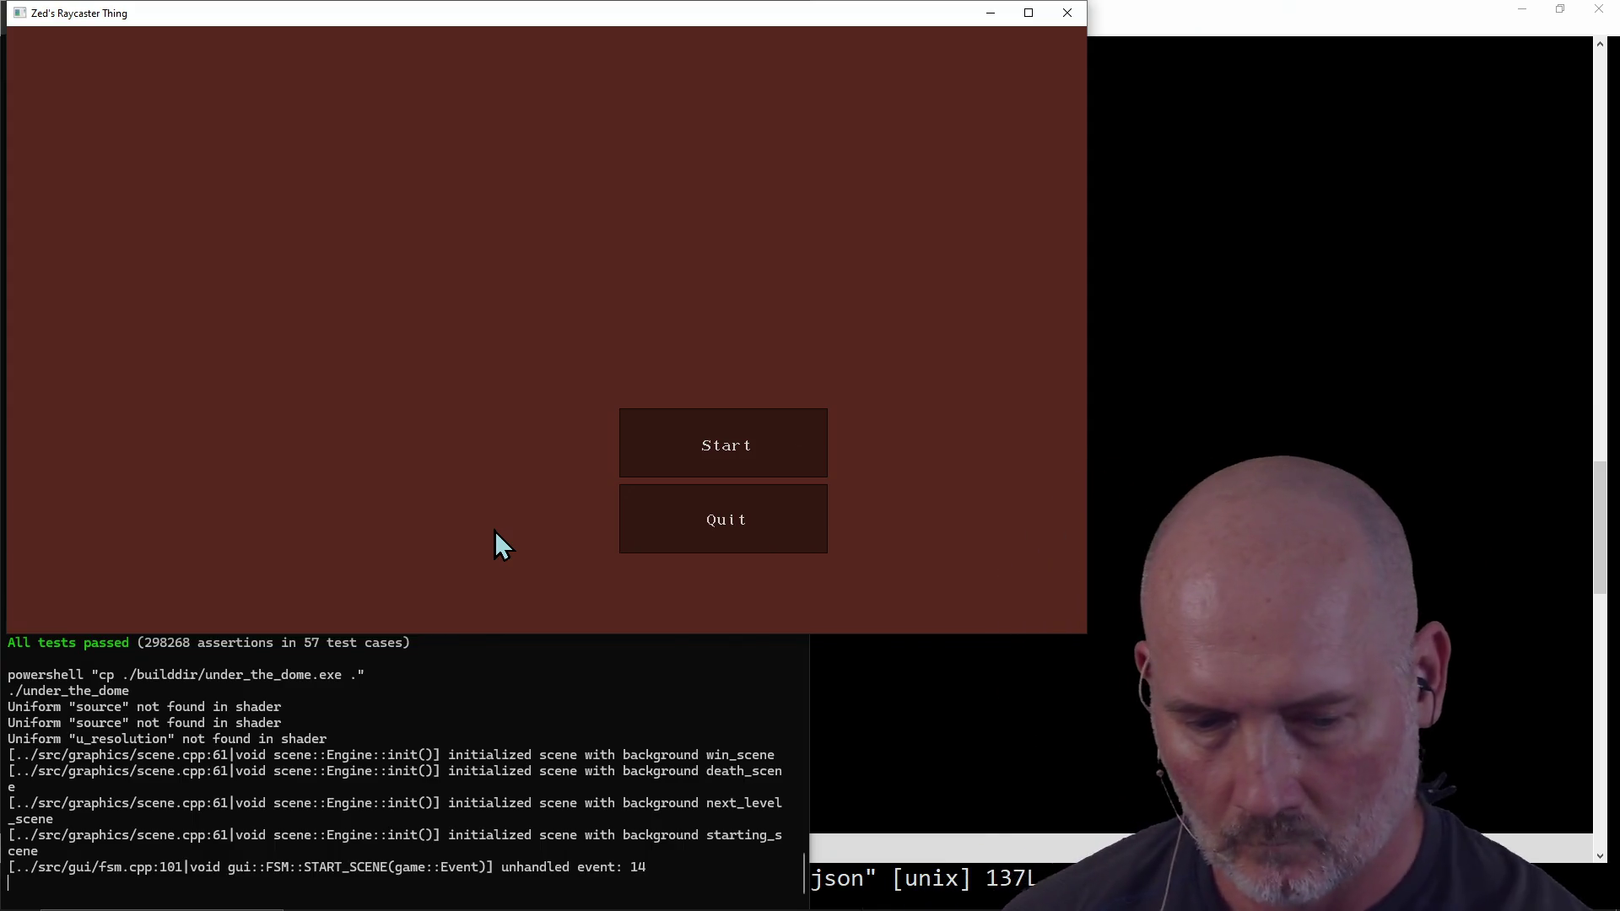
Step: Start a game, walk forward, turn left to strike the spider, then close the game window
click(728, 460)
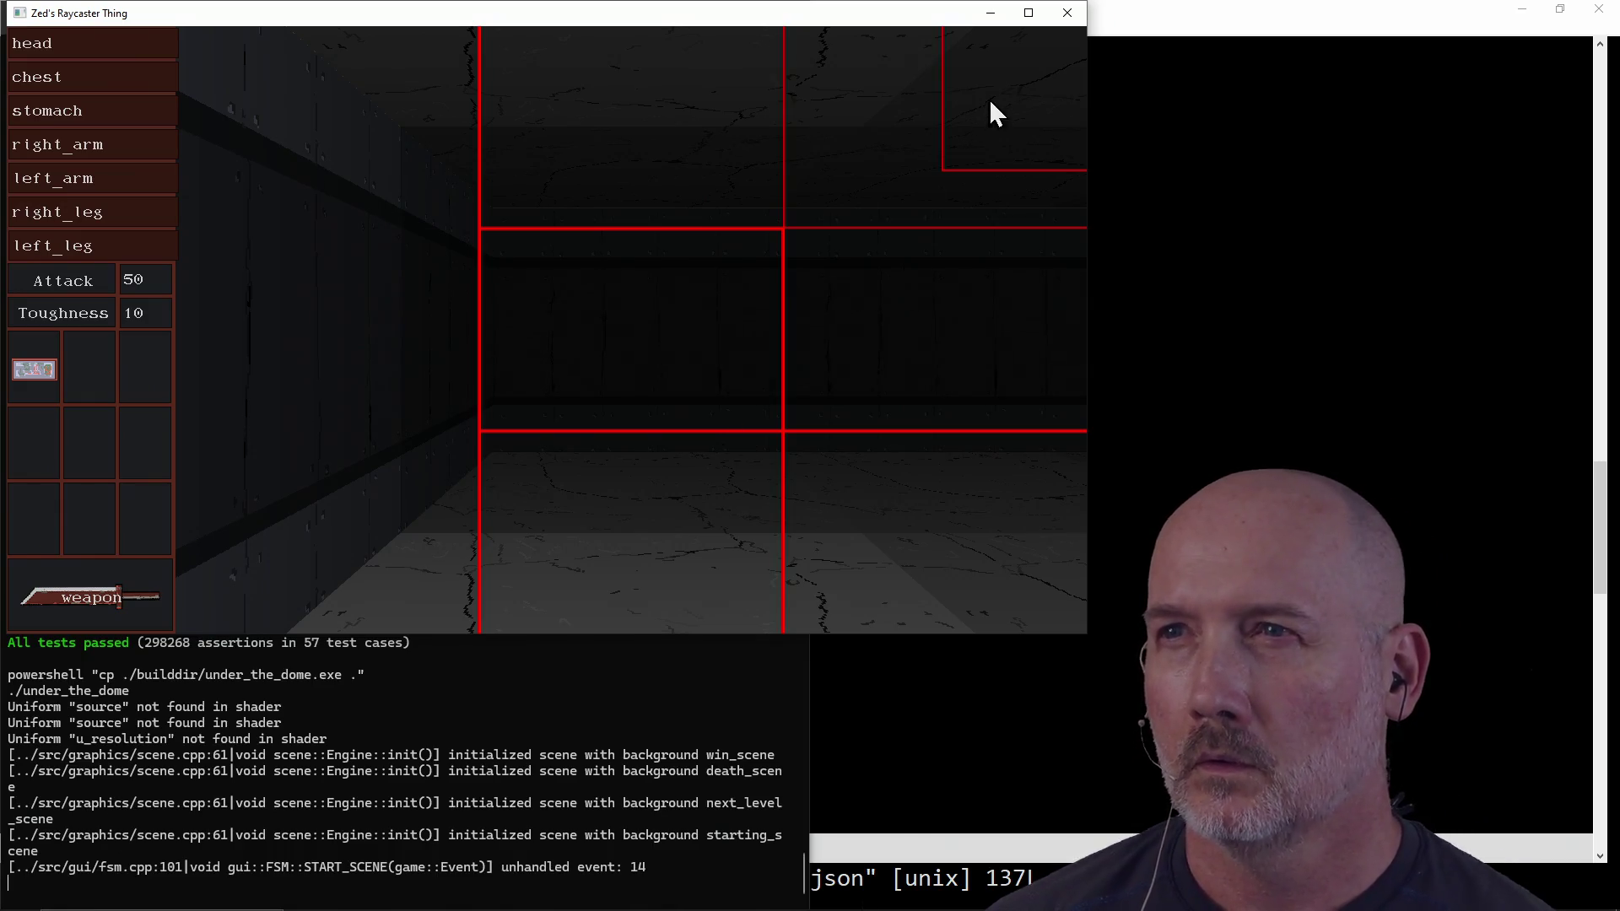
key(w)
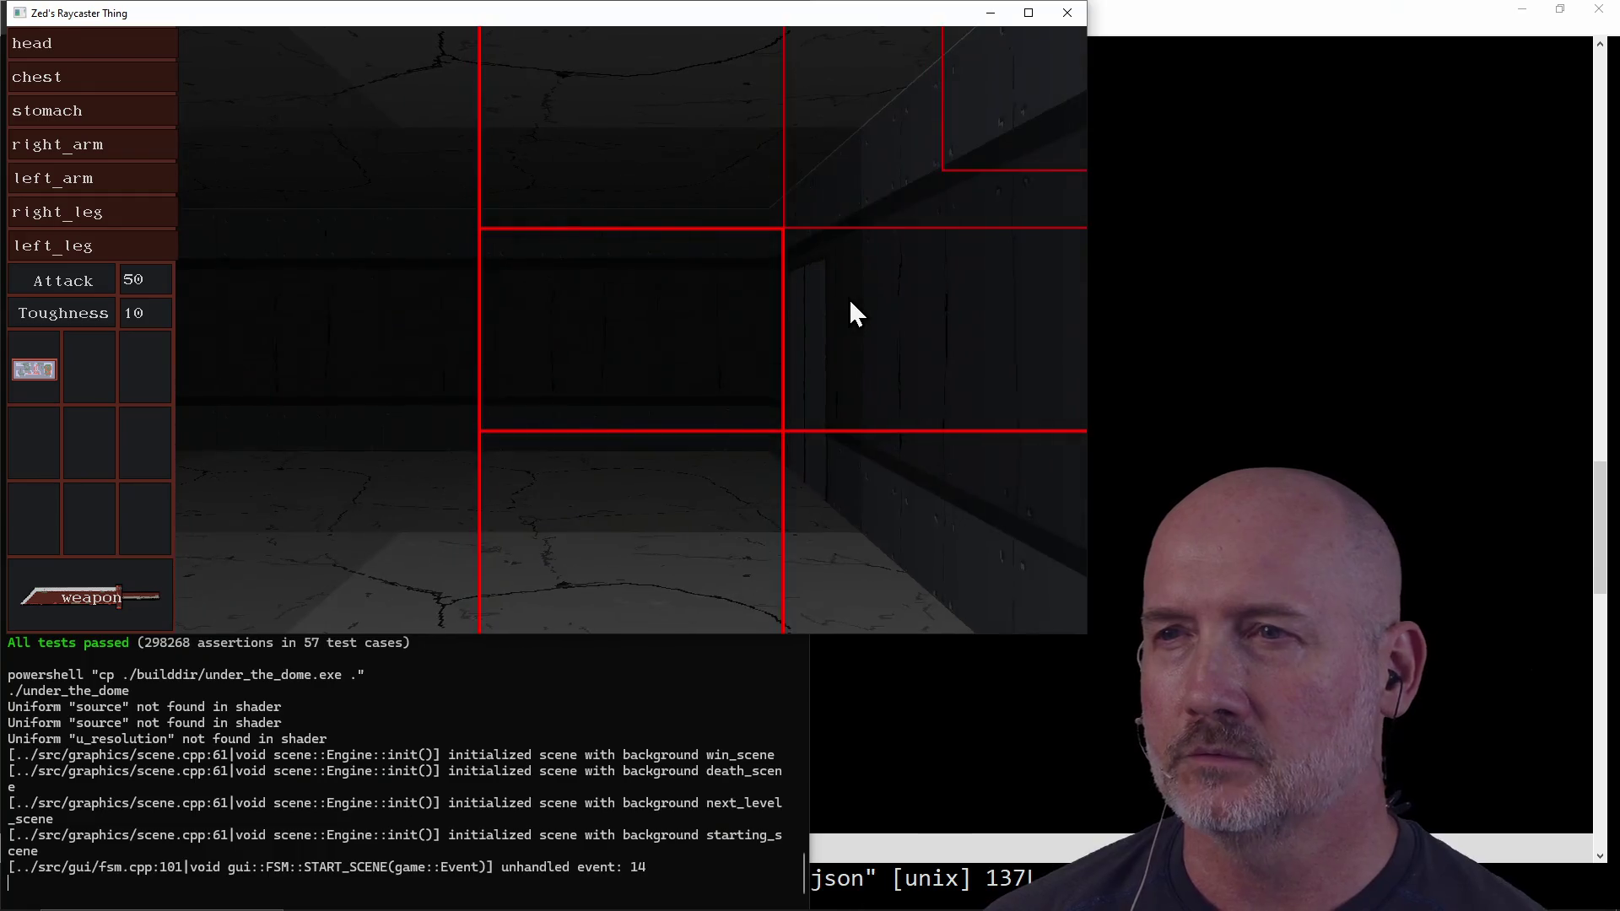
key(a)
click(850, 302)
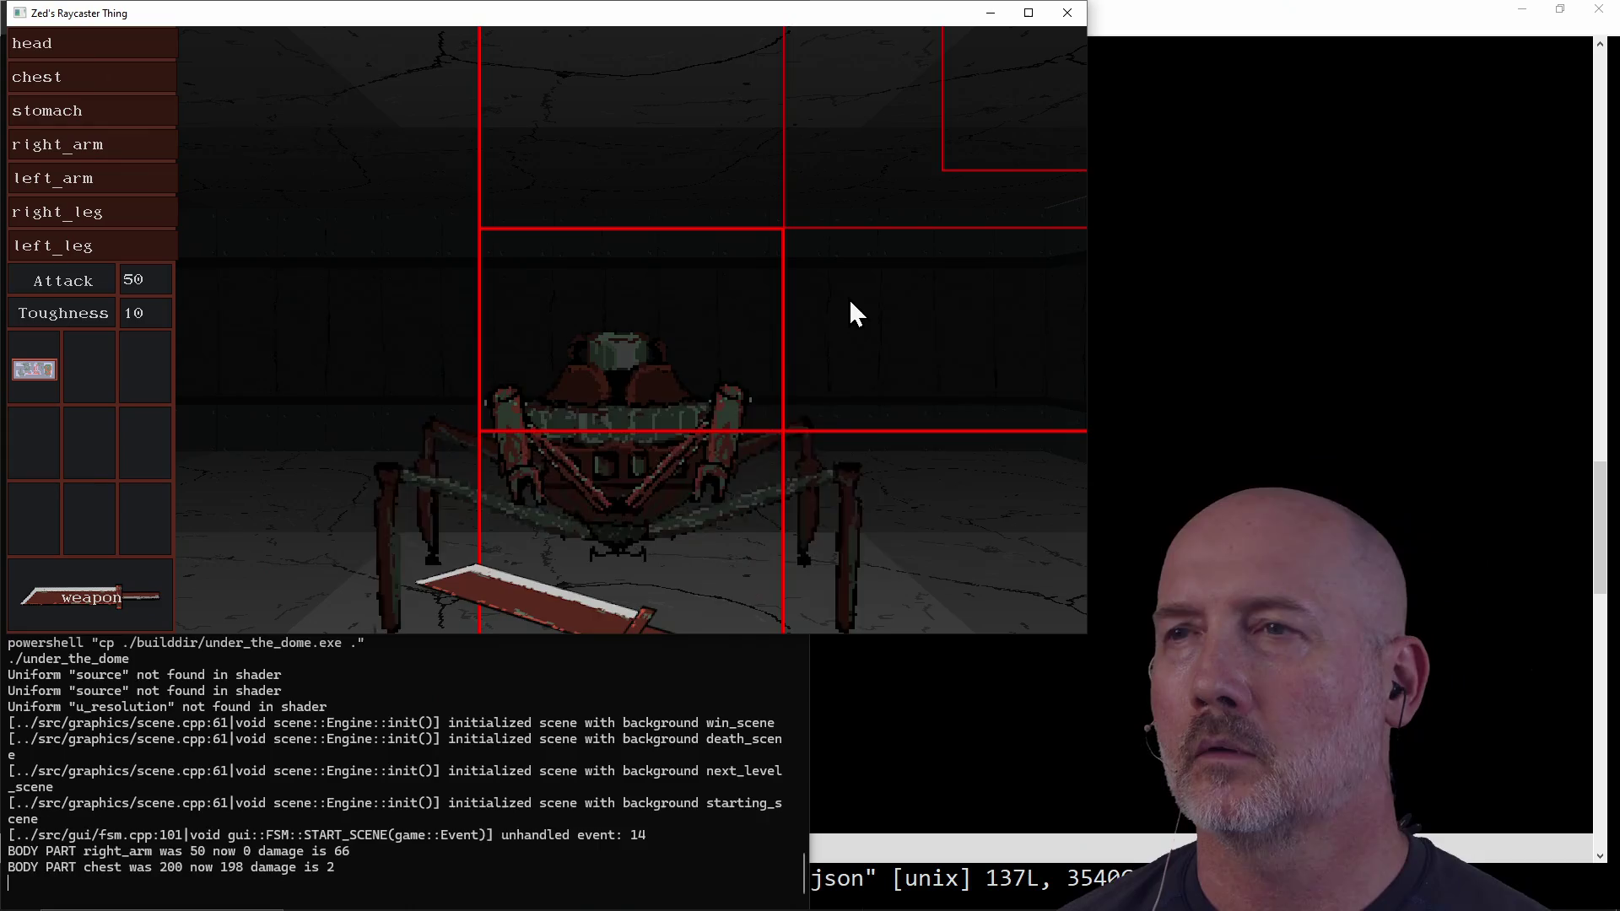
click(1067, 12)
click(970, 375)
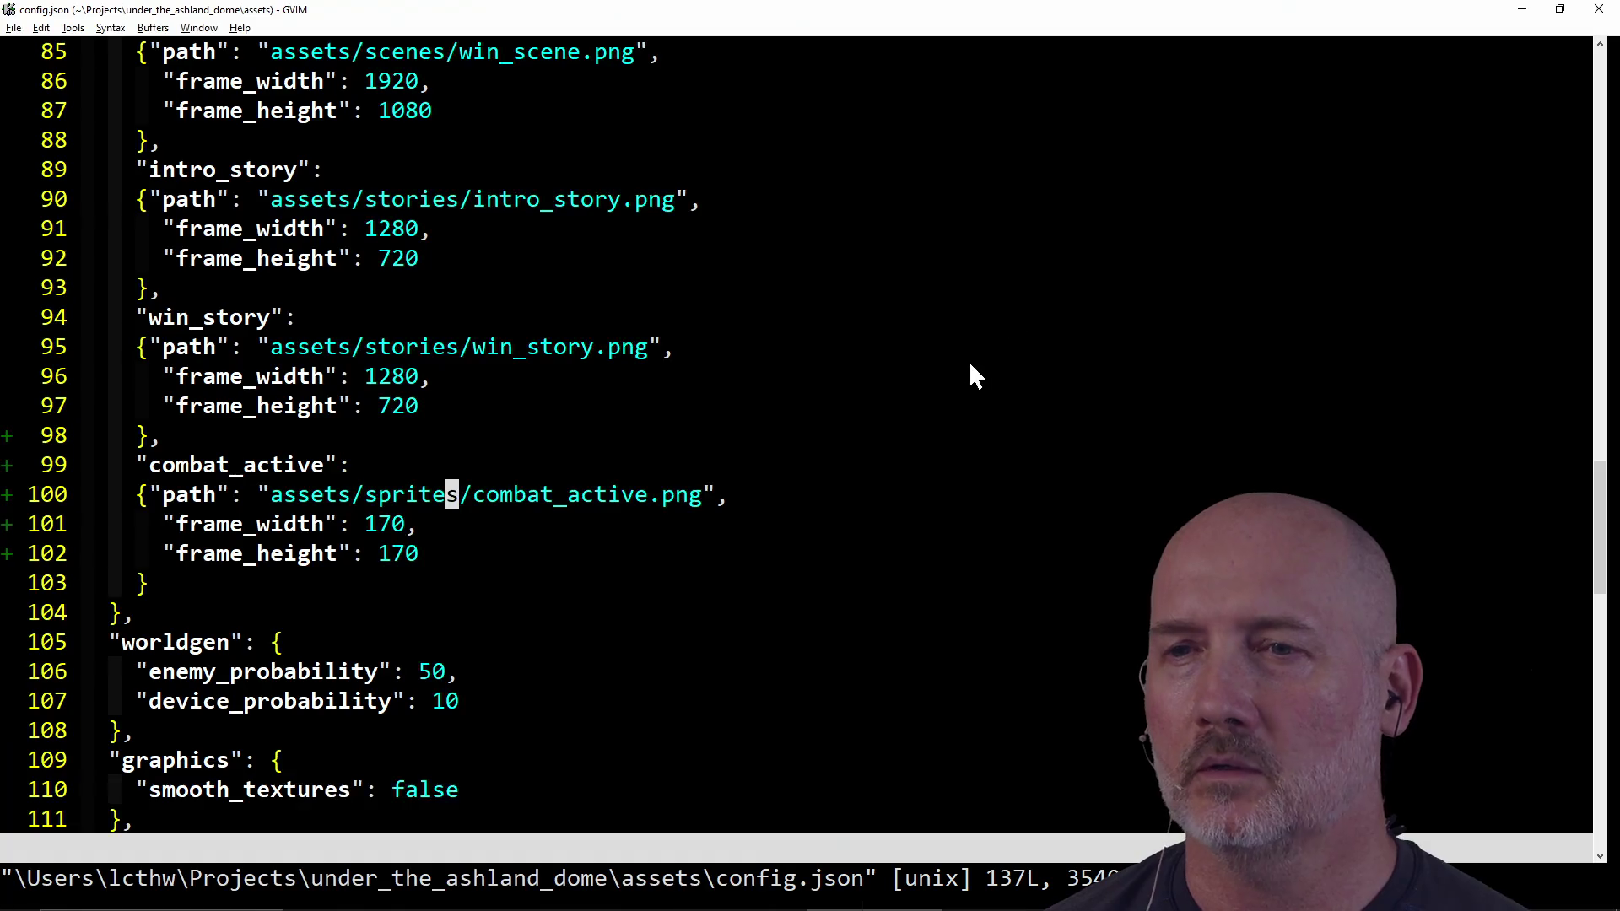
Step: Comment out the $gui.debug_layout line in overlay_ui.cpp and save it
key(ctrl+o)
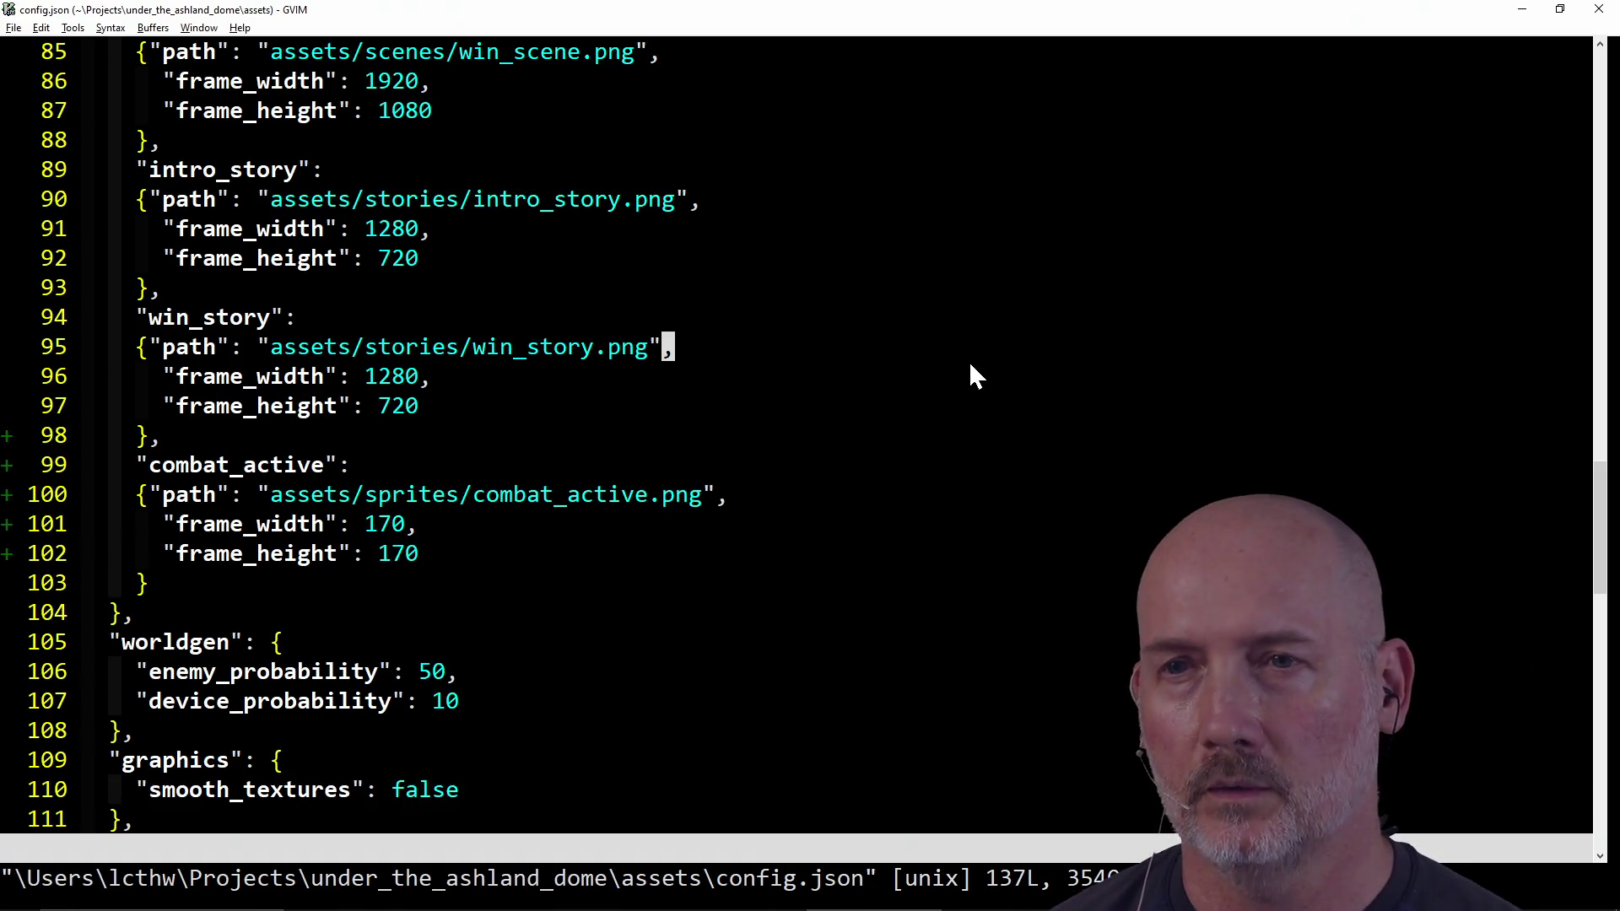
key(ctrl+p)
key(Up)
key(Return)
key(slash)
text(debug)
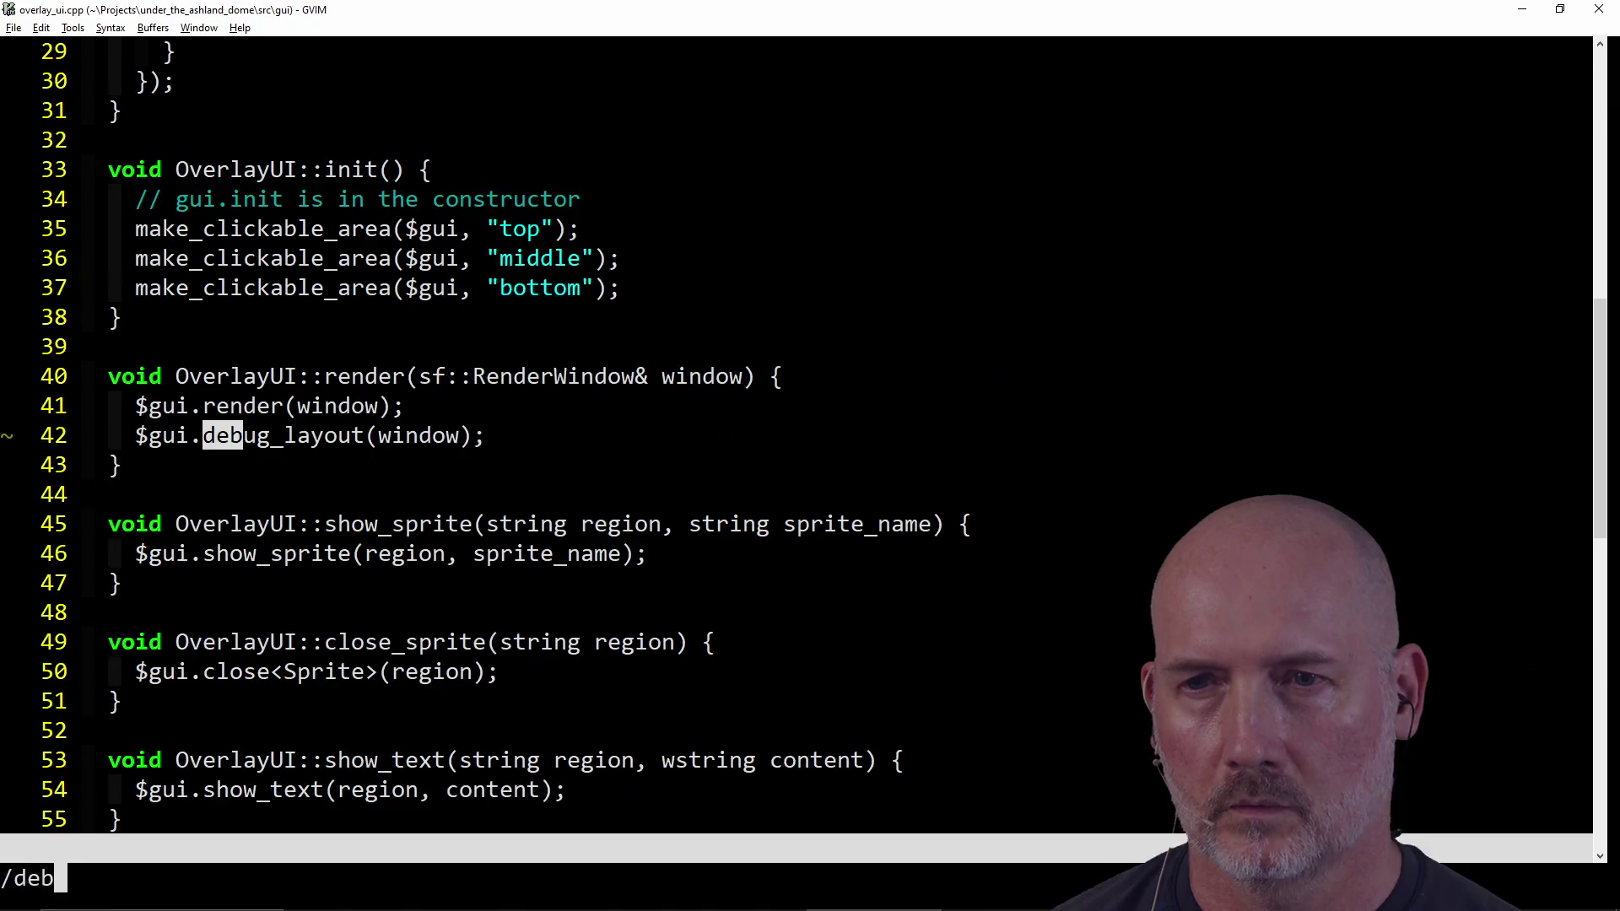
key(Return)
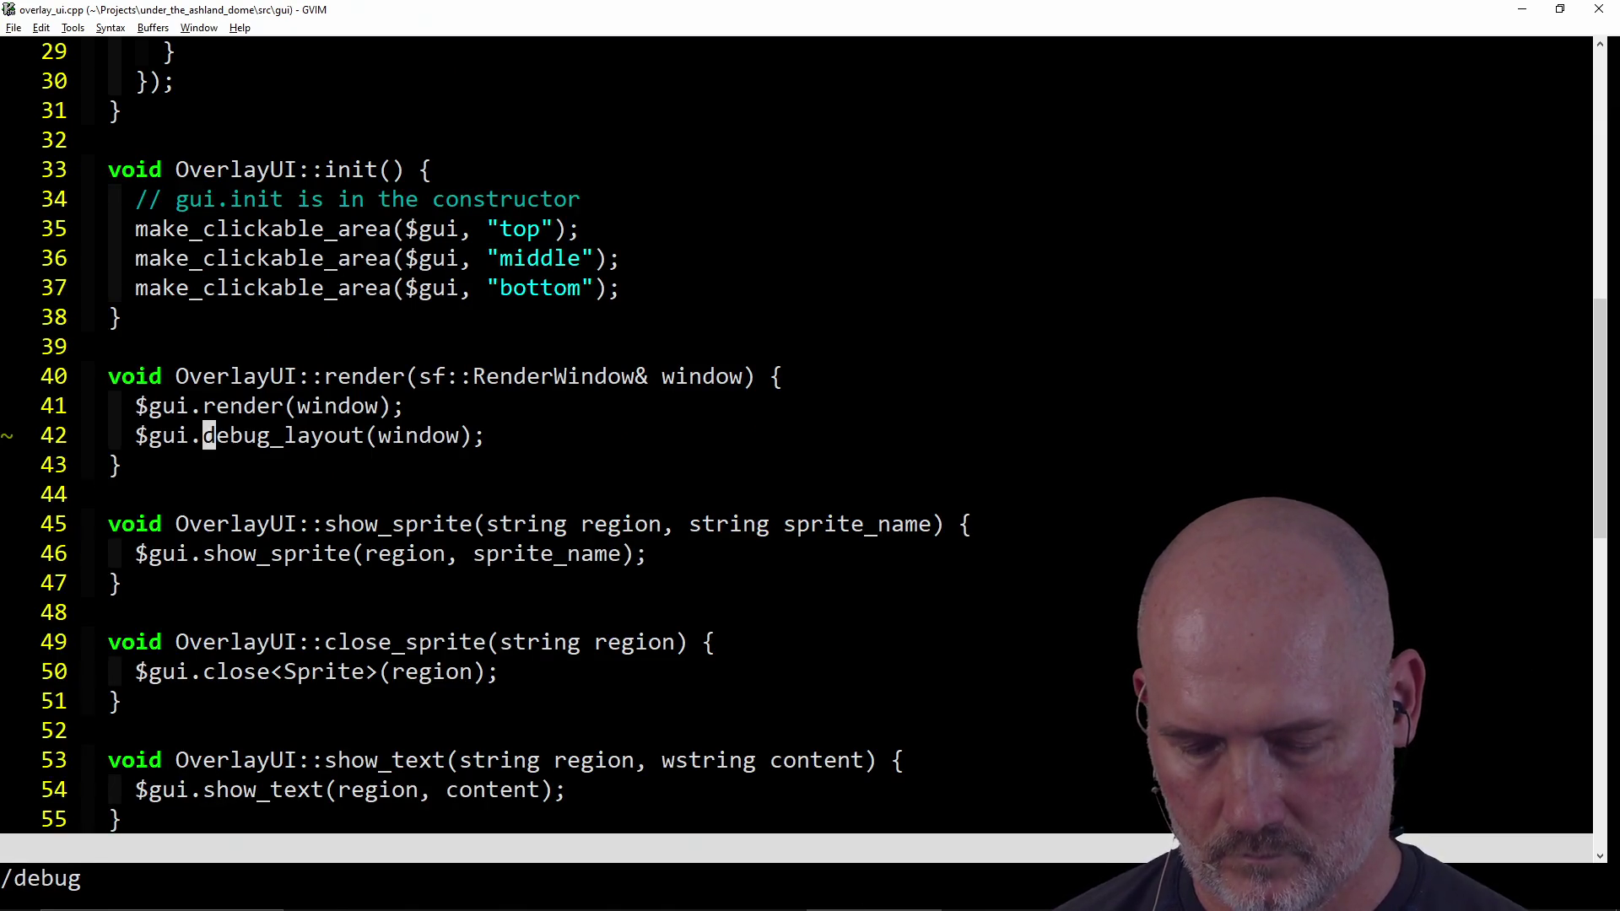
text(I)
text(//)
key(Escape)
text(:w)
key(Return)
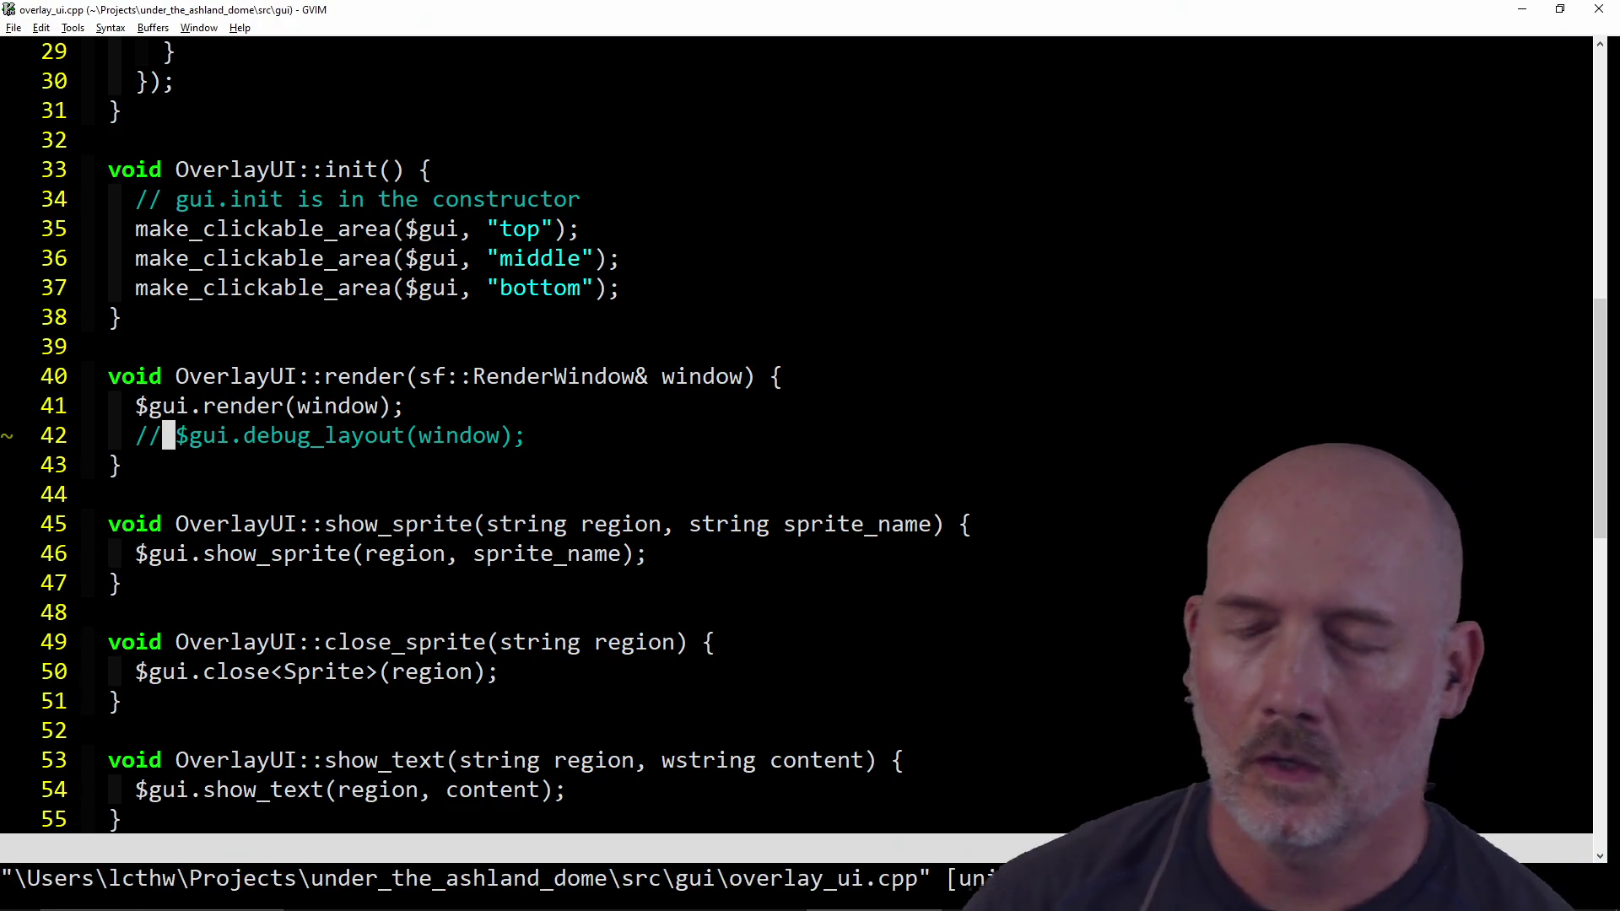
Step: In fsm.cpp, add a $main_ui.show_combat() call under the COMBAT_START case
key(ctrl+p)
key(Up)
key(Up)
key(Up)
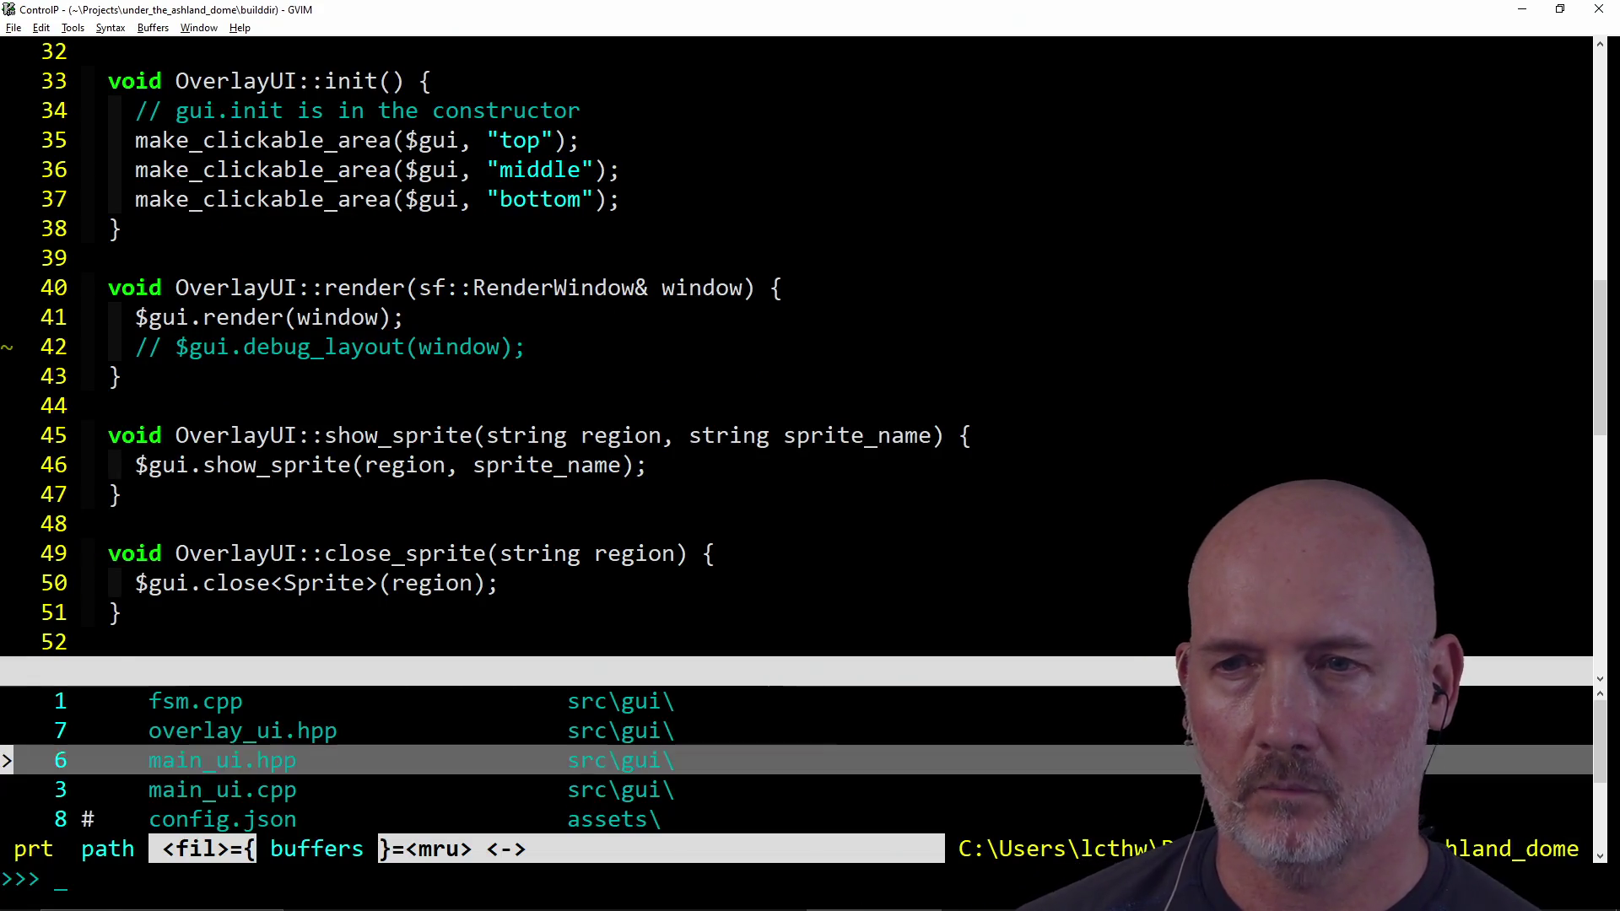
key(Return)
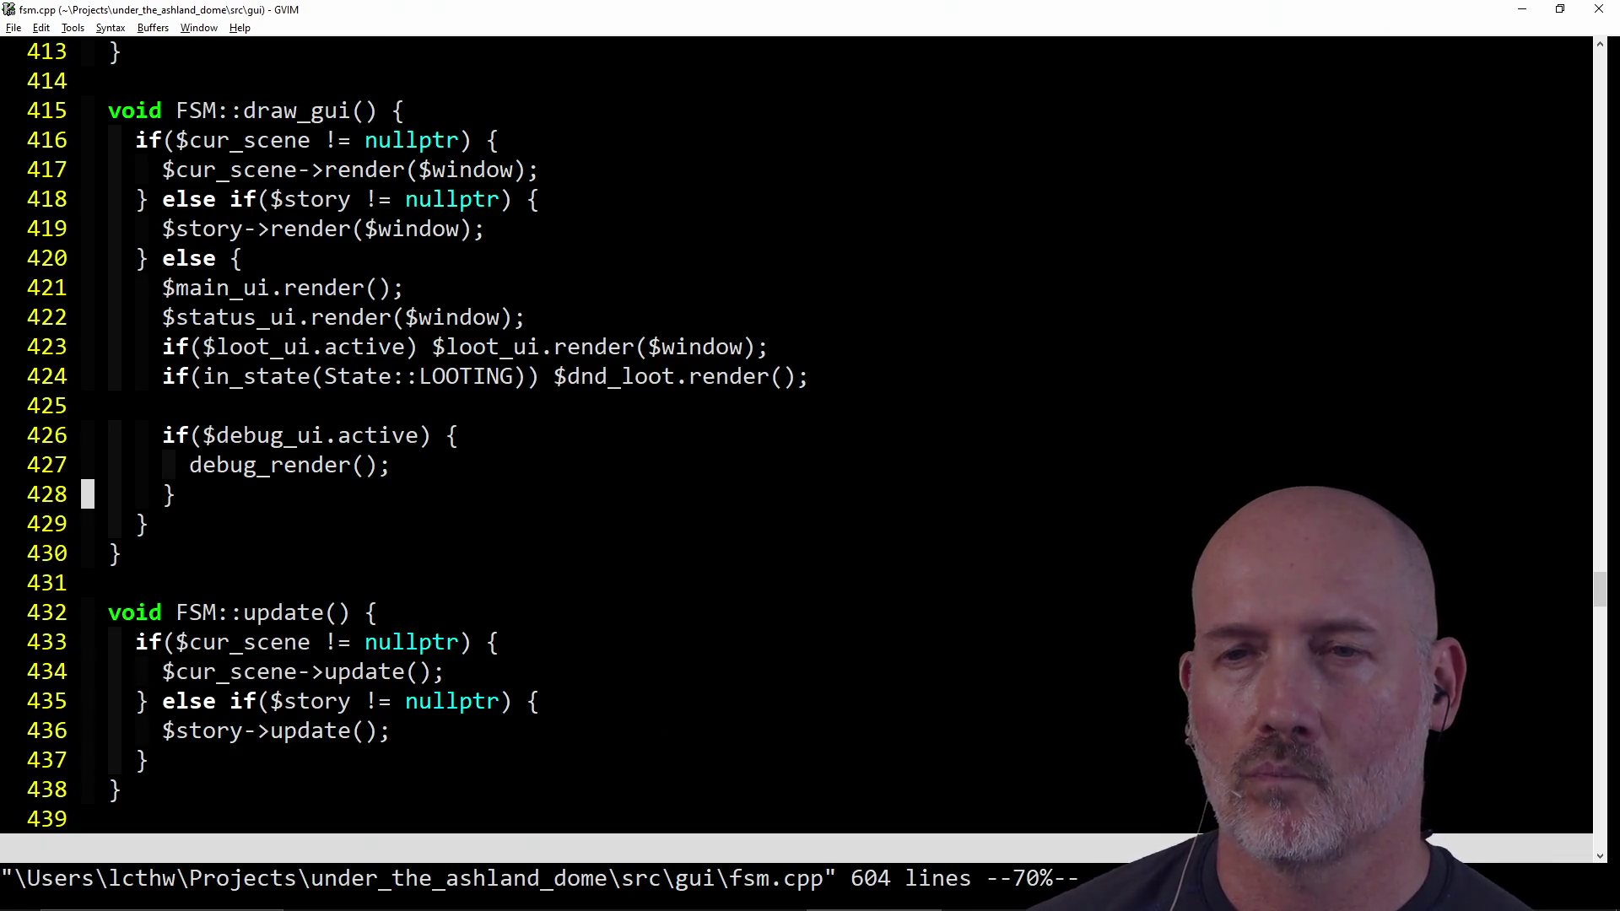
key(g)
key(g)
text(/COMBAT)
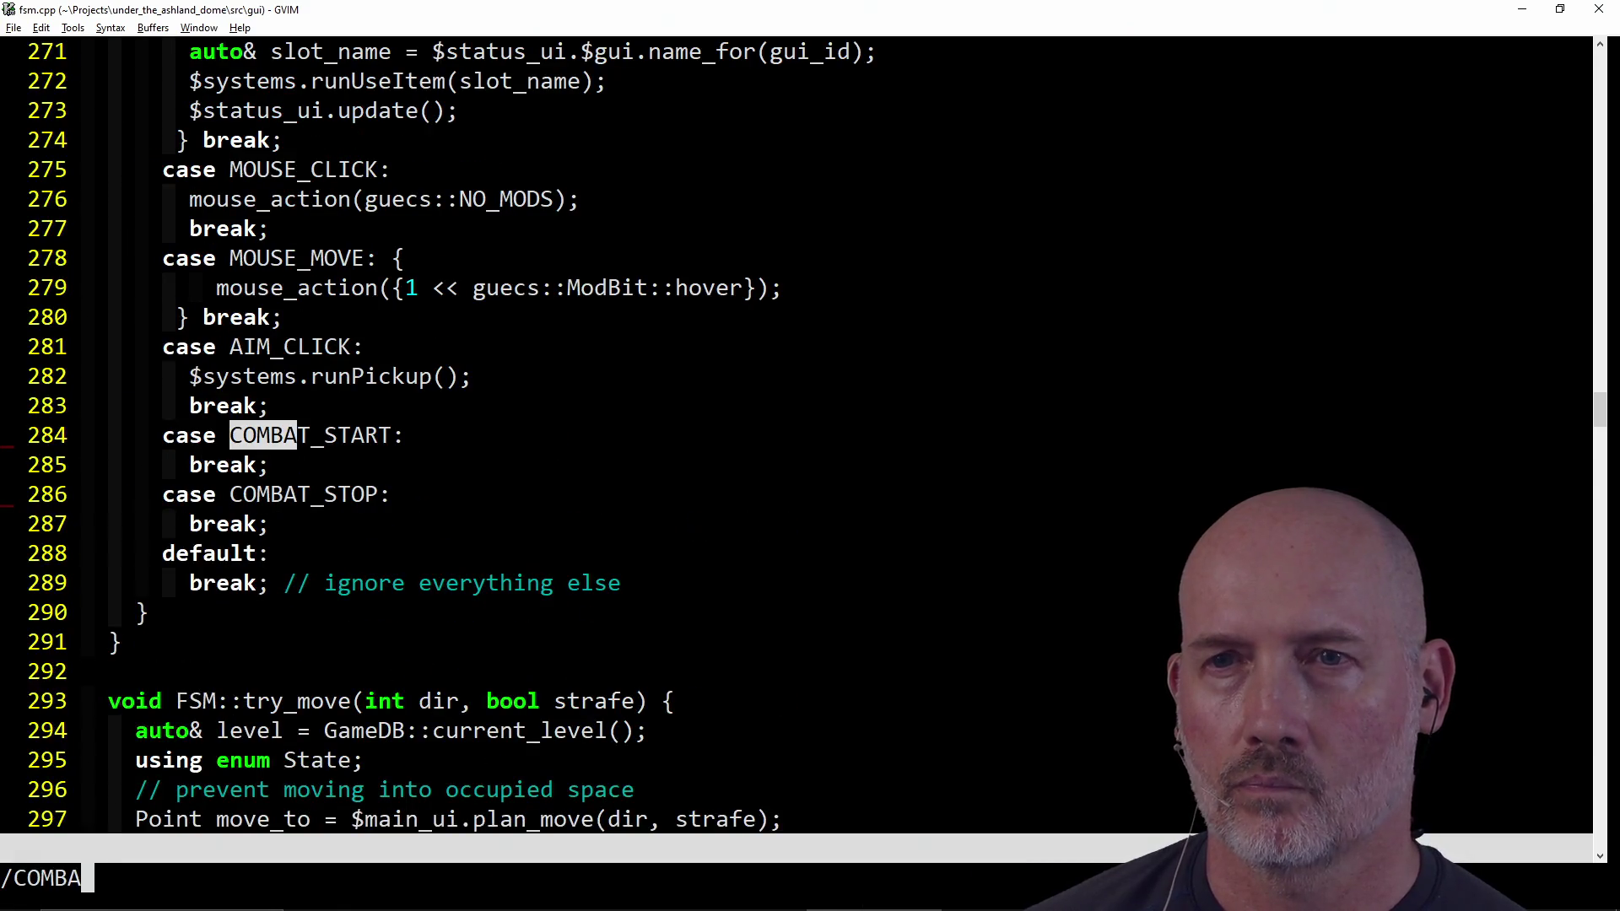
key(Return)
key(A)
key(Return)
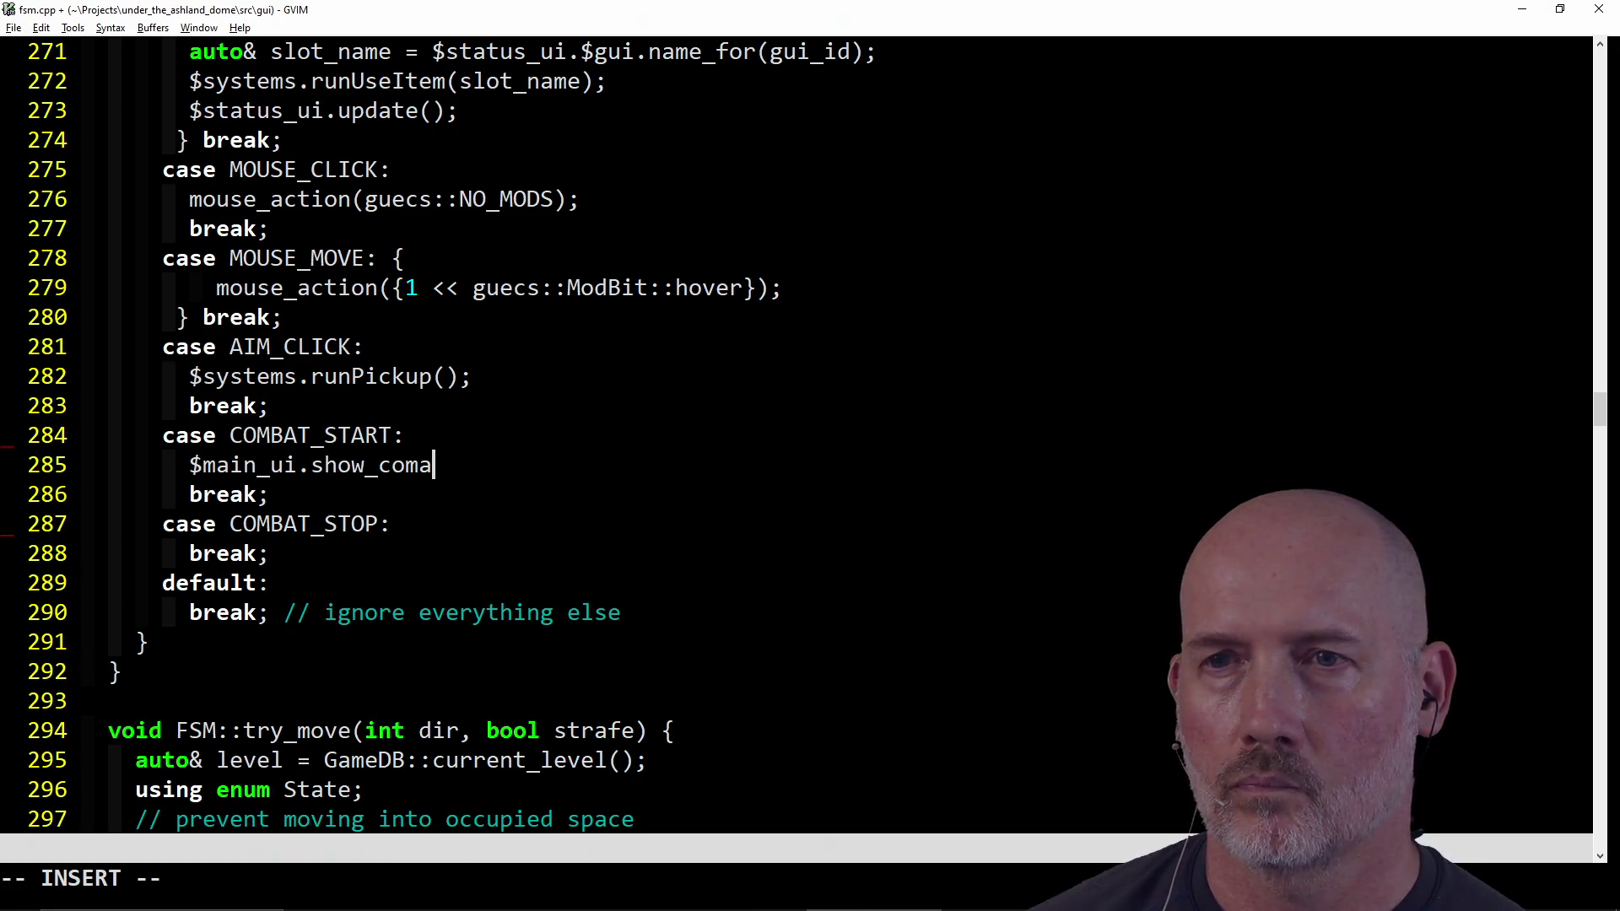
text(at();)
key(Escape)
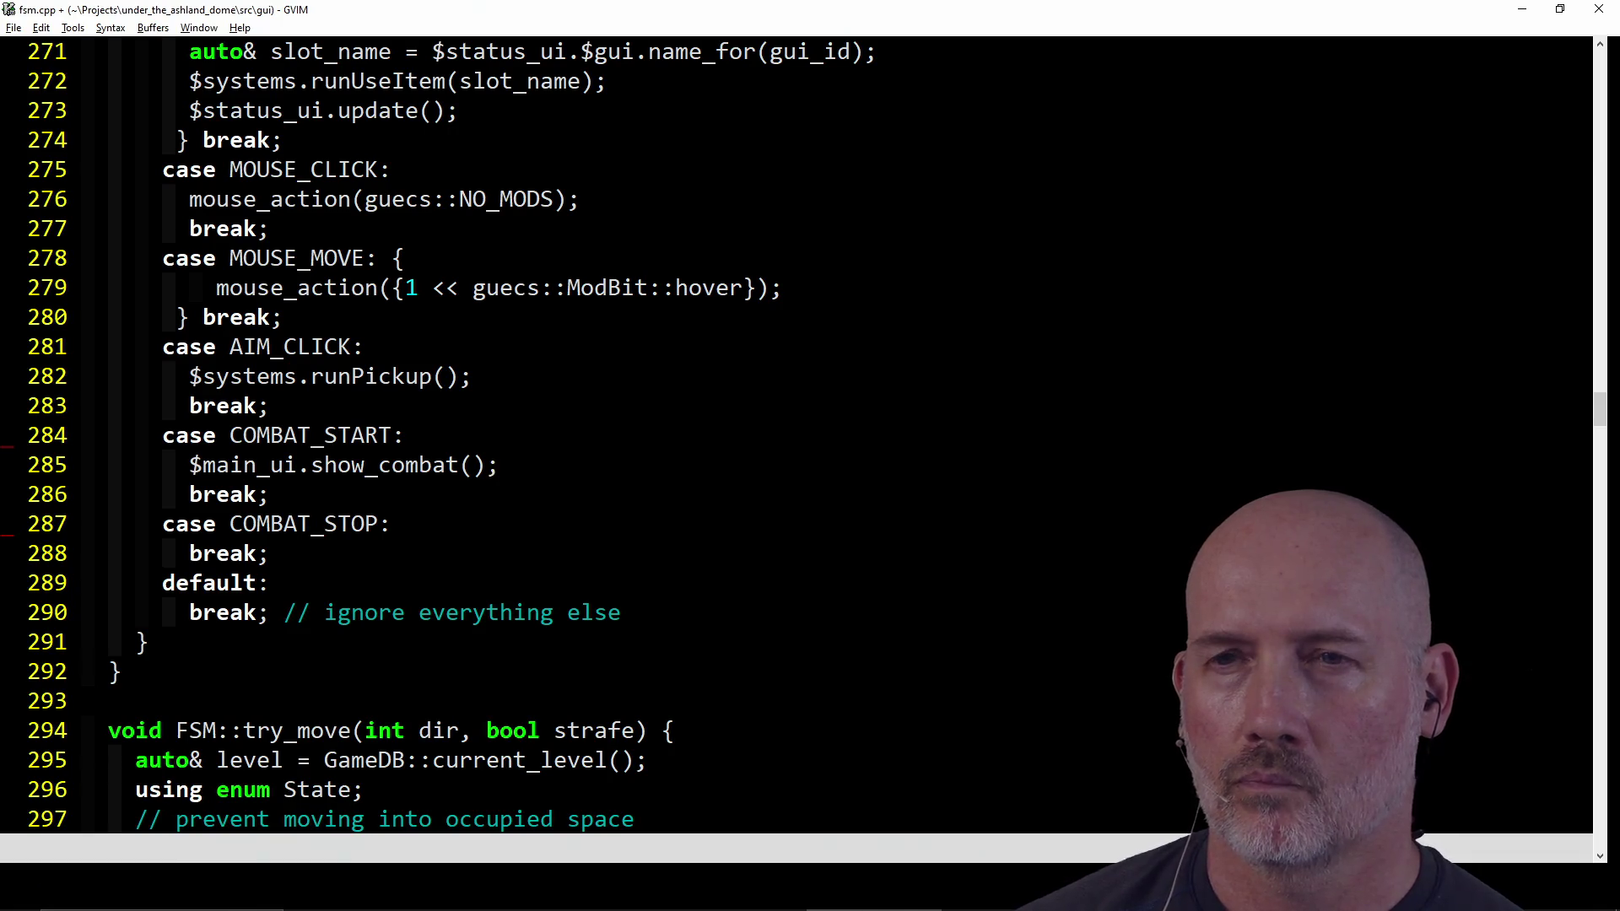
Step: Add a matching close_combat() call under COMBAT_STOP and save fsm.cpp
key(y)
key(y)
key(j)
key(j)
key(p)
key(l)
key(l)
key(l)
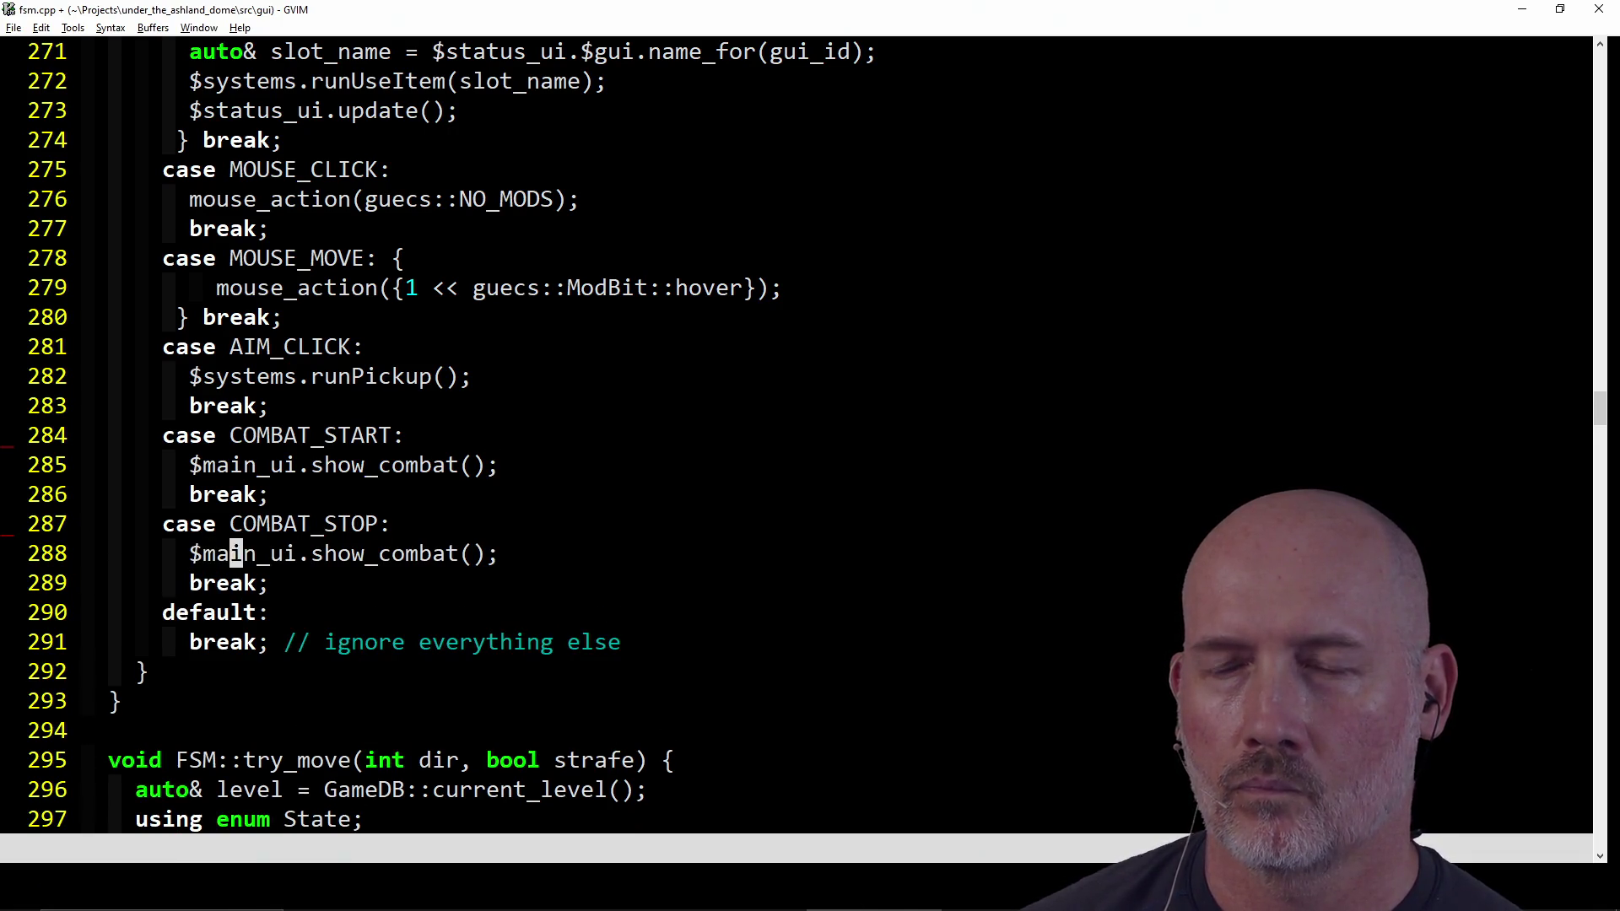
key(l)
key(l)
key(l)
text(ct_close)
key(Escape)
text(:w)
key(Return)
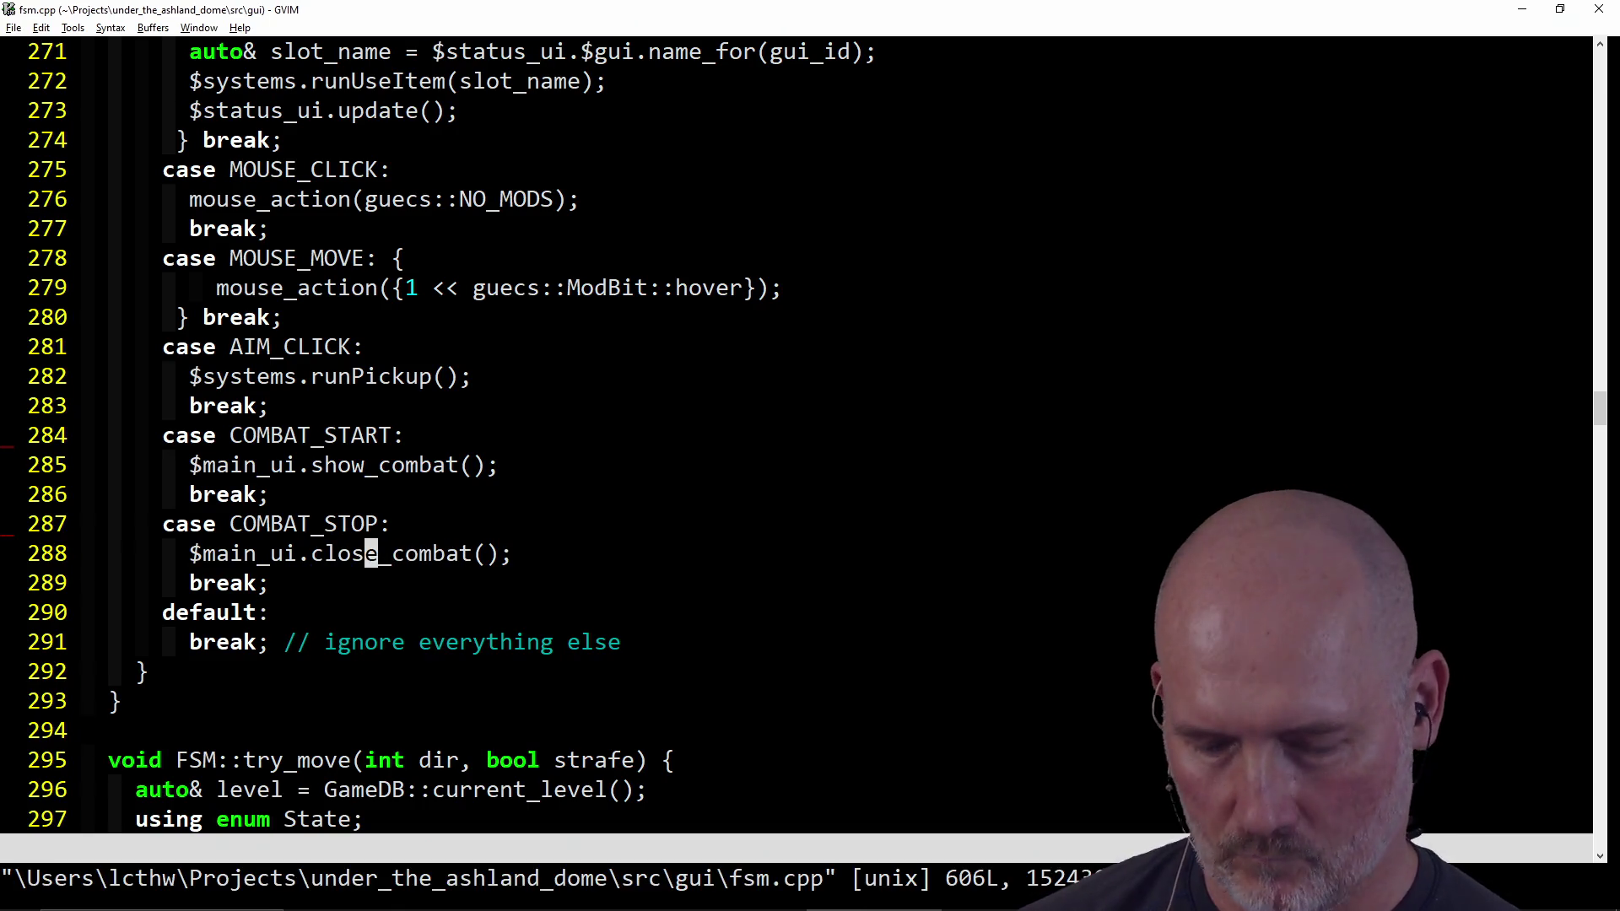
Step: Open main_ui.hpp and dispatch a make build with F5
key(ctrl+p)
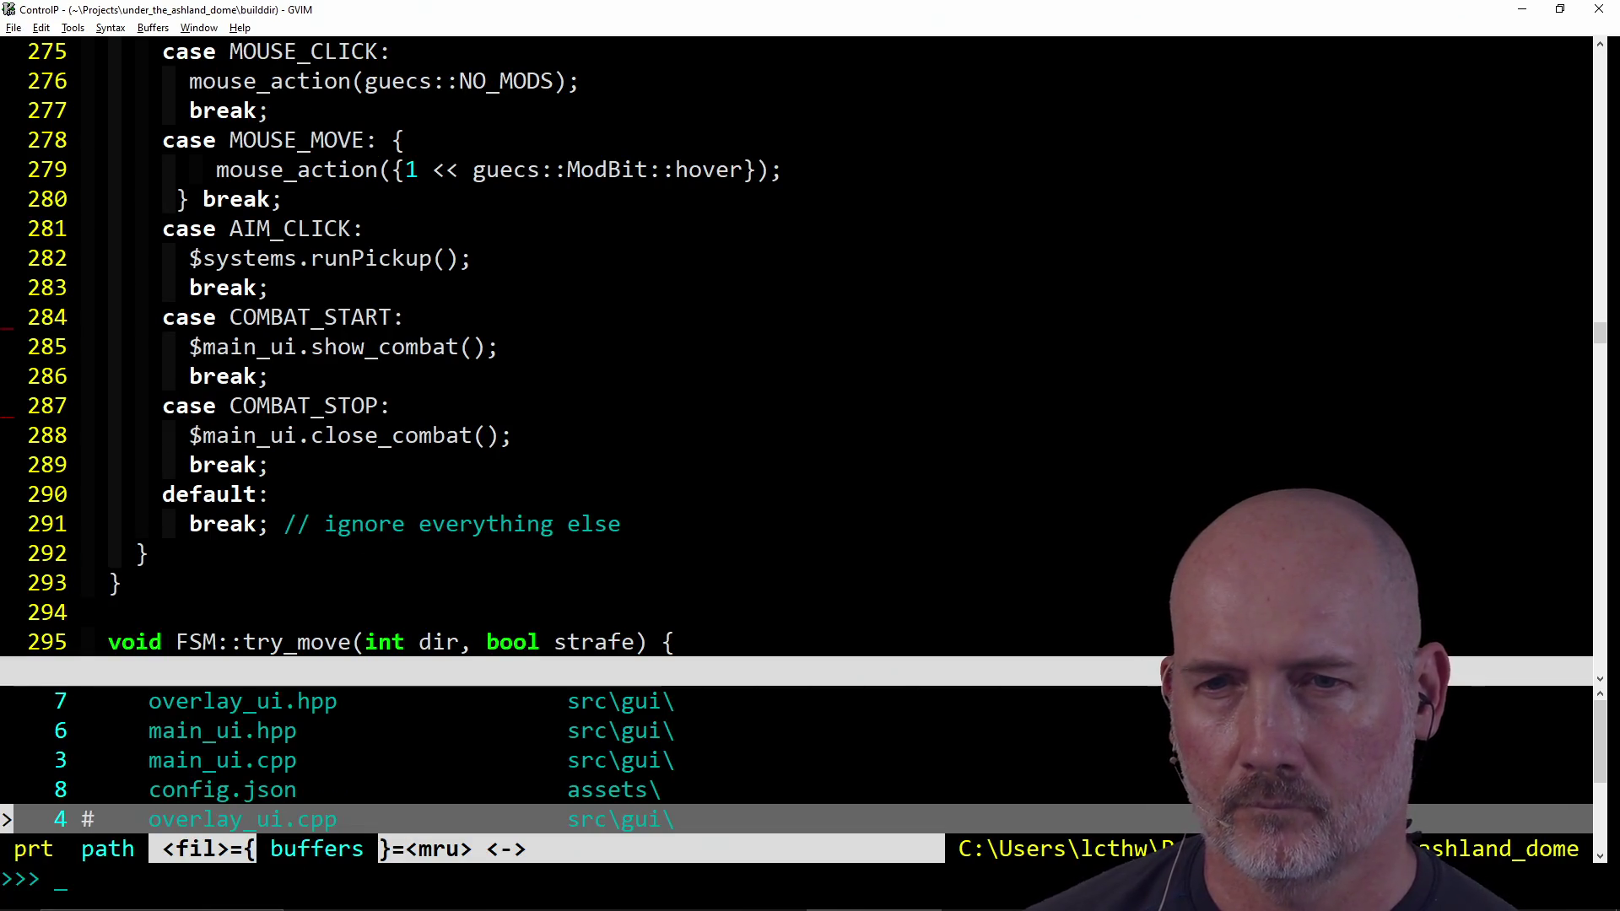
key(Up)
key(Up)
key(Up)
key(Return)
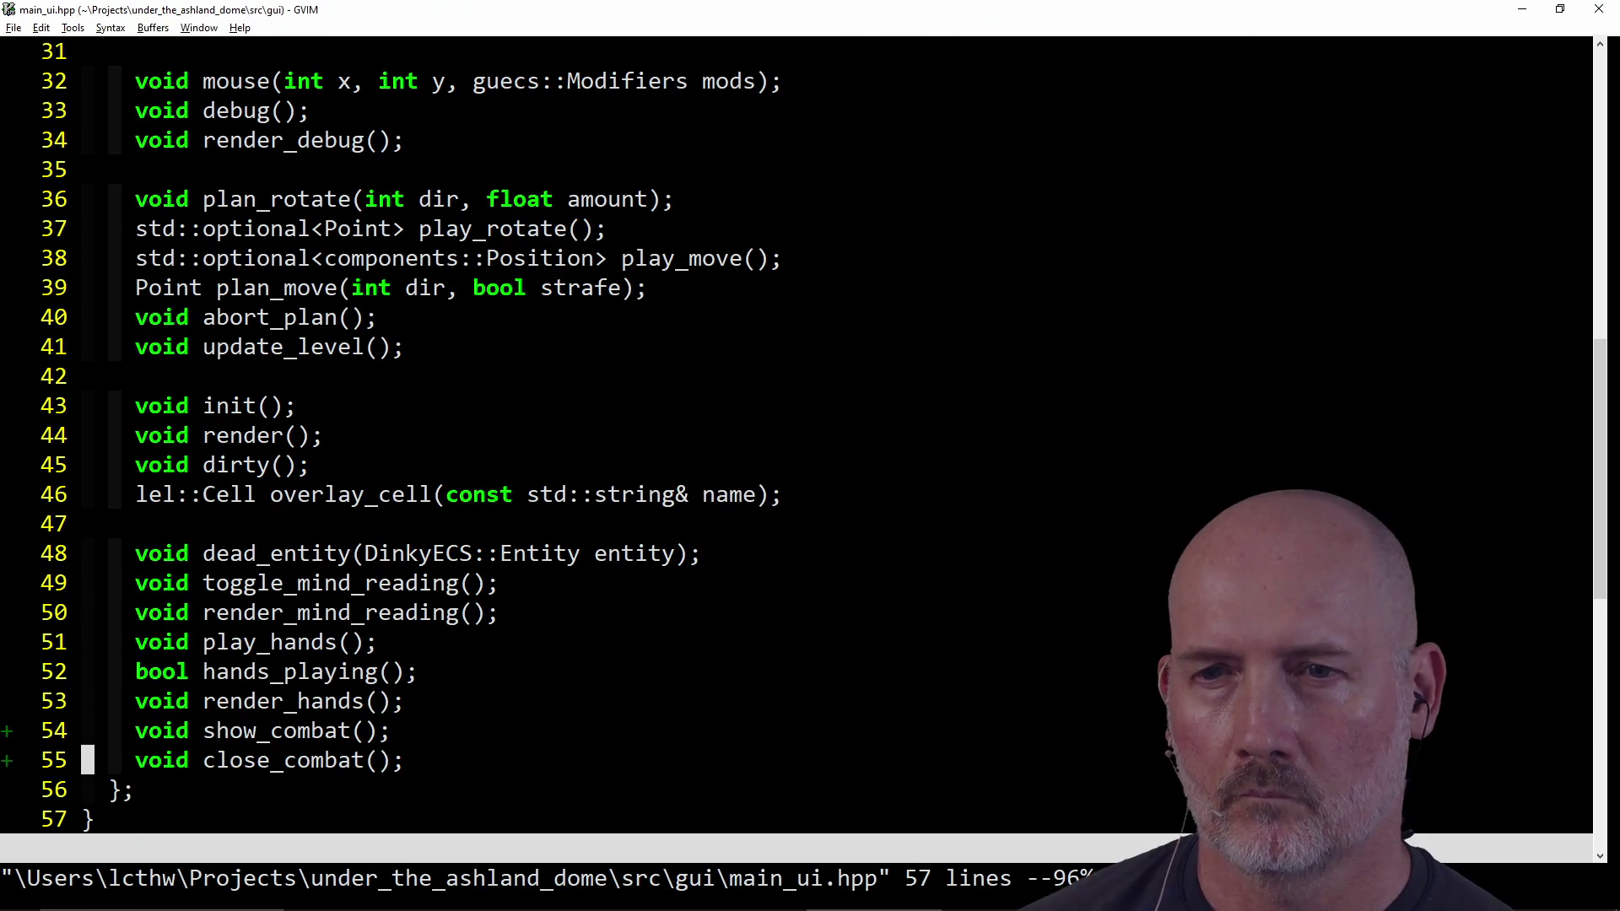
key(F5)
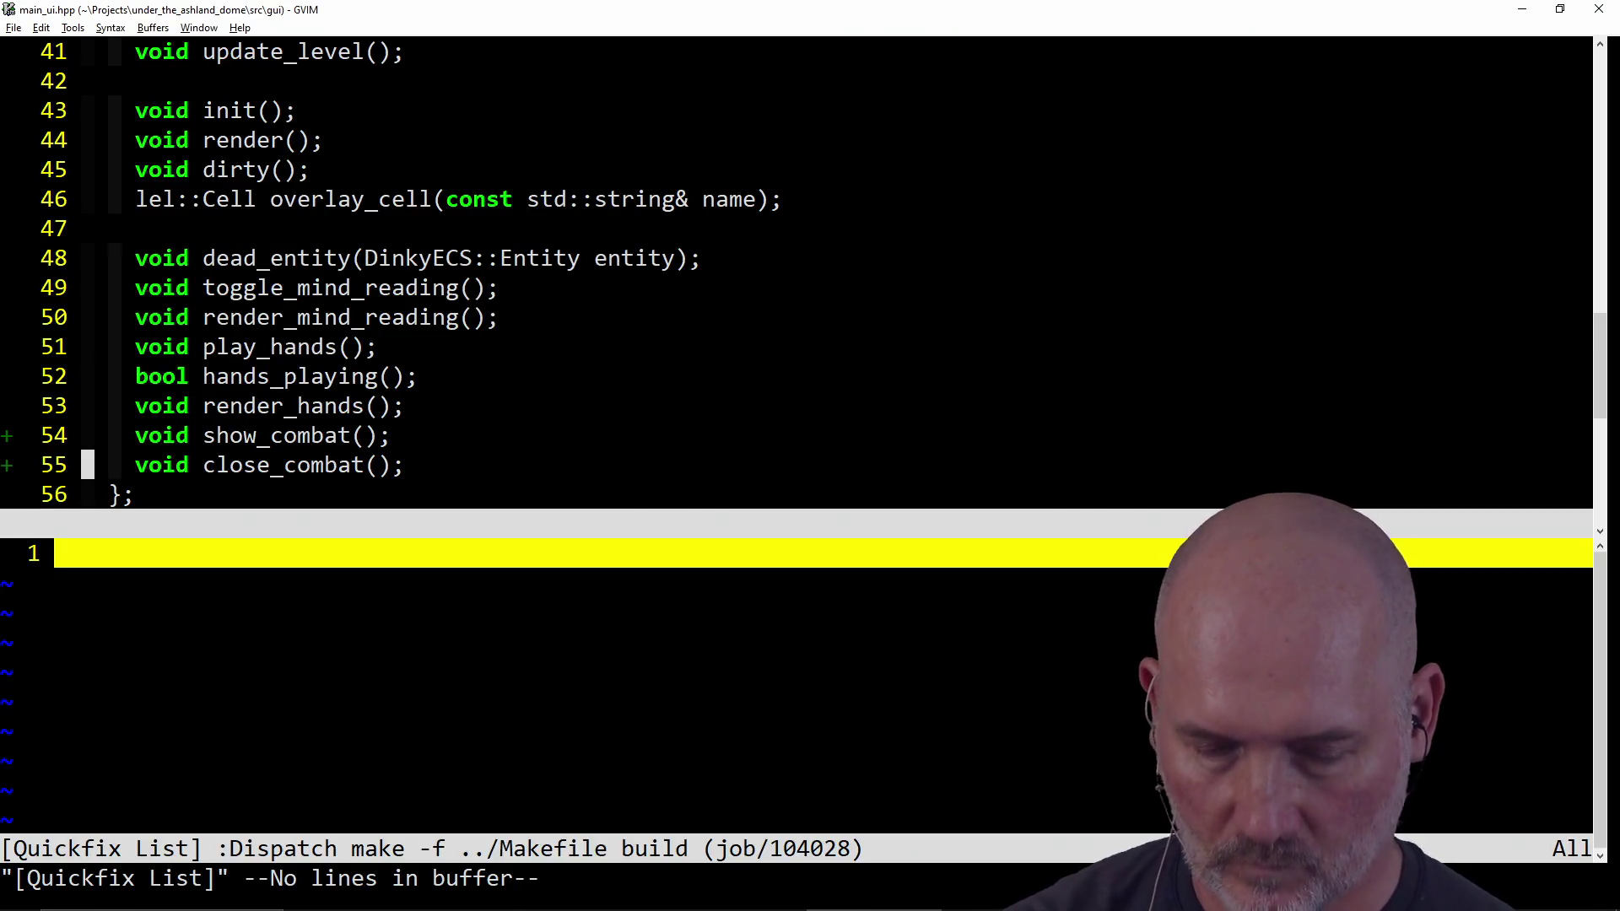
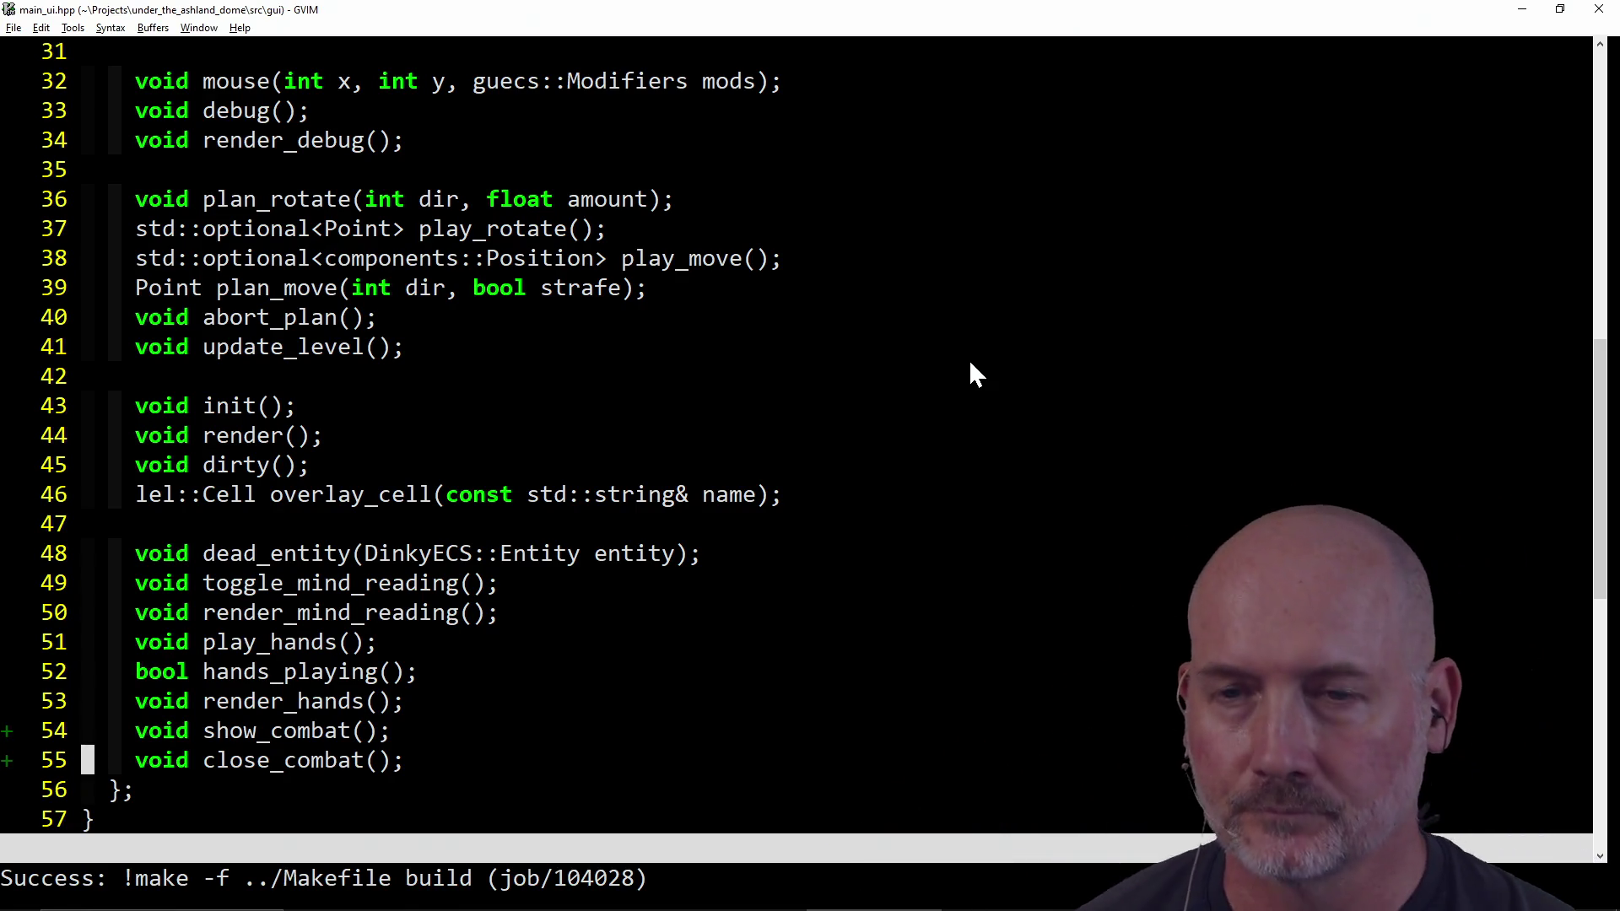
Step: Rebuild with make run so all 57 tests pass, then start a new game
key(alt+Tab)
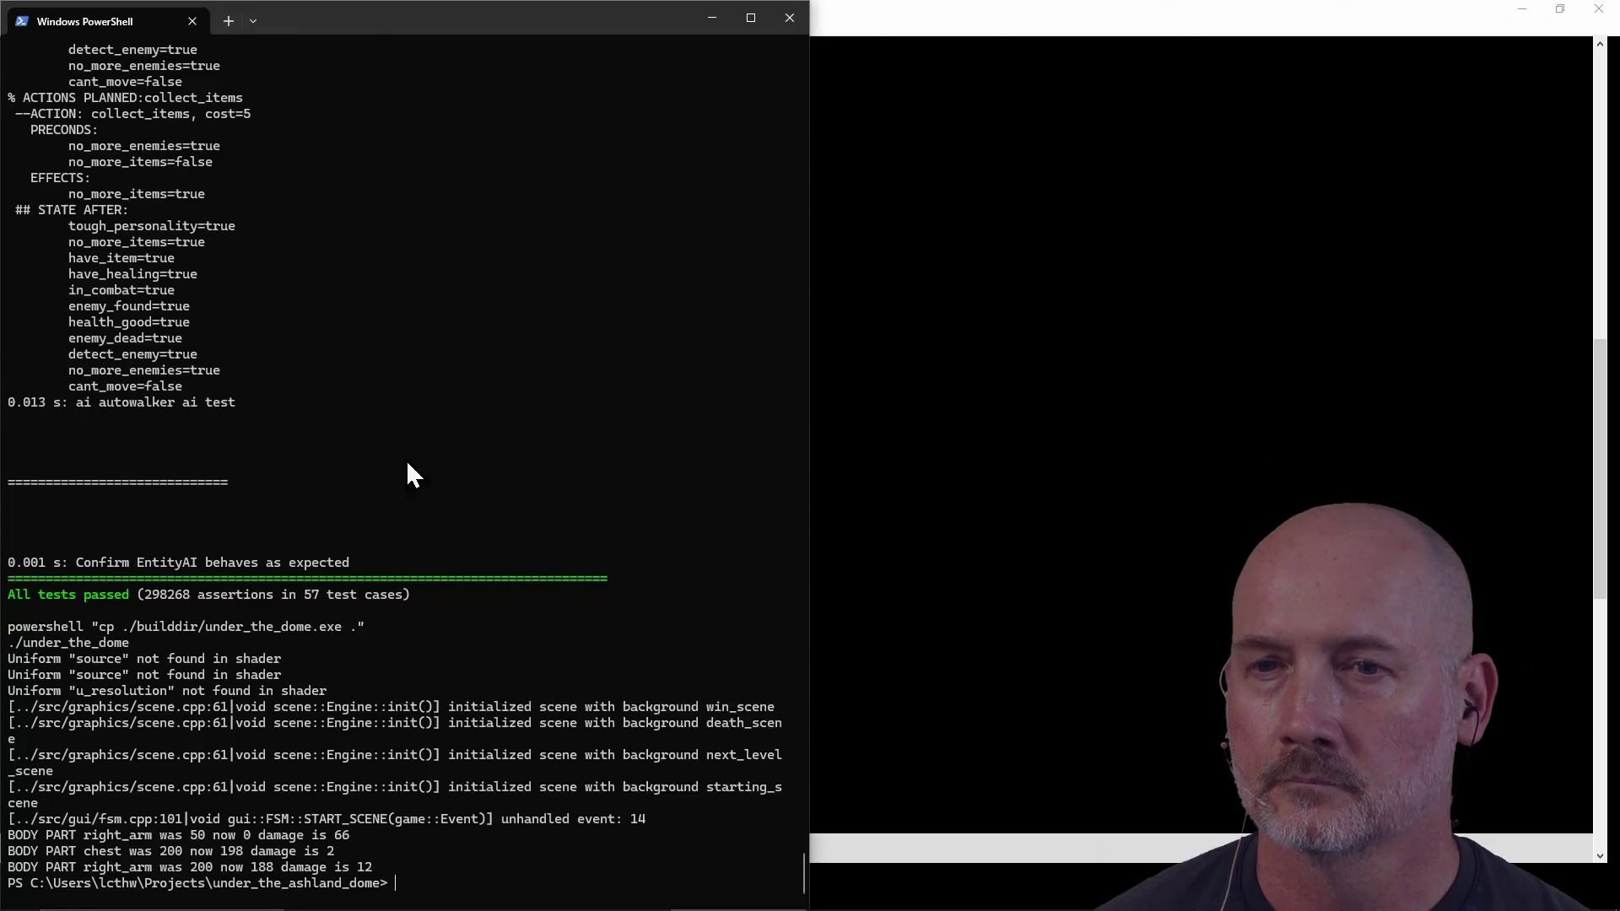
key(Return)
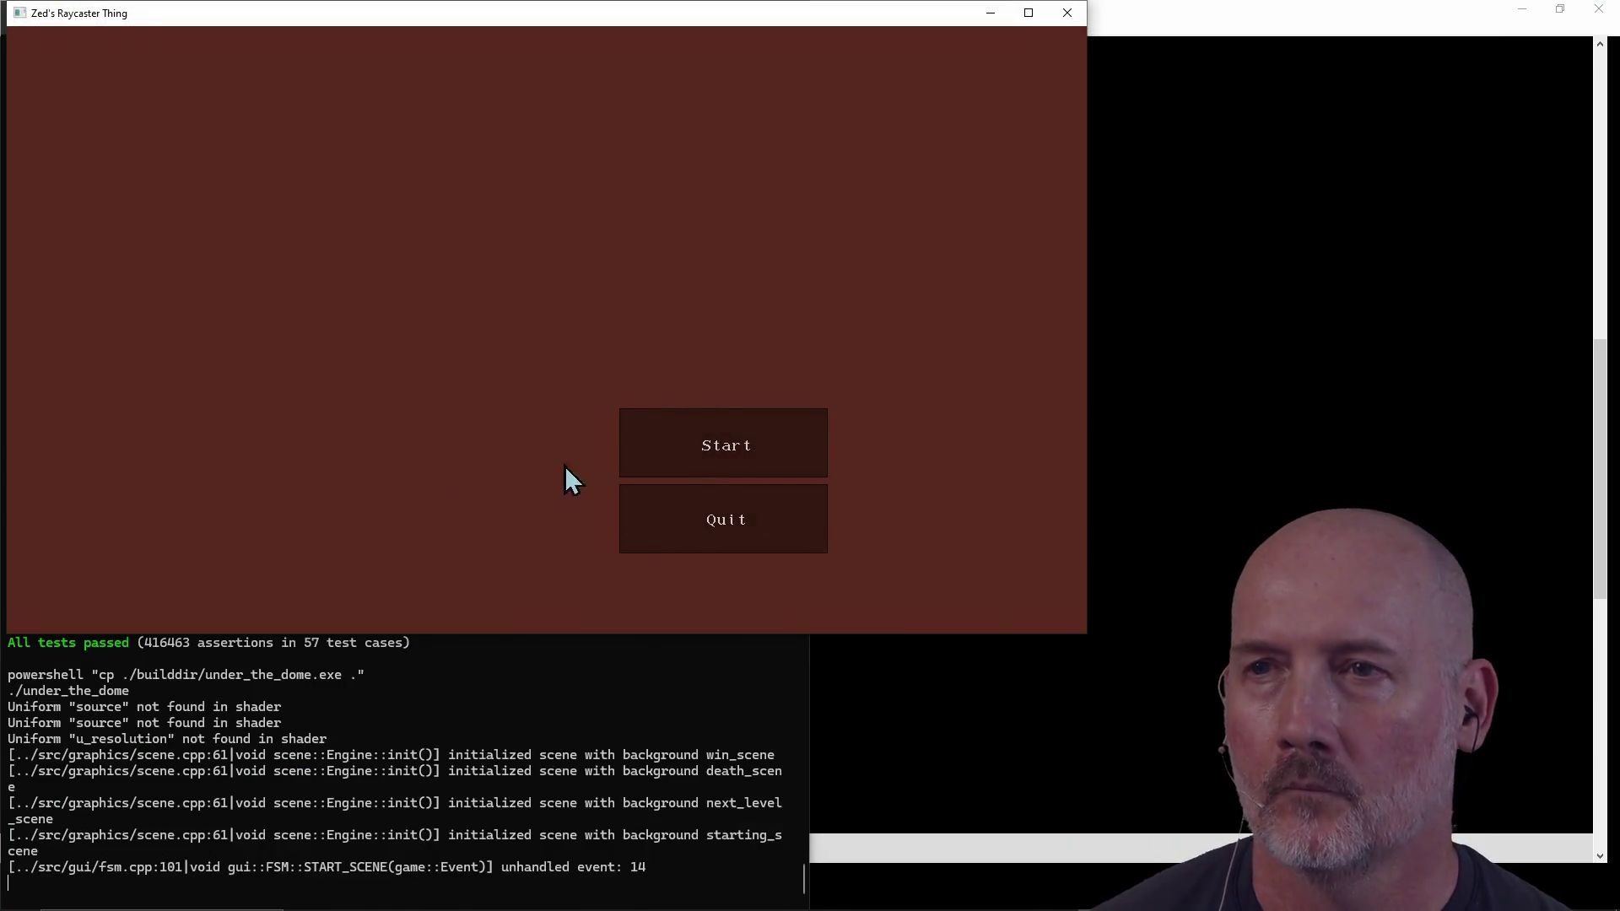
click(738, 443)
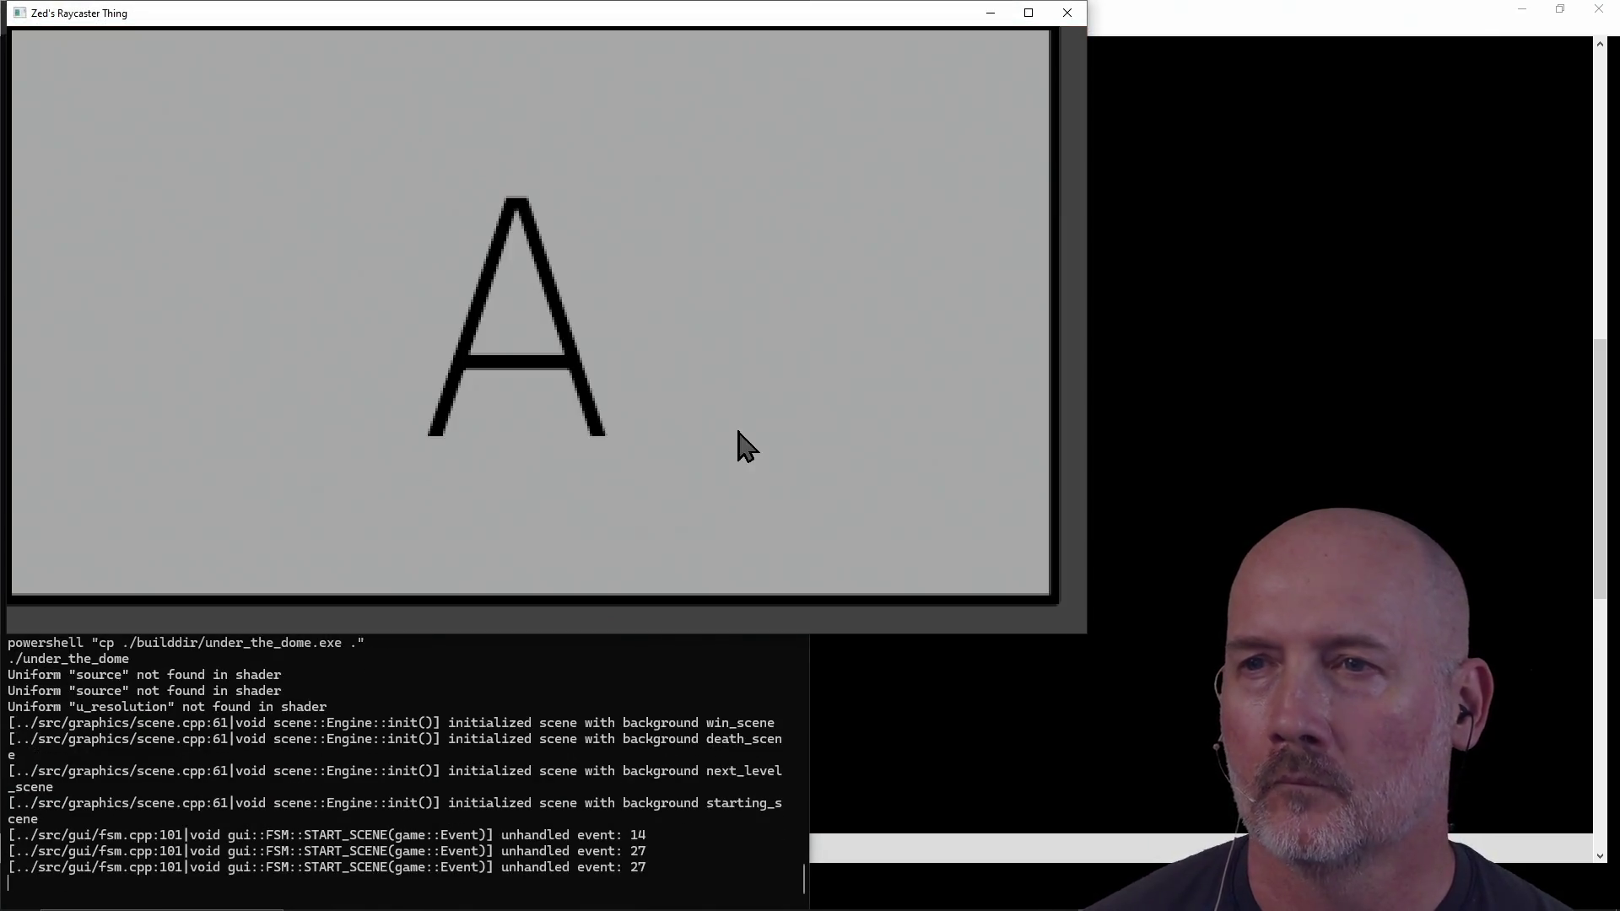
Step: Maximize the game window and turn to face the spider bot, with the doorway behind it
key(w)
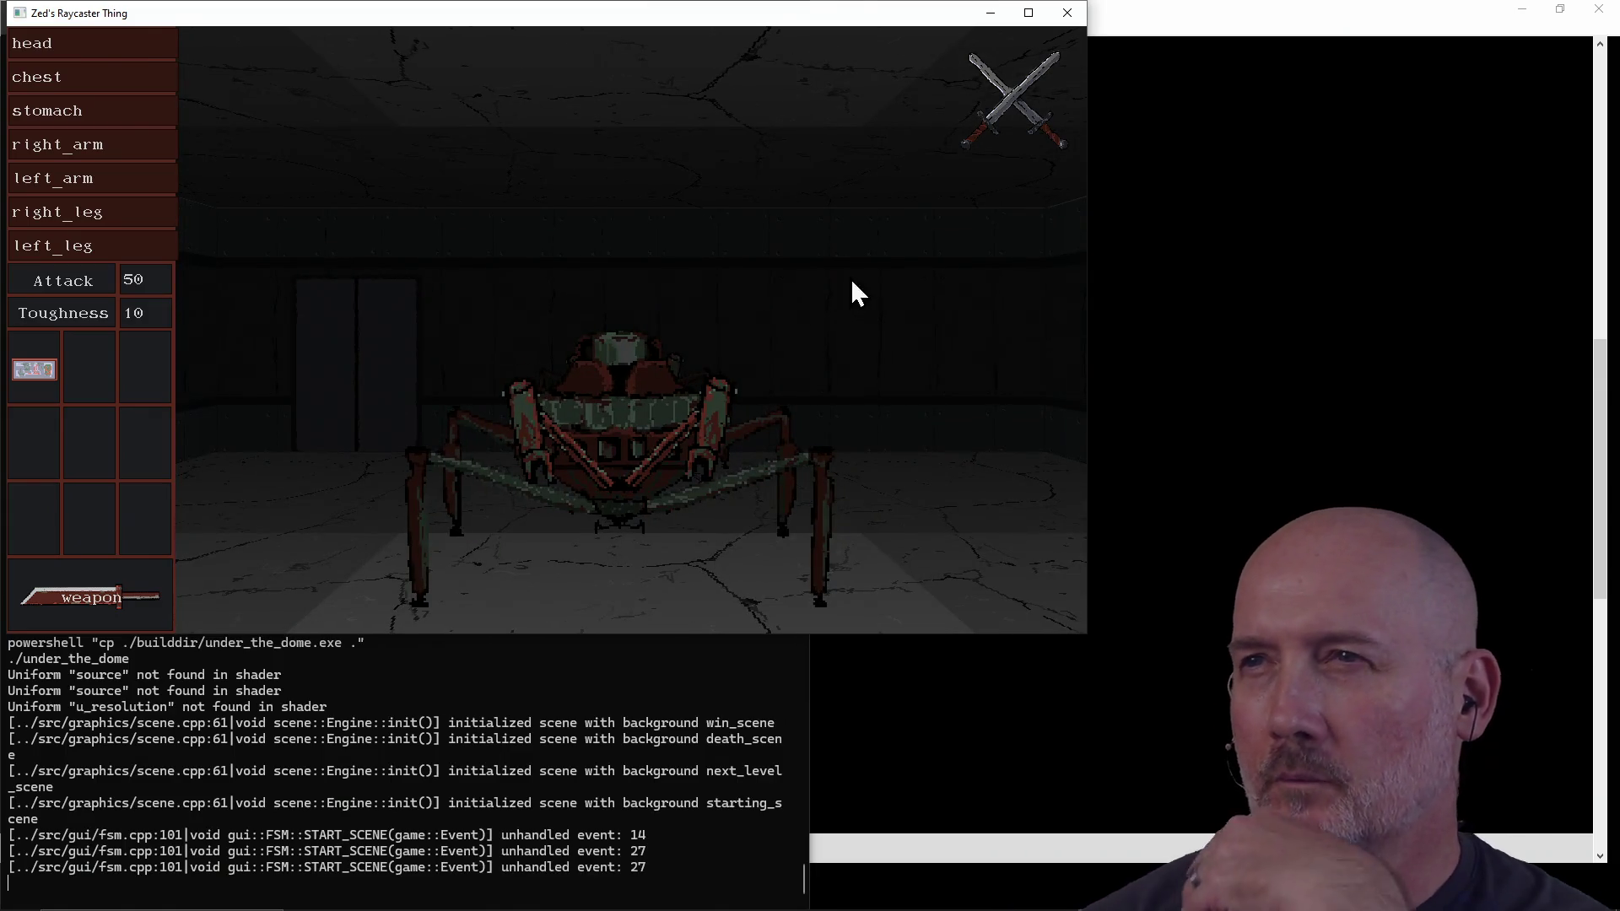
click(1029, 12)
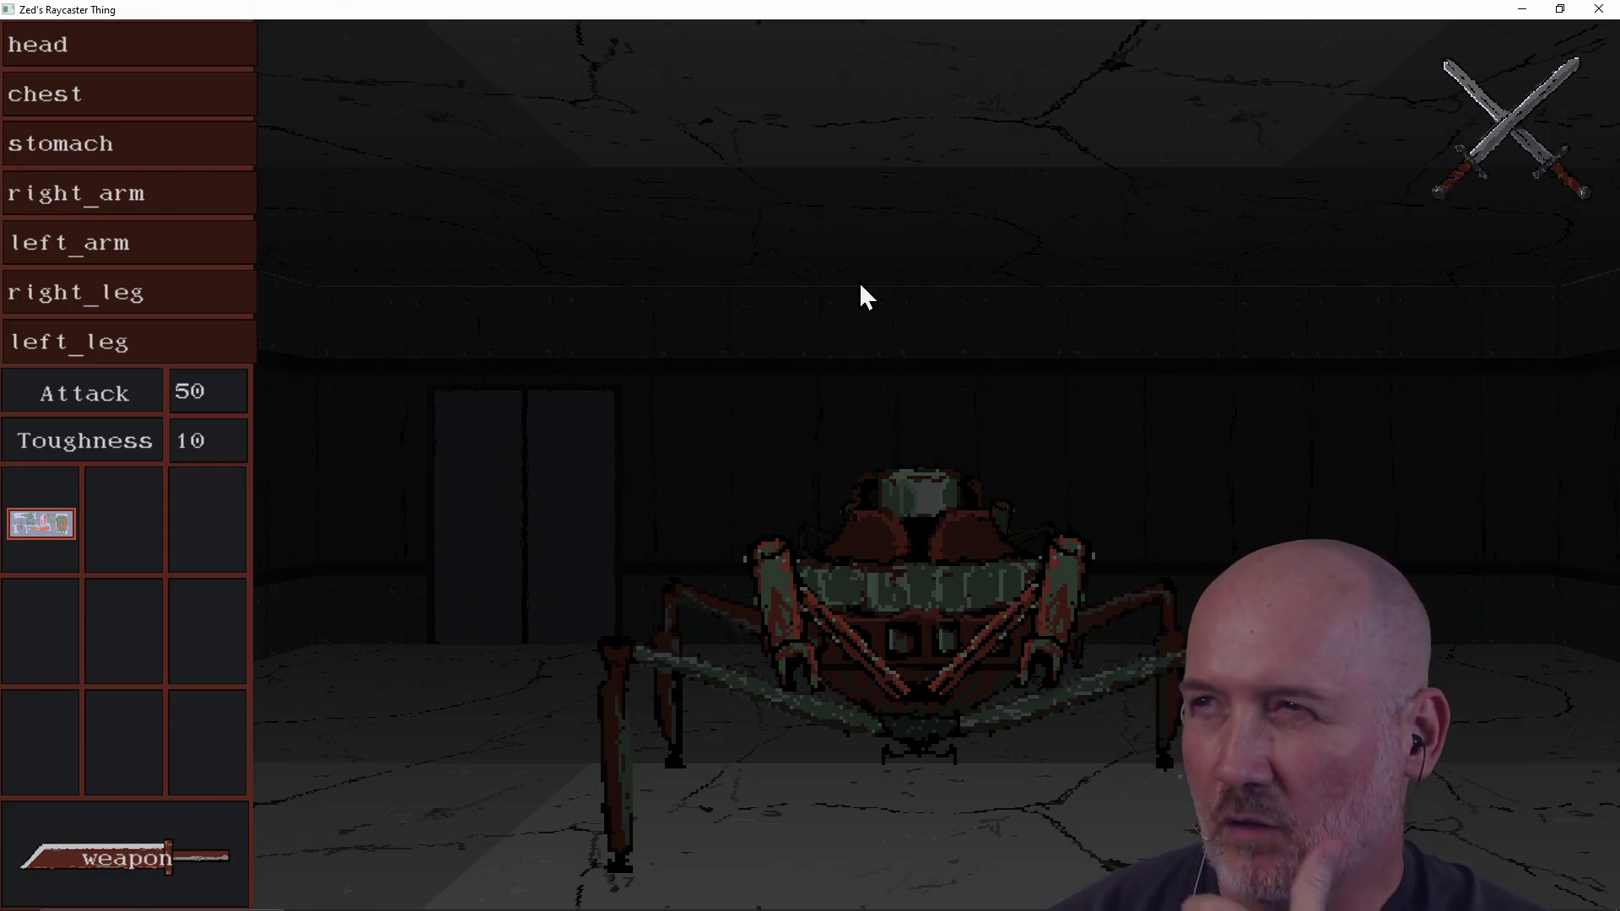
key(a)
key(d)
key(d)
key(w)
key(d)
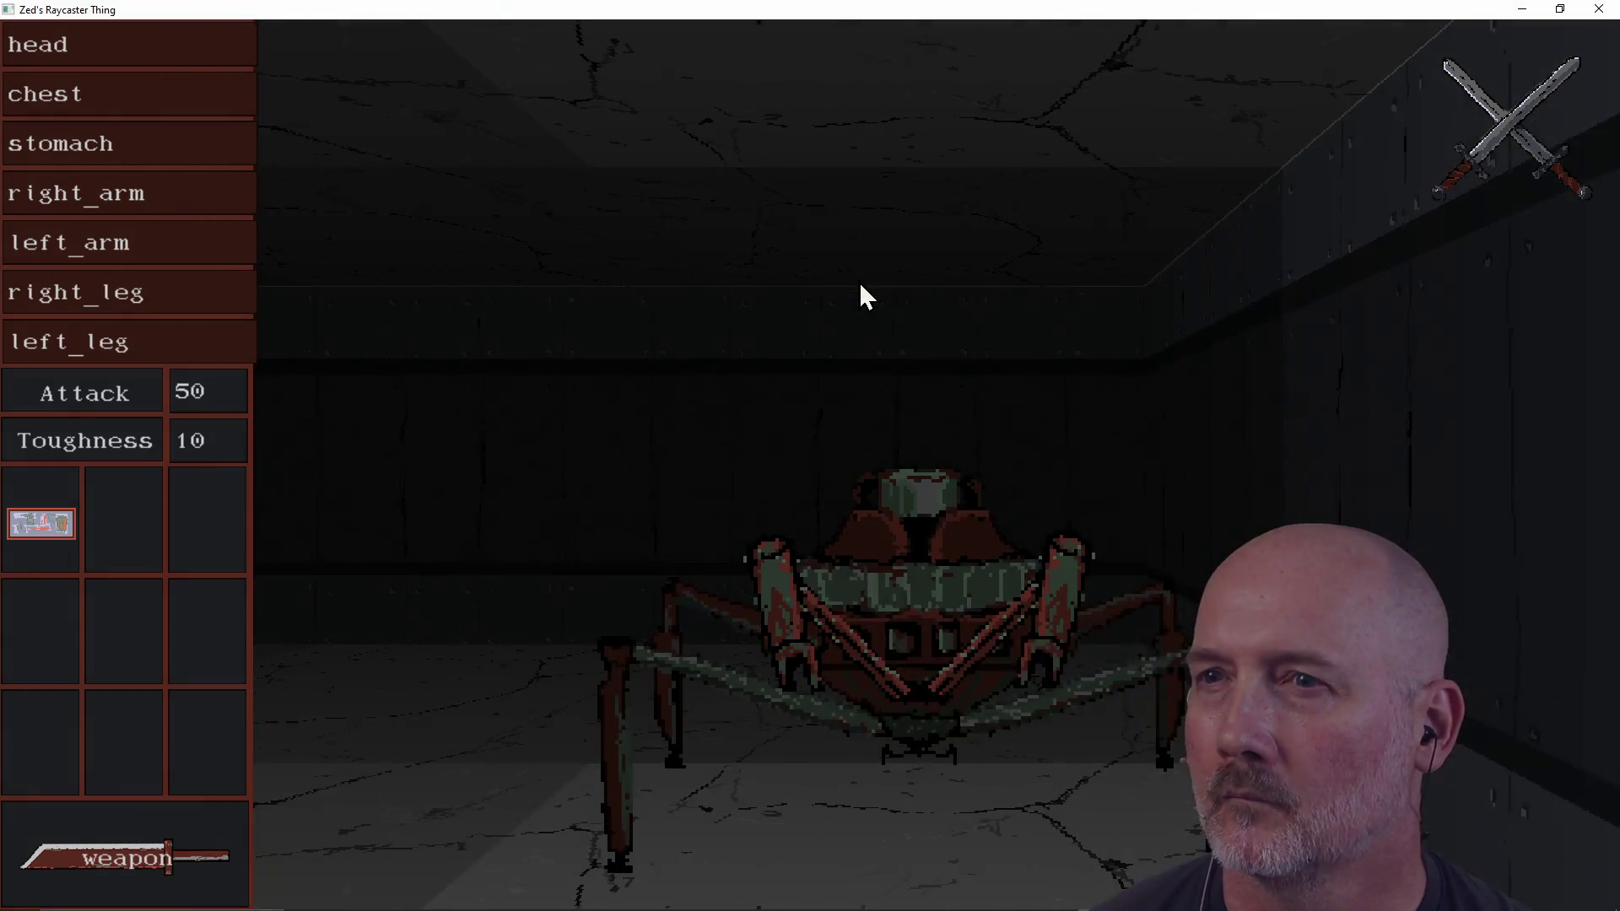
key(a)
key(d)
key(a)
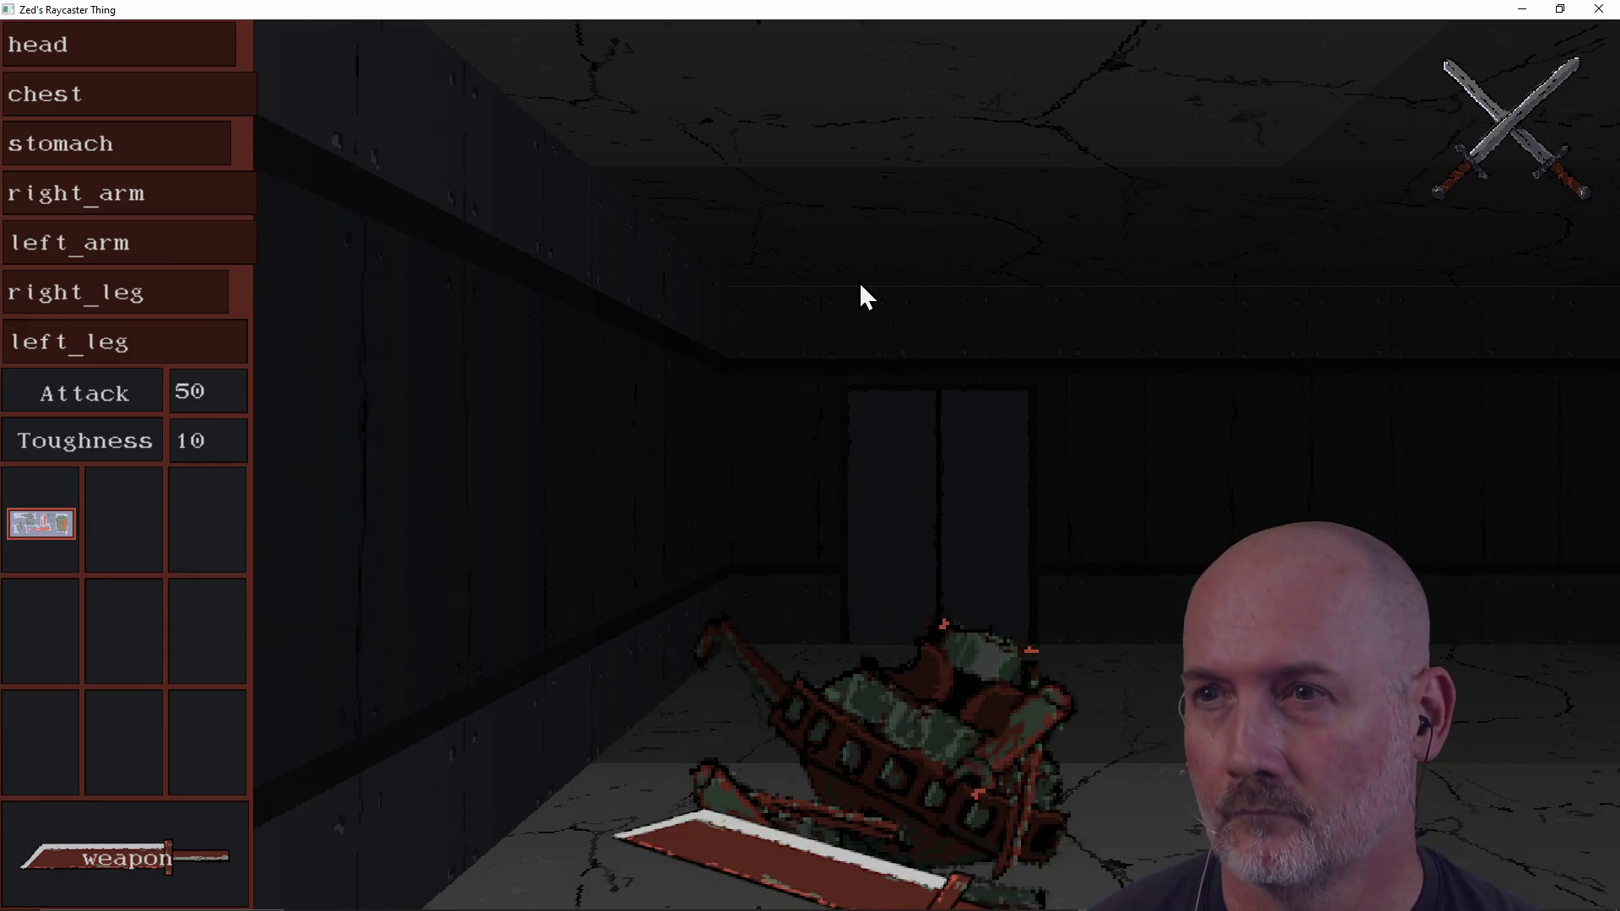
Step: Go through the doorway, back away from the spider bot, then advance and swing the sword at it
key(w)
key(w)
key(d)
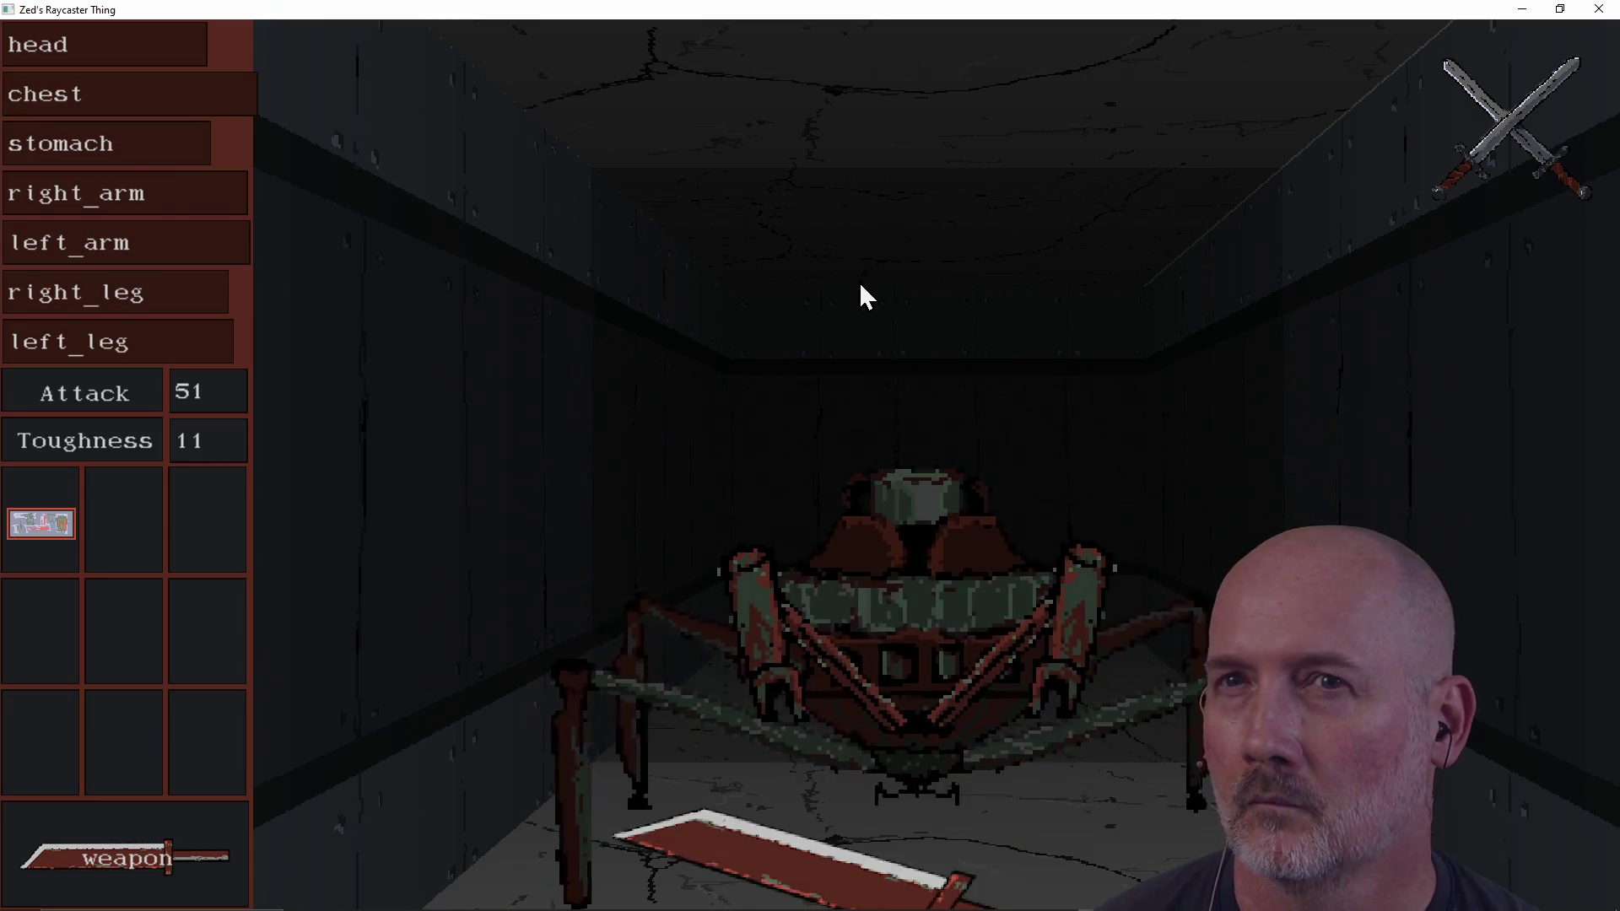
key(s)
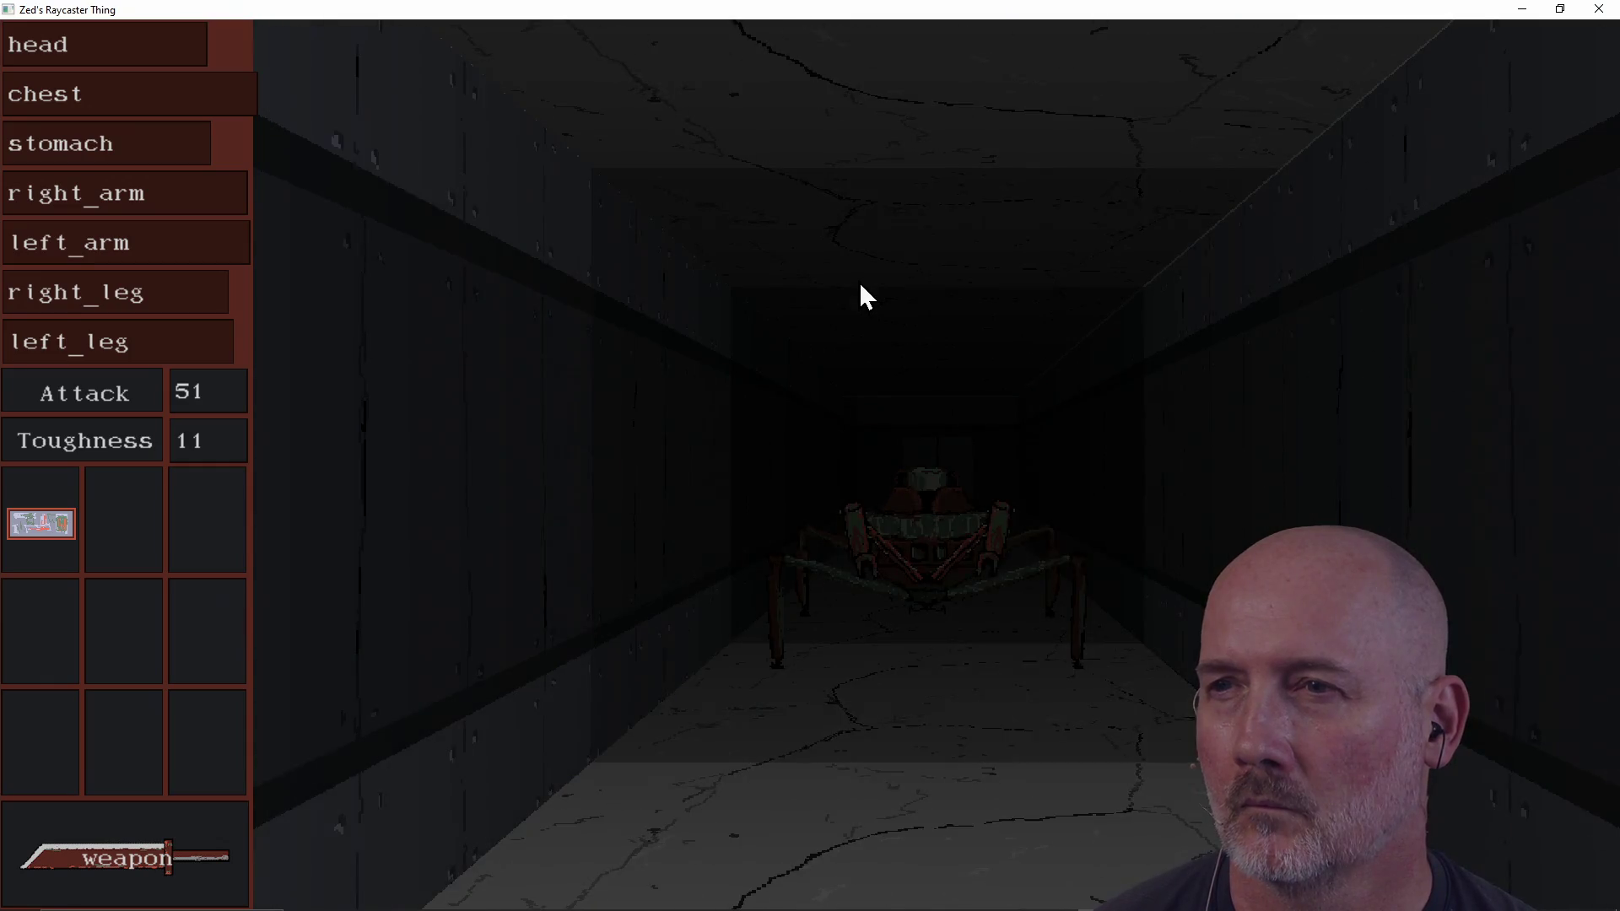
key(s)
key(w)
key(w)
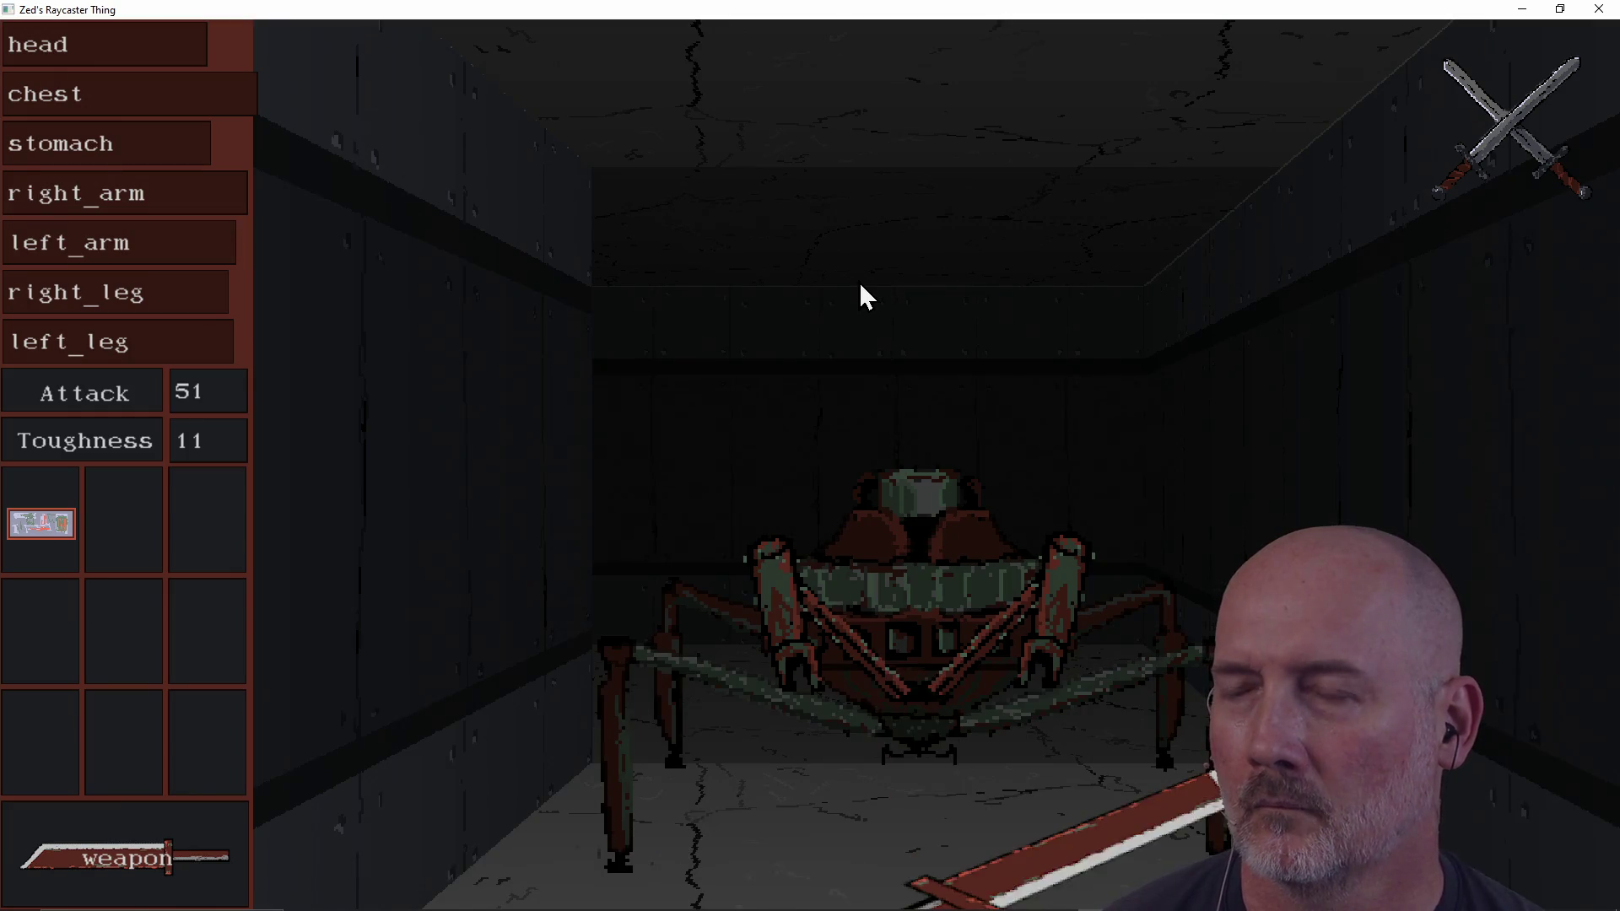
key(w)
key(w)
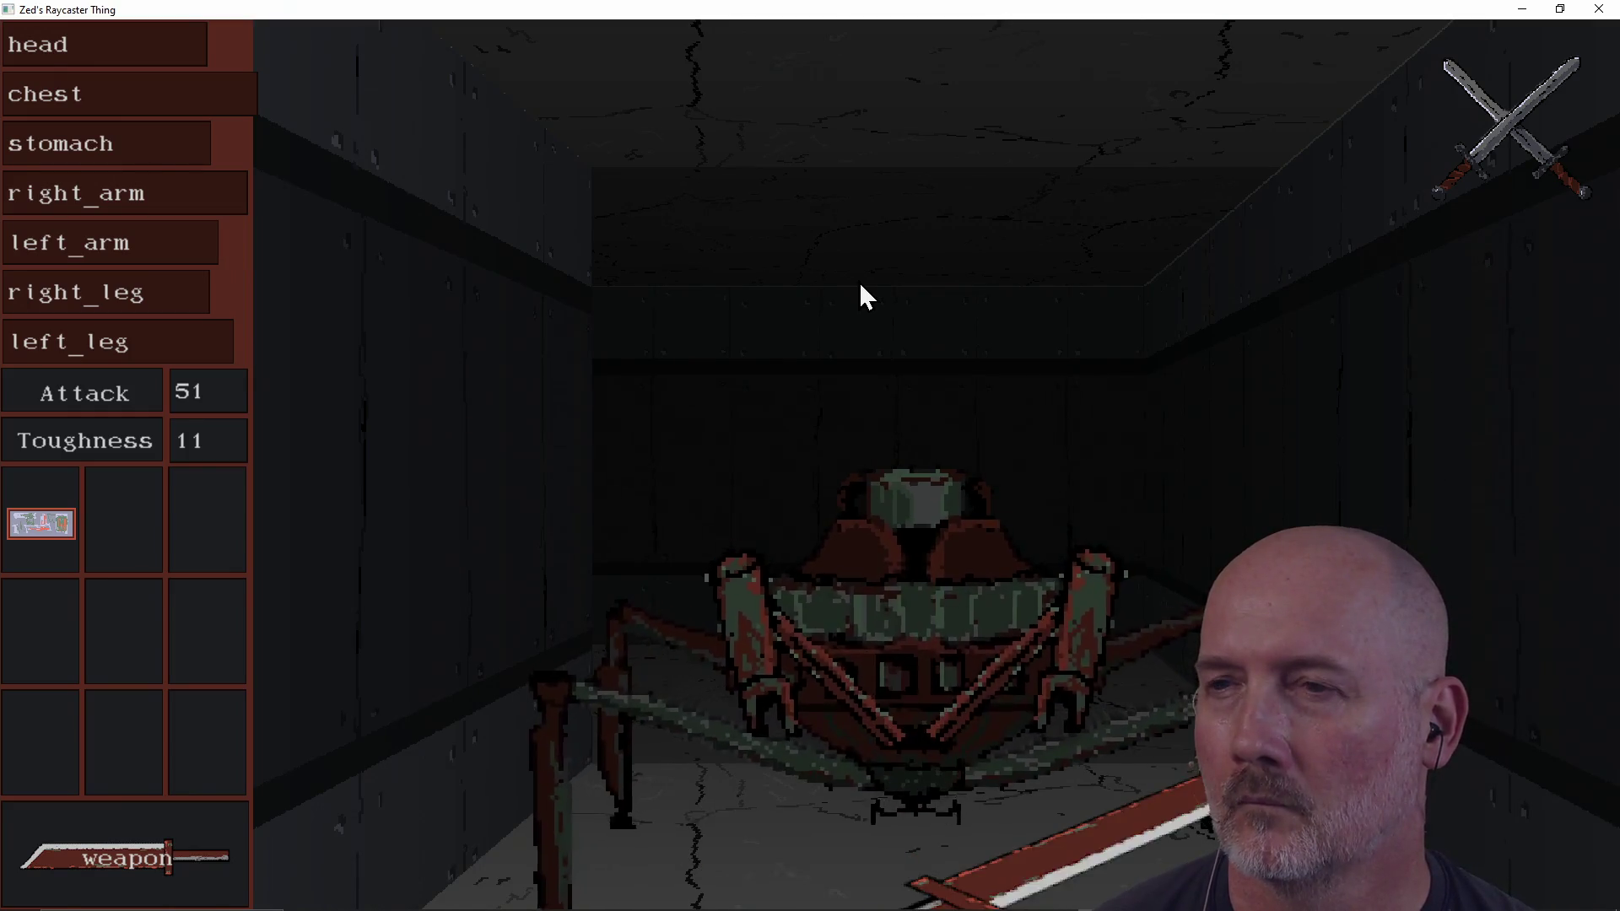
Step: Turn and walk along the corridors, looking around the walls and rooms
key(a)
key(a)
key(a)
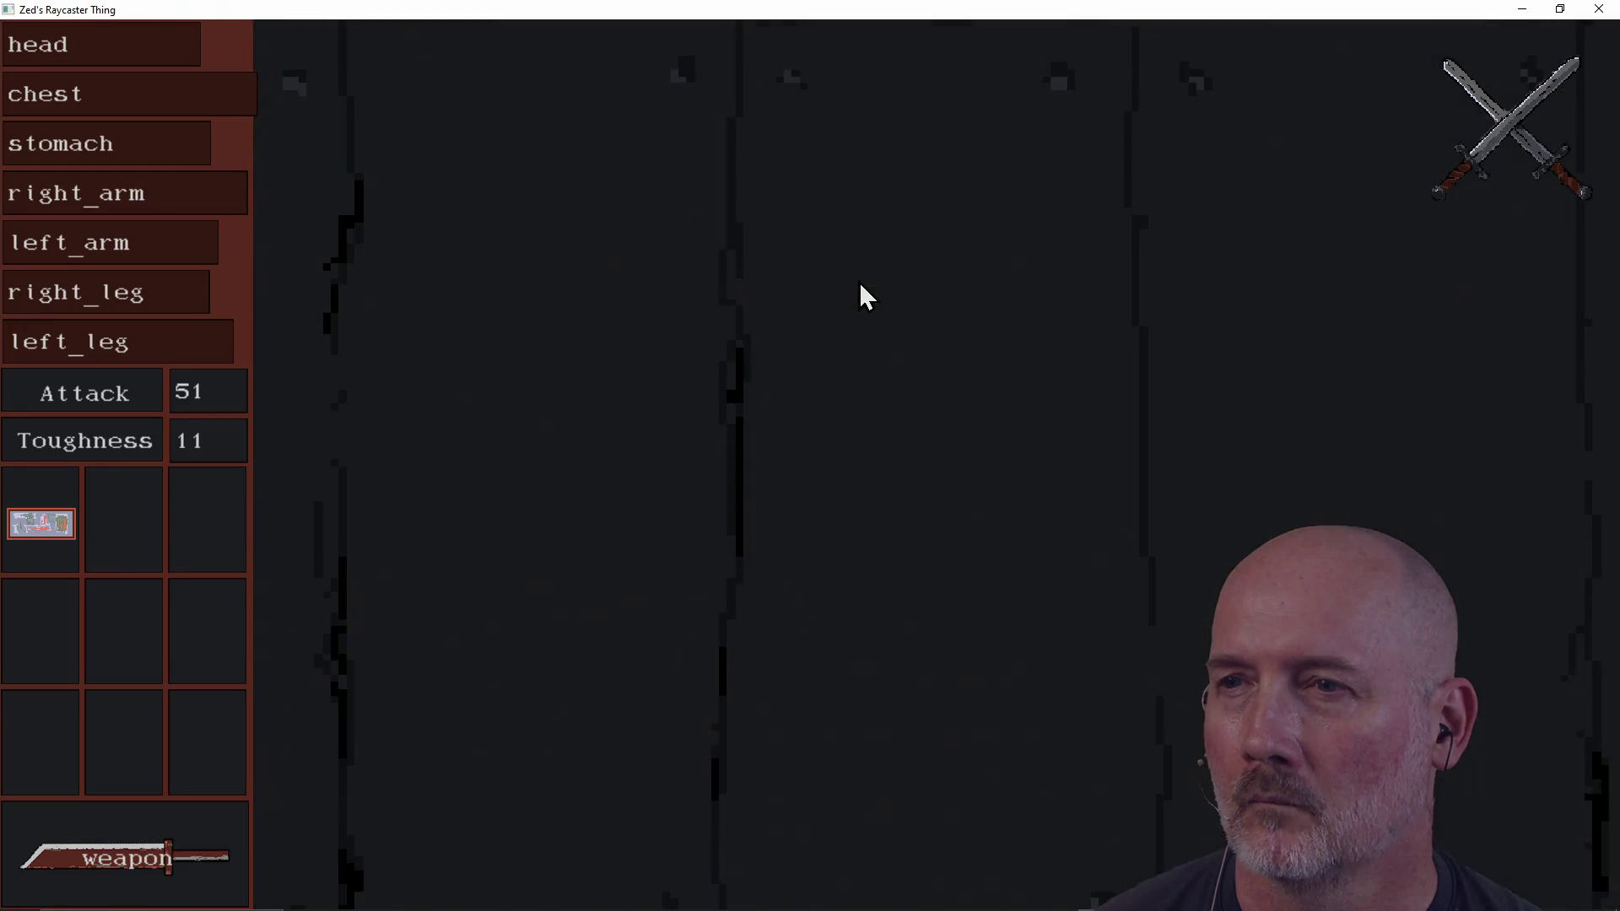
key(a)
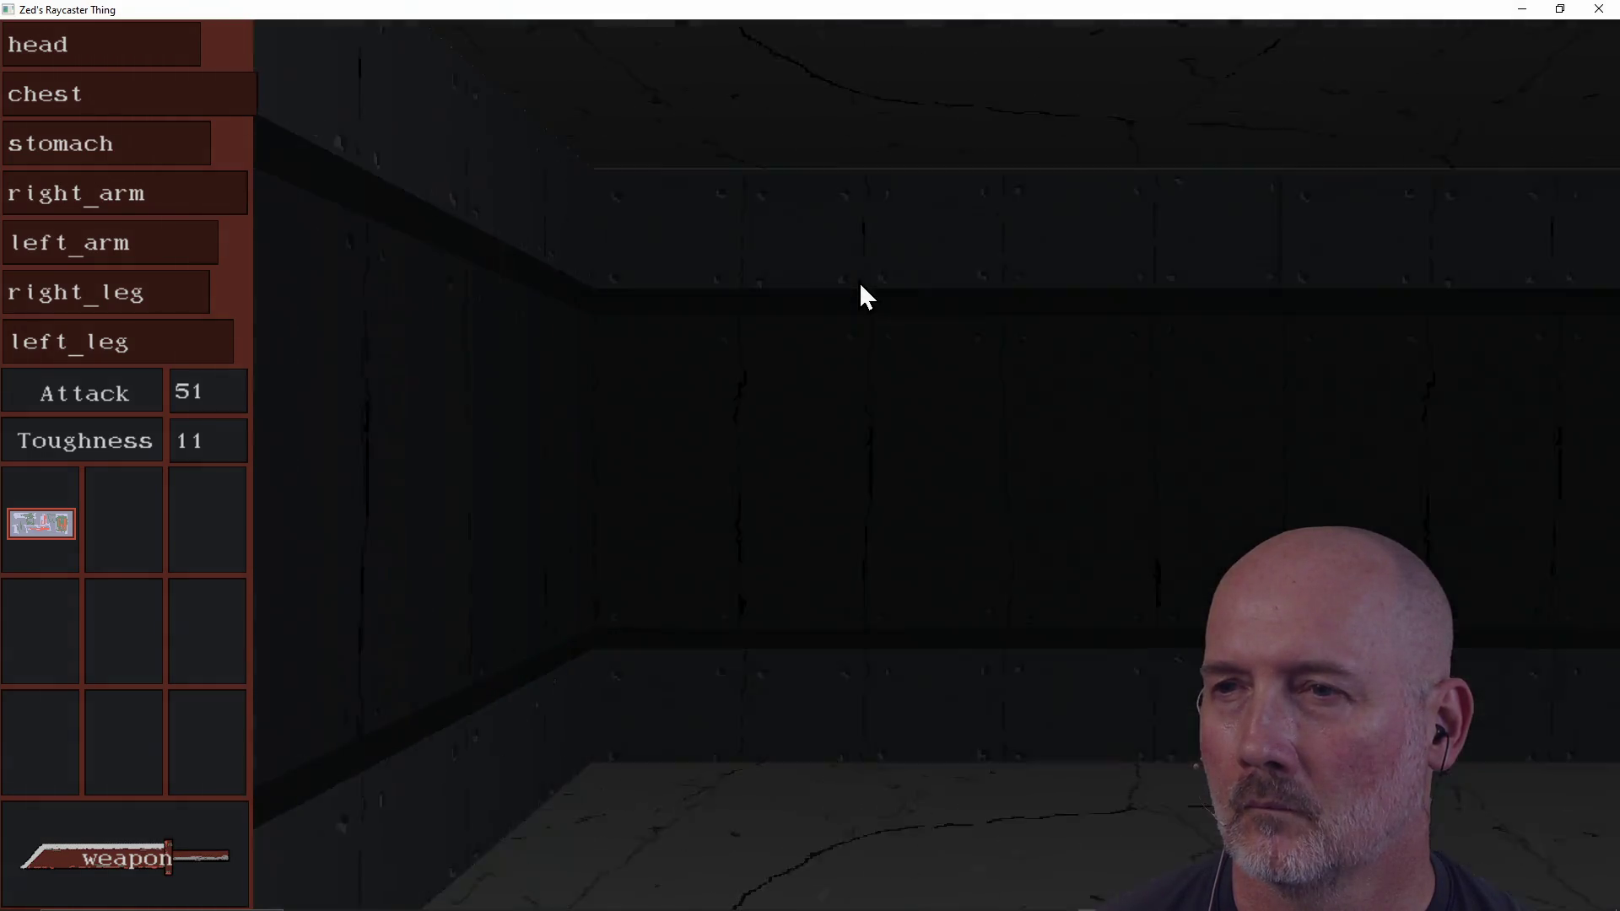
key(w)
key(w)
key(w)
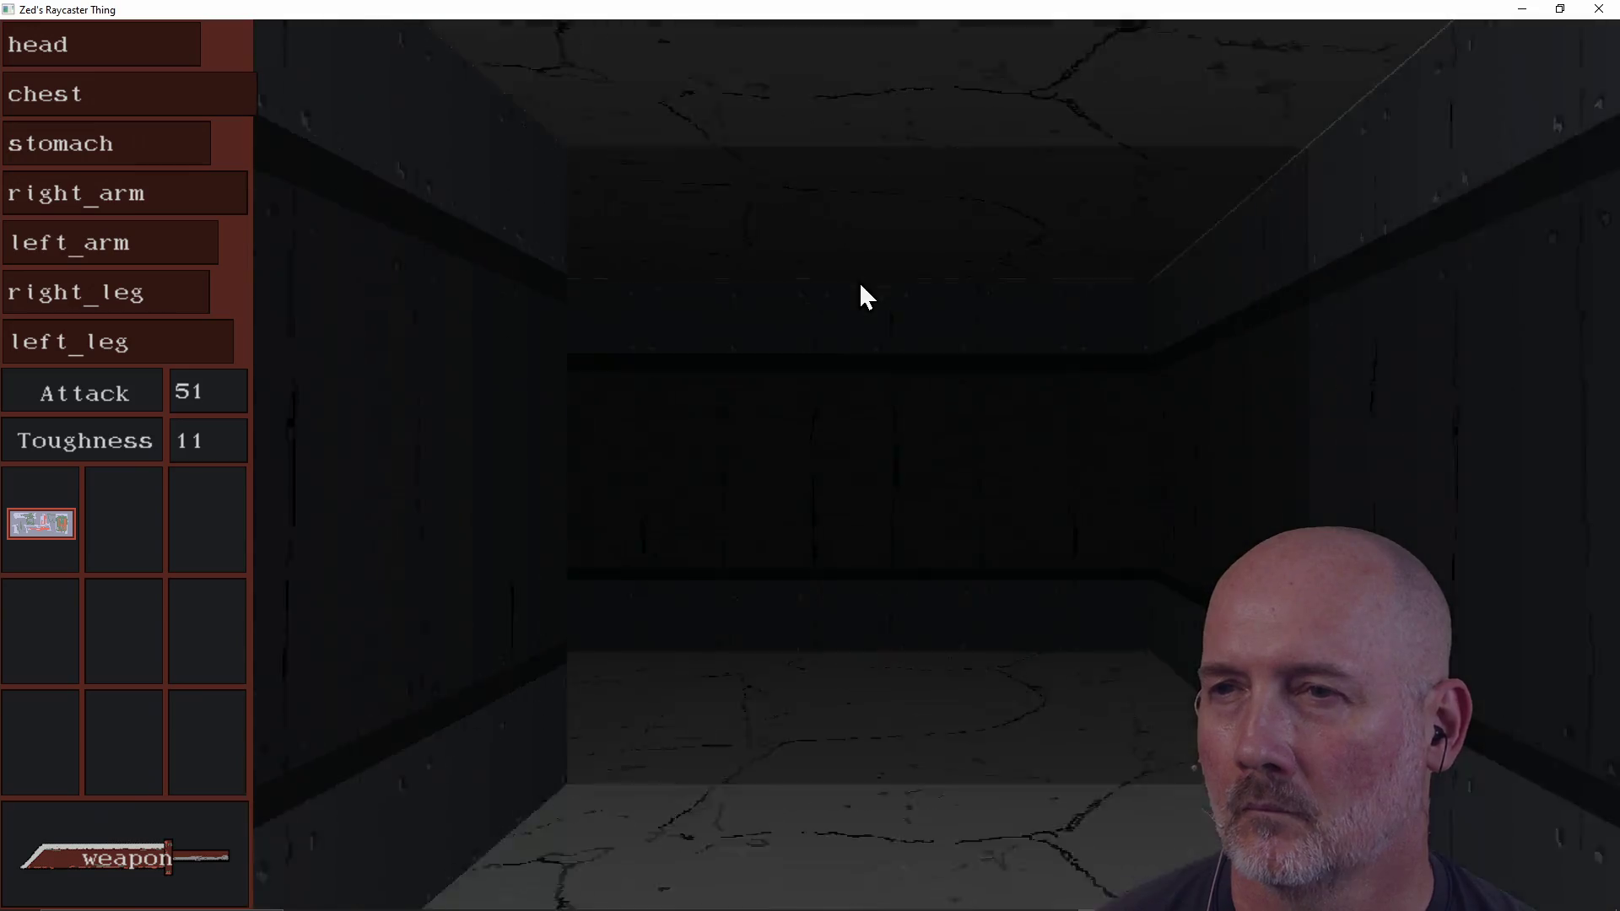
key(a)
key(d)
key(w)
key(a)
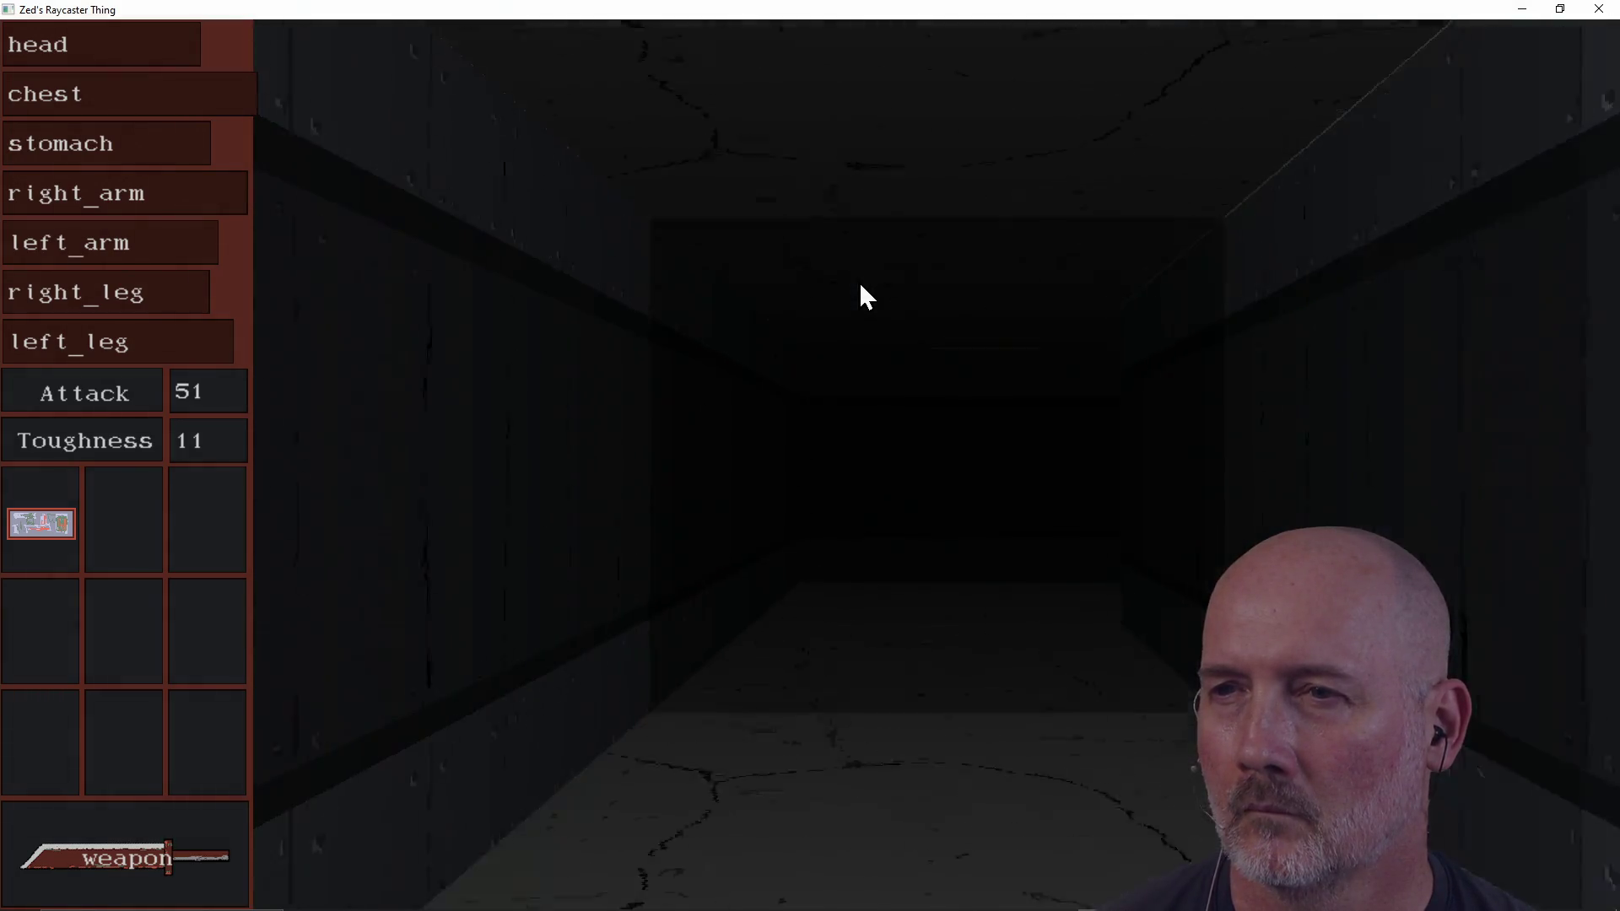
key(a)
key(d)
key(w)
key(a)
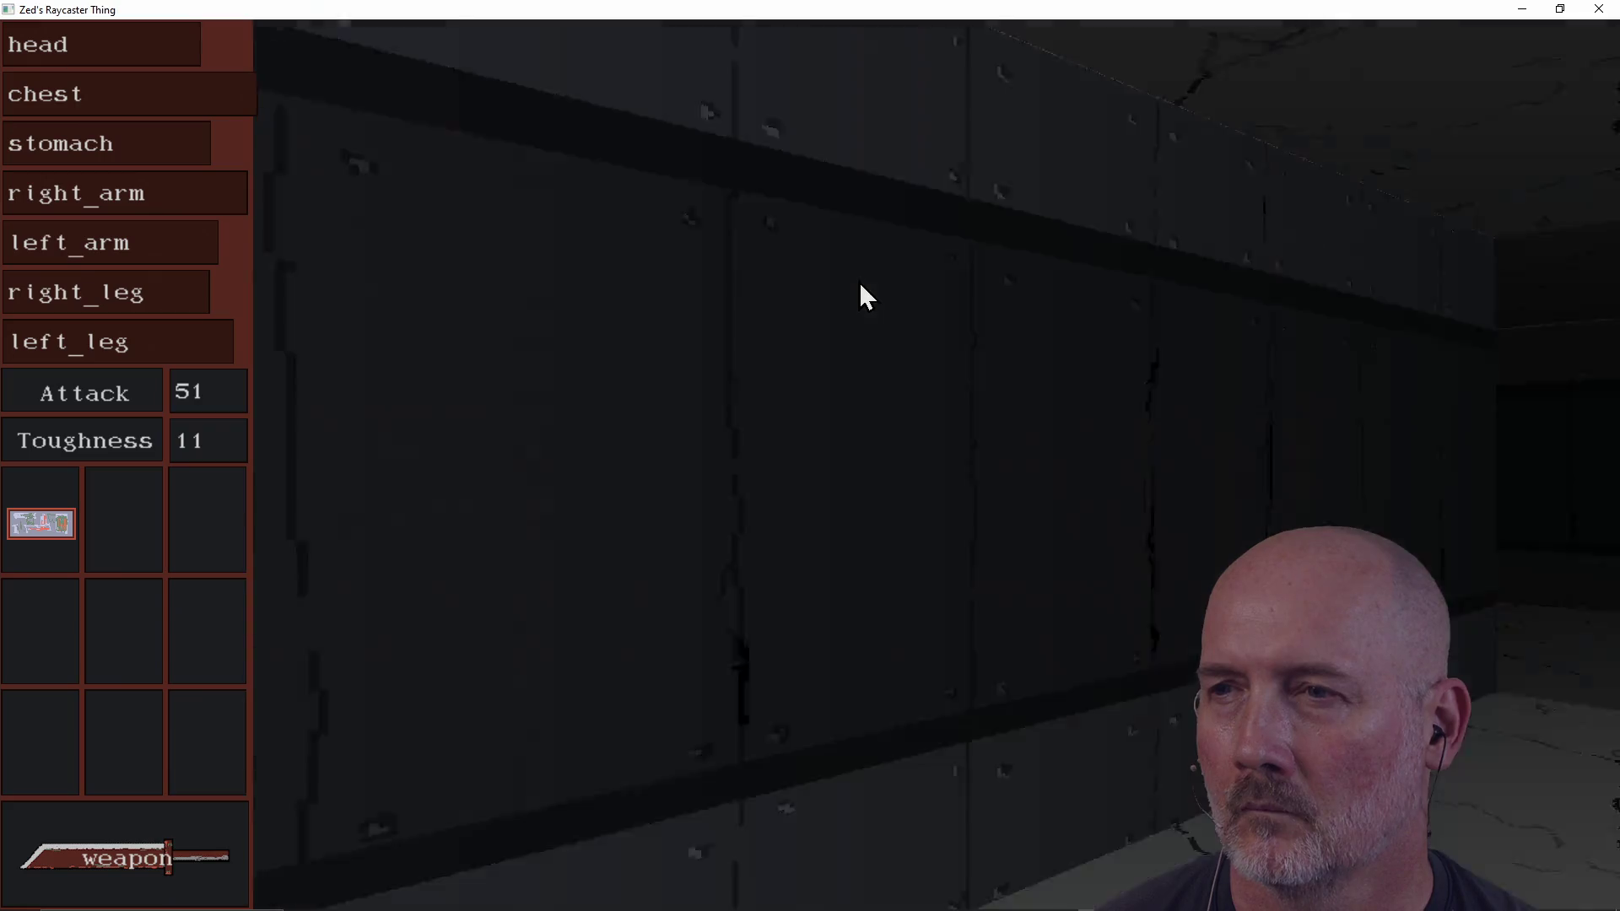
key(a)
Step: Head down the corridor to confront the spider bot again, then quit the game
key(a)
key(s)
key(a)
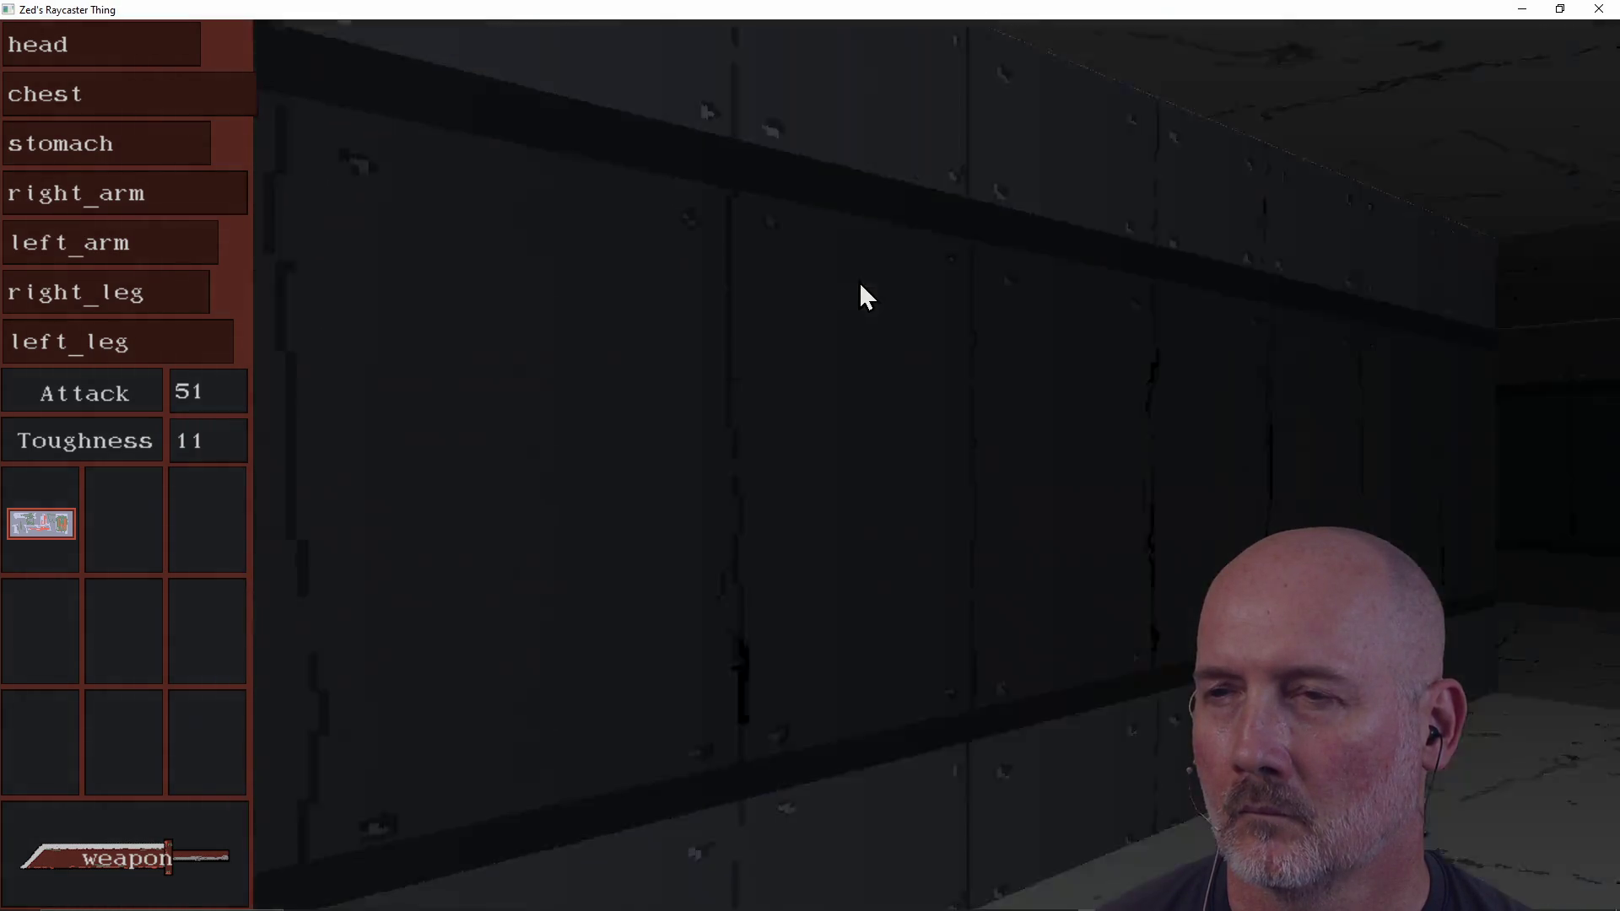
key(a)
key(a)
key(a)
key(a)
key(a)
key(w)
key(a)
key(a)
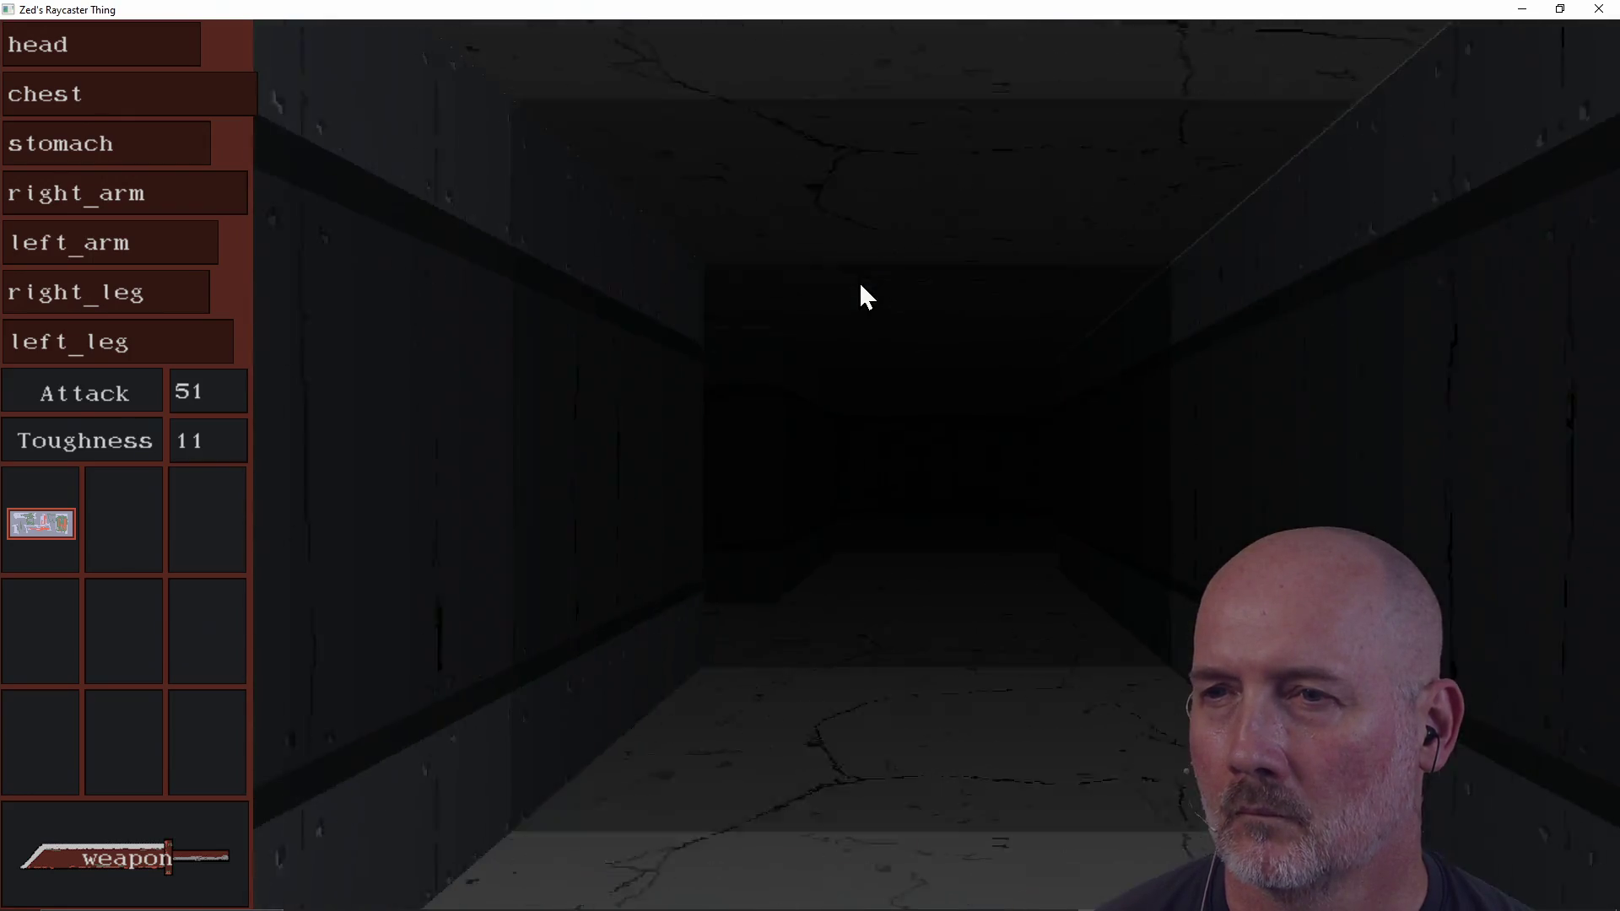
key(a)
key(a)
key(a)
key(a)
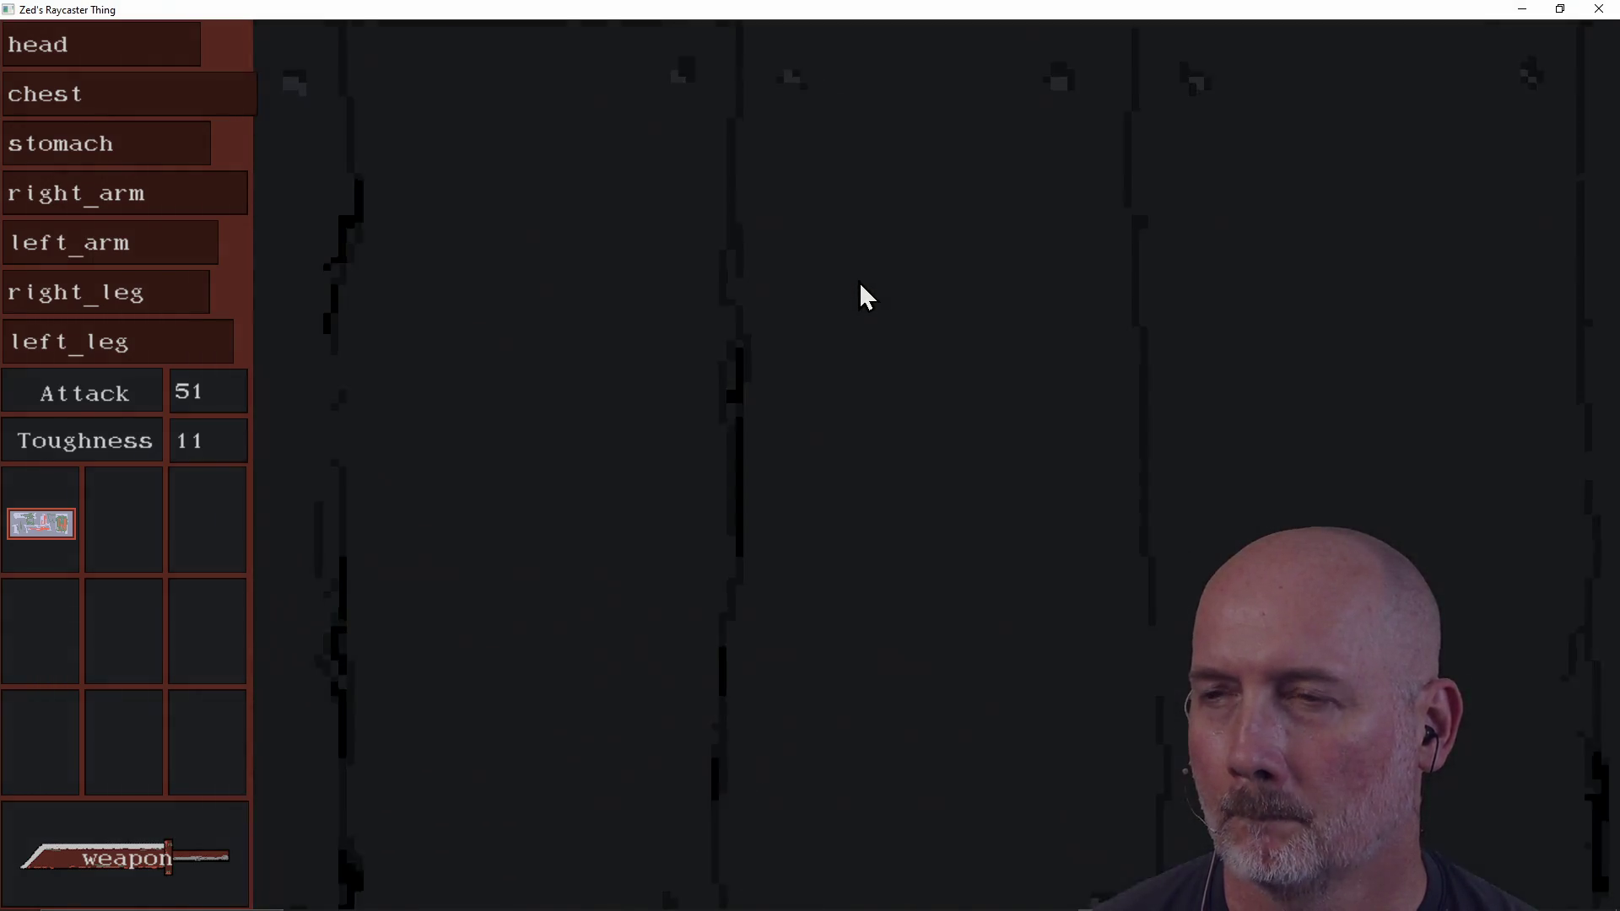
key(a)
key(a)
key(a)
key(w)
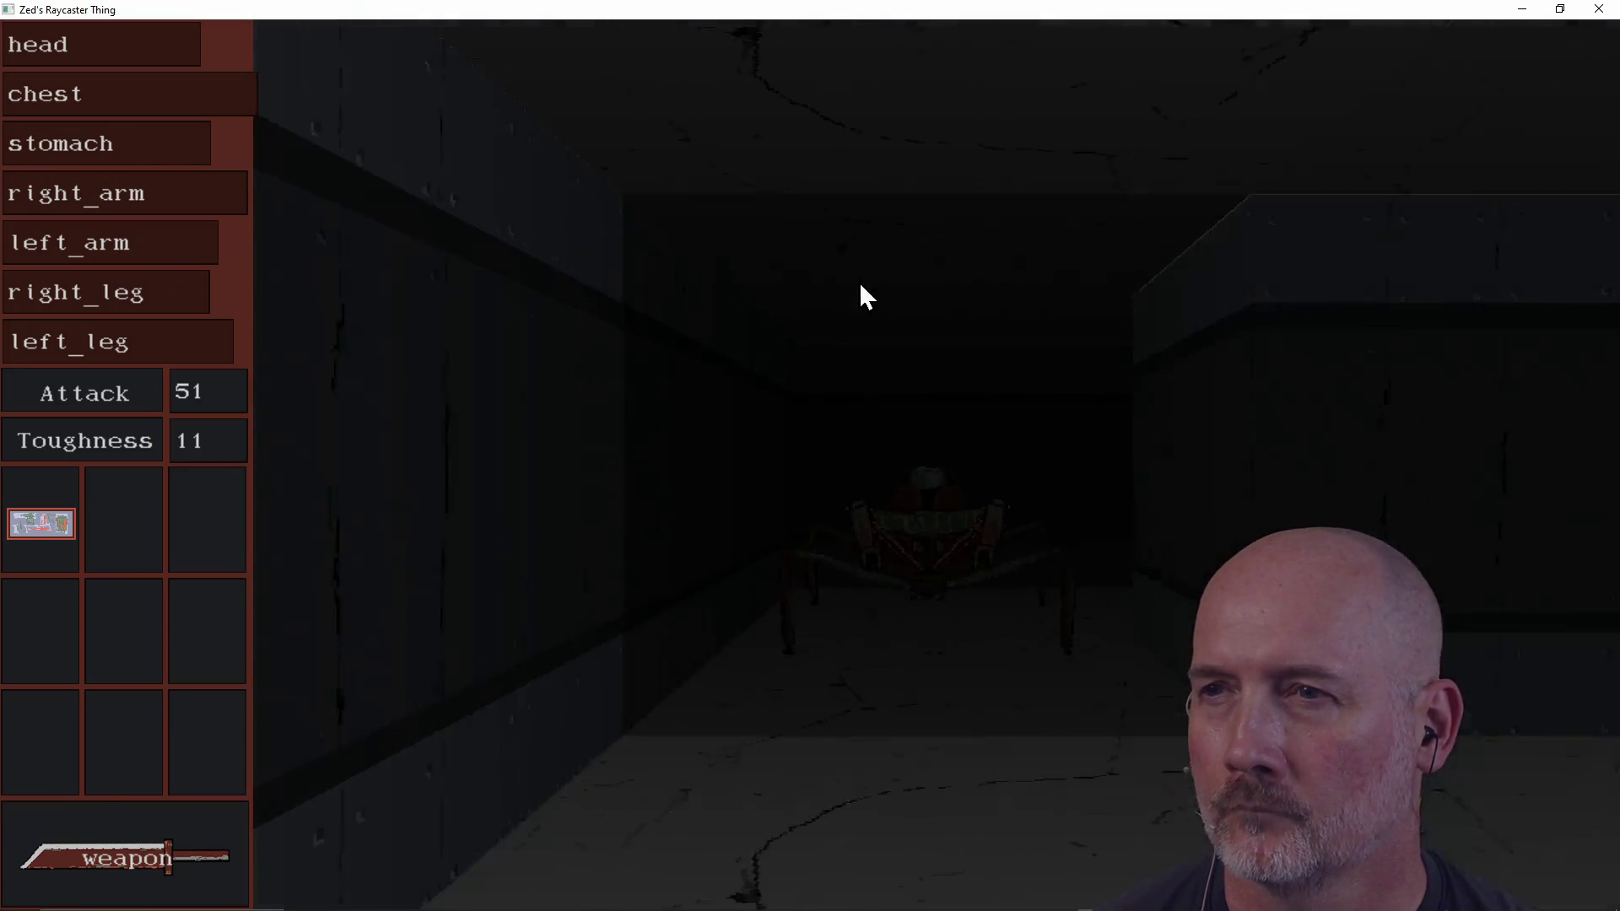
key(w)
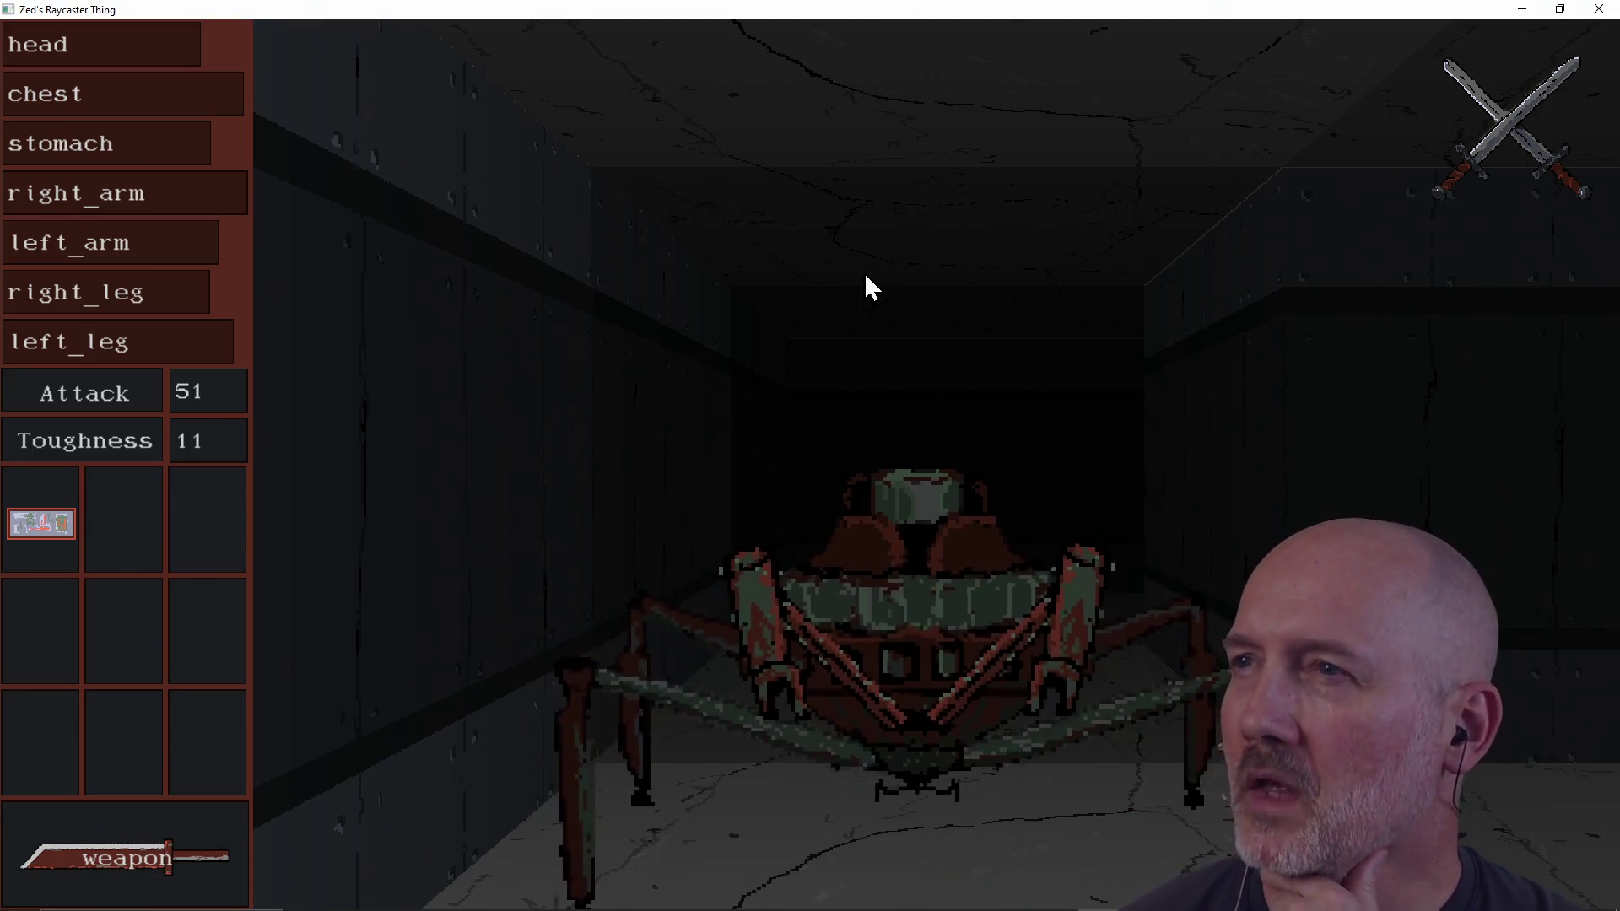
click(1600, 10)
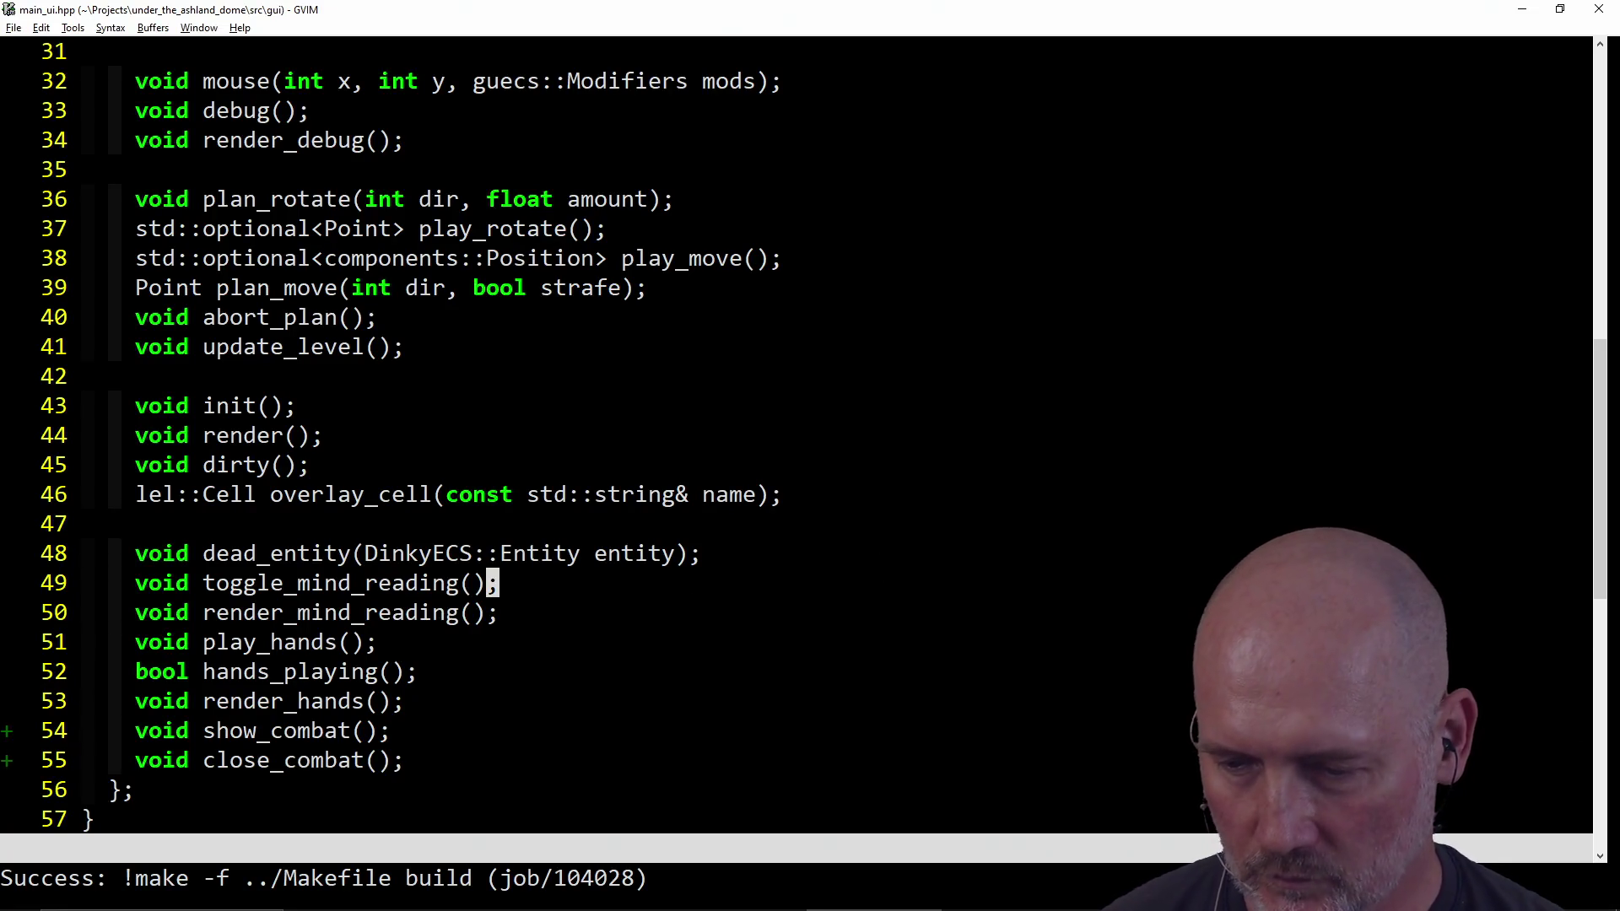
Step: Find and open assets\animation.json through the fuzzy file search ('animat')
key(ctrl+p)
text(animat)
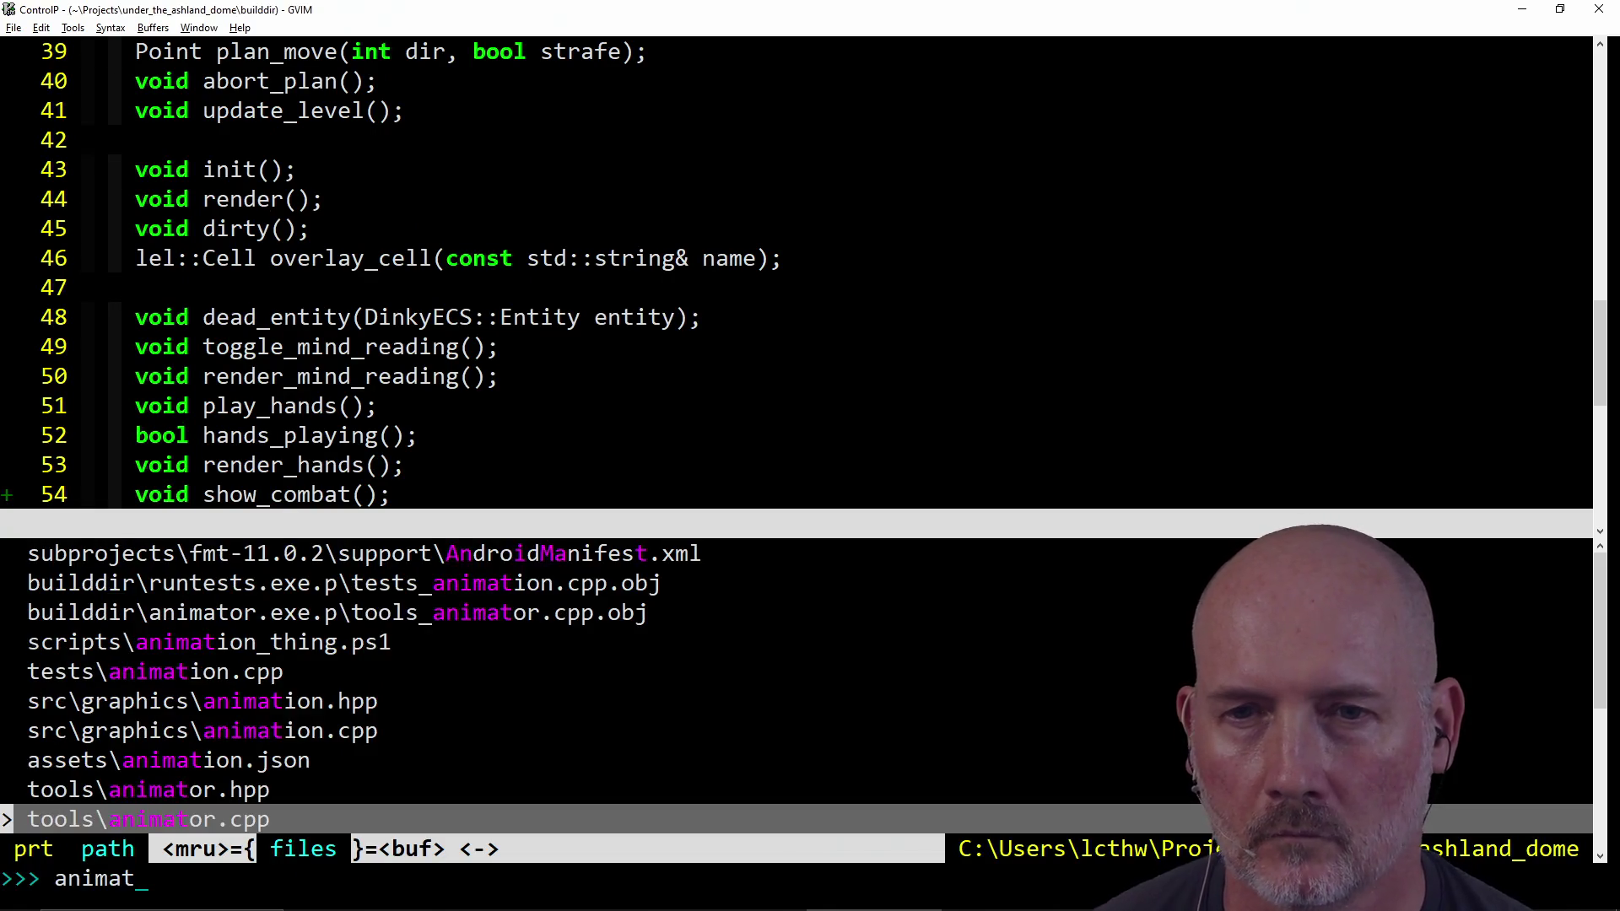
key(Up)
key(Up)
key(Return)
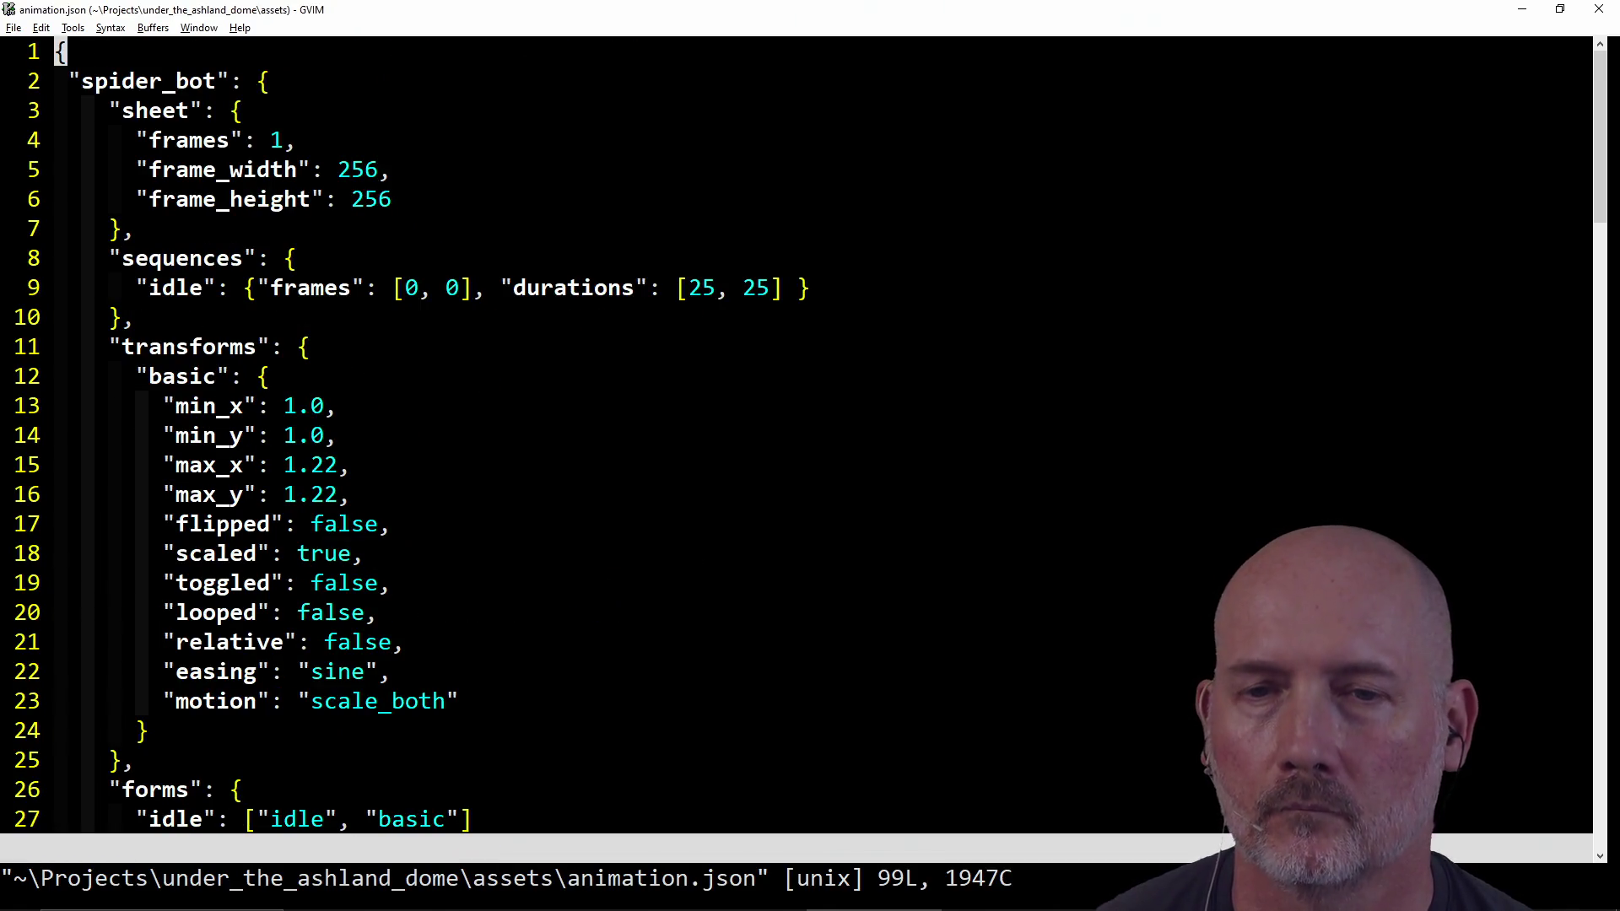
scroll(523, 495, down, 18)
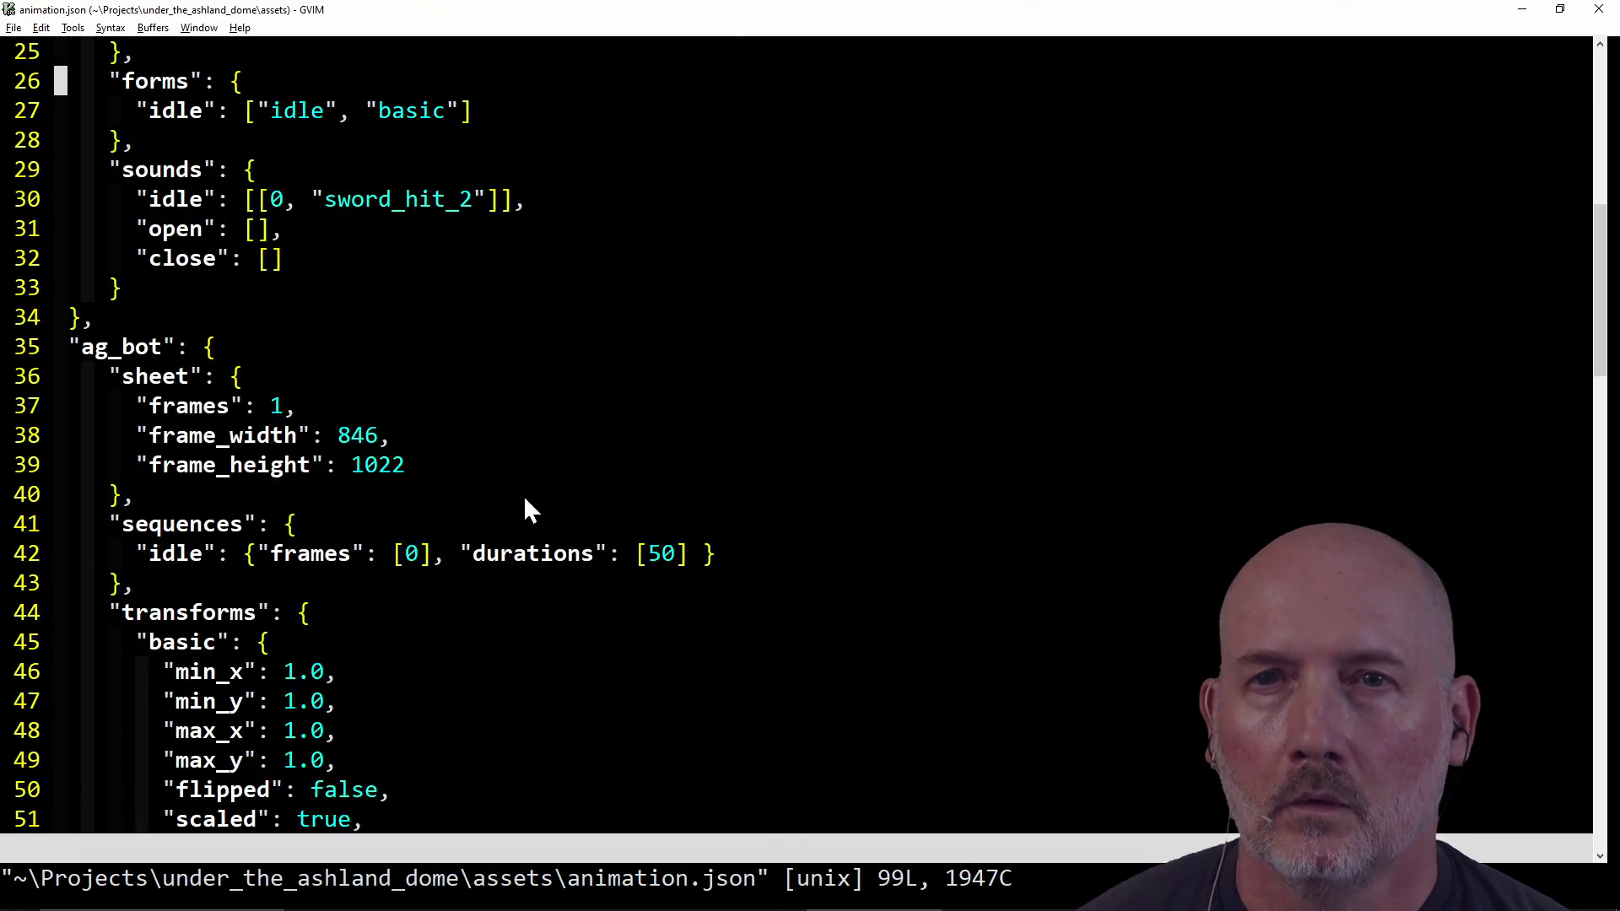
scroll(525, 499, down, 4)
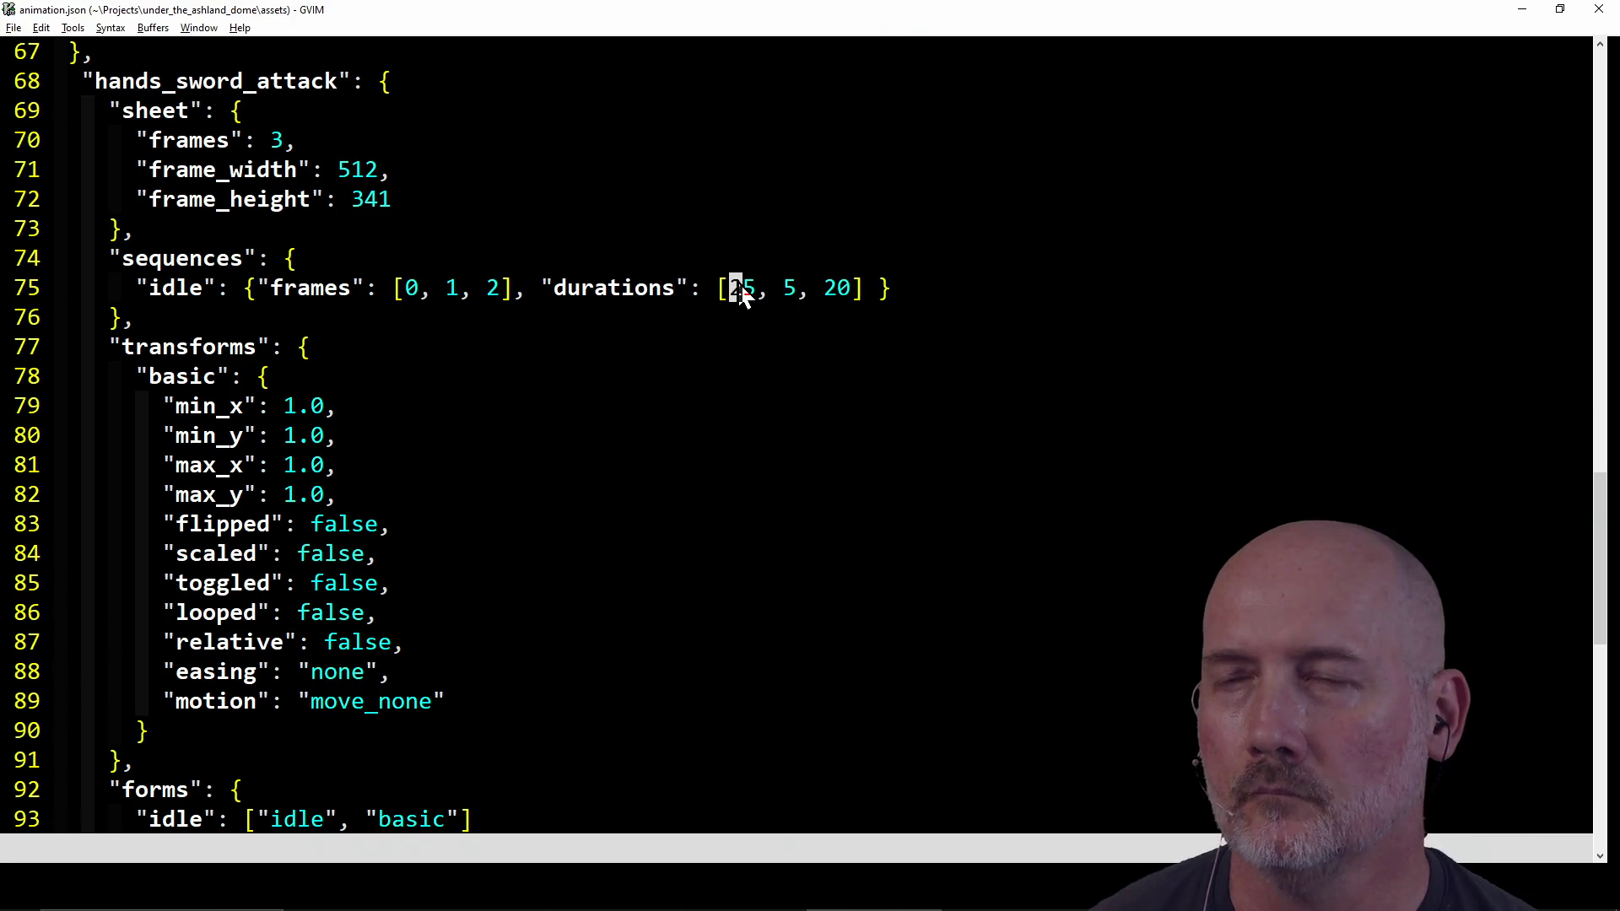
Step: Change the hands_sword_attack durations to 10, 5, 15 and save the file
text(cw10)
key(Escape)
key(w)
key(w)
key(w)
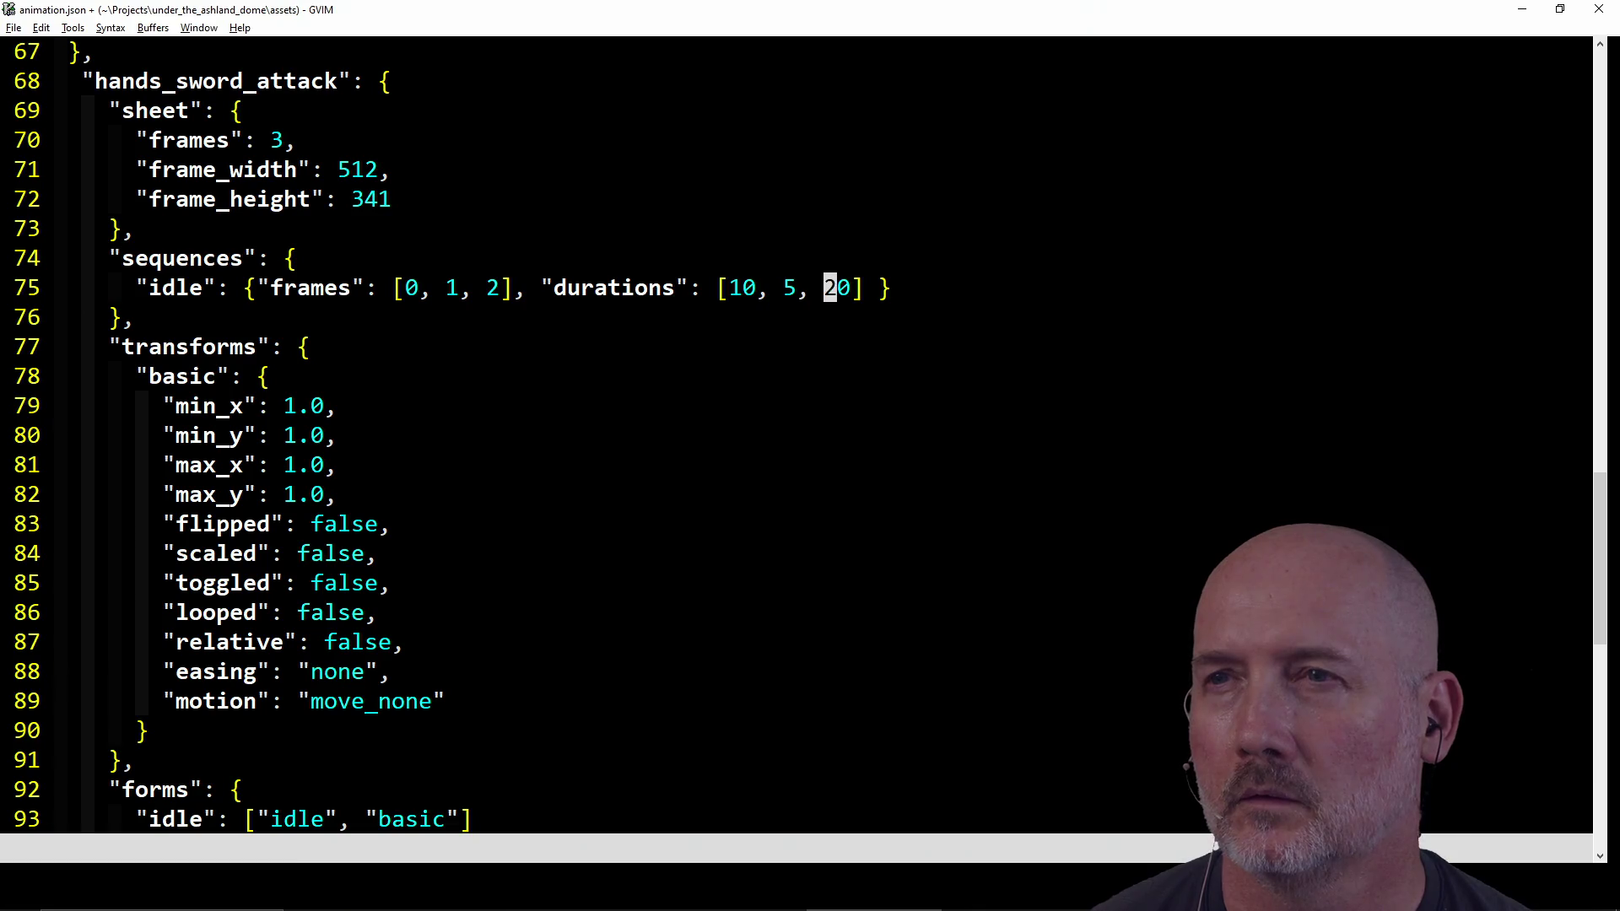
text(5)
key(Escape)
text(:w)
key(Return)
Step: Rerun make run in PowerShell to rebuild the game
key(alt+Tab)
key(Up)
key(Return)
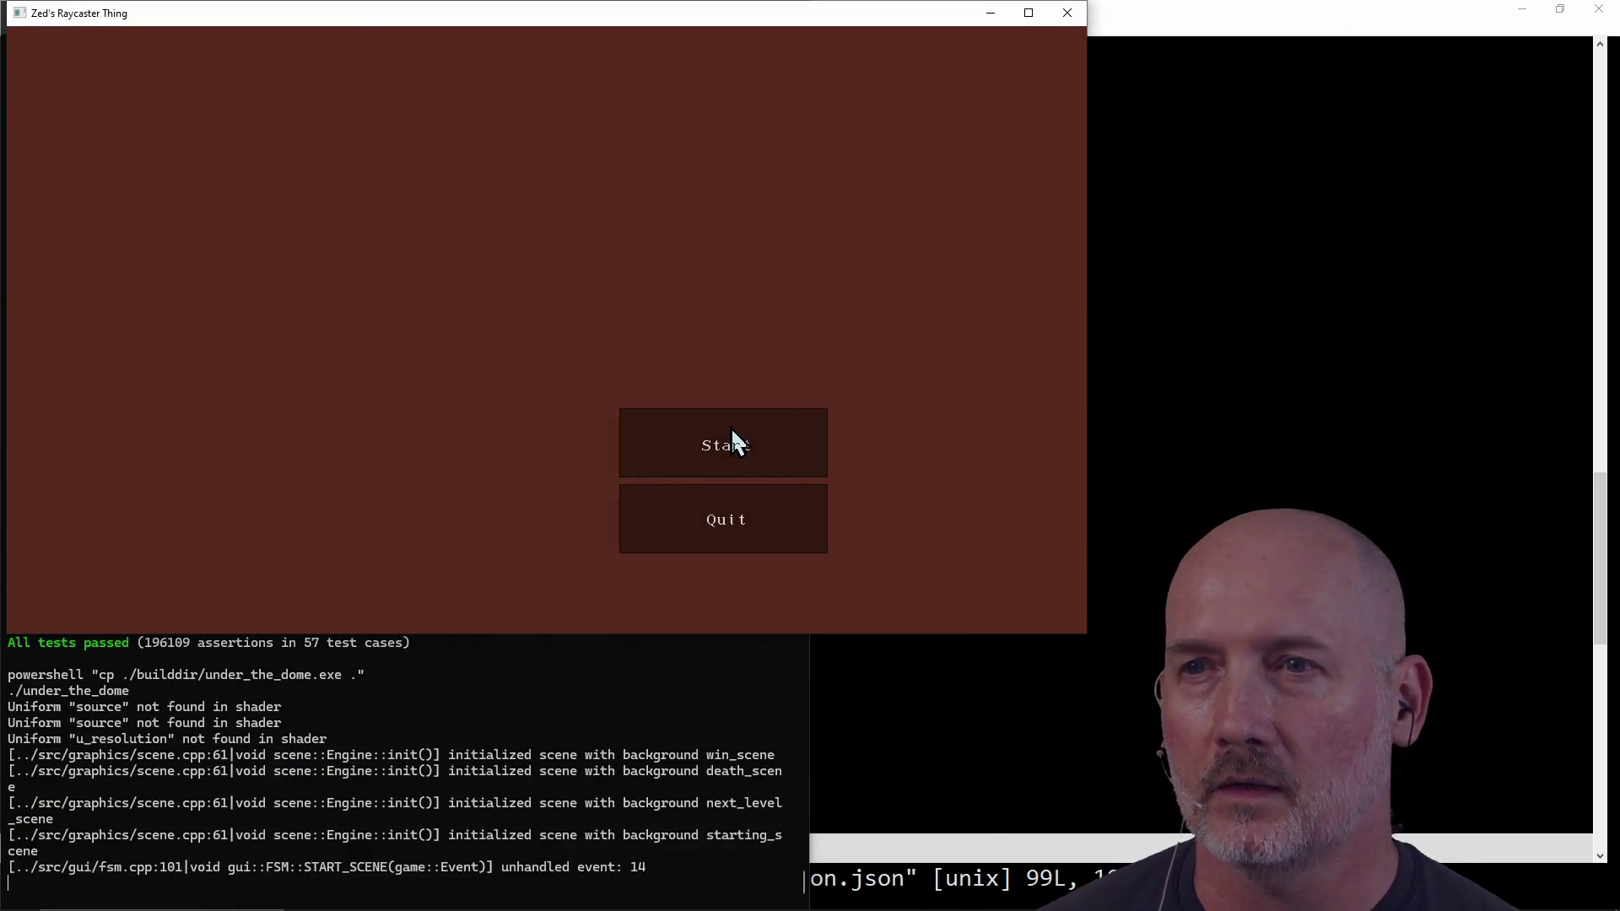
Step: Start a new game and walk the corridors until facing a spider bot
click(731, 430)
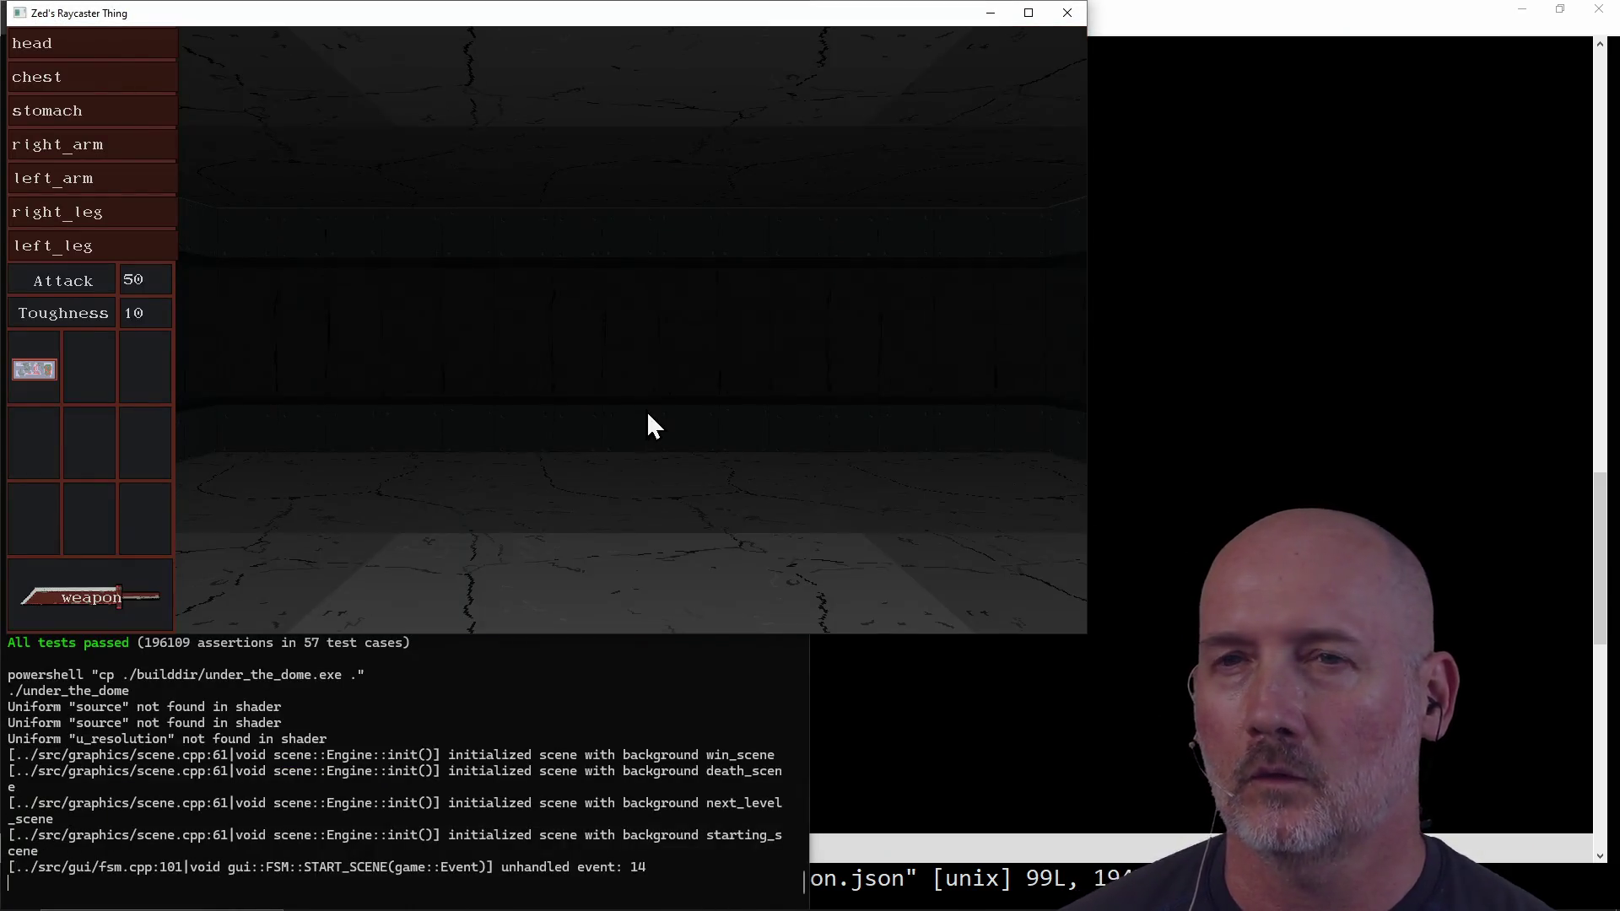
key(d)
key(d)
key(d)
key(d)
key(d)
key(d)
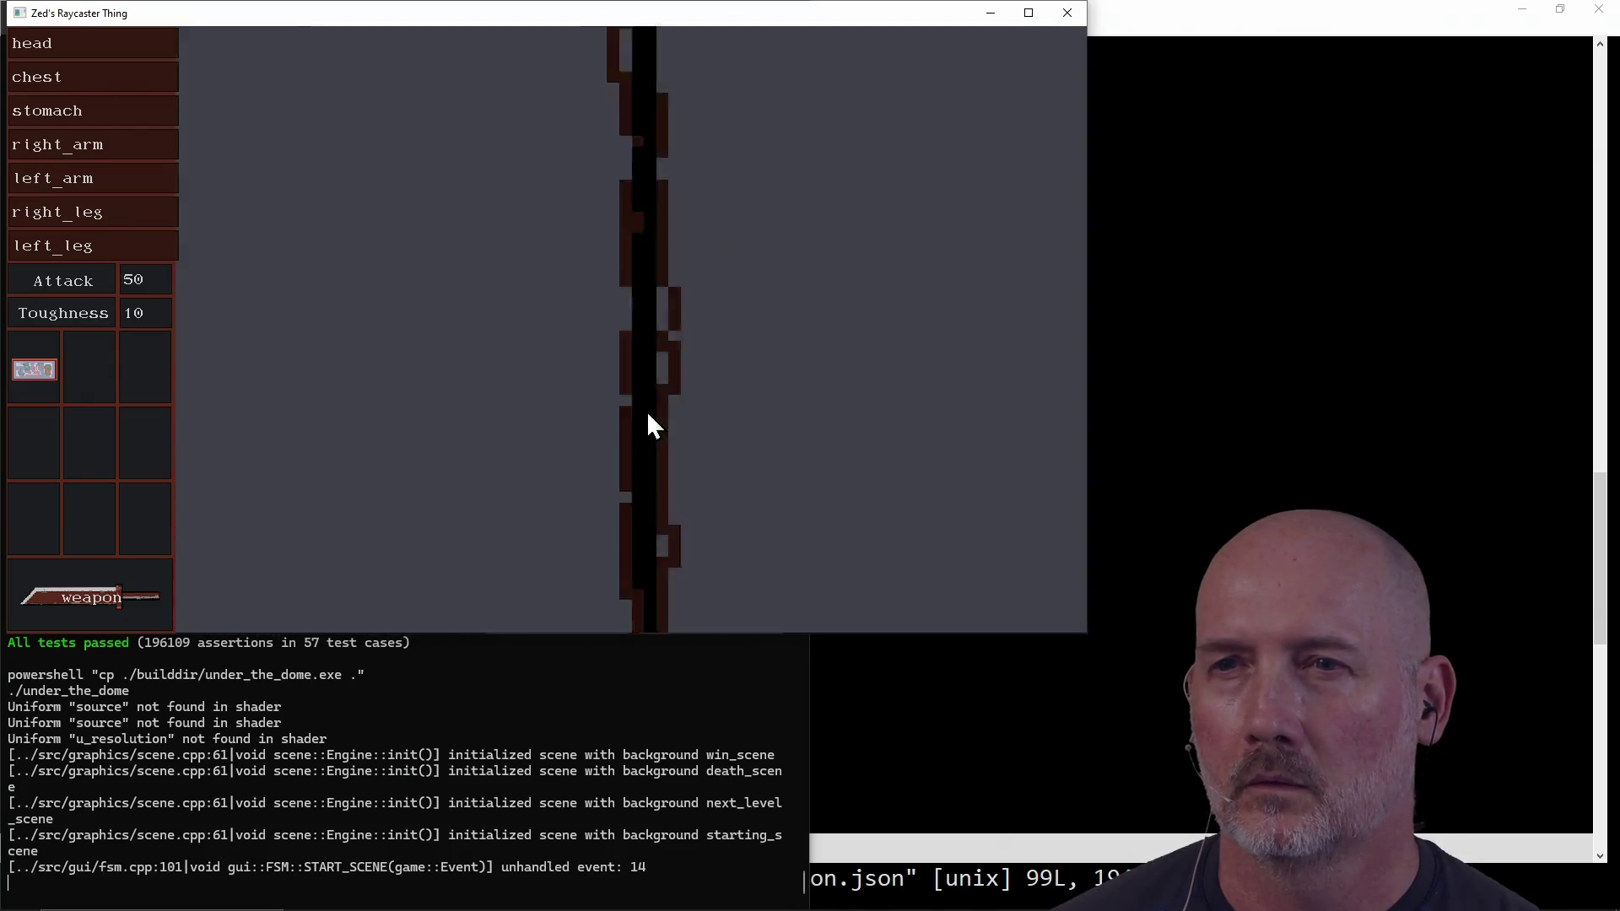
key(d)
key(d)
key(d)
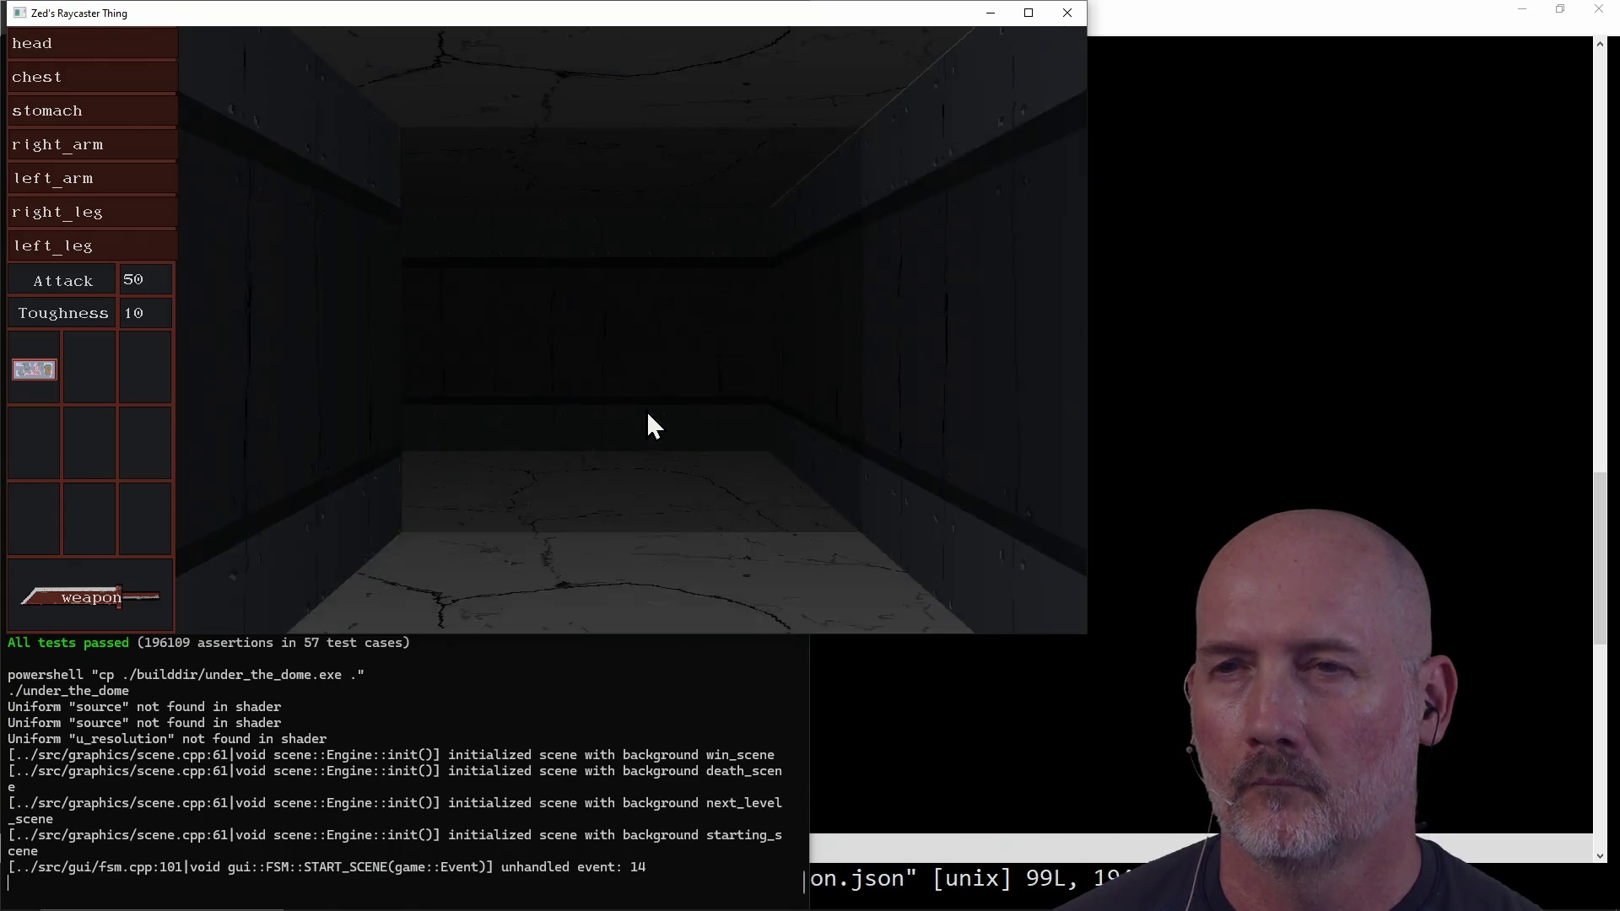
key(d)
key(d)
key(d)
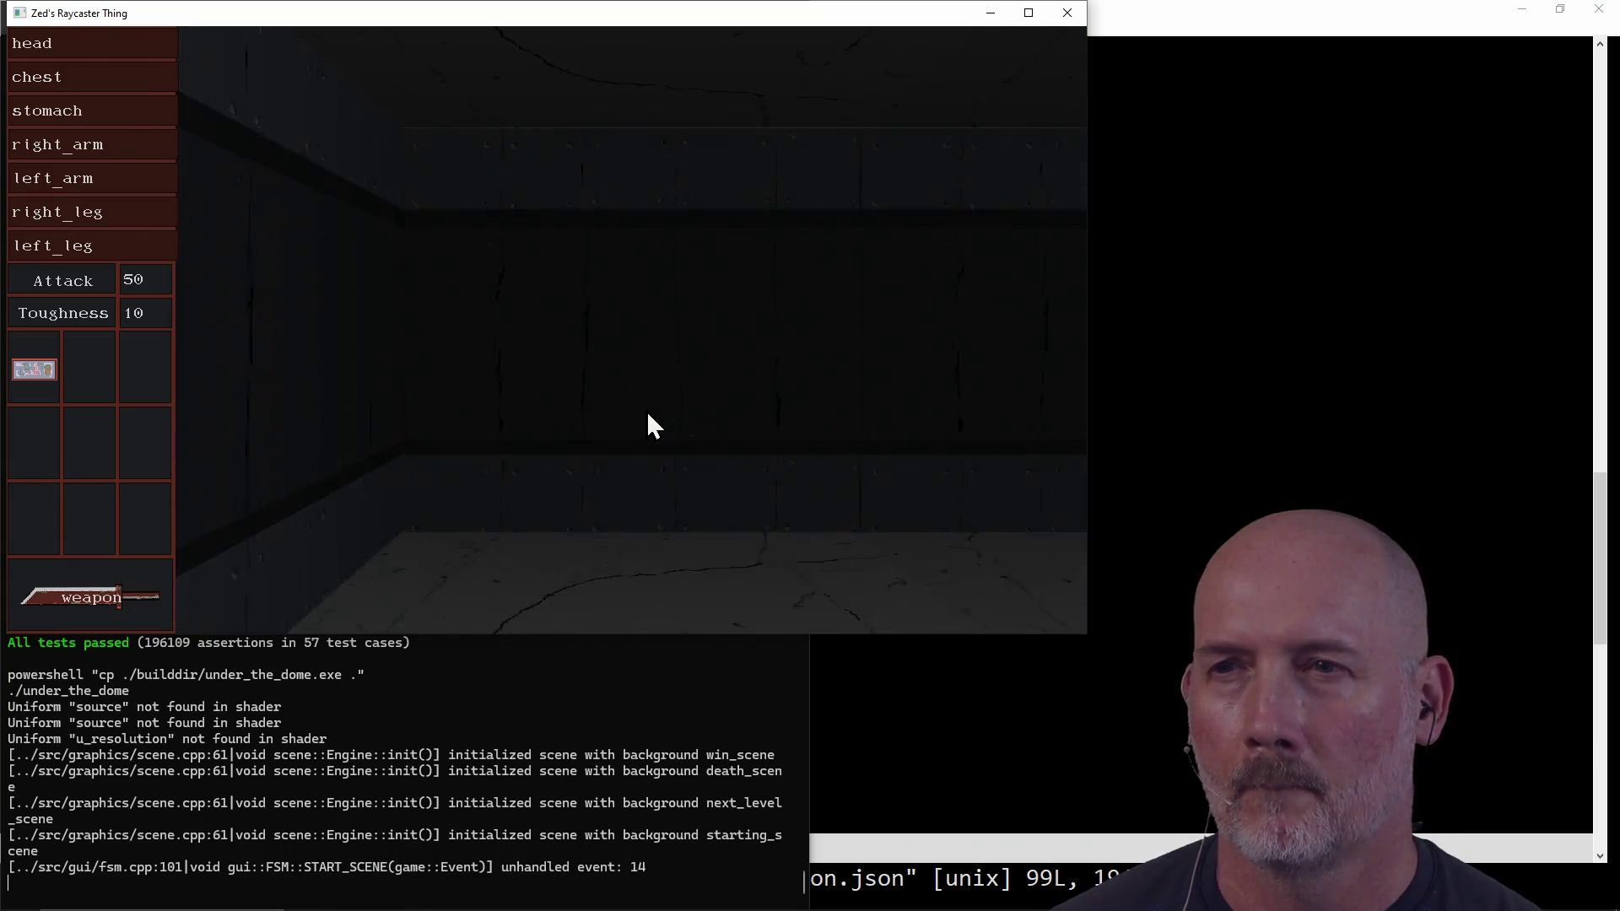
key(w)
key(w)
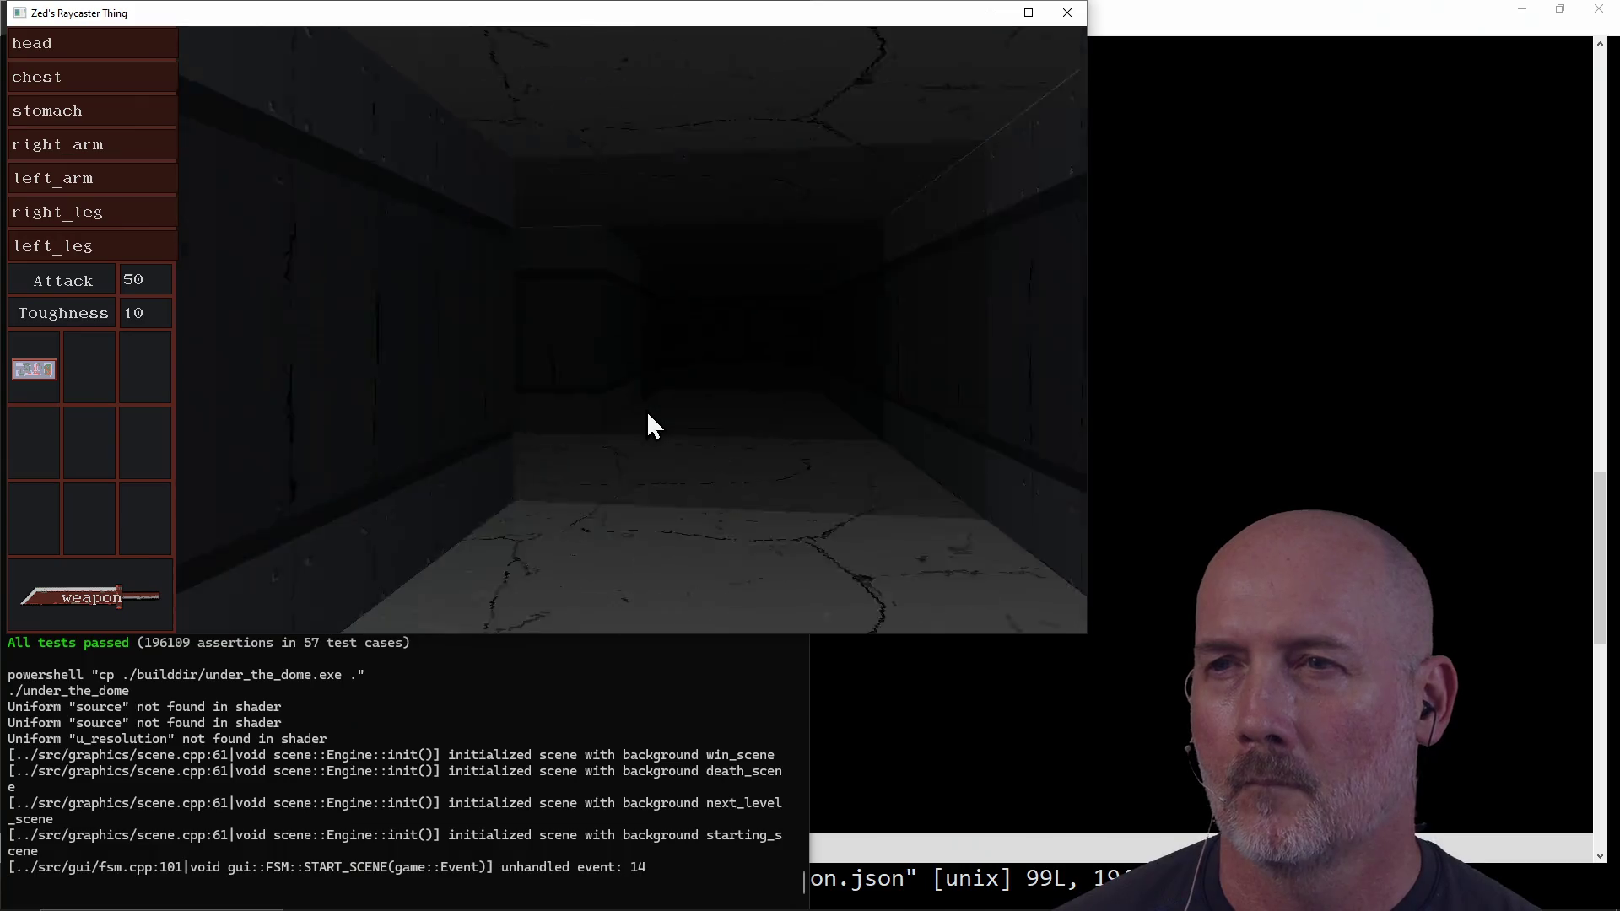
key(d)
key(d)
key(d)
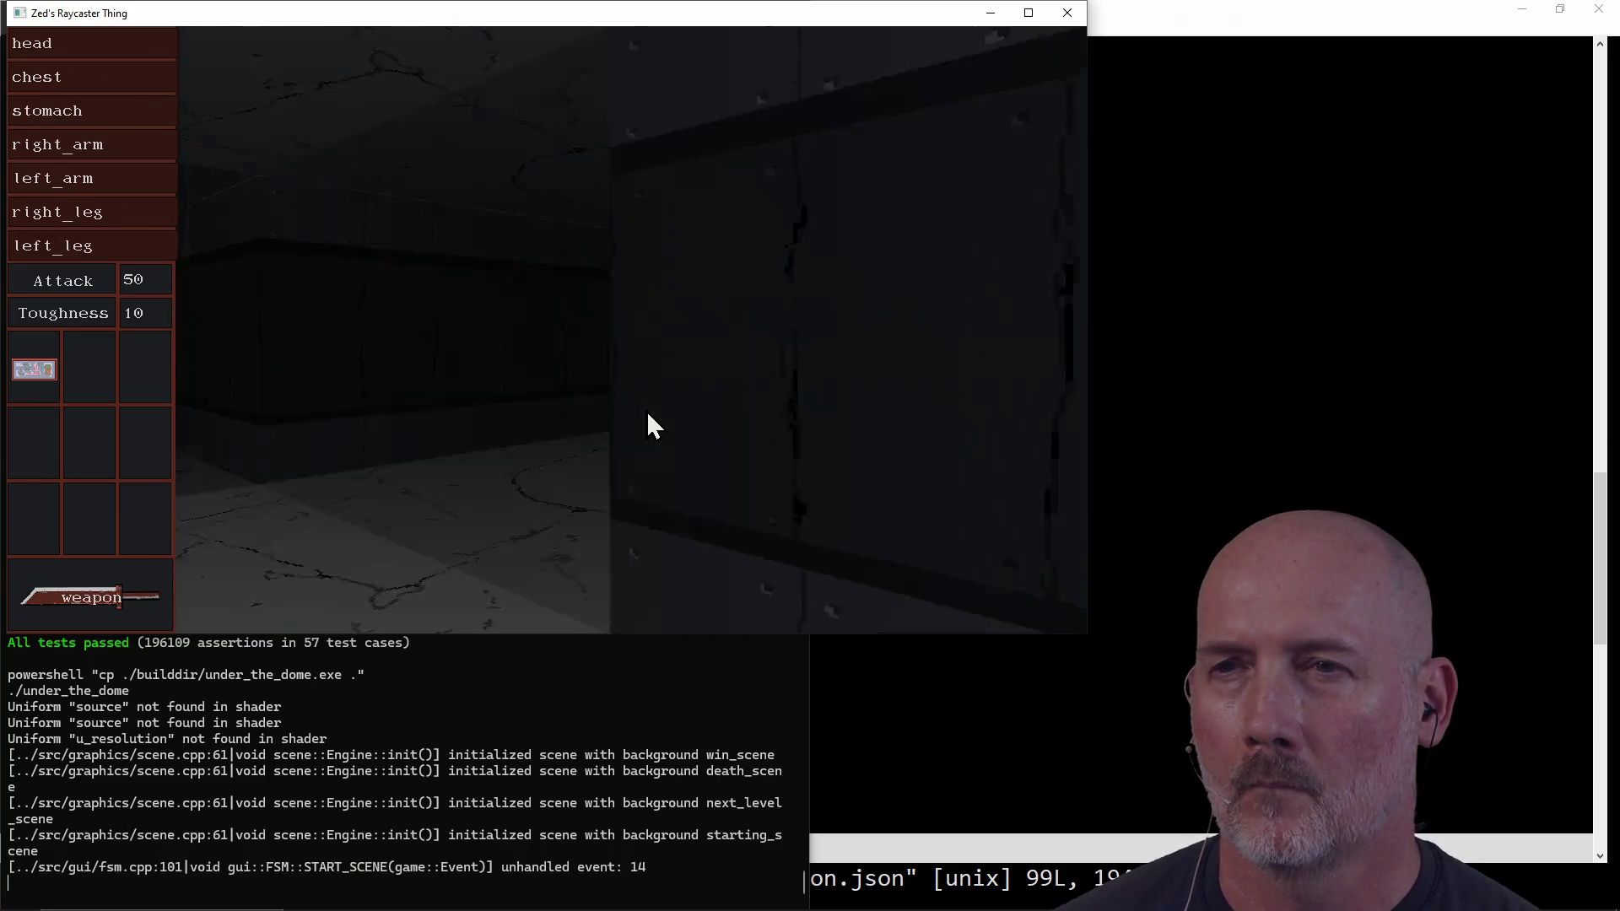
key(w)
key(w)
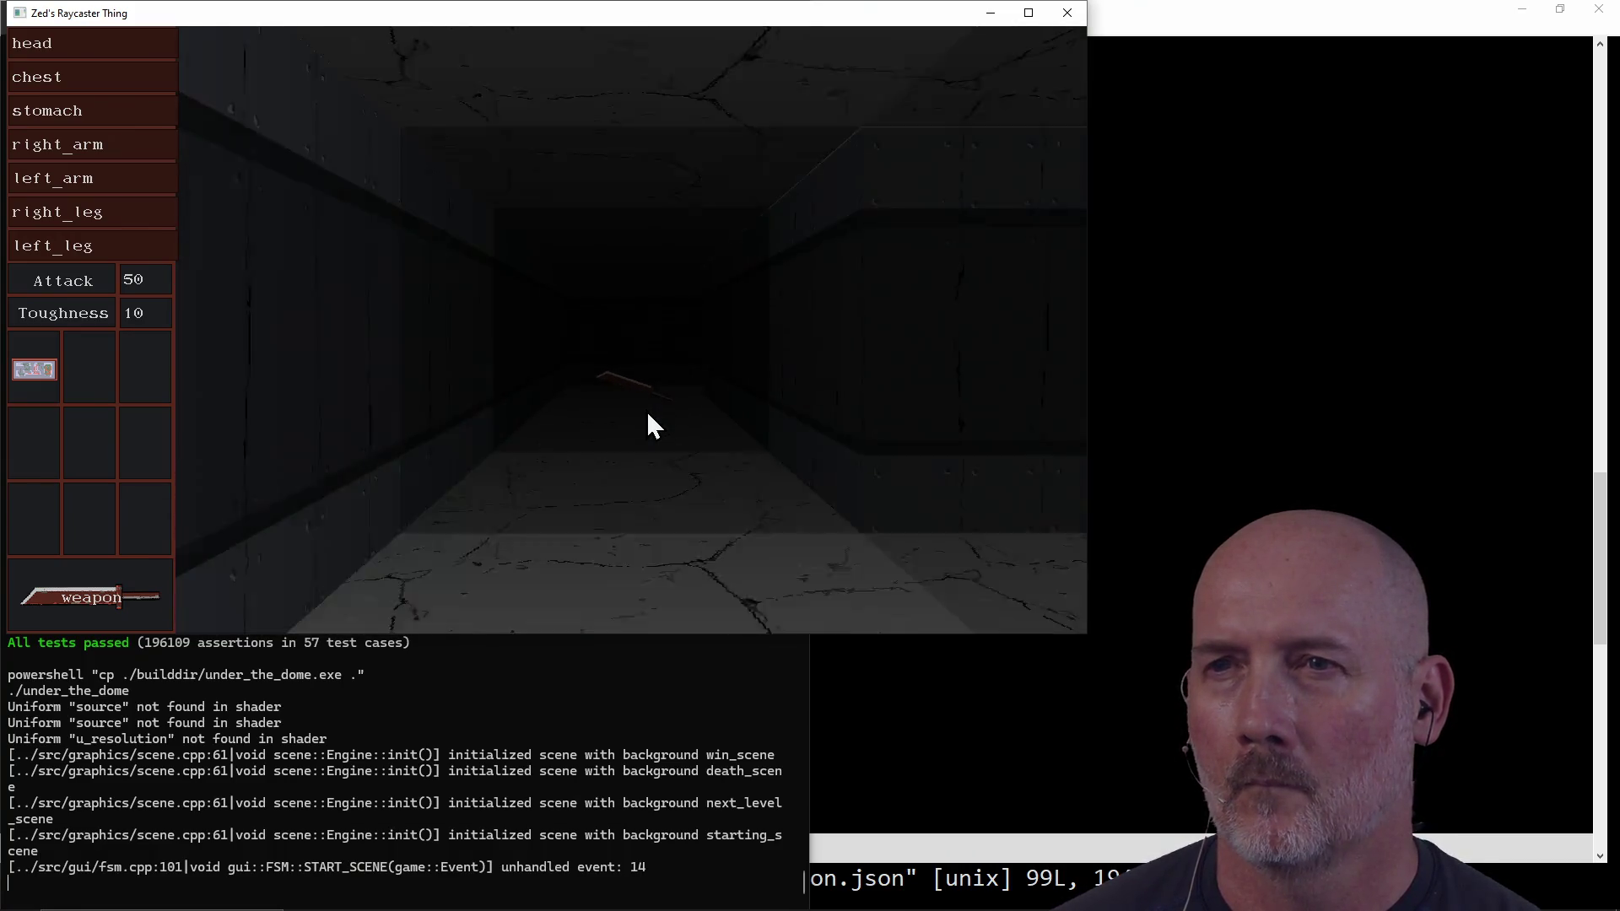
key(d)
key(d)
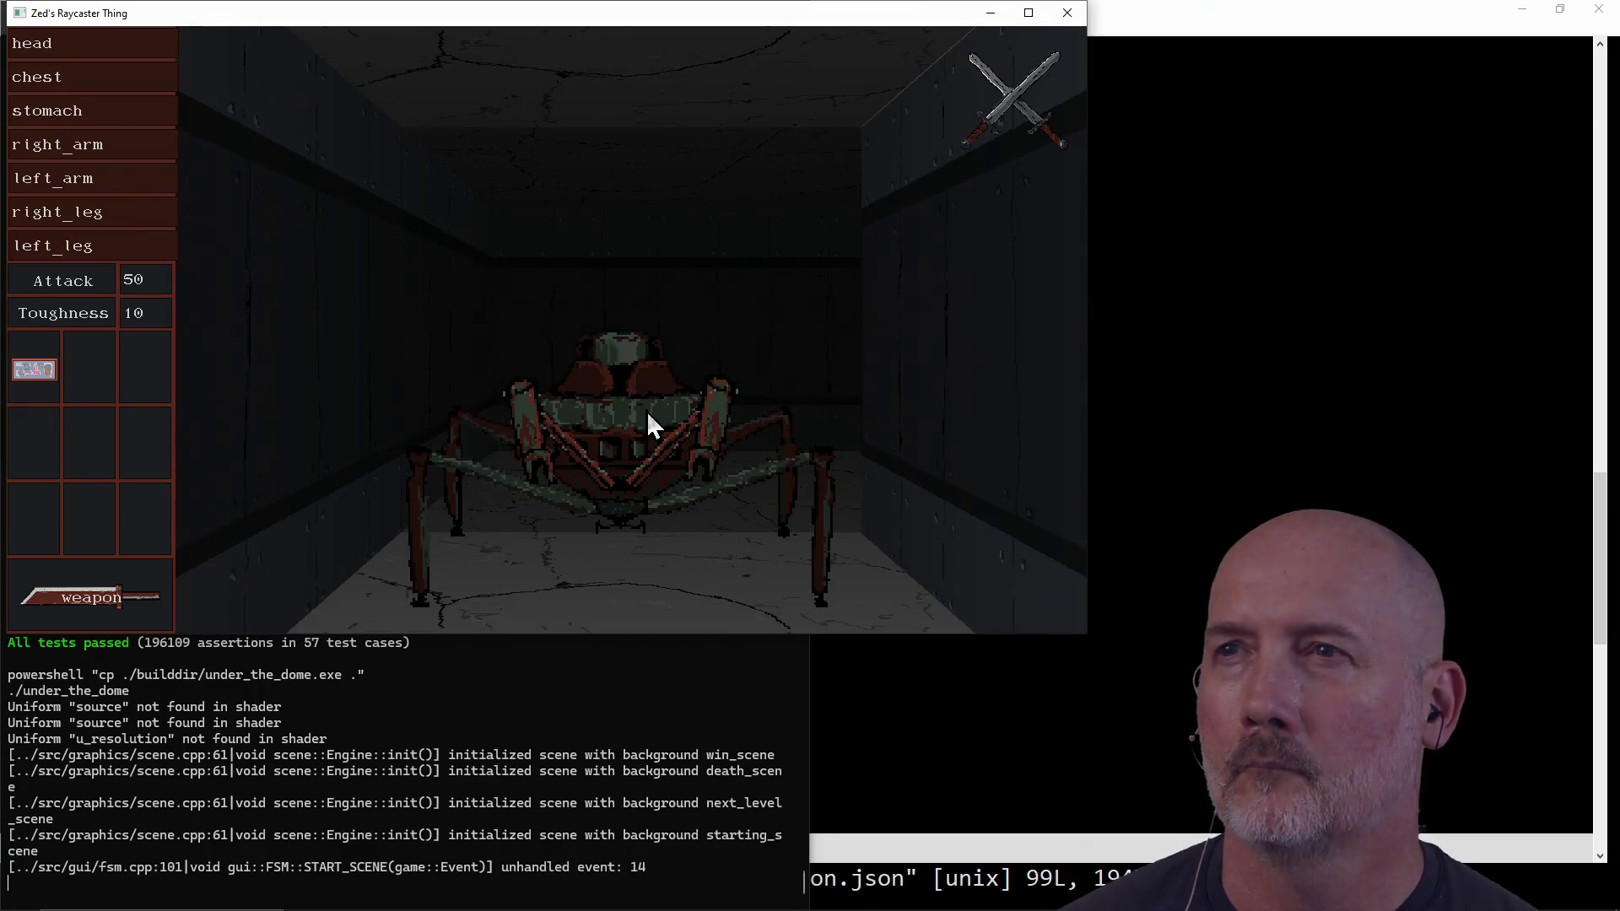
Step: Attack the spider bot five times until it dies
click(646, 412)
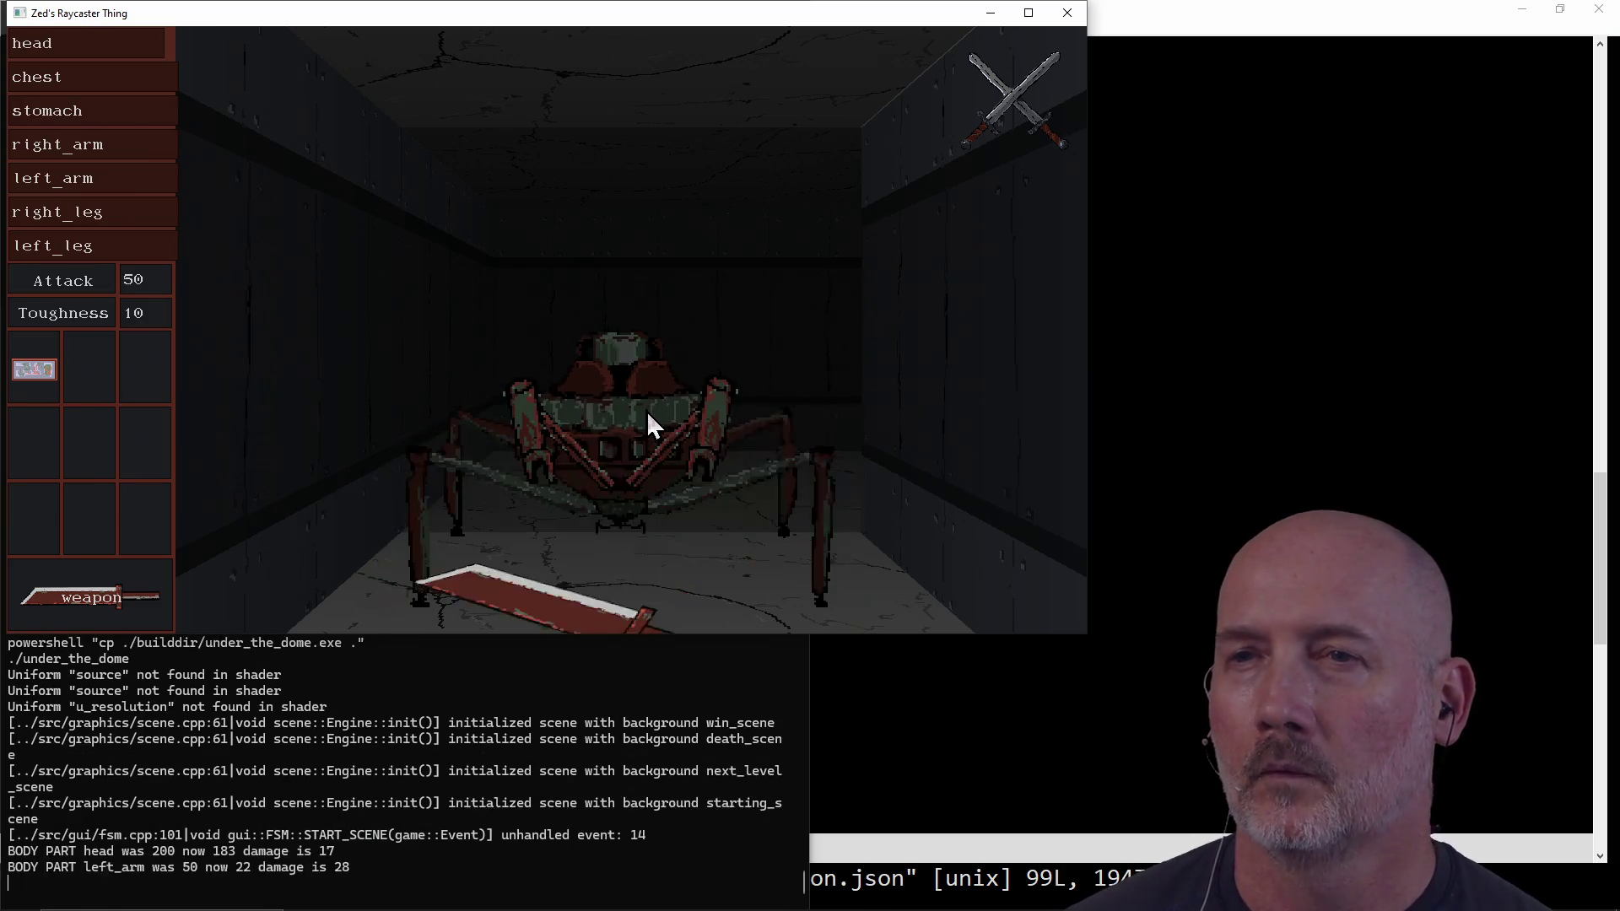
click(646, 412)
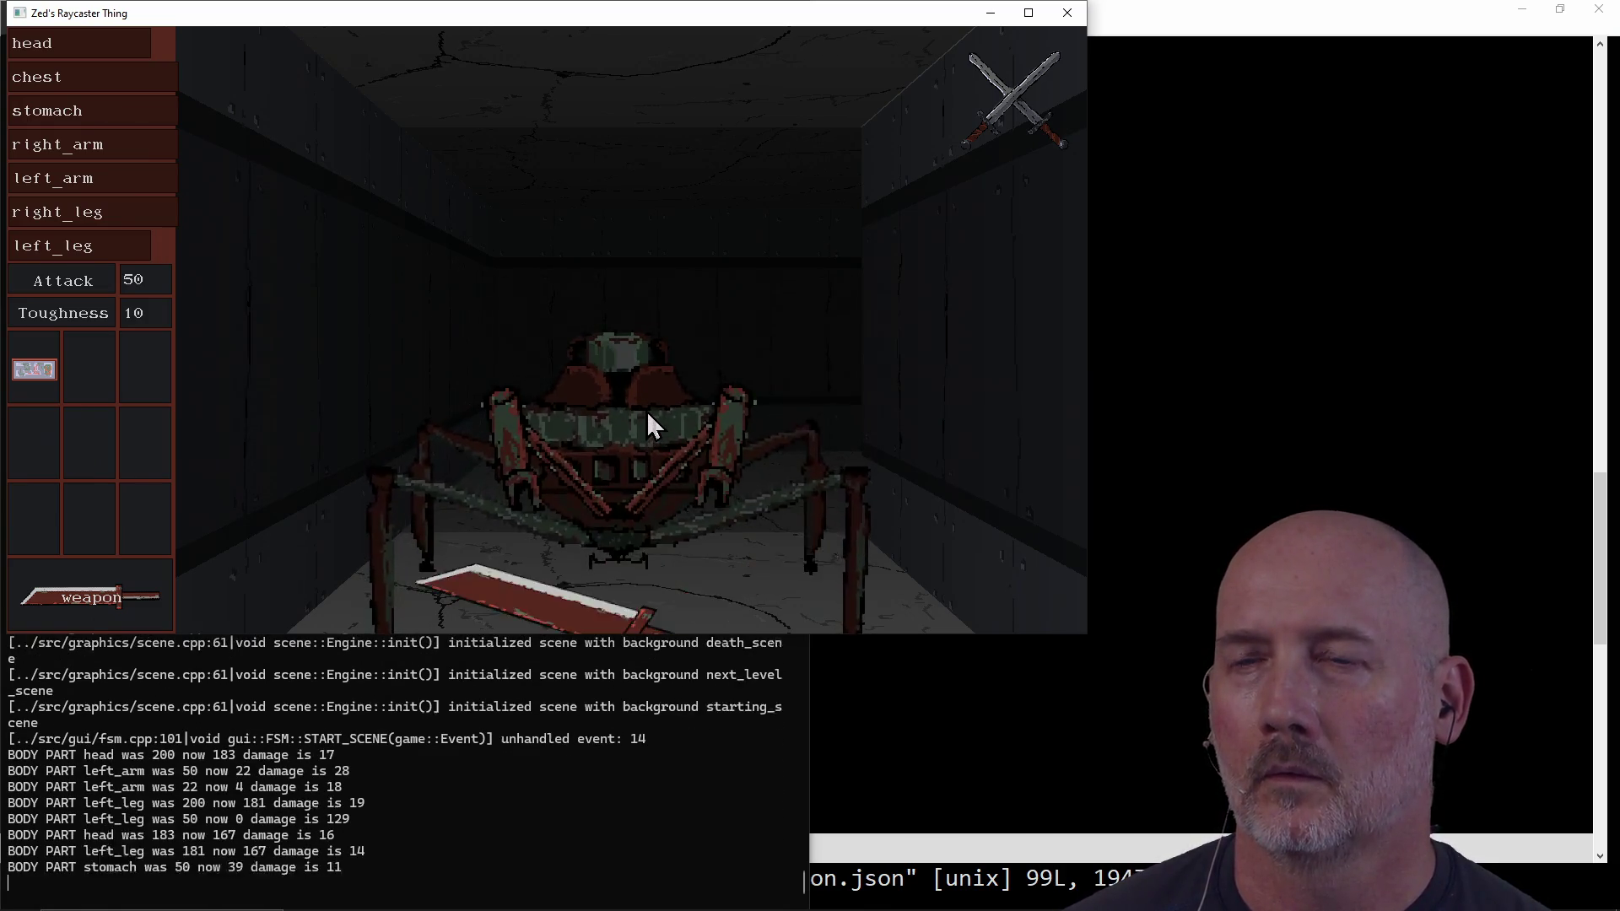
click(647, 412)
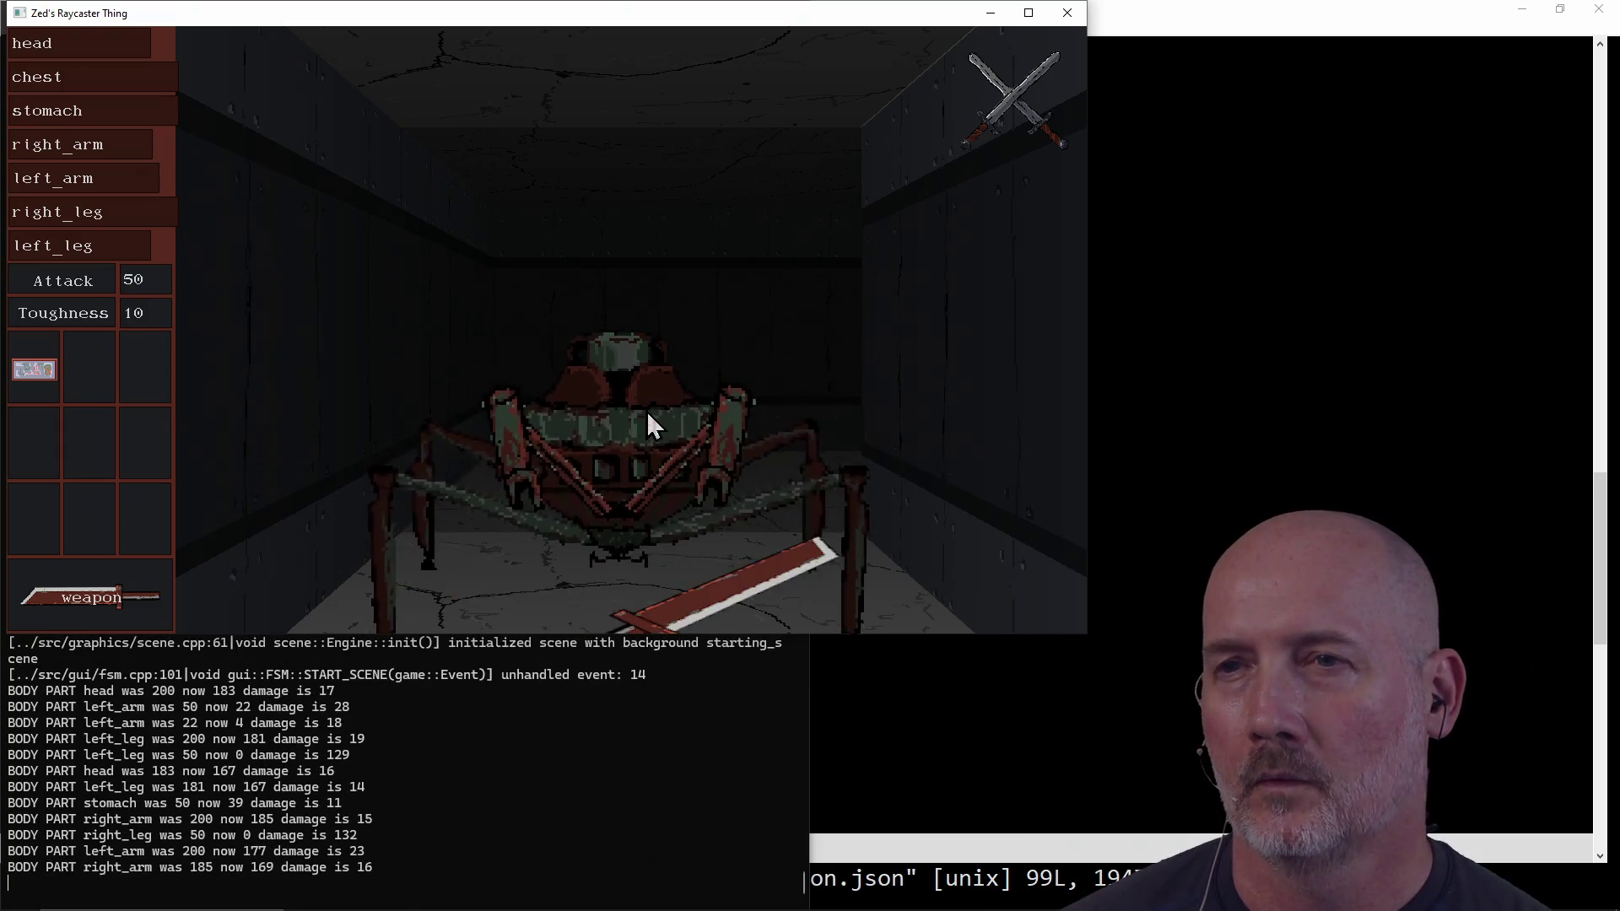
click(646, 412)
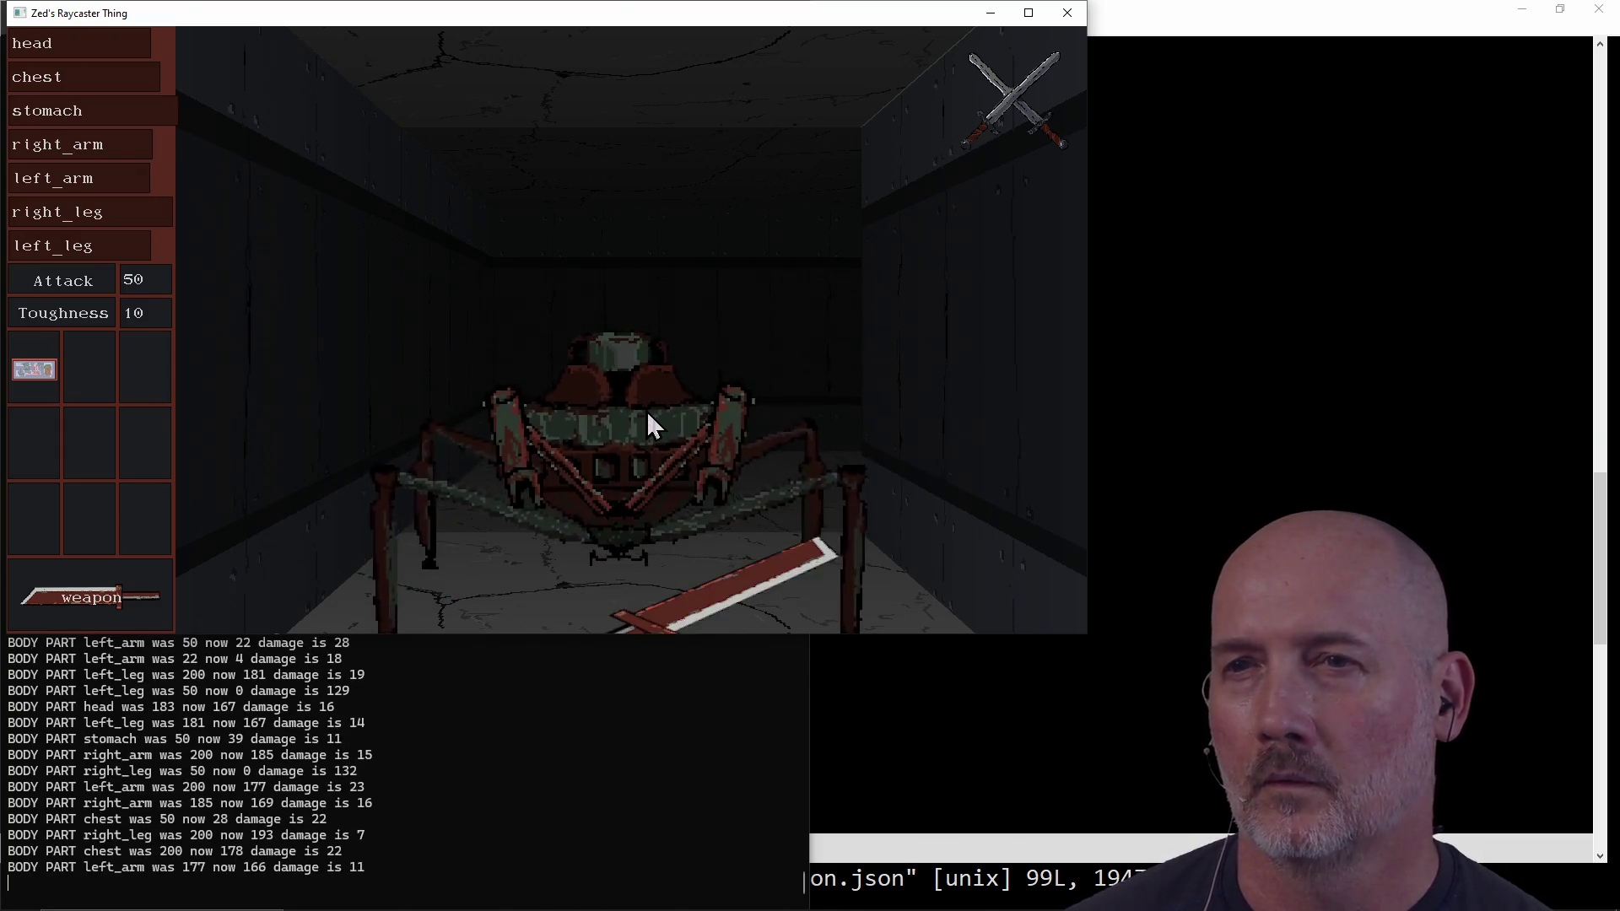
click(646, 411)
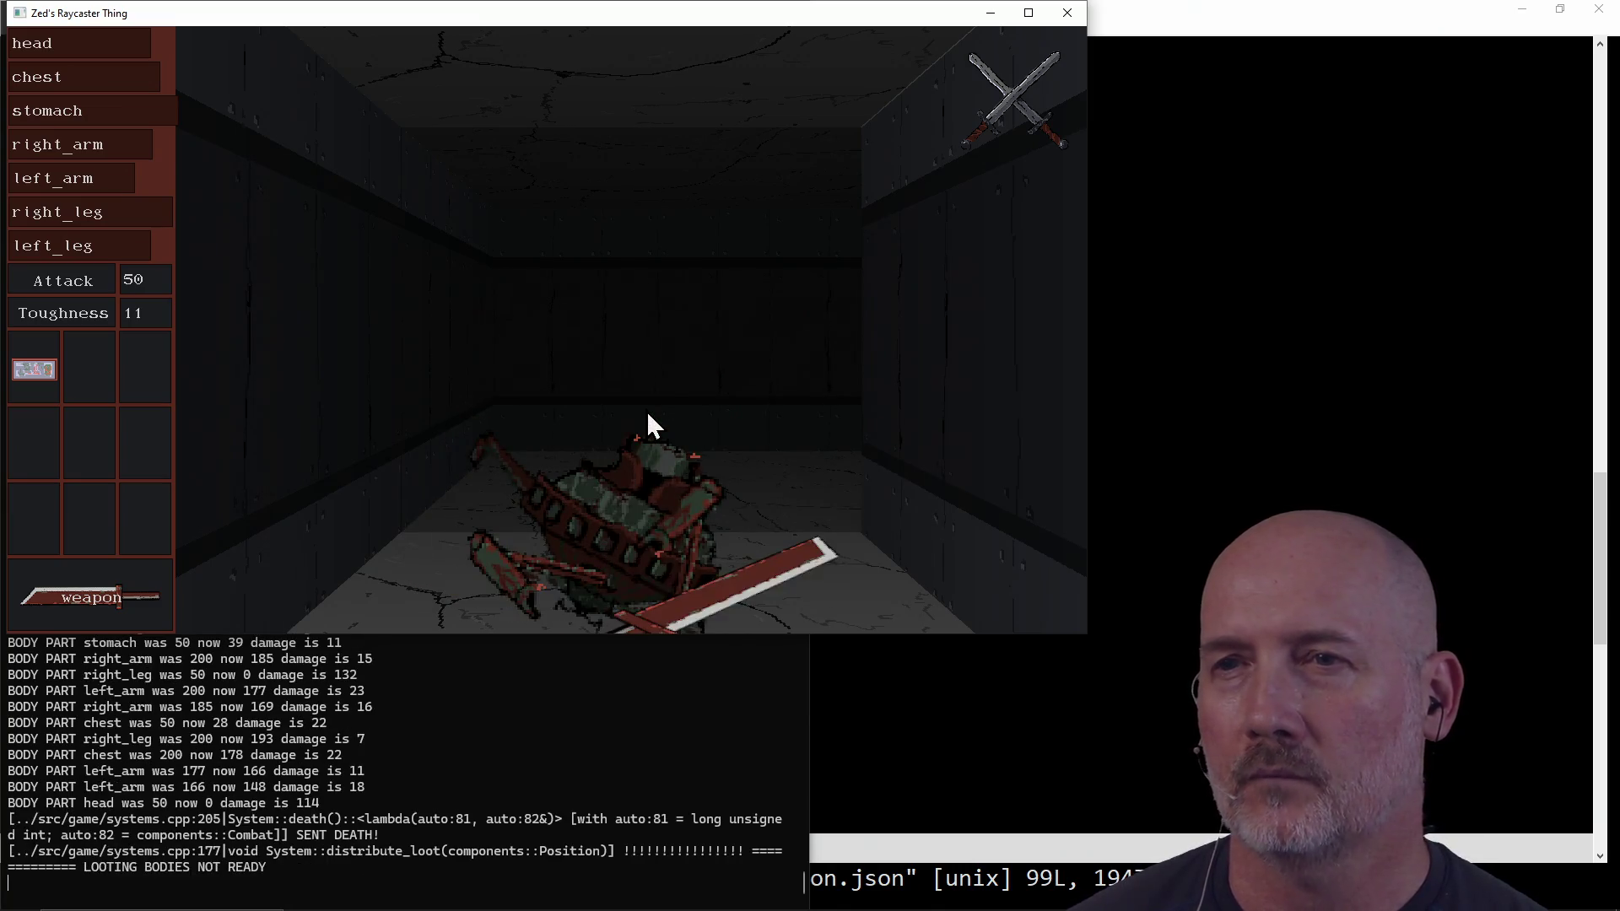
Step: Advance down the long corridor to fight a second spider, then close the game and return to Paint.NET
key(w)
key(d)
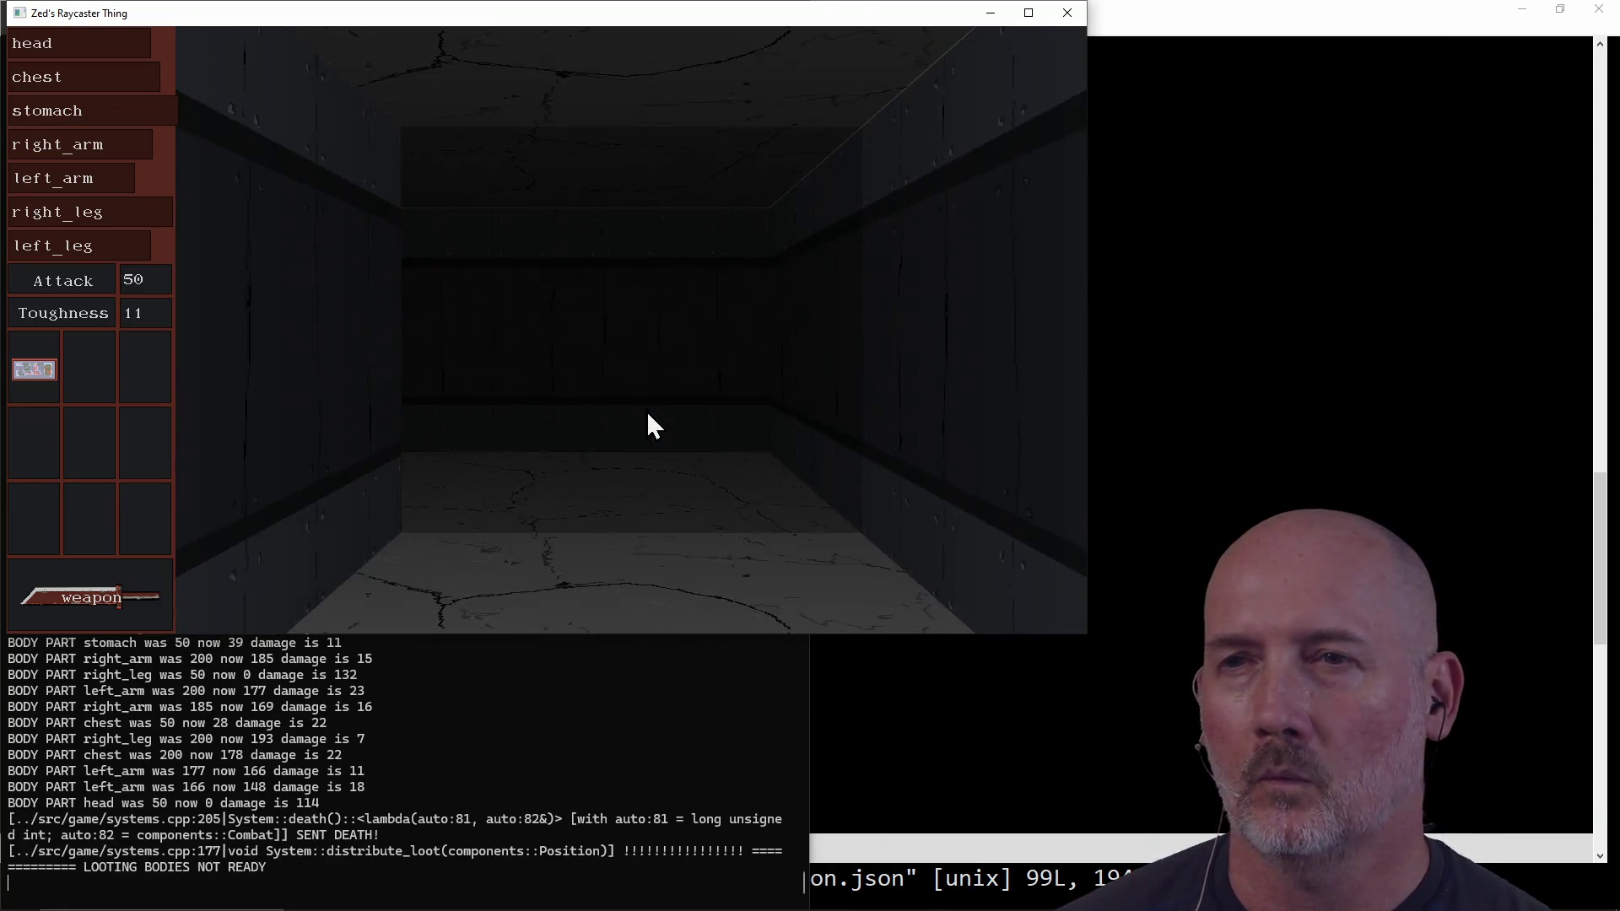
key(d)
key(d)
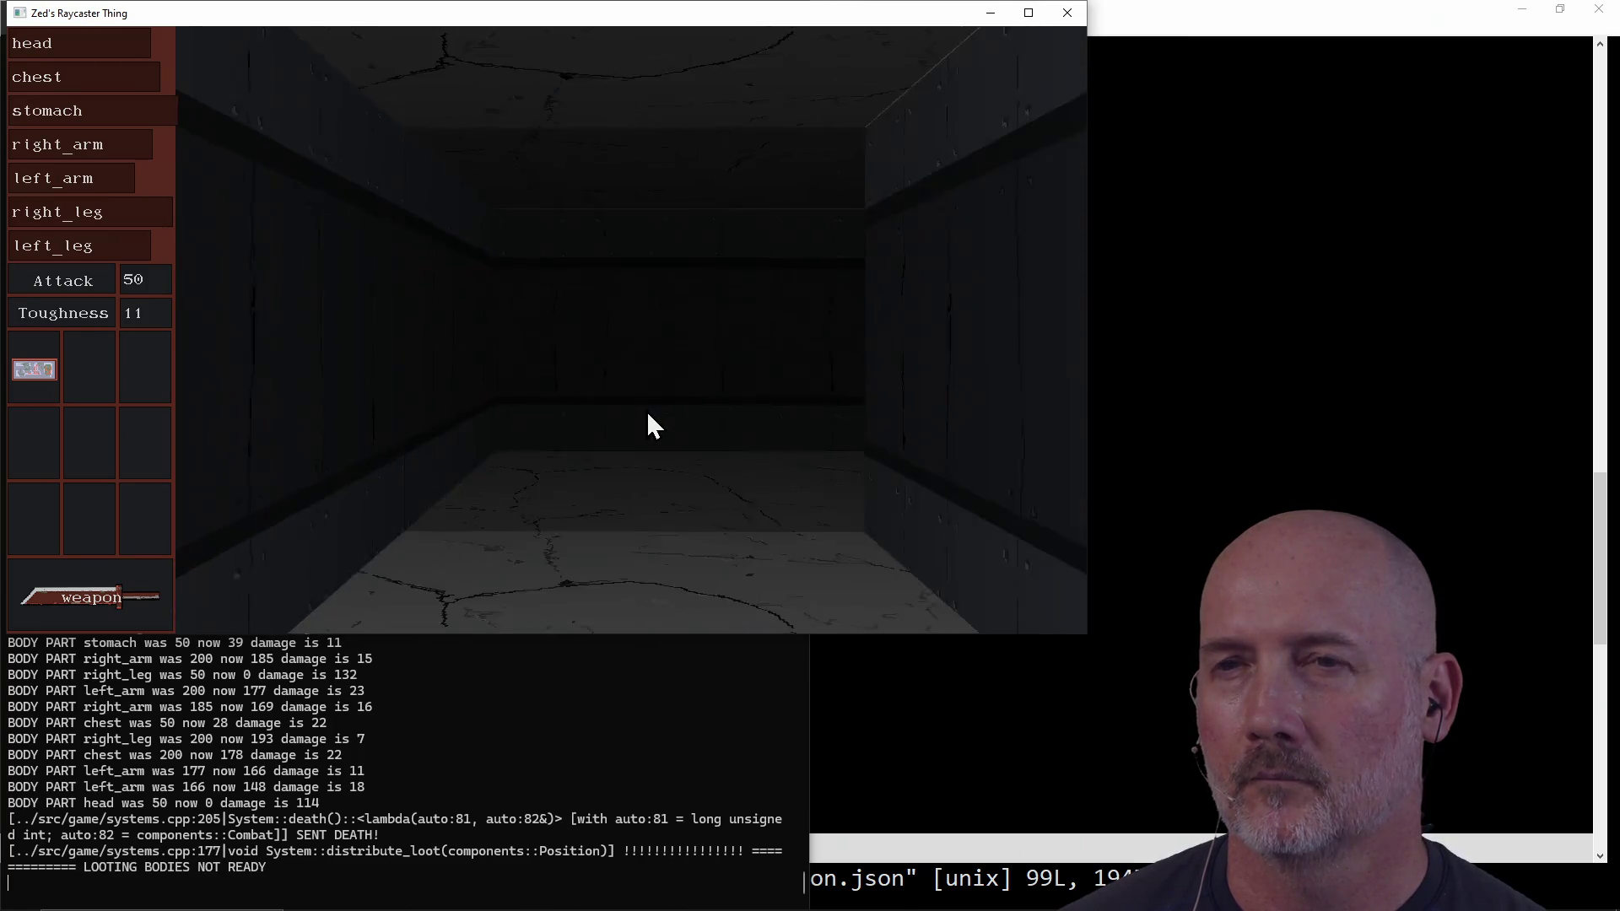
key(w)
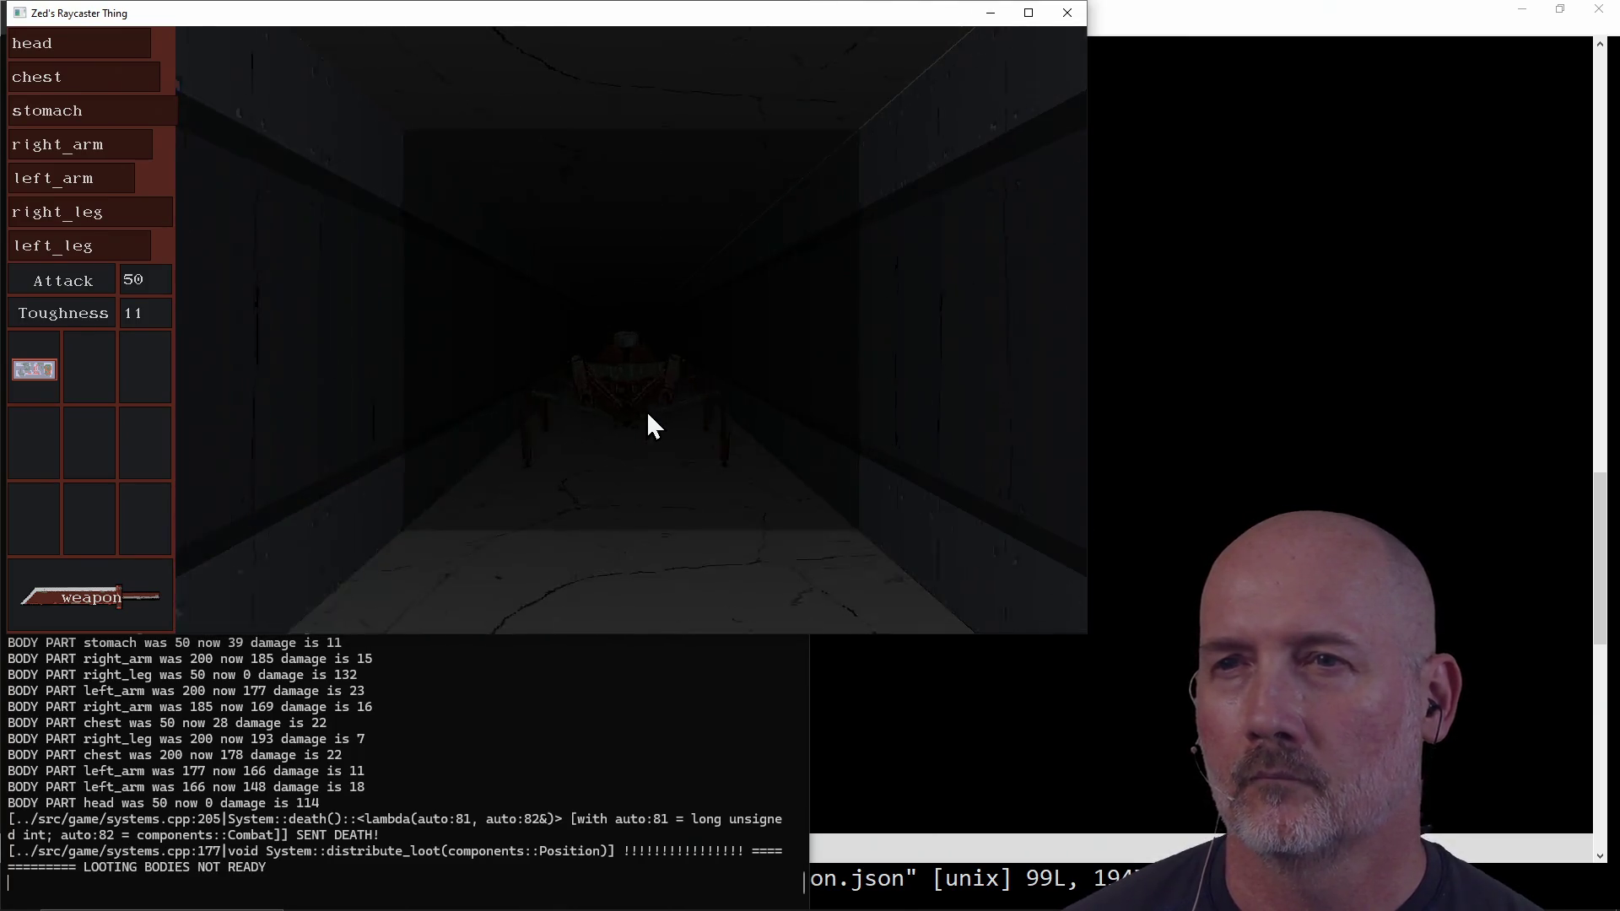
key(w)
key(w)
key(w)
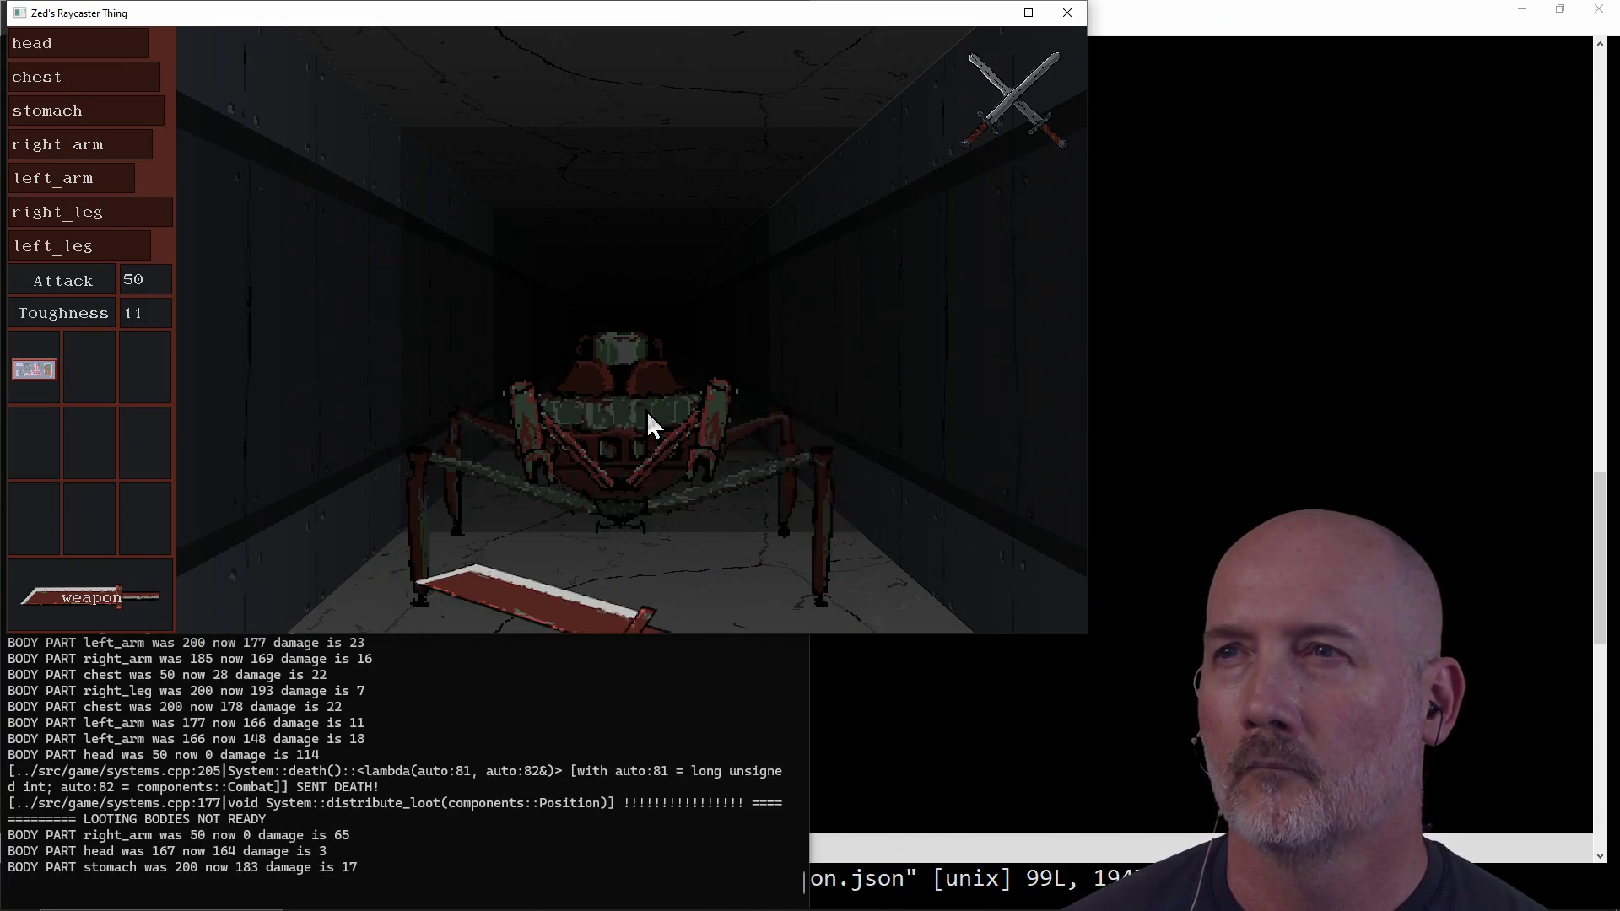
key(w)
key(w)
key(w)
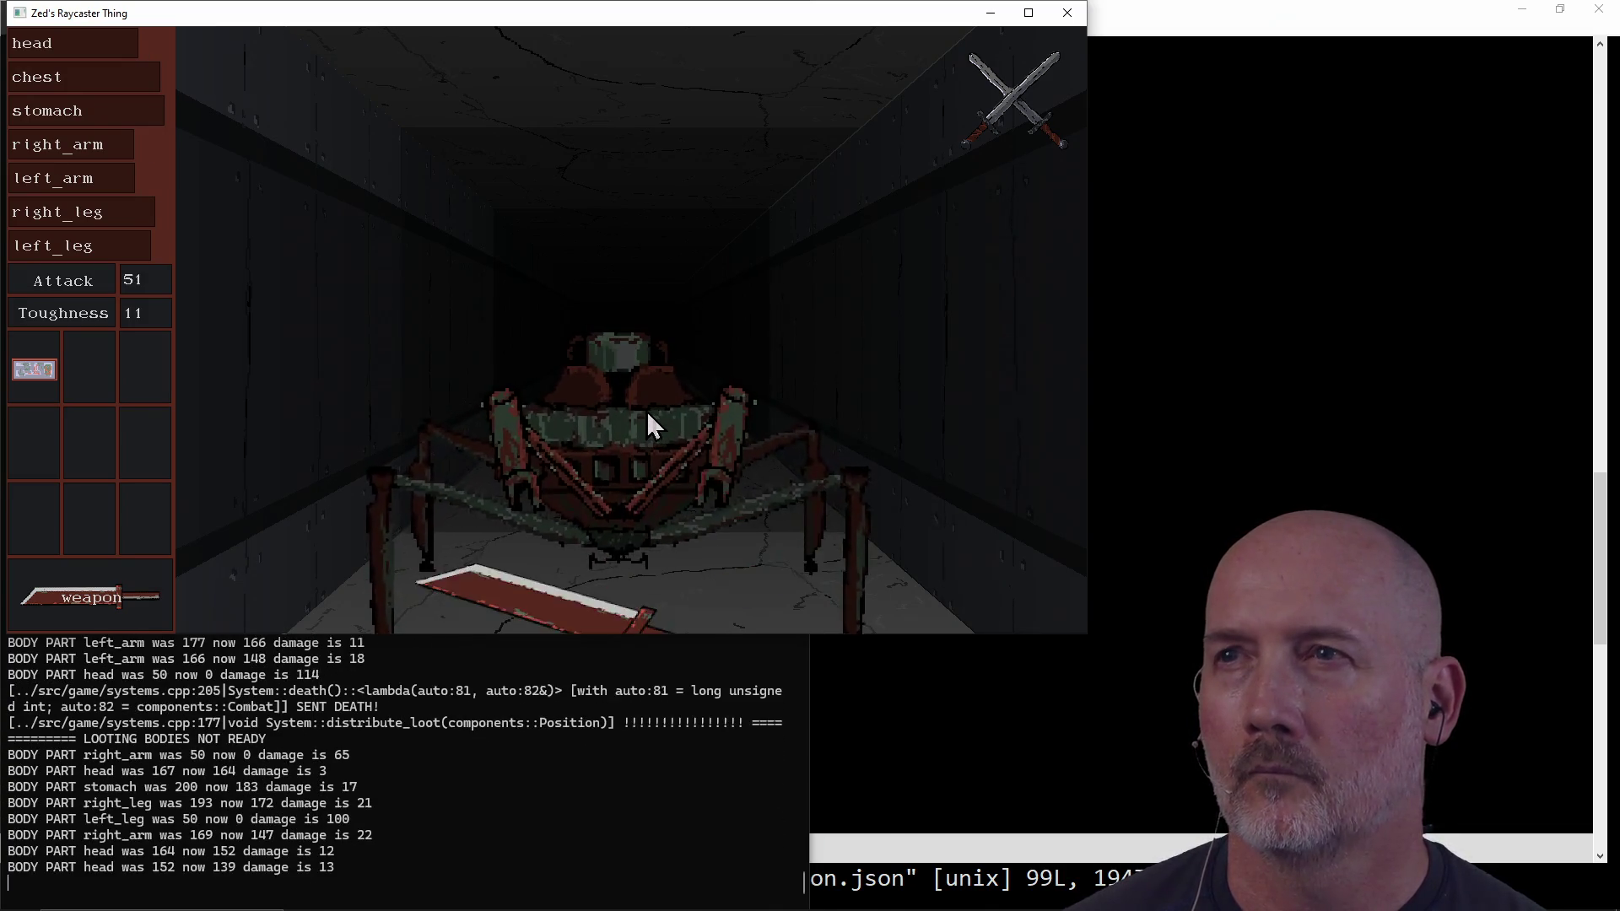
key(w)
key(w)
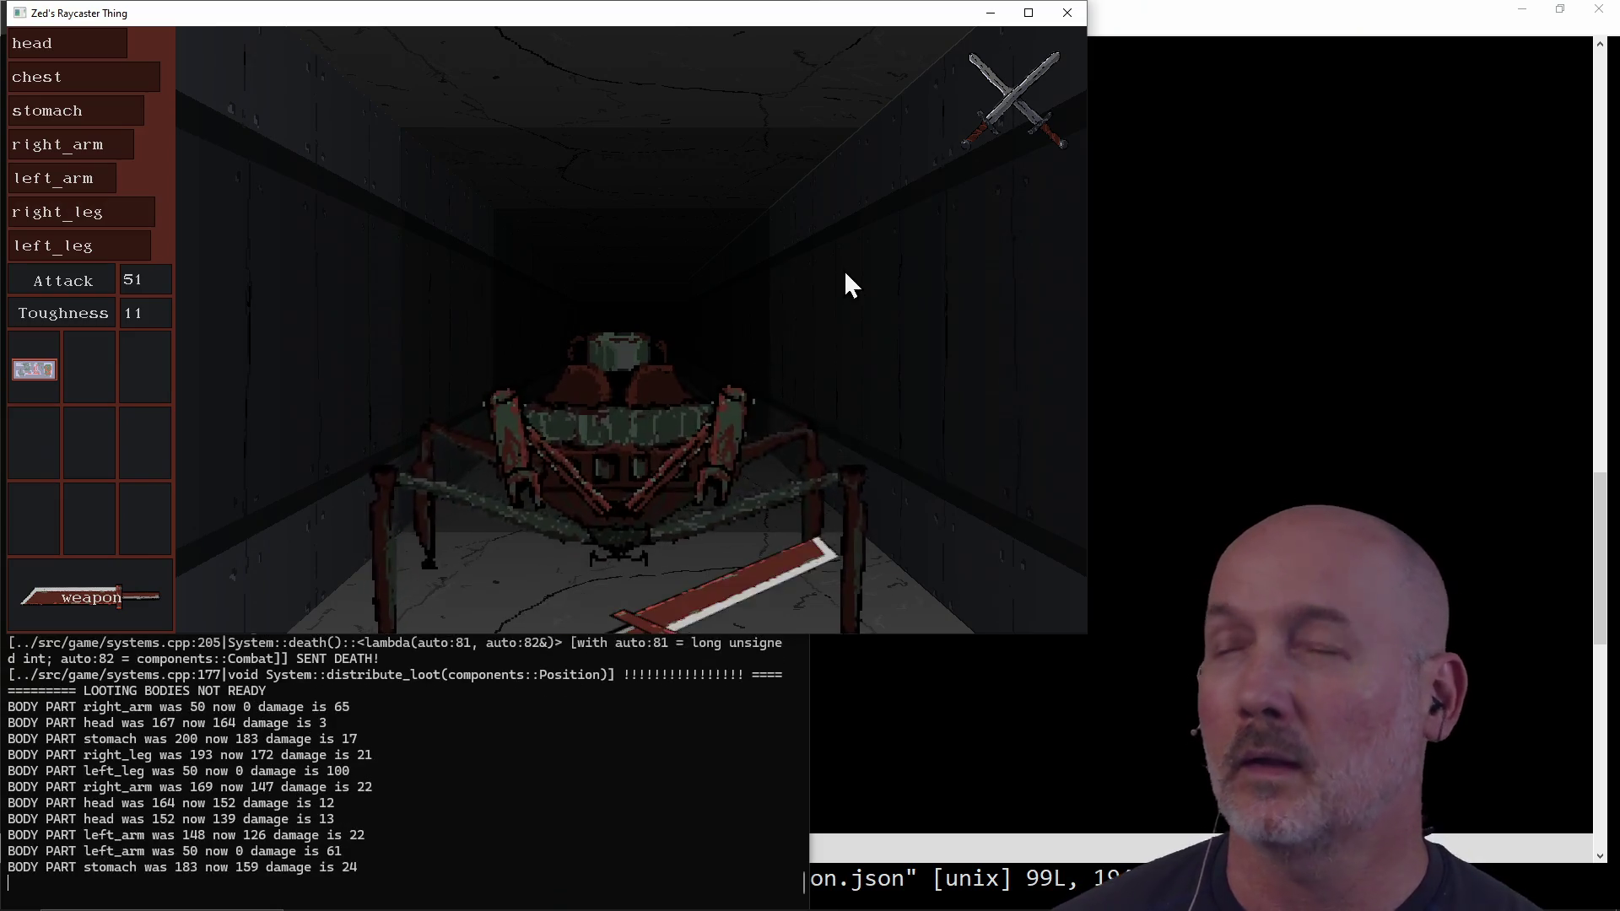
click(1058, 23)
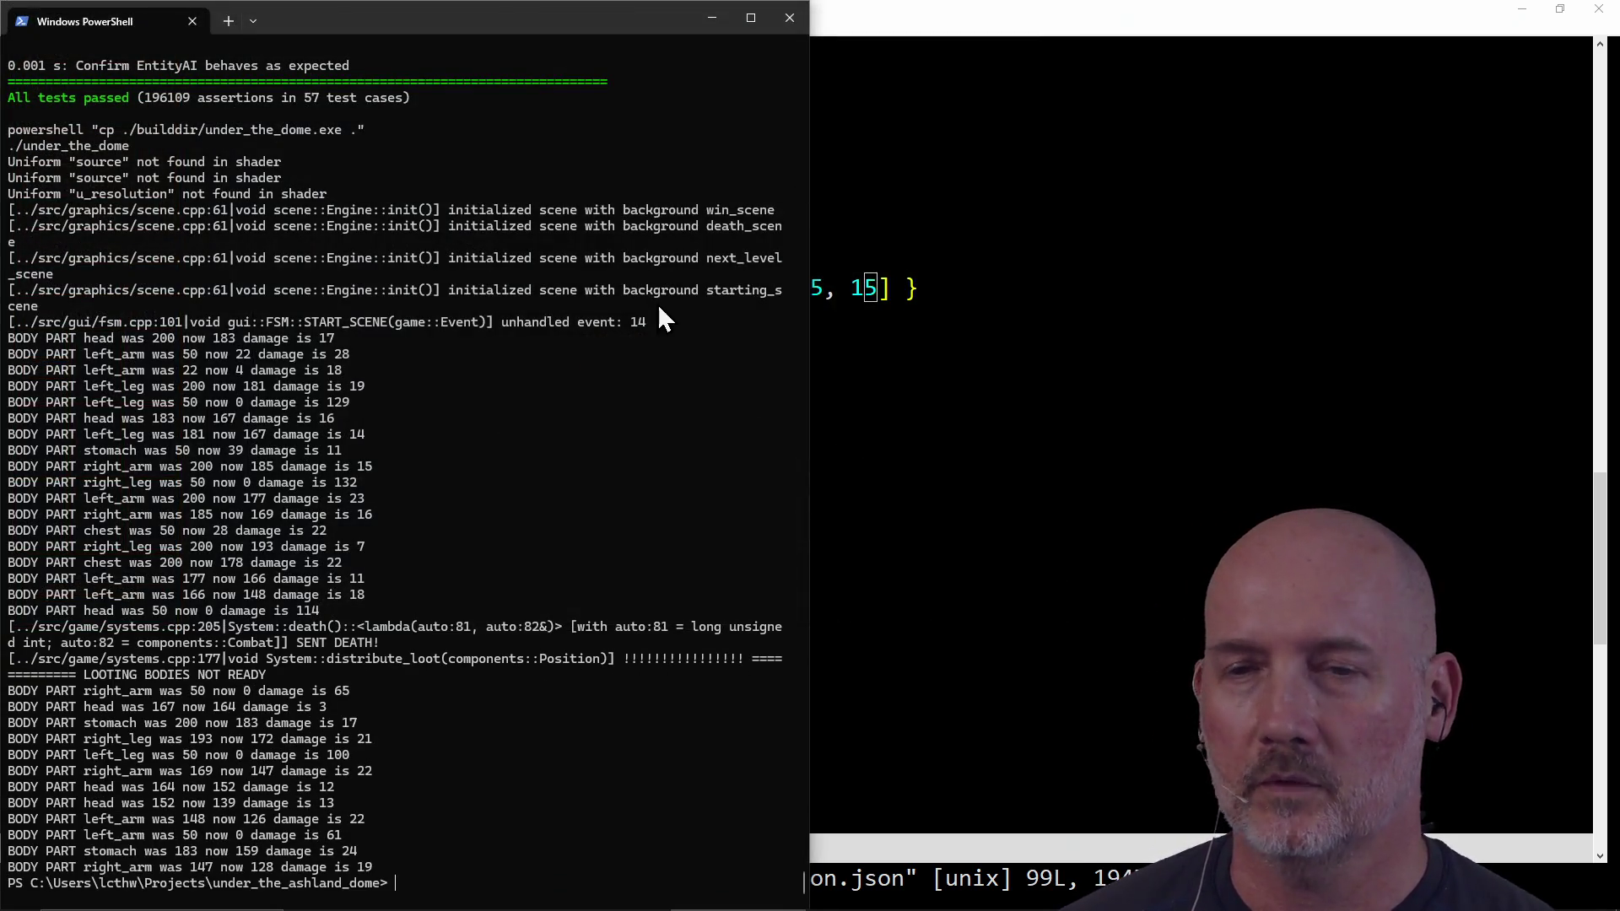
key(alt+Tab)
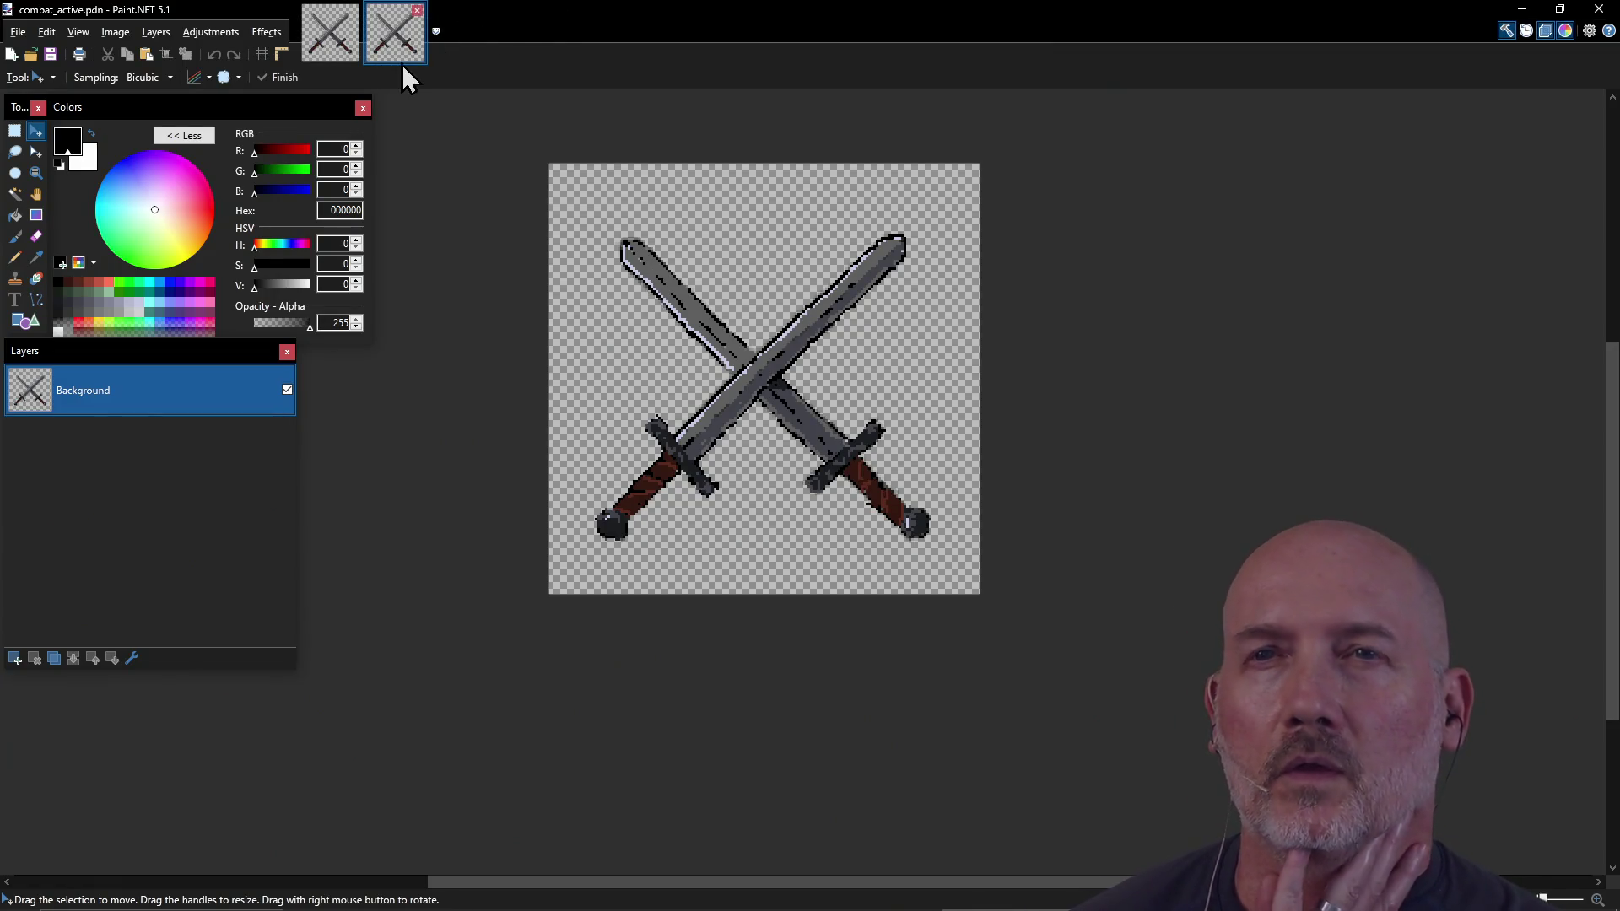
Step: Close the other image, preview and cancel the Relief effect, then bring up Sketch Blur
click(352, 11)
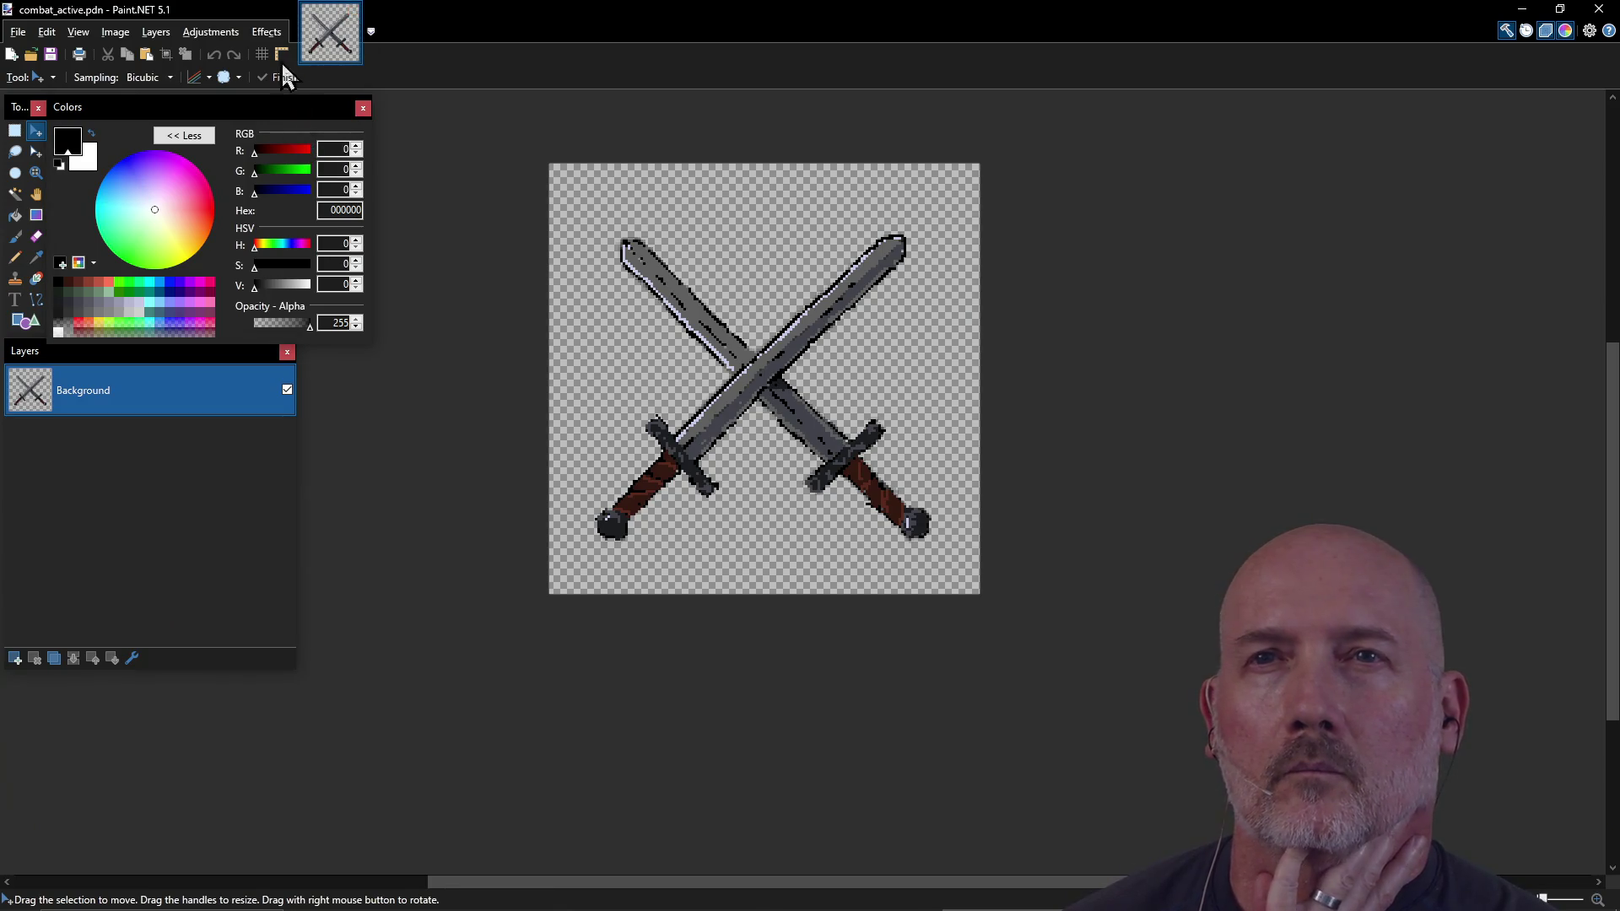
click(267, 32)
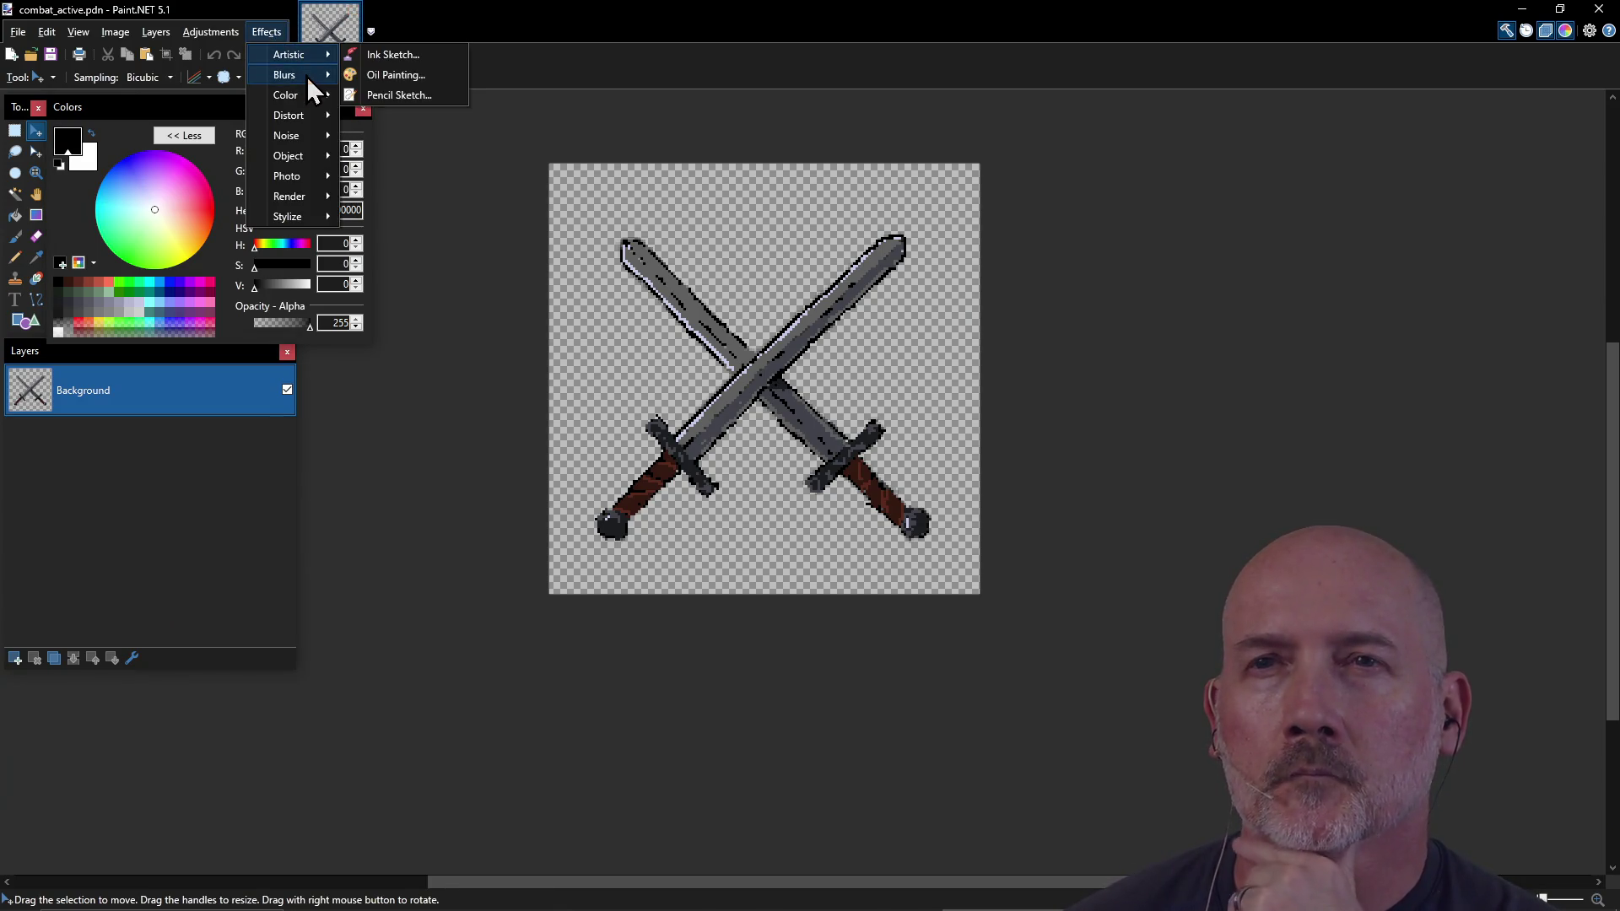
mouse_move(307, 76)
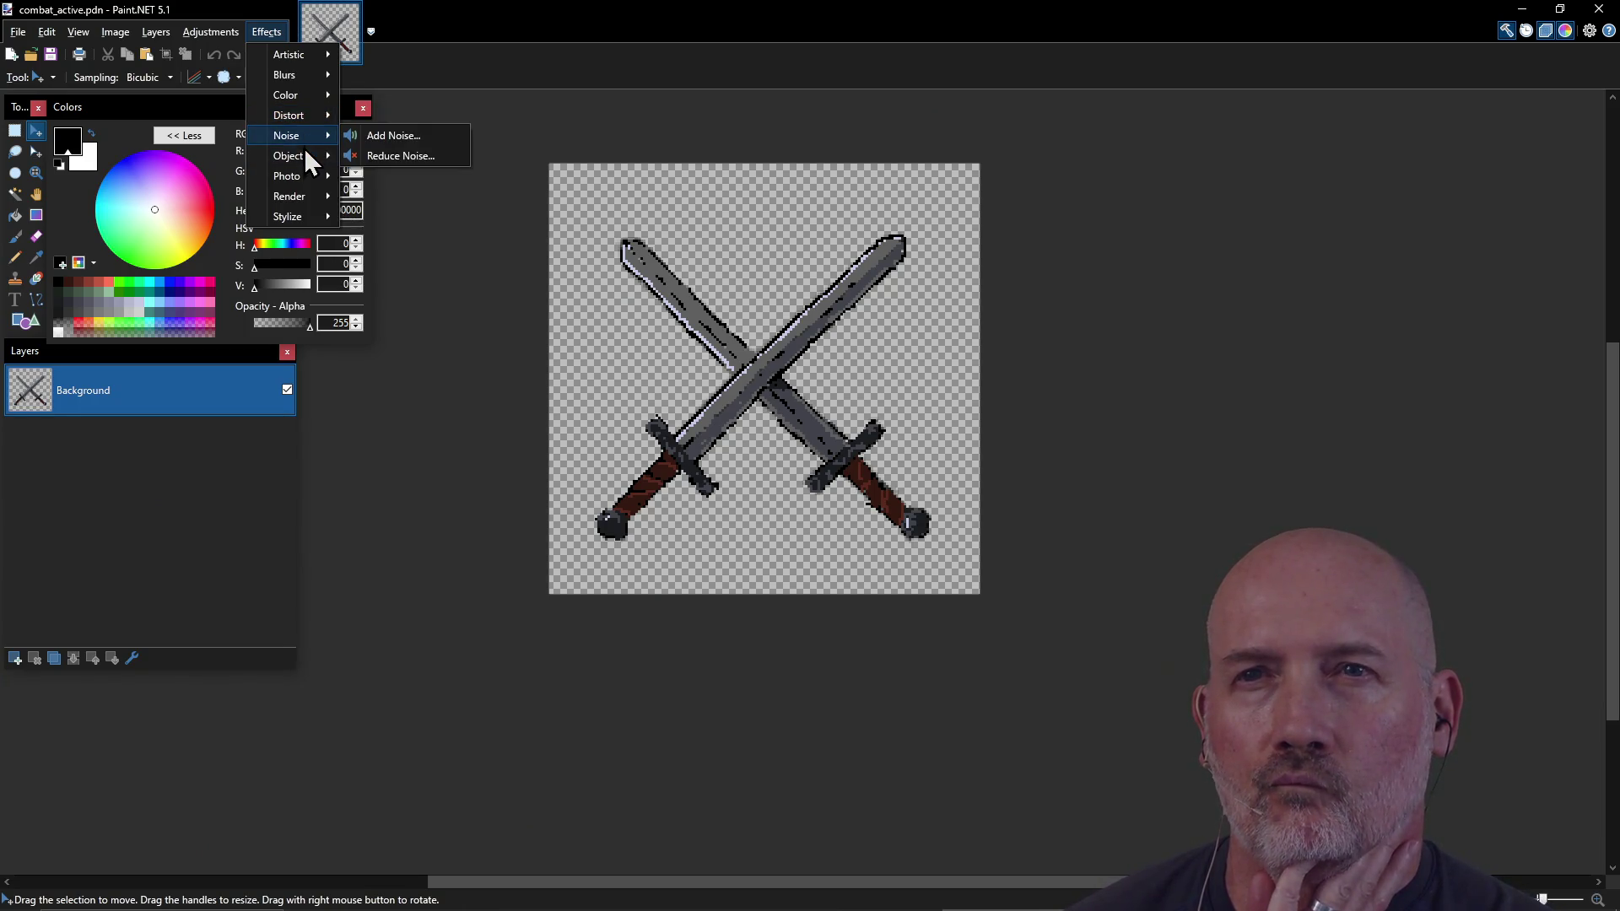
mouse_move(306, 155)
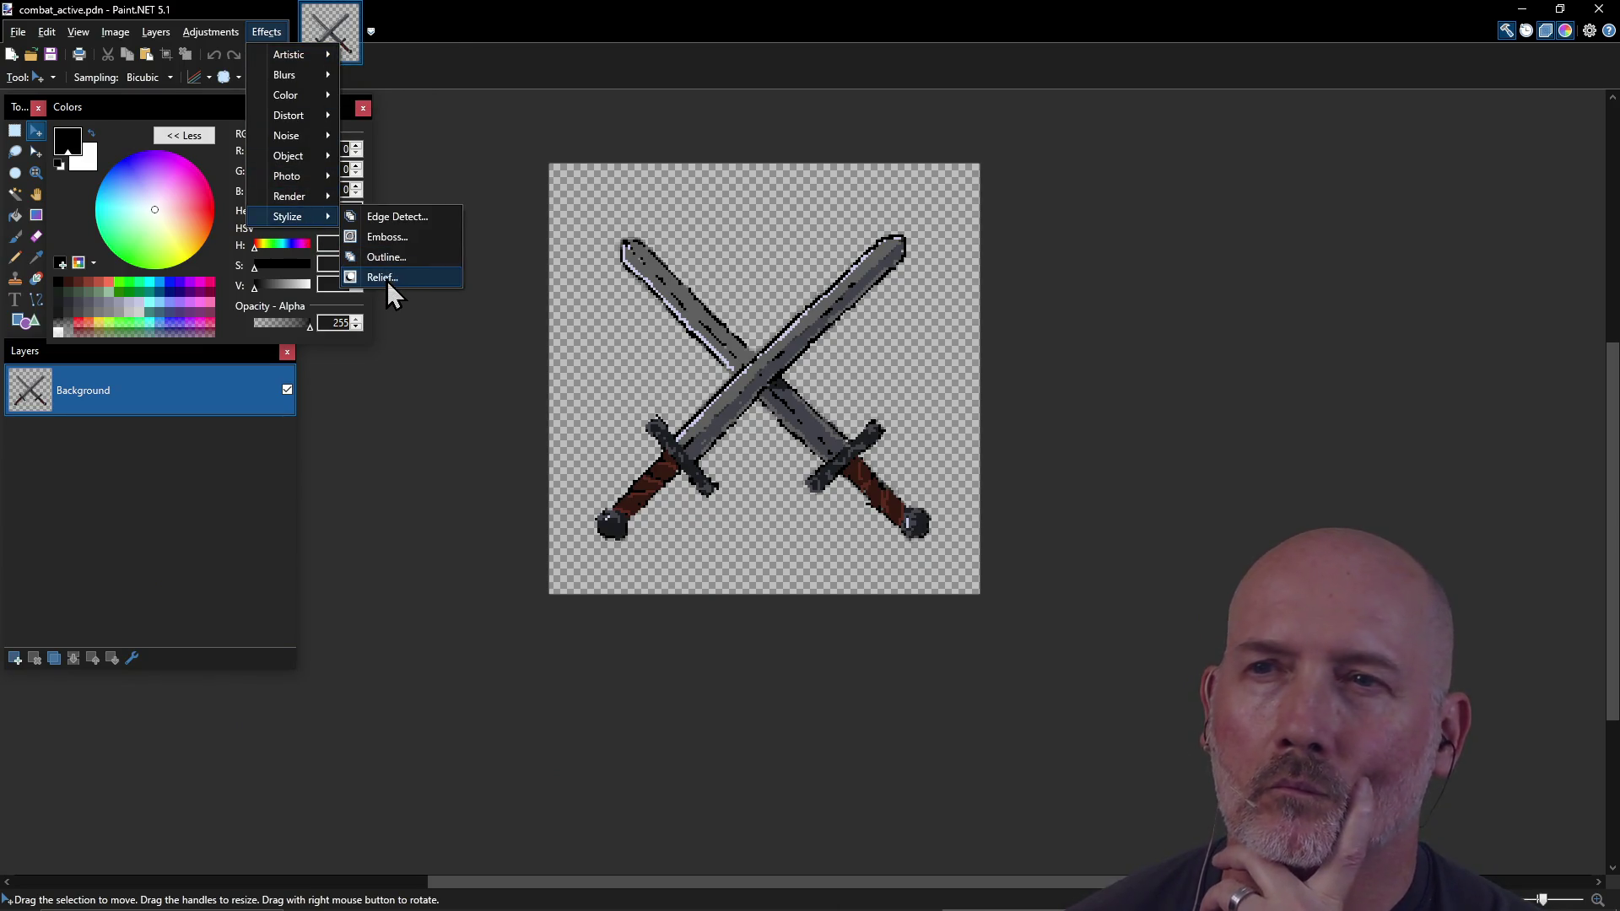
click(386, 279)
mouse_move(721, 405)
mouse_down()
mouse_move(966, 451)
mouse_move(1109, 421)
mouse_up()
click(1300, 520)
click(268, 32)
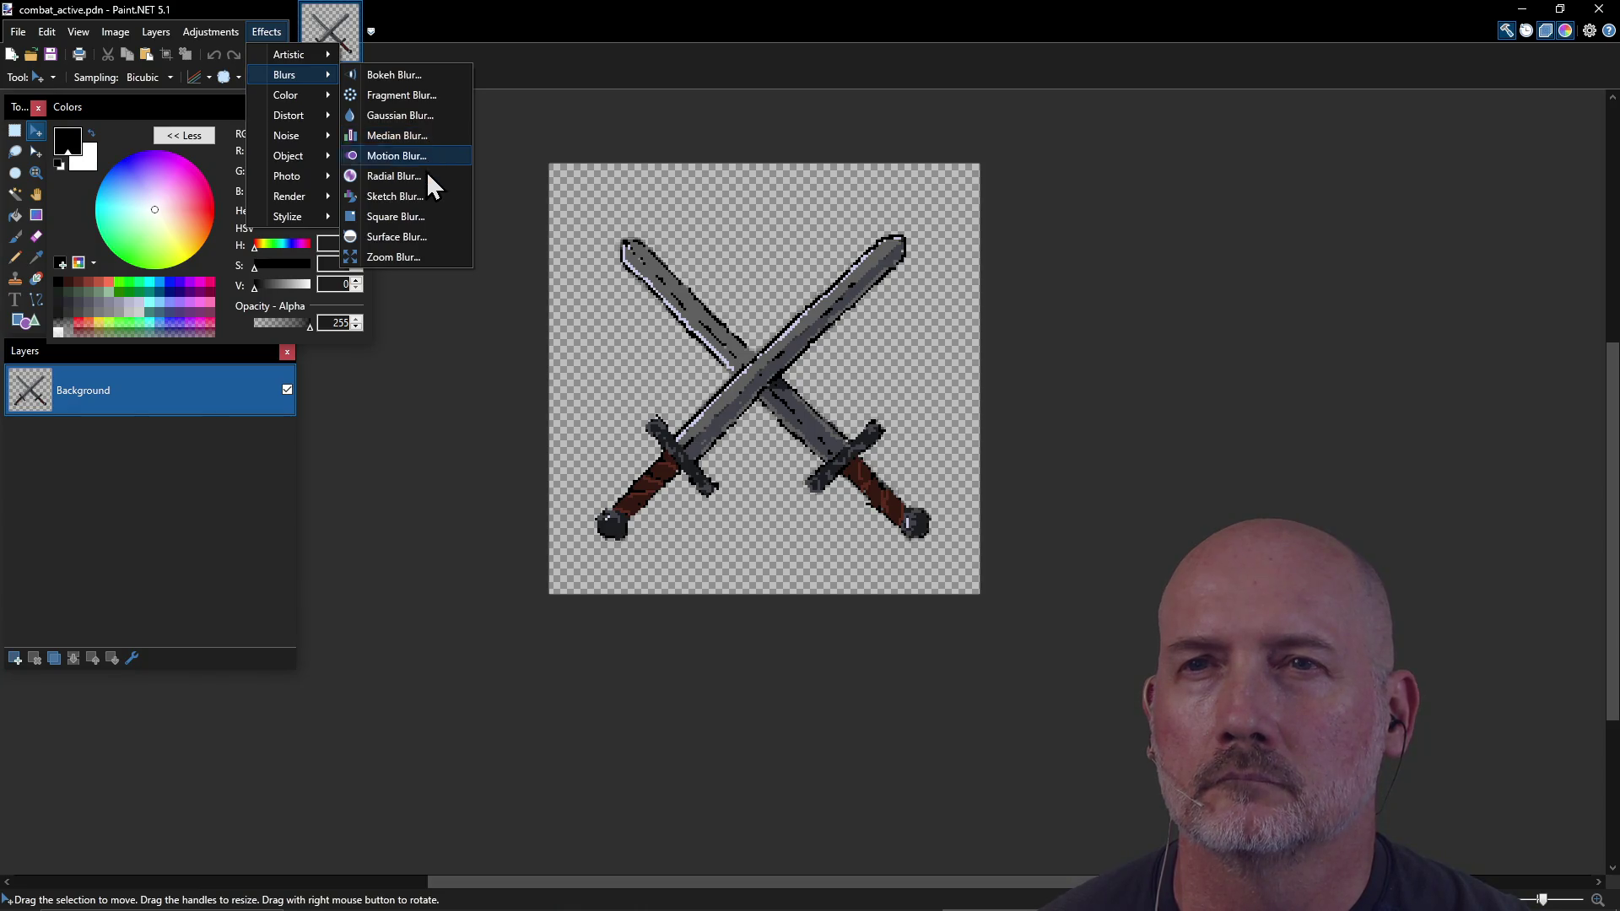
click(419, 195)
Step: Try Sketch Blur with Percentile 80, Smoothness 10 then 3, Radius 13.11, and cancel it
mouse_move(798, 372)
mouse_down()
mouse_move(685, 595)
mouse_move(424, 565)
mouse_up()
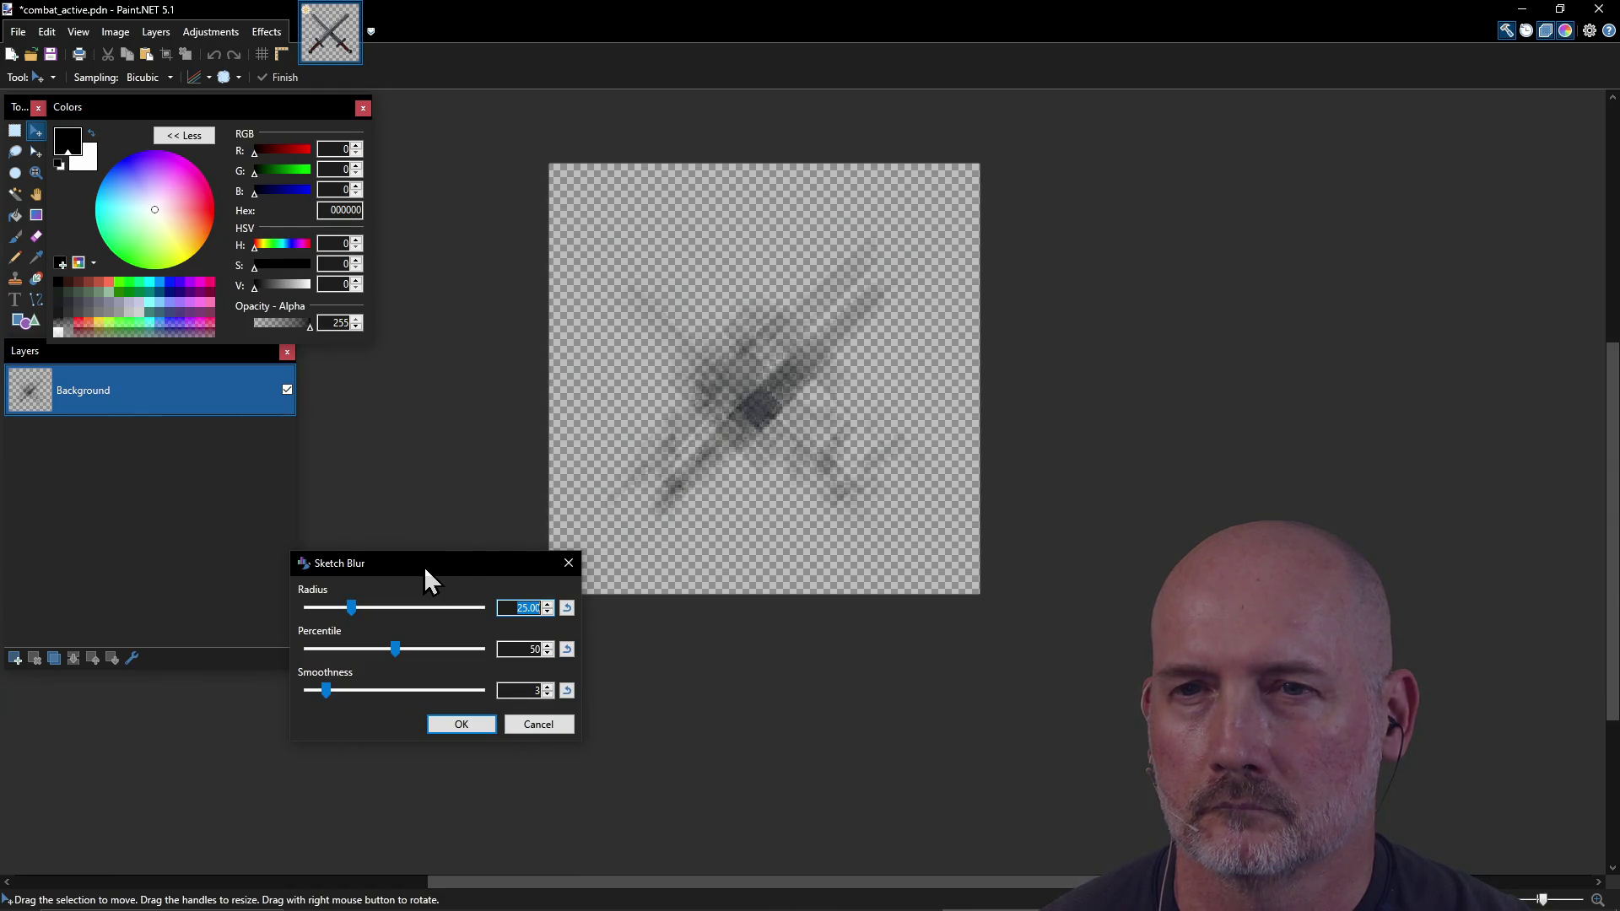
mouse_move(395, 649)
mouse_down()
mouse_move(325, 650)
mouse_move(449, 651)
mouse_up()
mouse_move(326, 690)
mouse_down()
mouse_move(390, 690)
mouse_move(335, 690)
mouse_up()
drag(352, 606, 314, 606)
click(535, 723)
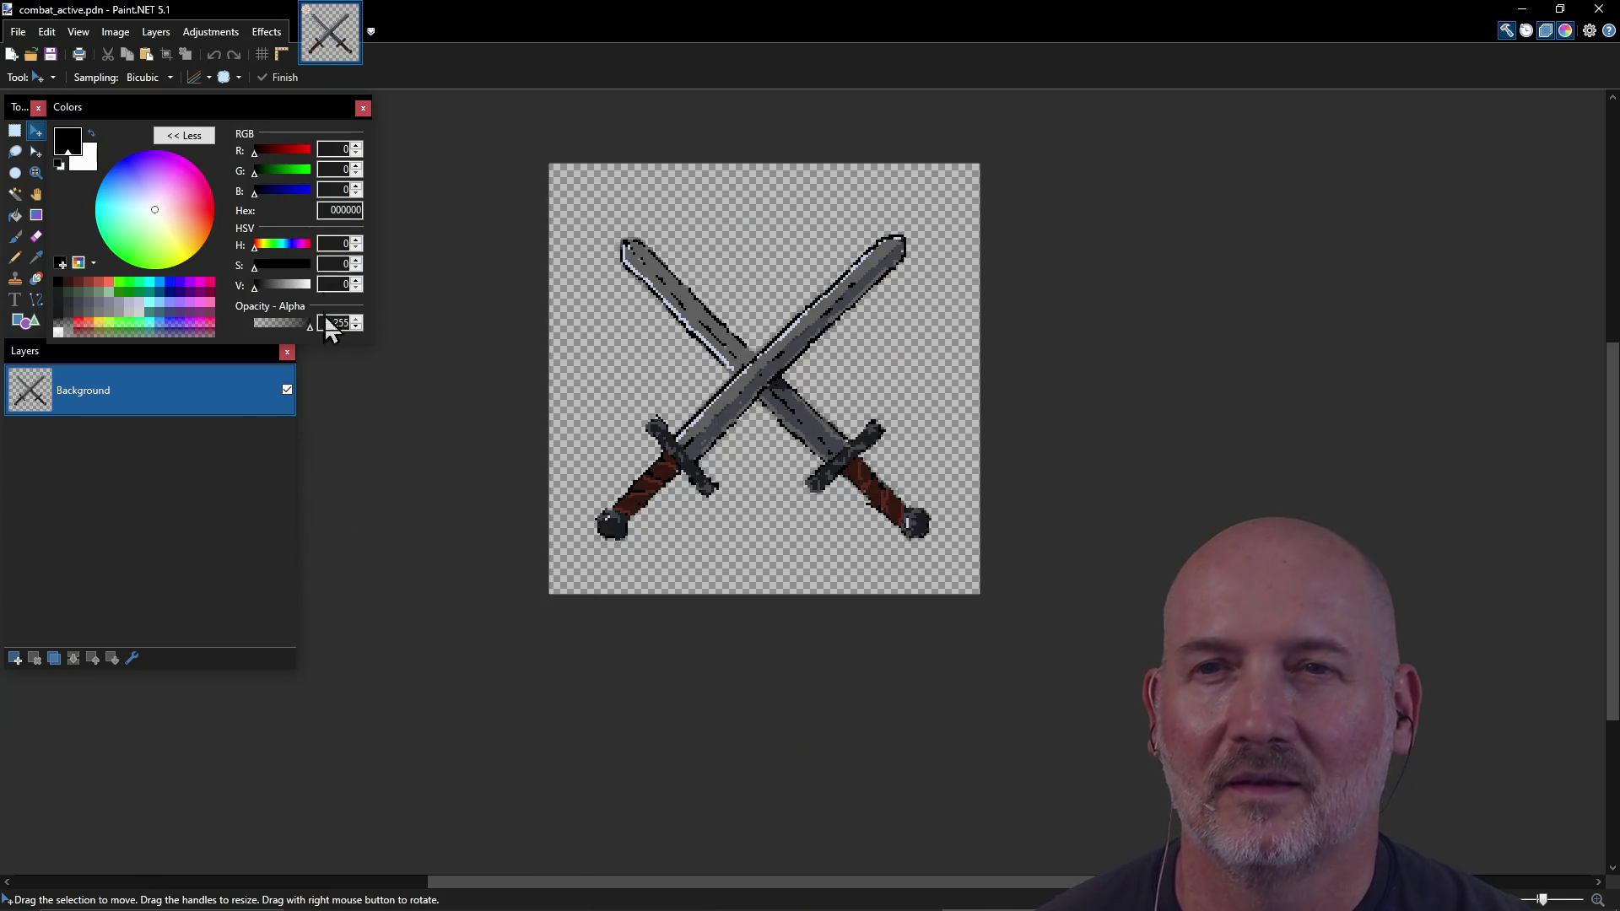
click(222, 34)
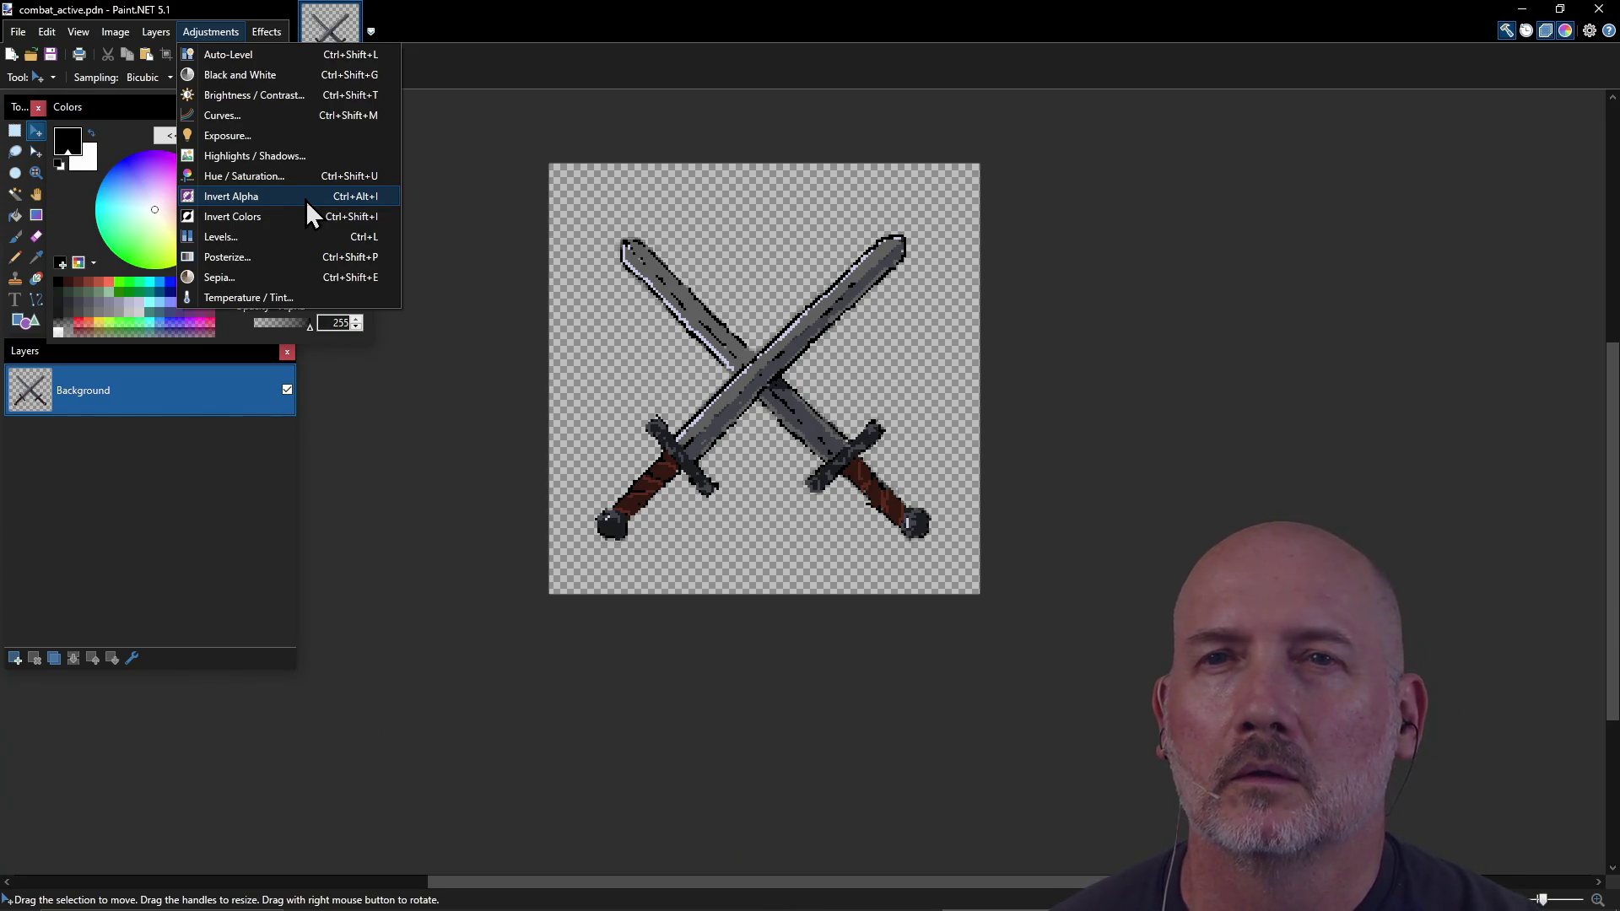
Step: Cancel Hue / Saturation, then apply Invert Alpha and undo it
click(305, 174)
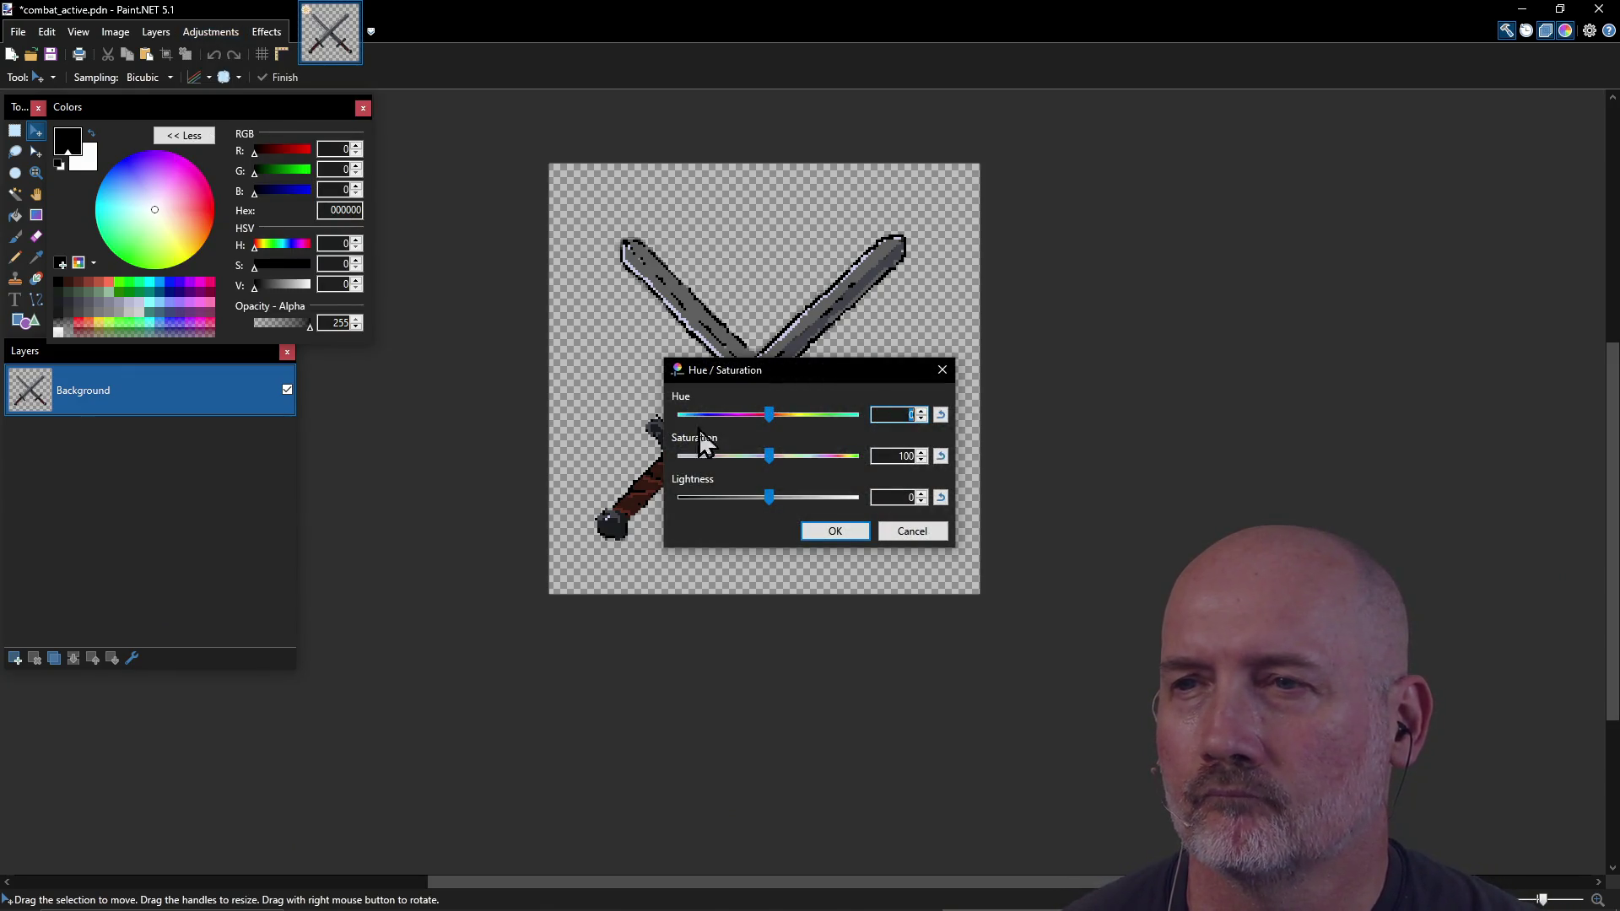
click(914, 533)
click(211, 29)
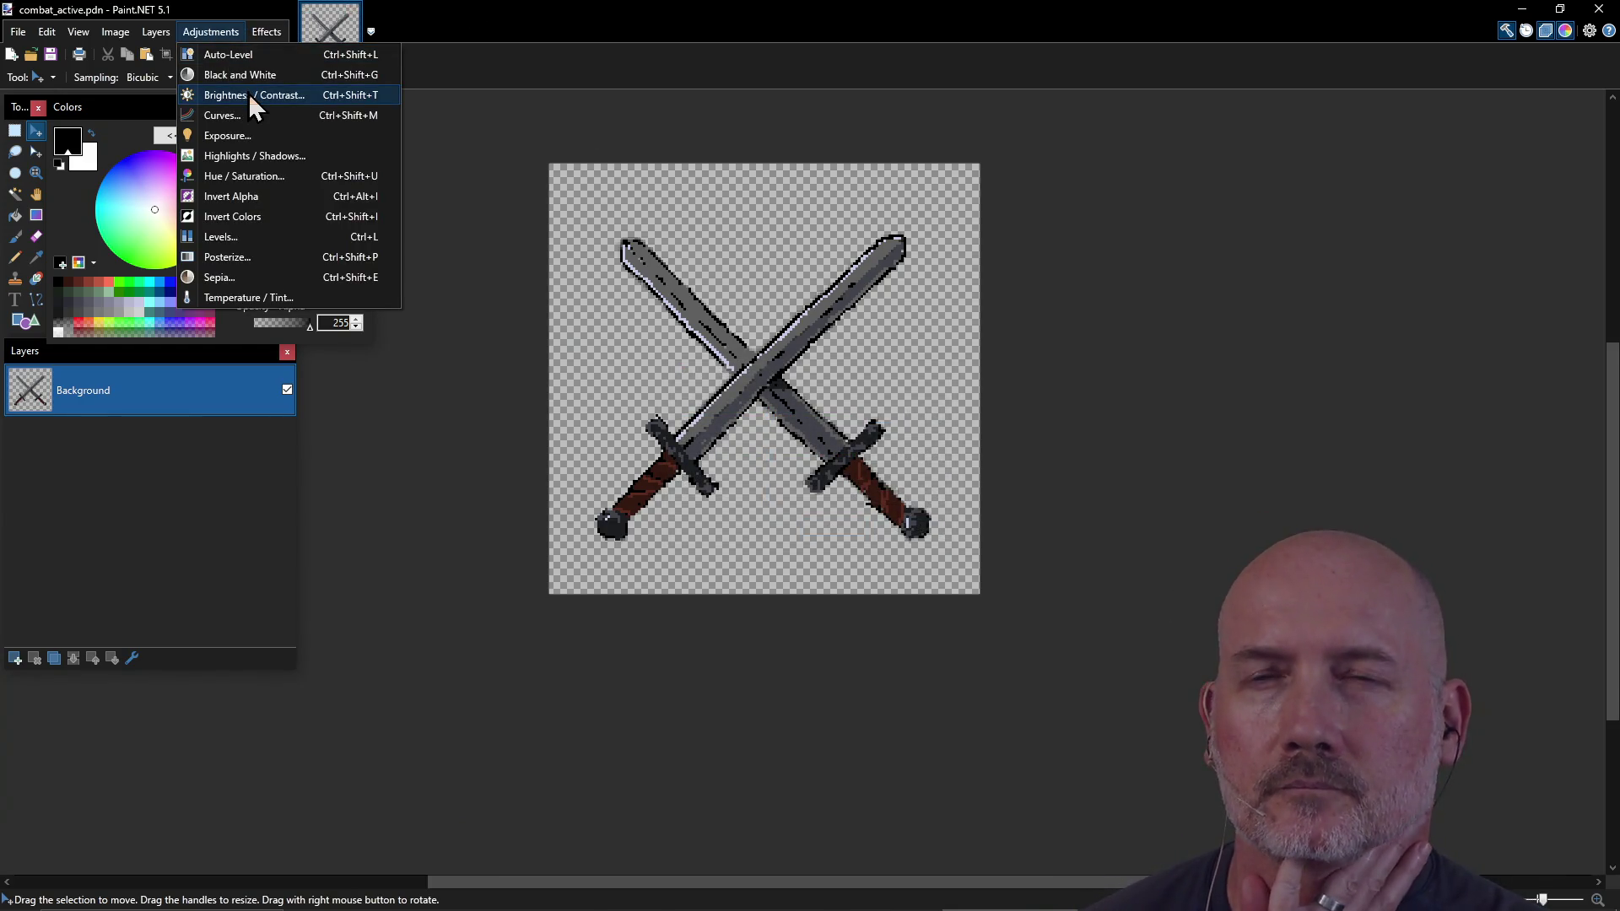
click(250, 197)
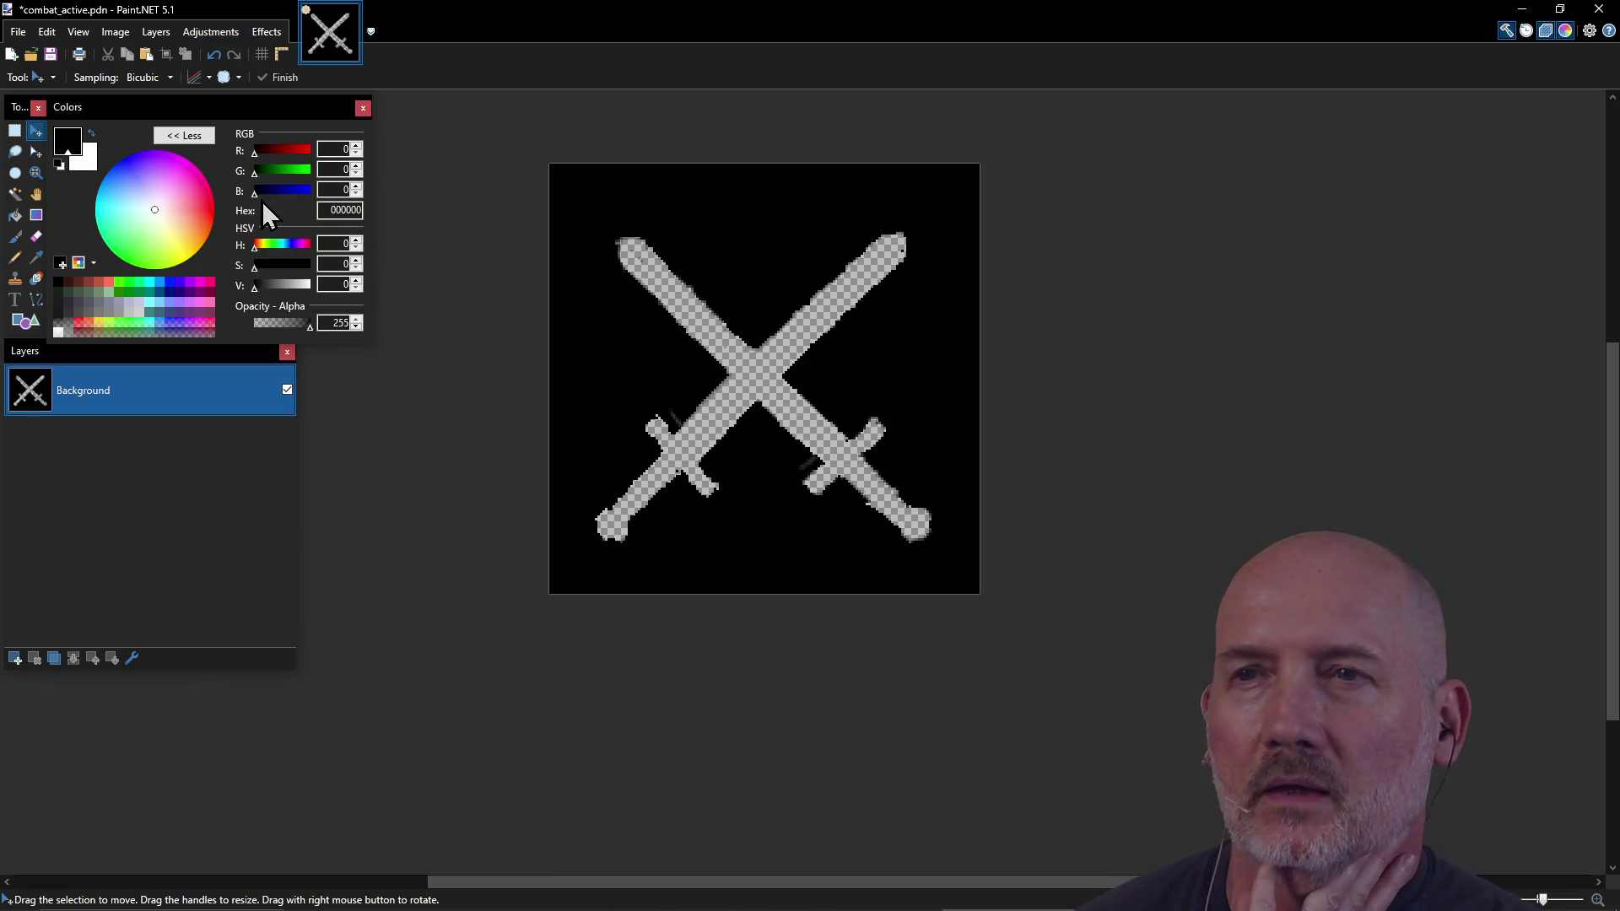
key(ctrl+z)
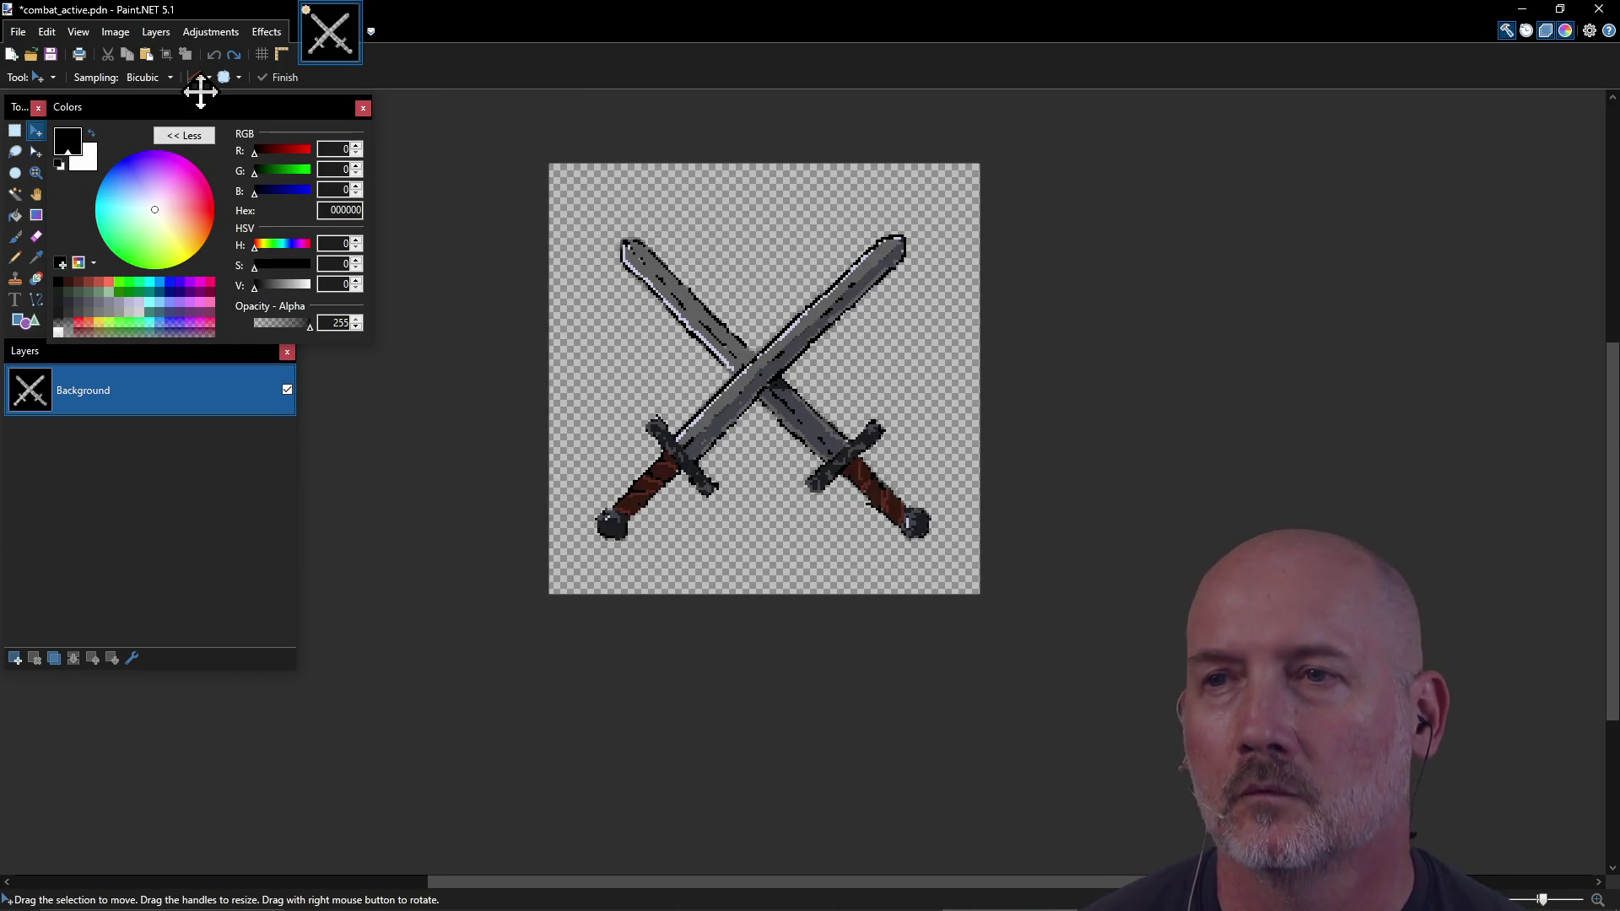
Step: Bring up the Layer Properties of the swords layer
click(191, 38)
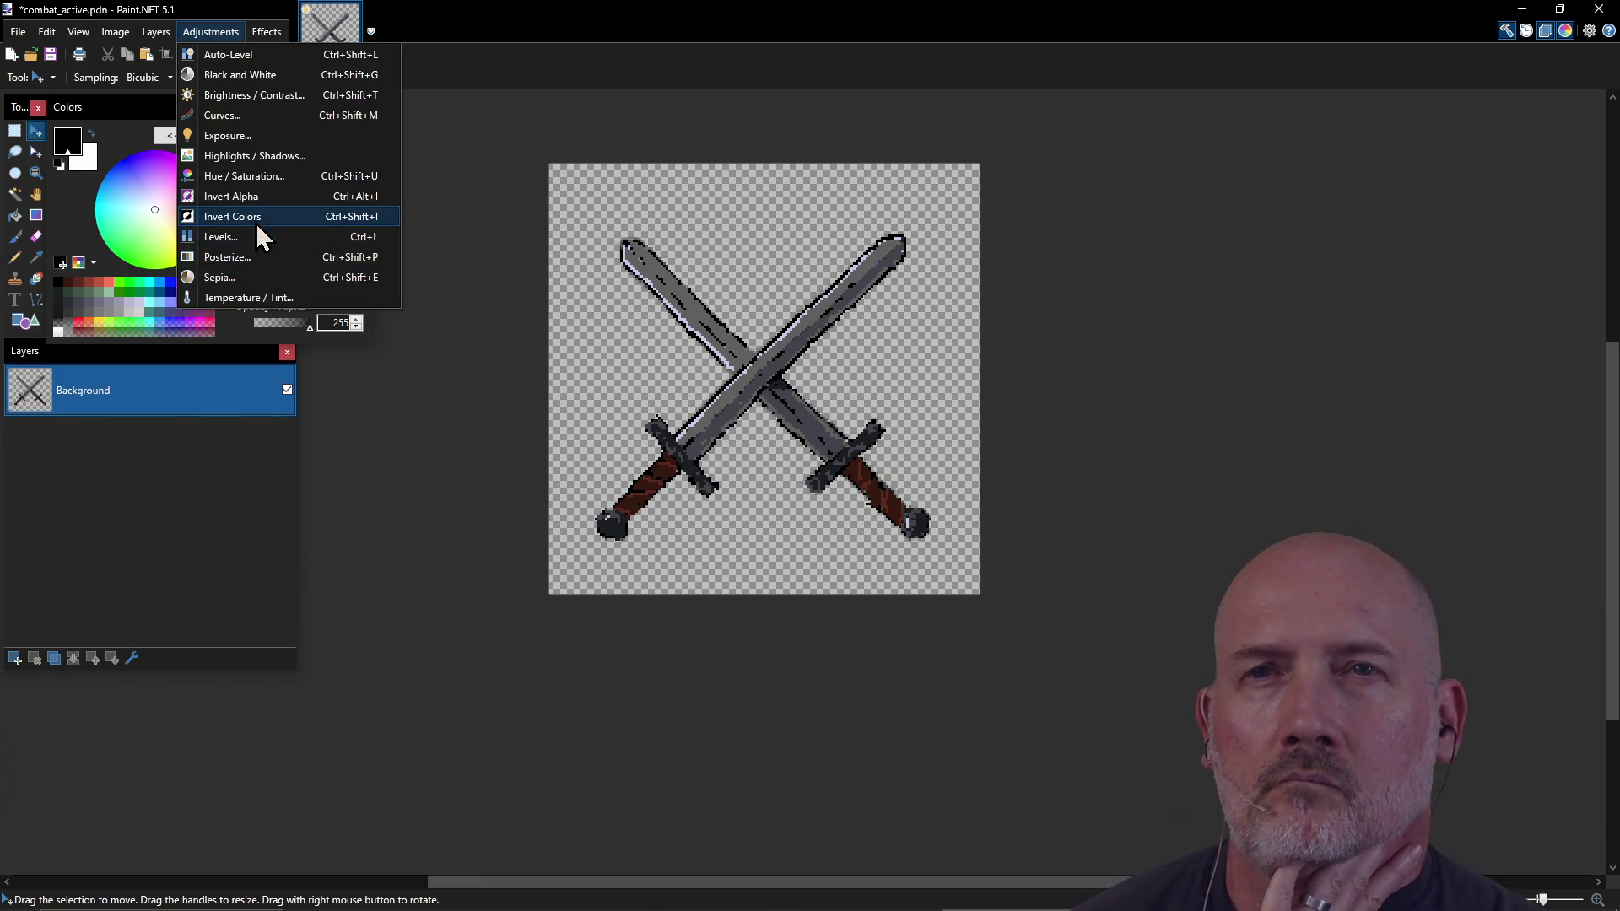
mouse_move(158, 34)
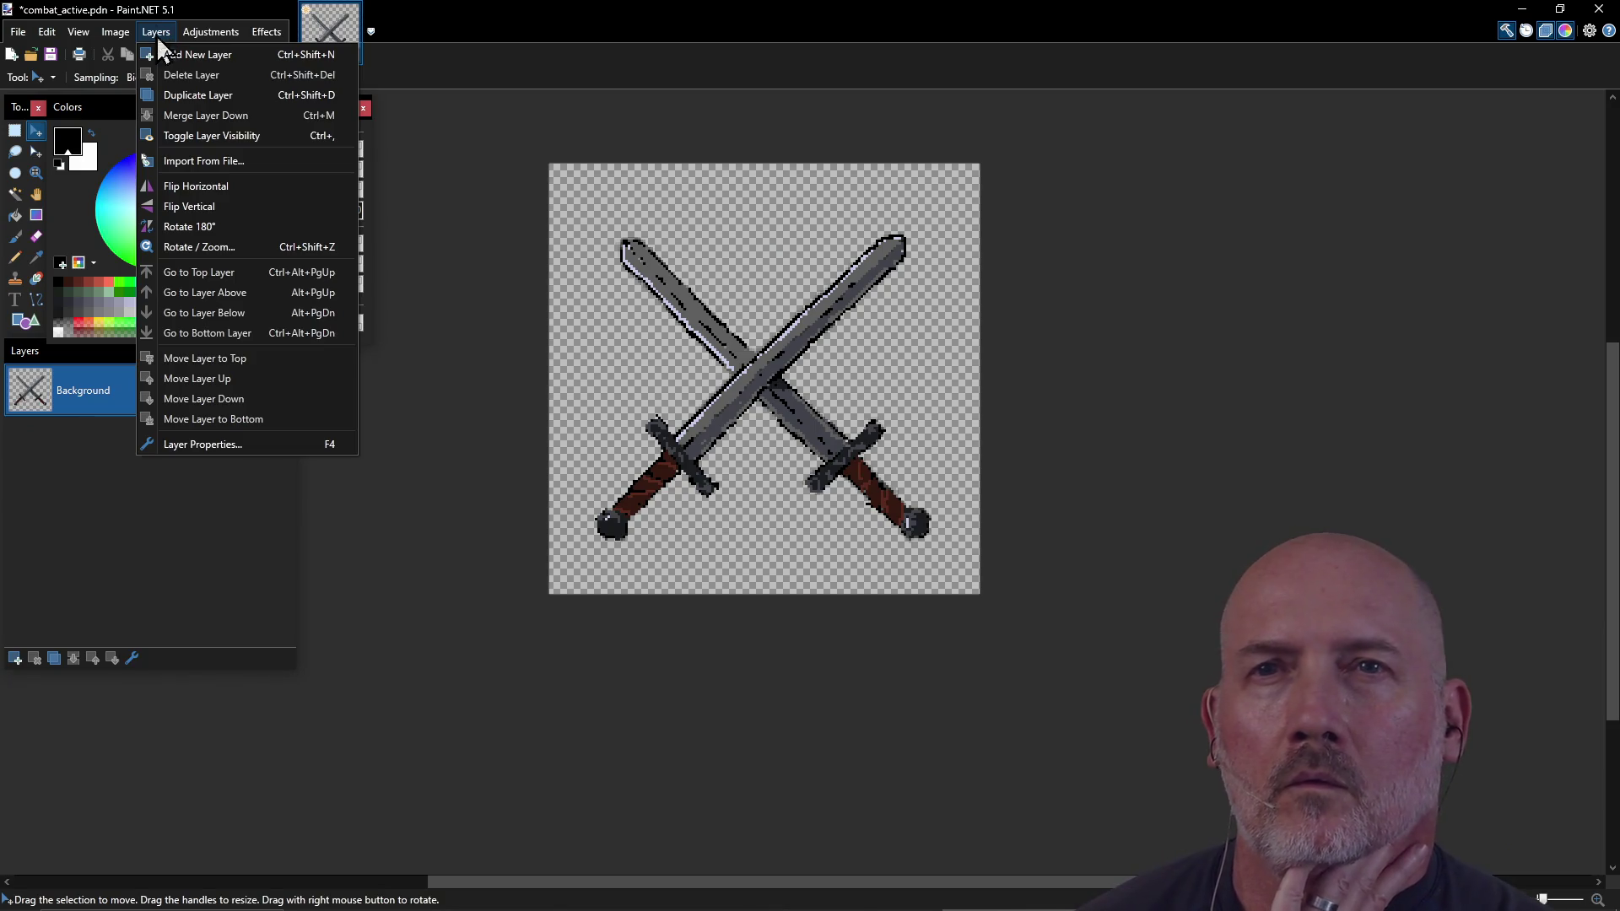
click(221, 439)
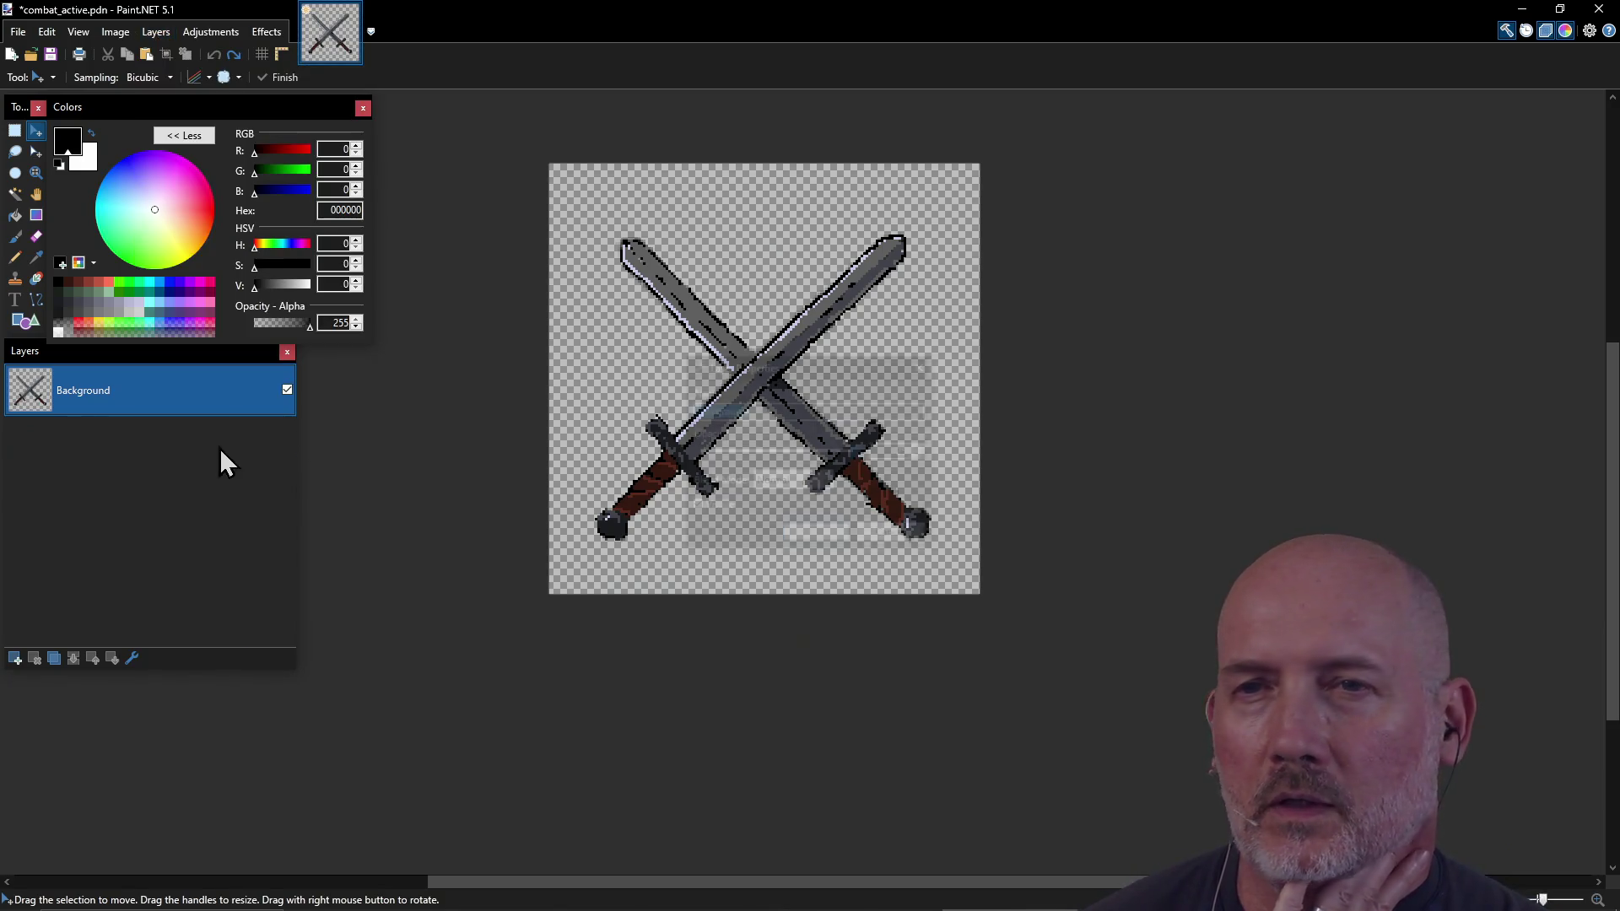
Step: Lower the swords layer opacity to about 230
mouse_move(854, 368)
mouse_down()
mouse_move(792, 555)
mouse_move(647, 653)
mouse_up()
mouse_move(650, 733)
mouse_down()
mouse_move(597, 733)
mouse_move(622, 732)
mouse_up()
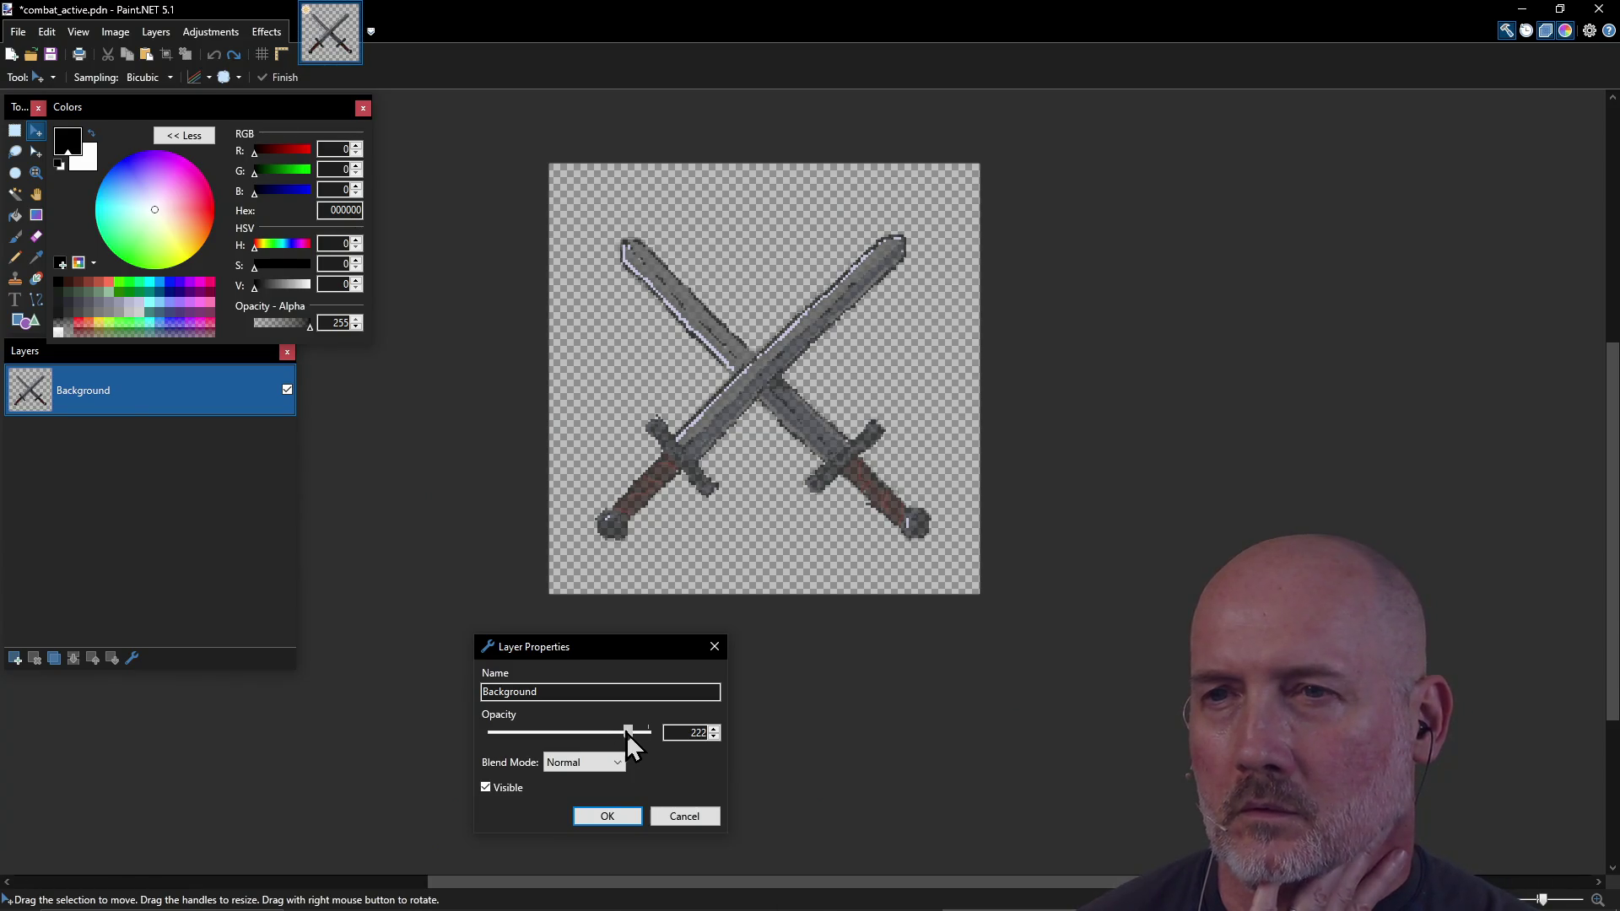
drag(628, 732, 632, 732)
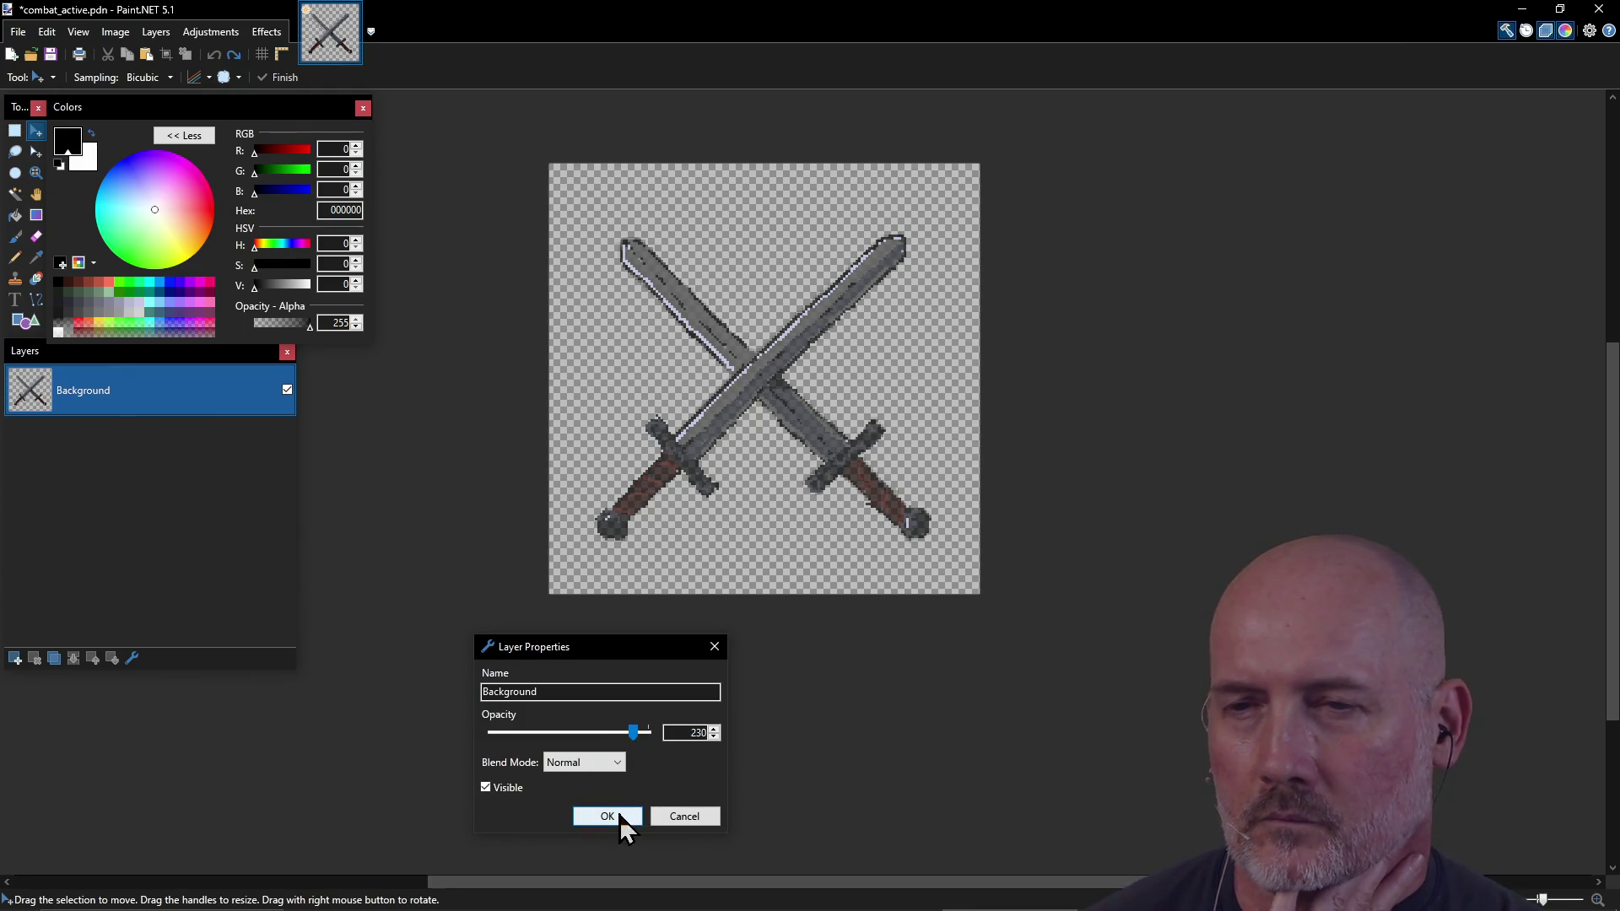
Step: Try Screen, Additive and Color Burn blend modes, keep Normal, apply, and start Save As
click(620, 763)
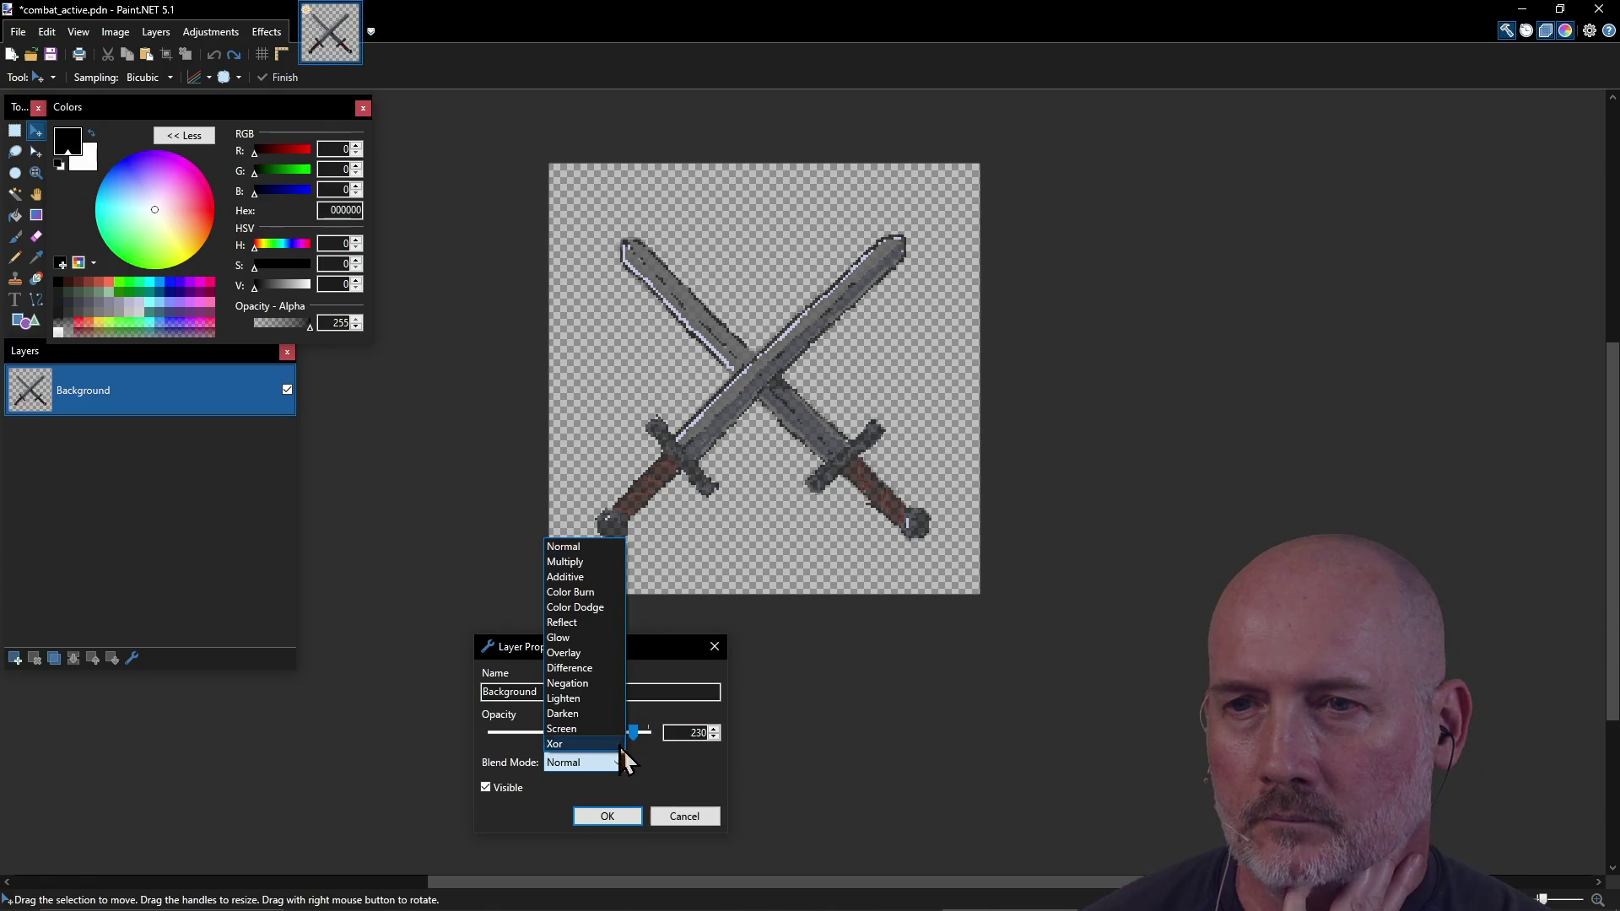
click(591, 729)
click(616, 765)
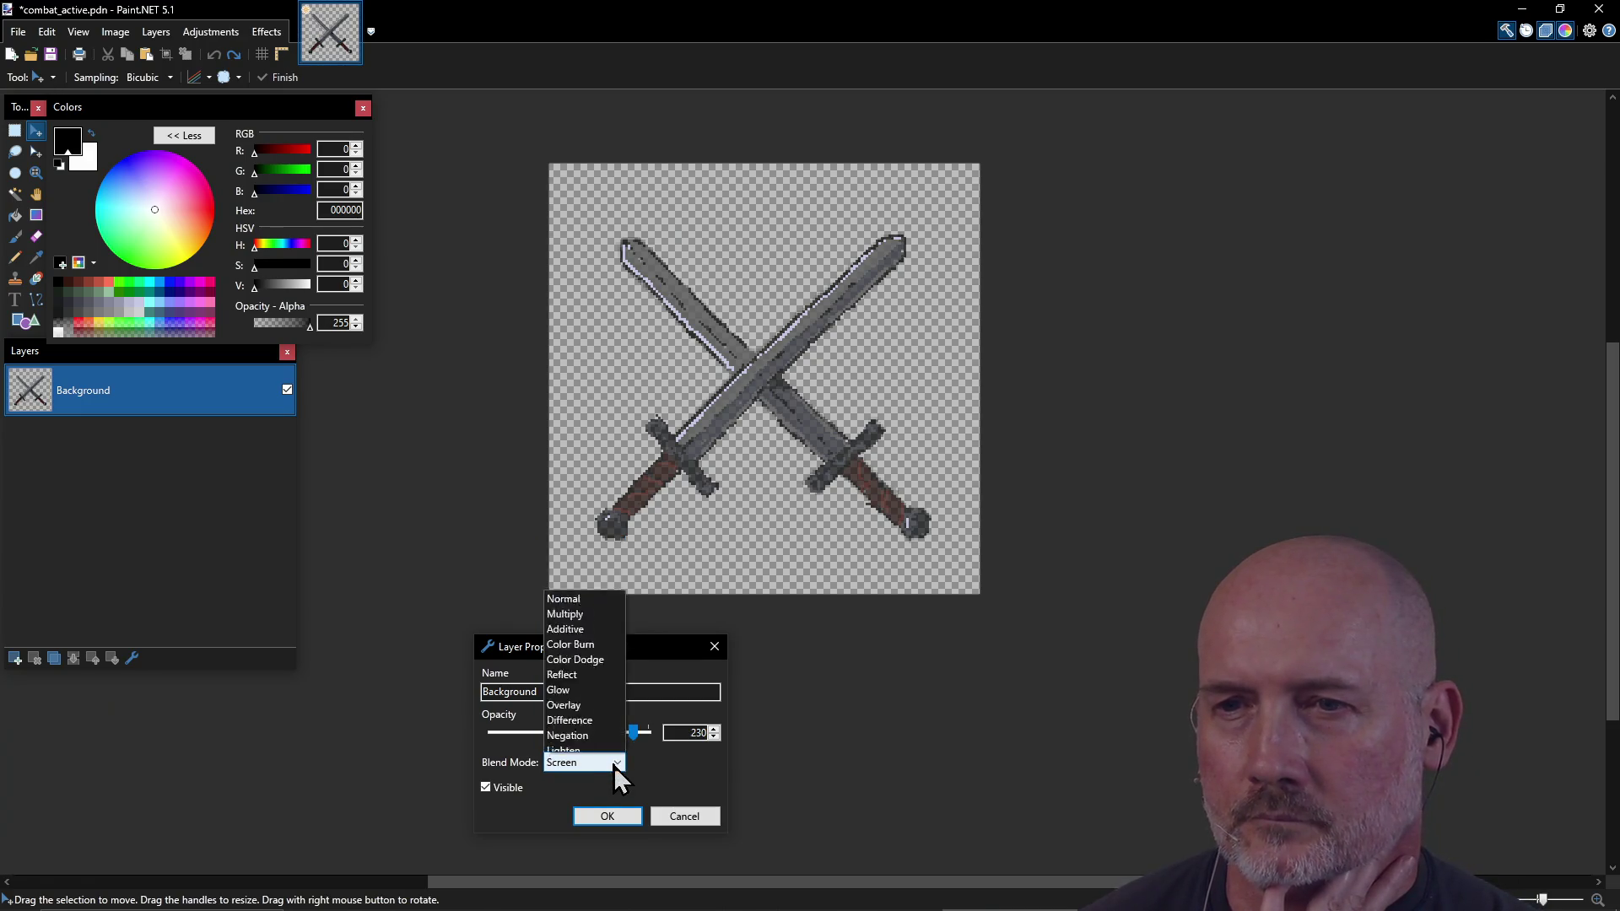
click(609, 579)
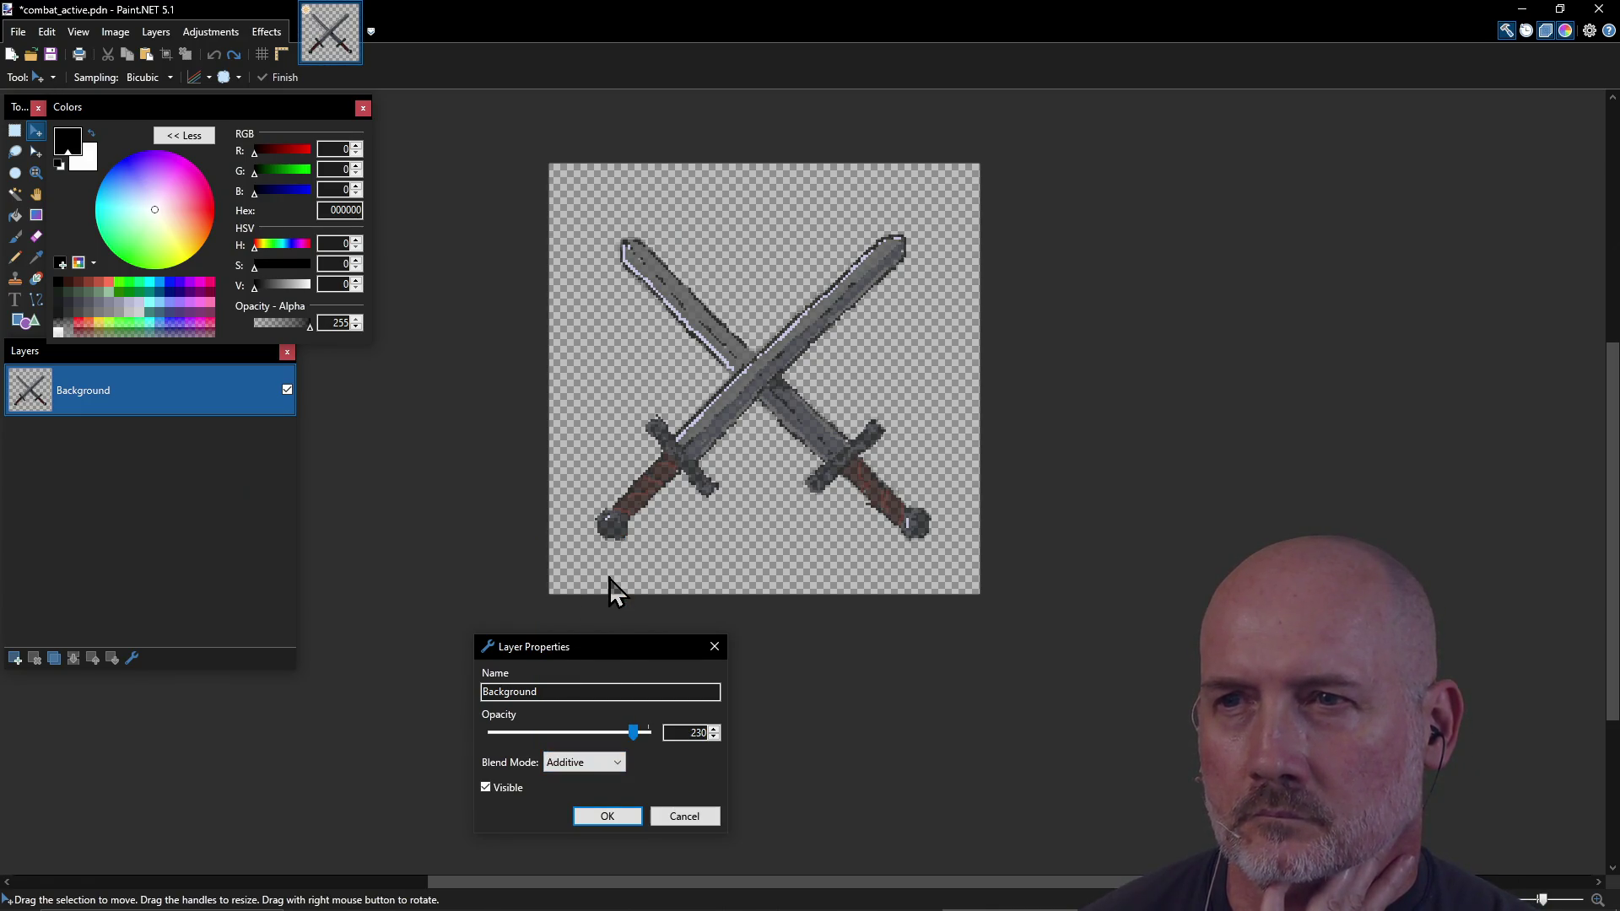
click(623, 762)
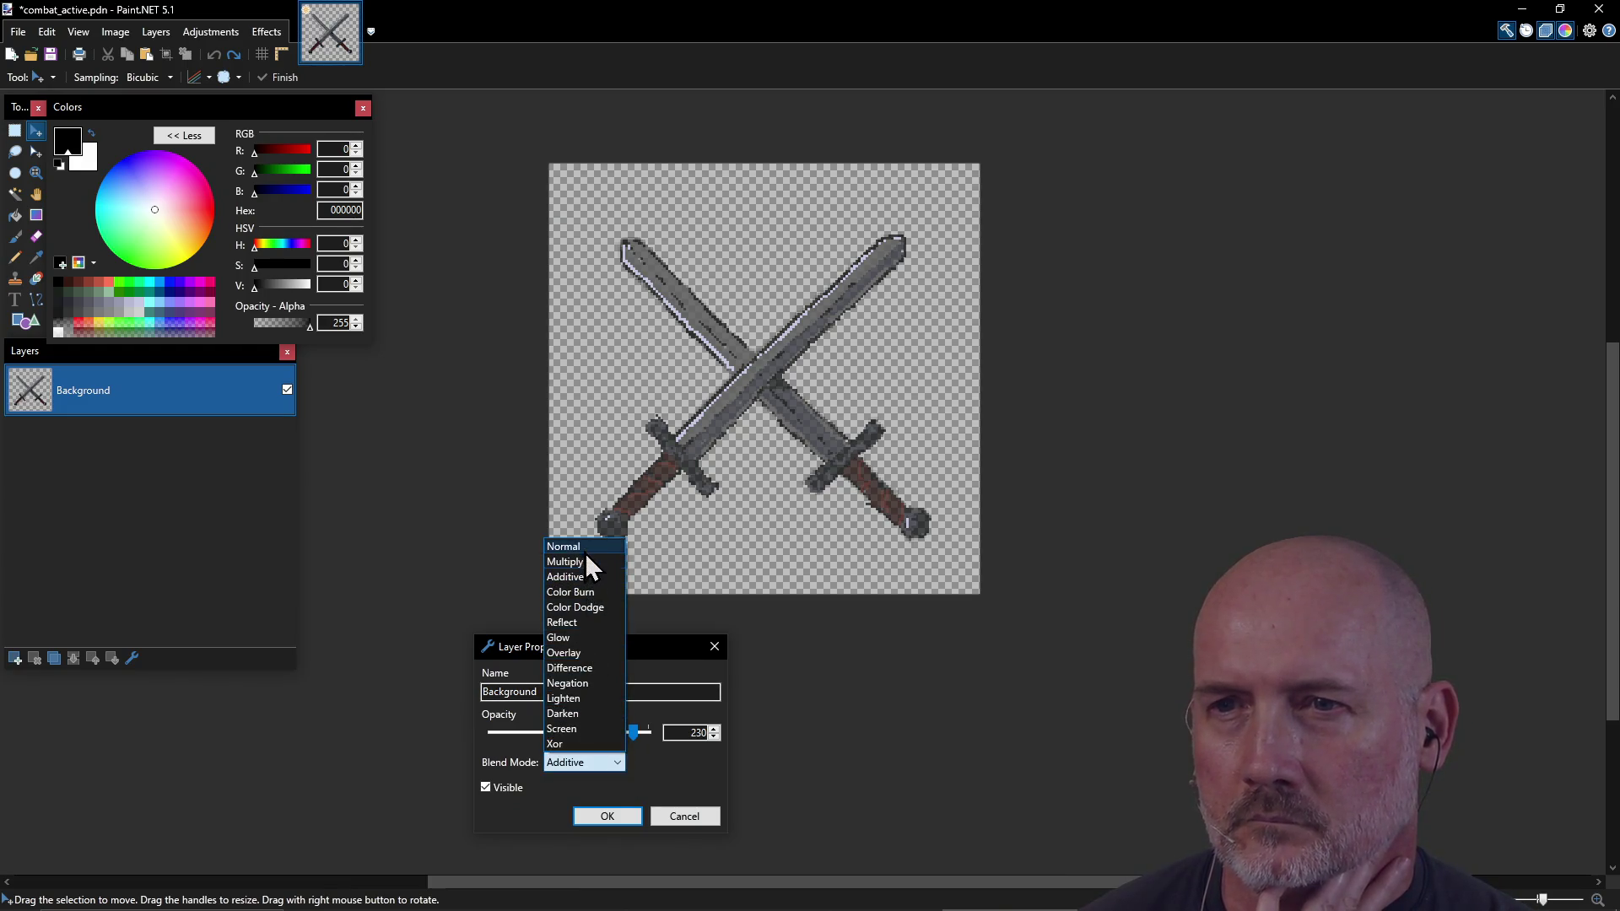
click(585, 591)
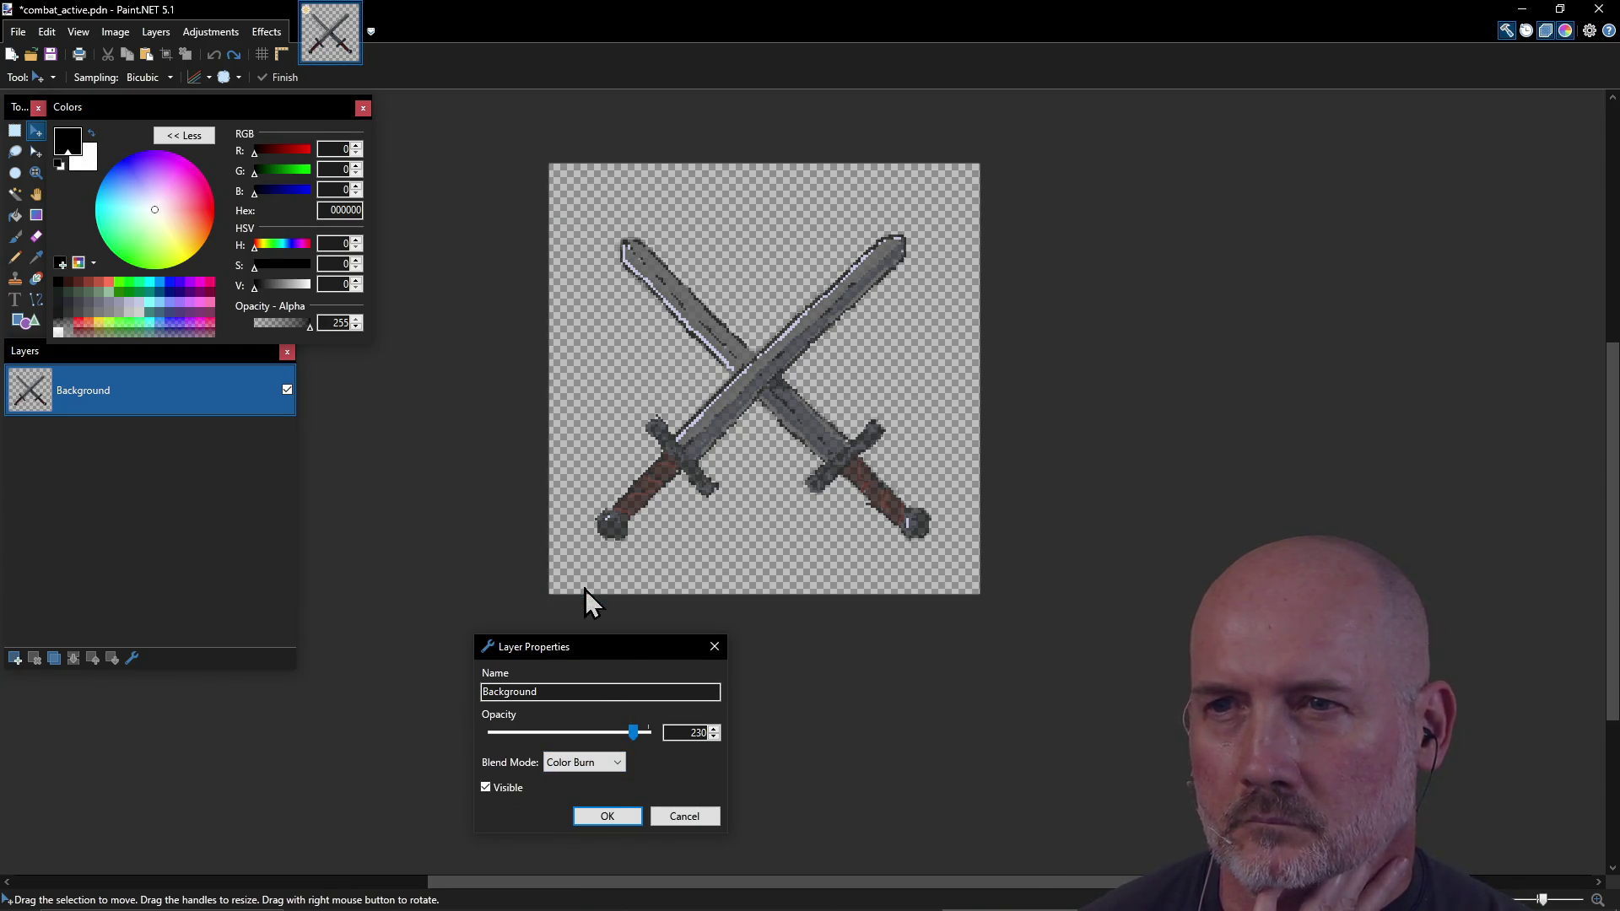
click(621, 764)
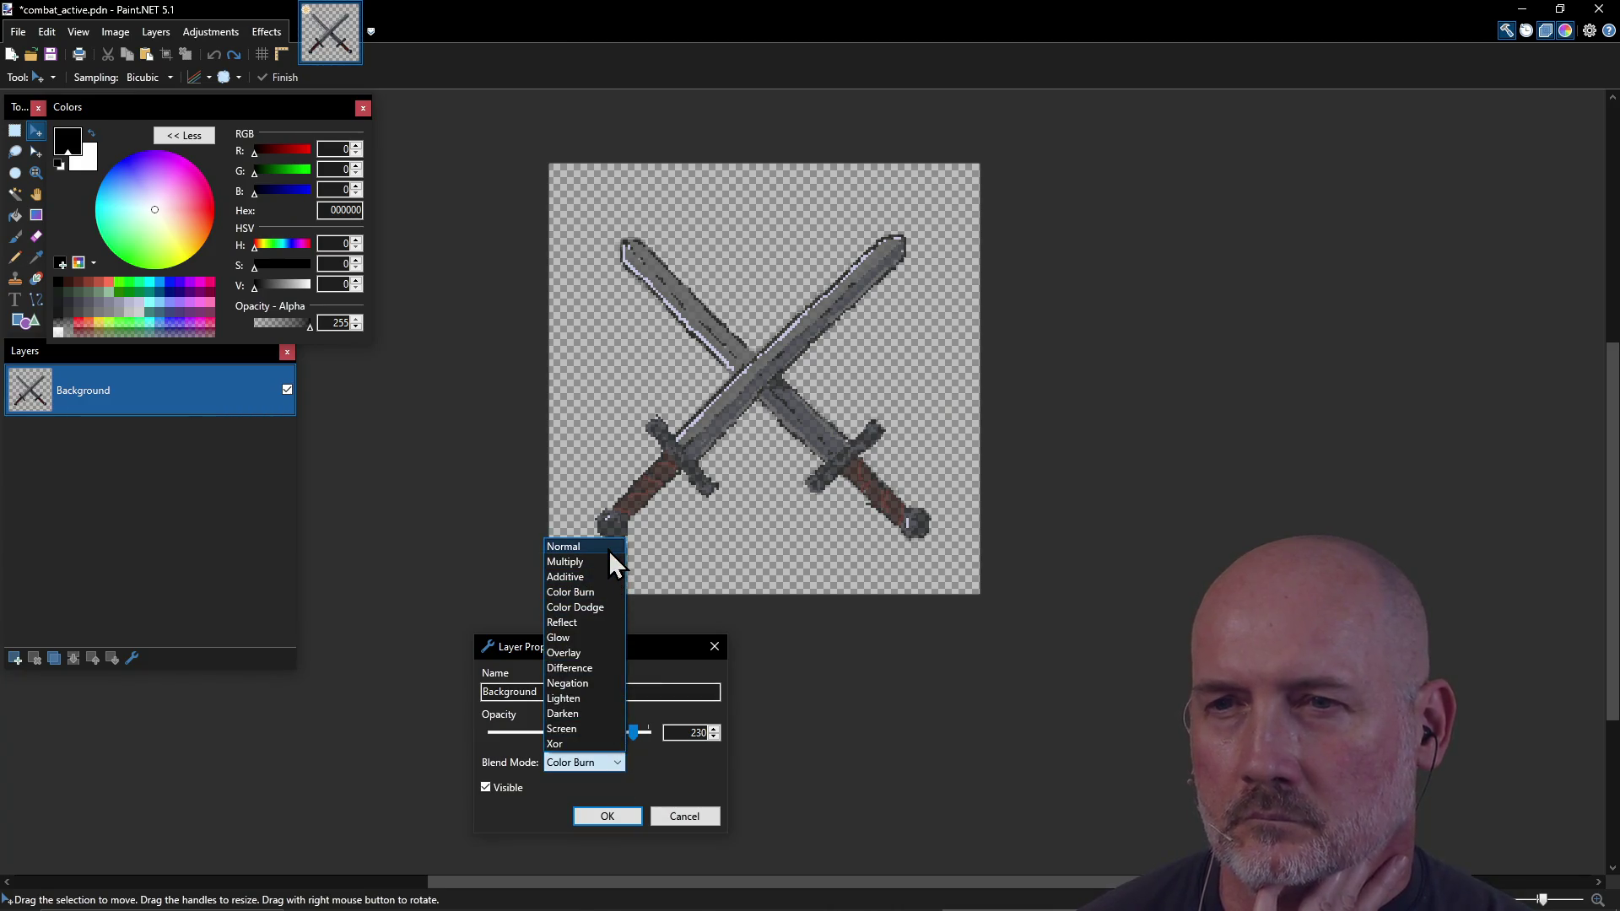
click(609, 548)
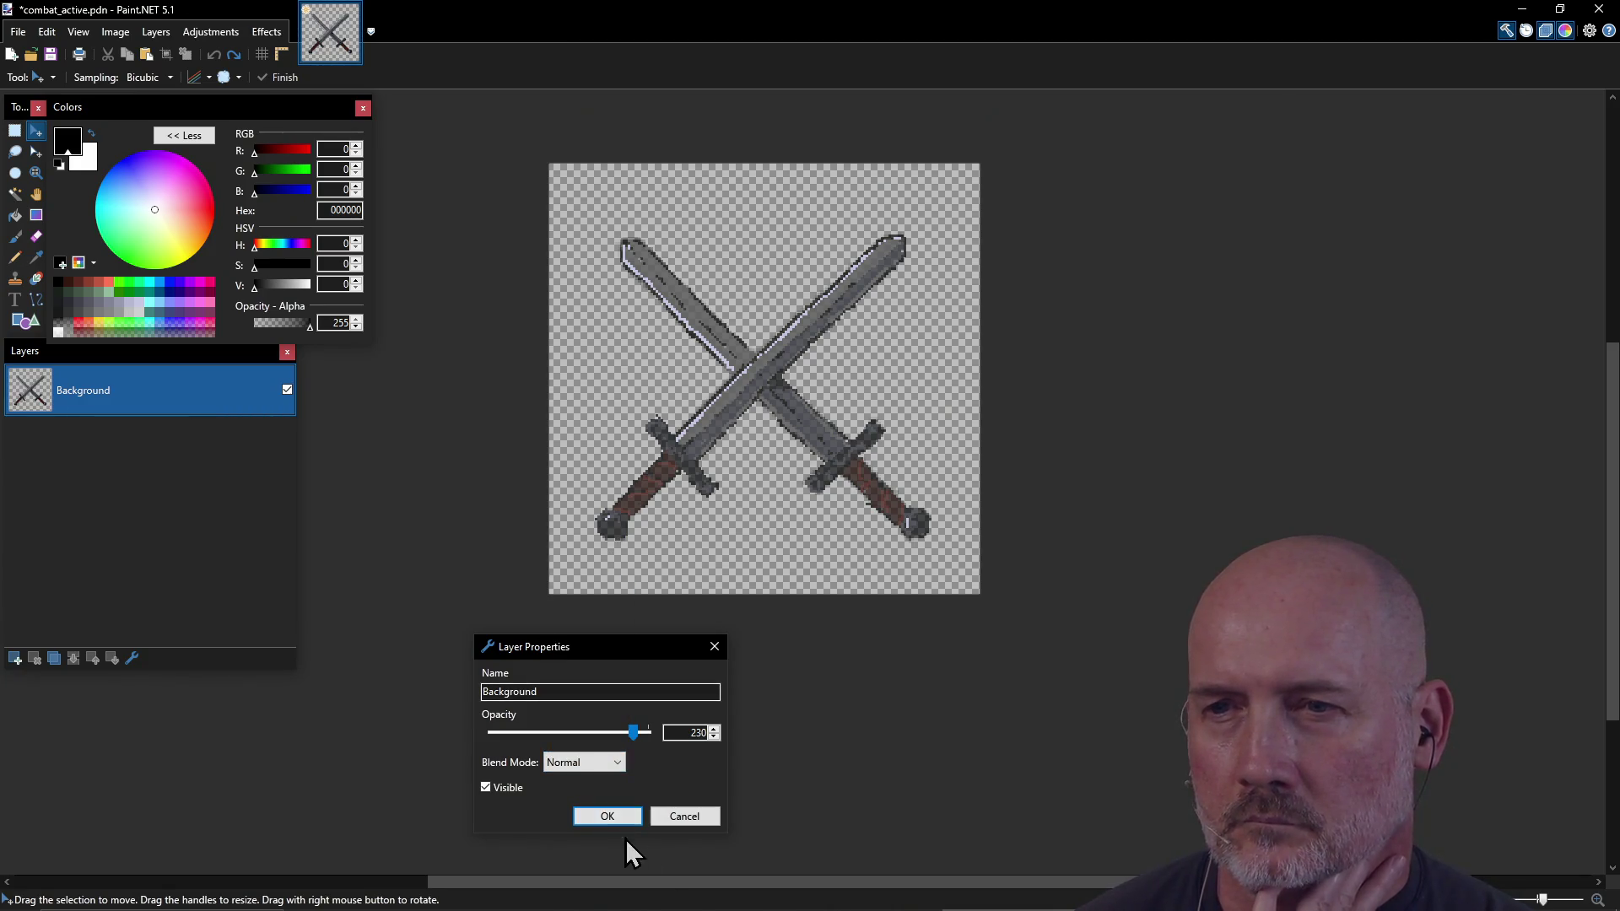
click(614, 818)
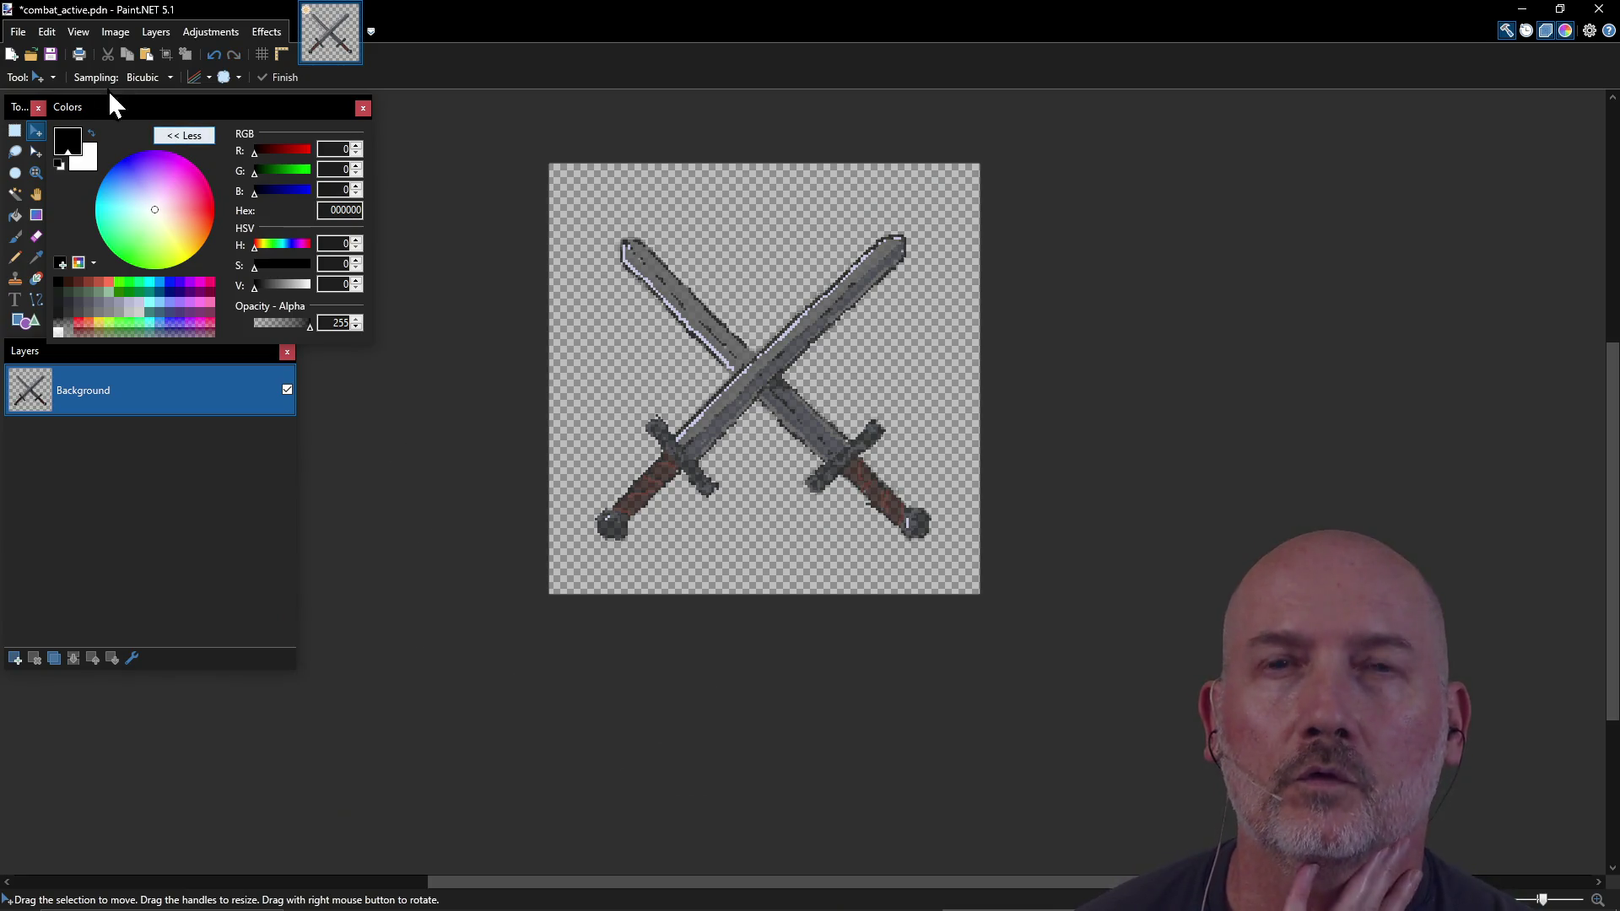
click(20, 32)
click(68, 161)
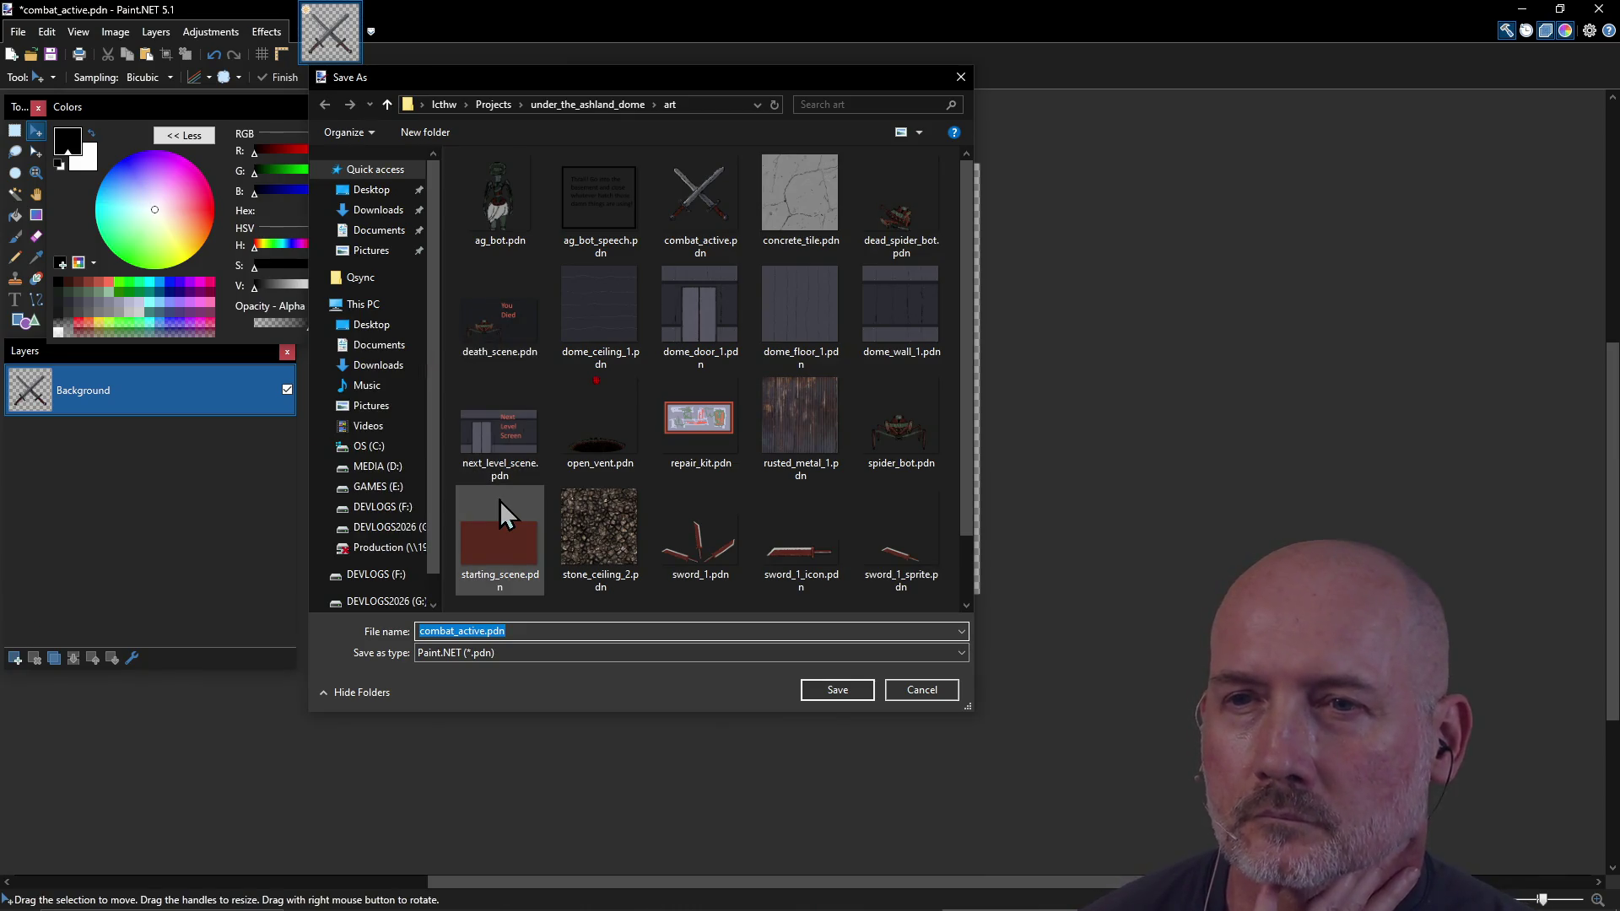
Step: Save the icon as combat_active.png in PNG format, accepting the default save settings
click(520, 656)
click(520, 681)
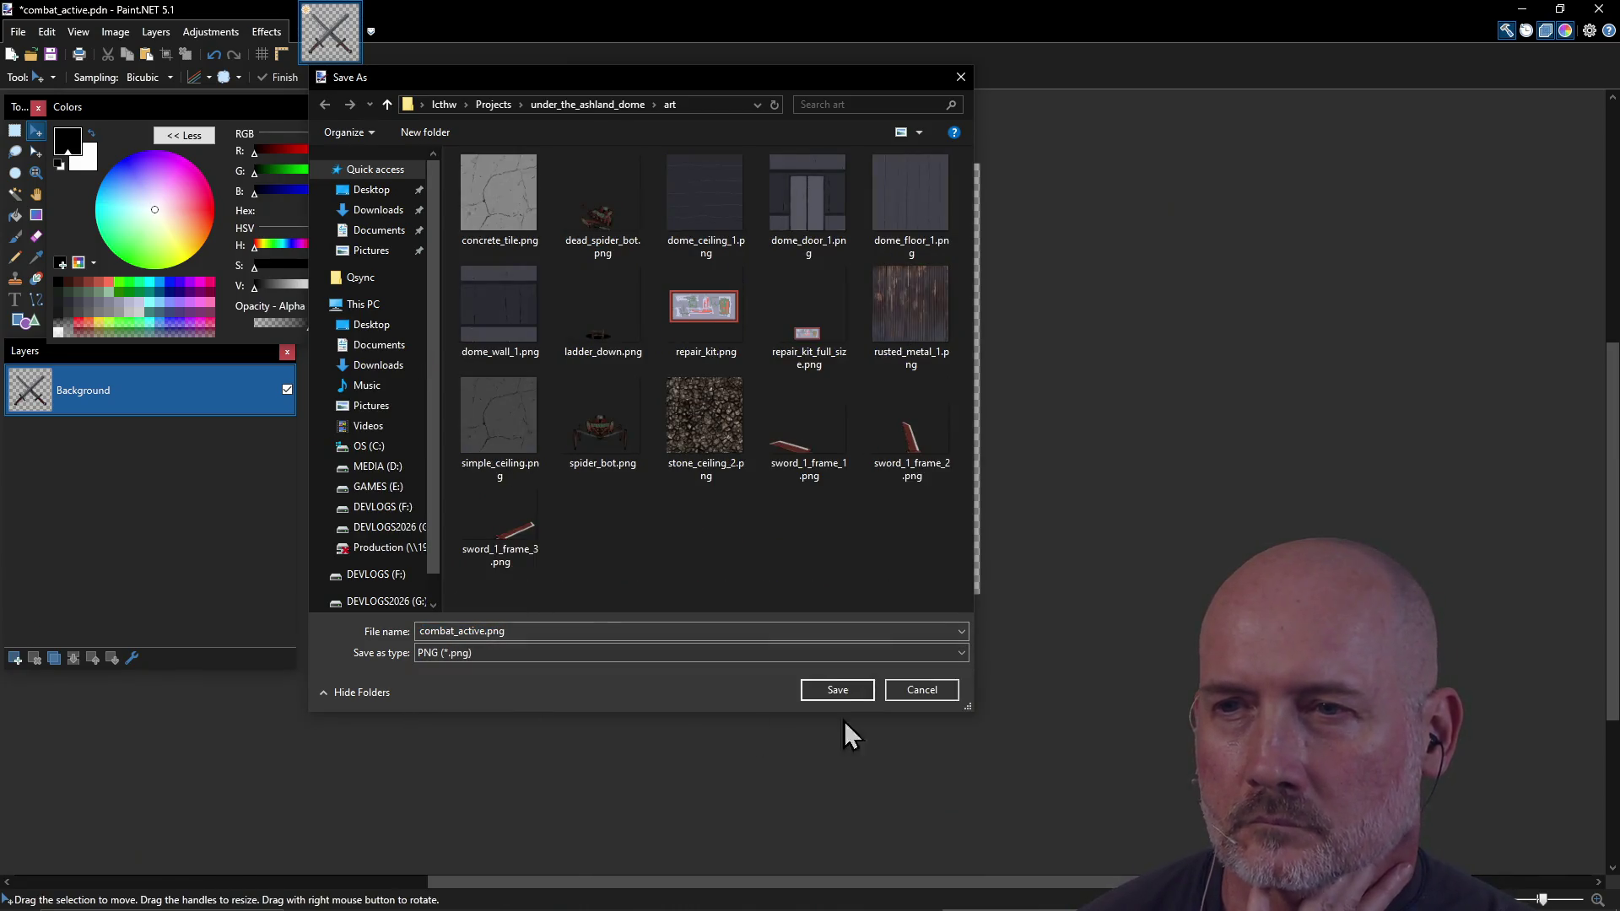
click(843, 688)
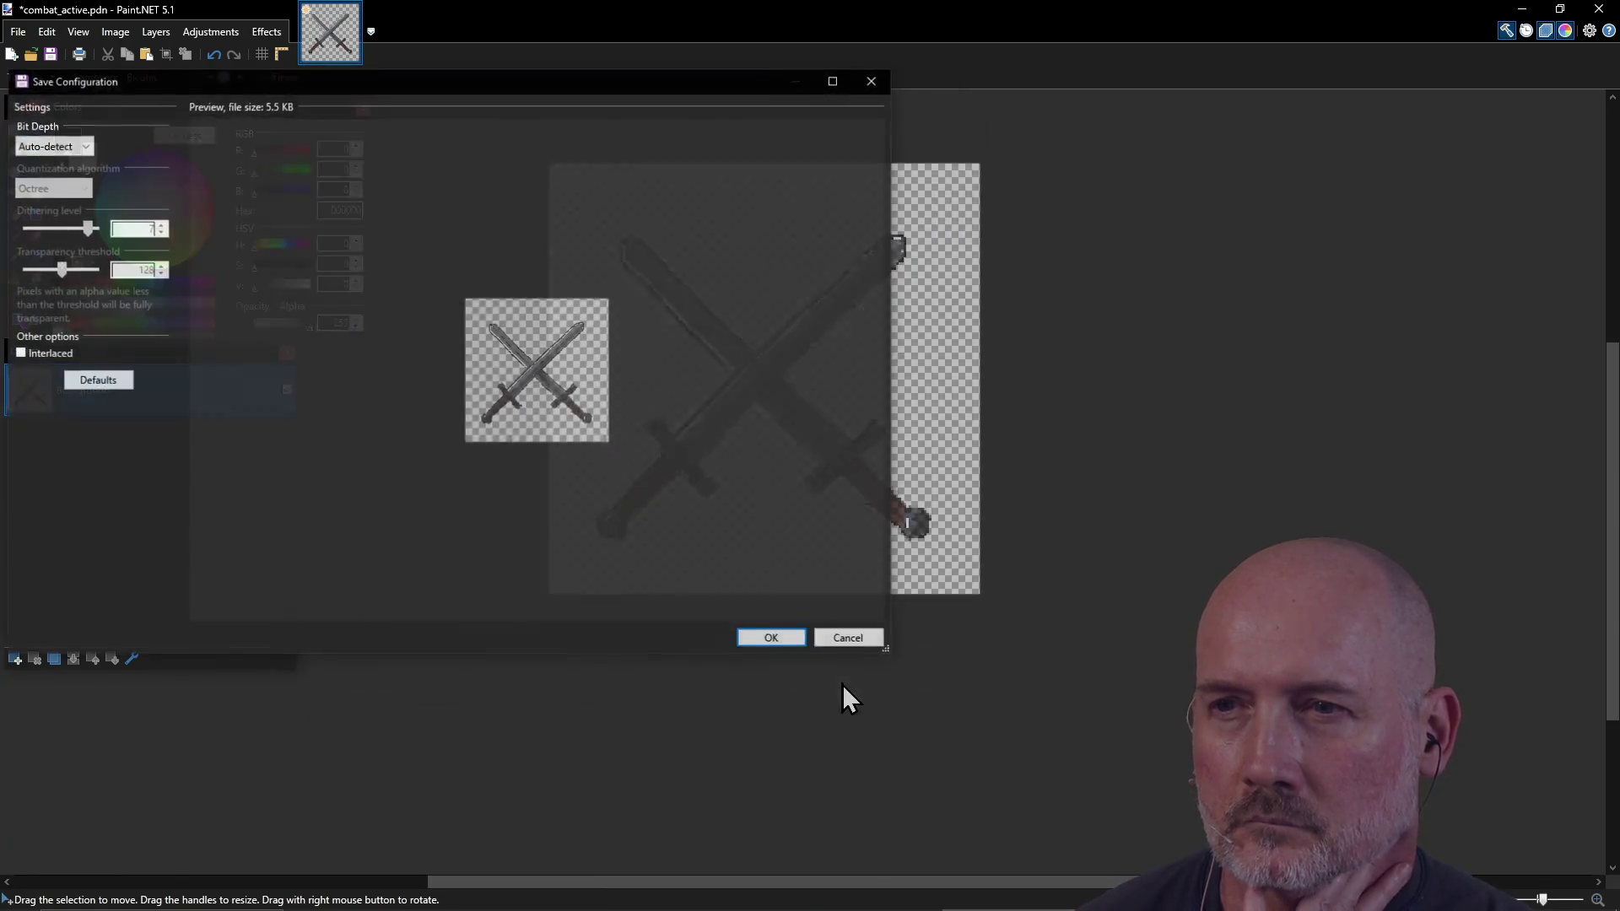
click(777, 636)
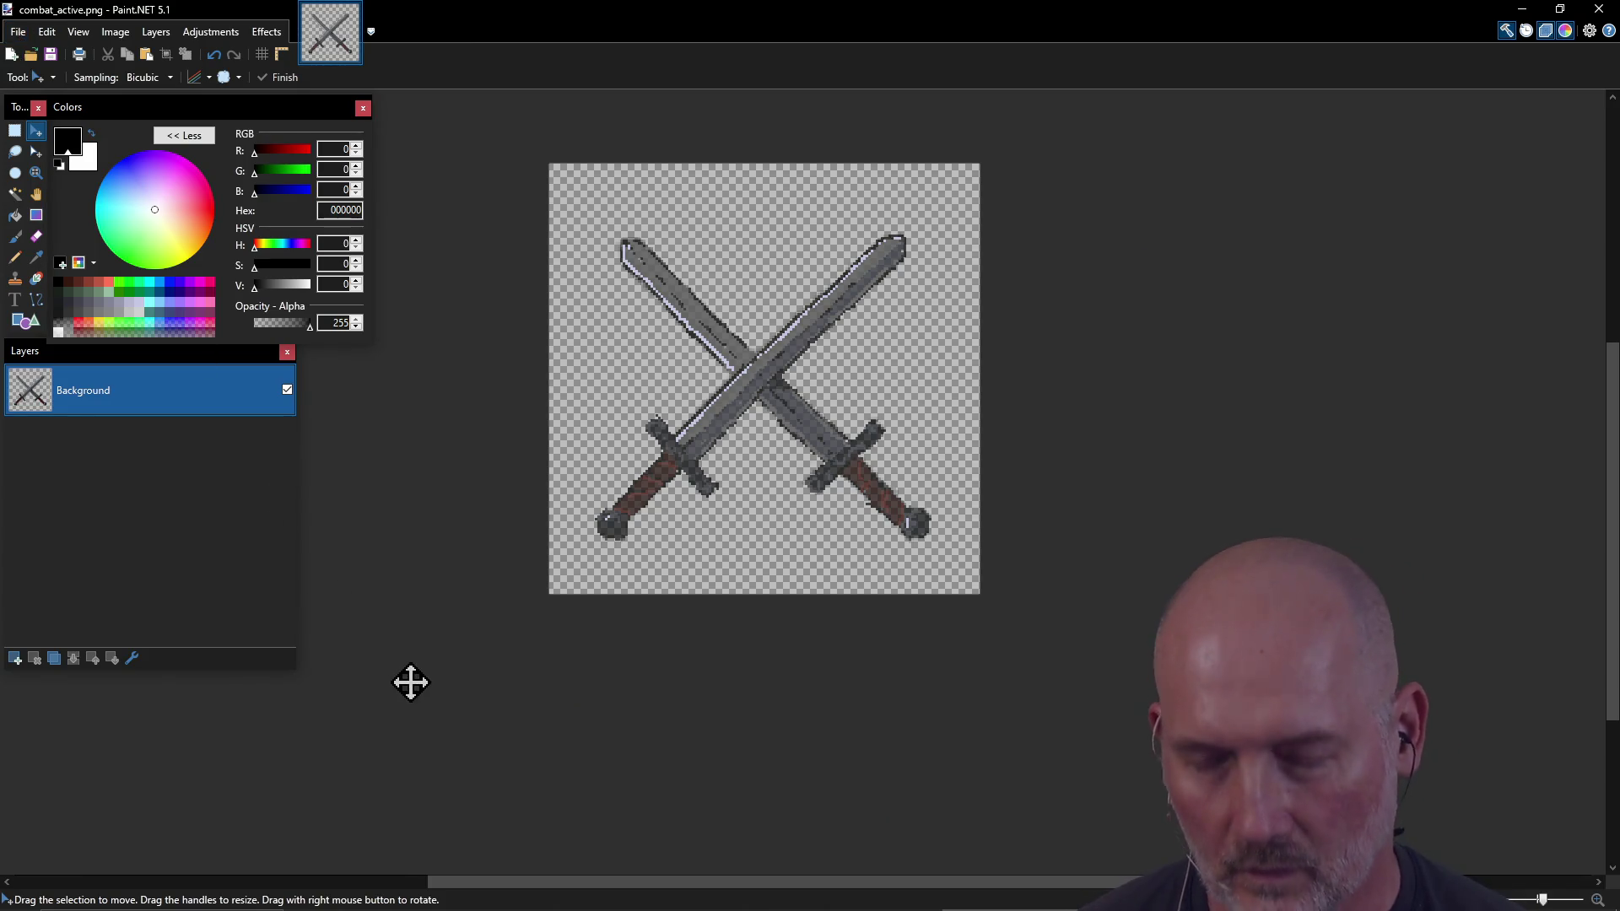
Step: In PowerShell, recall the earlier command moving the icon into assets\sprites
key(ctrl+f)
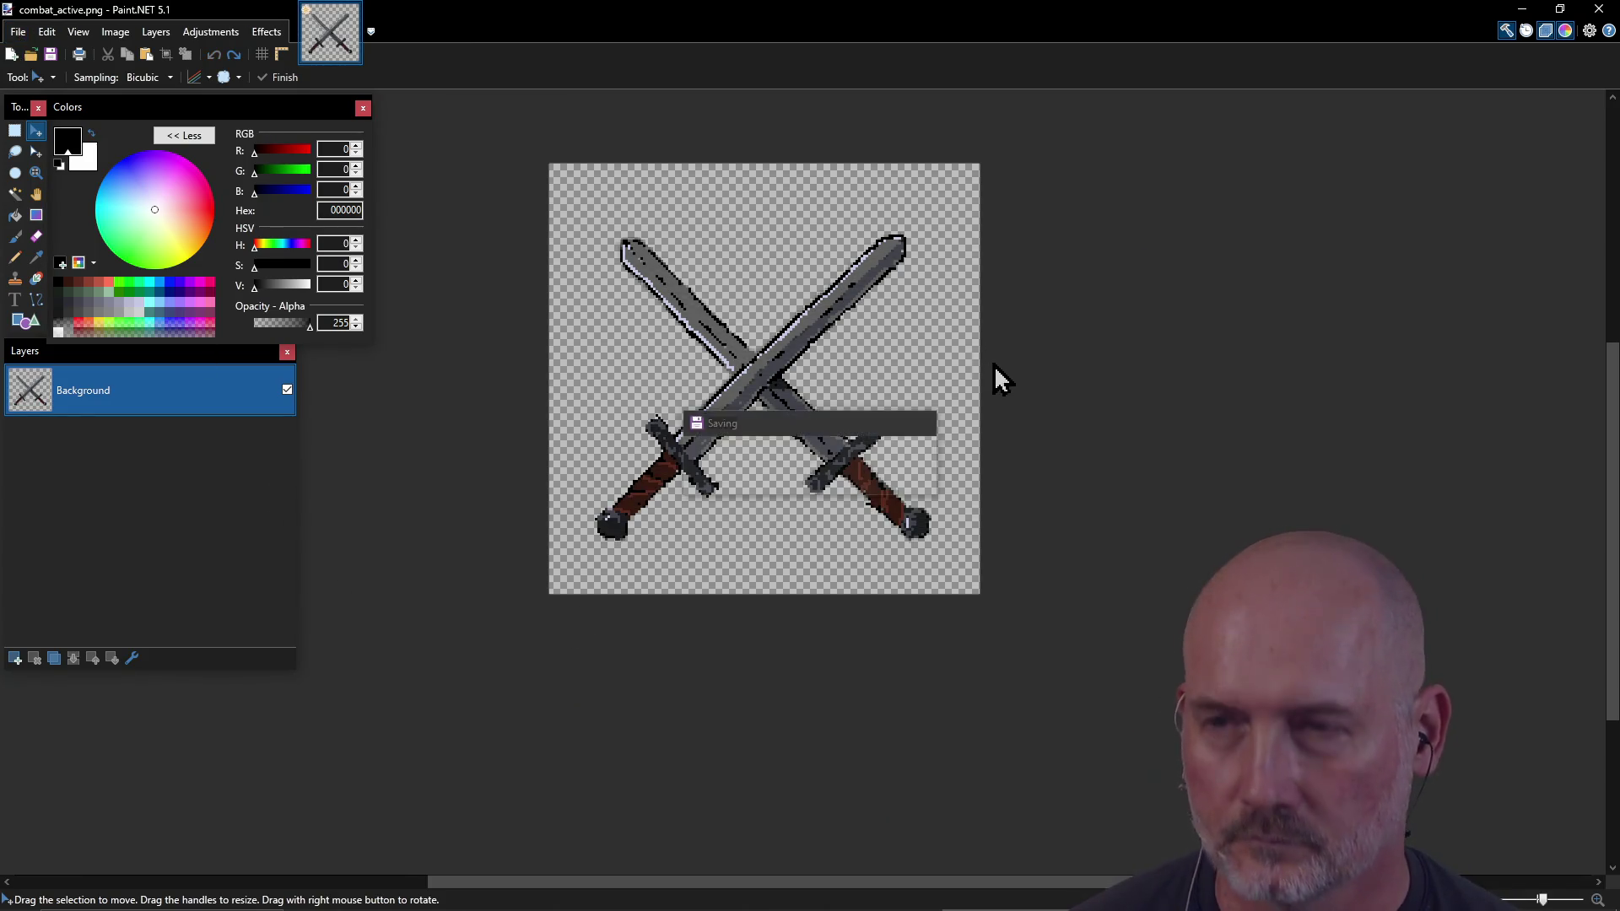
key(alt+Tab)
key(Up)
key(Up)
Step: Force-move combat_active.png into assets\sprites, then rebuild and launch the game with make run
key(Down)
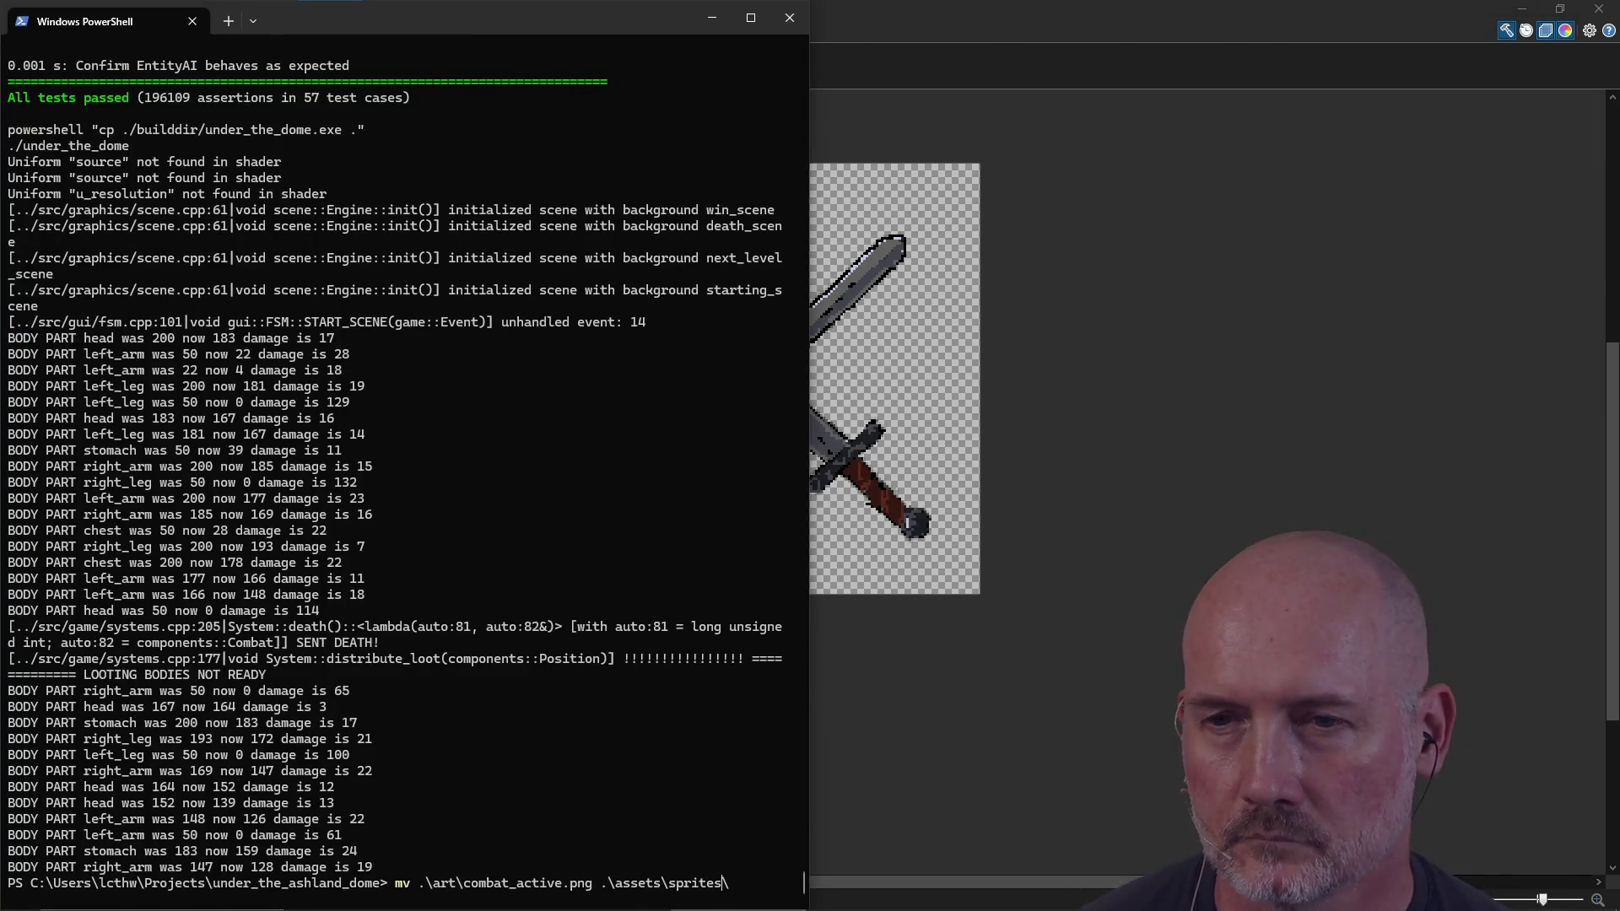
text(-force)
key(Return)
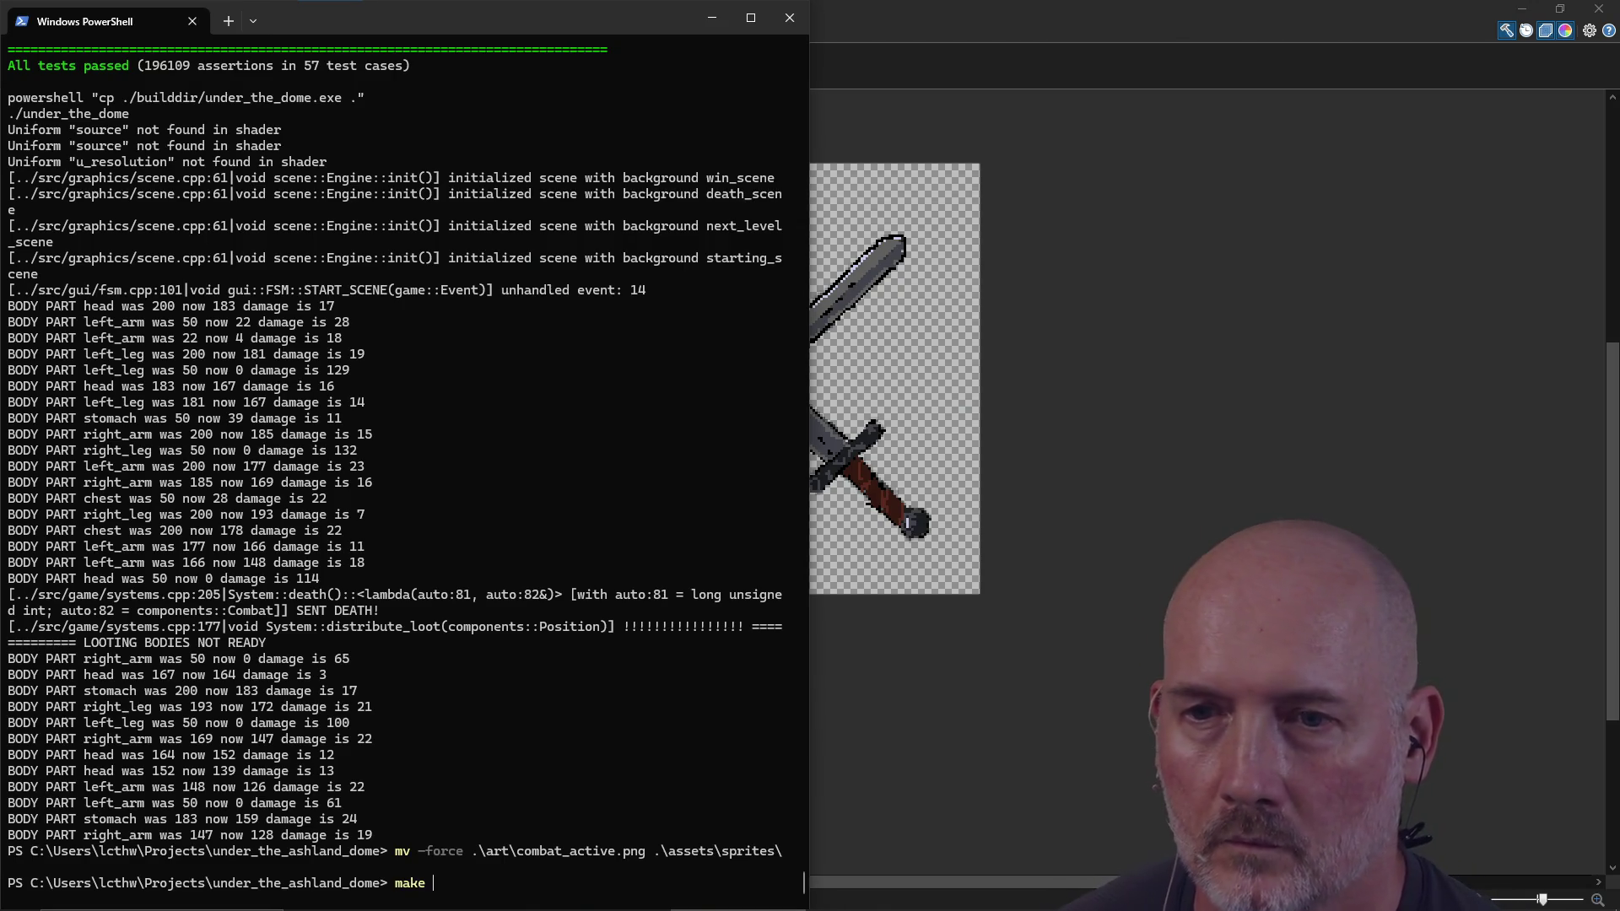
text(run)
key(Return)
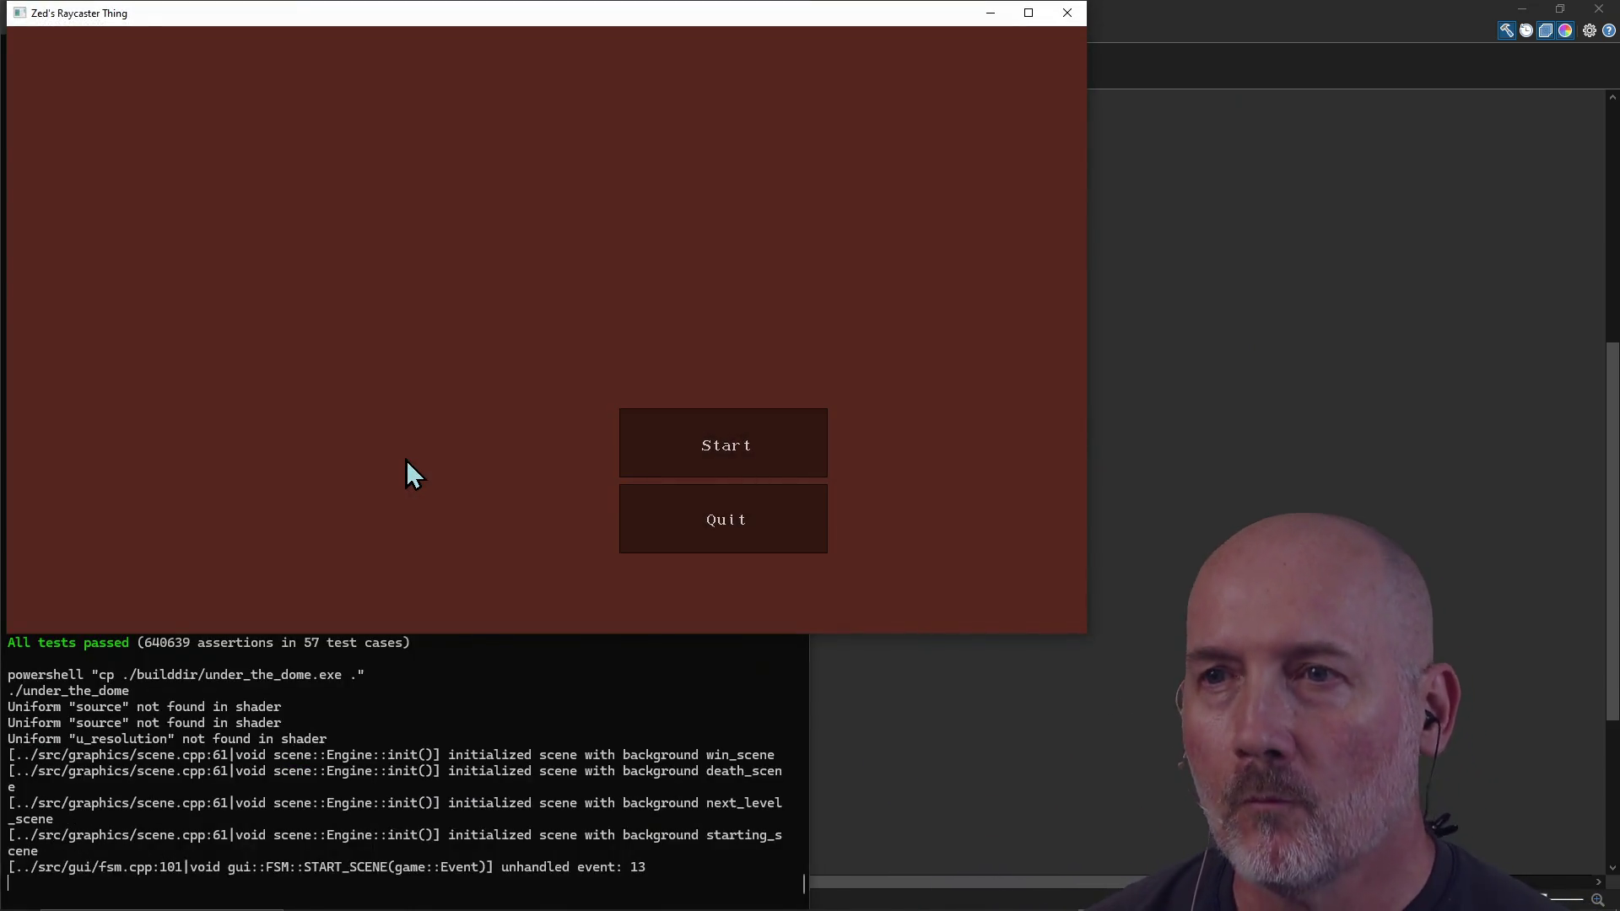
Step: Start a new game, walk down the corridor, and hit the spider bot repeatedly with the sword
click(751, 439)
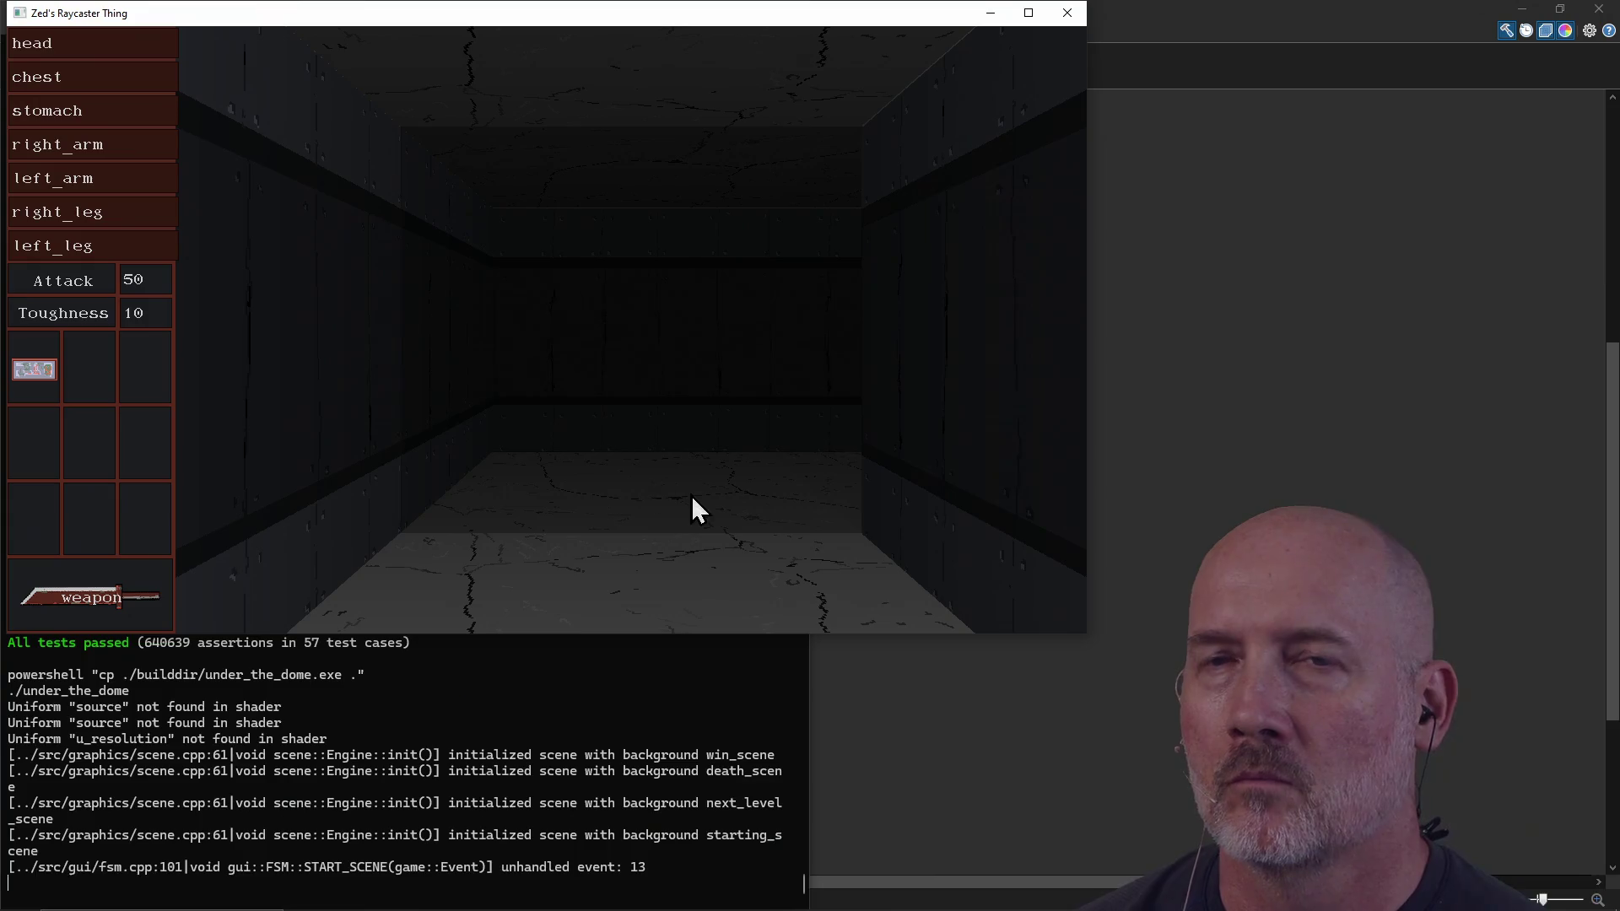
key(w)
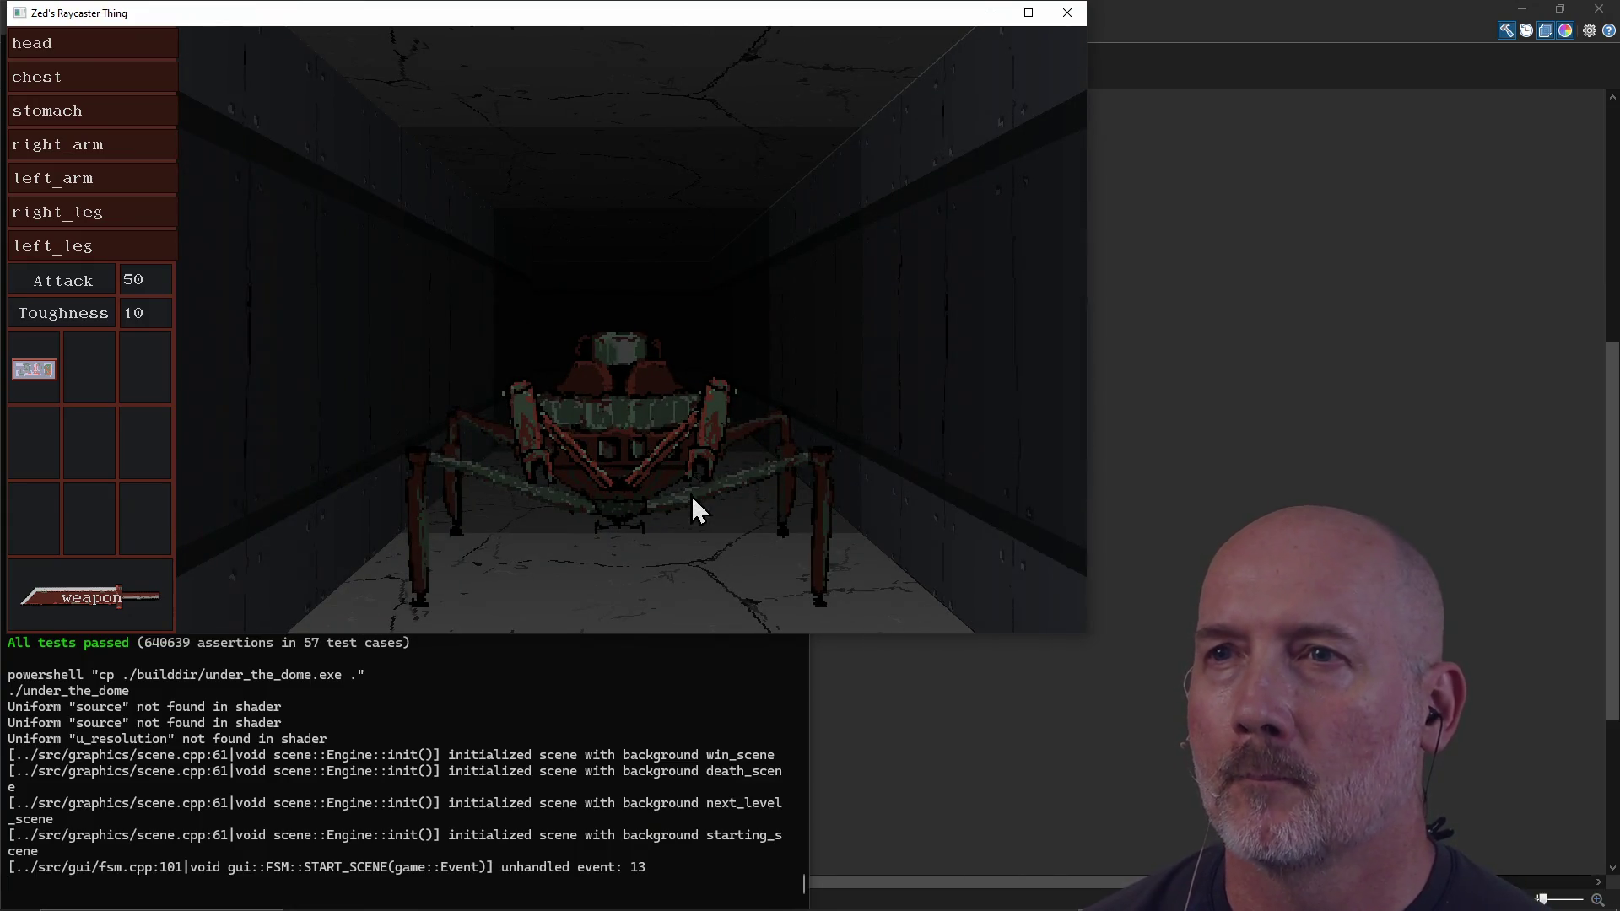
key(a)
key(w)
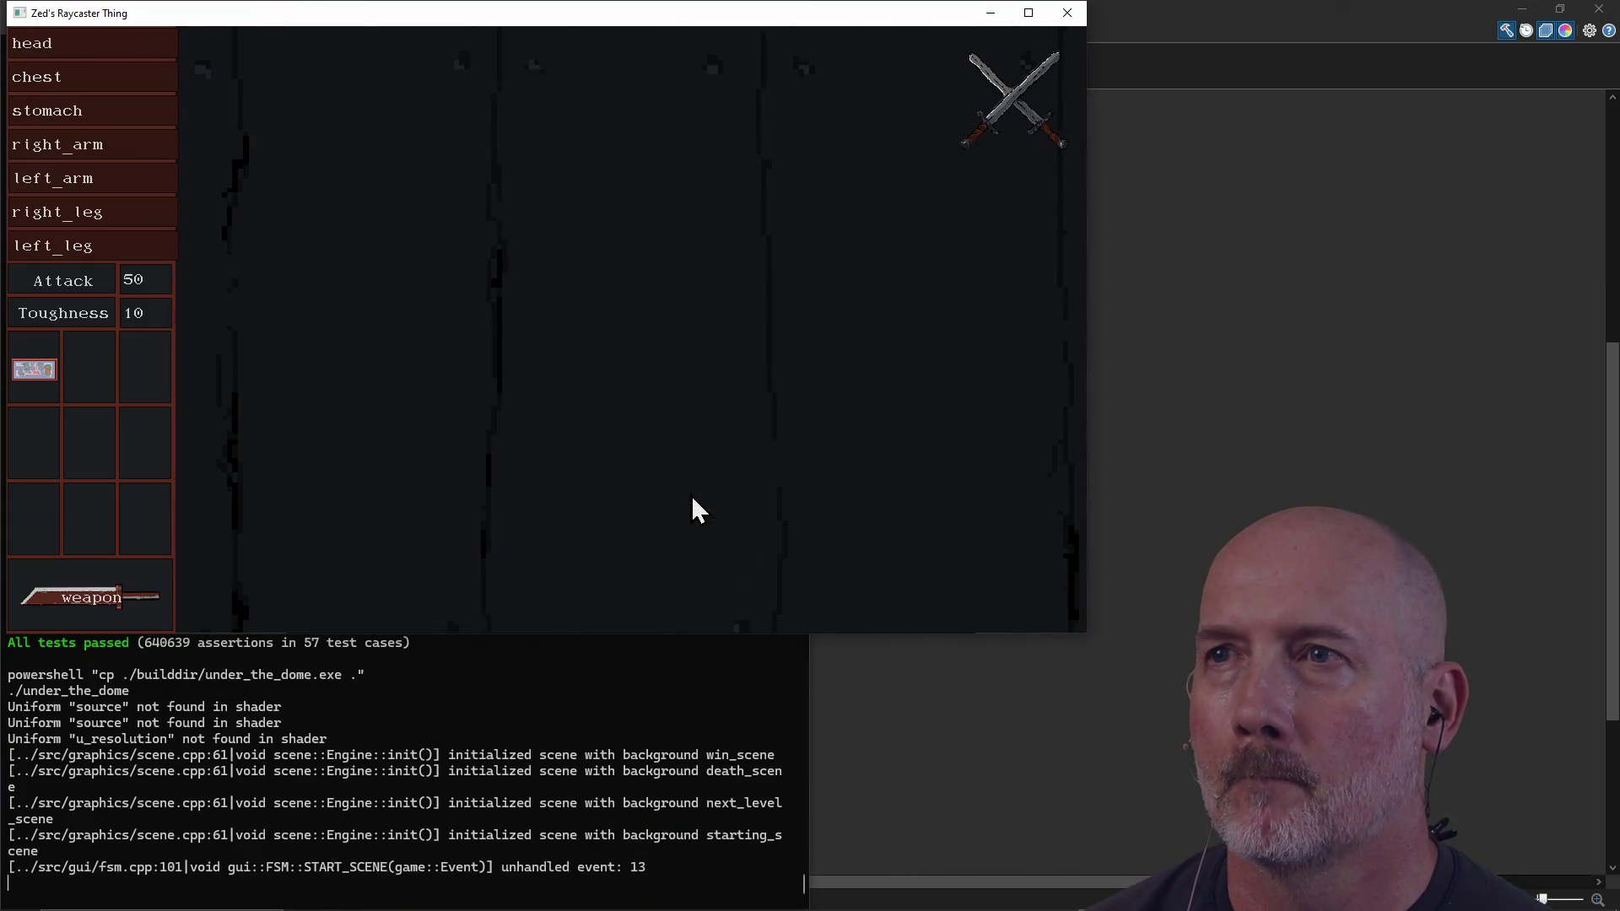
key(d)
key(a)
key(d)
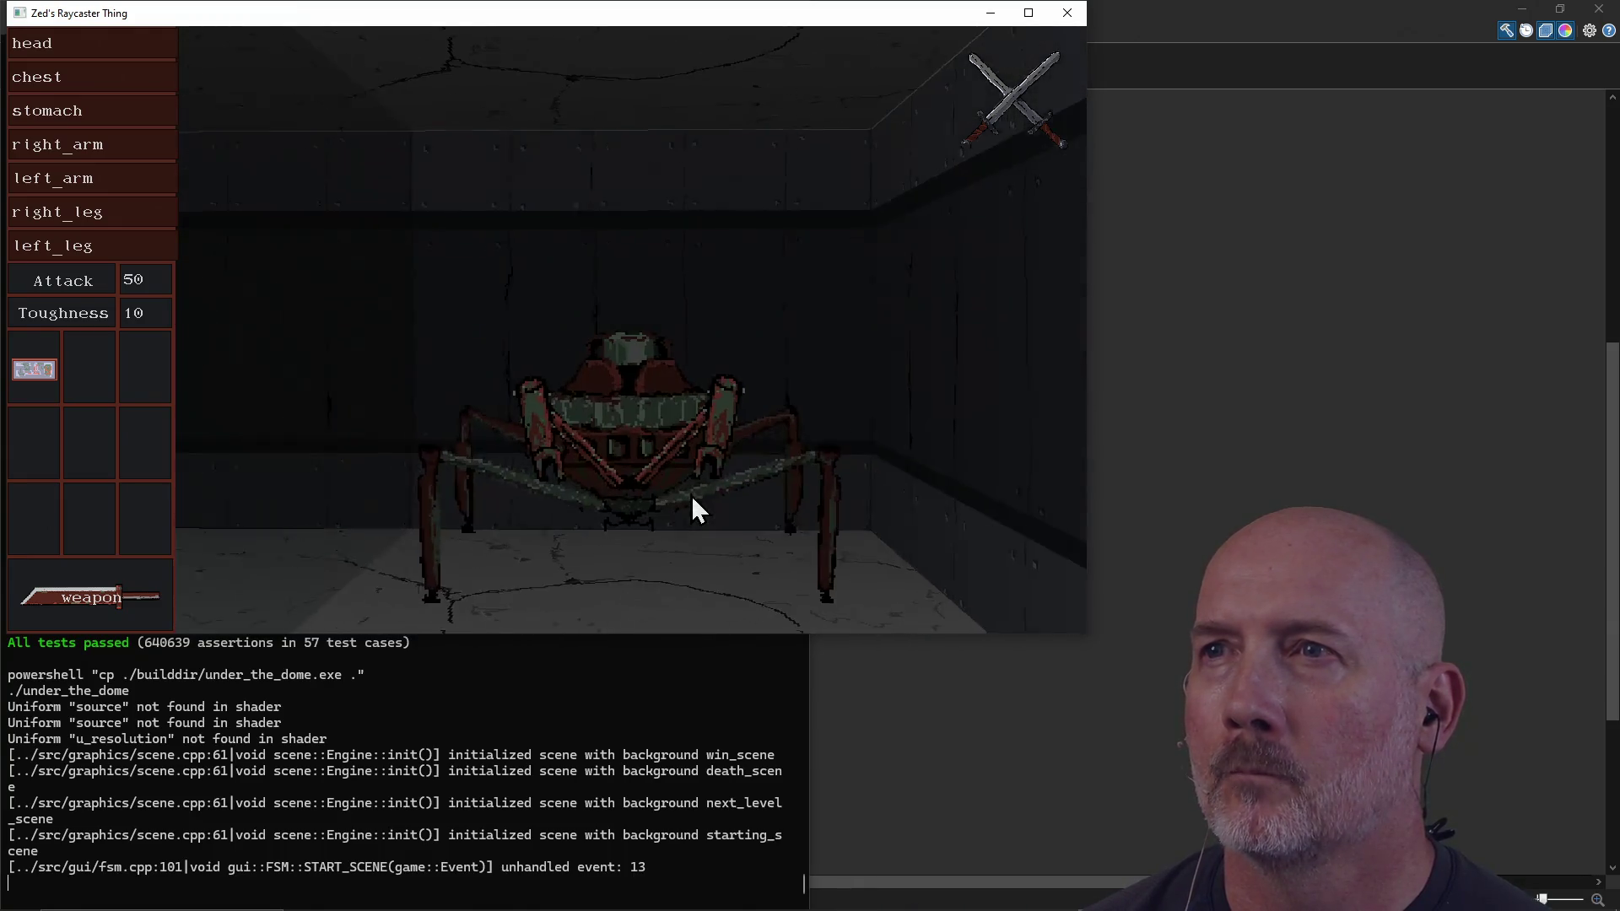
click(691, 495)
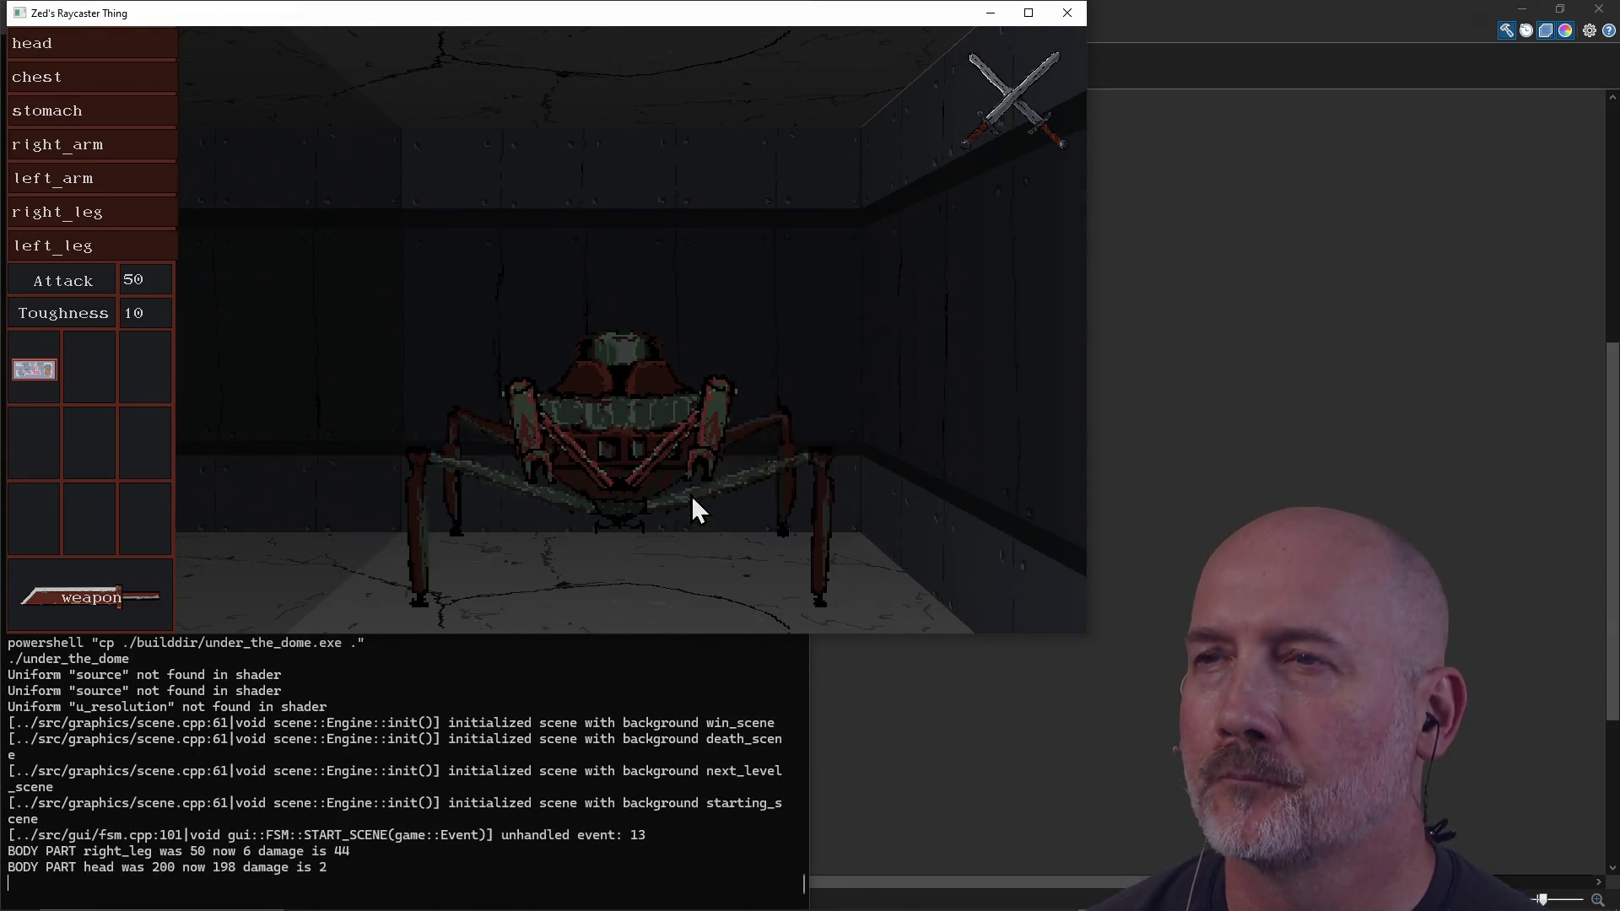
click(691, 494)
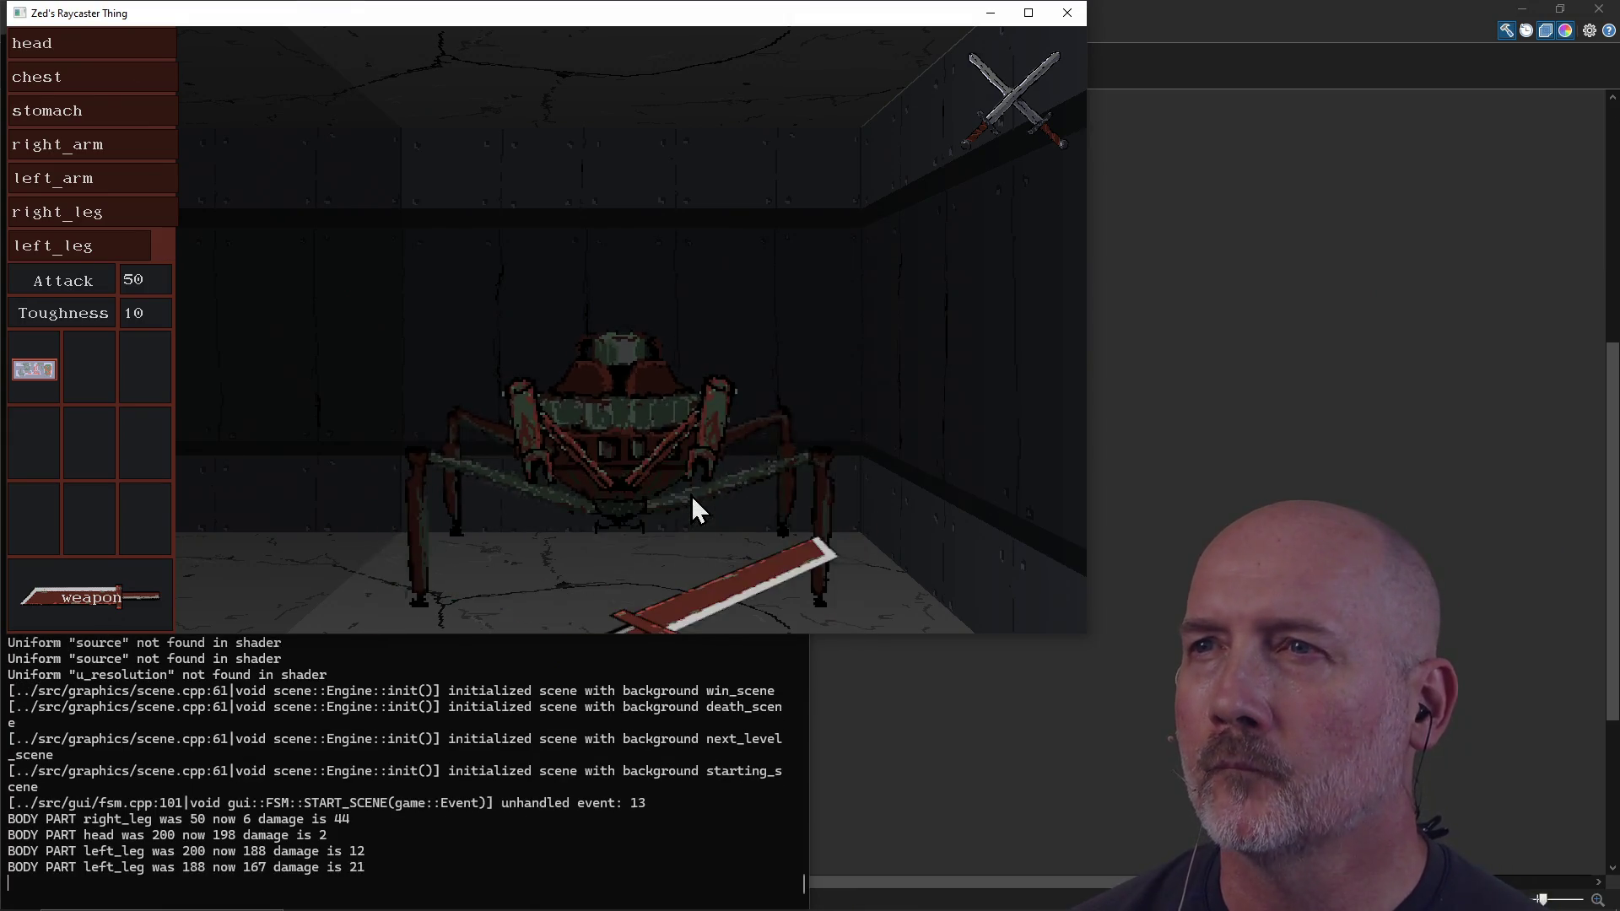
click(691, 494)
click(691, 495)
Step: Turn through the corridors toward the double door and strike the spider robot until it dies
key(a)
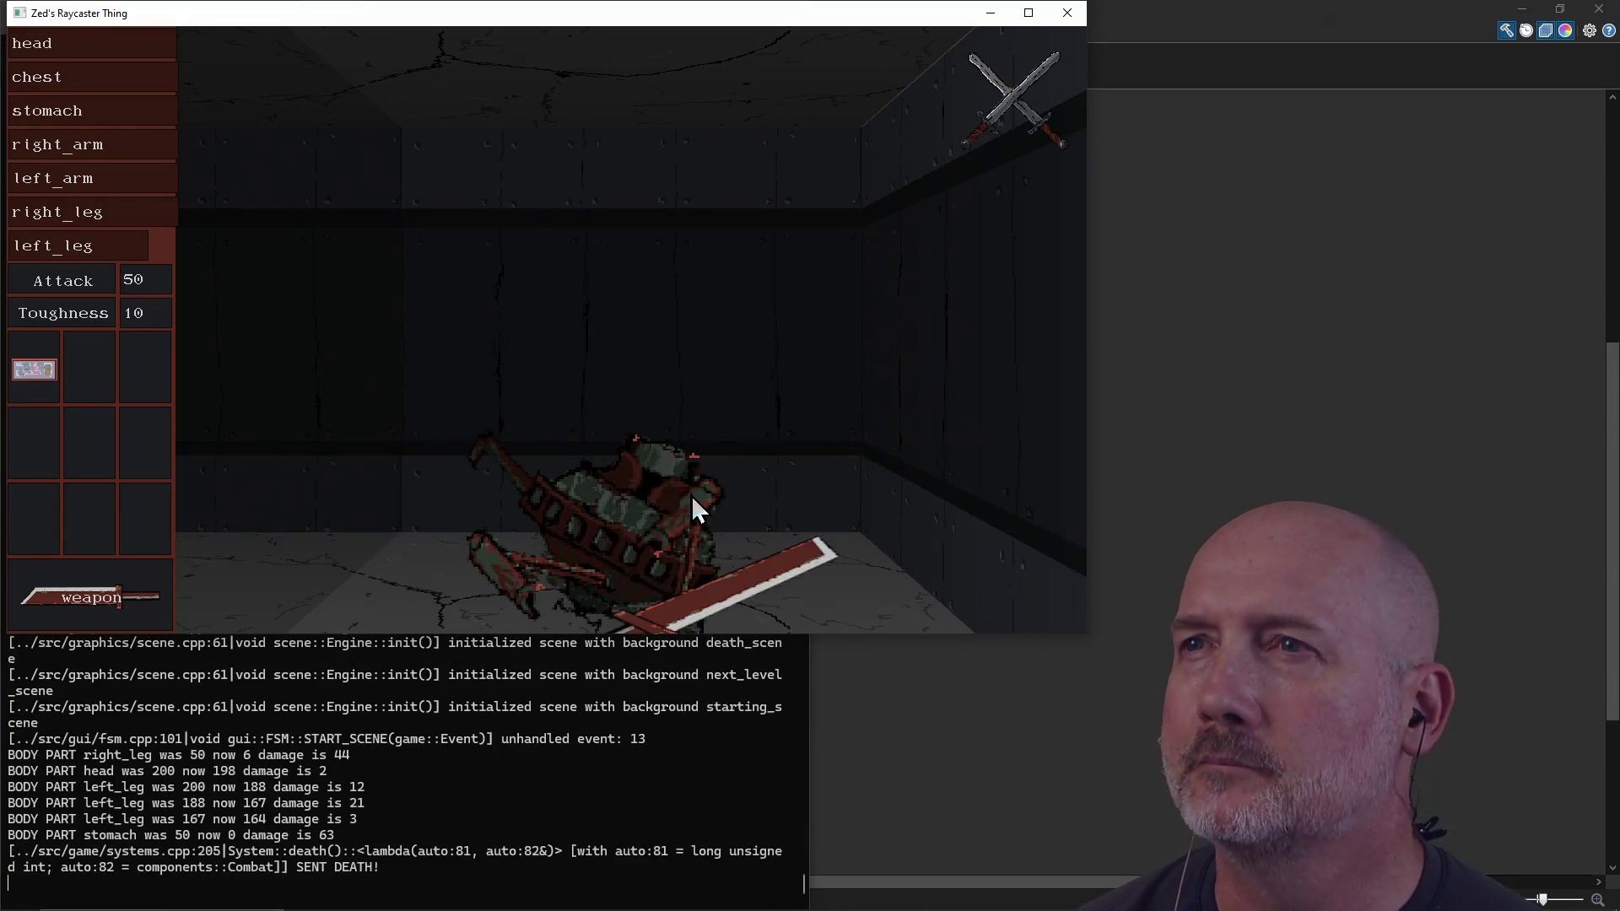
key(a)
key(a)
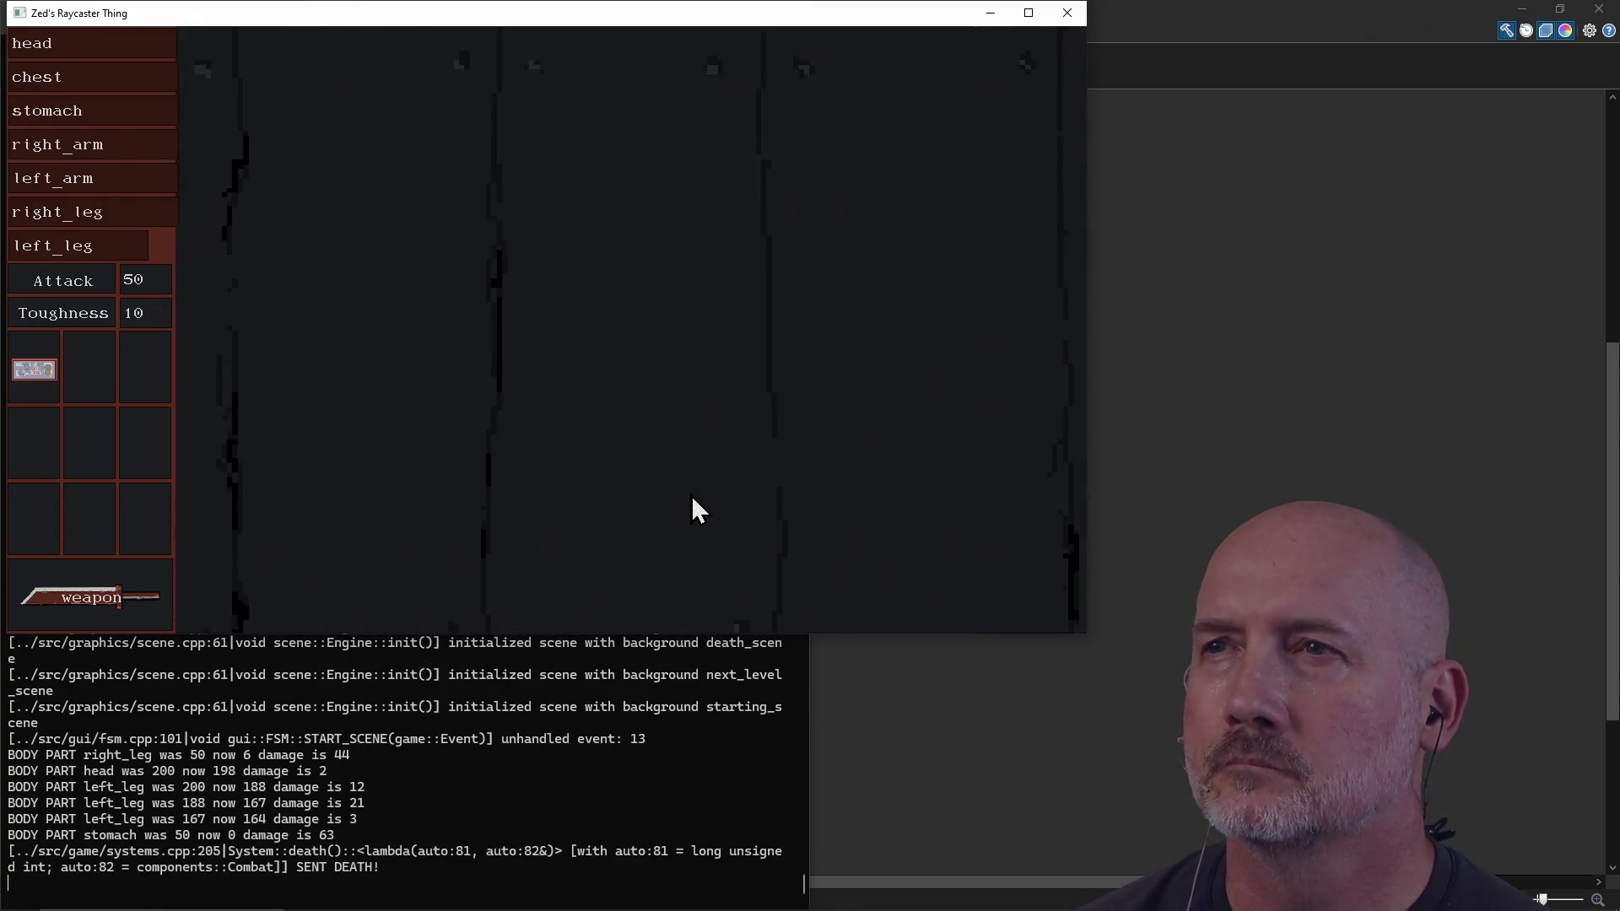
click(692, 499)
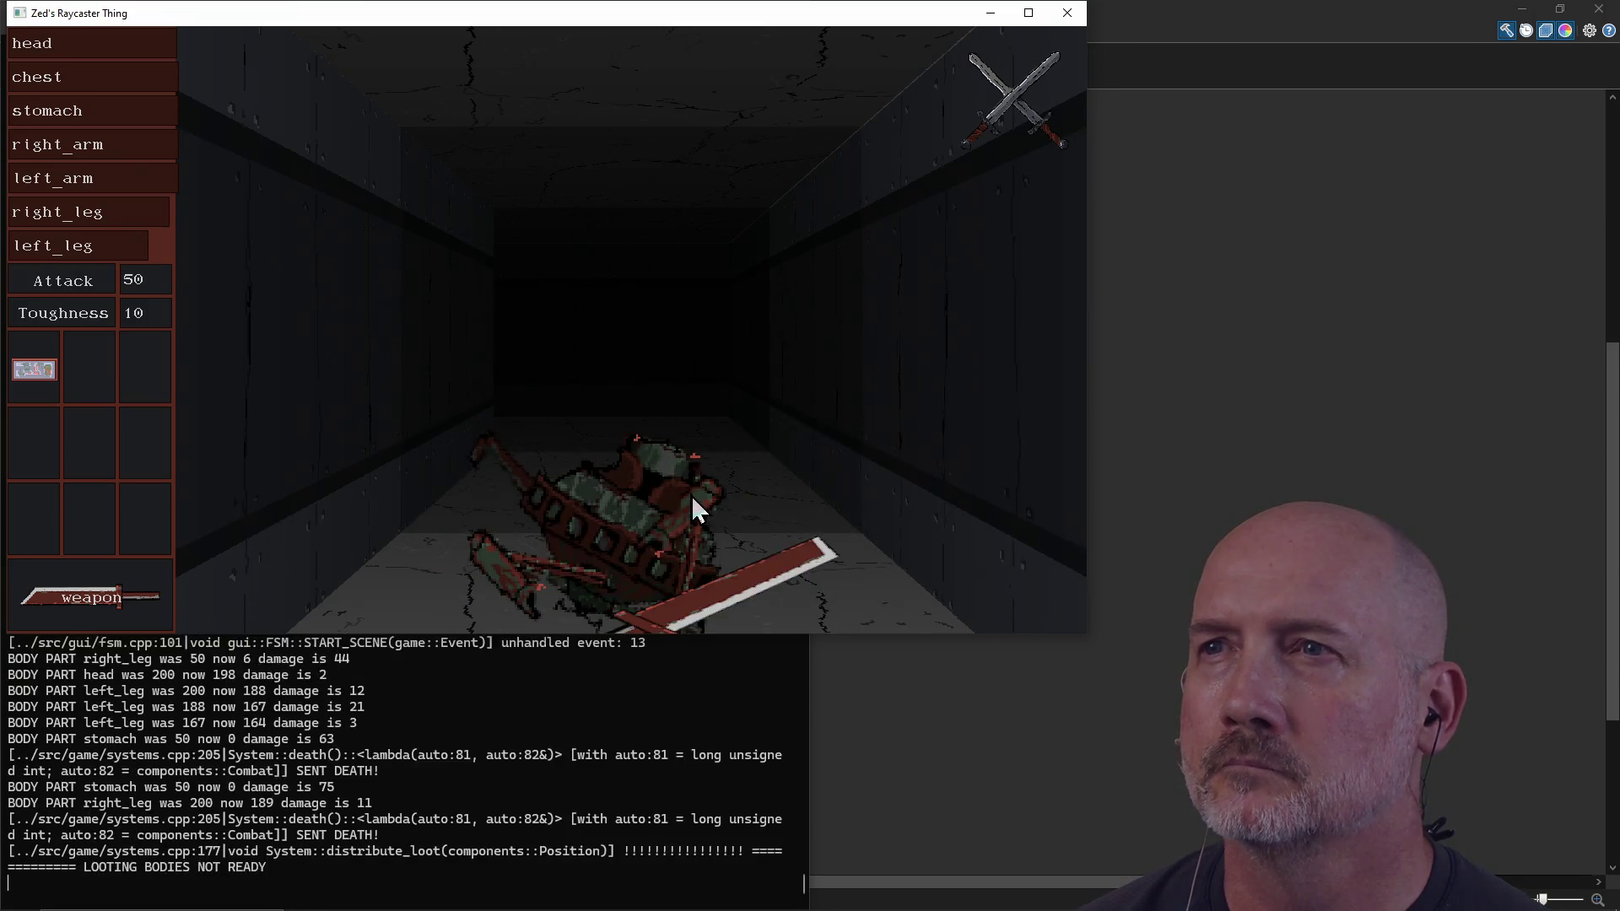
key(a)
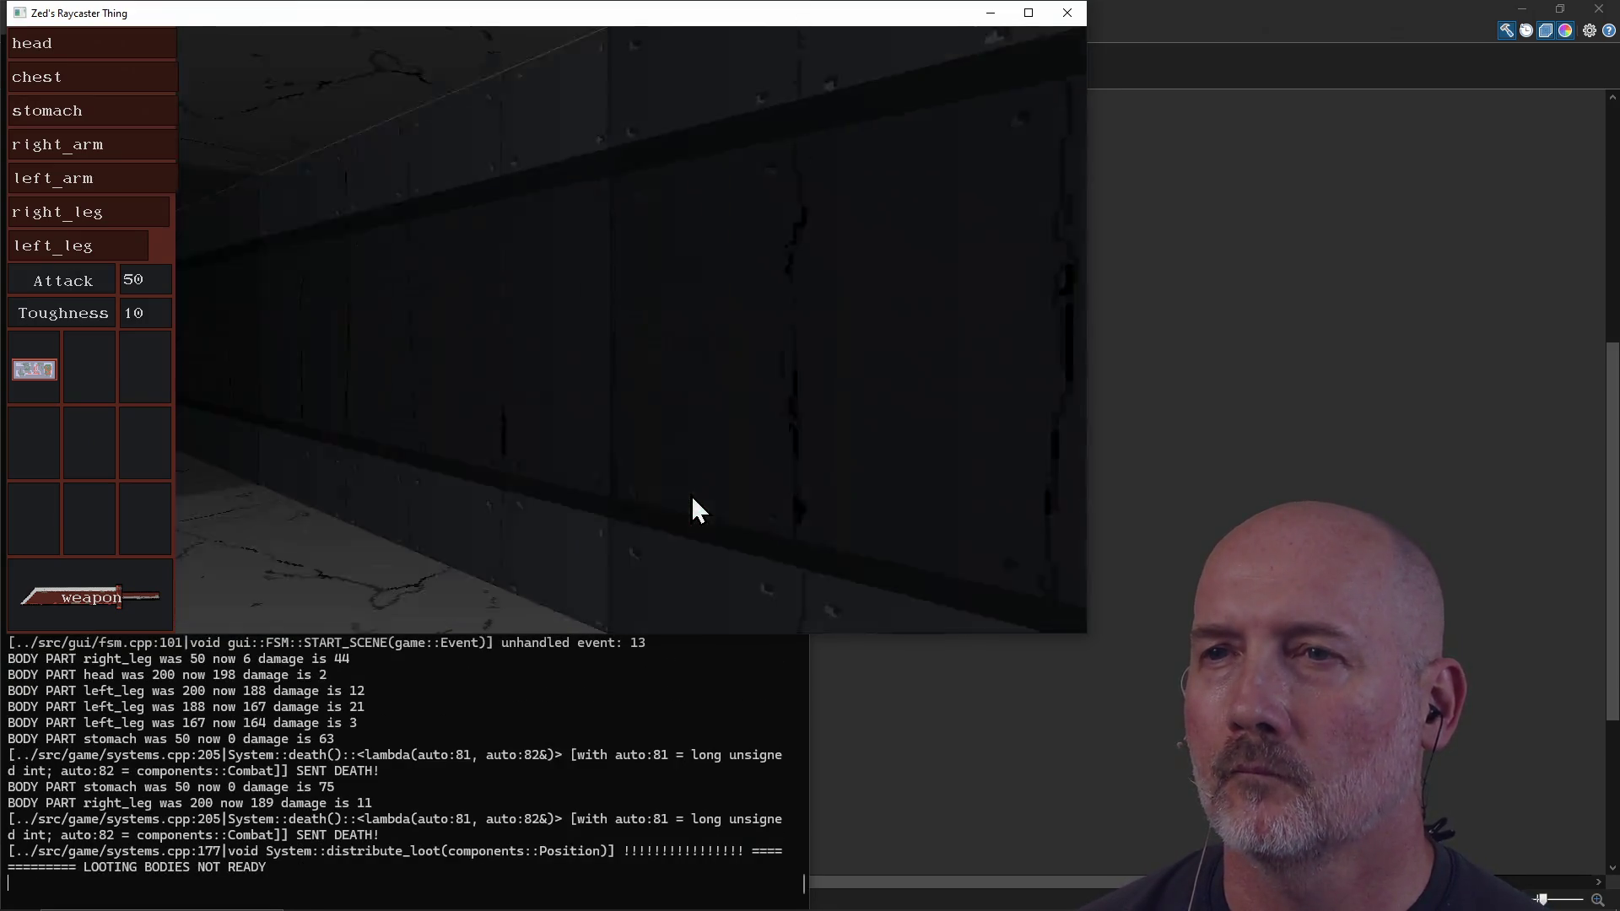
key(a)
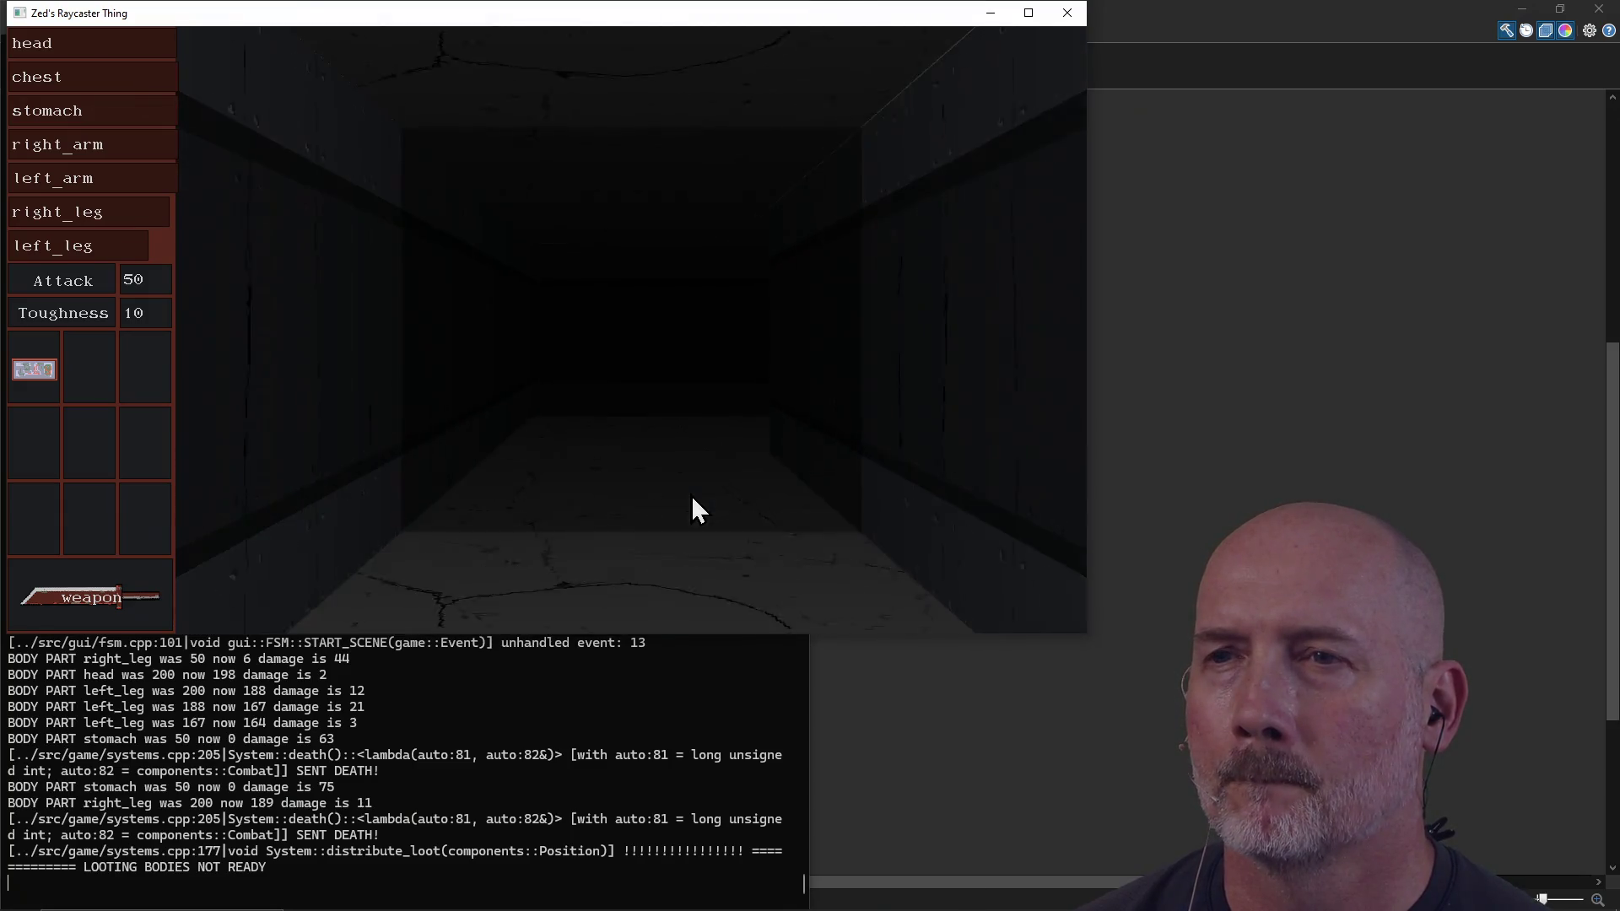
key(a)
click(692, 496)
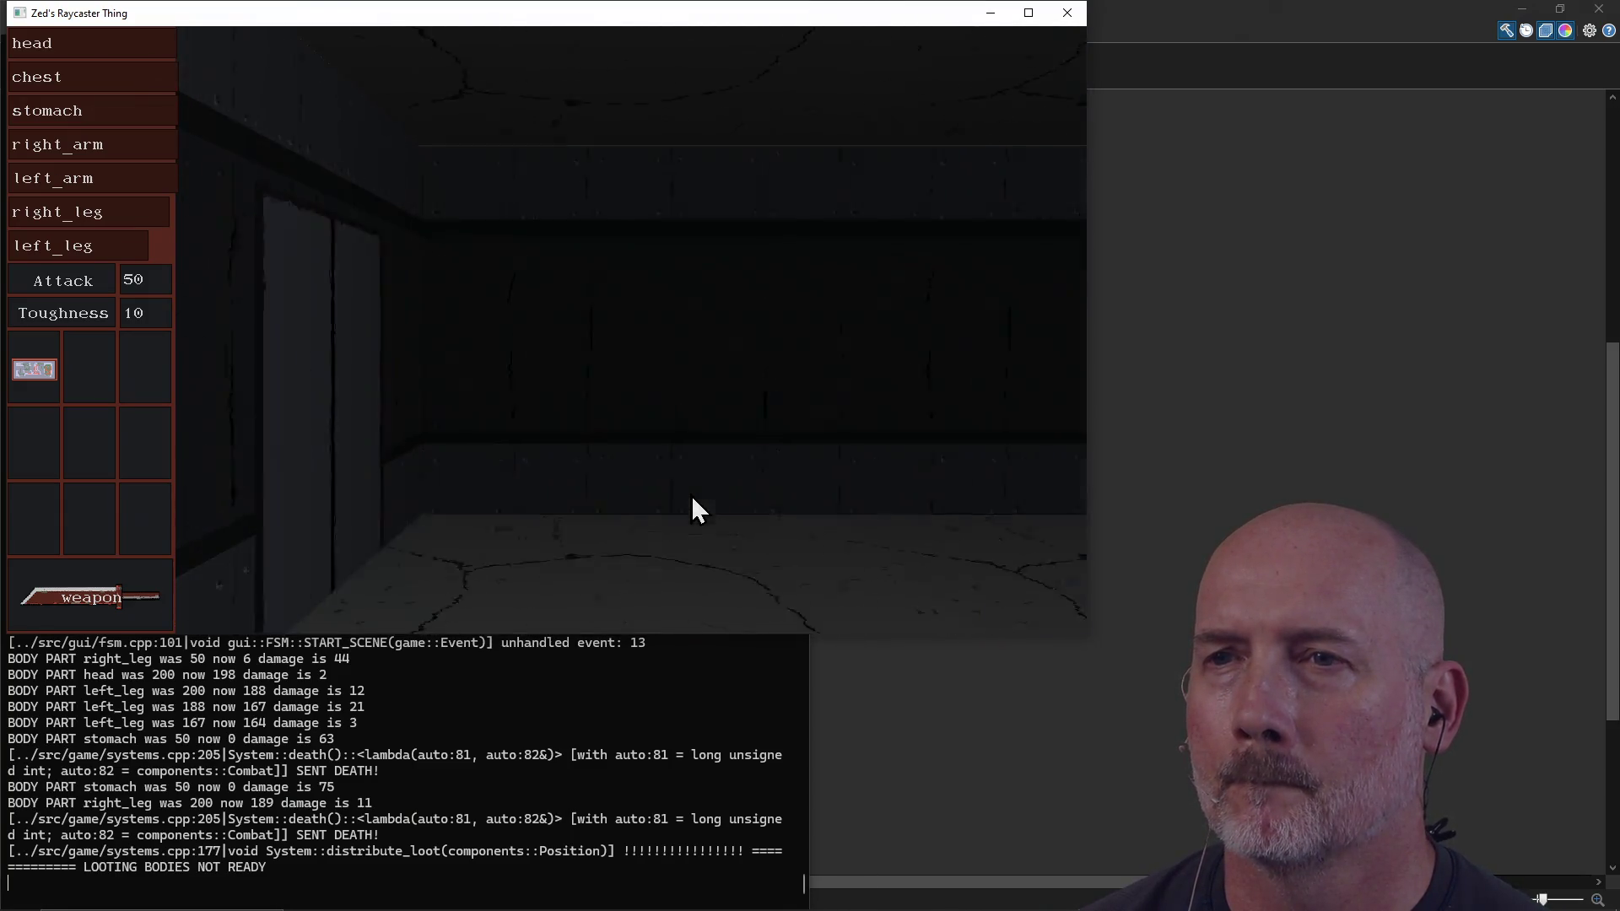
key(w)
key(w)
click(691, 495)
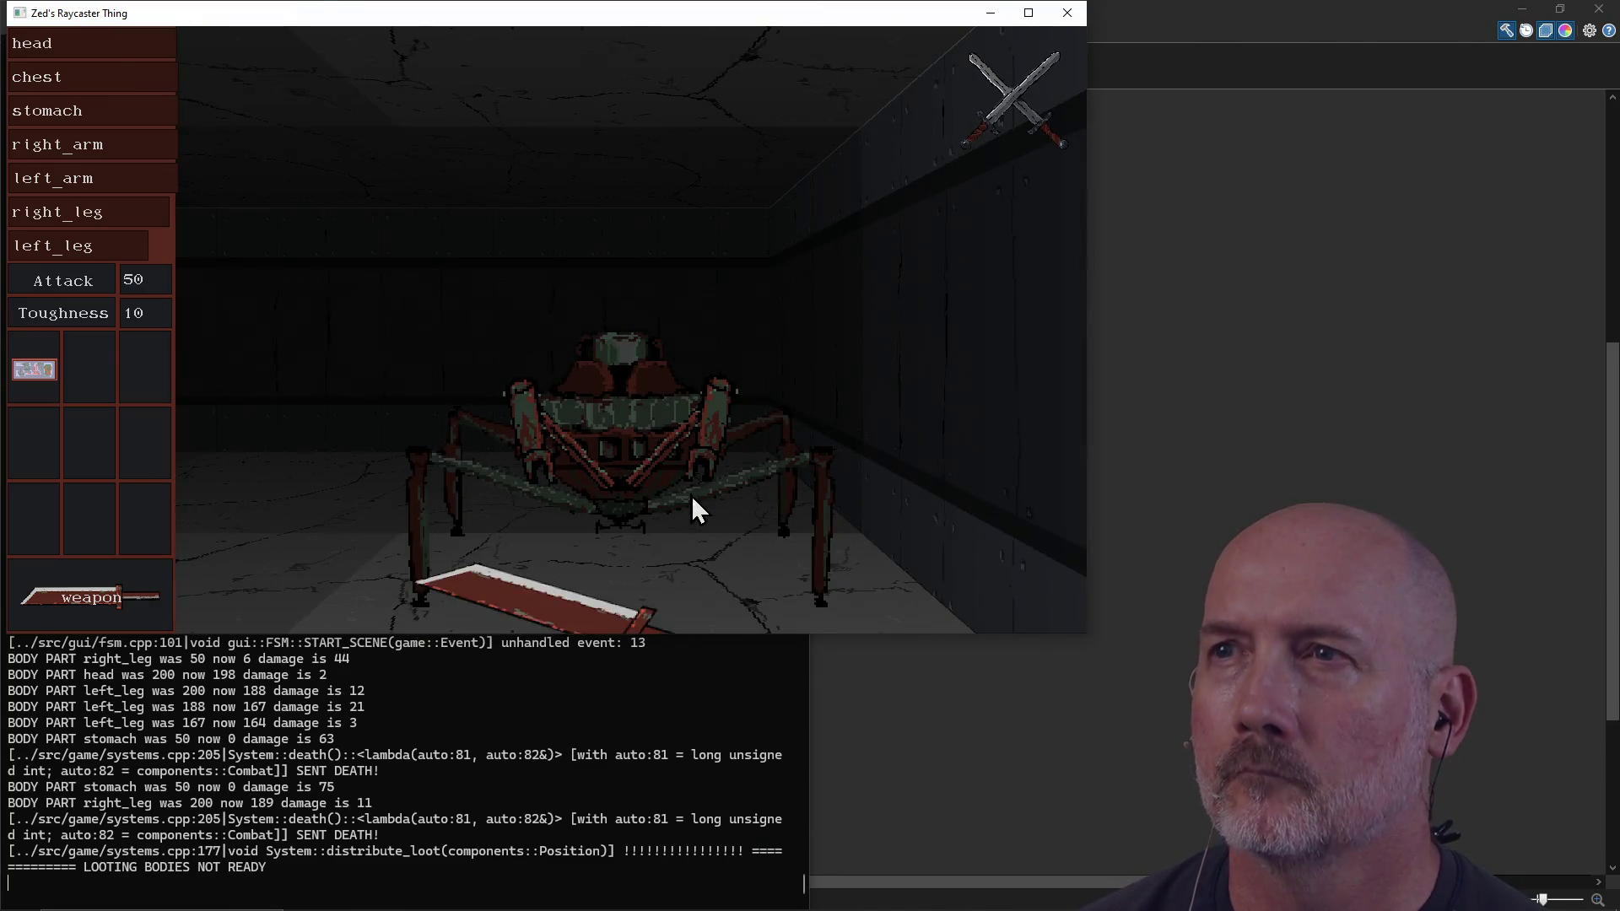
click(692, 494)
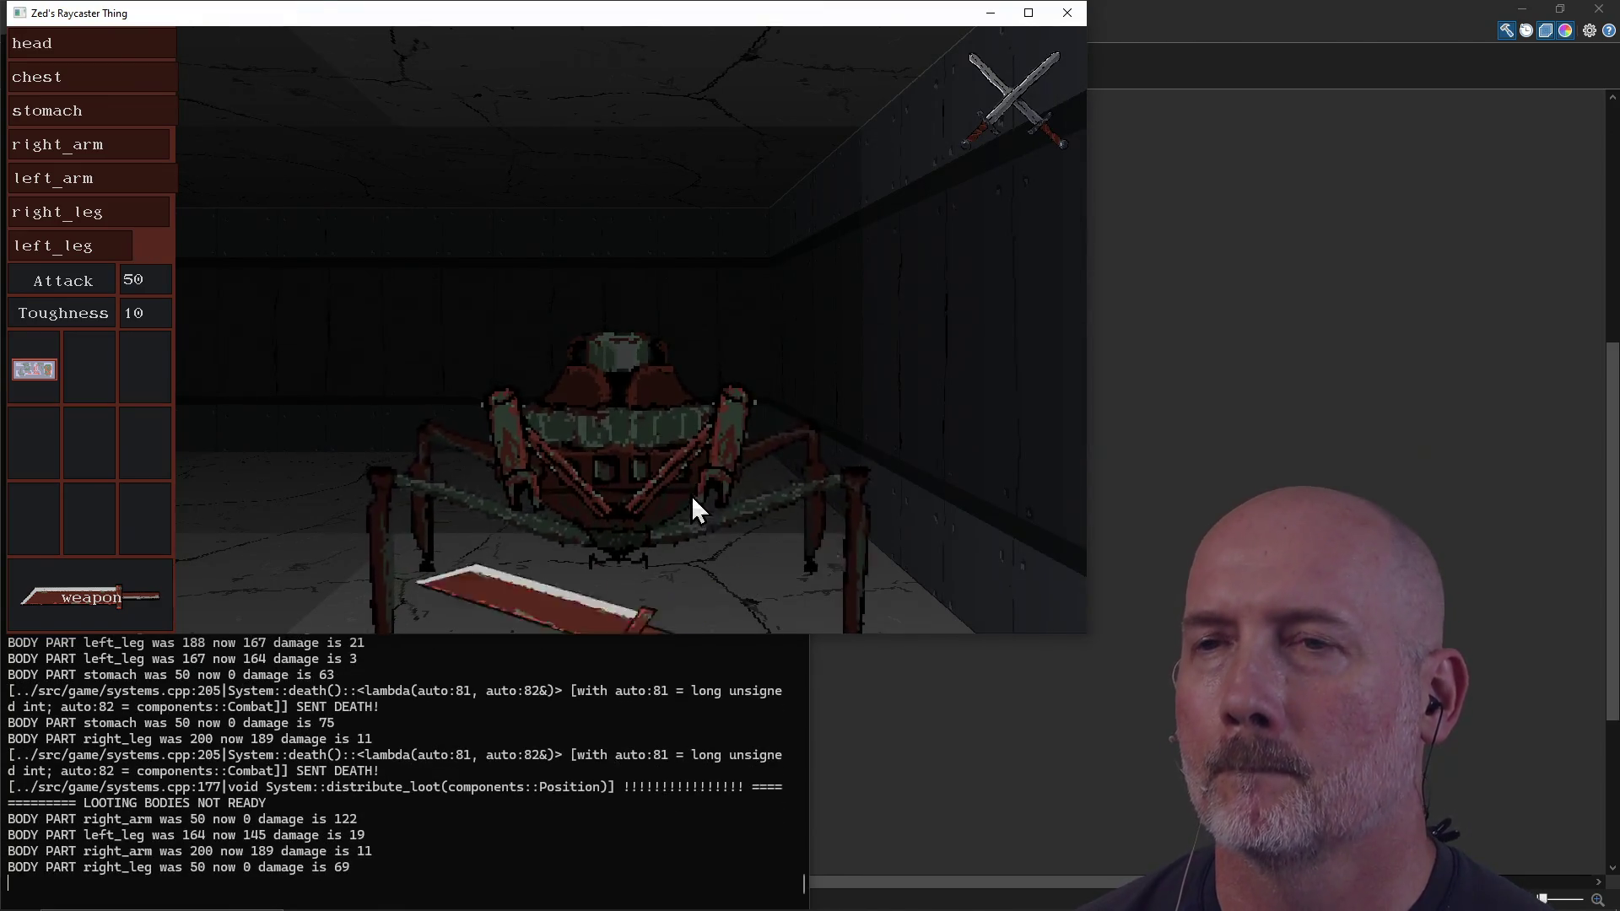
click(691, 495)
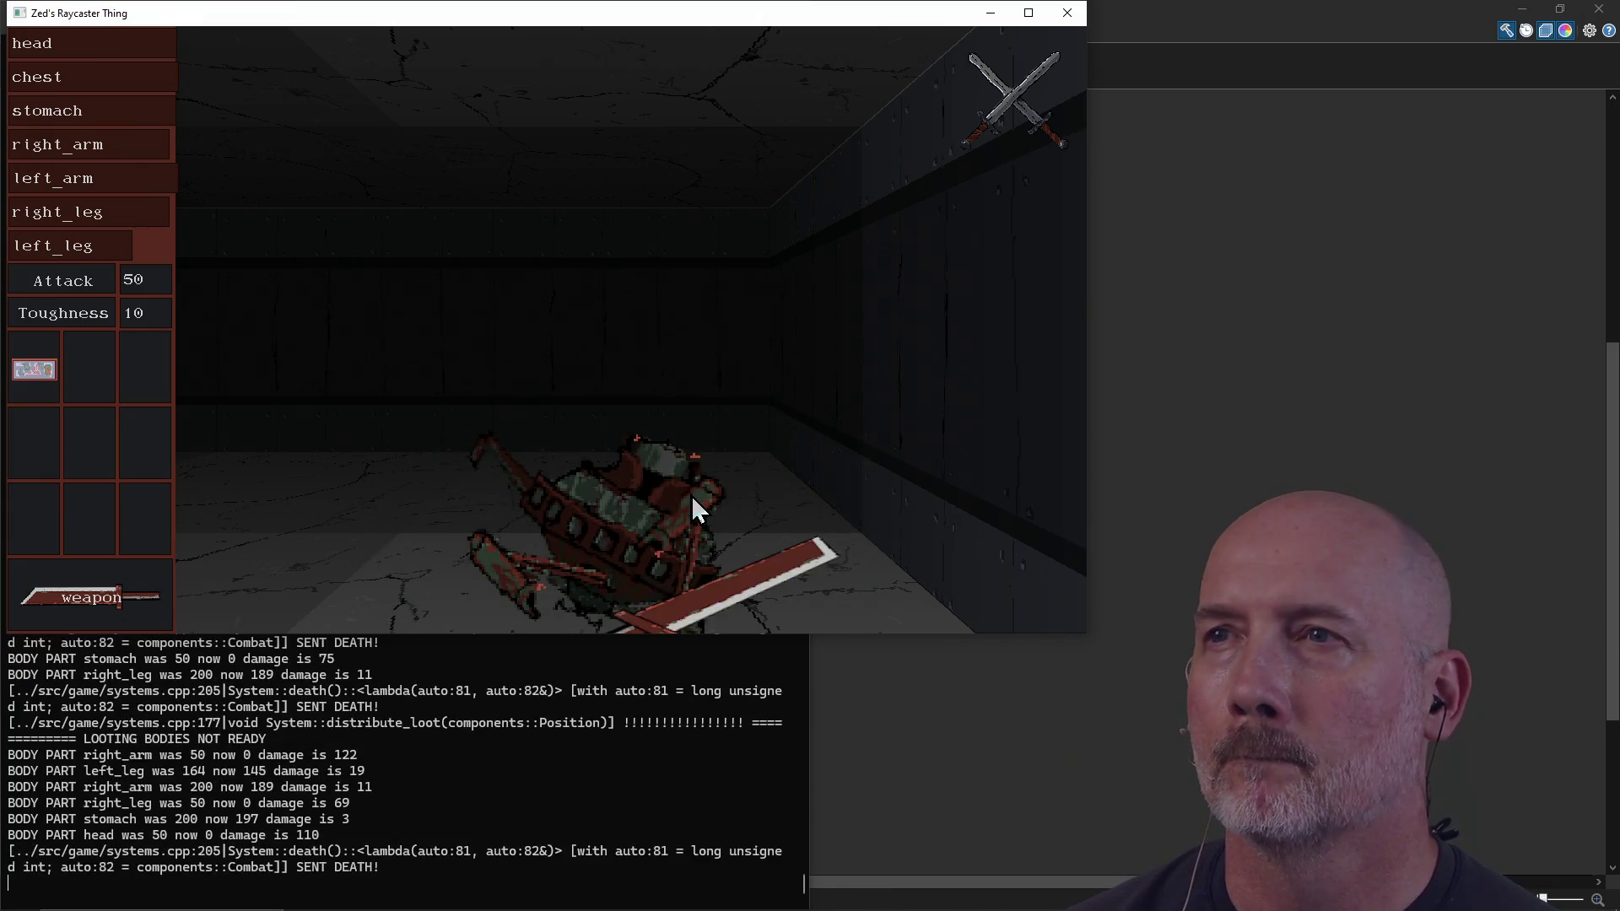
Step: Look between the corridor and side wall, then close the game window
key(d)
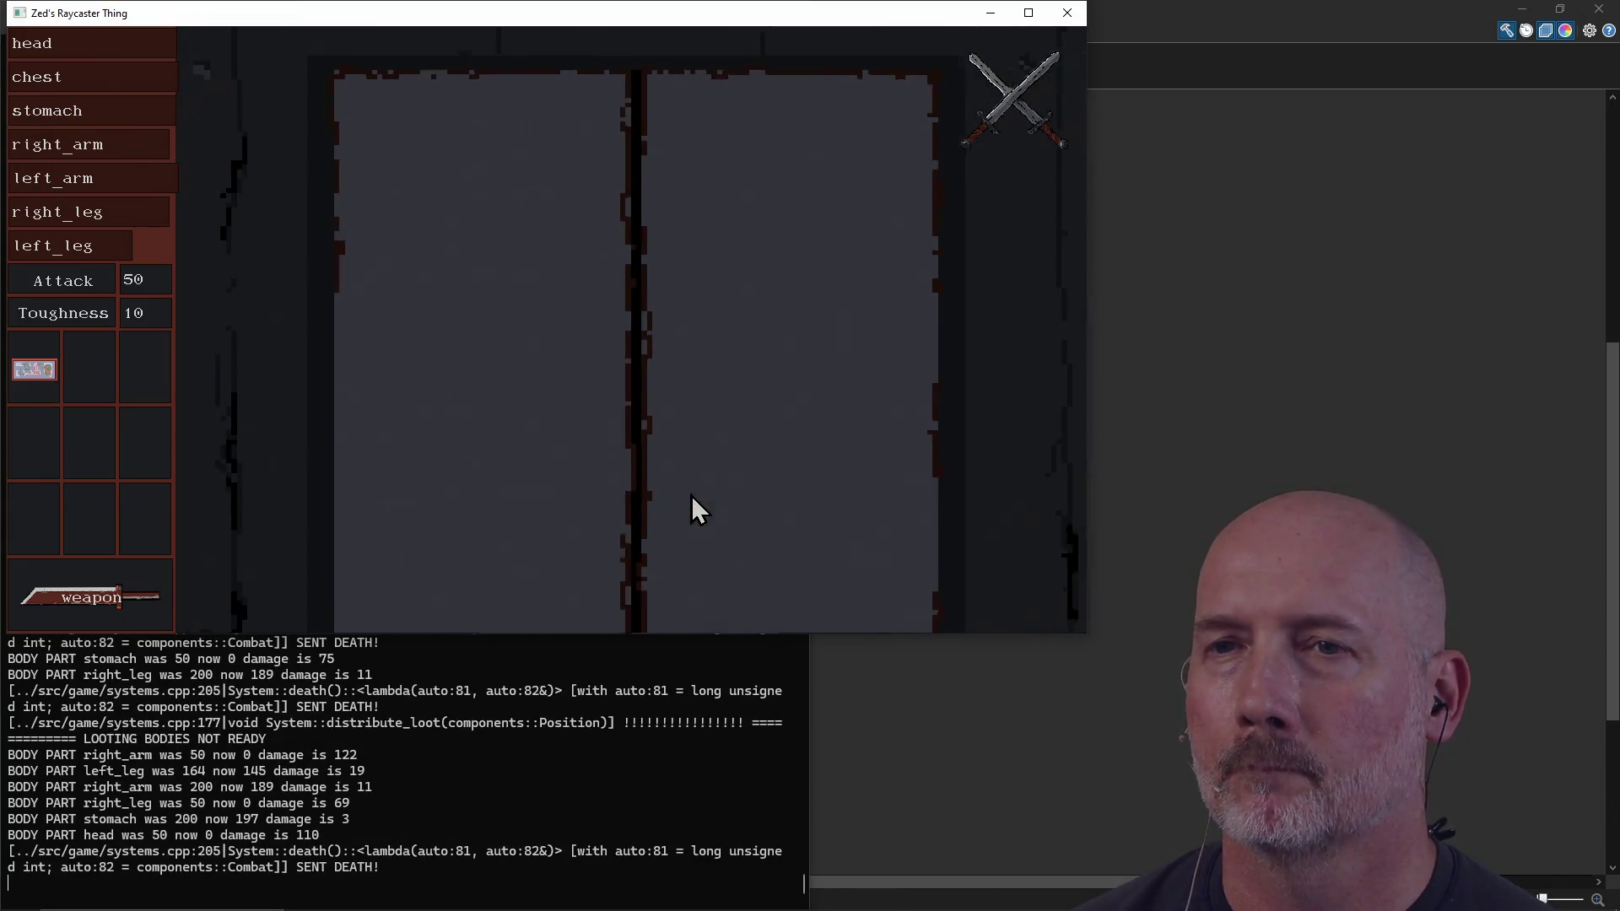
key(d)
key(d)
key(a)
key(d)
key(a)
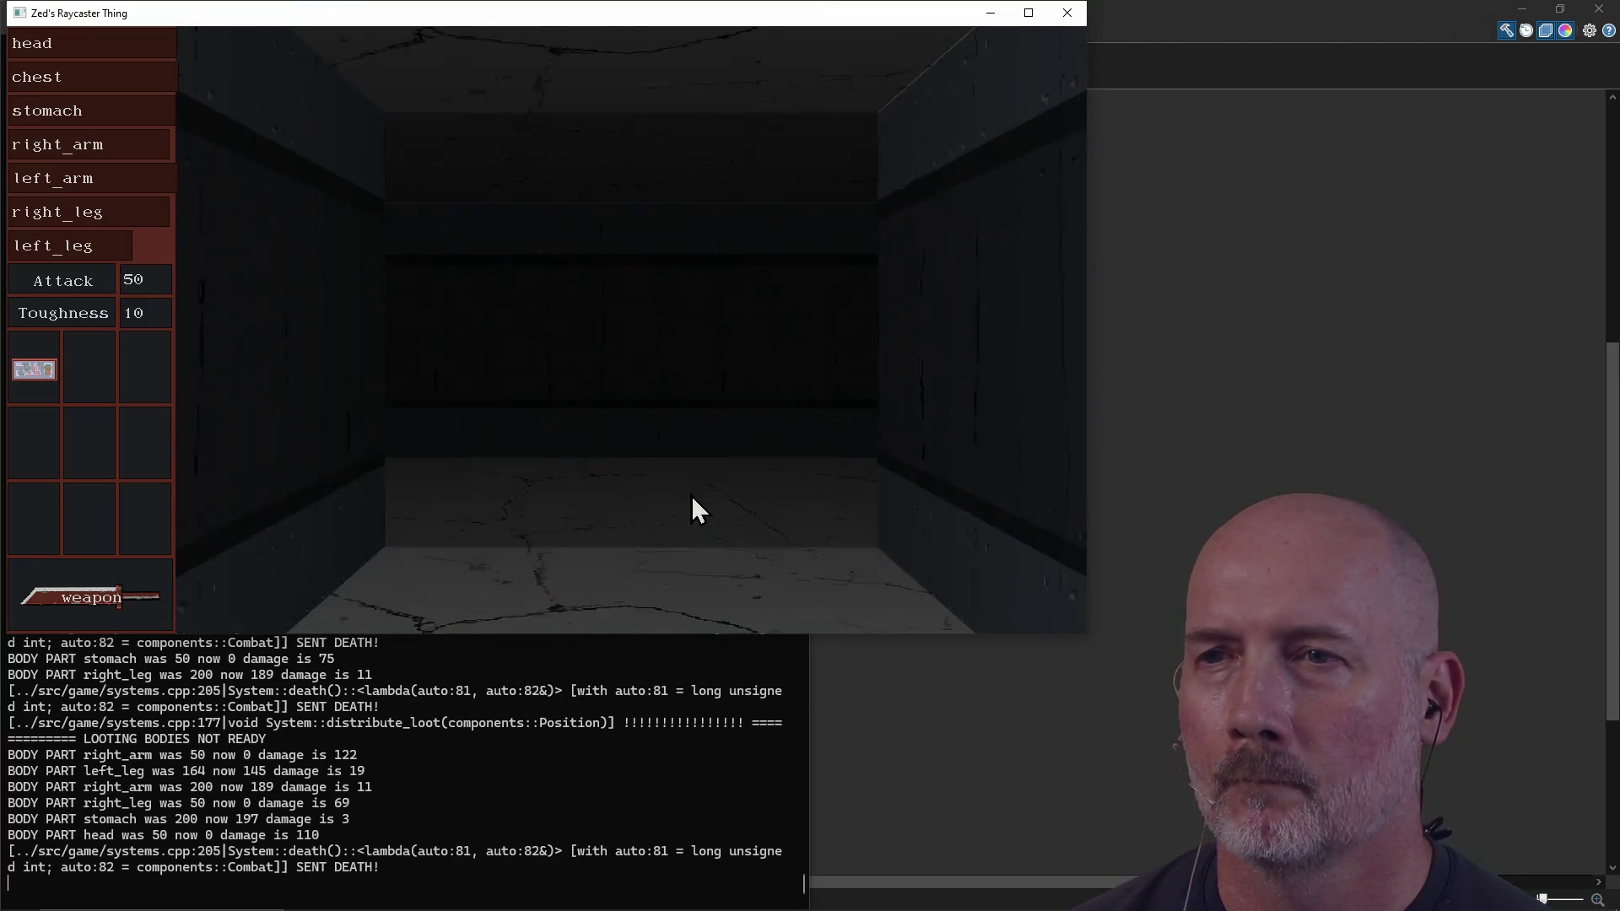
key(d)
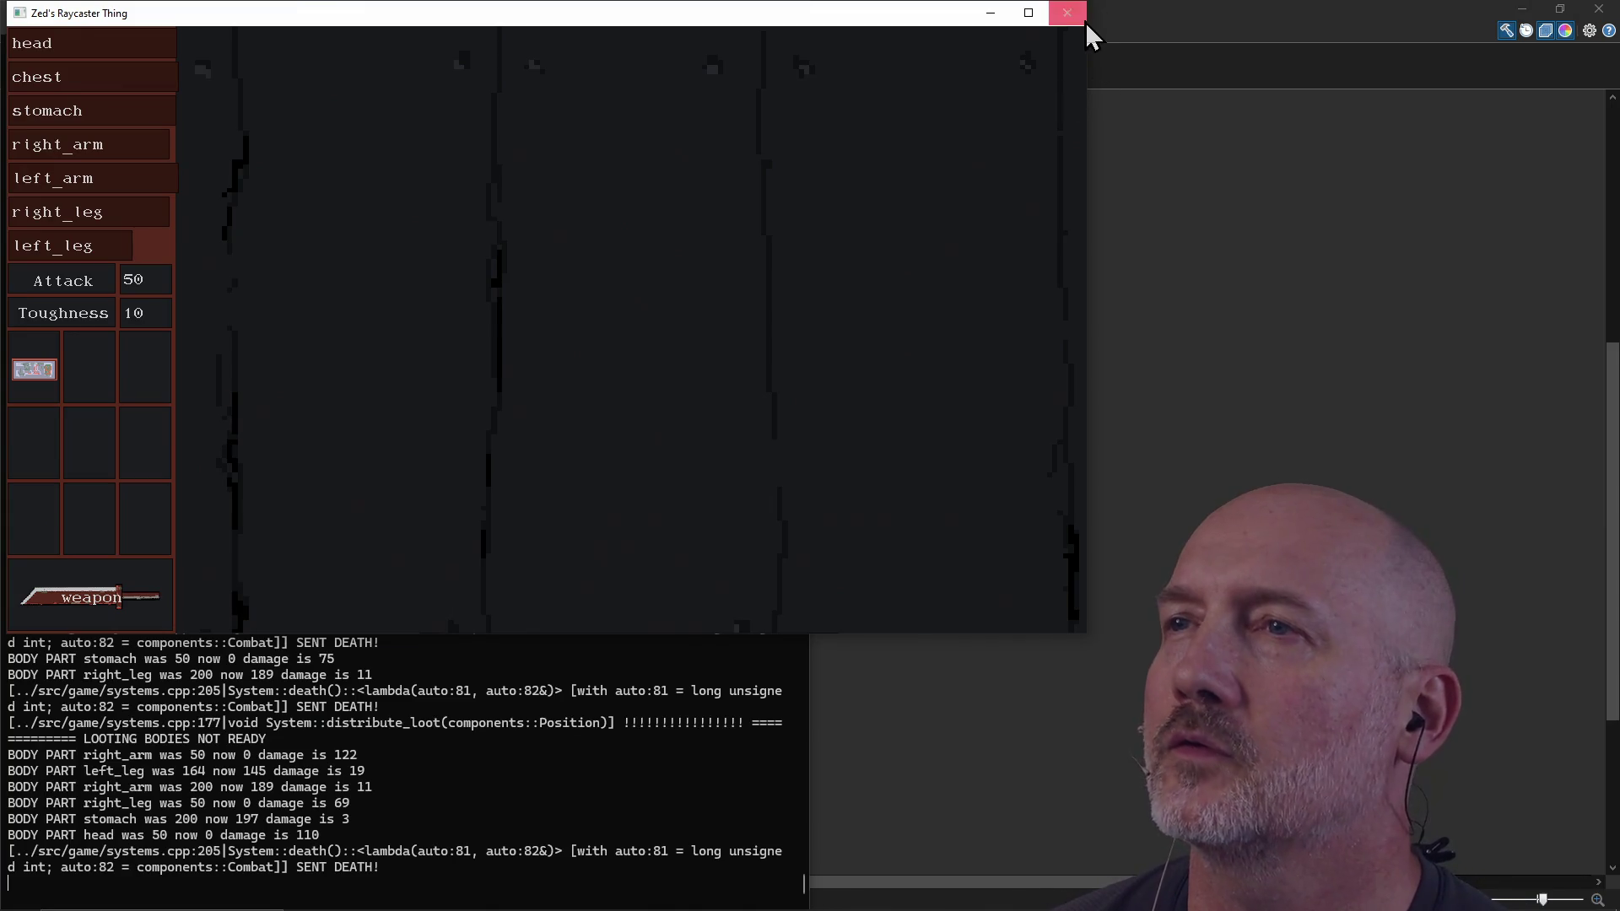
click(1068, 12)
text(git status)
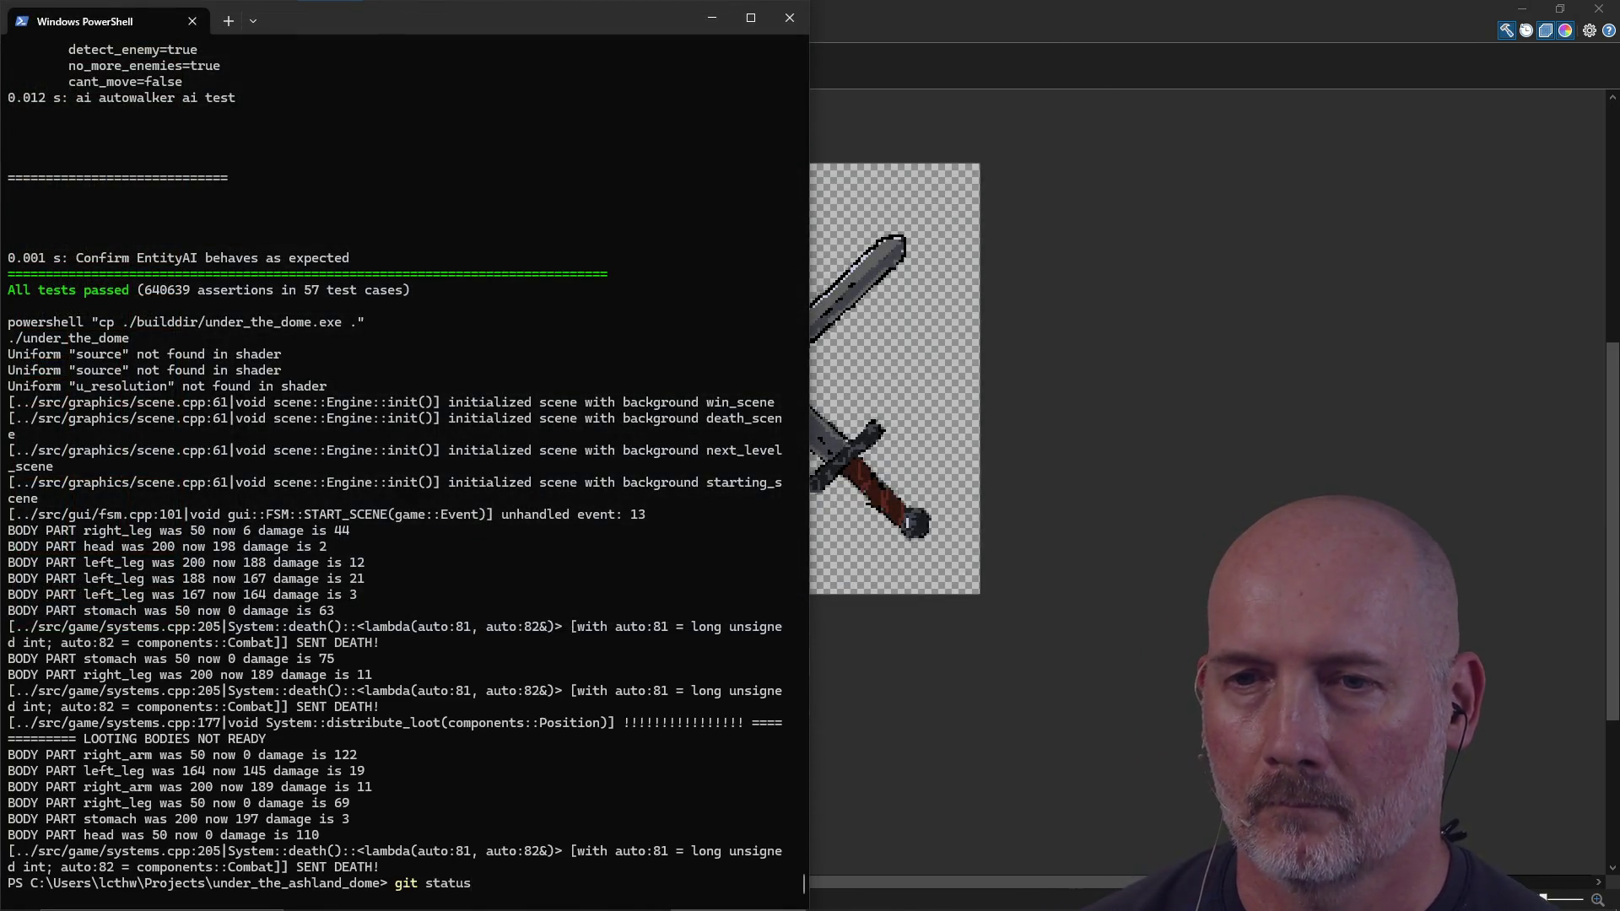
Step: Check git status and stage .\assets\sprites\combat_active.png, correcting the mistyped add command
key(Return)
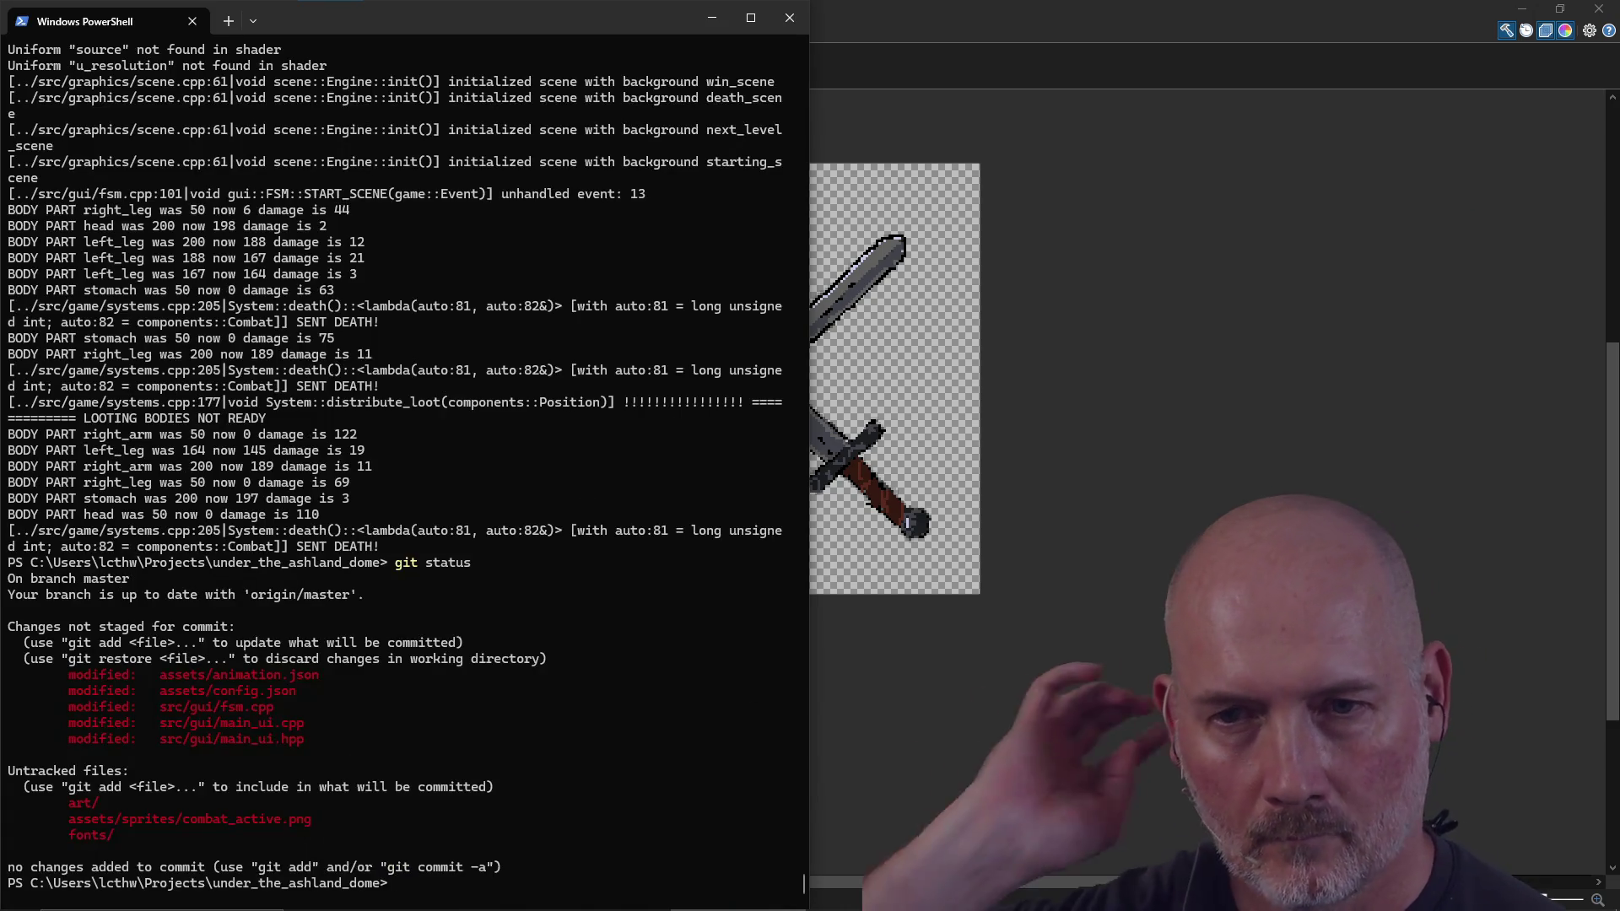
text(git ass .\assets\sprites\com)
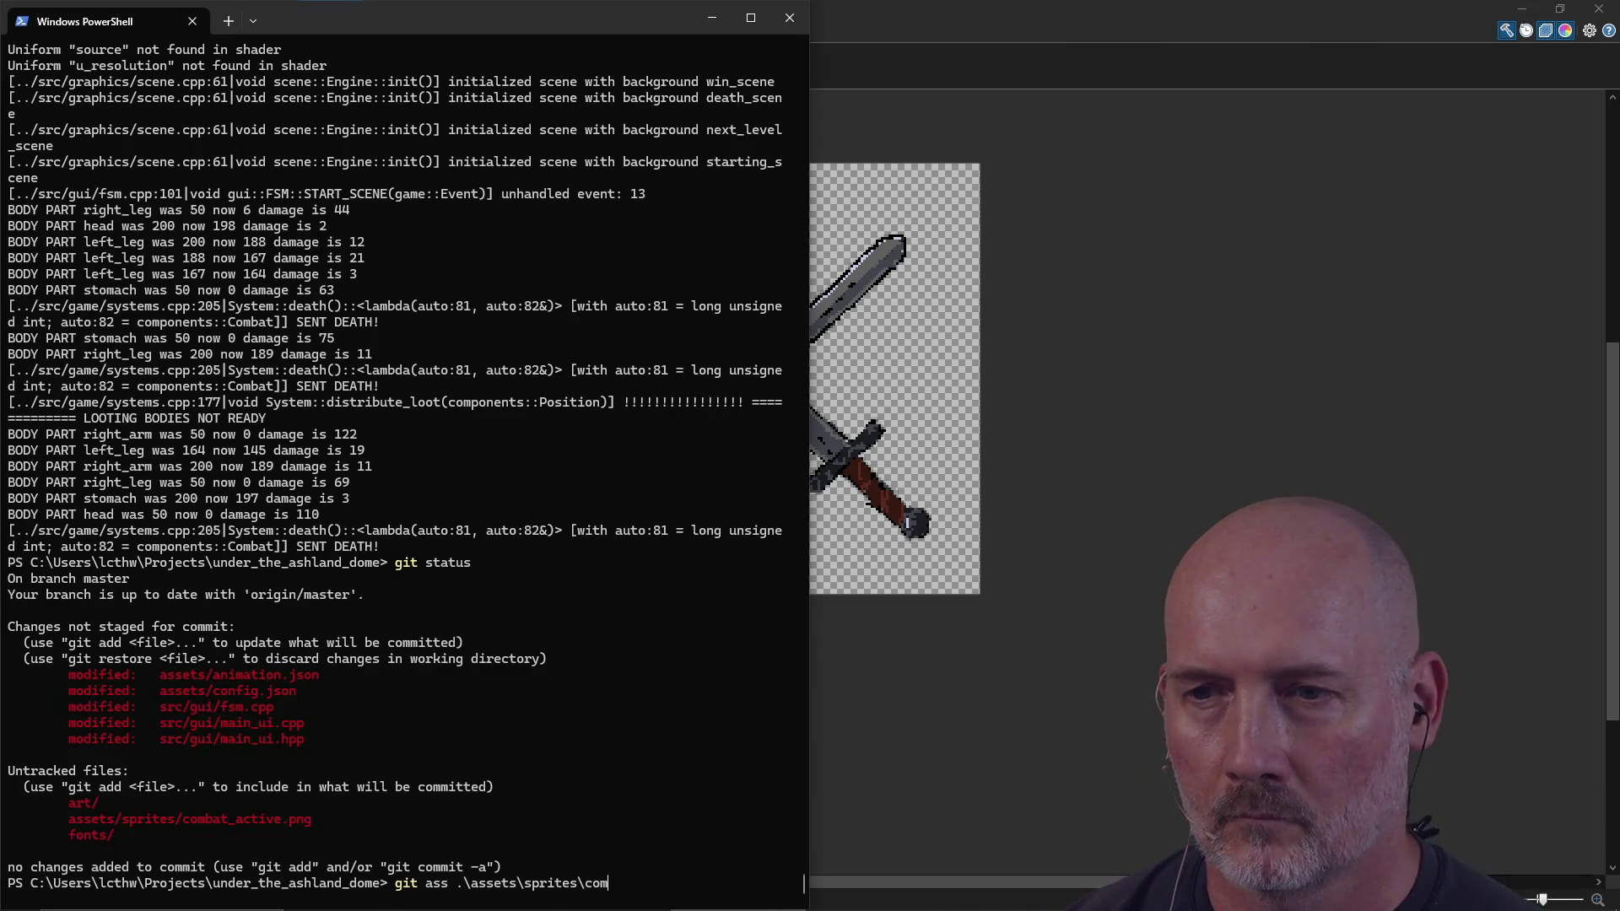
key(Return)
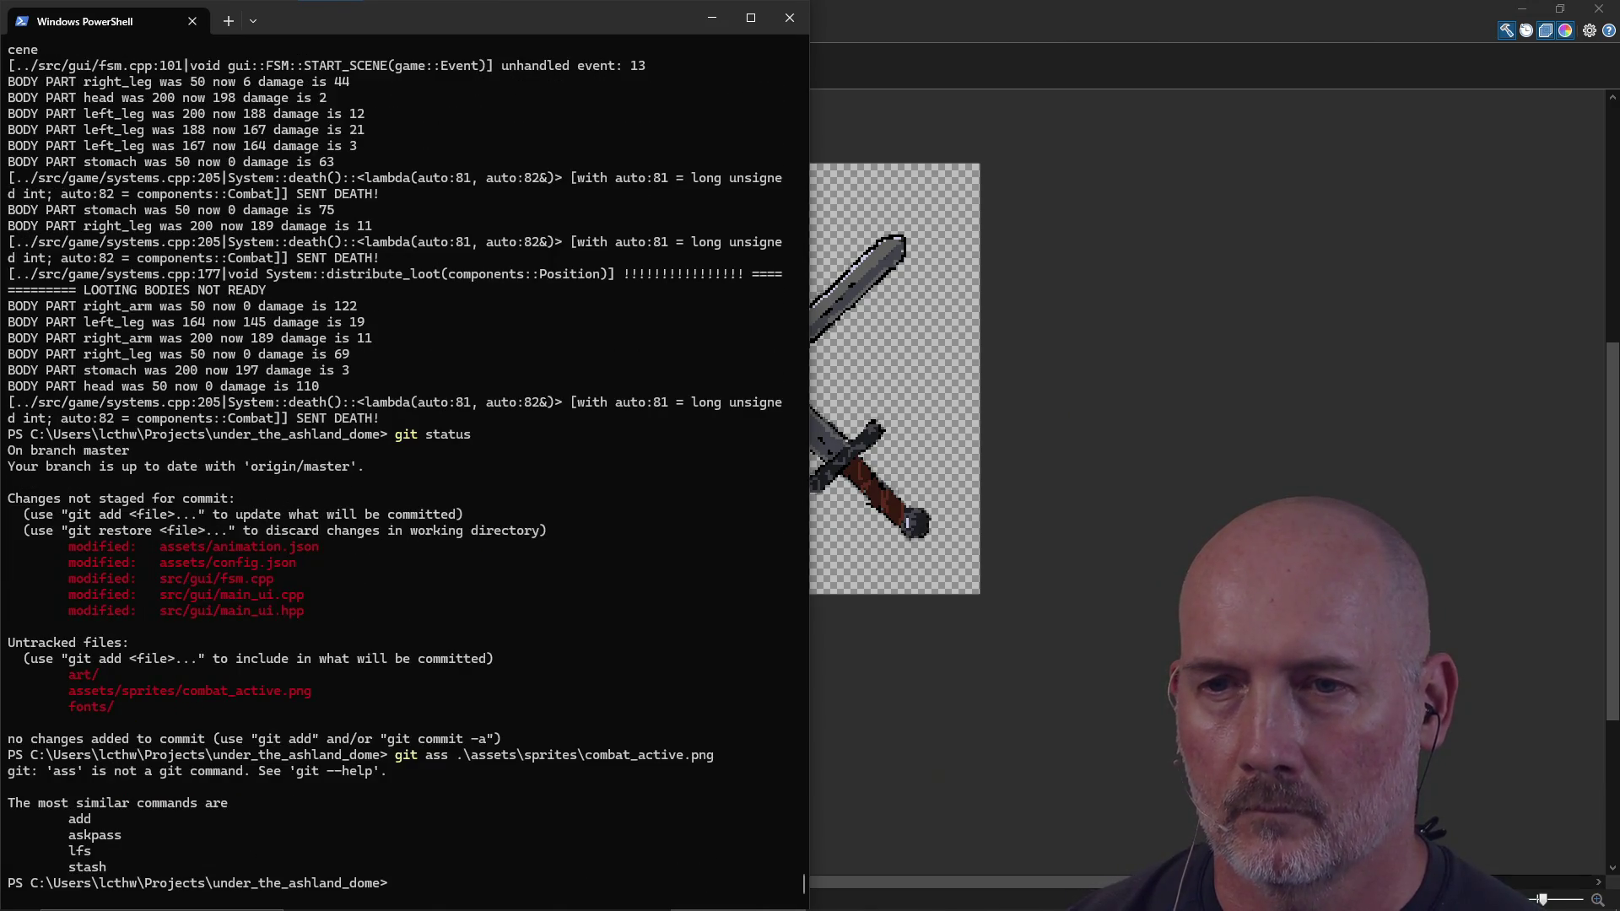
key(Up)
key(Left)
key(Left)
key(Left)
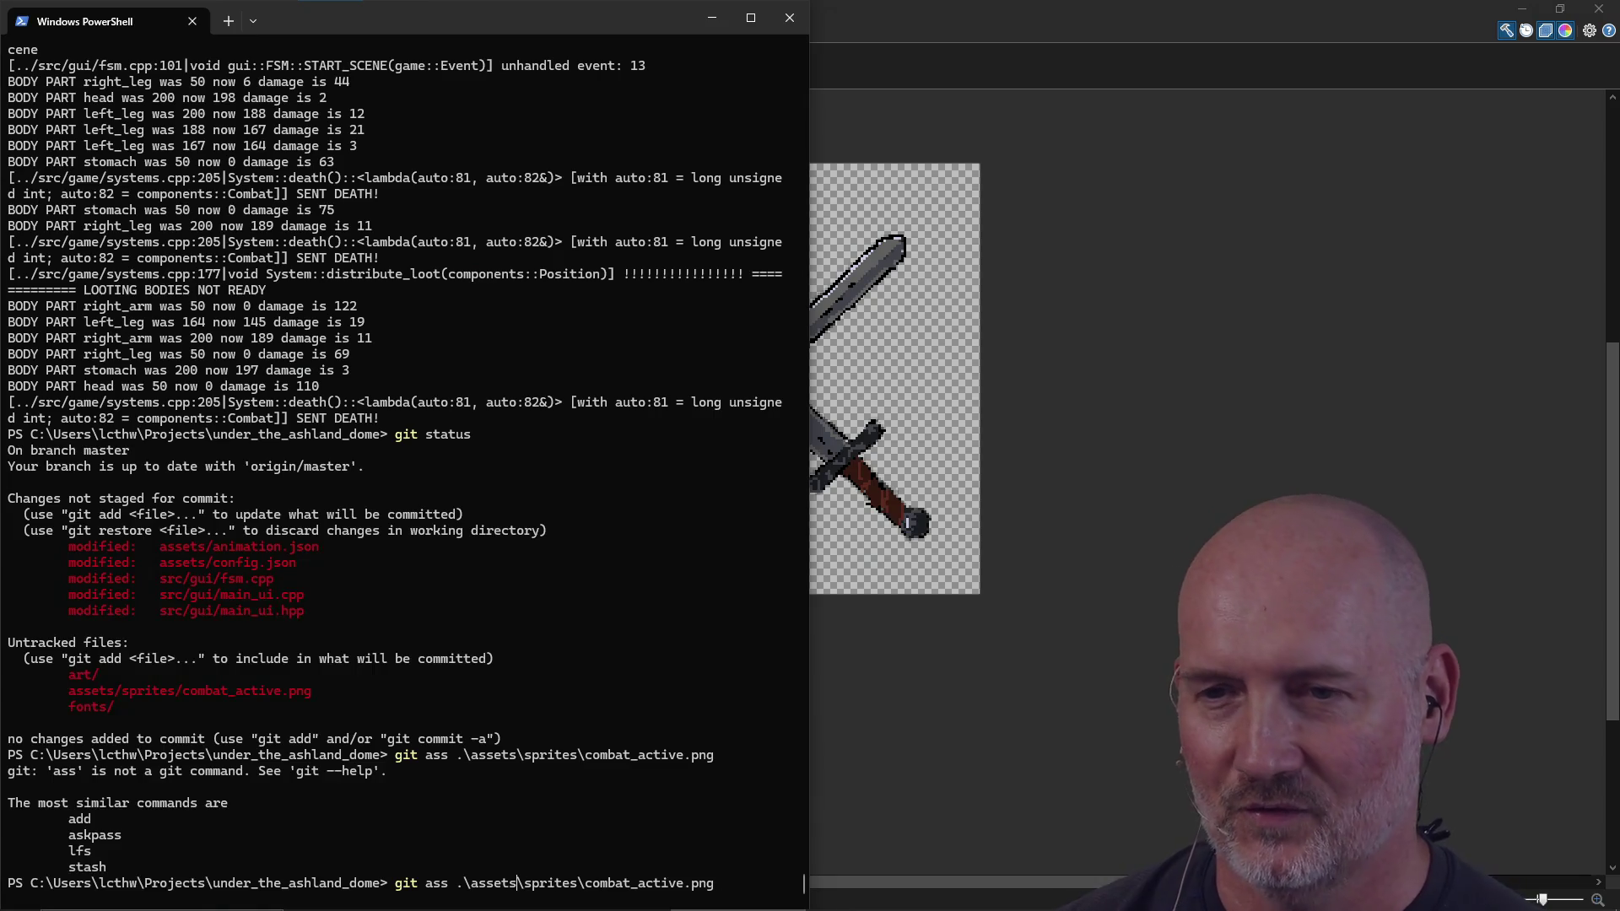
key(BackSpace)
key(BackSpace)
text(dd)
key(Return)
text(git commit -am "Make a little crossed swords com)
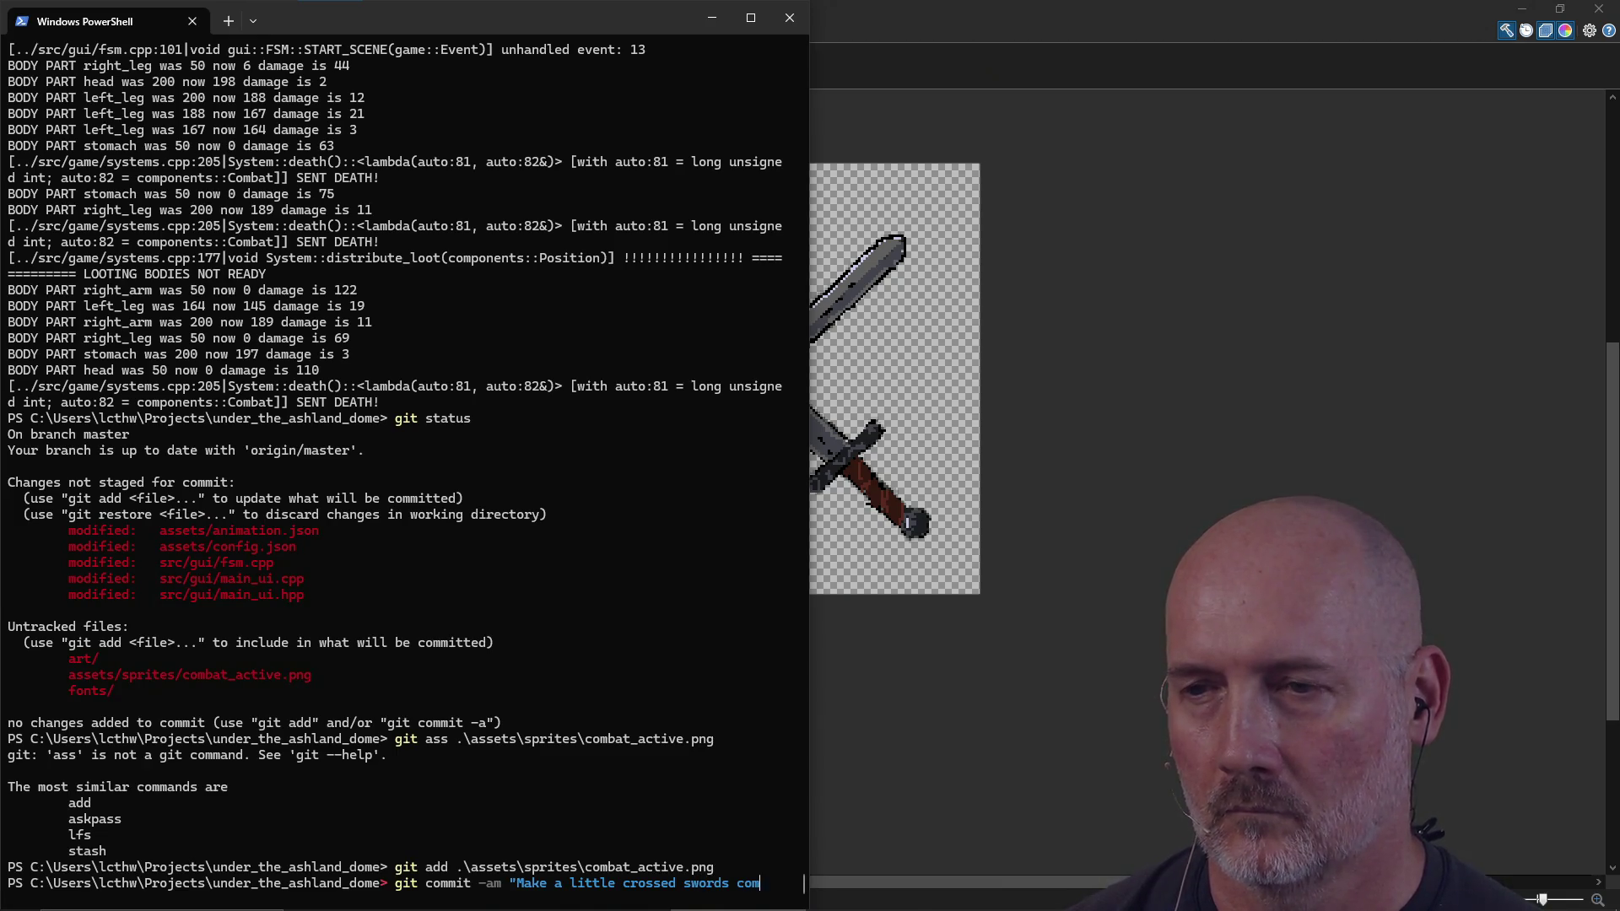
Step: Commit with message "Make a little crossed swords combat indicator show up." and push to master
text(bat indicator)
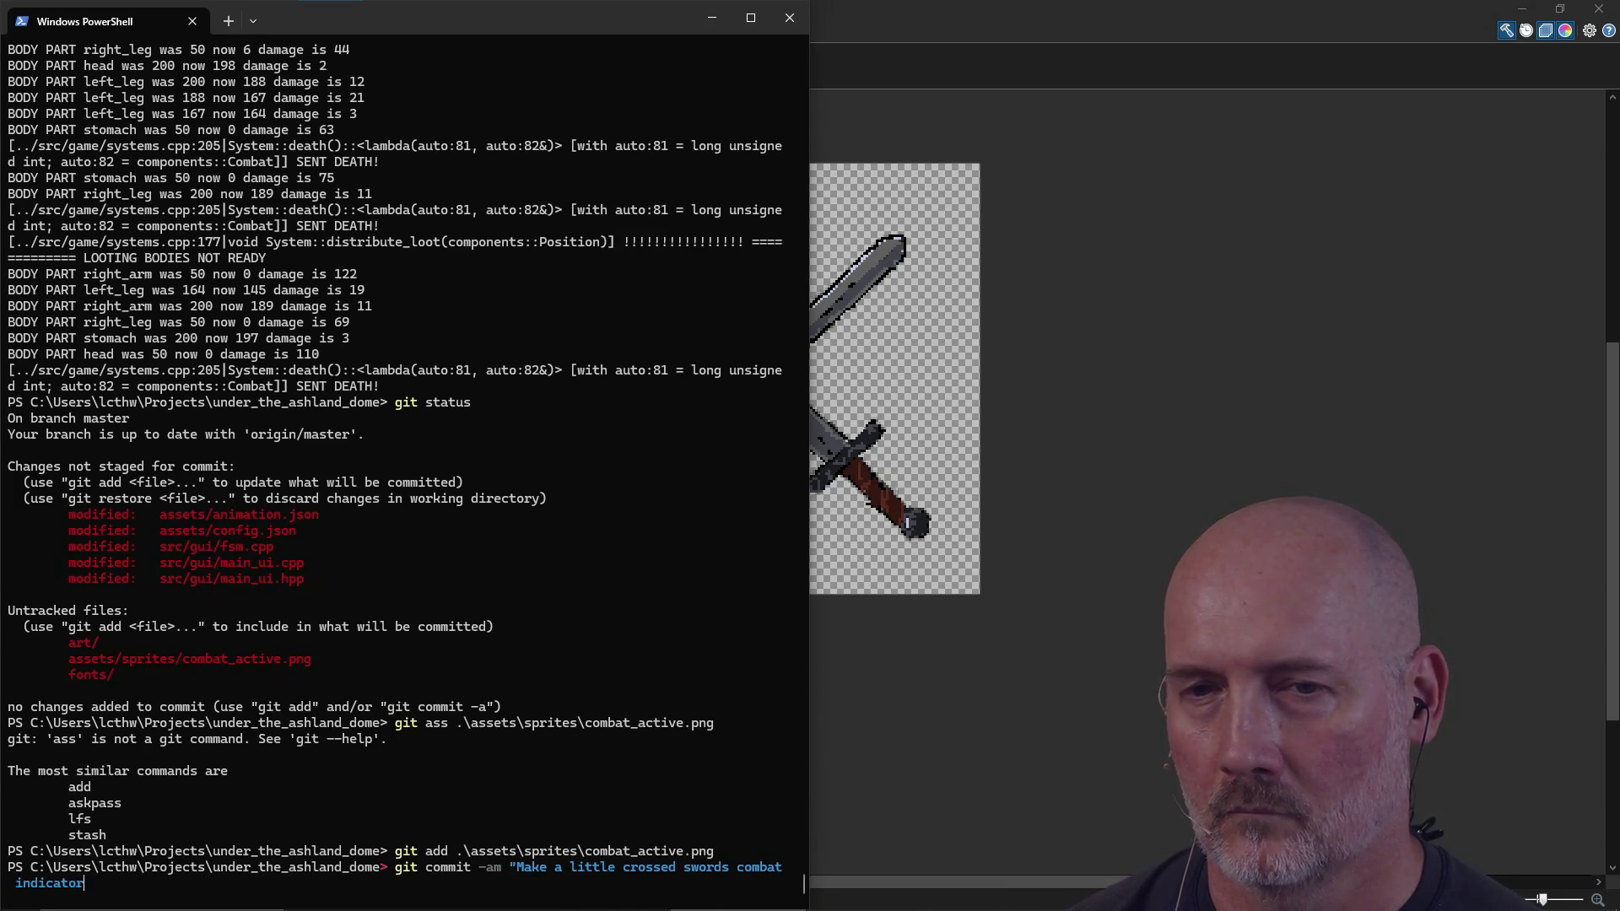
text(")
key(Return)
text(git pus)
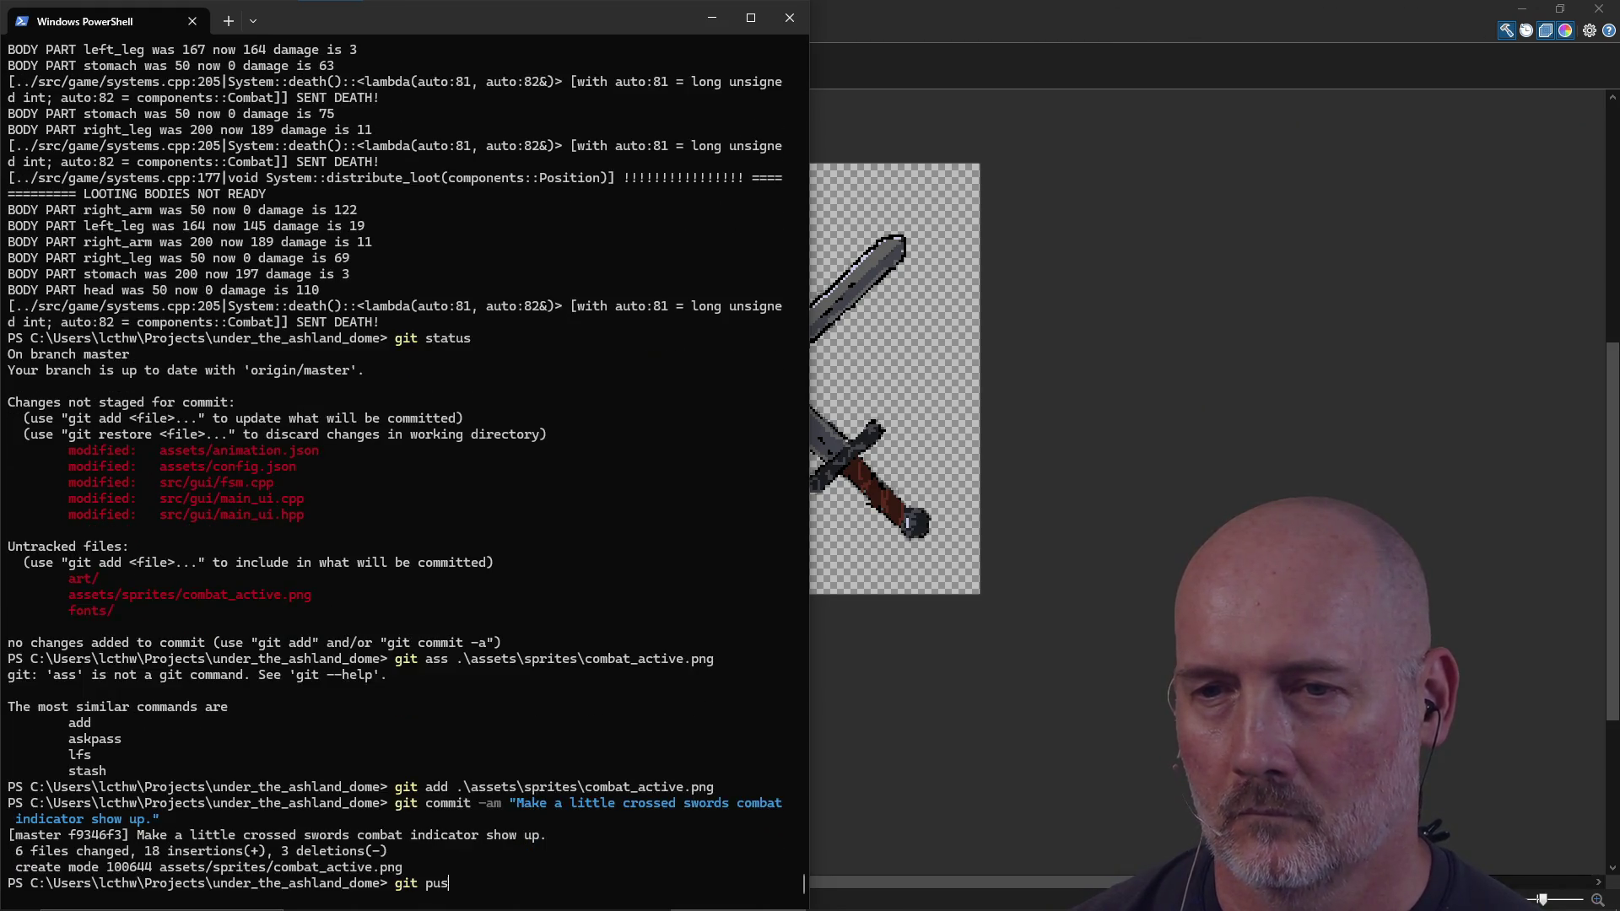
text(h)
key(Return)
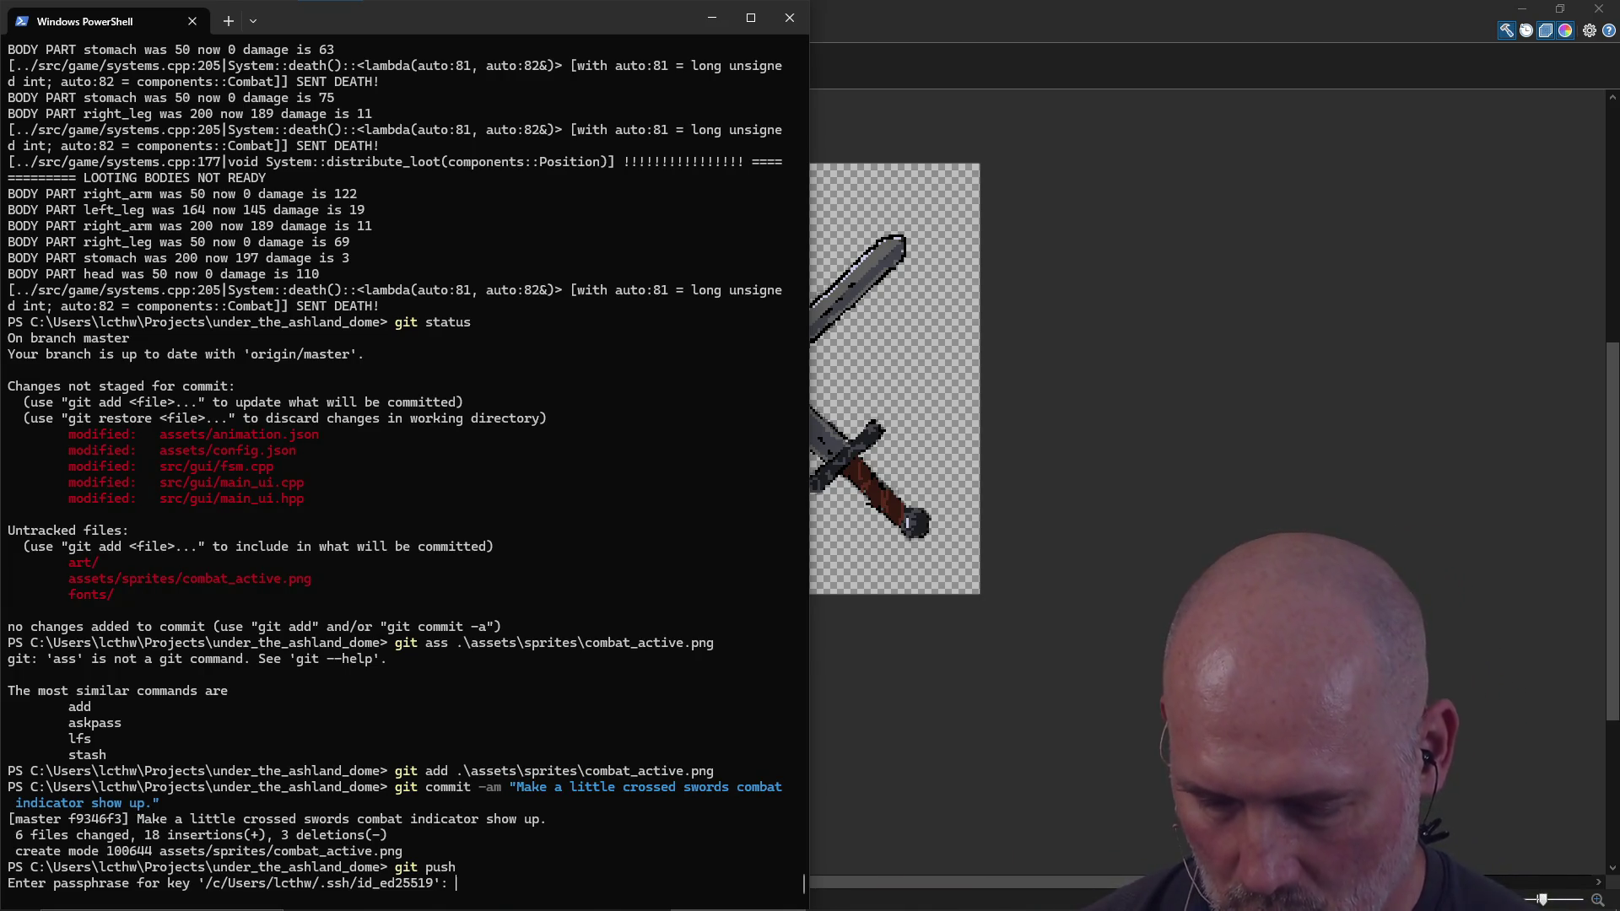
key(Return)
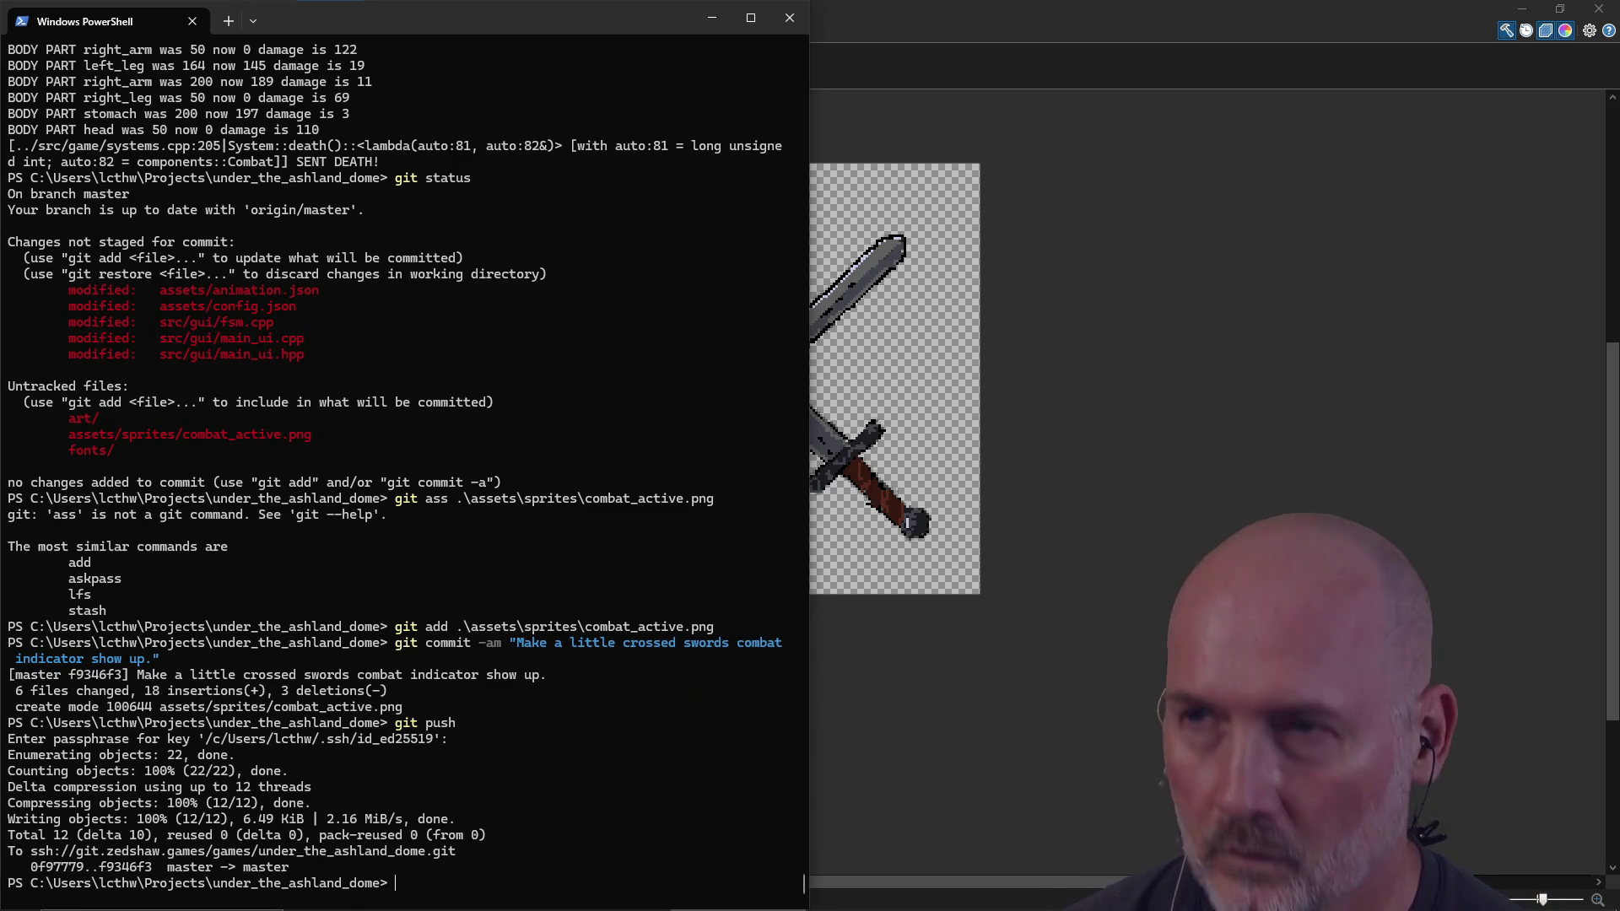
click(972, 17)
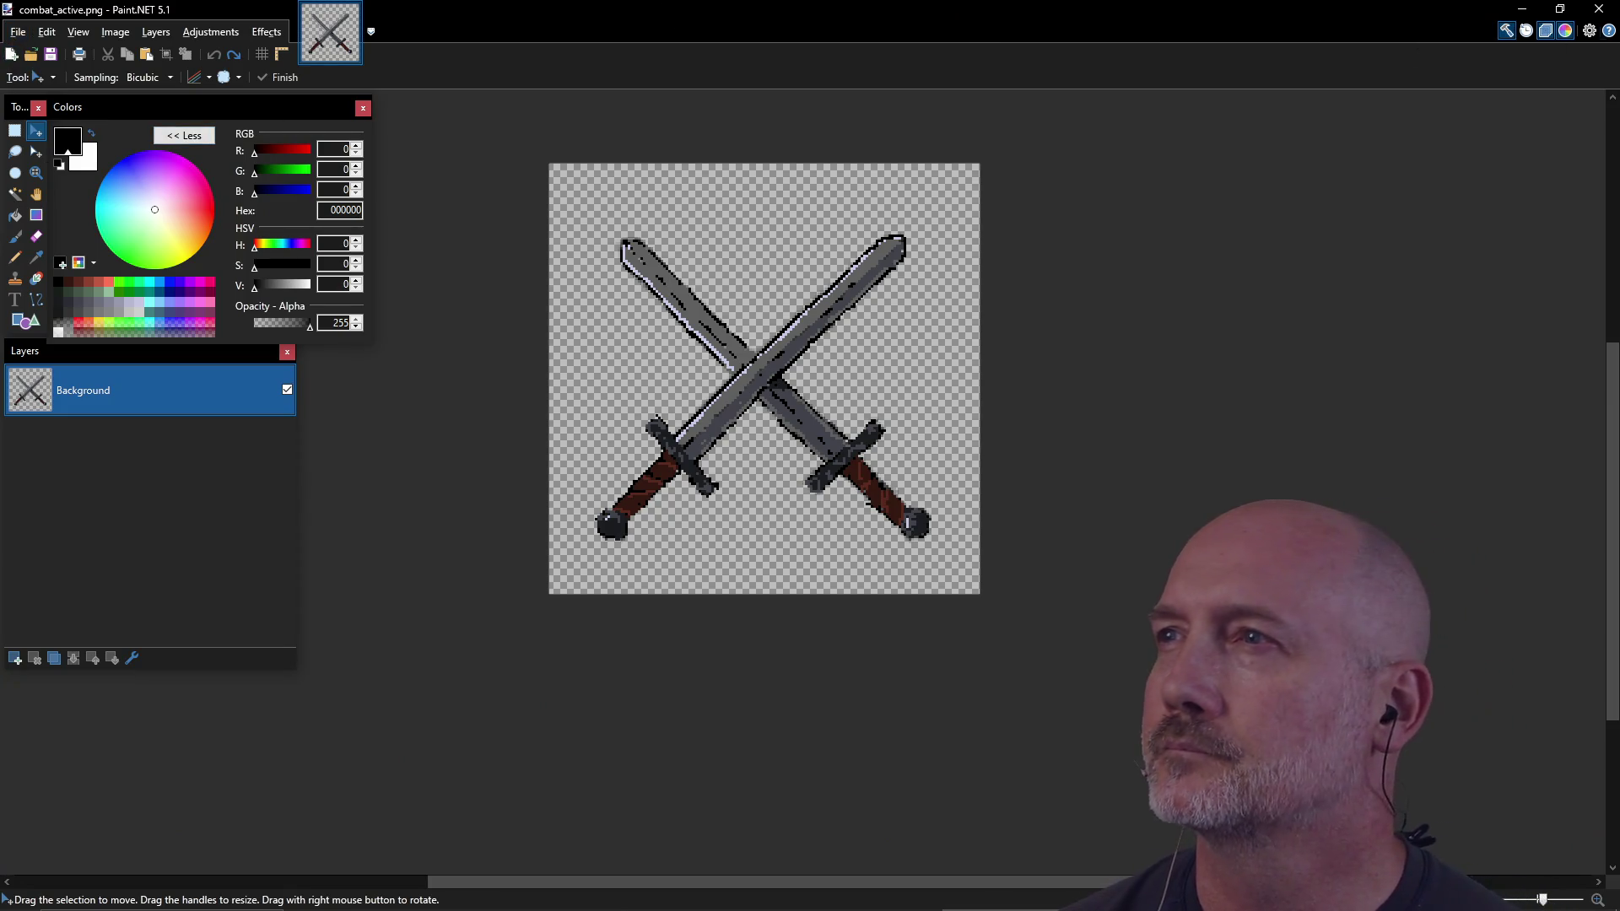
Step: Open the art folder with 'start art' and load spider_bot.pdn into Paint.NET
key(alt+Tab)
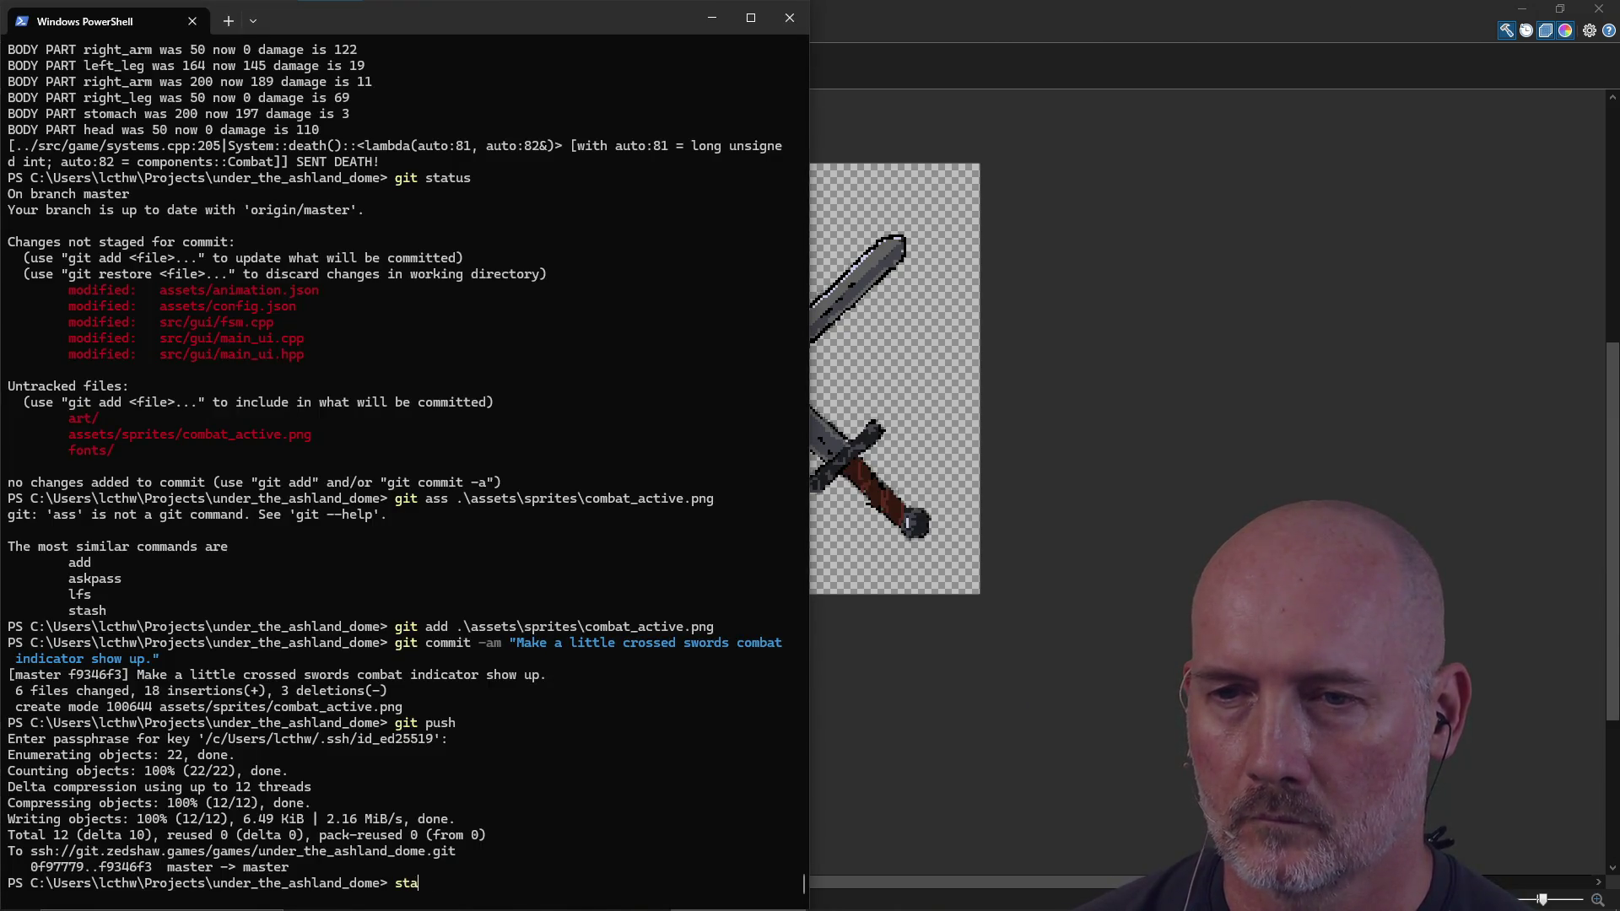
text(rt a)
key(Return)
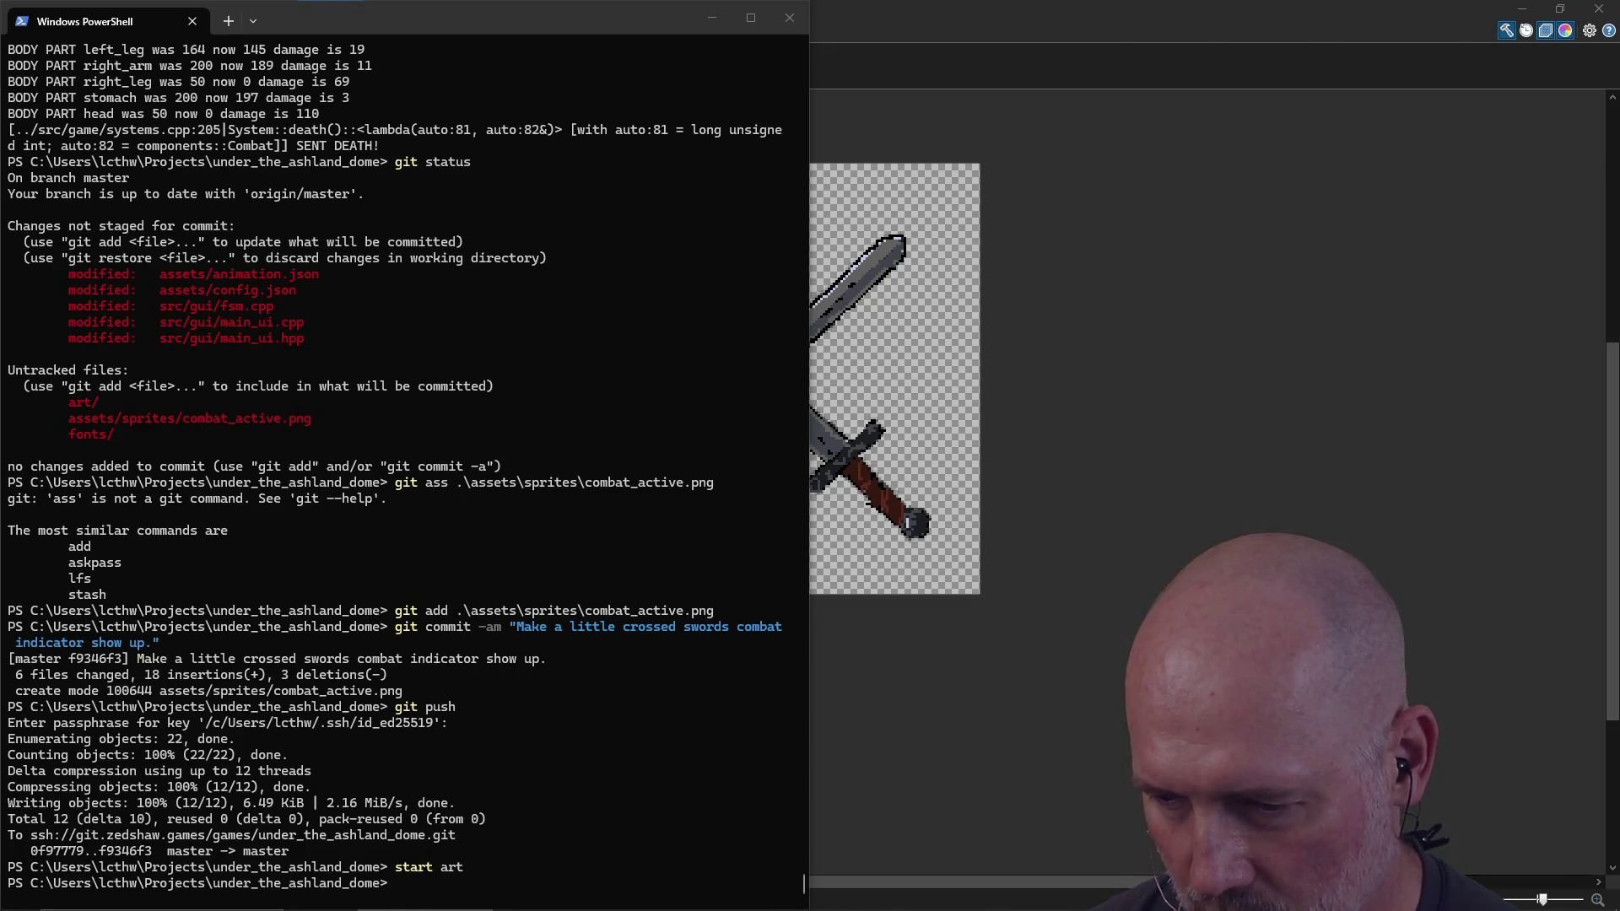
click(1108, 300)
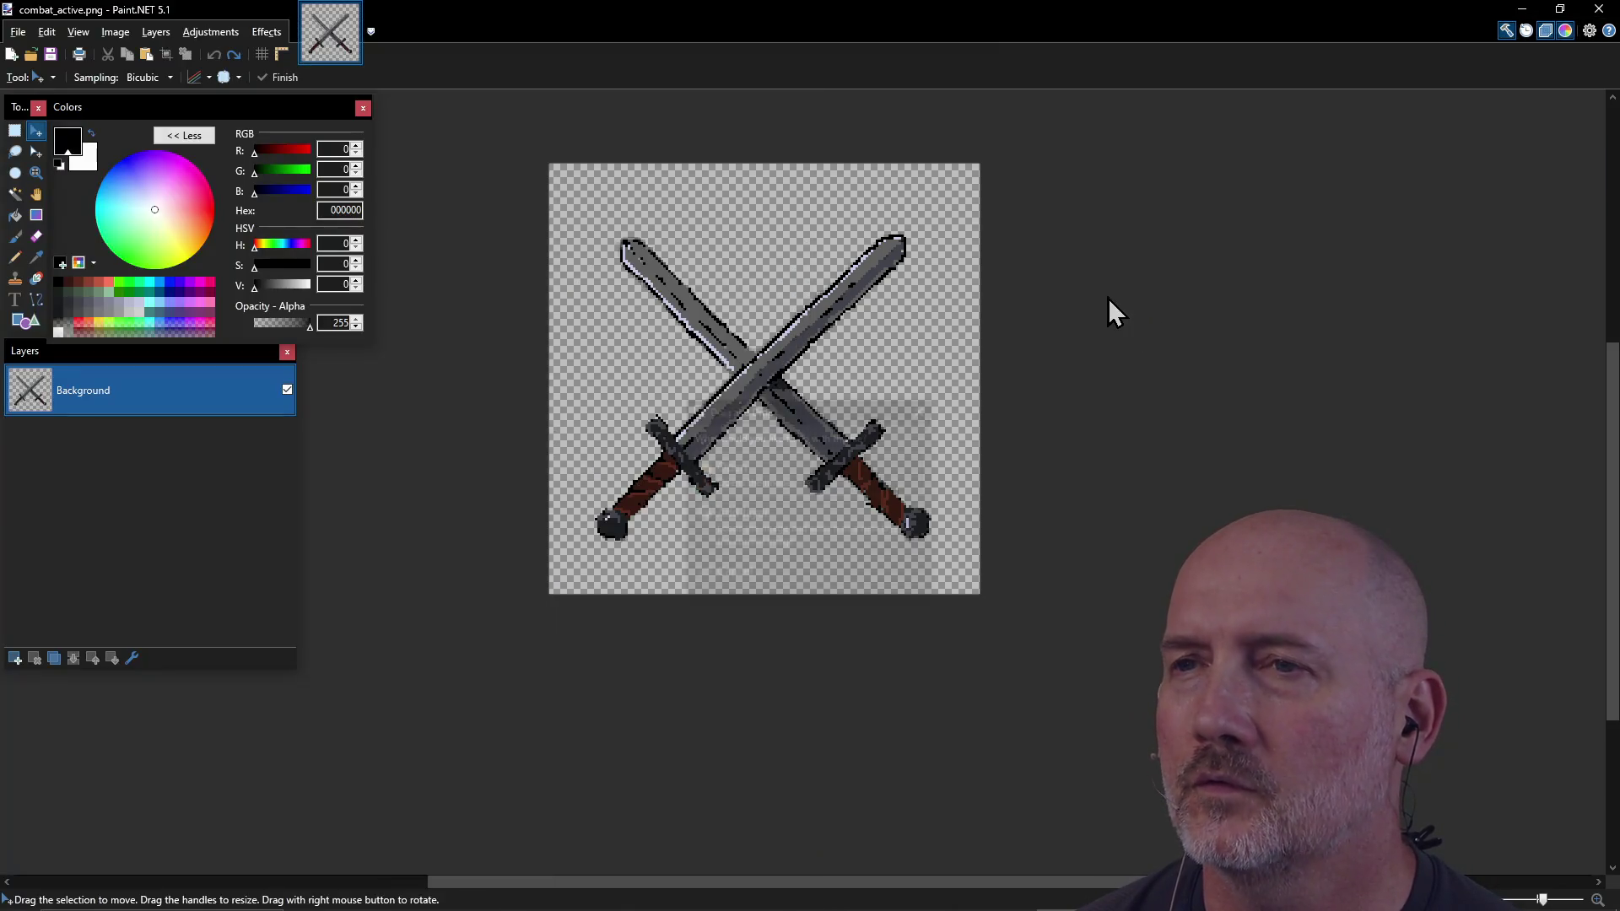
click(791, 469)
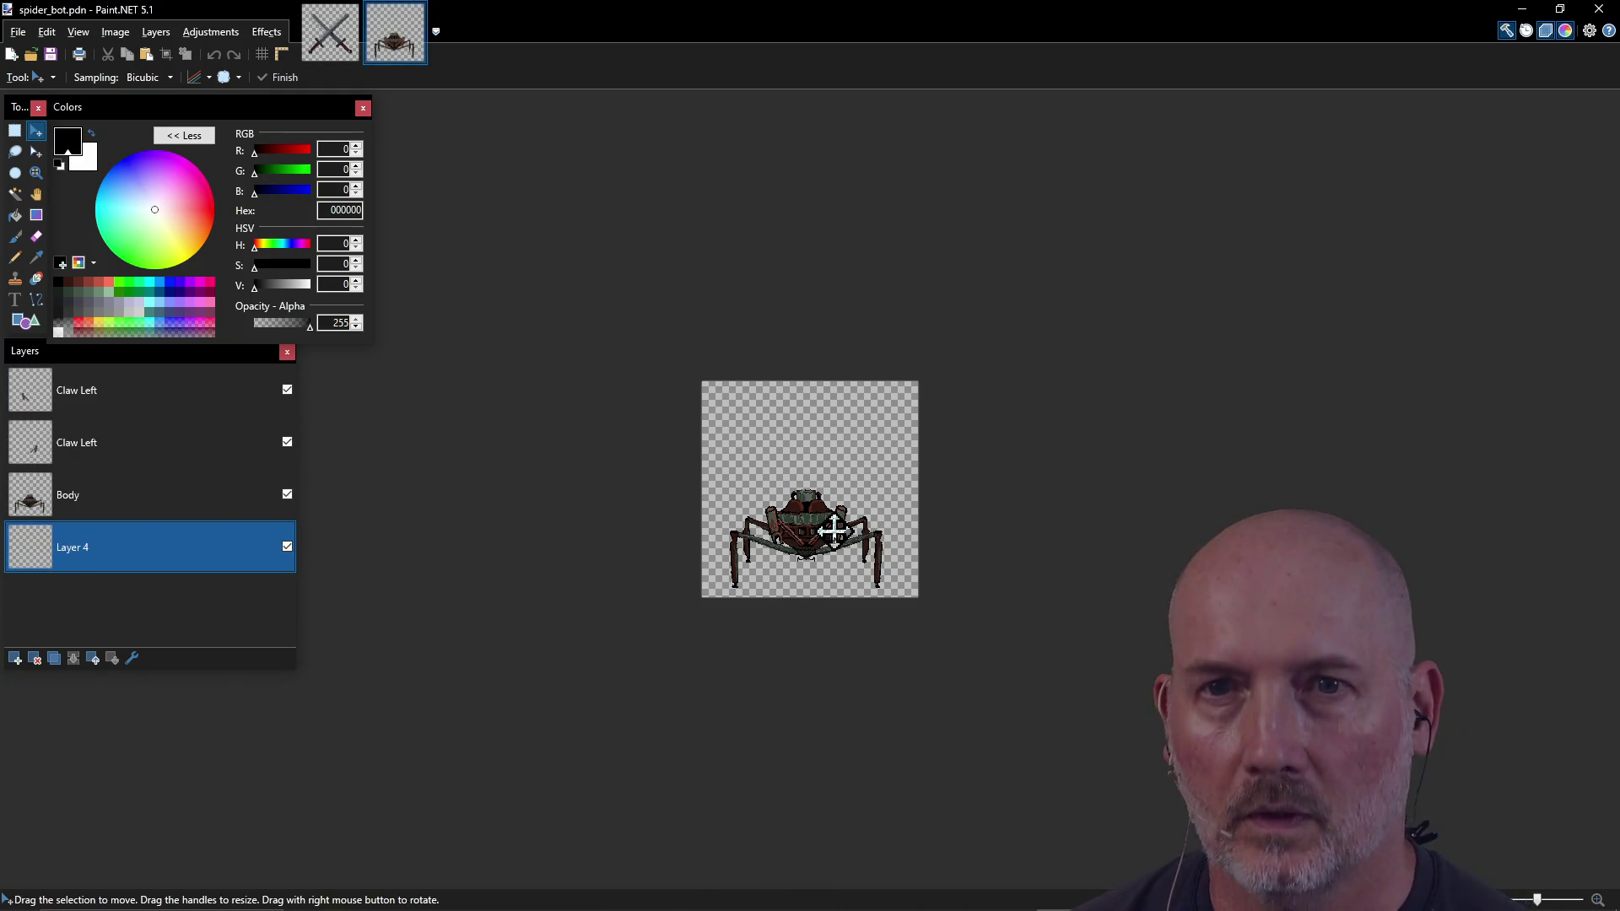
Step: Compare the two Claw Left layers by toggling their visibility off and on
ctrl+scroll(834, 530, up, 3)
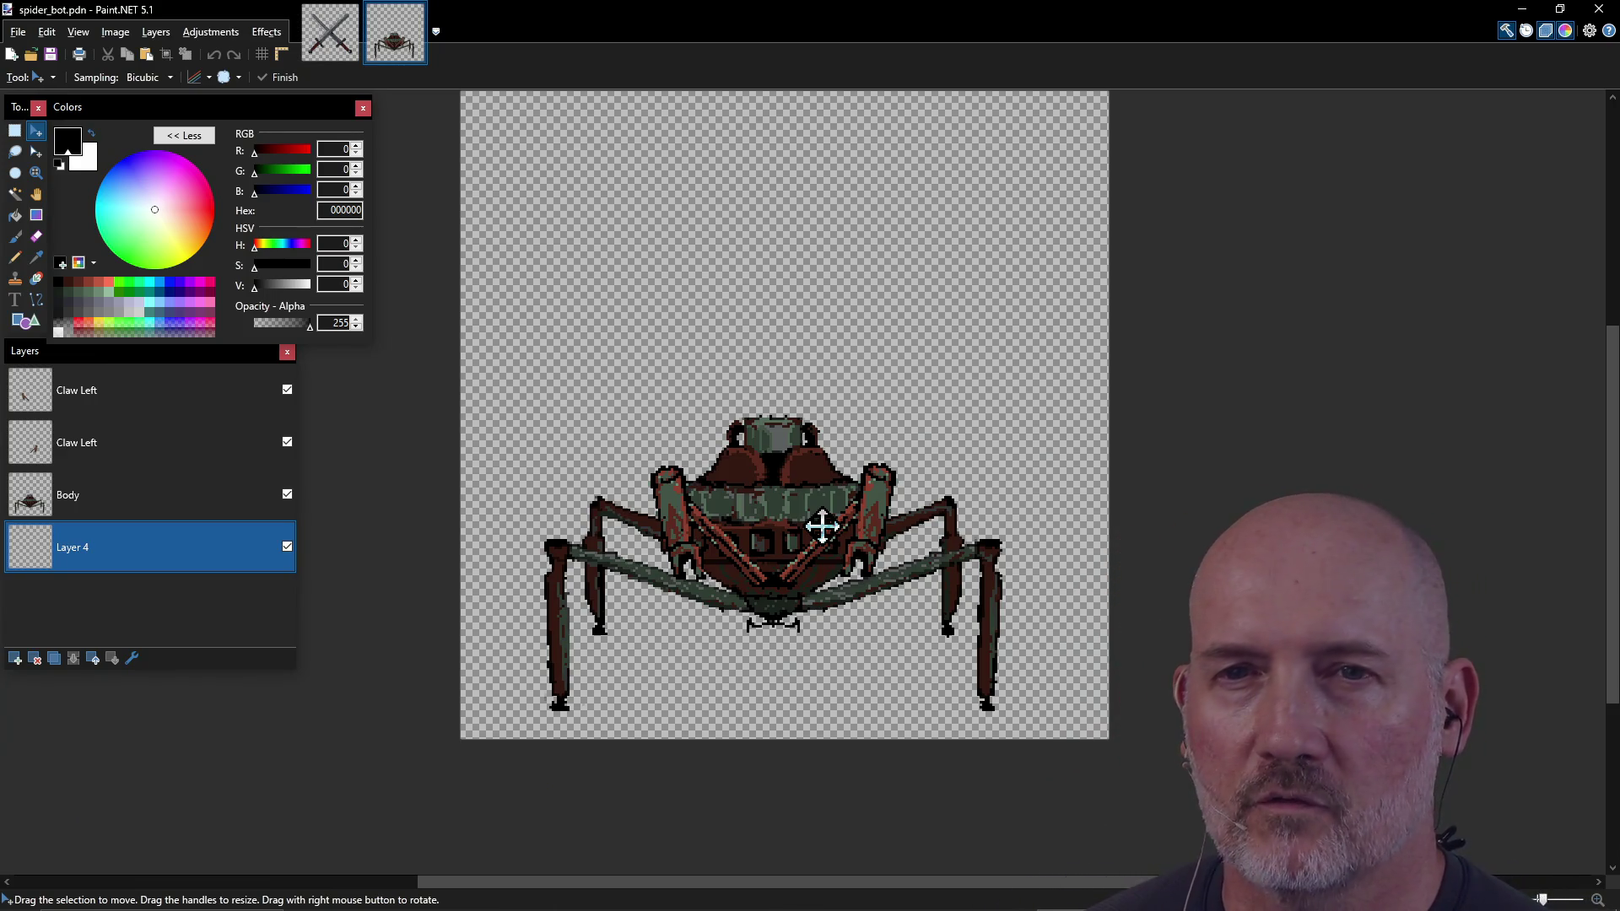
click(190, 439)
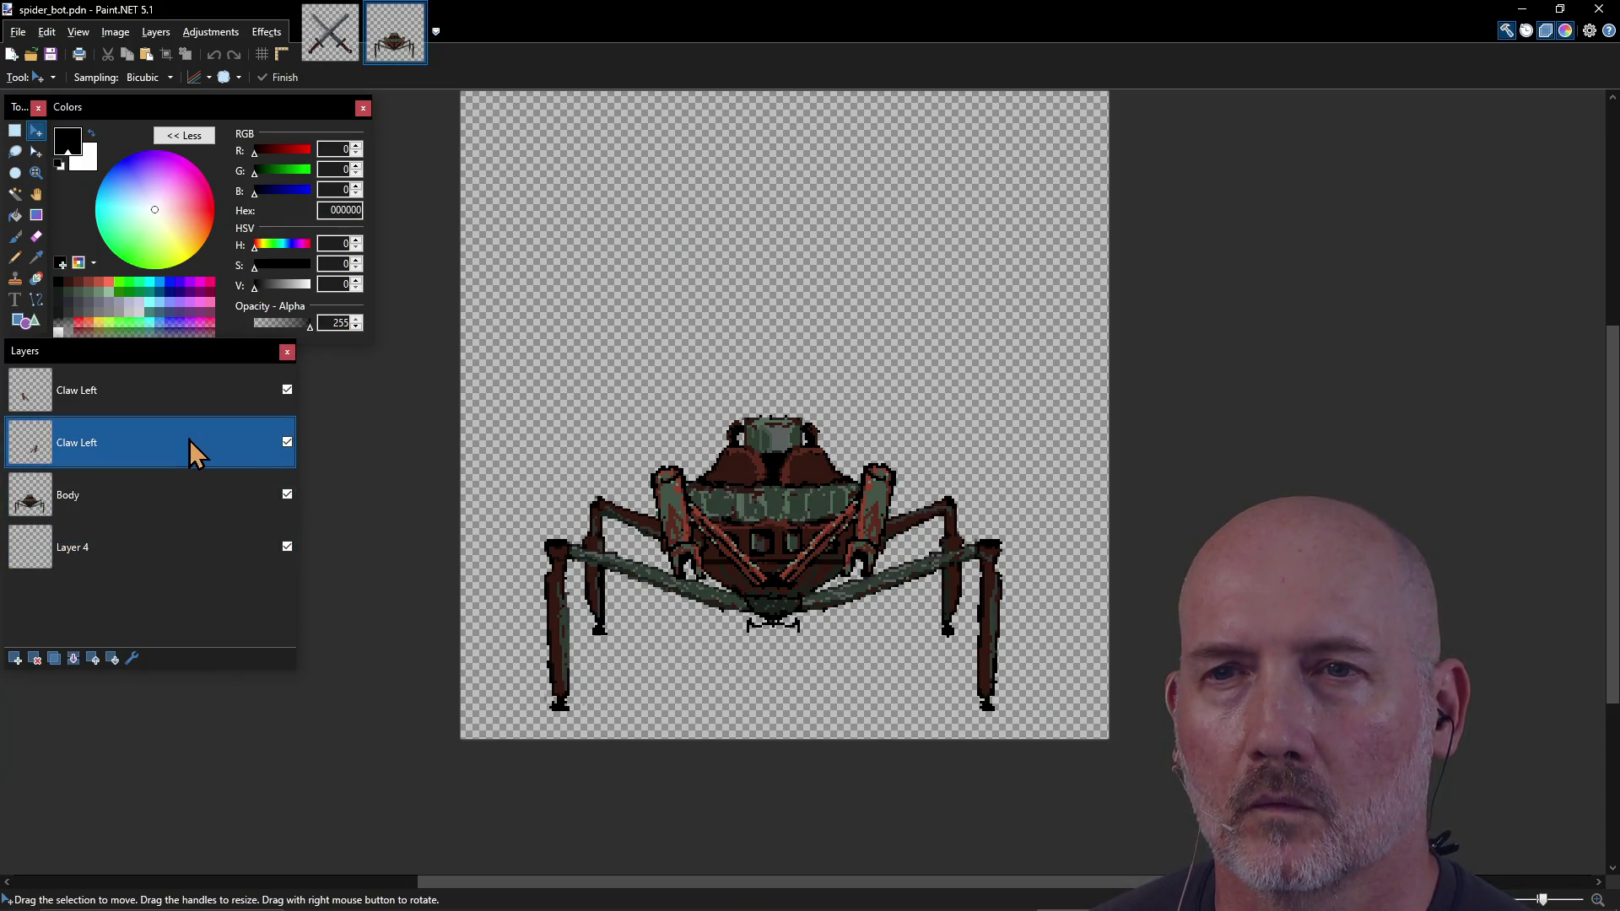
click(287, 442)
click(287, 442)
click(287, 442)
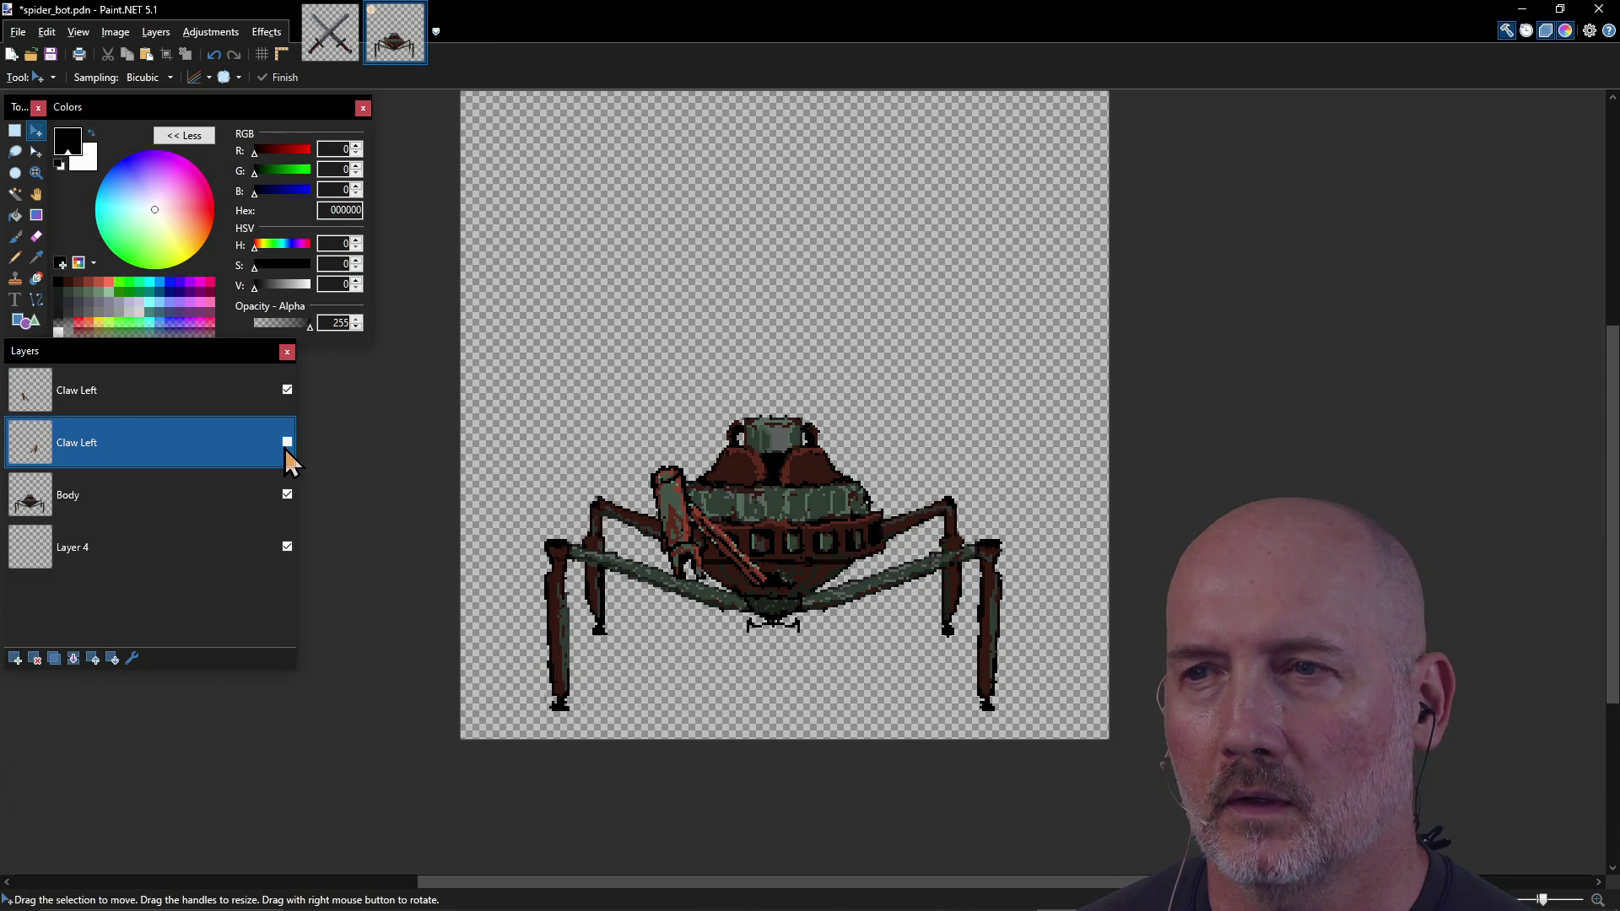
click(287, 443)
ctrl+click(290, 390)
click(290, 390)
click(290, 390)
click(290, 390)
click(290, 390)
Step: Delete the empty Layer 4
shift+click(283, 502)
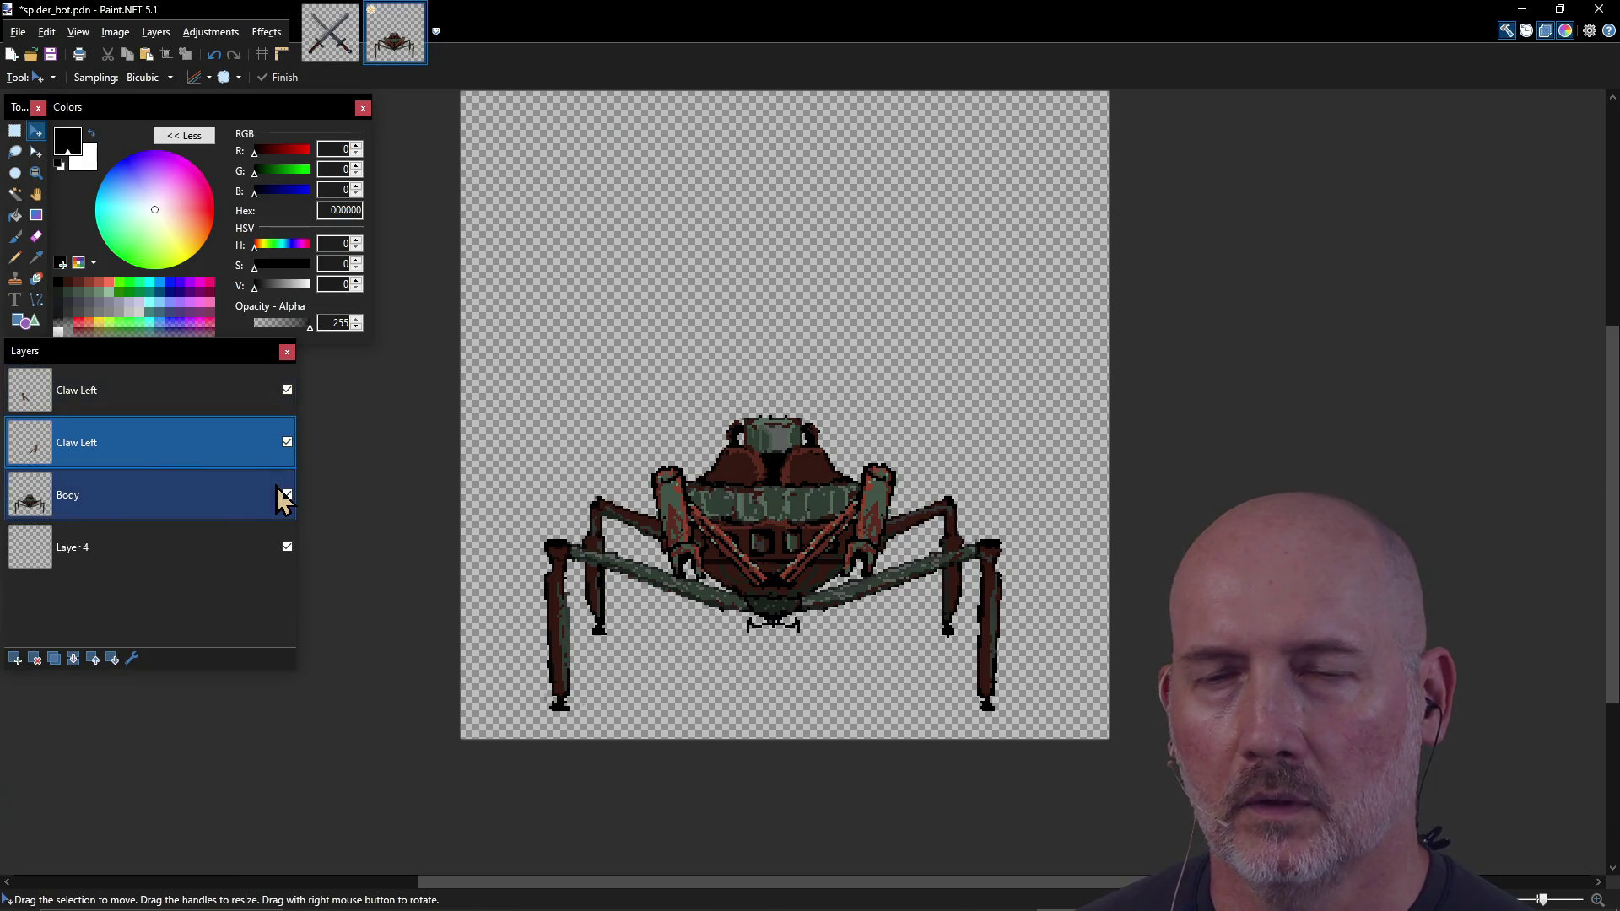
click(230, 500)
ctrl+click(219, 555)
click(220, 555)
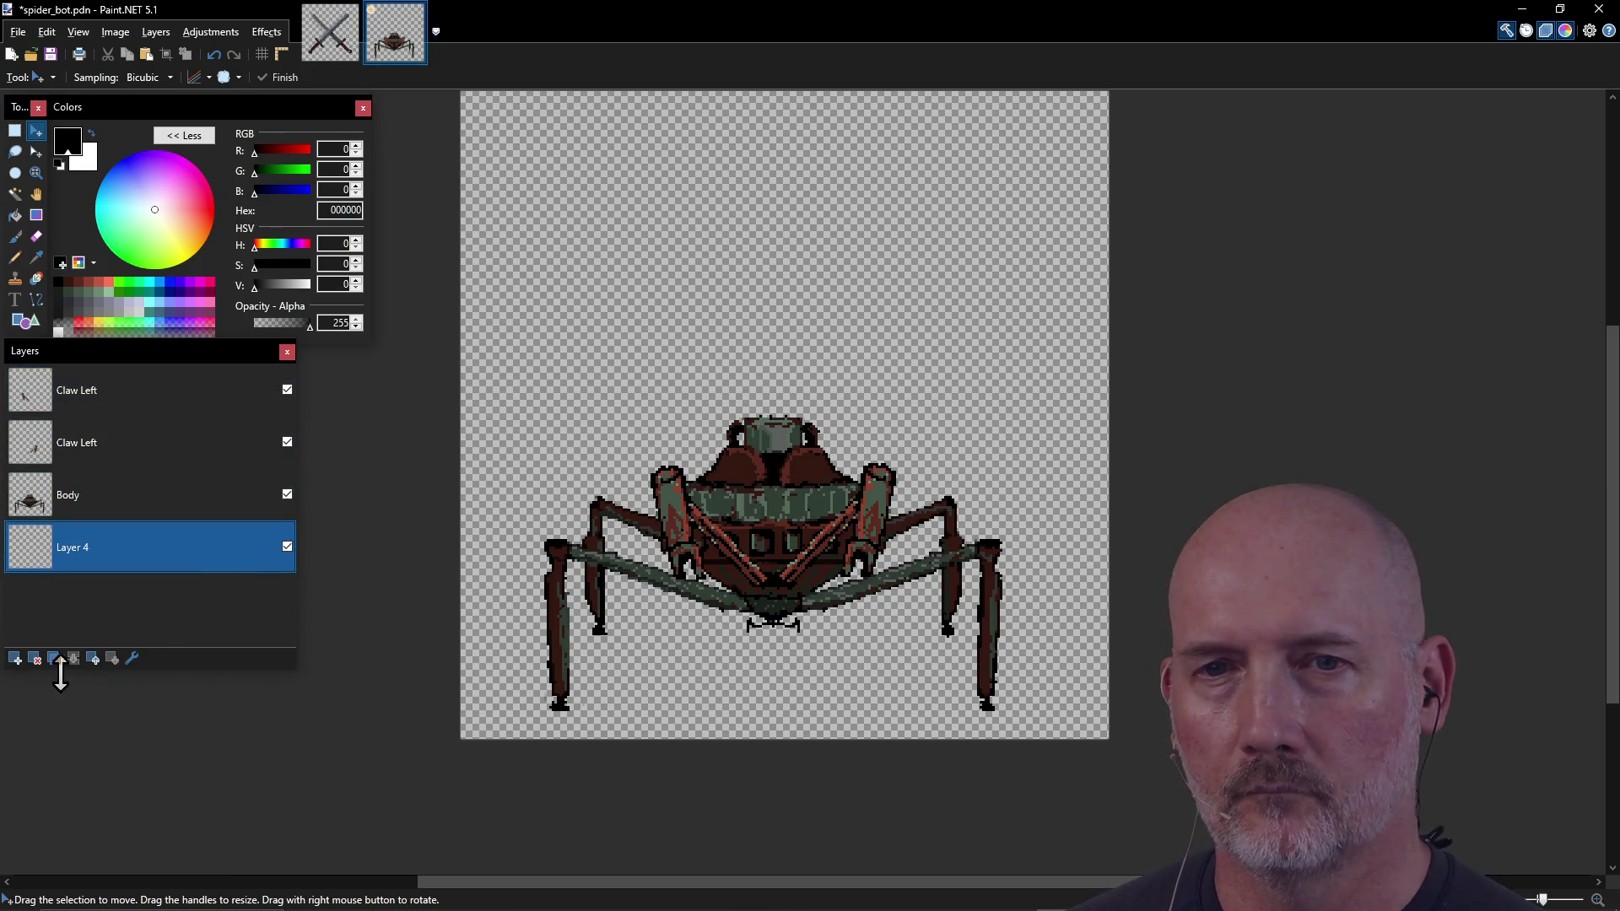
click(34, 659)
Step: Duplicate the top Claw Left layer
shift+click(162, 449)
click(157, 437)
shift+click(152, 397)
click(153, 399)
ctrl+click(174, 486)
shift+click(164, 454)
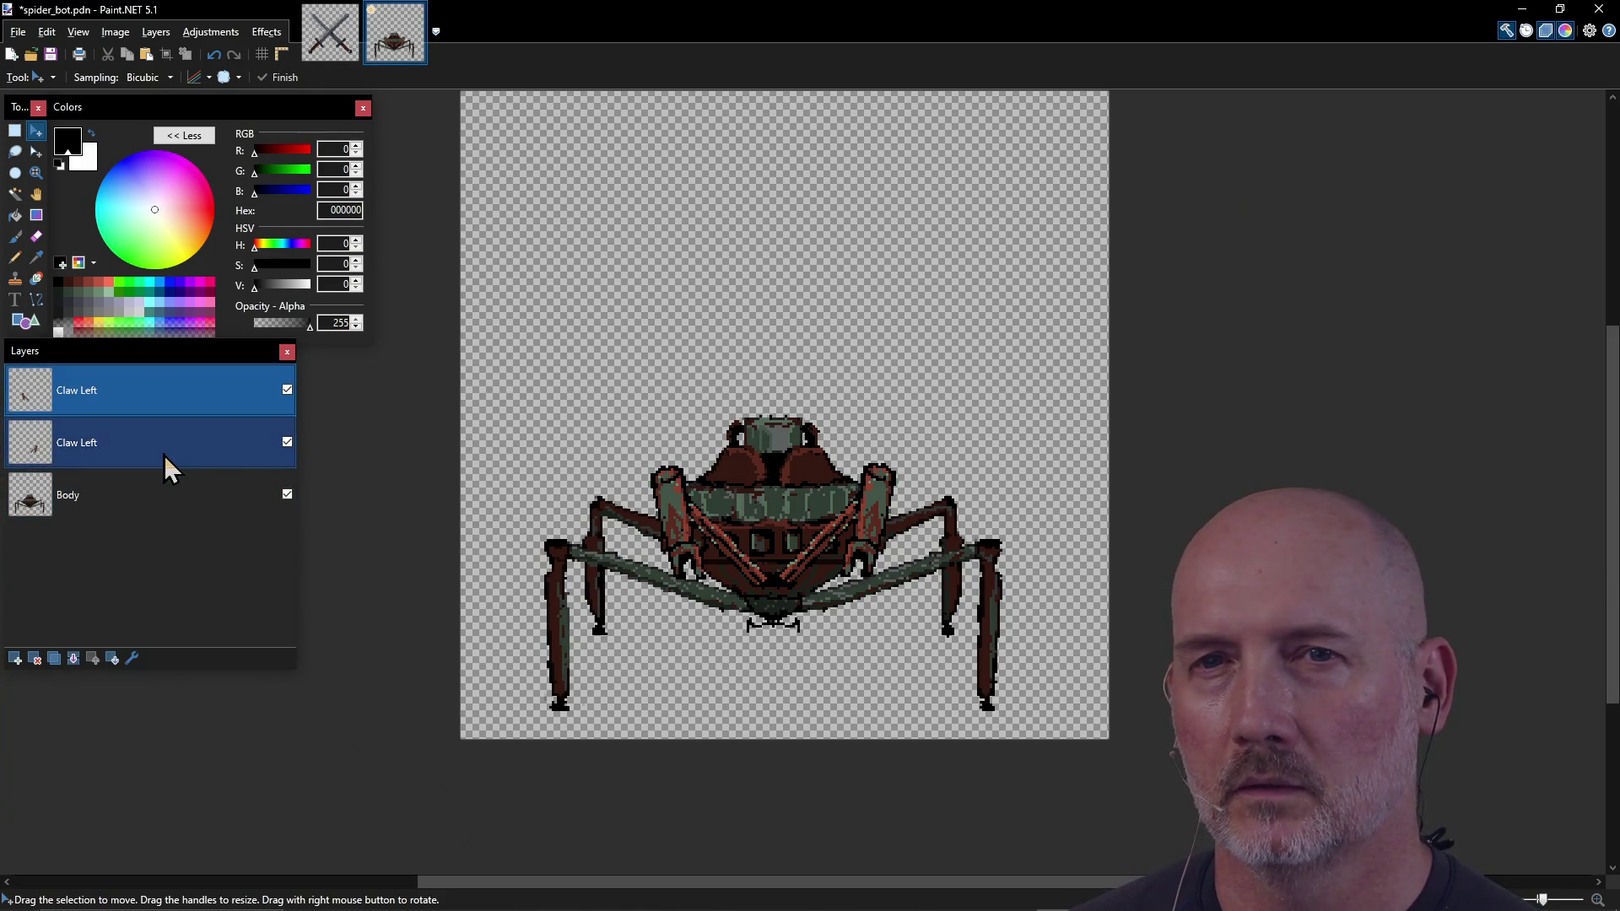
click(163, 454)
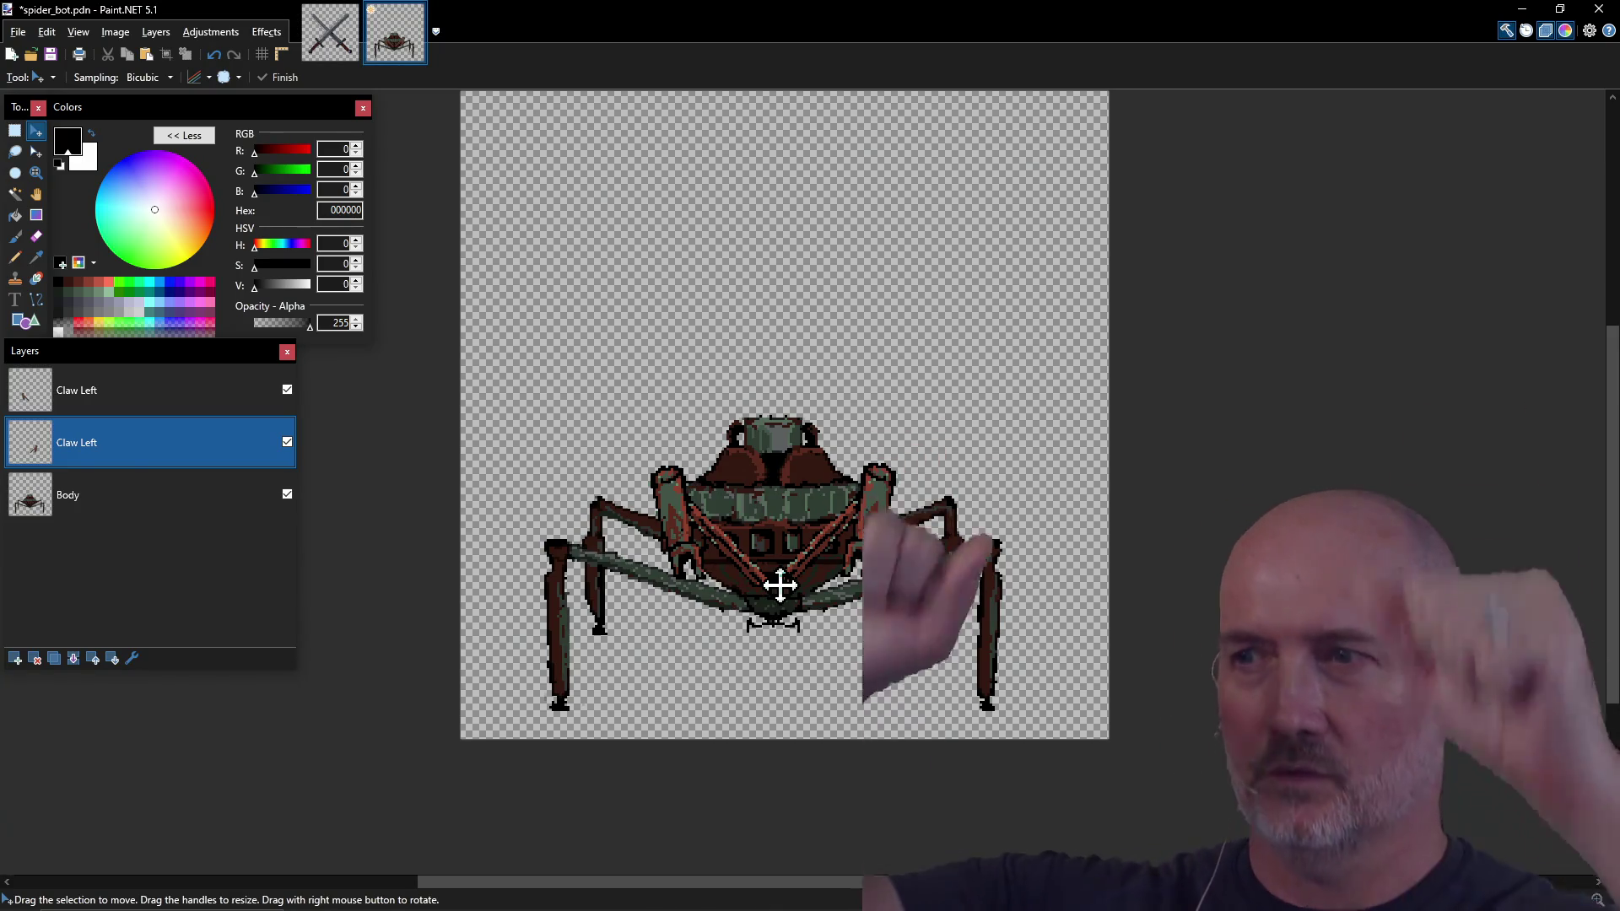
click(84, 392)
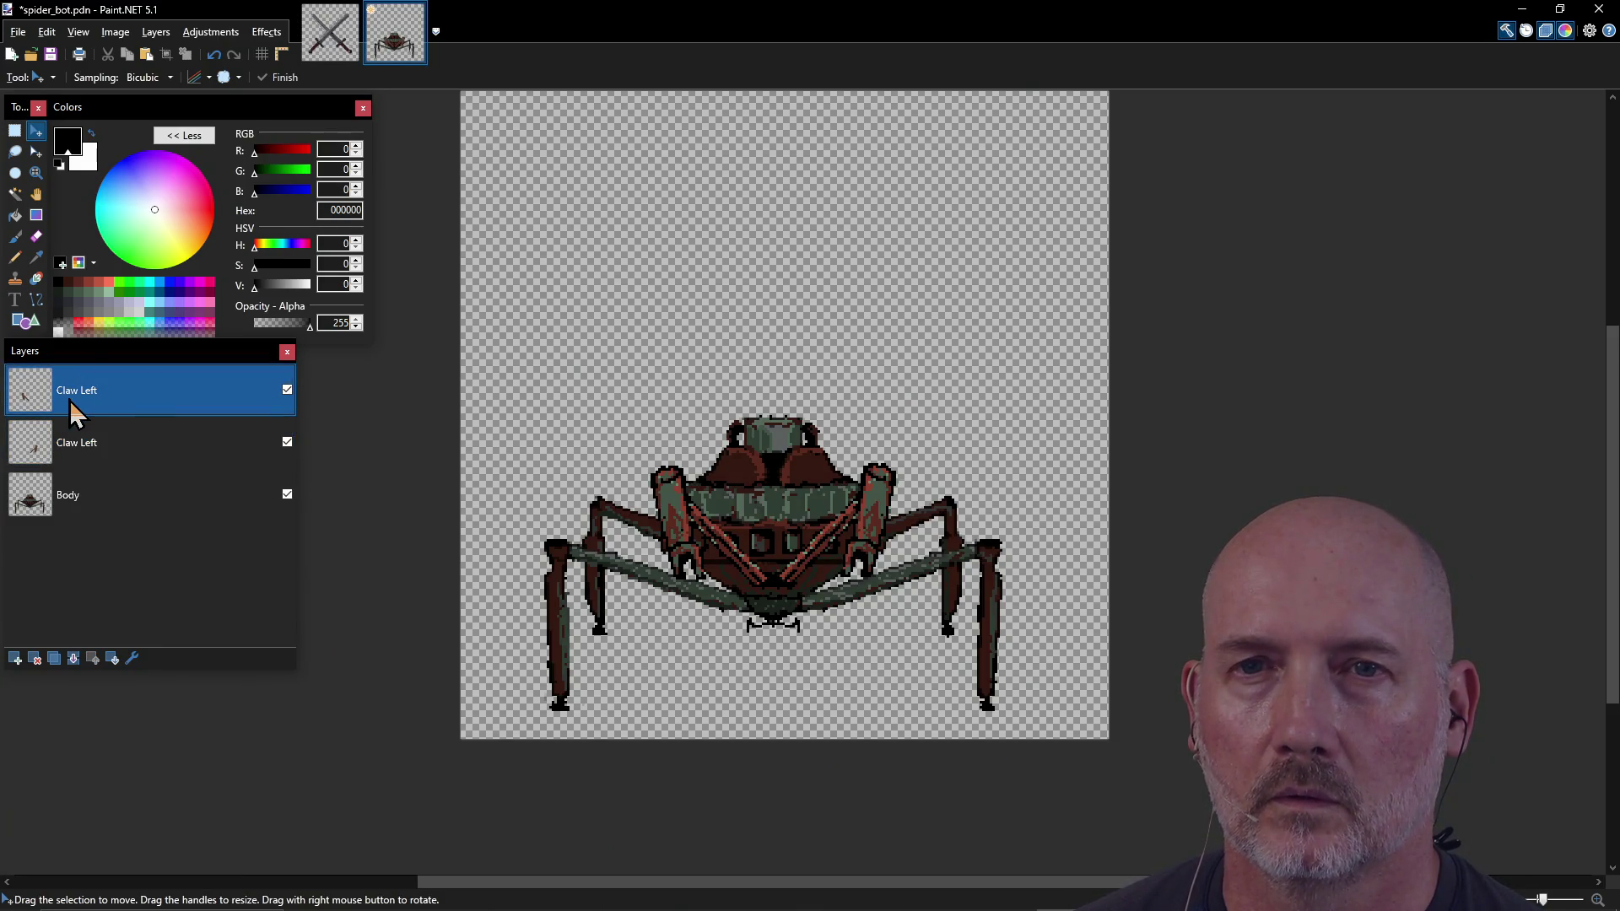
click(58, 661)
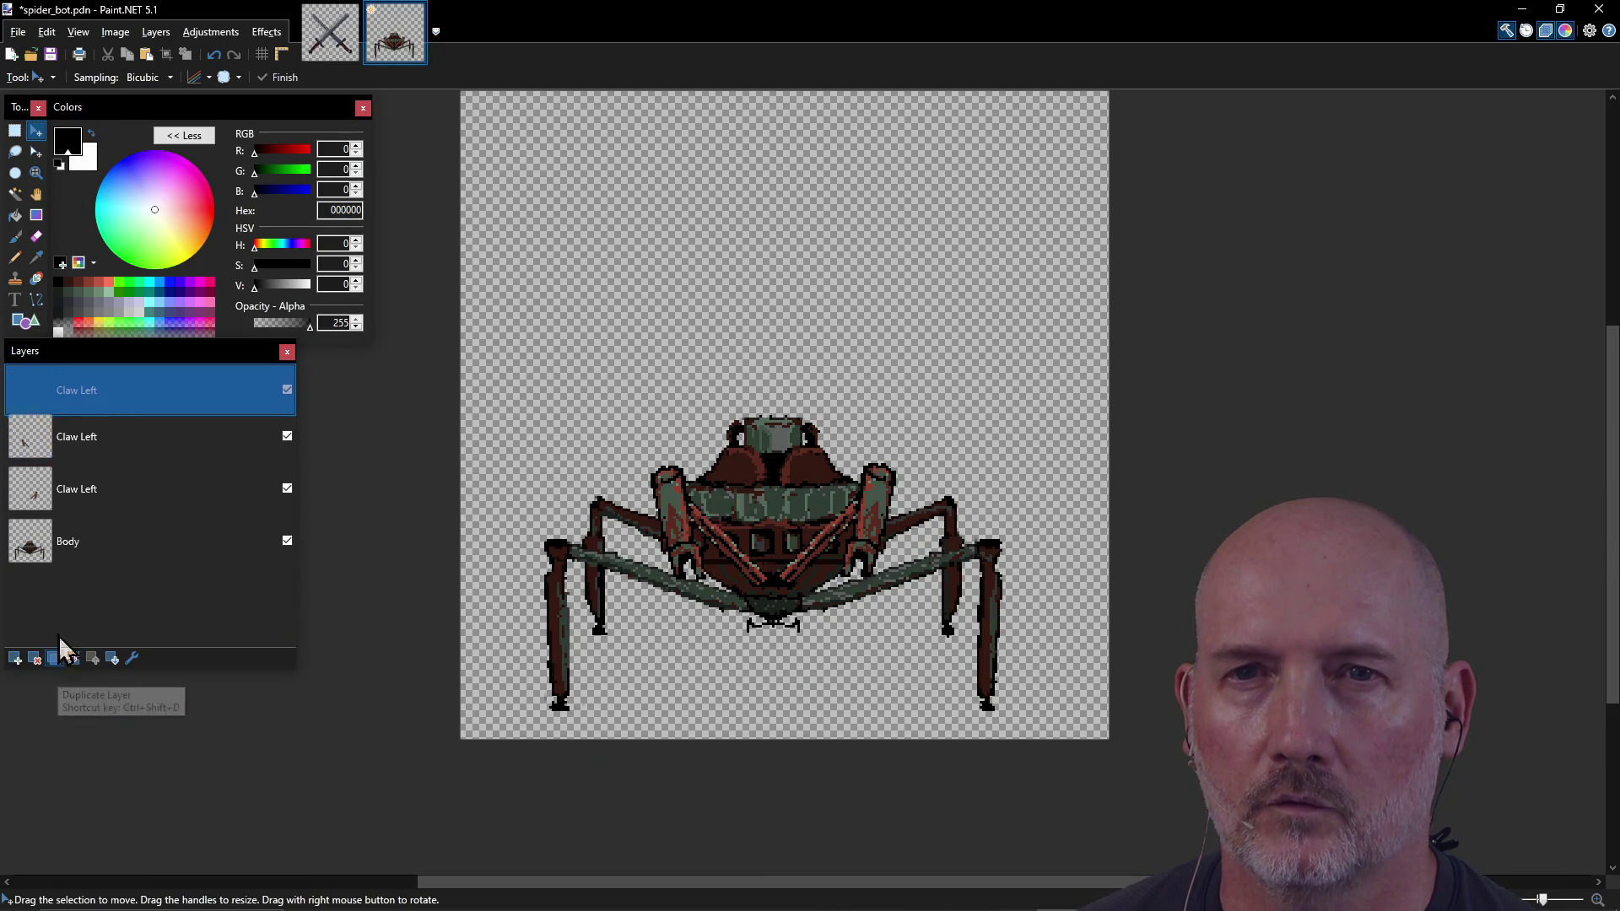
double_click(94, 406)
Step: Name the new copy 'Claw Left Down' and toggle the third Claw Left layer to compare
key(End)
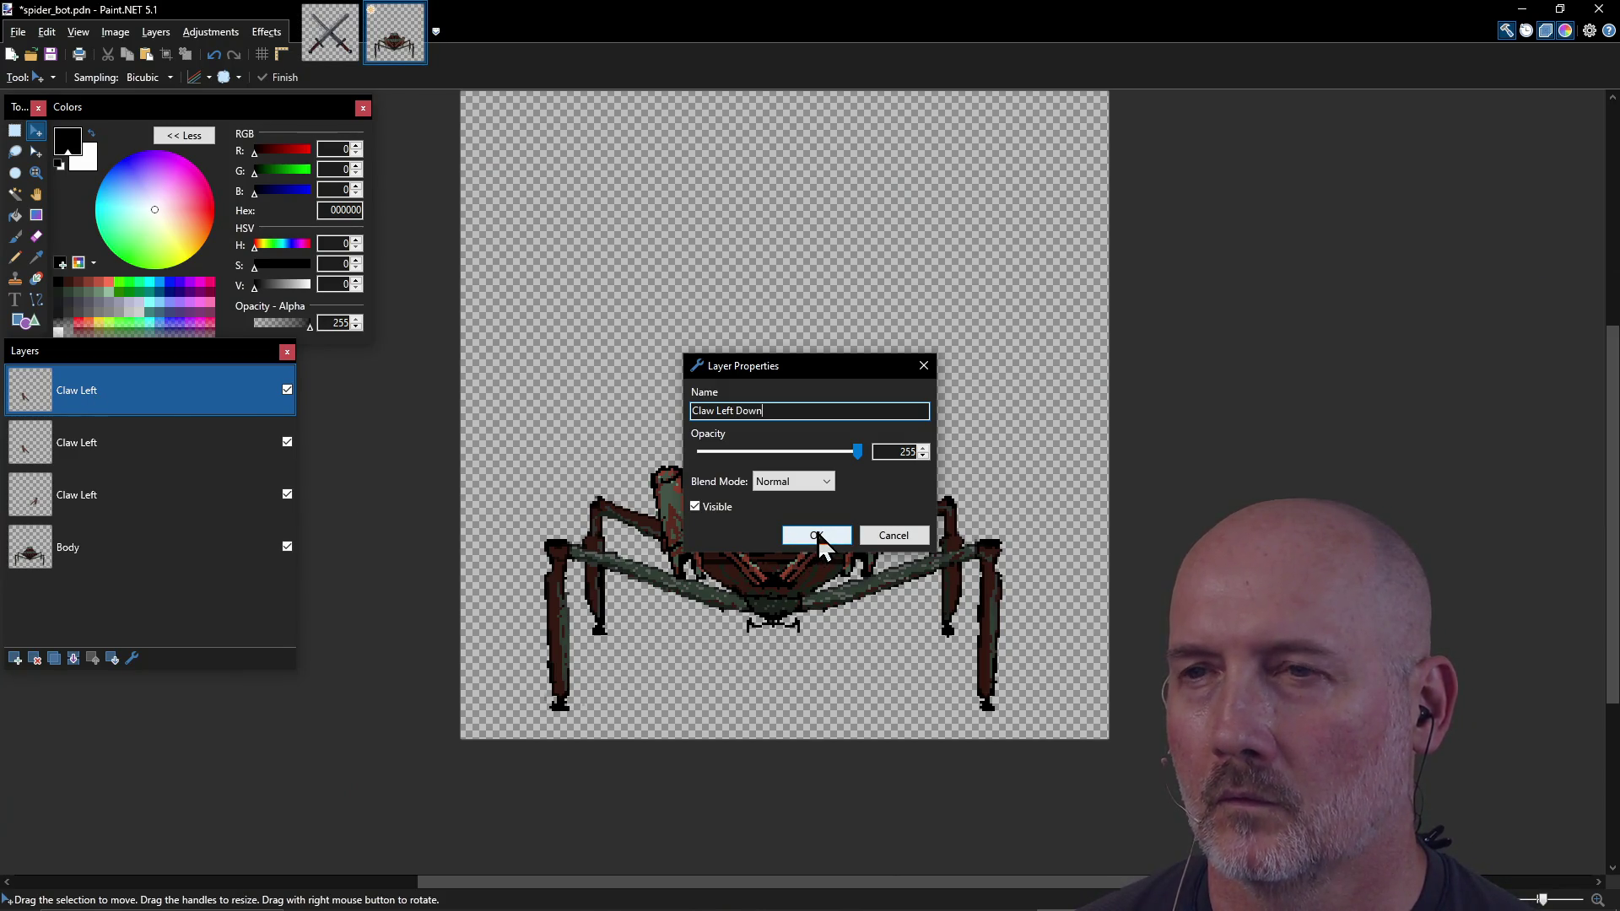
click(816, 537)
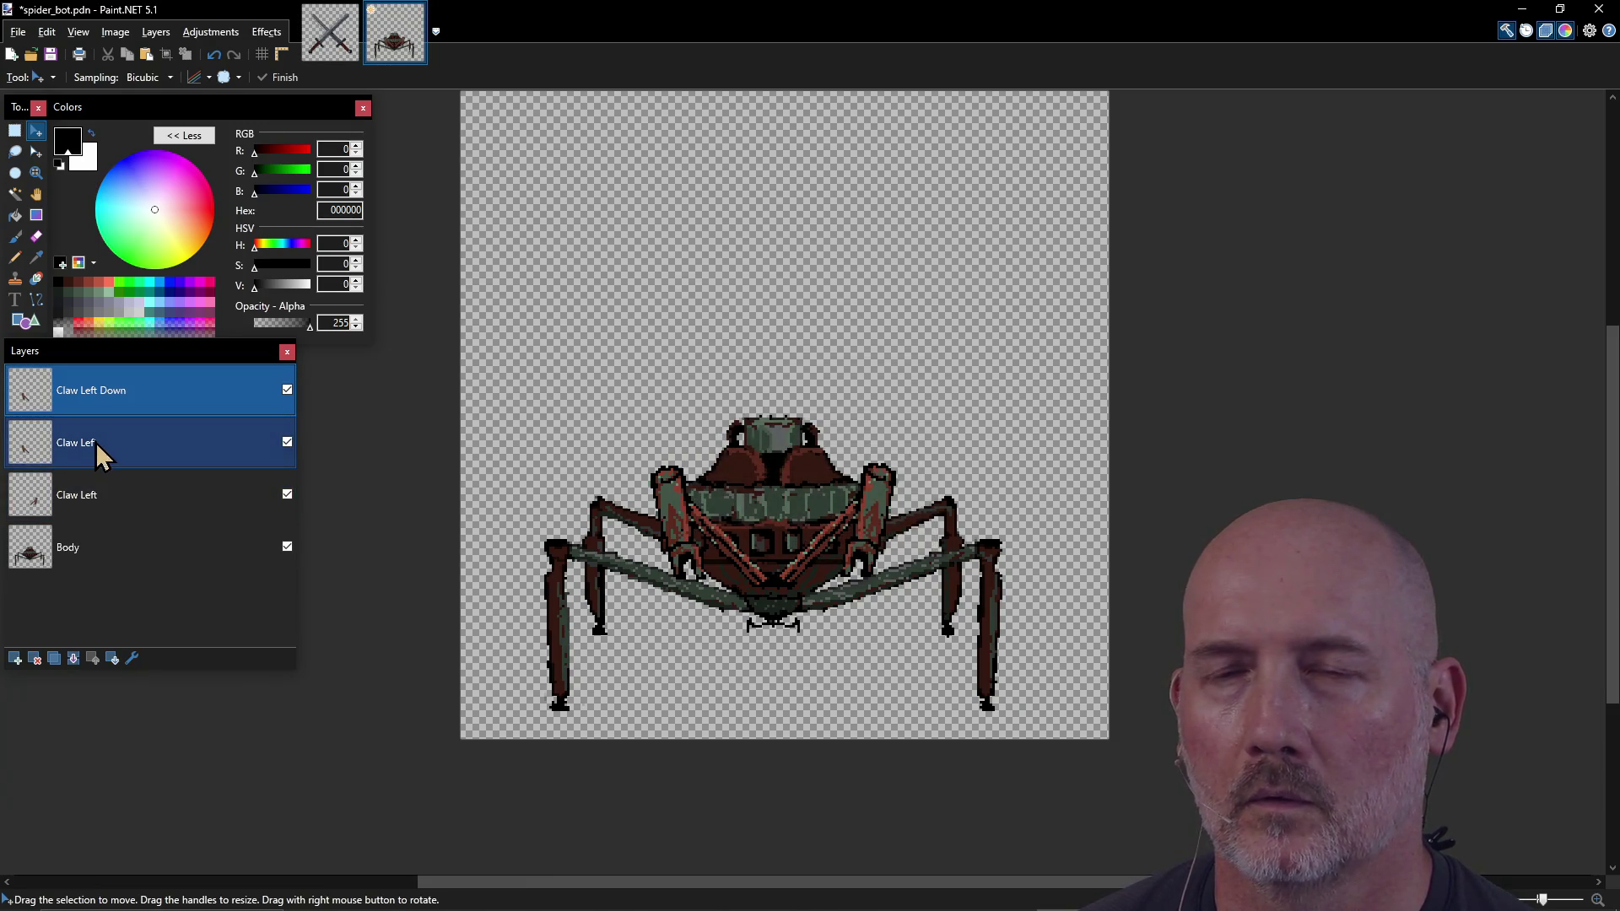
click(95, 496)
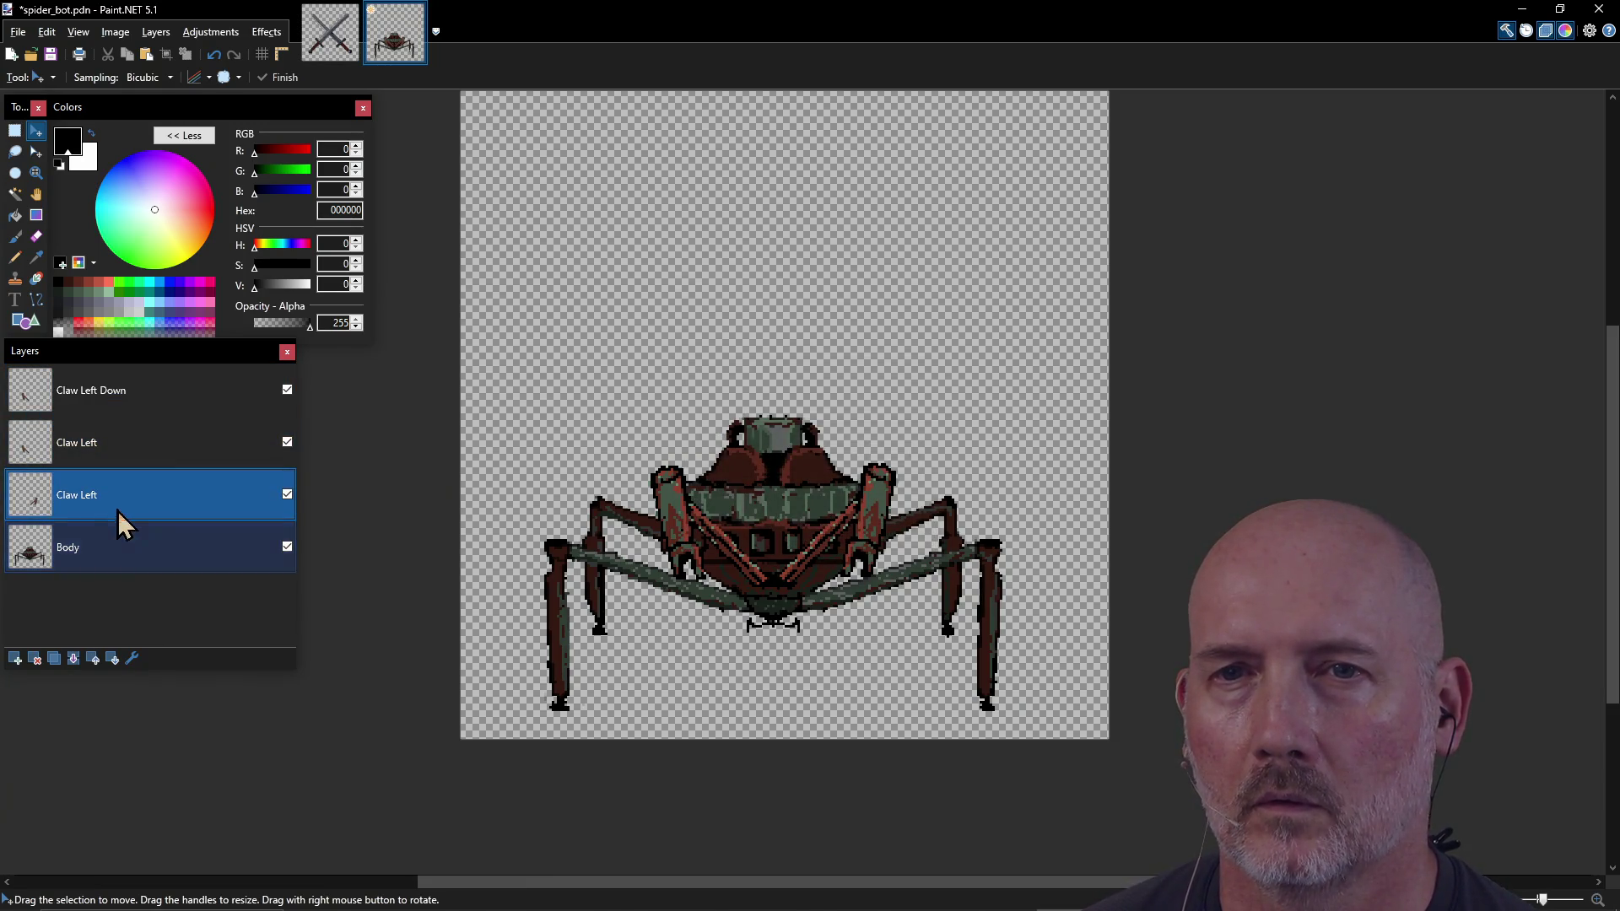
click(287, 494)
click(288, 494)
Step: Select the claw layers and delete the extra Claw Left Down layer
click(163, 440)
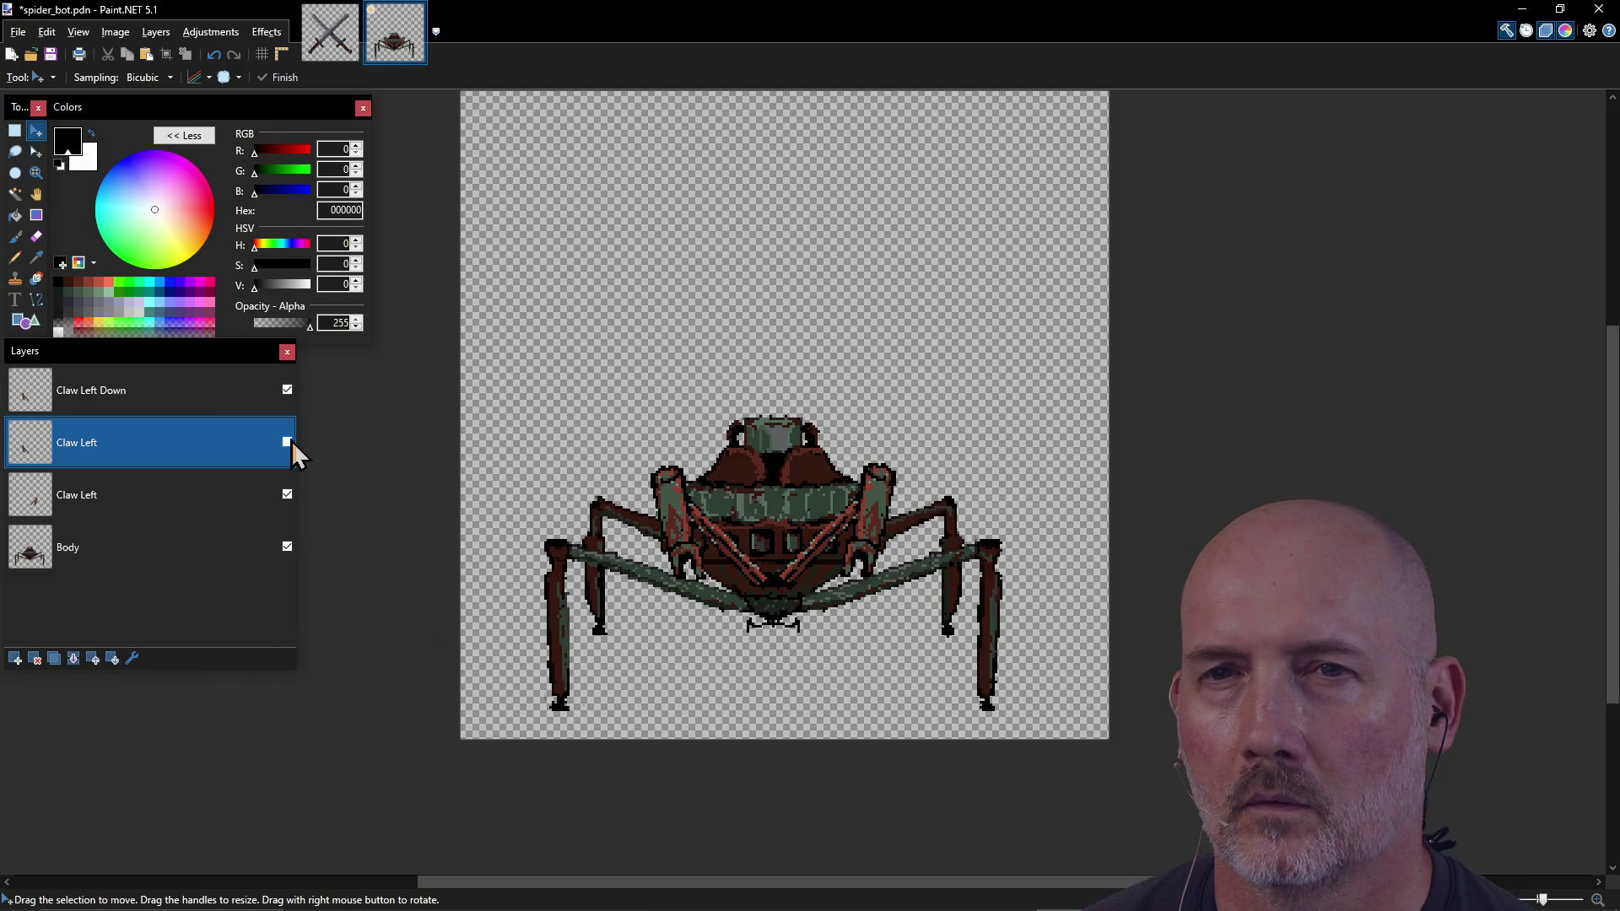
ctrl+click(135, 502)
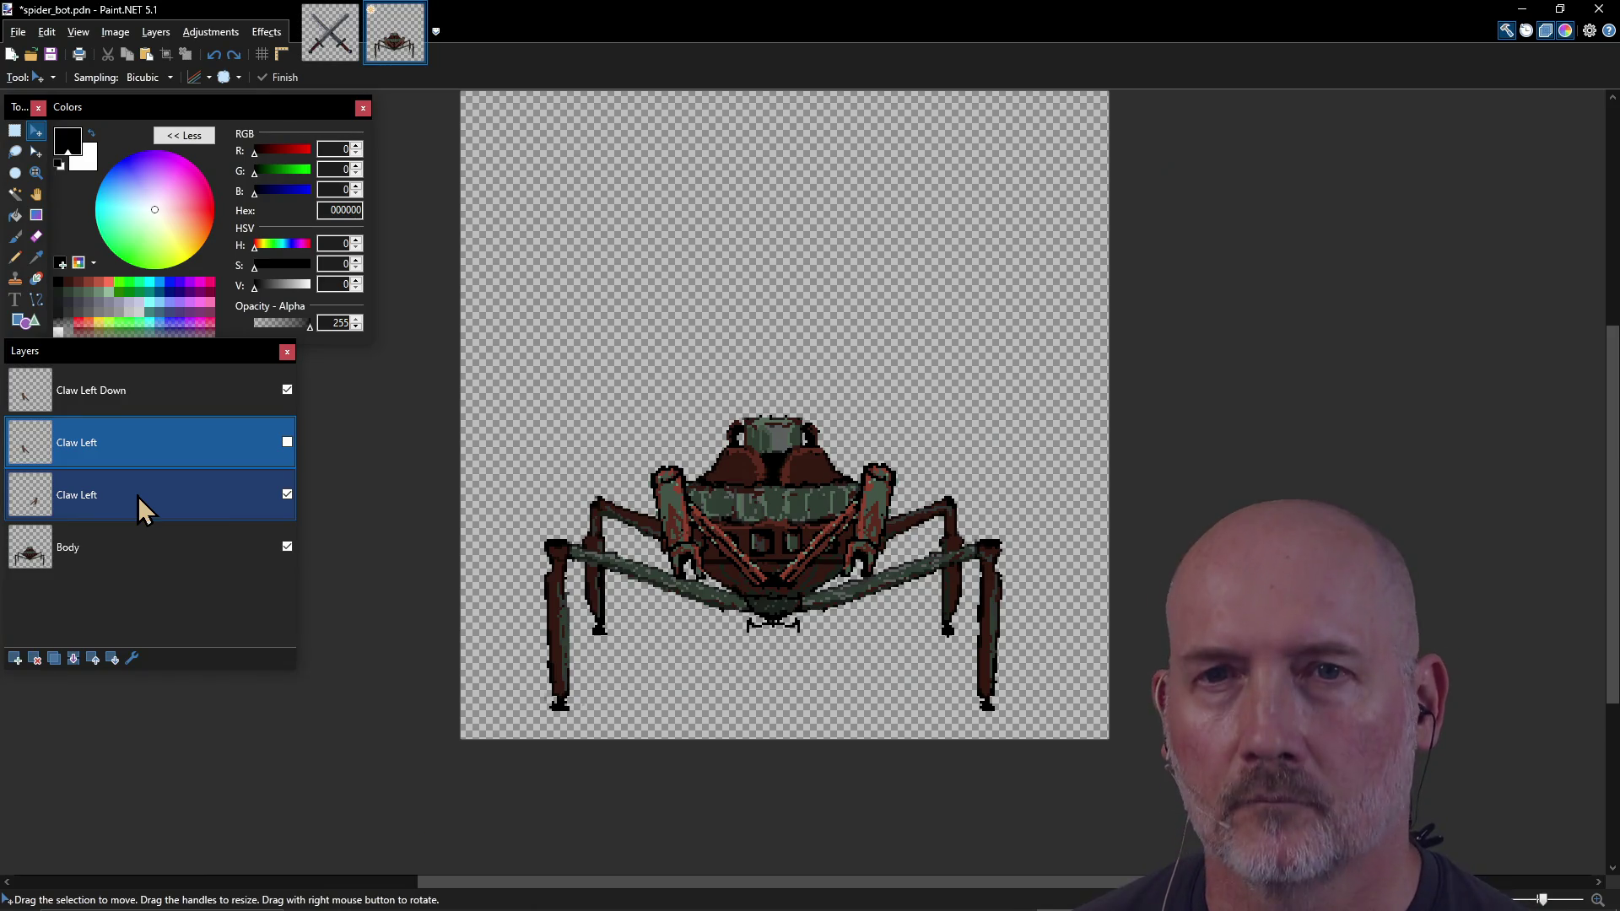
click(287, 442)
key(ctrl+z)
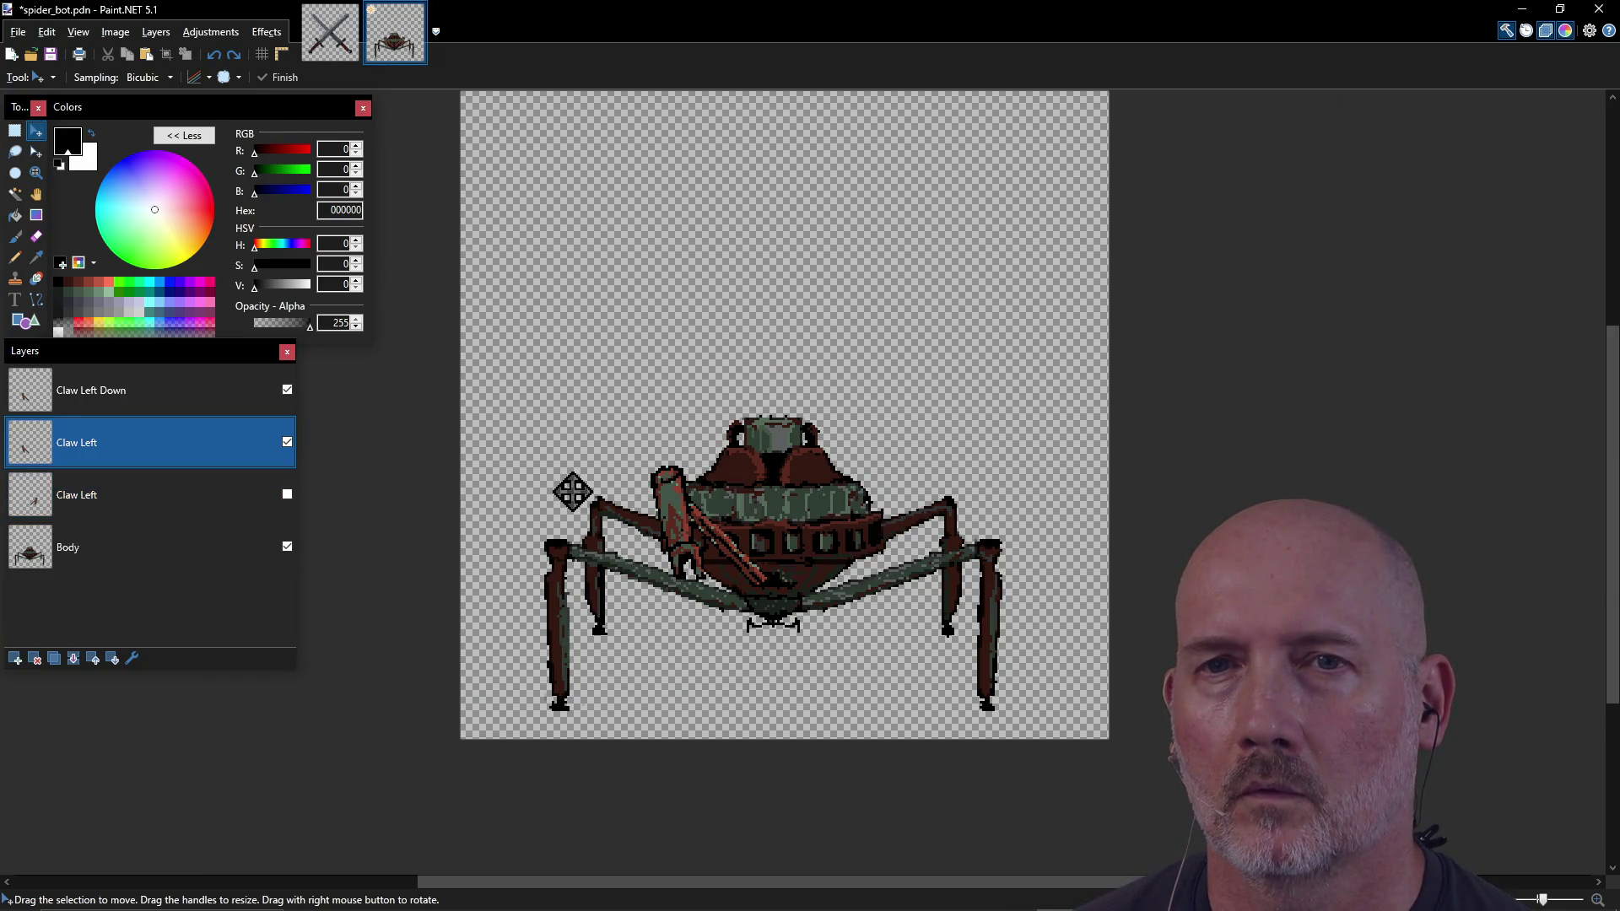
key(ctrl+shift+Delete)
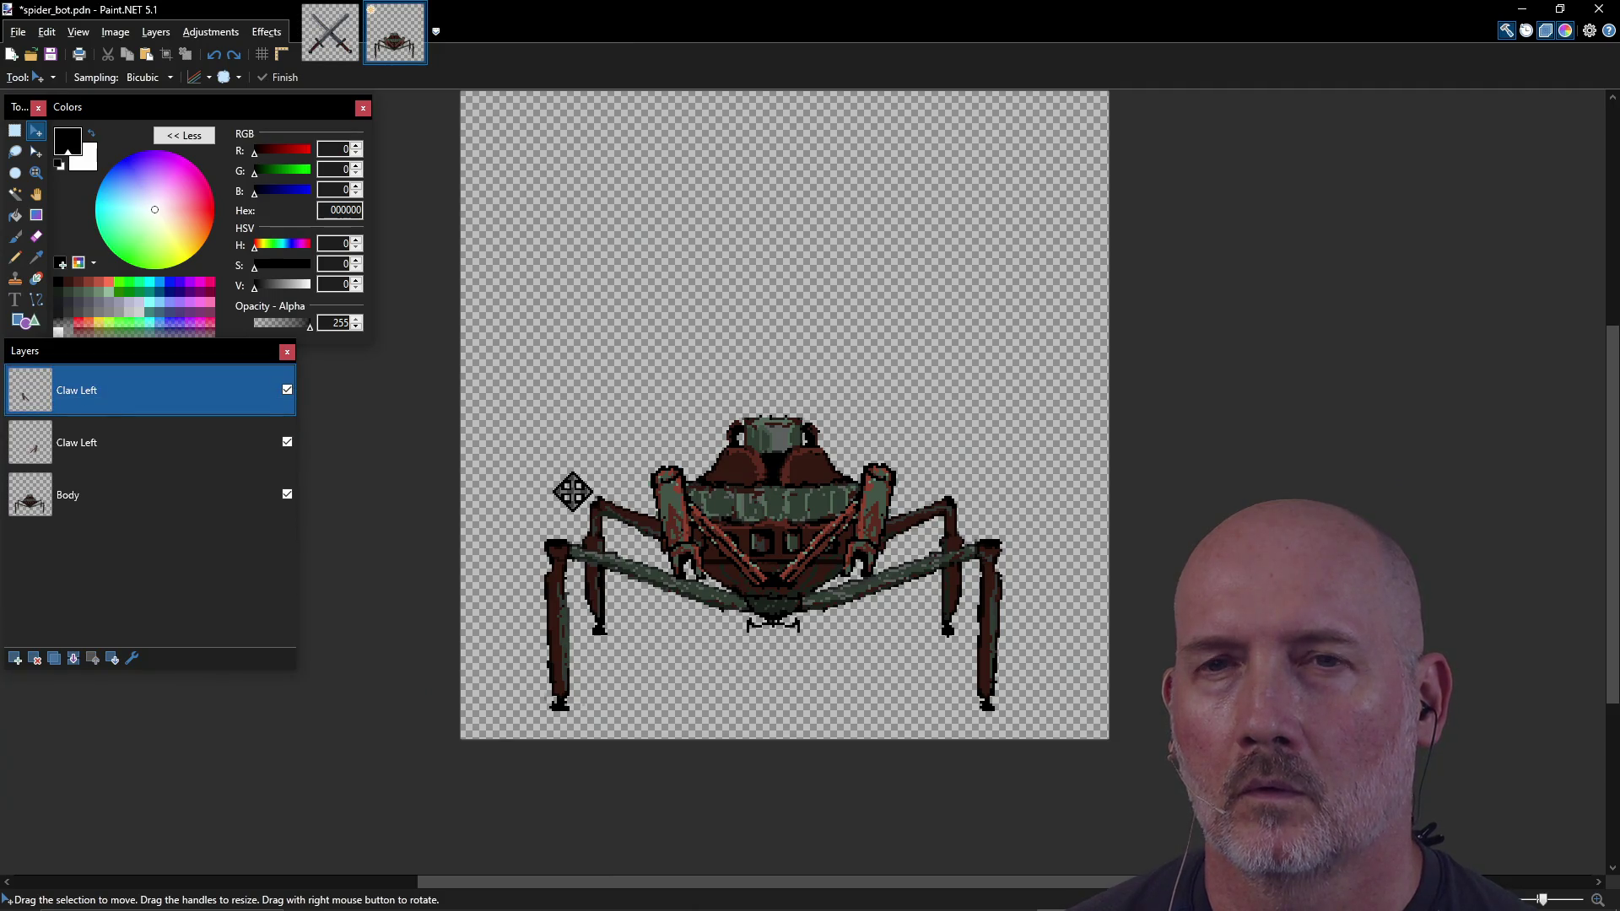
ctrl+click(211, 460)
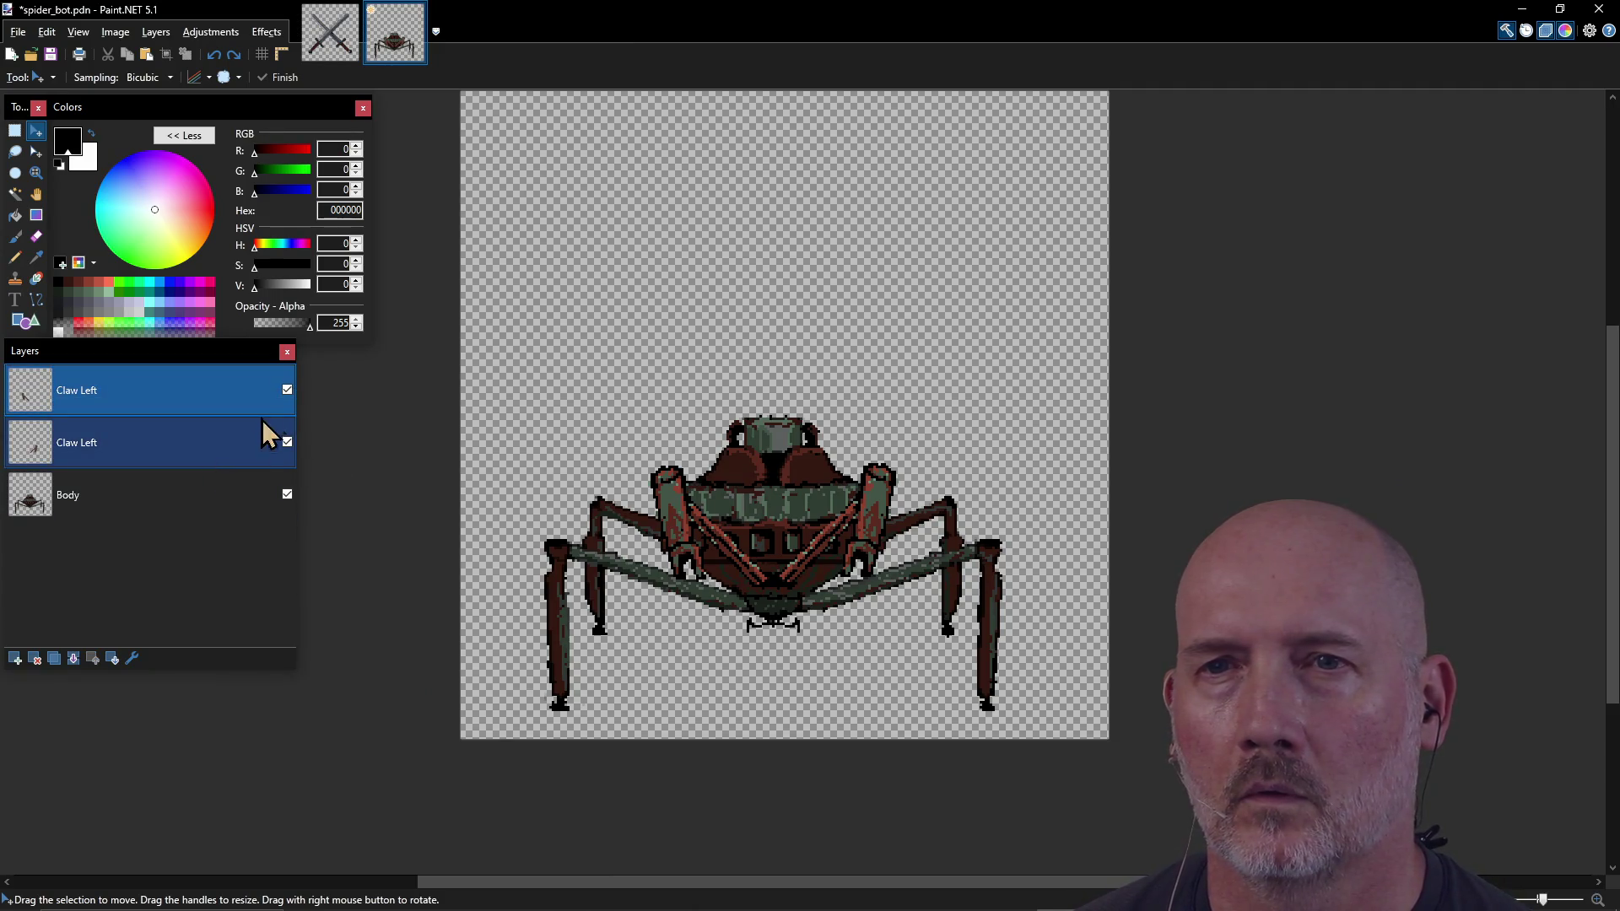
click(282, 400)
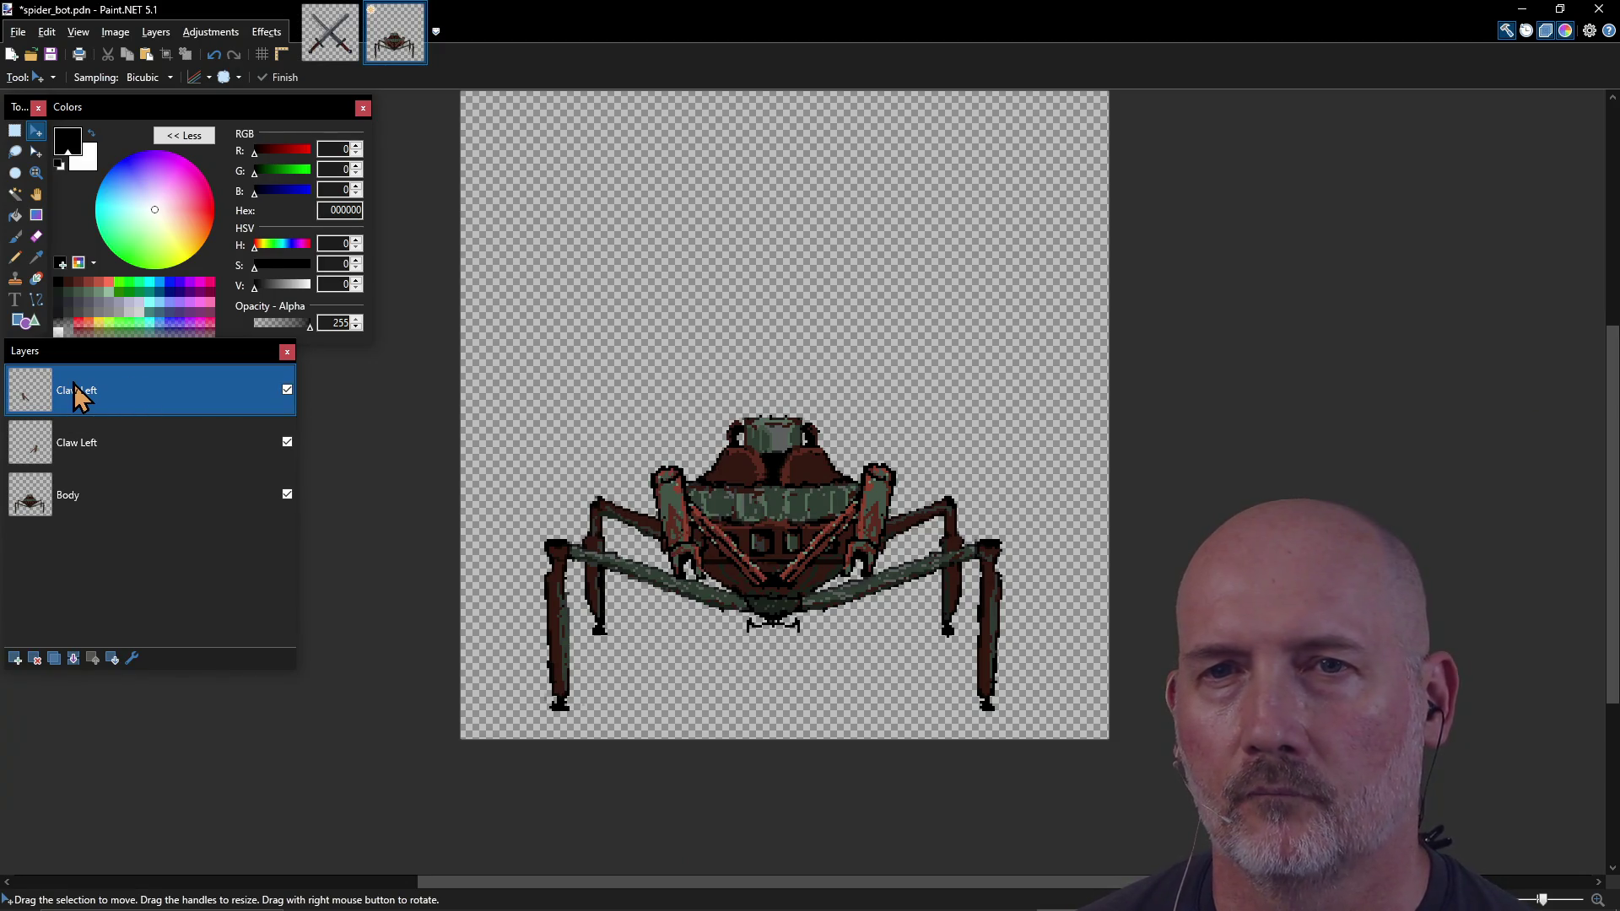
Step: Rename the top claw layer to 'Claw Right'
double_click(106, 401)
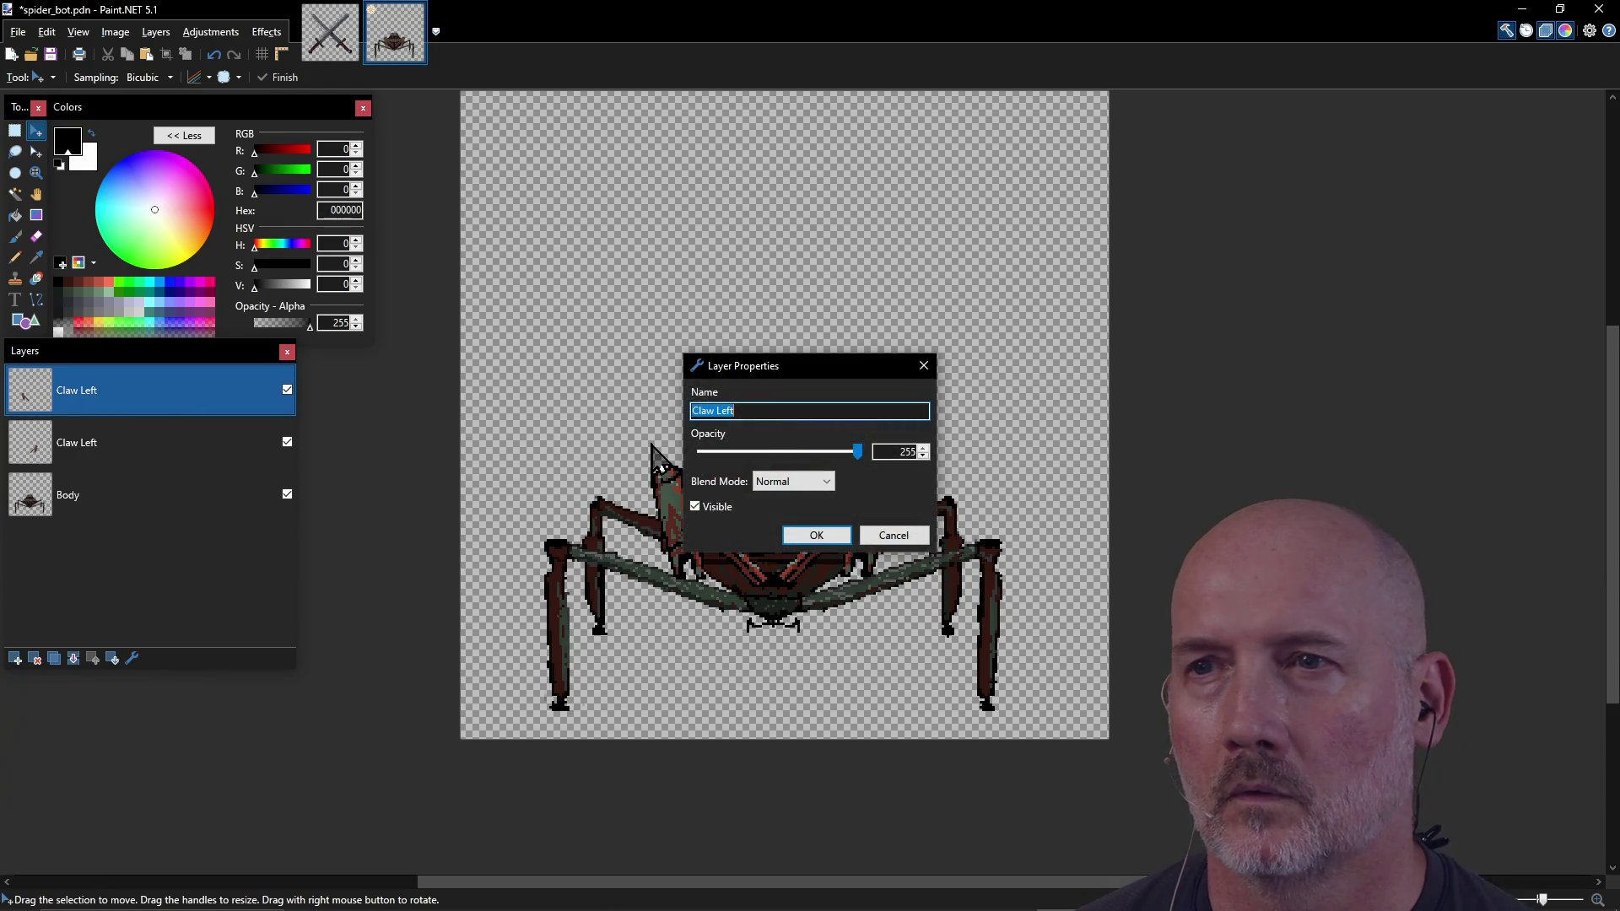
click(769, 410)
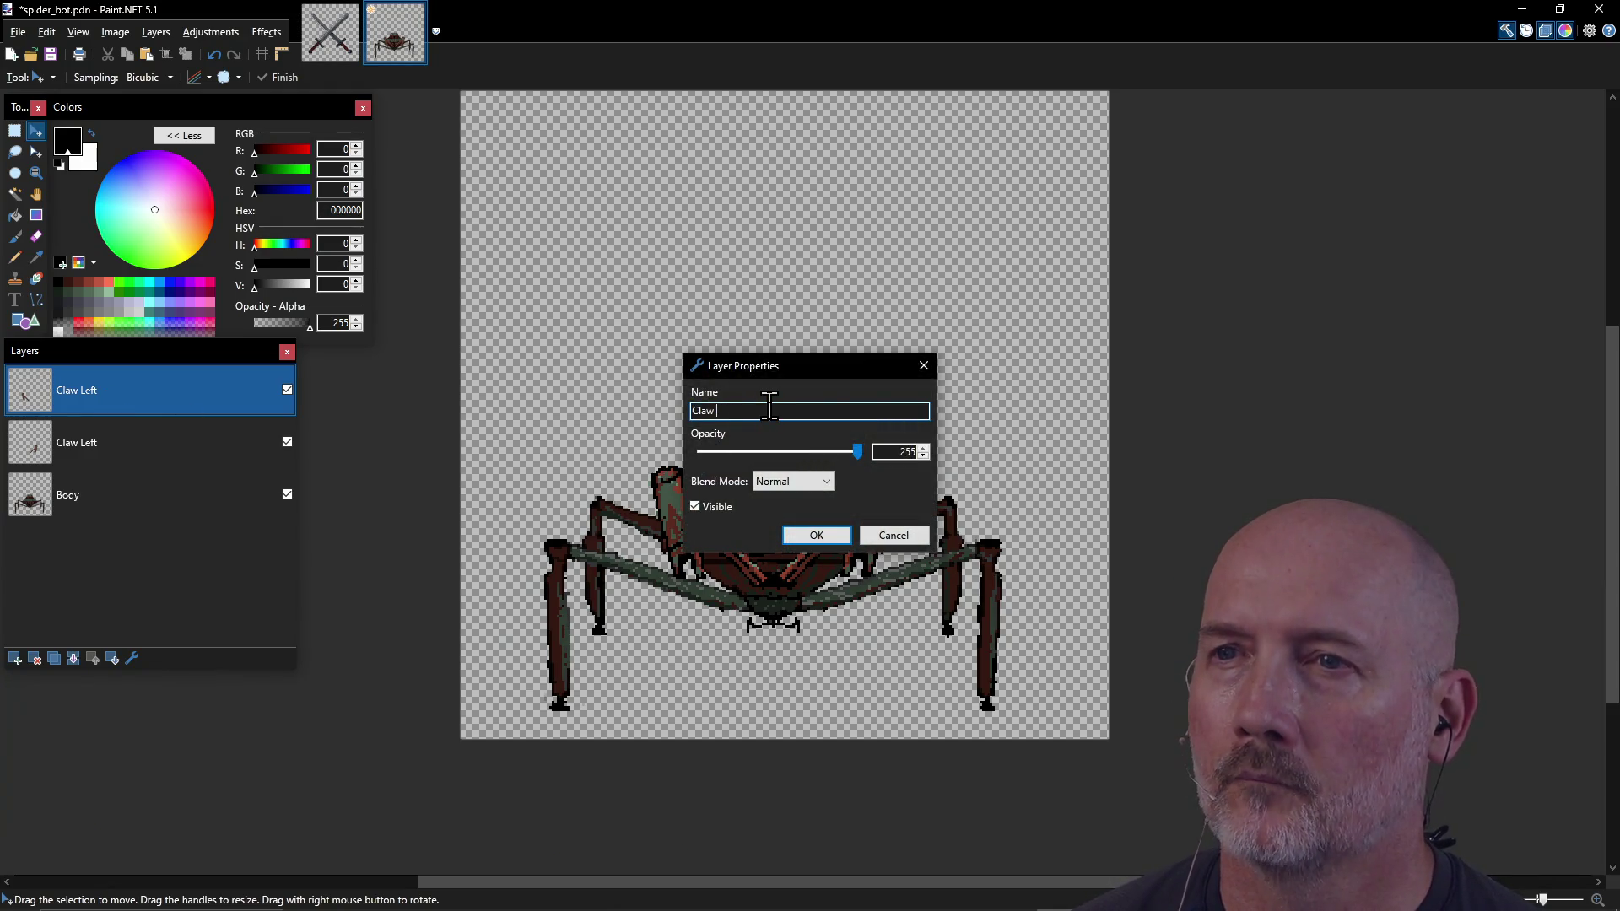
text(Right)
key(Return)
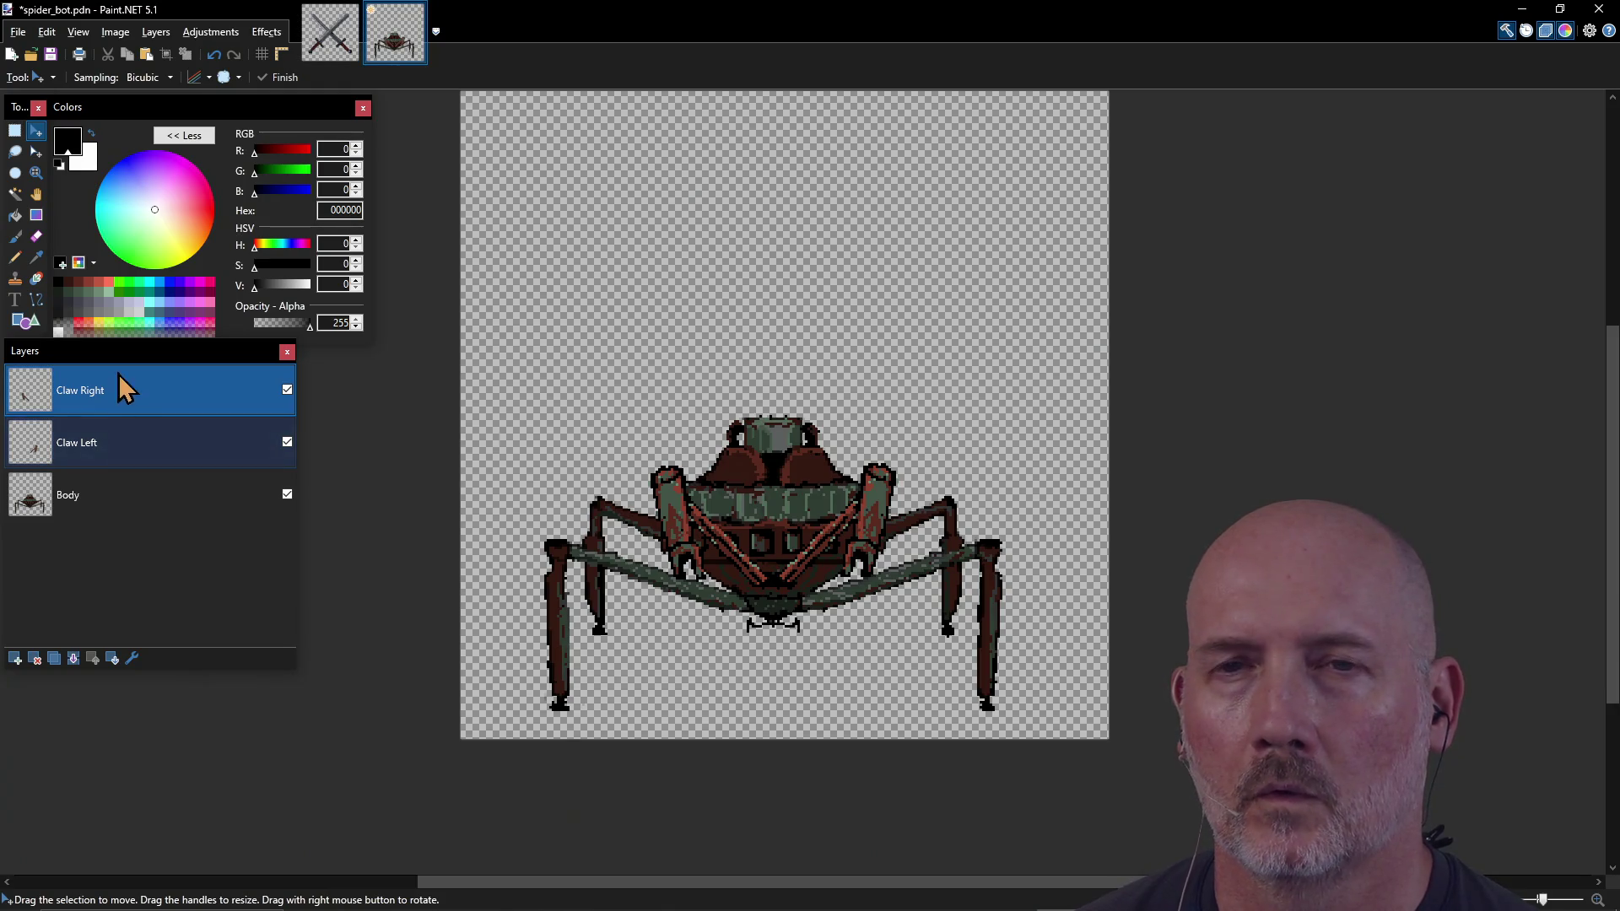
Step: Duplicate Claw Right twice, naming the copies 'Claw Right Down' and 'Claw Left Down'
click(54, 659)
double_click(110, 395)
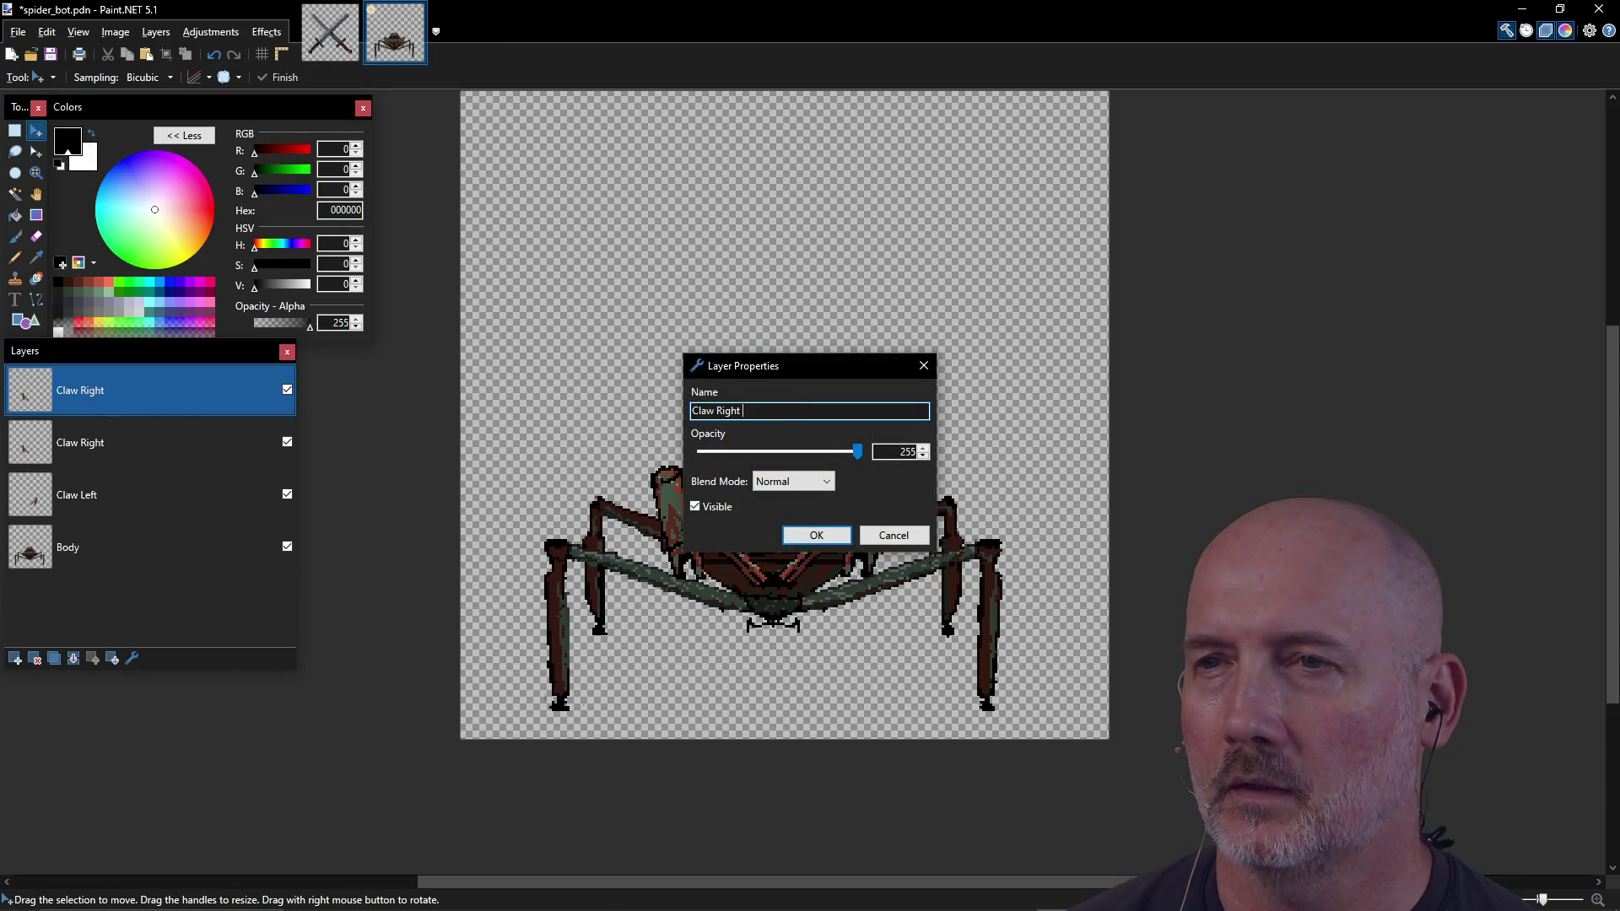
click(812, 539)
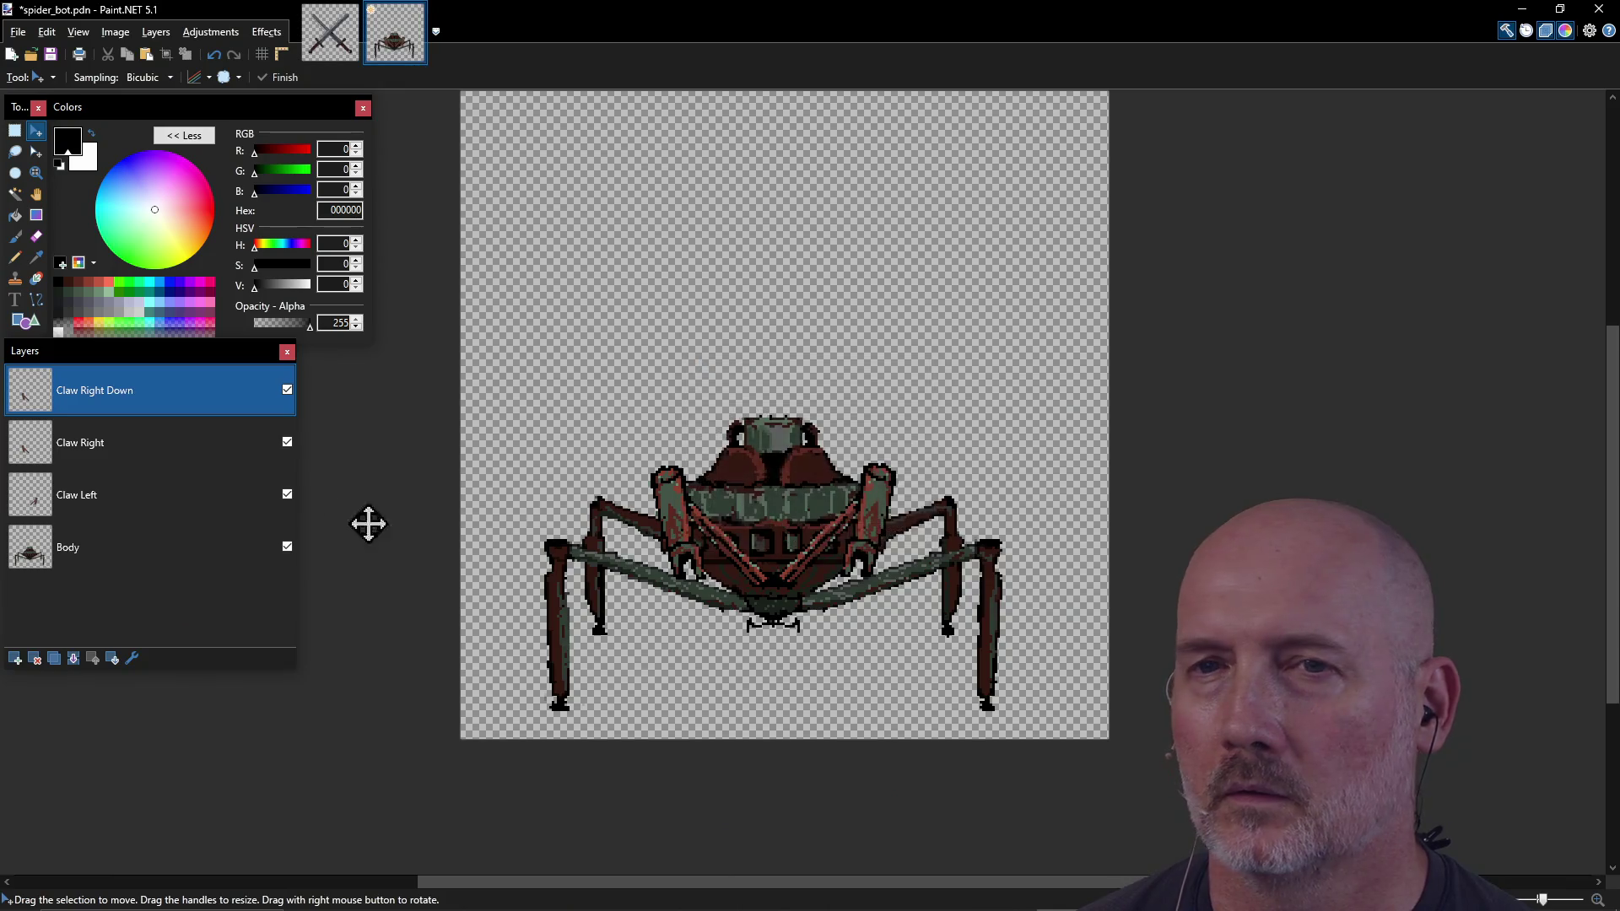
click(59, 660)
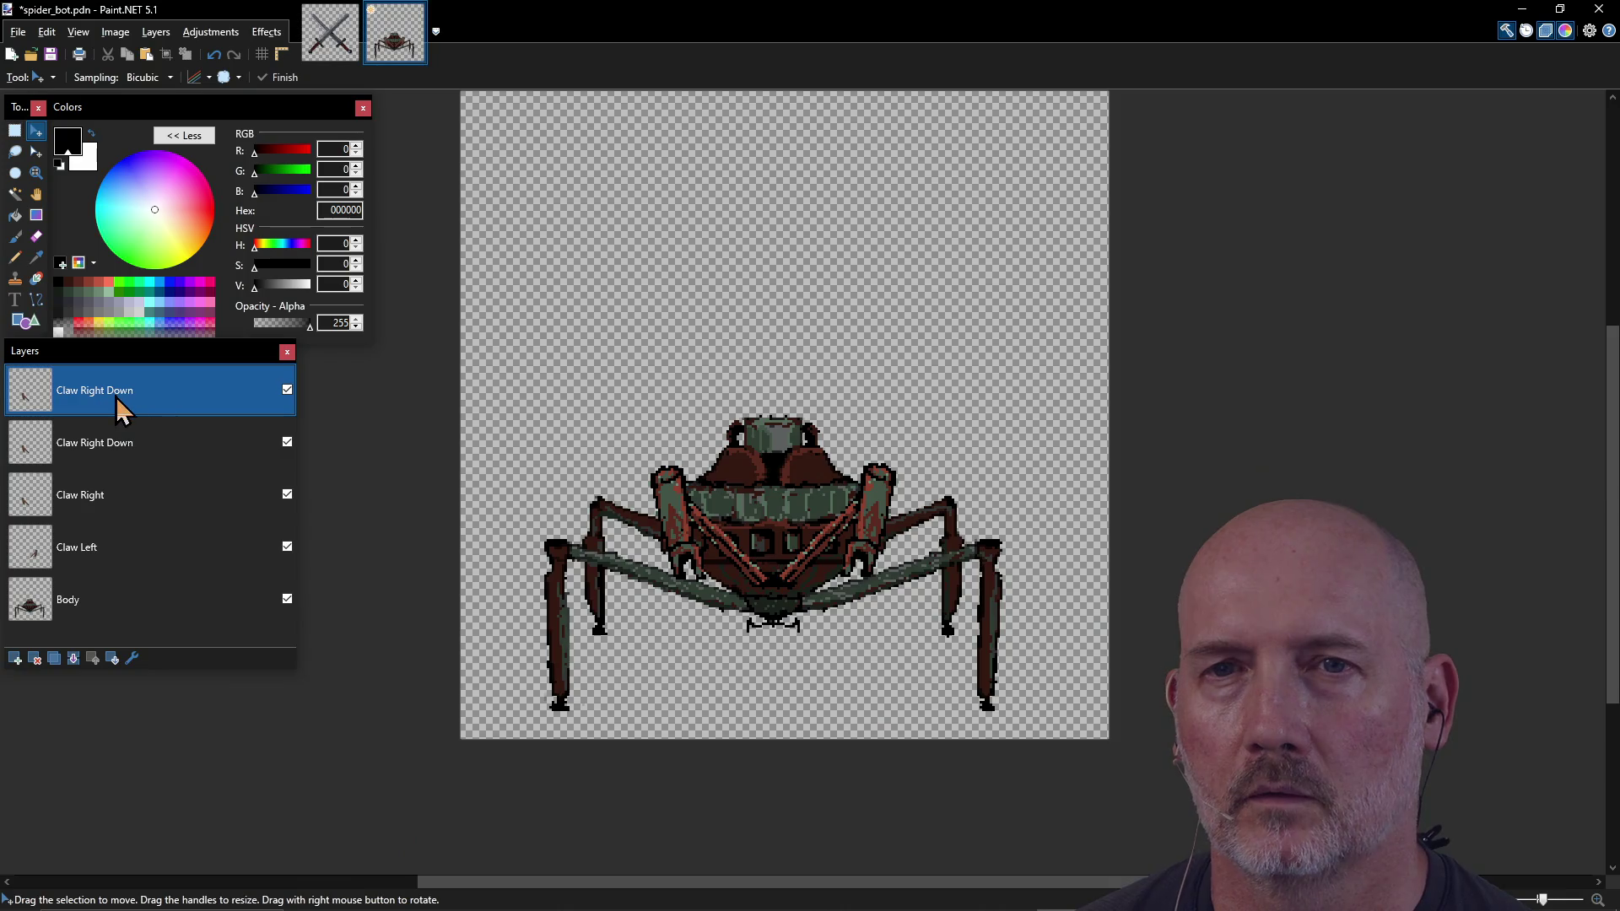
click(118, 448)
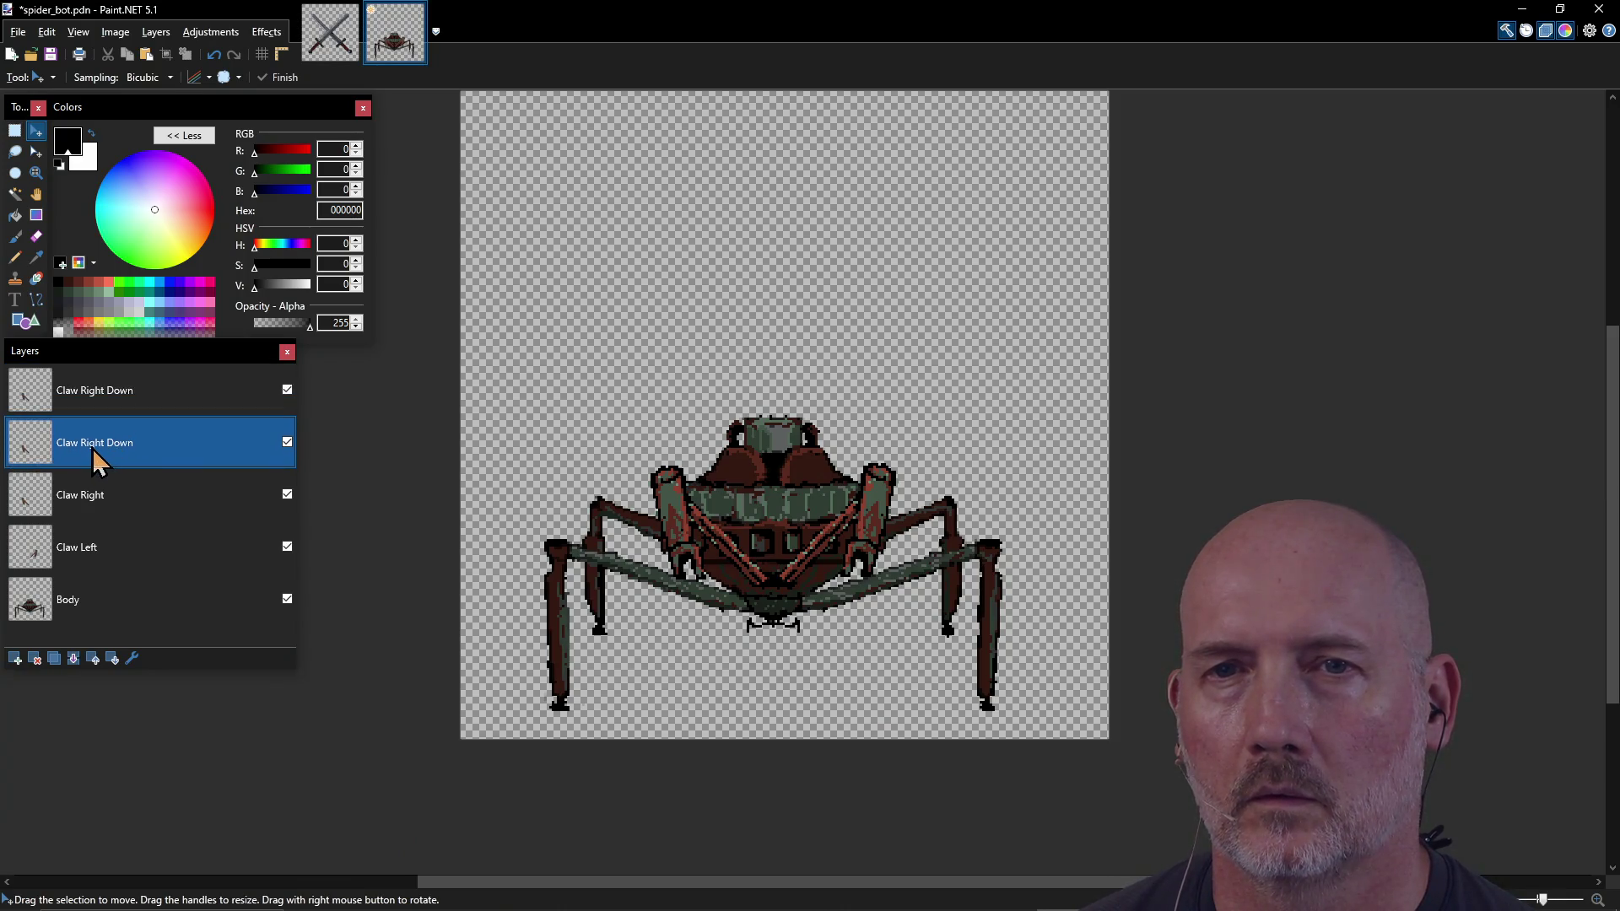
double_click(95, 459)
click(741, 411)
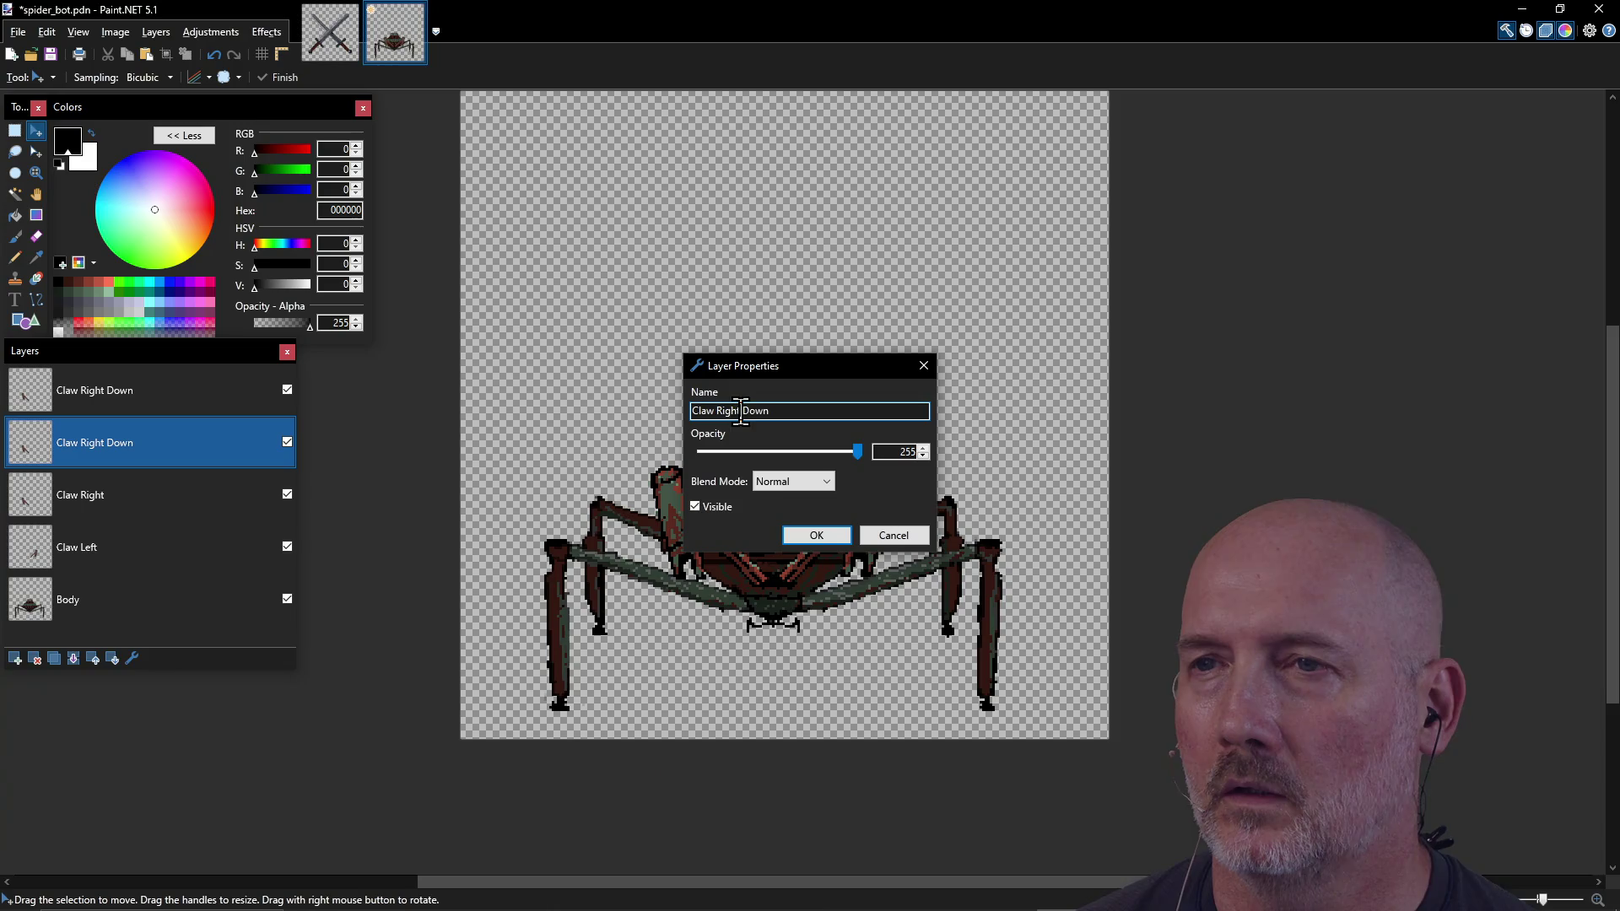
text(Lef)
click(815, 535)
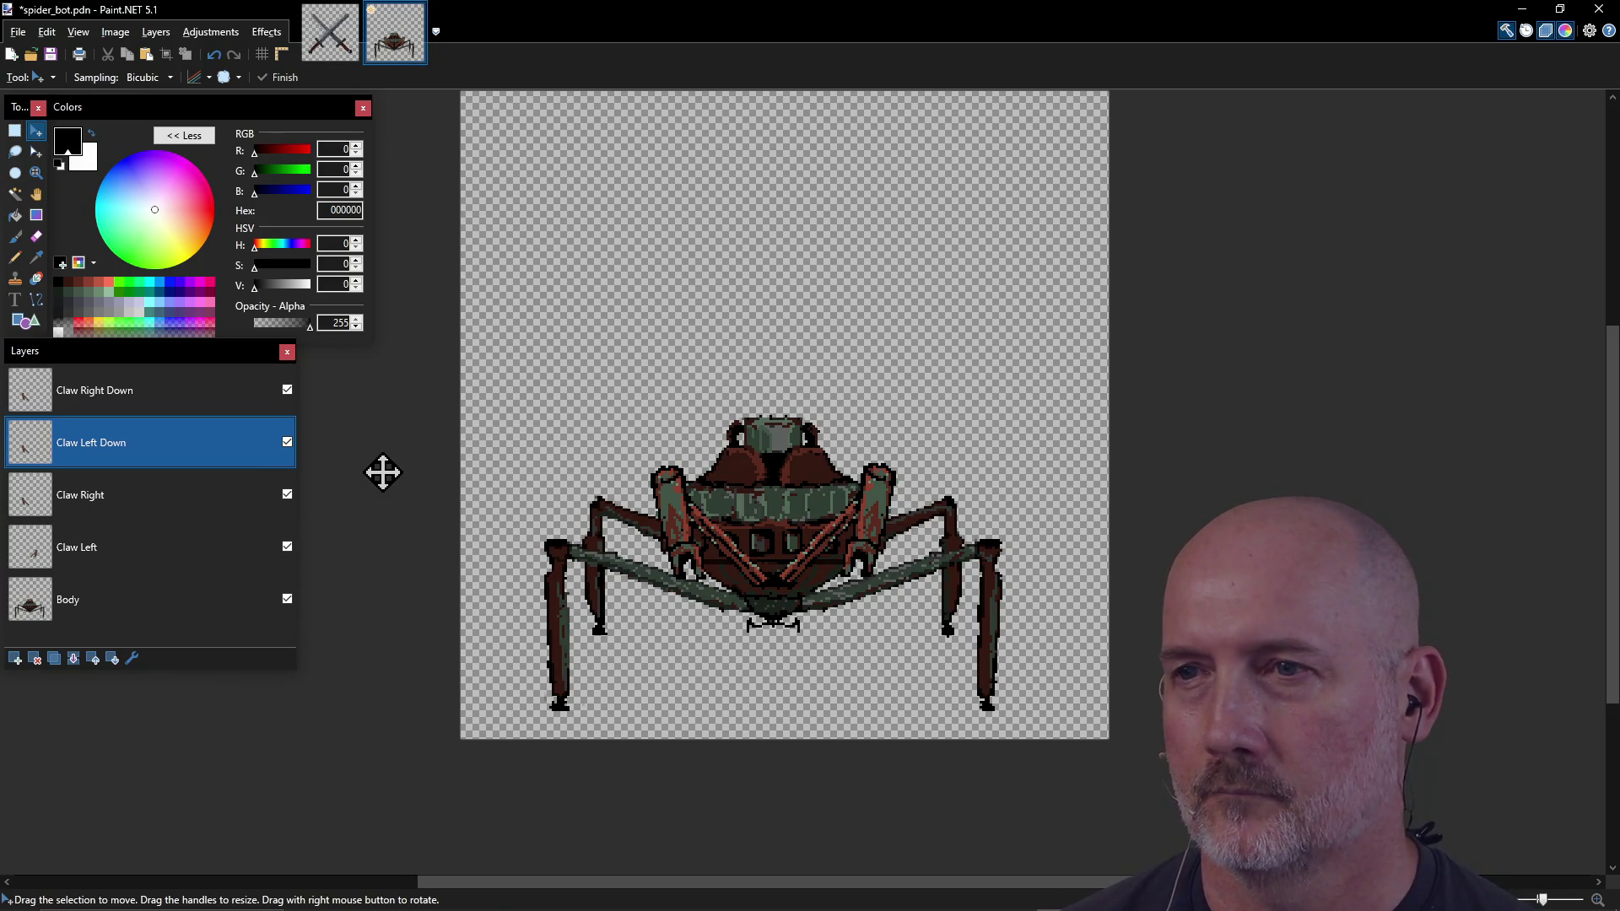
Step: Shift the Claw Right Down and Claw Left Down claws lower on the canvas
click(142, 399)
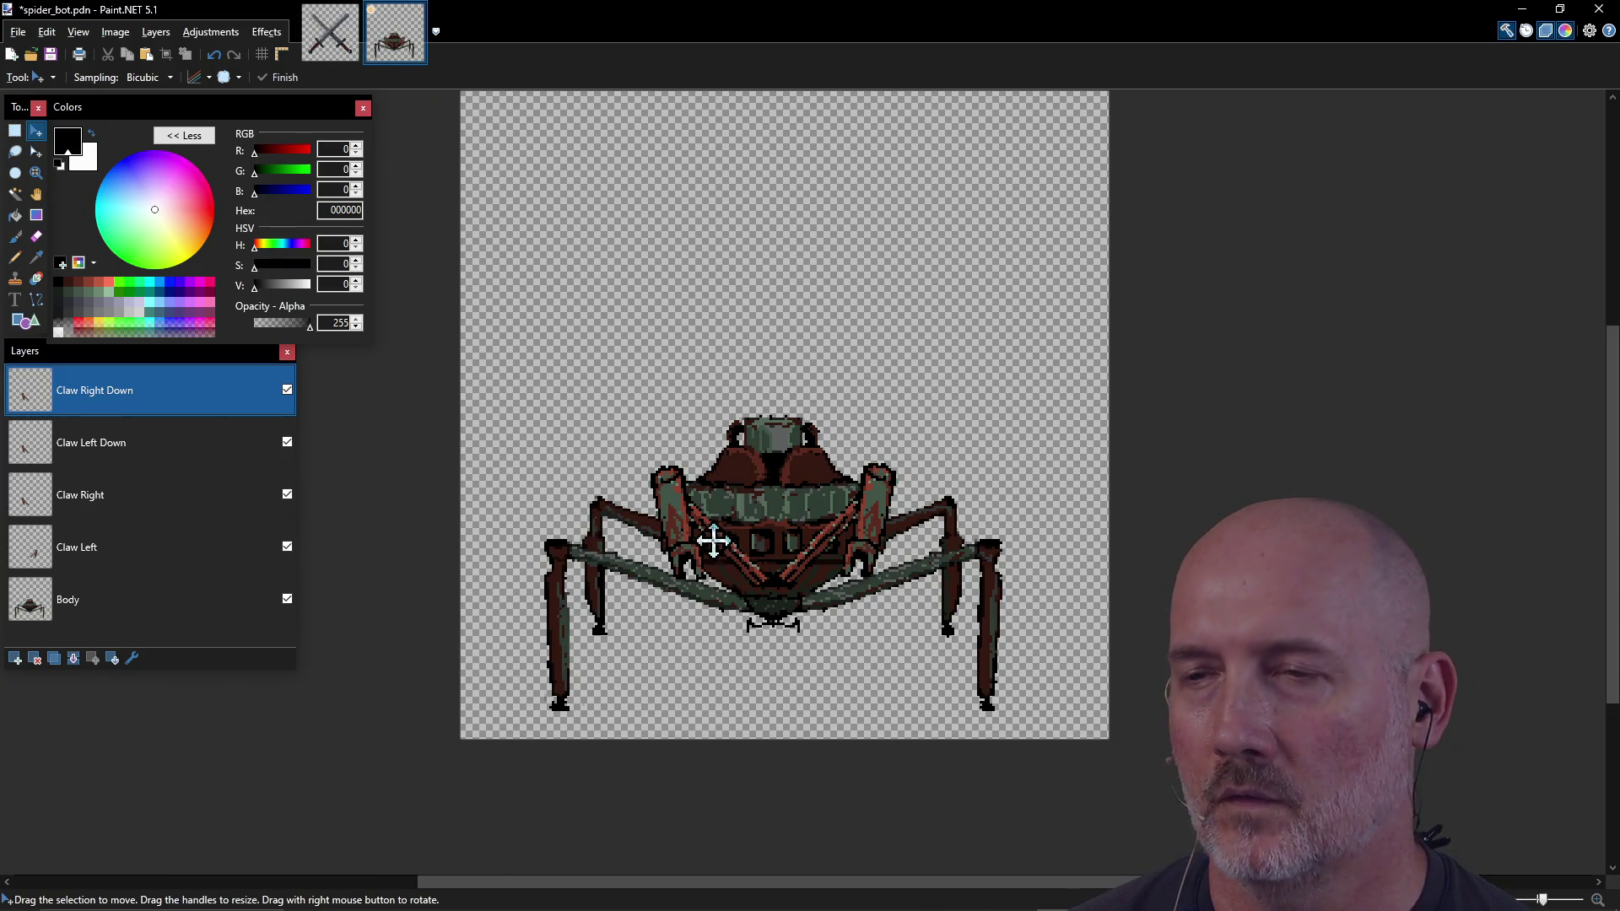
drag(699, 529, 699, 561)
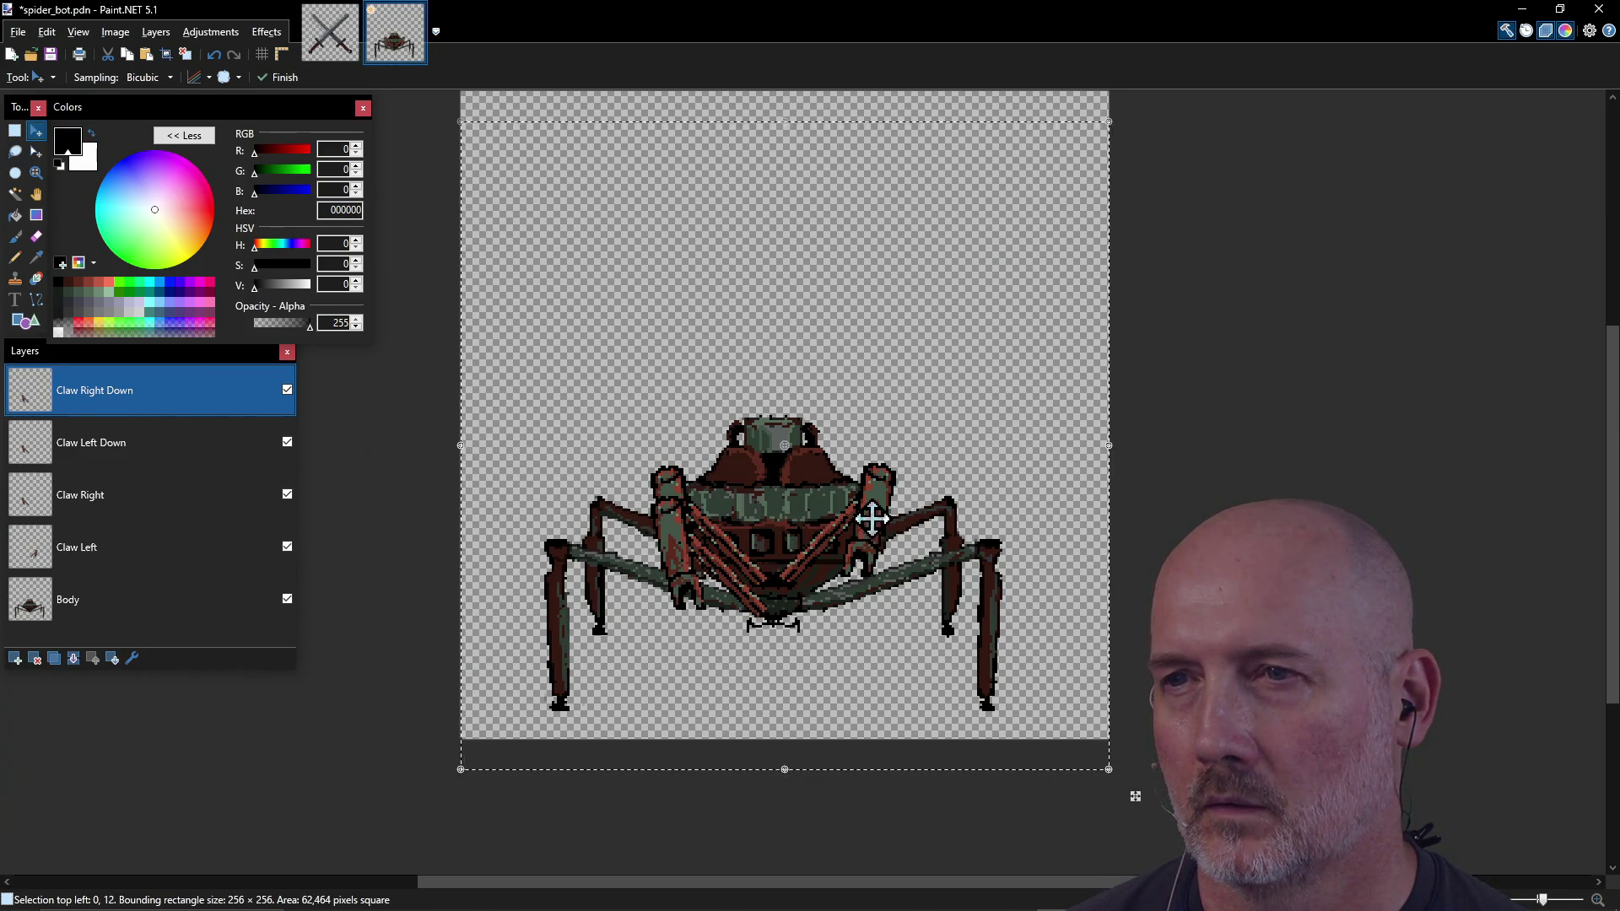
click(118, 447)
mouse_move(863, 512)
mouse_down()
mouse_move(863, 543)
mouse_move(861, 513)
mouse_up()
key(ctrl+a)
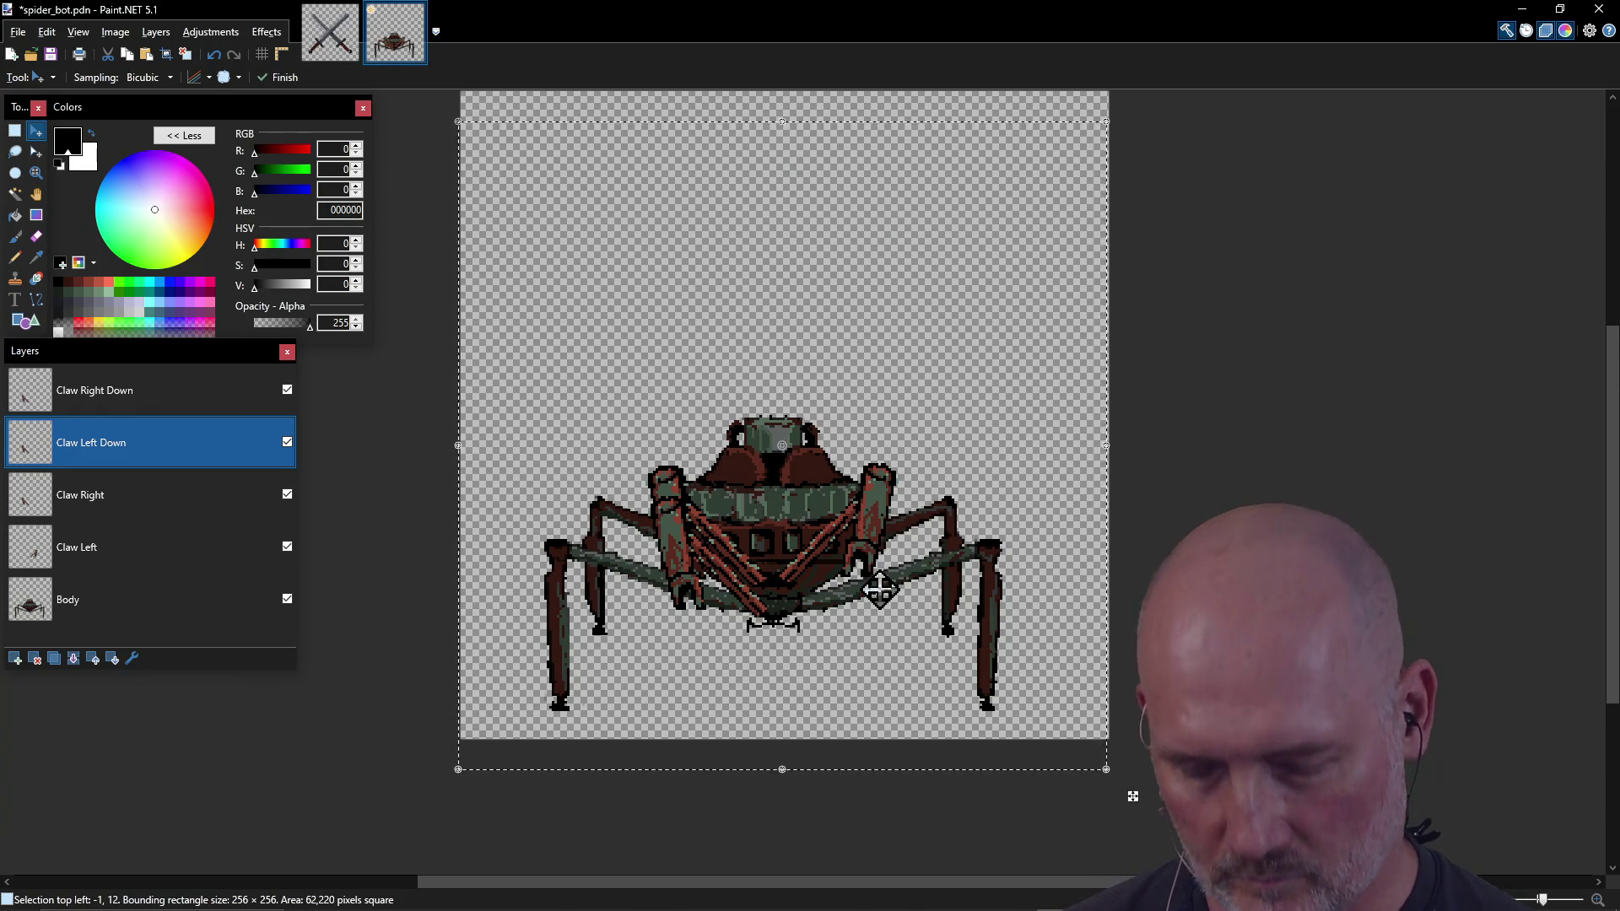
key(alt+Page_Up)
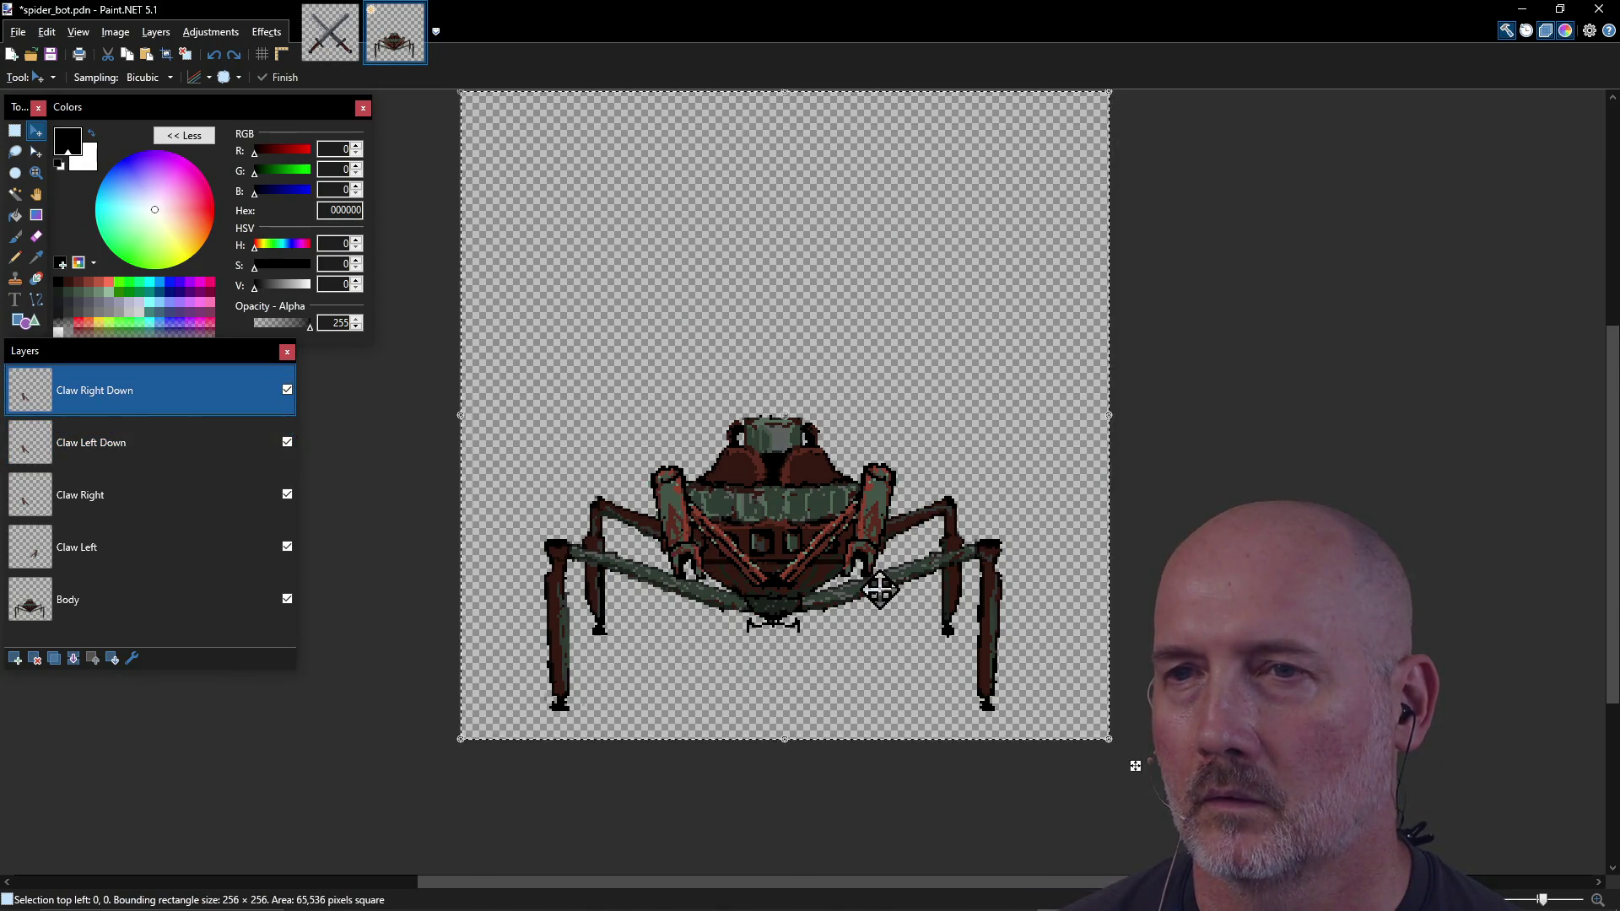
click(103, 437)
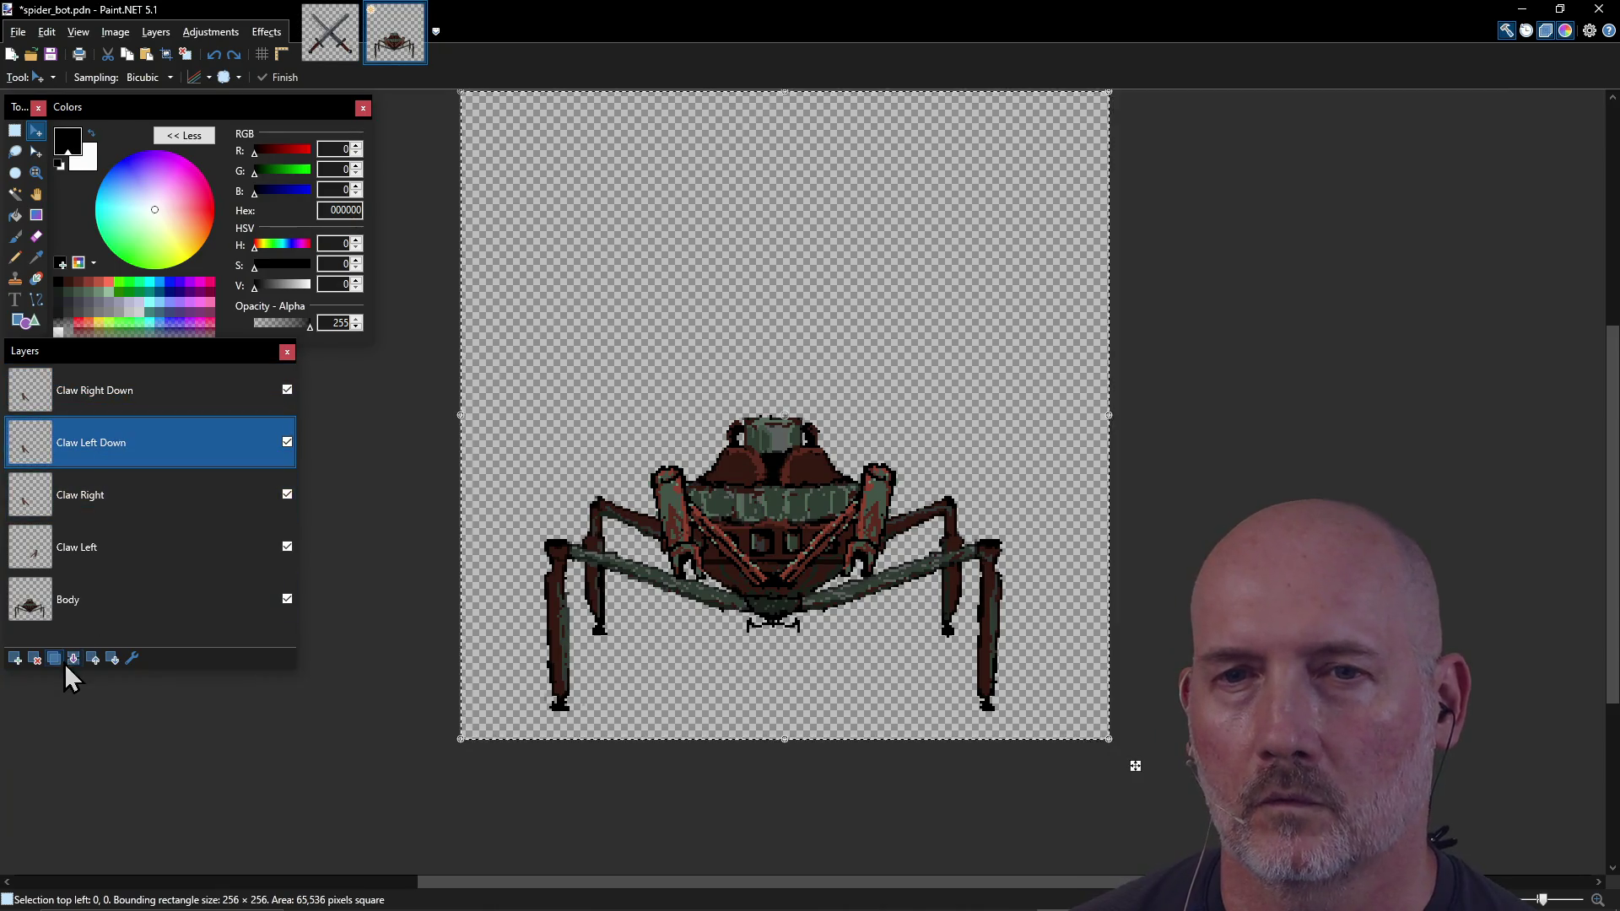
Step: Replace Claw Left Down with a fresh duplicate of Claw Left named 'Claw Left Down'
click(37, 659)
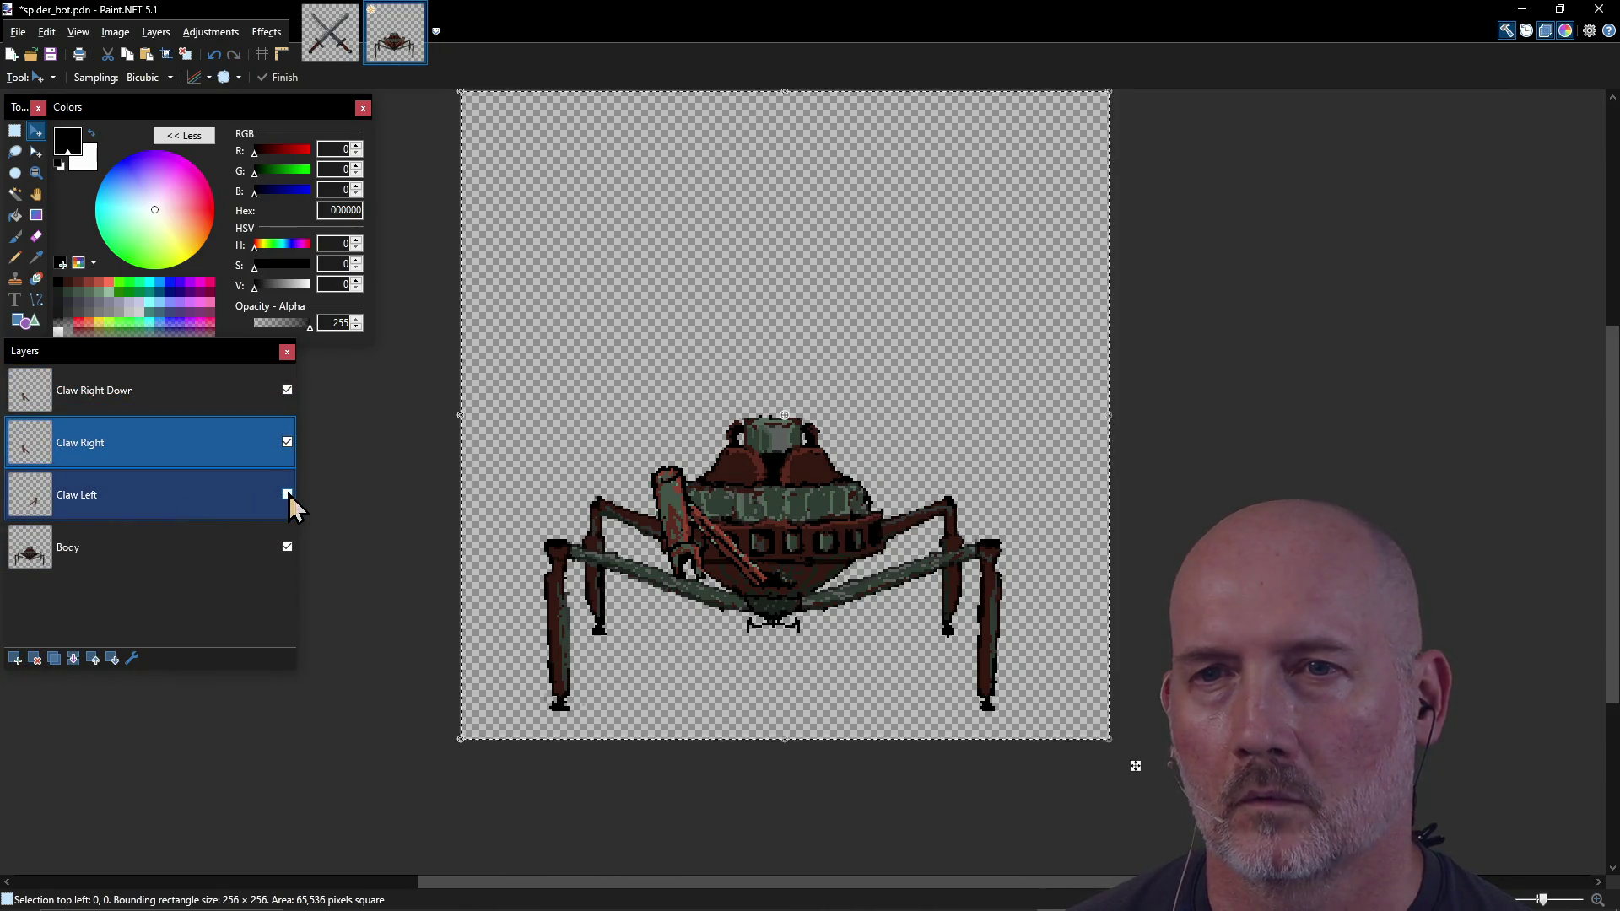
click(145, 498)
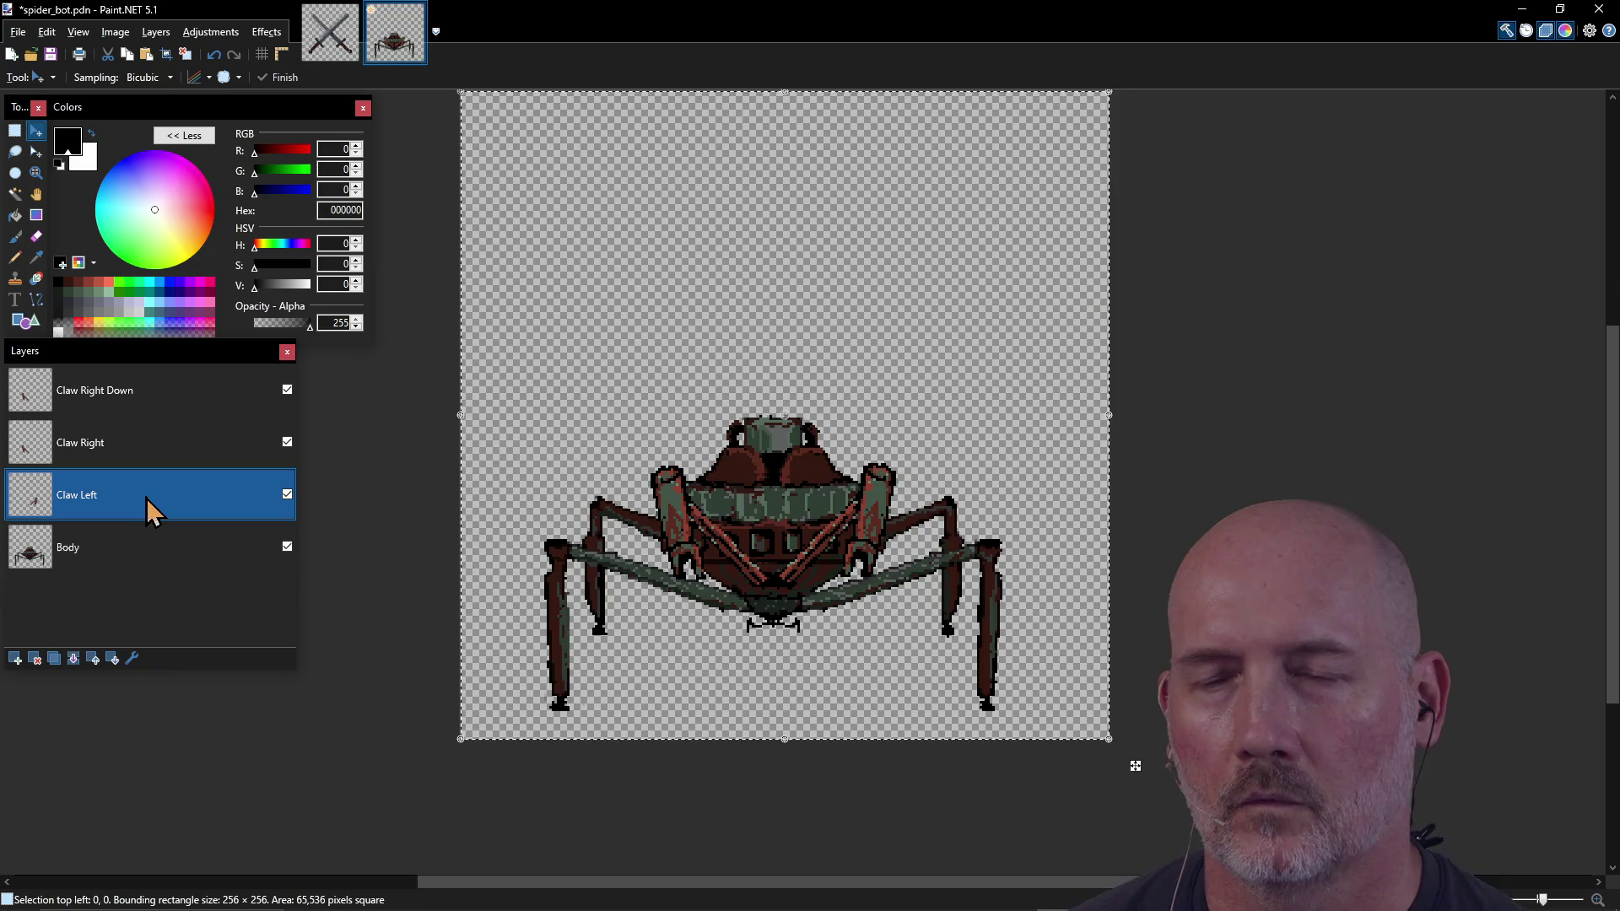
click(54, 659)
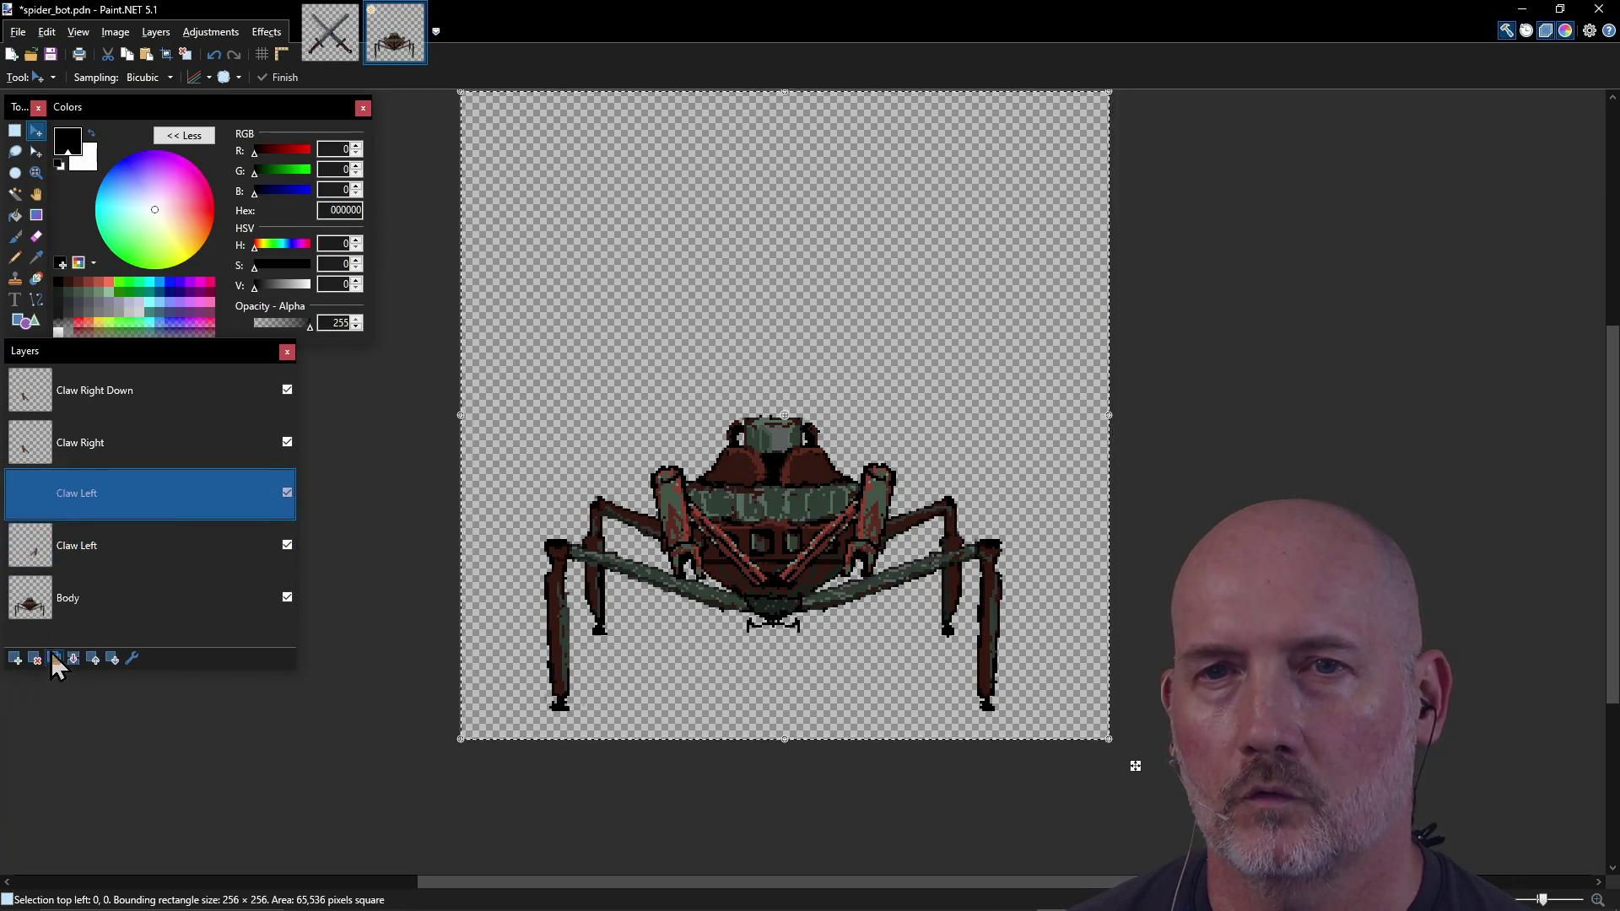
double_click(102, 495)
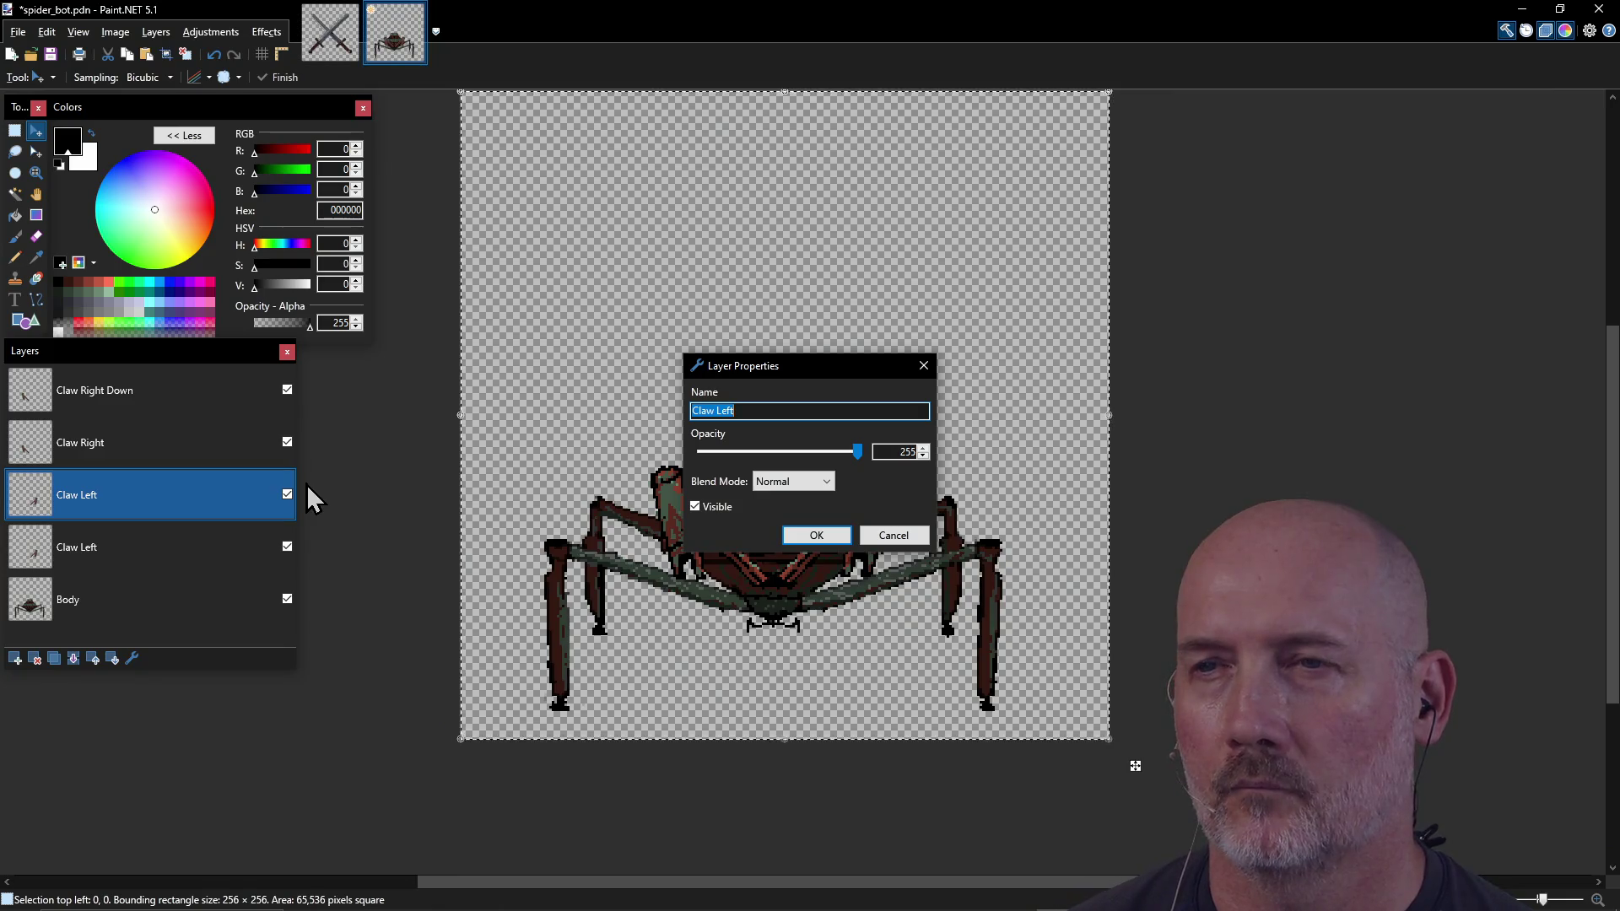
text( Down)
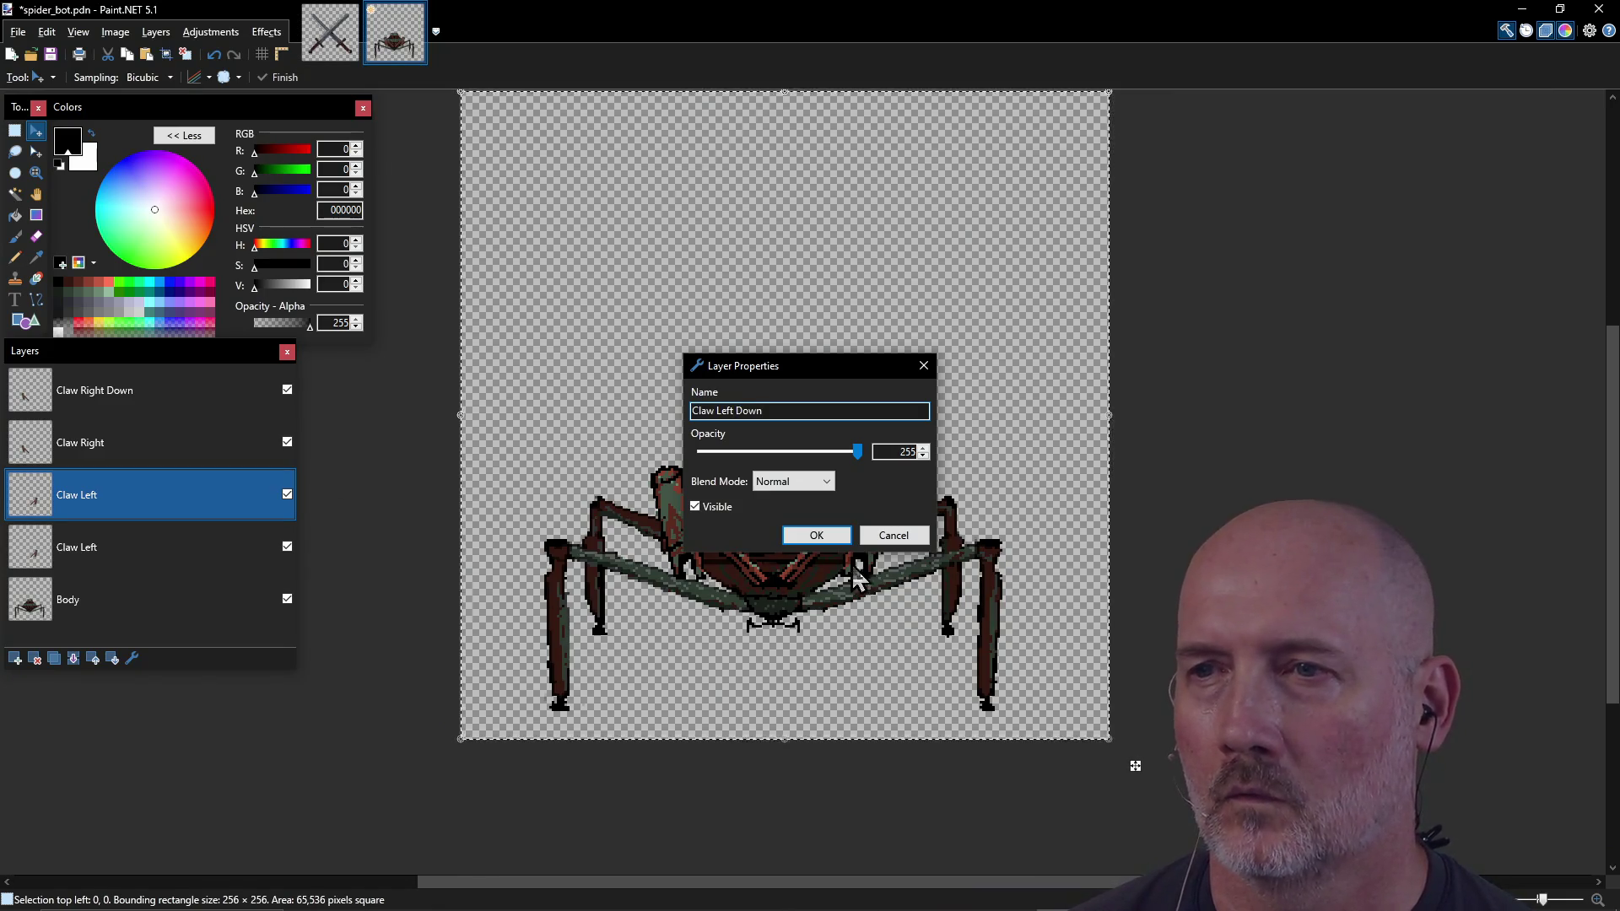
click(817, 537)
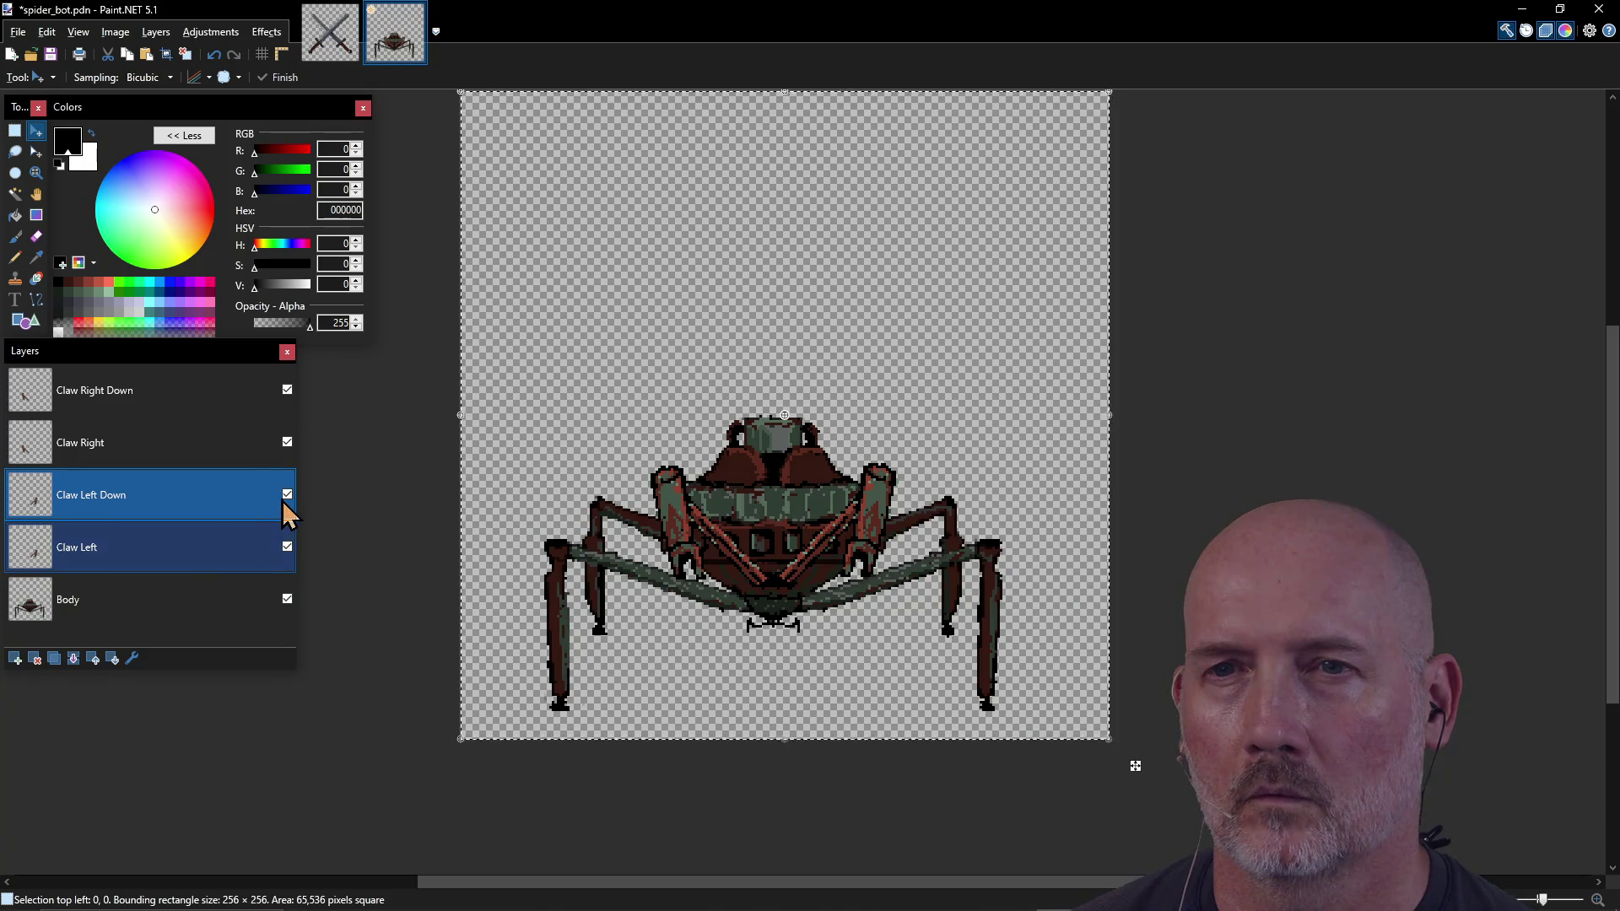
Step: Move Claw Left Down above Claw Right, hide Claw Right and Claw Left, and shift its claw sideways
click(287, 547)
click(287, 496)
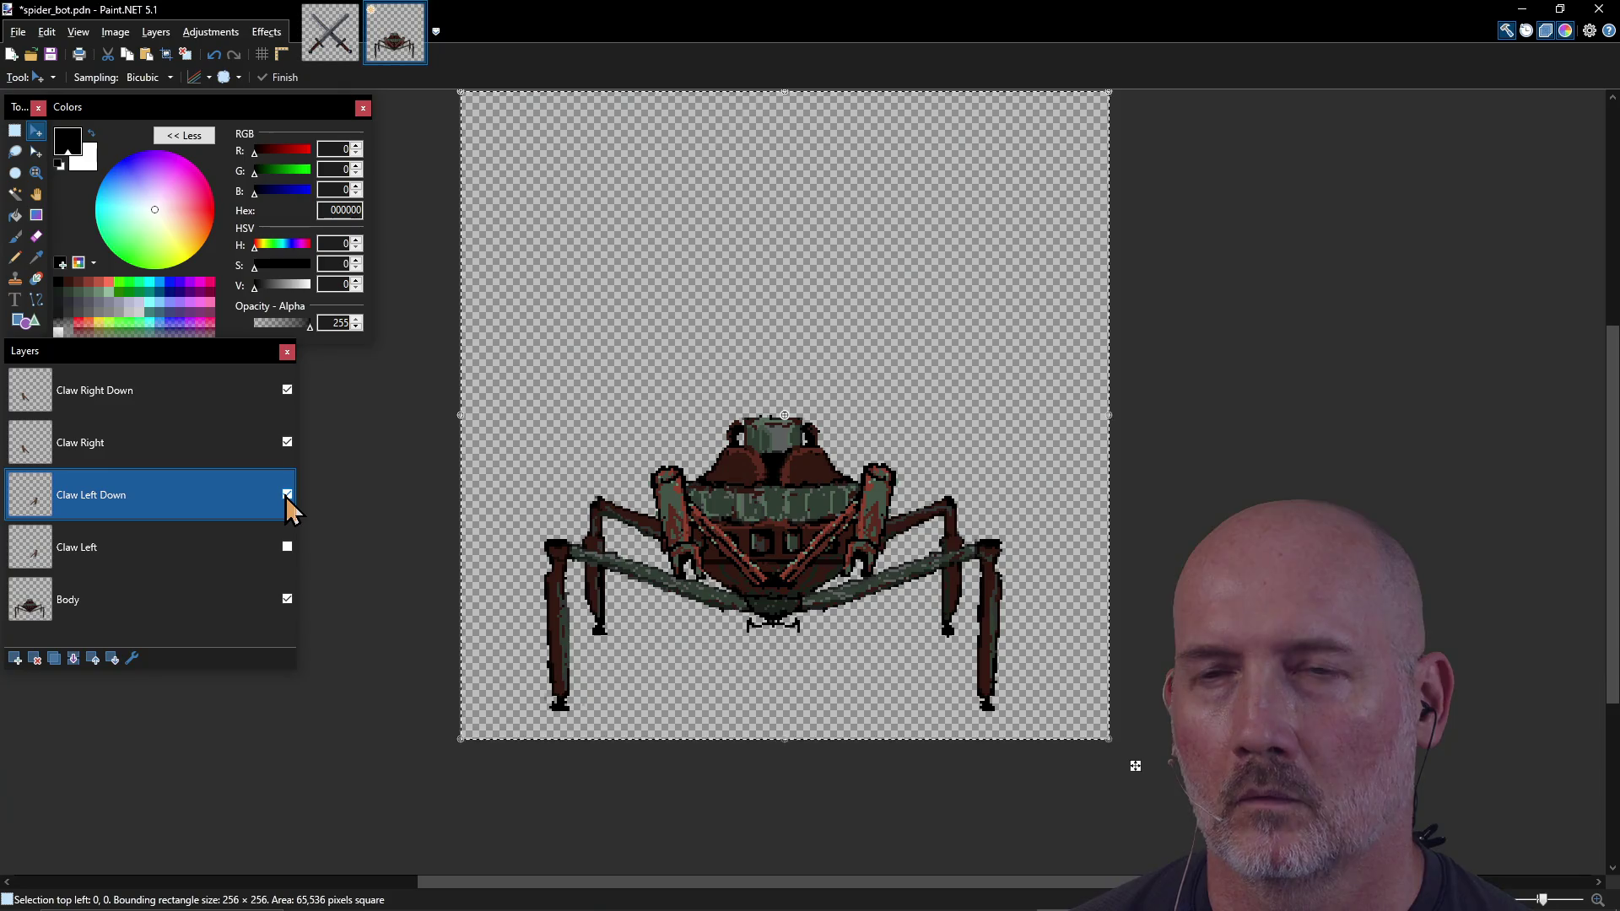
click(287, 495)
click(287, 547)
click(287, 494)
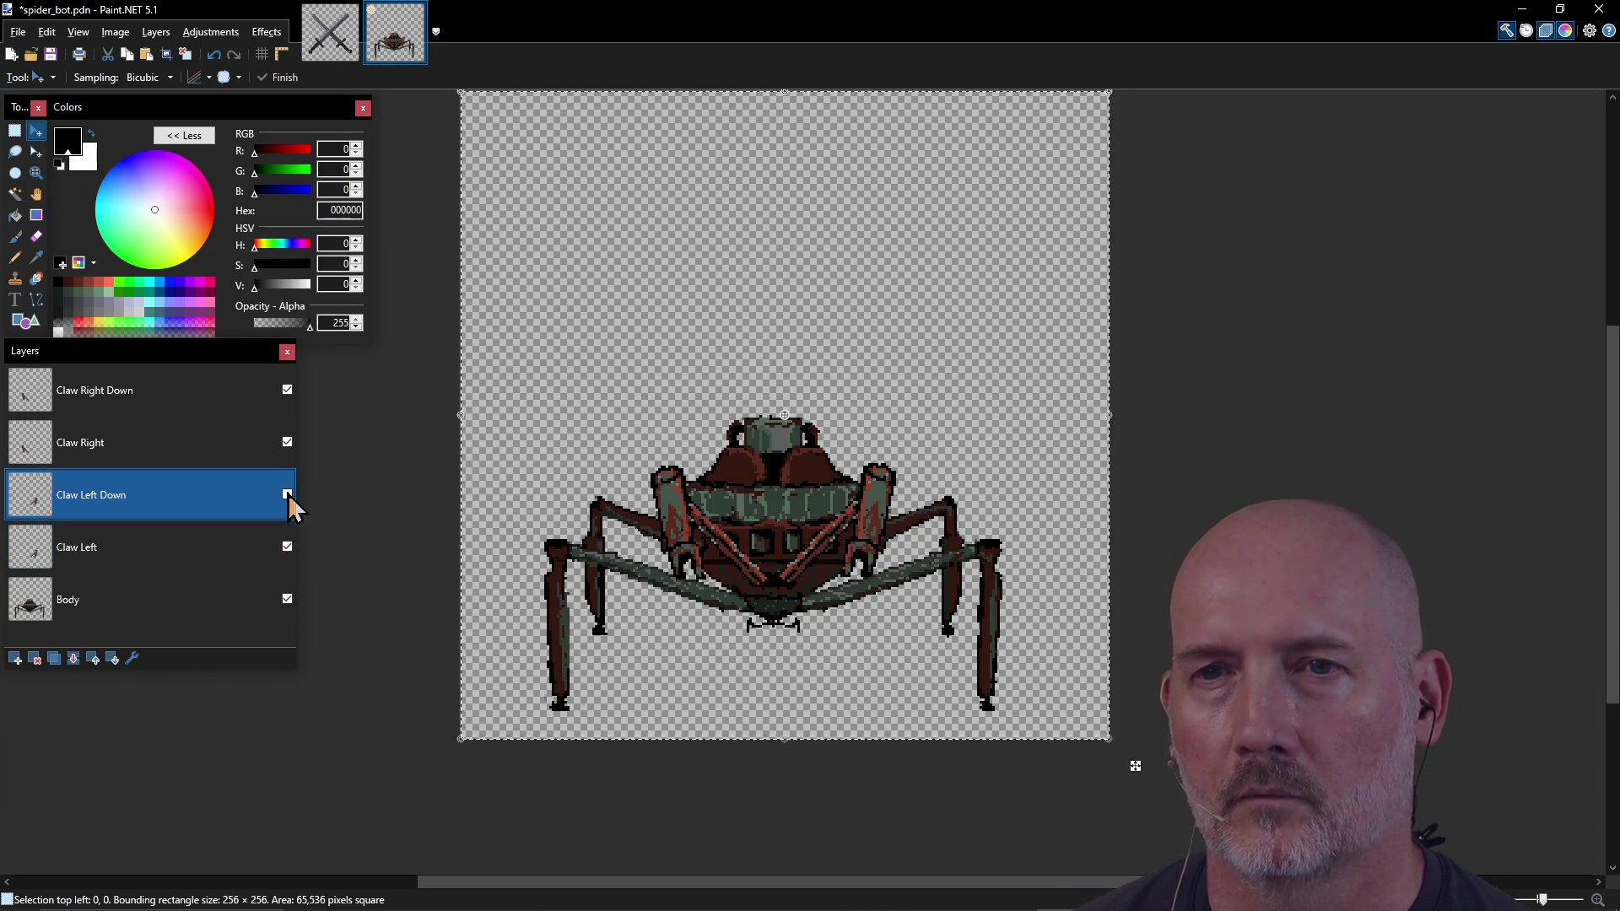
drag(203, 499, 200, 423)
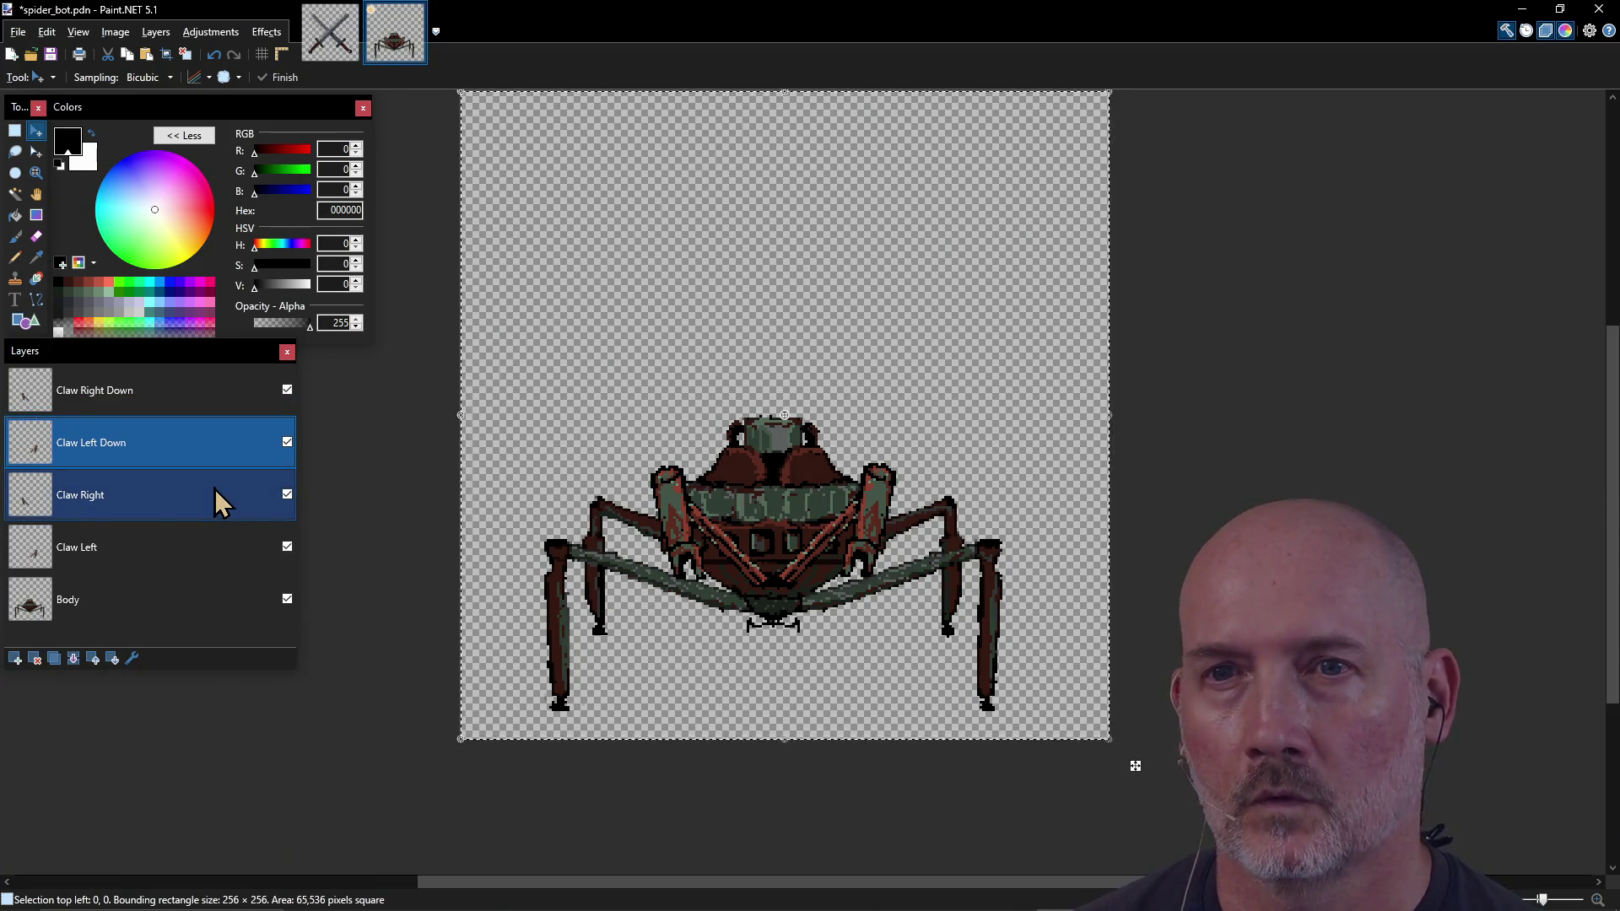
click(287, 495)
click(287, 547)
mouse_move(864, 529)
mouse_down()
mouse_move(867, 567)
mouse_move(877, 532)
mouse_up()
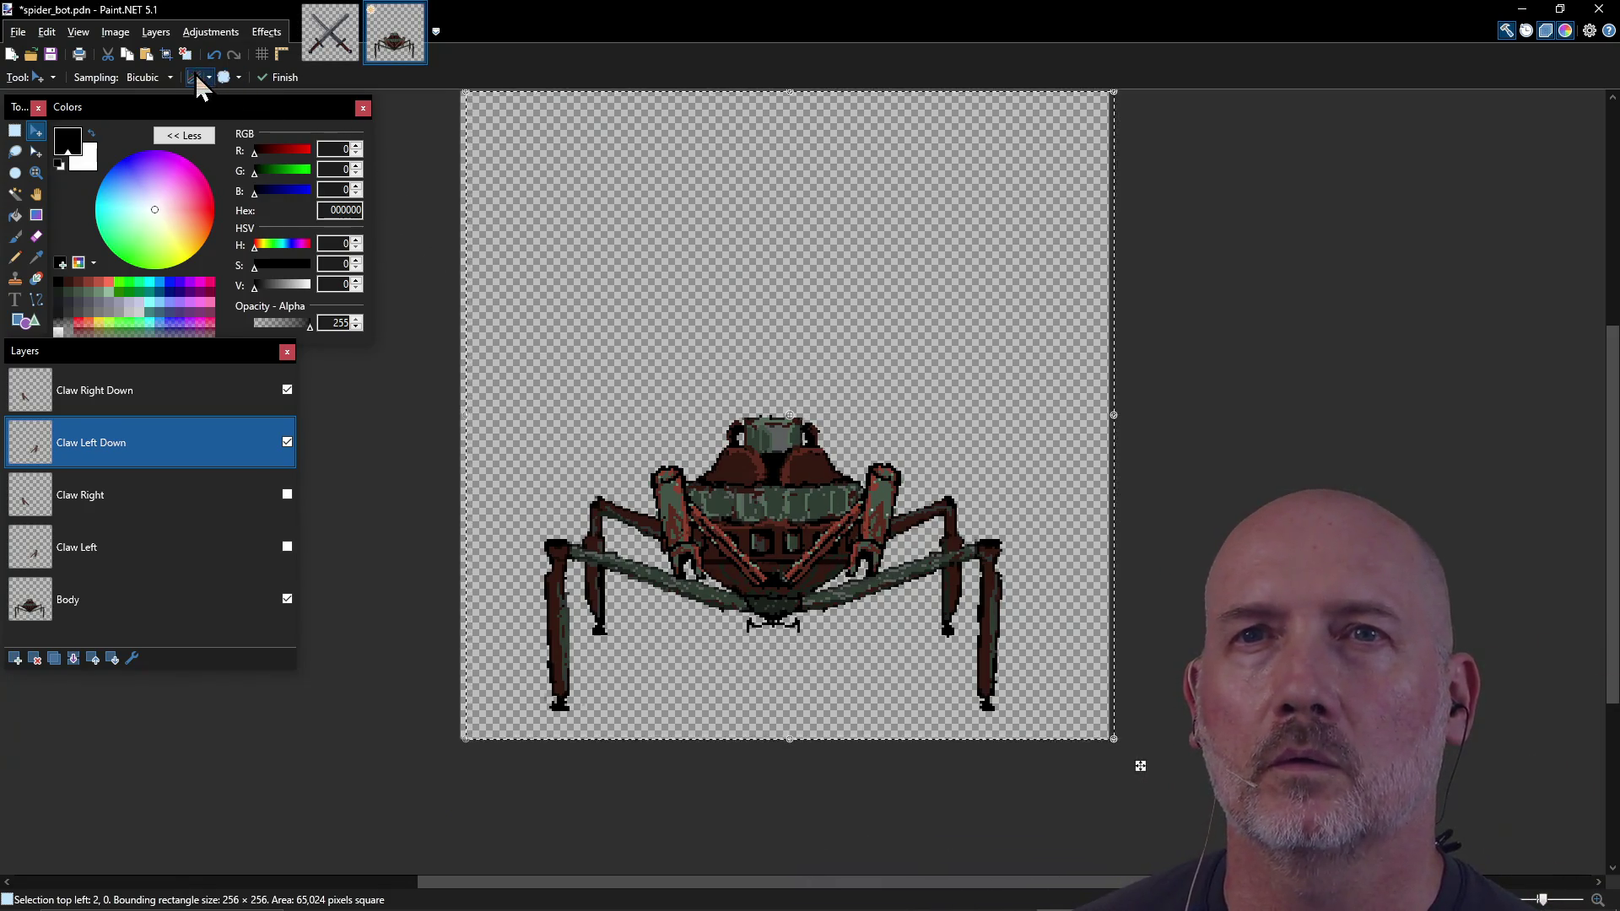
click(173, 37)
click(173, 37)
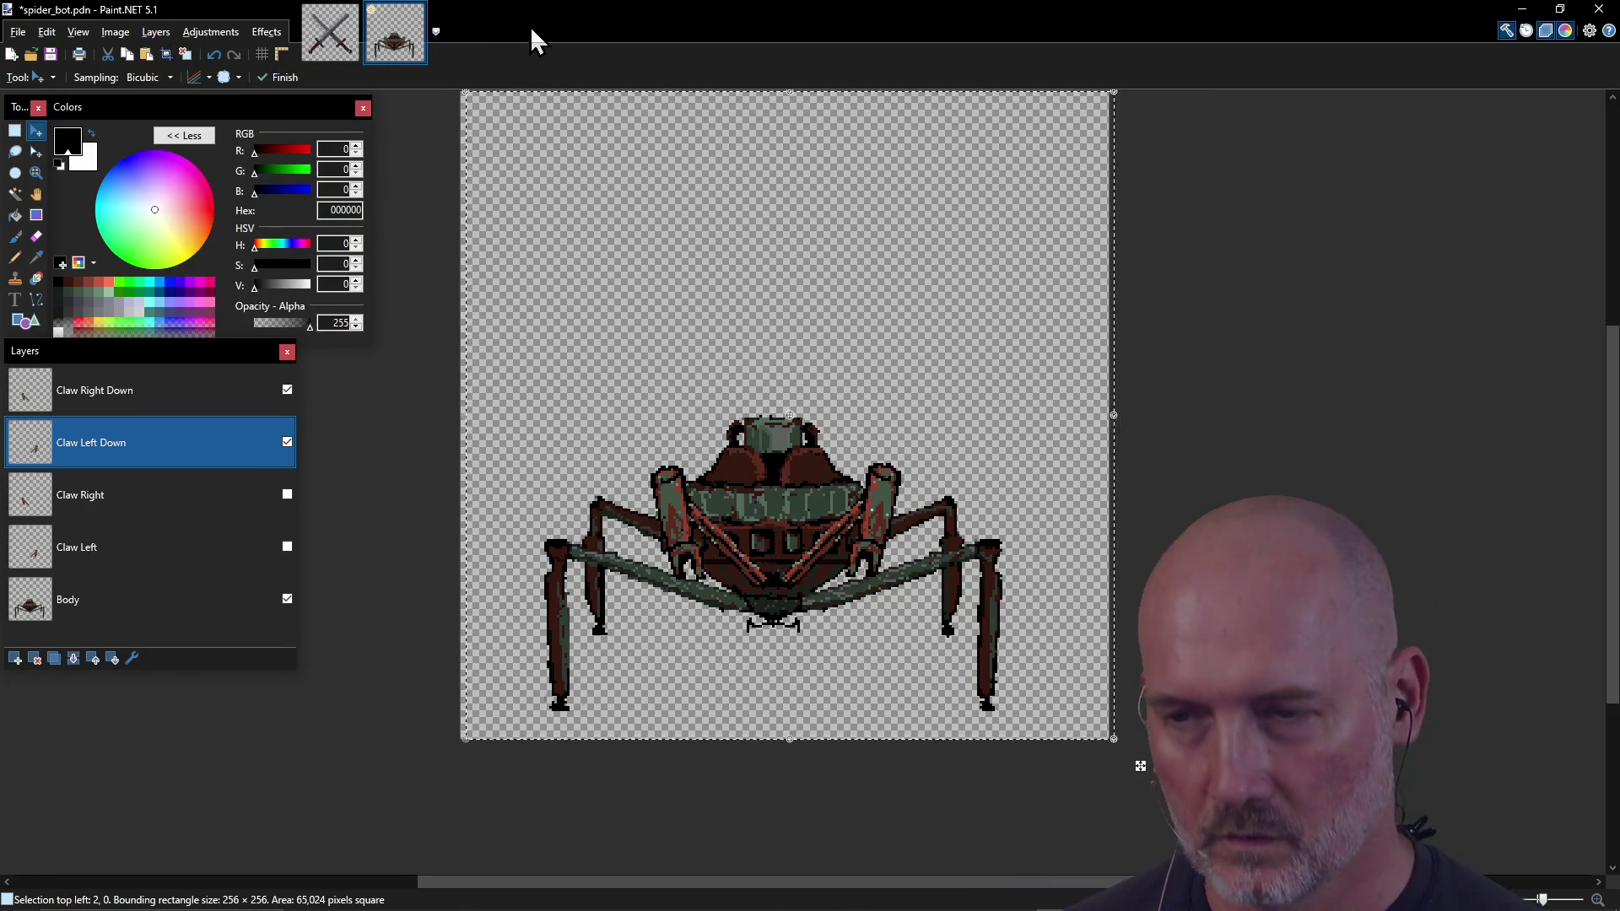
key(ctrl+s)
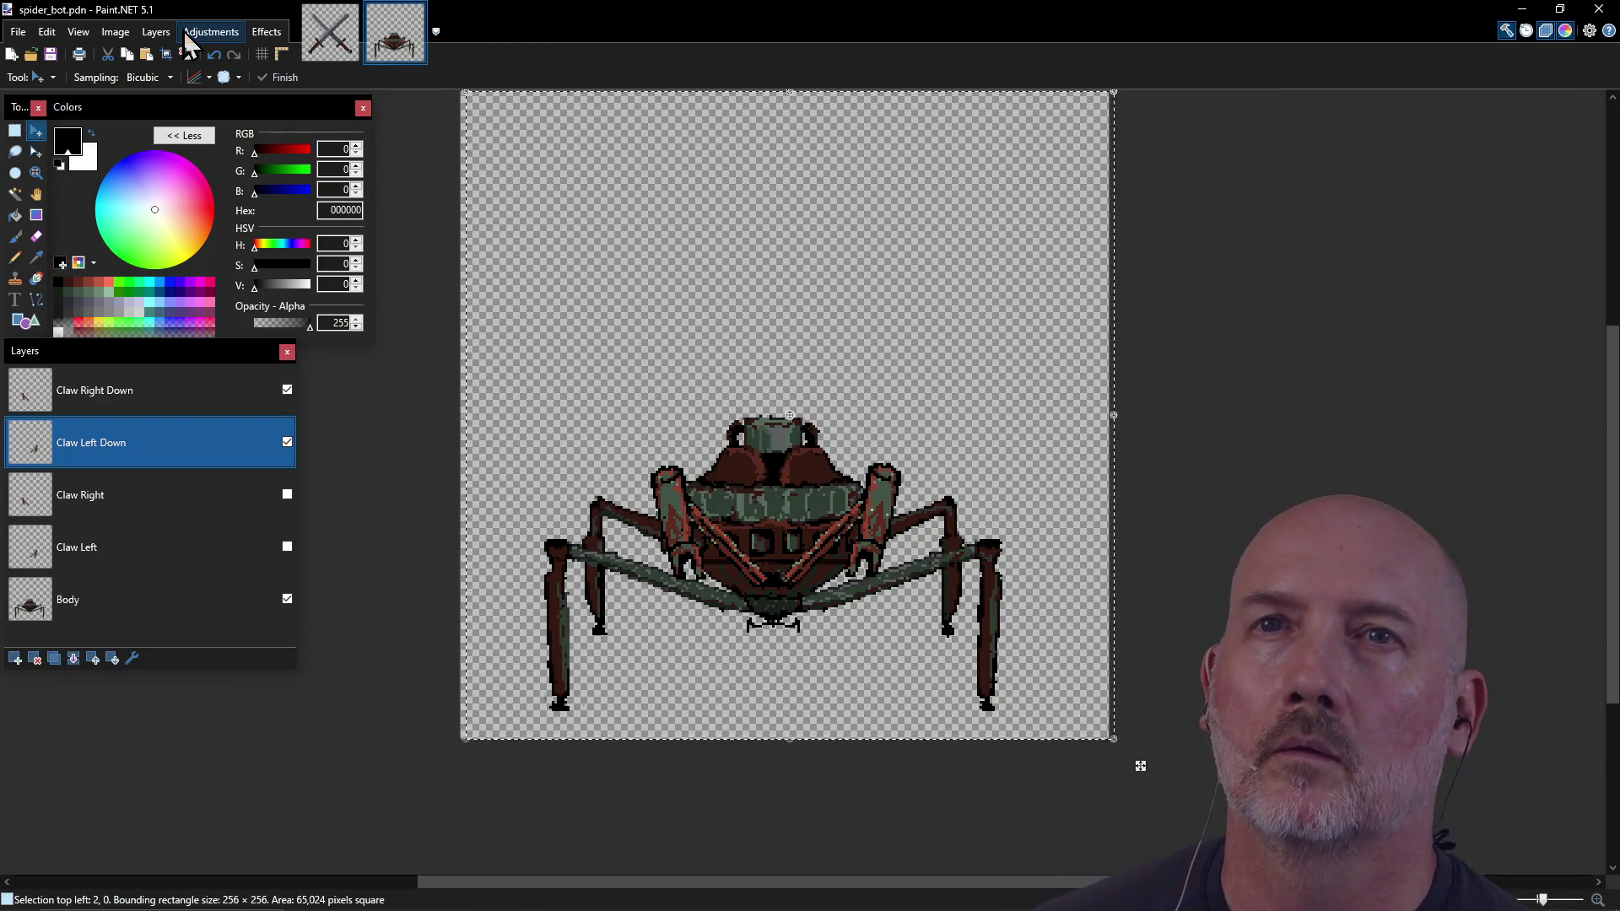
click(159, 34)
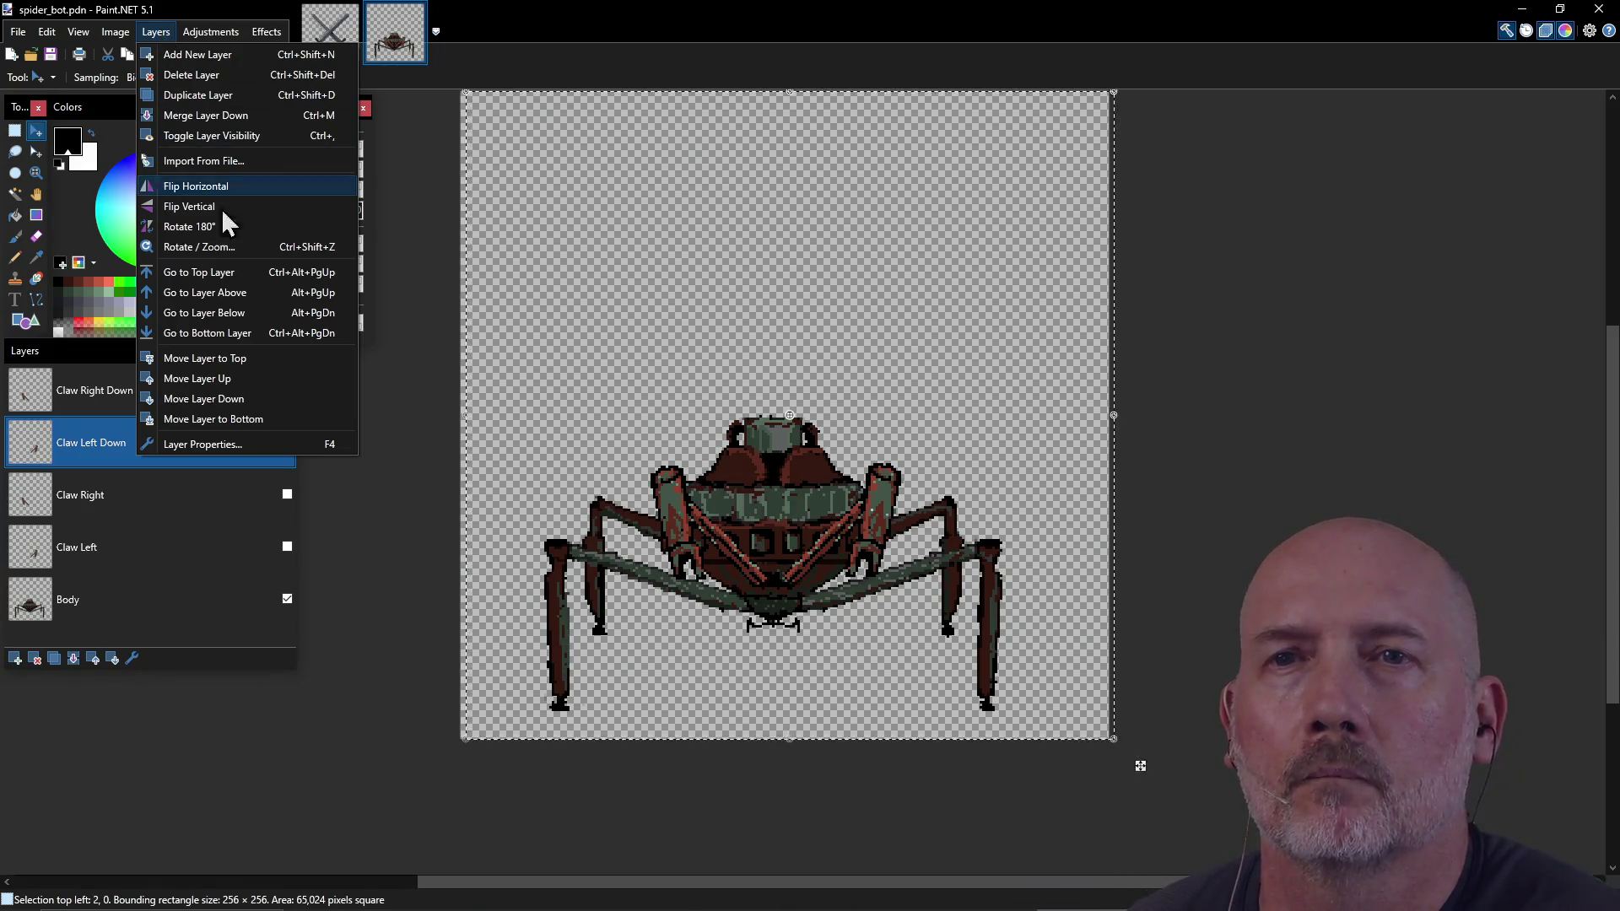
click(243, 250)
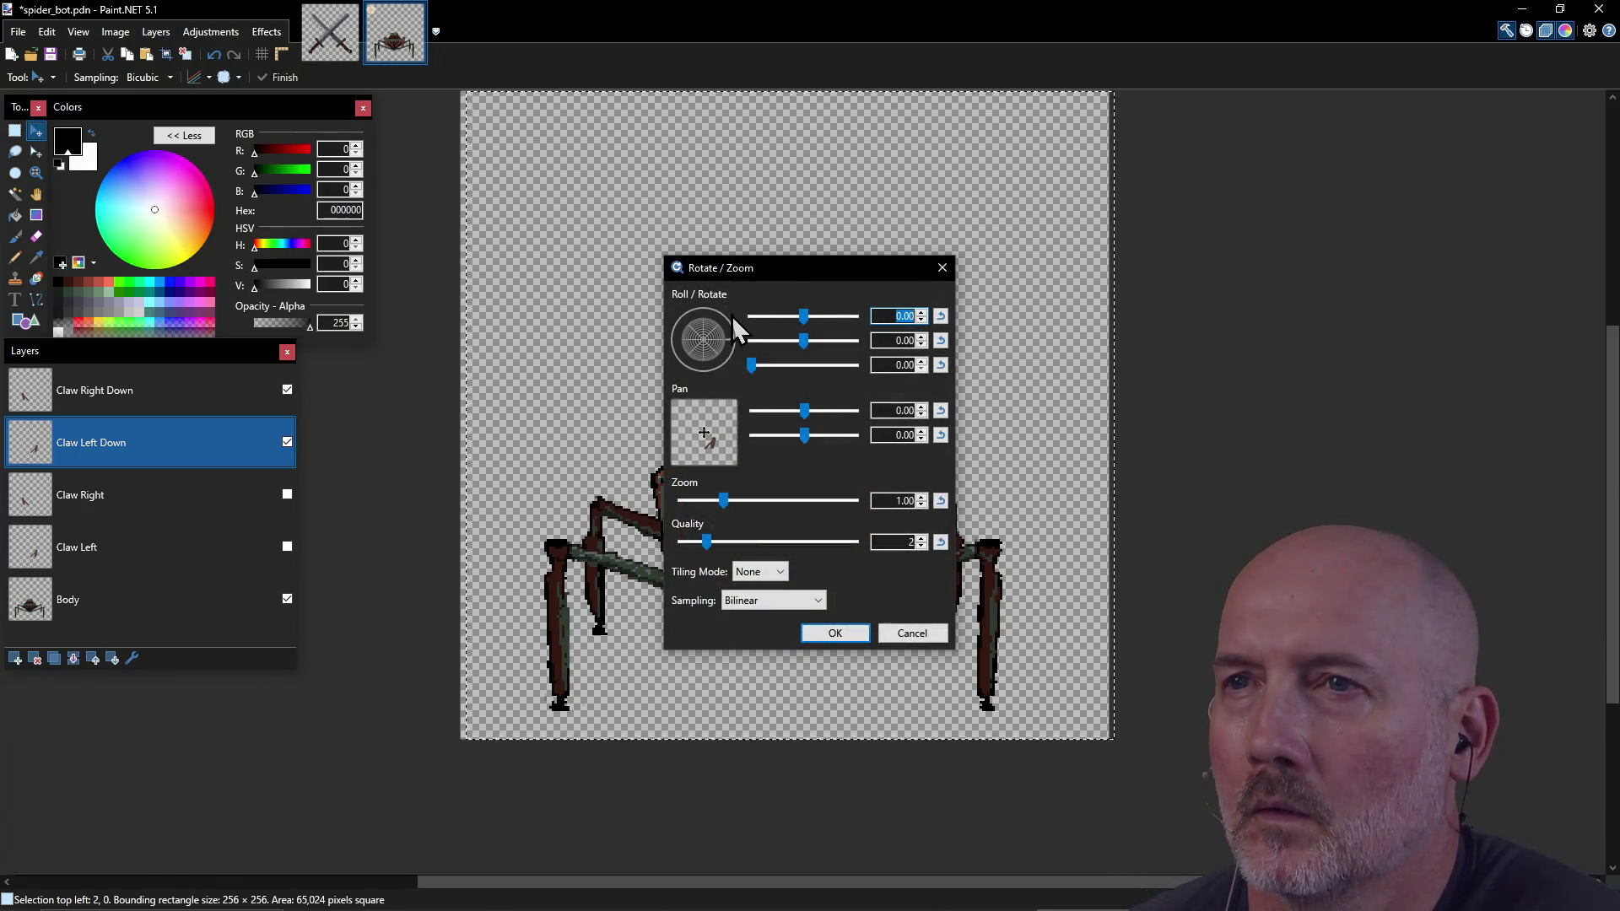
mouse_move(807, 271)
mouse_down()
mouse_move(1394, 230)
mouse_move(1372, 115)
mouse_up()
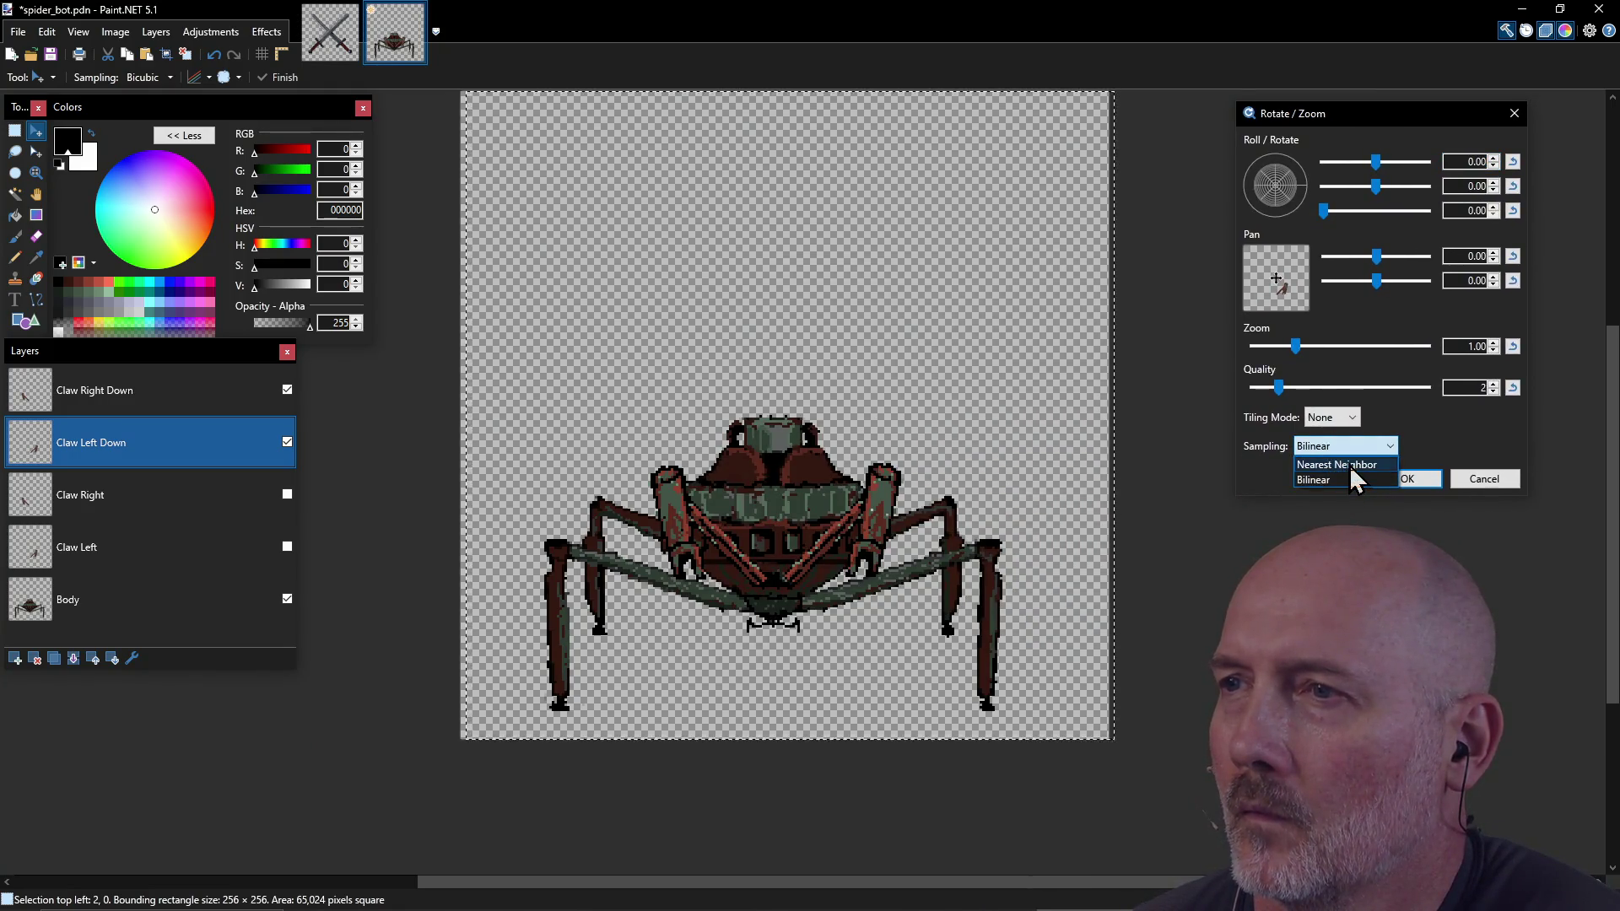
click(1350, 464)
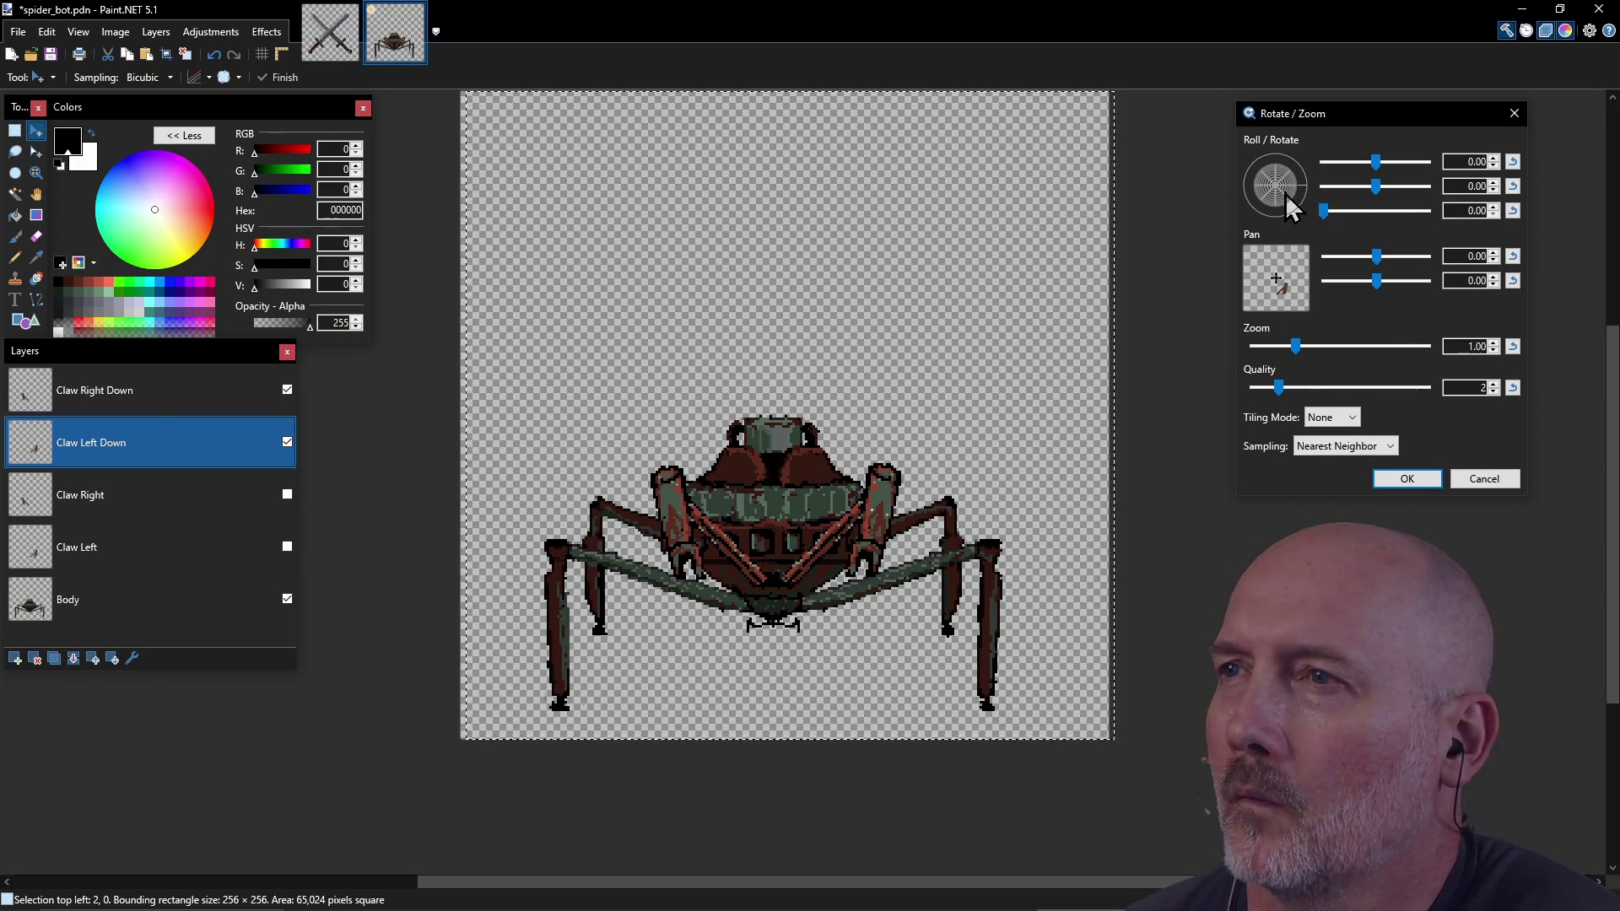
click(1494, 207)
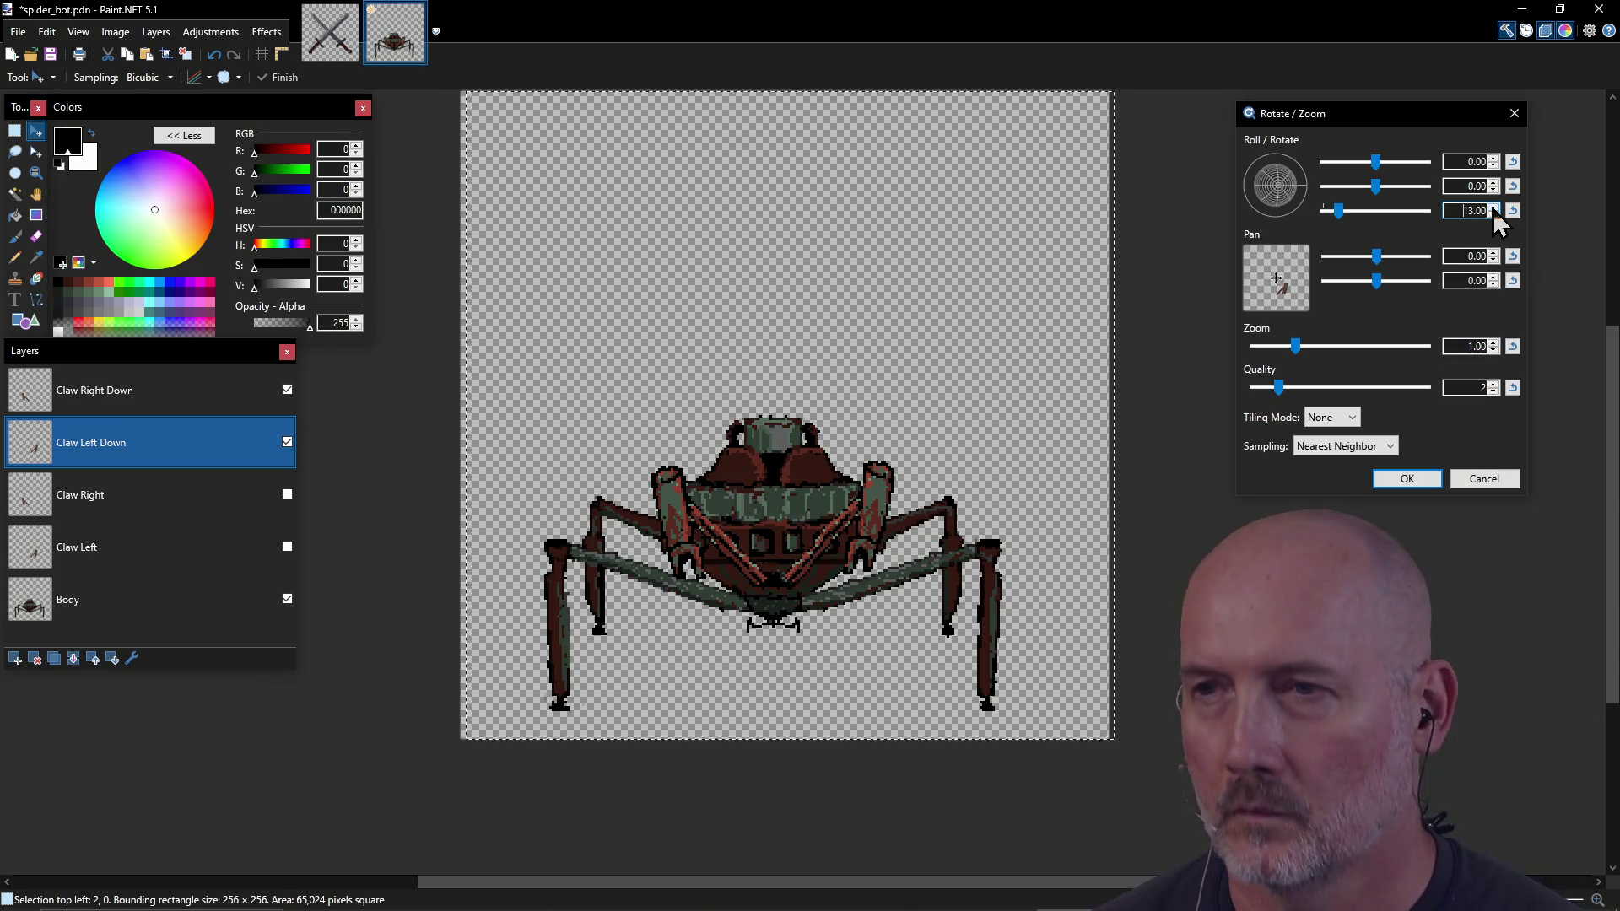
double_click(1472, 210)
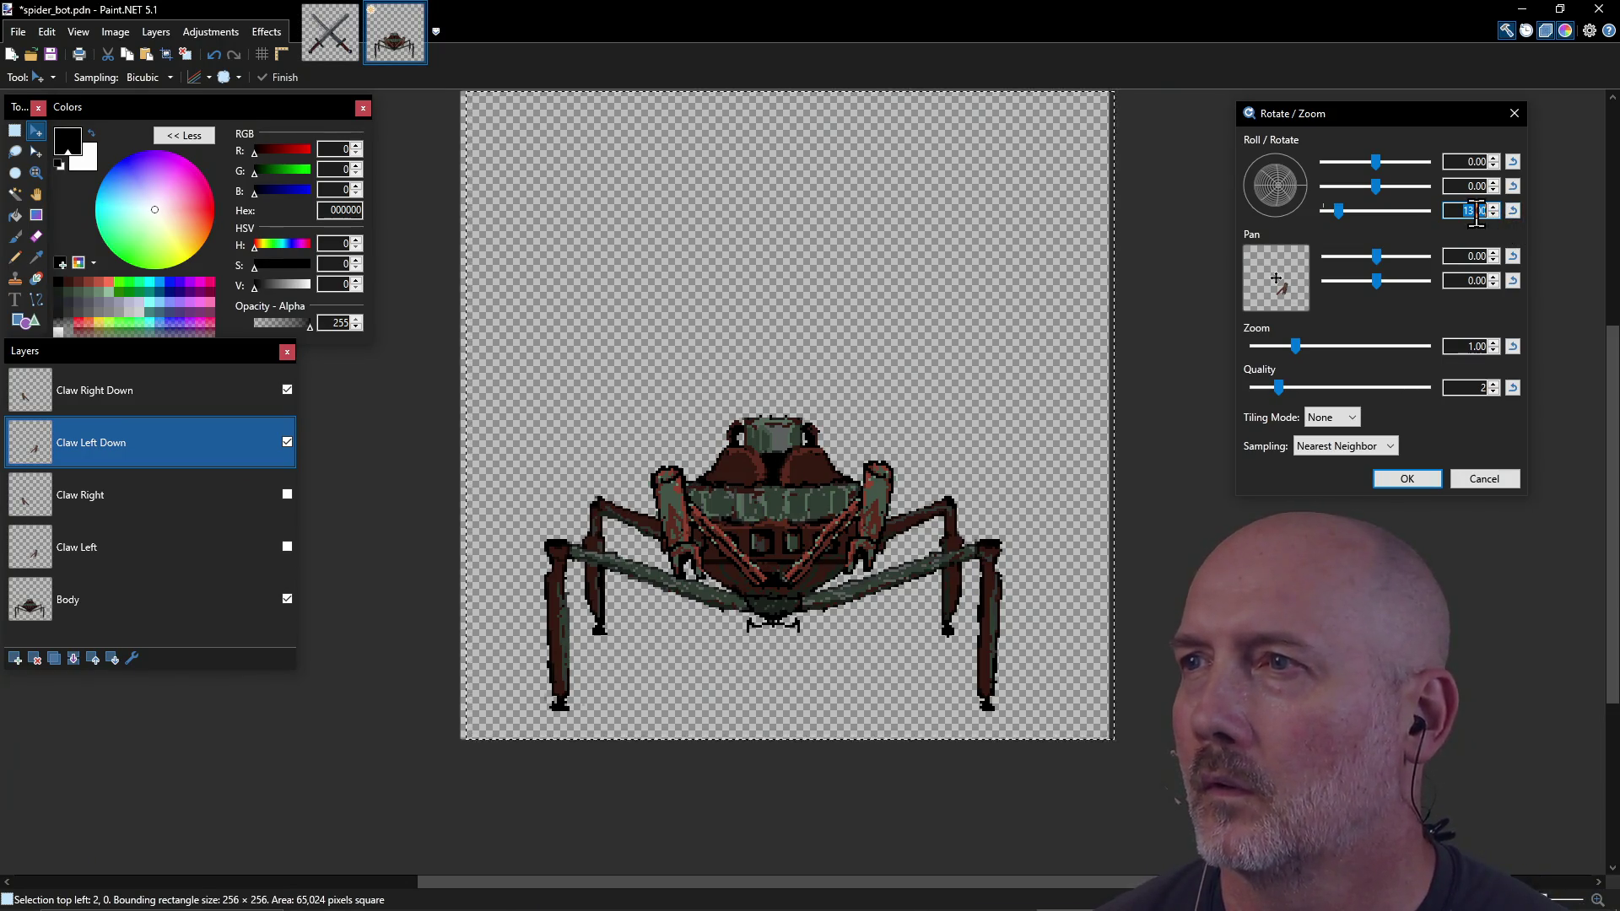
key(Return)
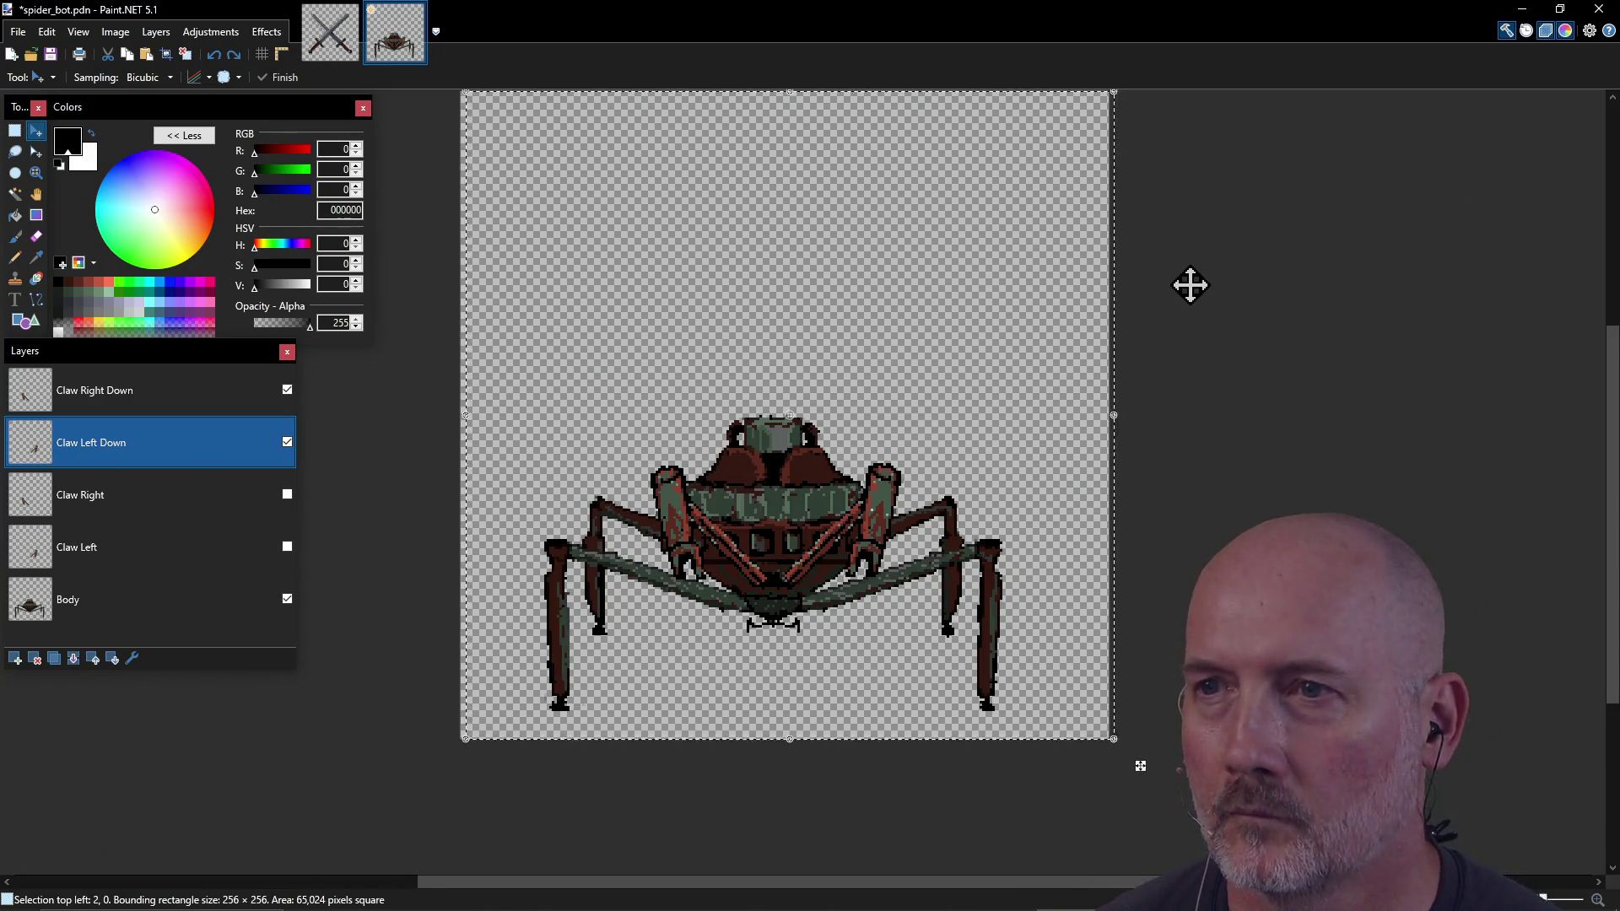
click(156, 32)
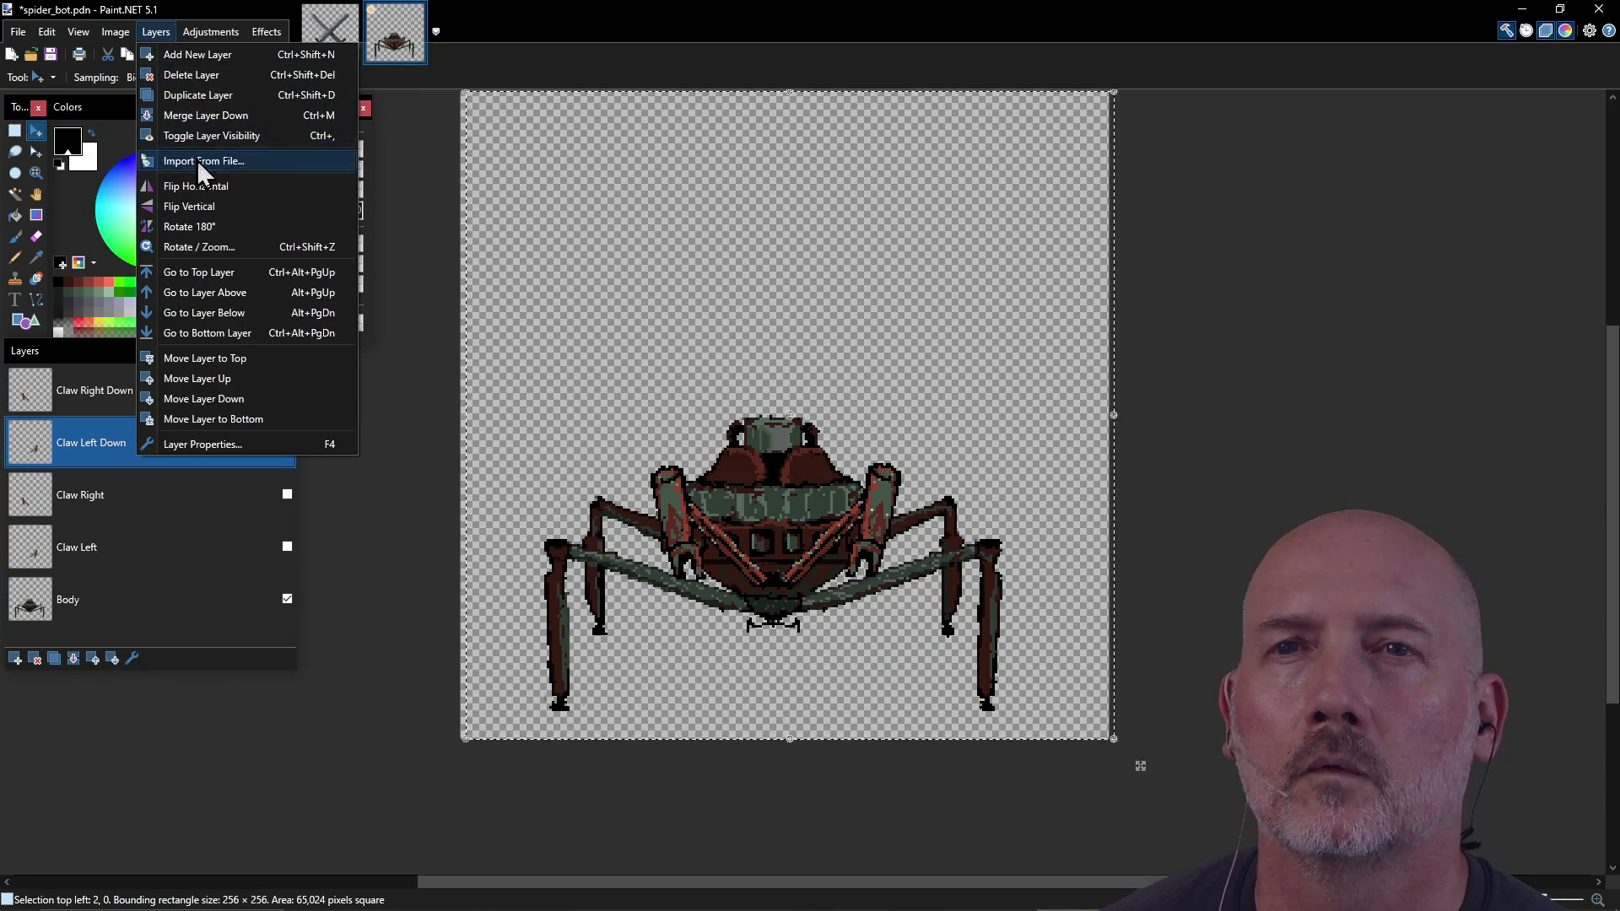
Step: Open Rotate/Zoom for the Claw Left Down layer and raise its tilt angle
click(211, 247)
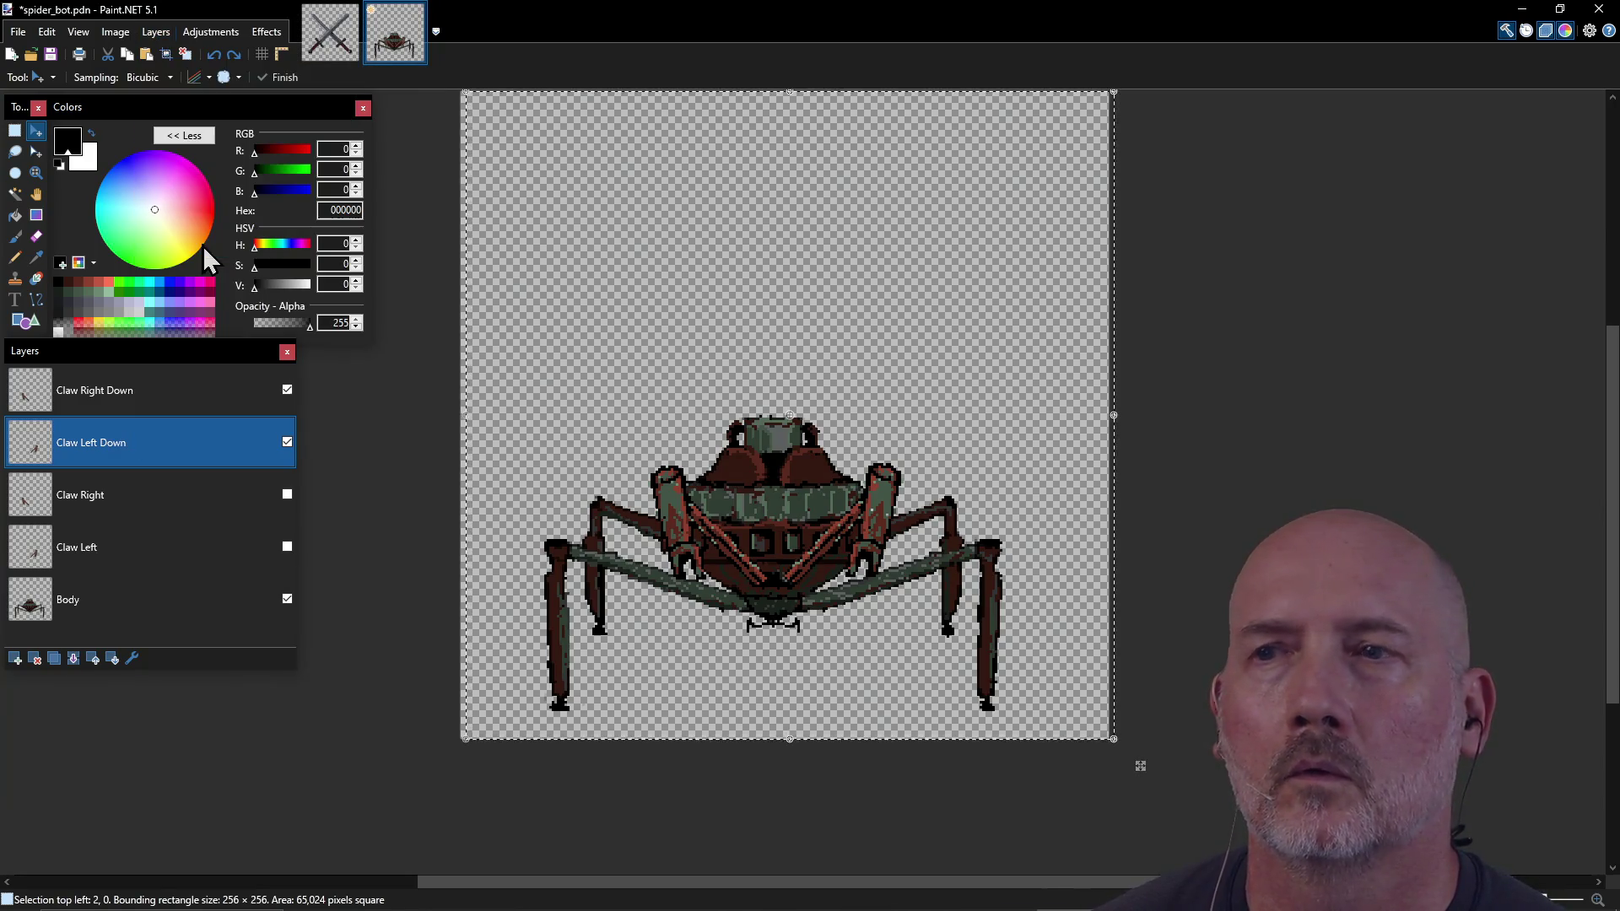
mouse_move(817, 287)
mouse_down()
mouse_move(1212, 287)
mouse_move(1352, 102)
mouse_up()
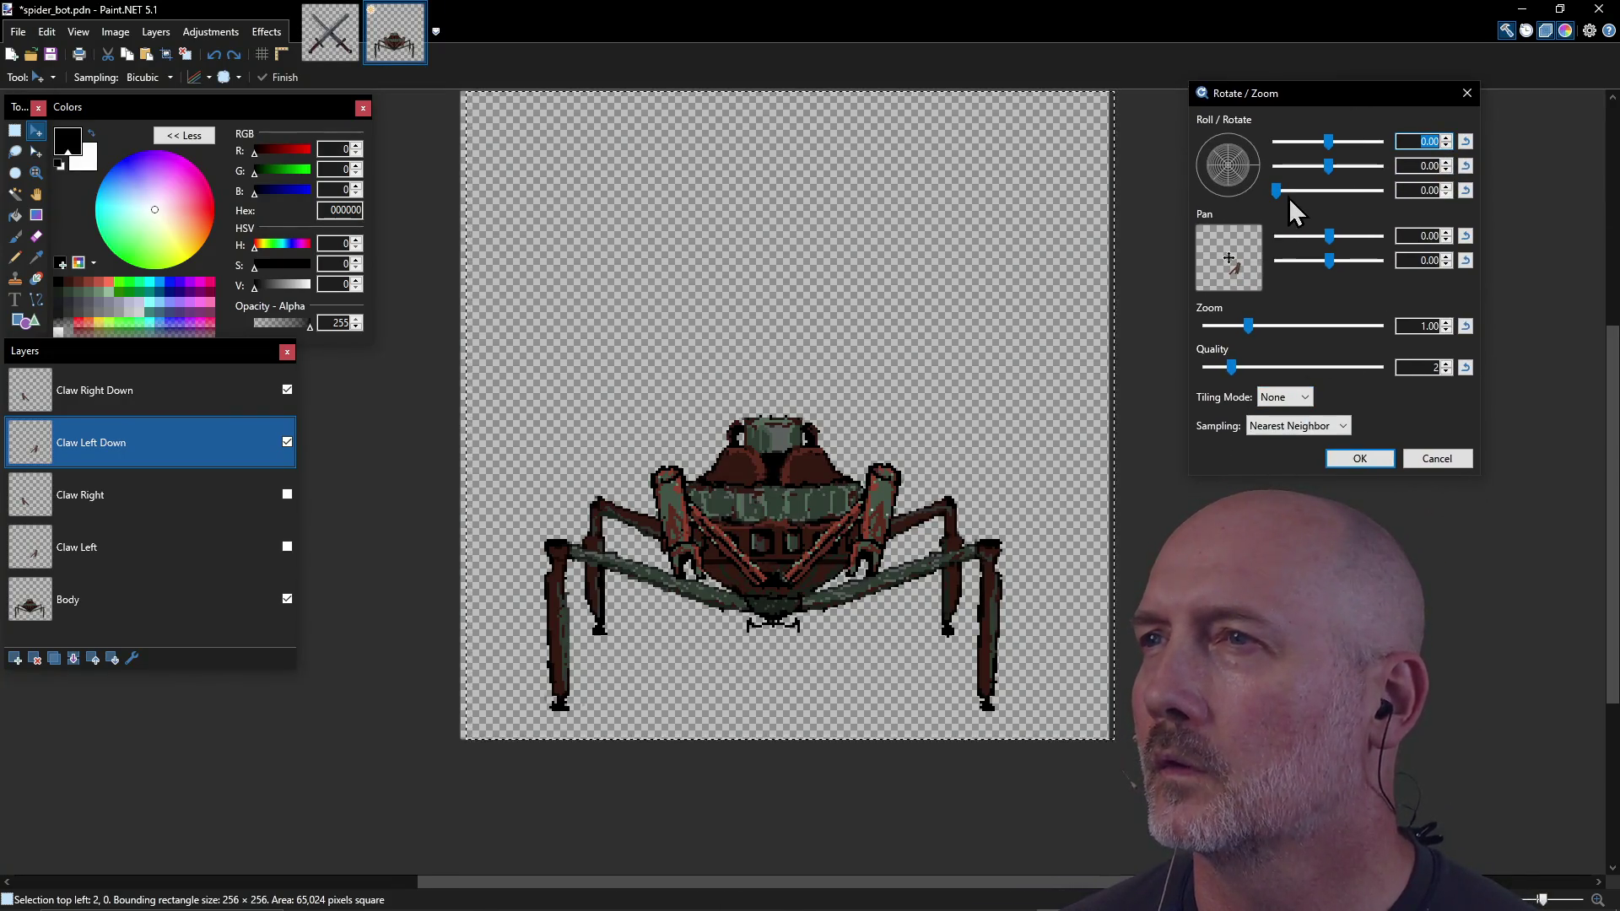
click(1448, 162)
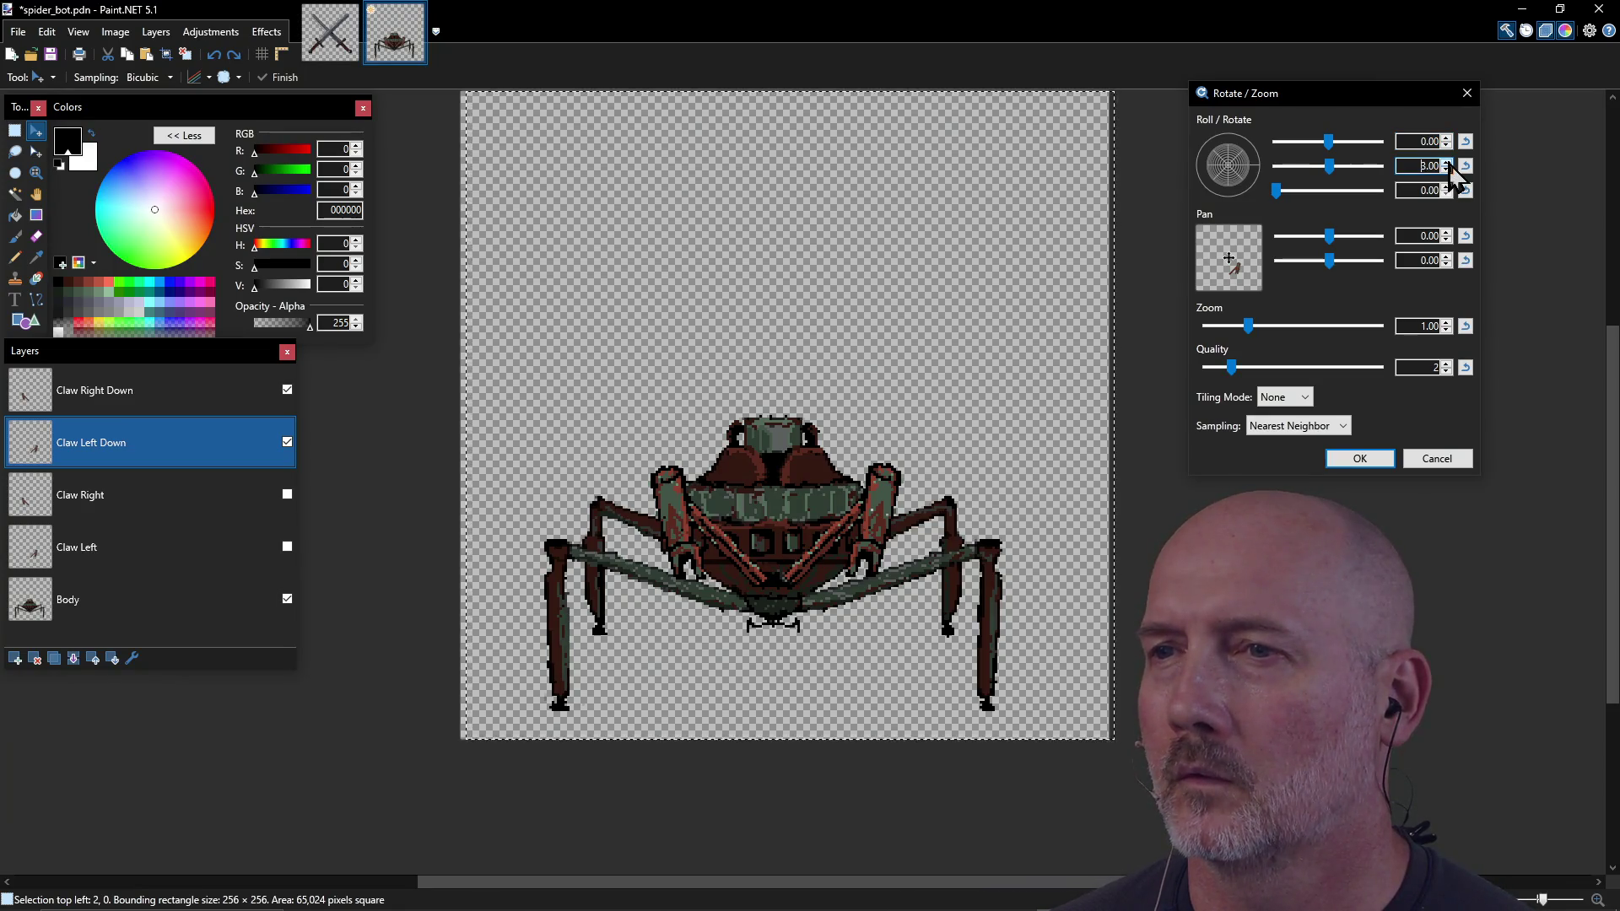
click(1448, 163)
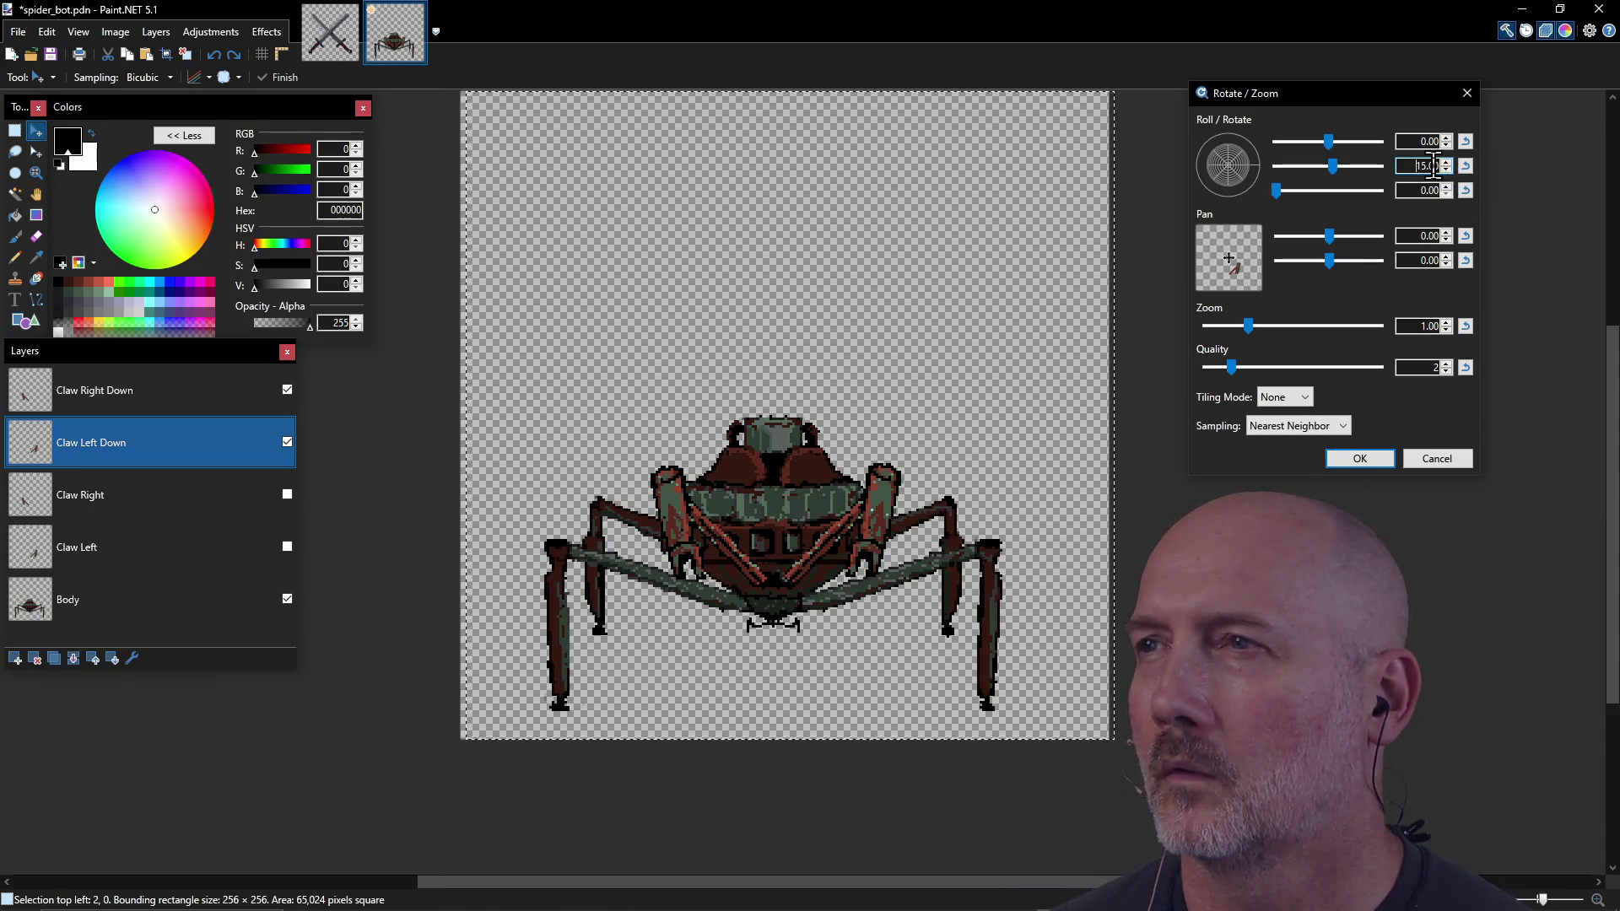
mouse_move(1345, 169)
mouse_down()
mouse_move(1344, 184)
mouse_move(1332, 143)
mouse_move(1338, 177)
mouse_up()
Step: Retilt the claw to angles 63.44 and 25.51, pan it down-right, and enlarge slightly
click(1466, 141)
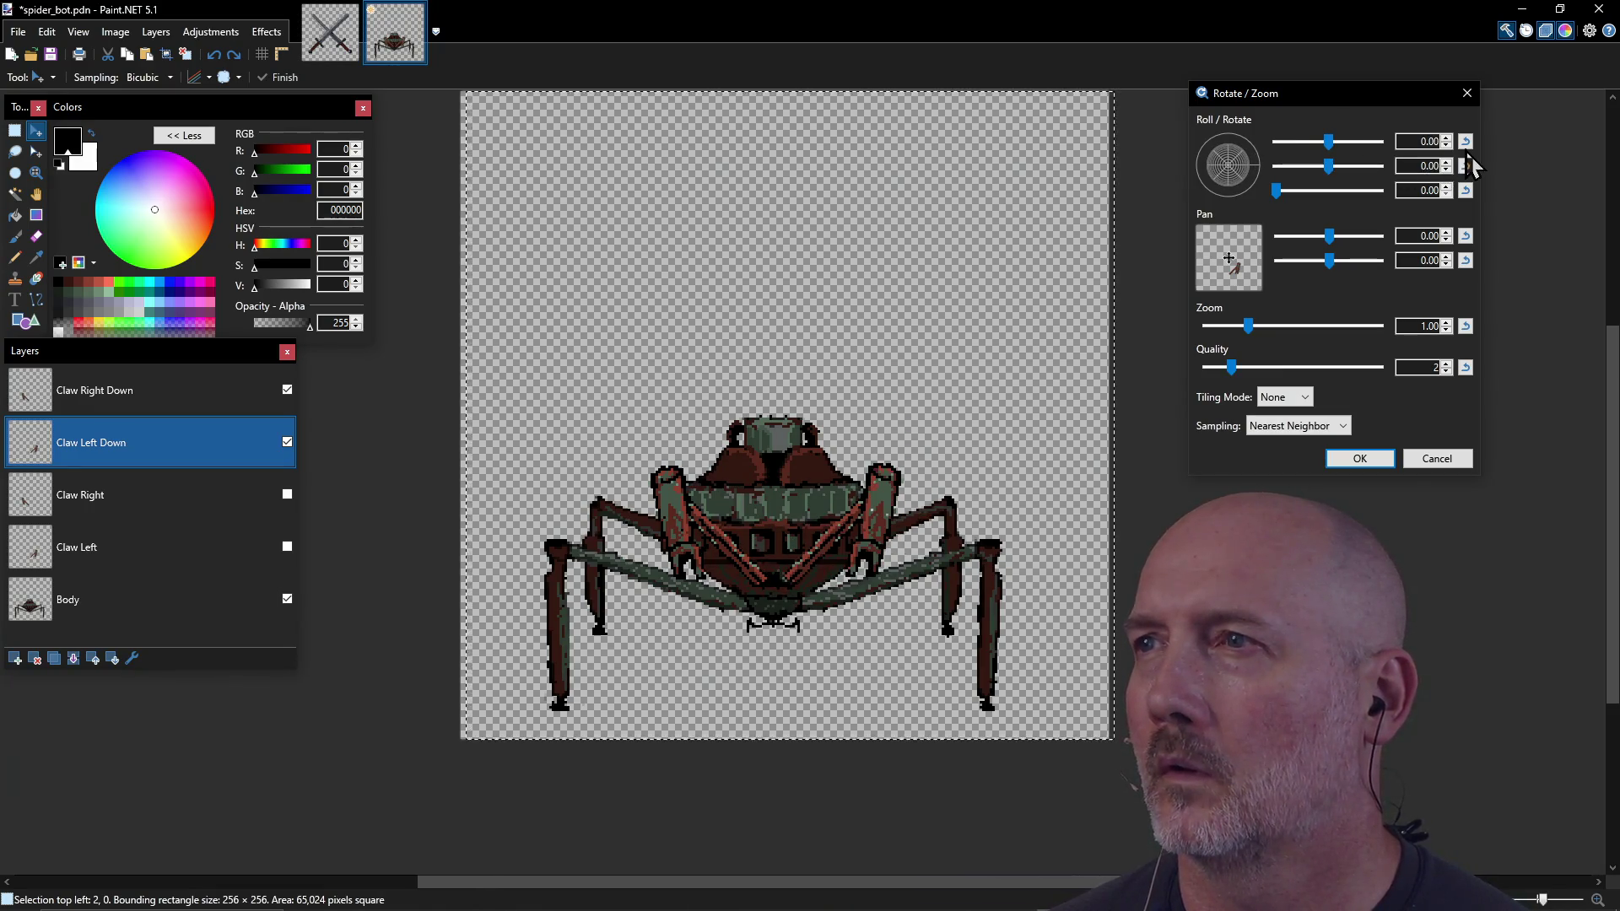
mouse_move(1237, 179)
mouse_down()
mouse_move(1221, 157)
mouse_move(1237, 188)
mouse_up()
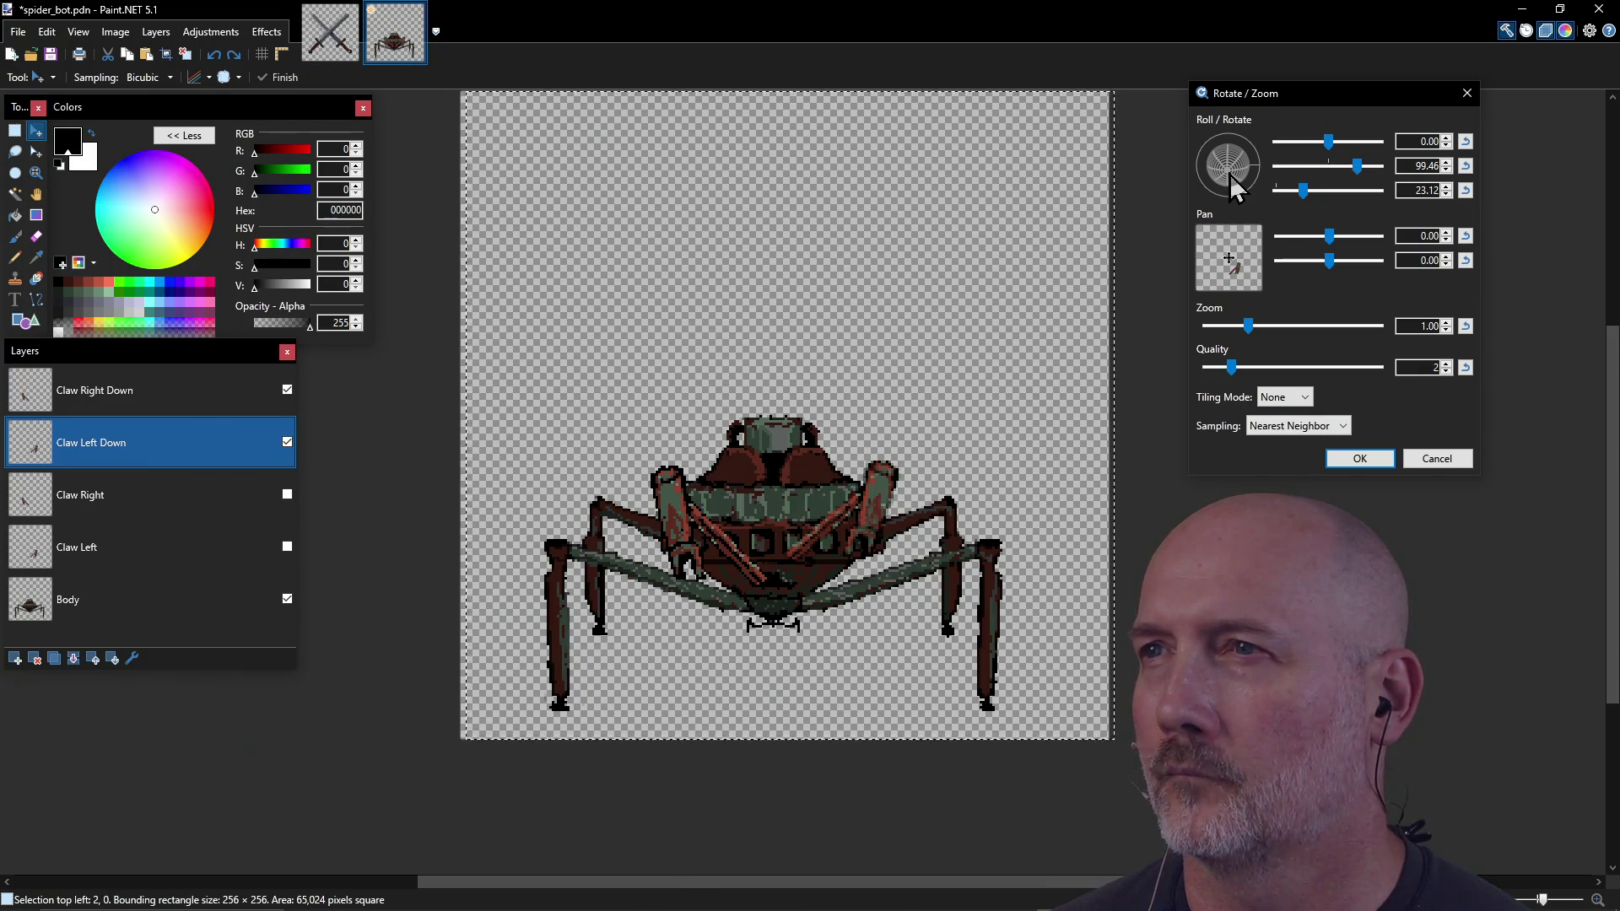
mouse_move(1232, 181)
mouse_down()
mouse_move(1225, 167)
mouse_move(1236, 182)
mouse_up()
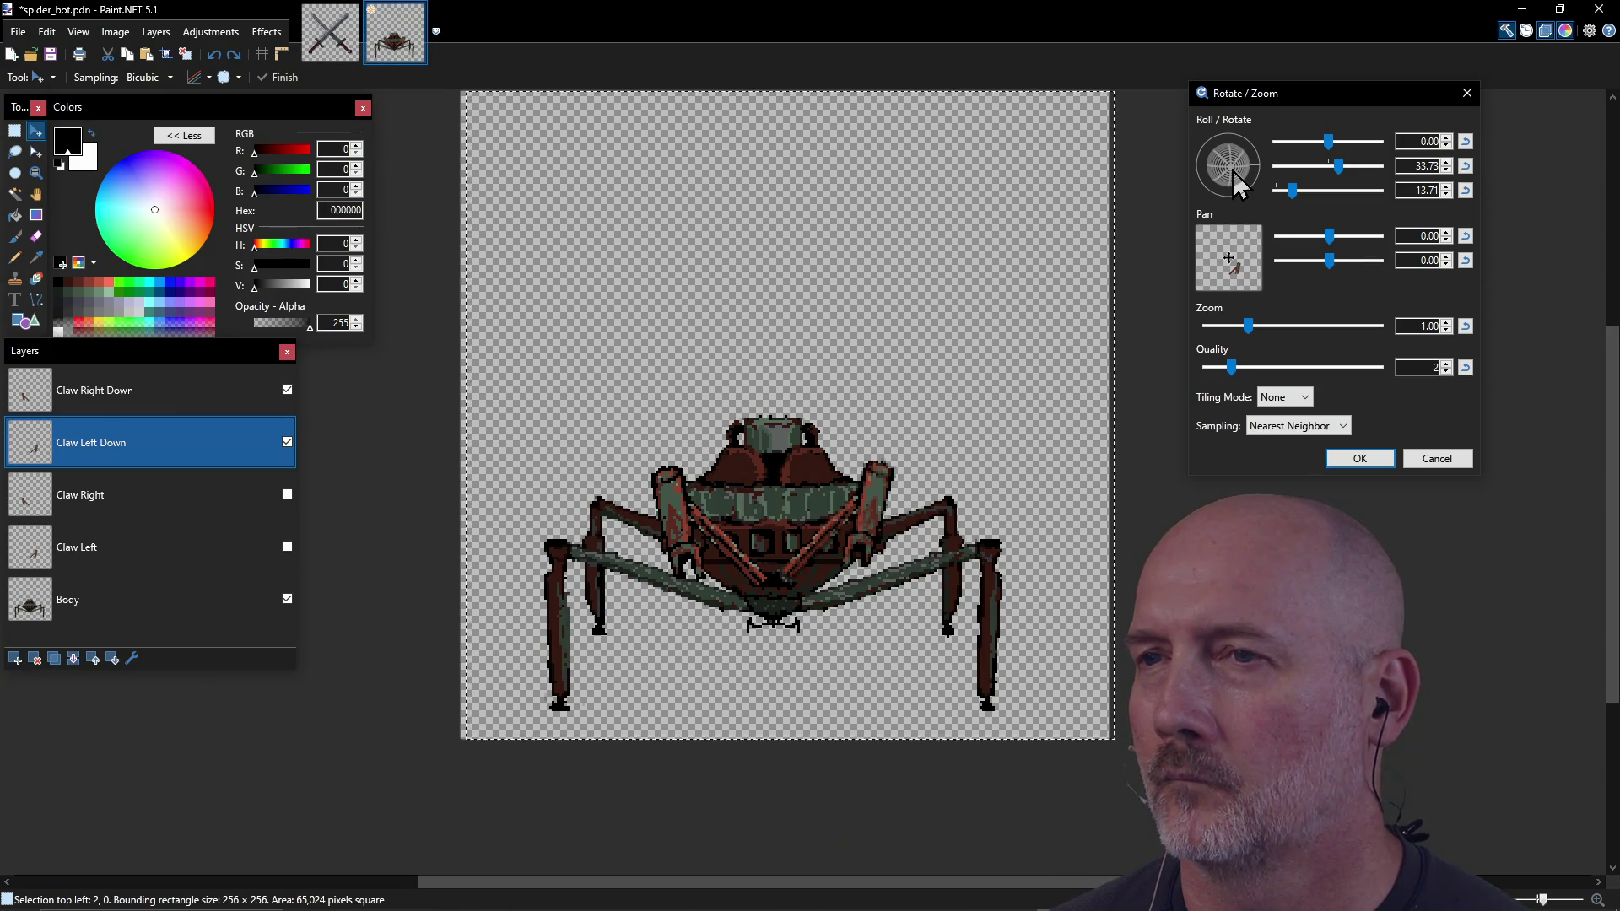
drag(1229, 257, 1232, 263)
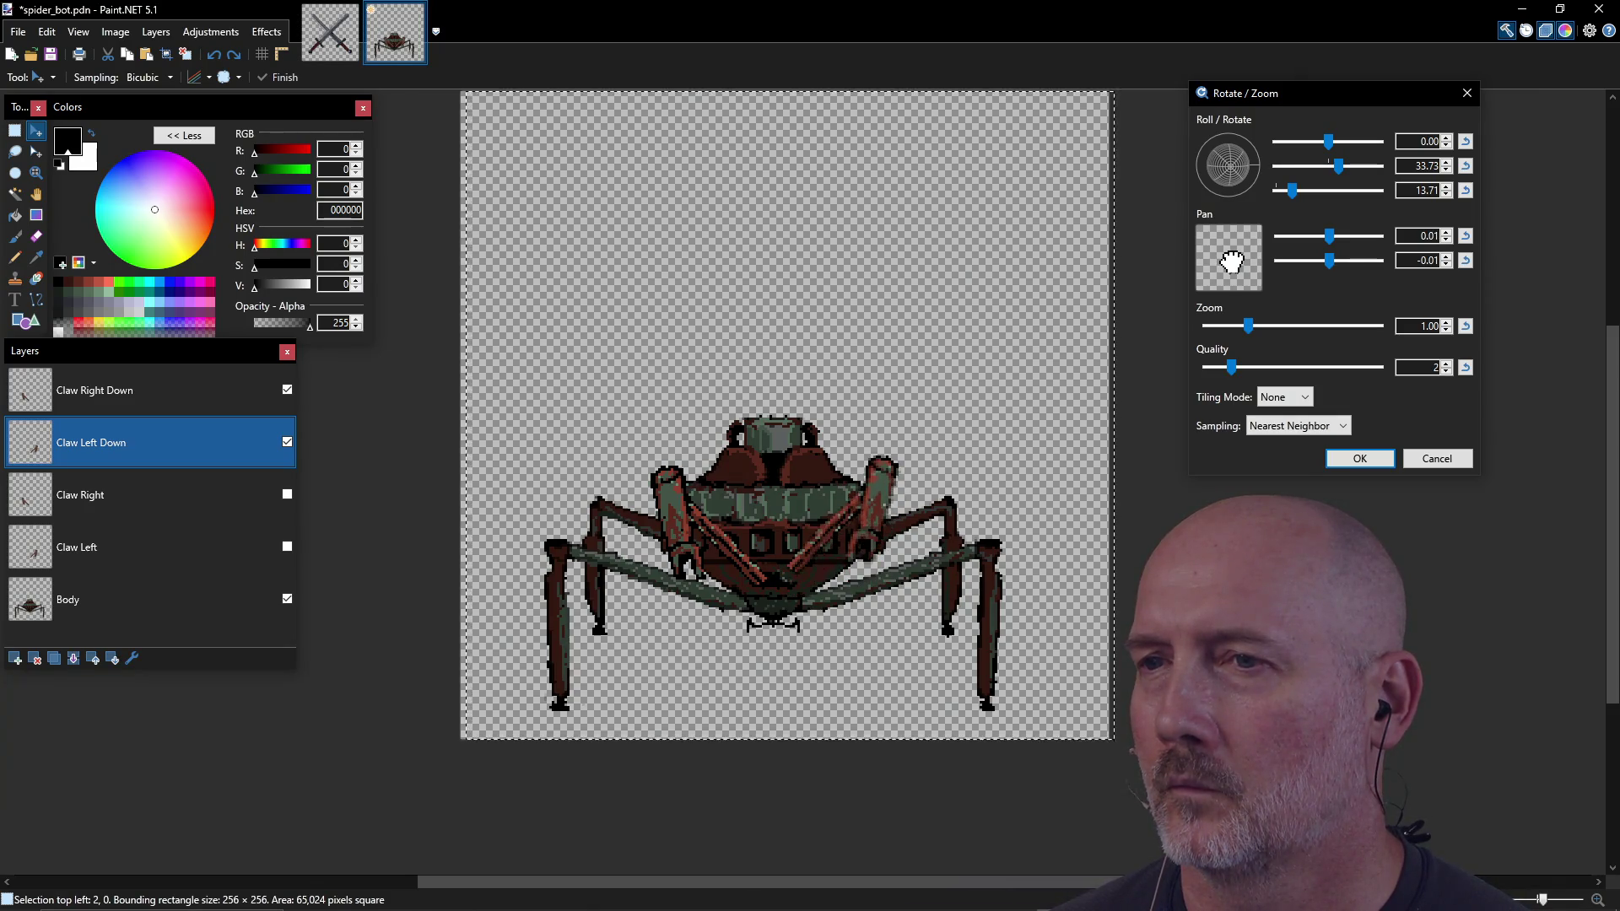
drag(1231, 262, 1232, 264)
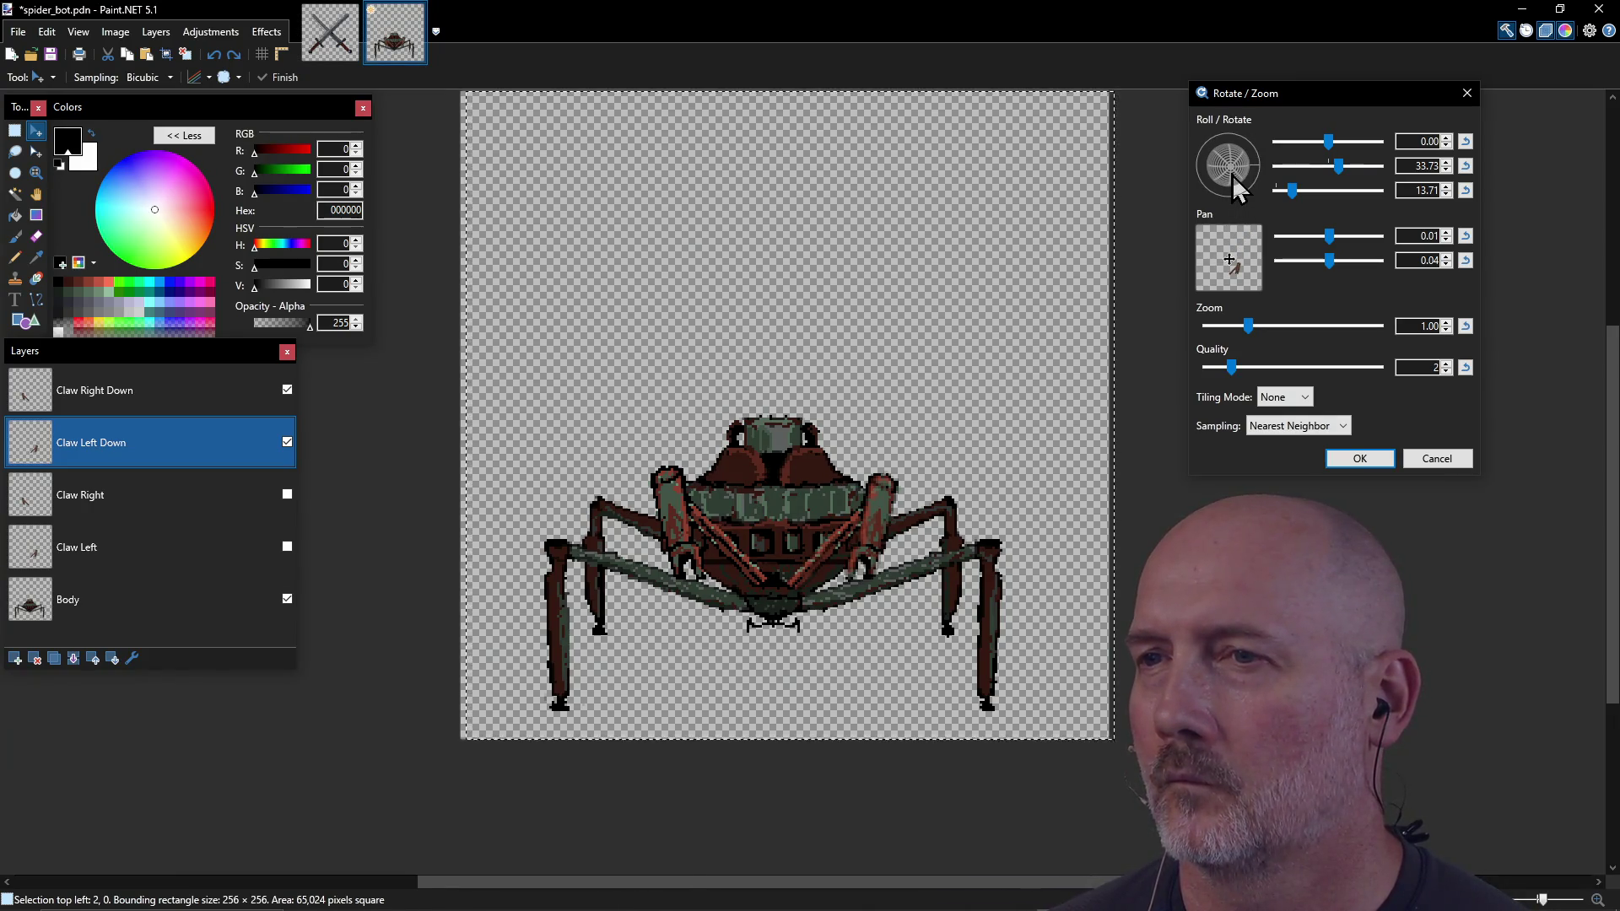
drag(1233, 178, 1233, 180)
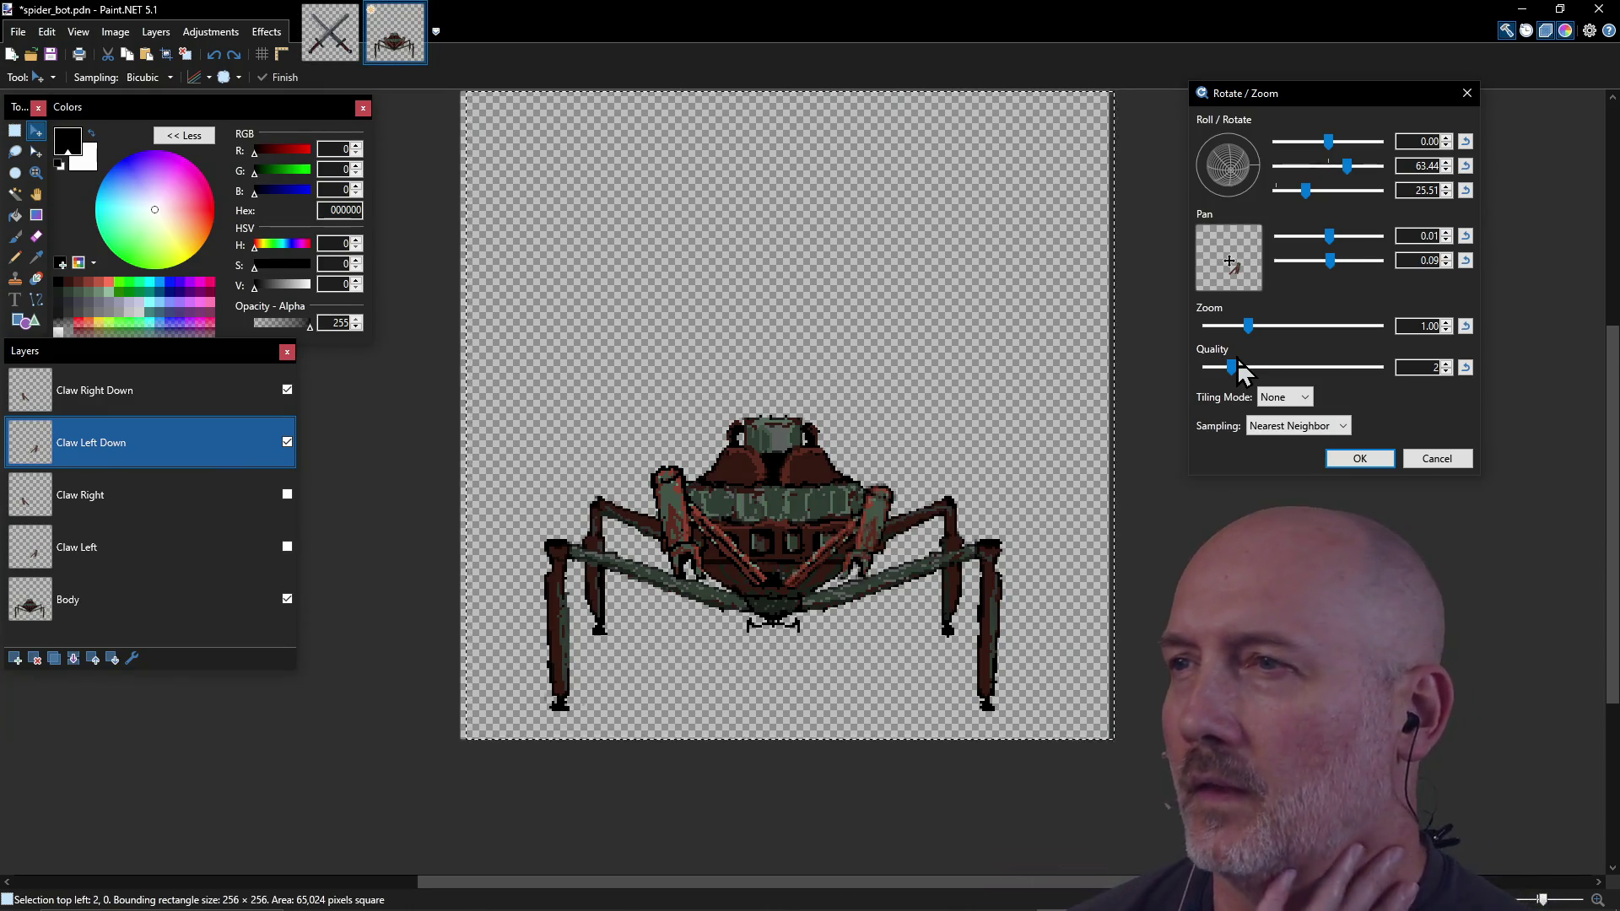
click(1446, 324)
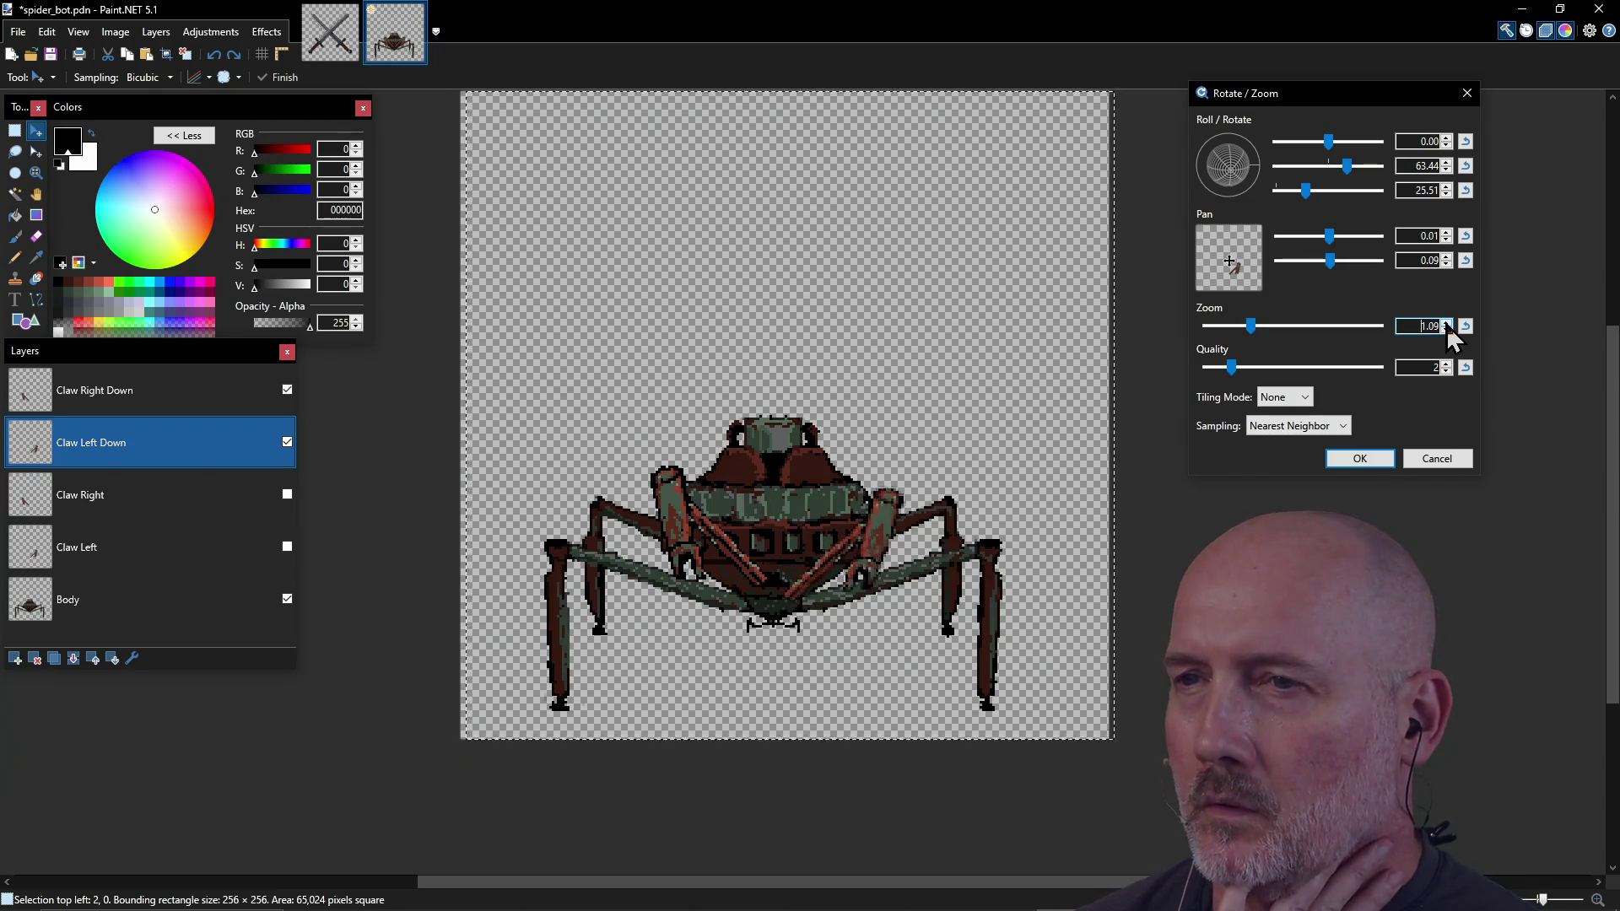
Step: Try zoom 1.20 and a further 3D tilt on Claw Left Down, then cancel the Rotate/Zoom
click(1446, 324)
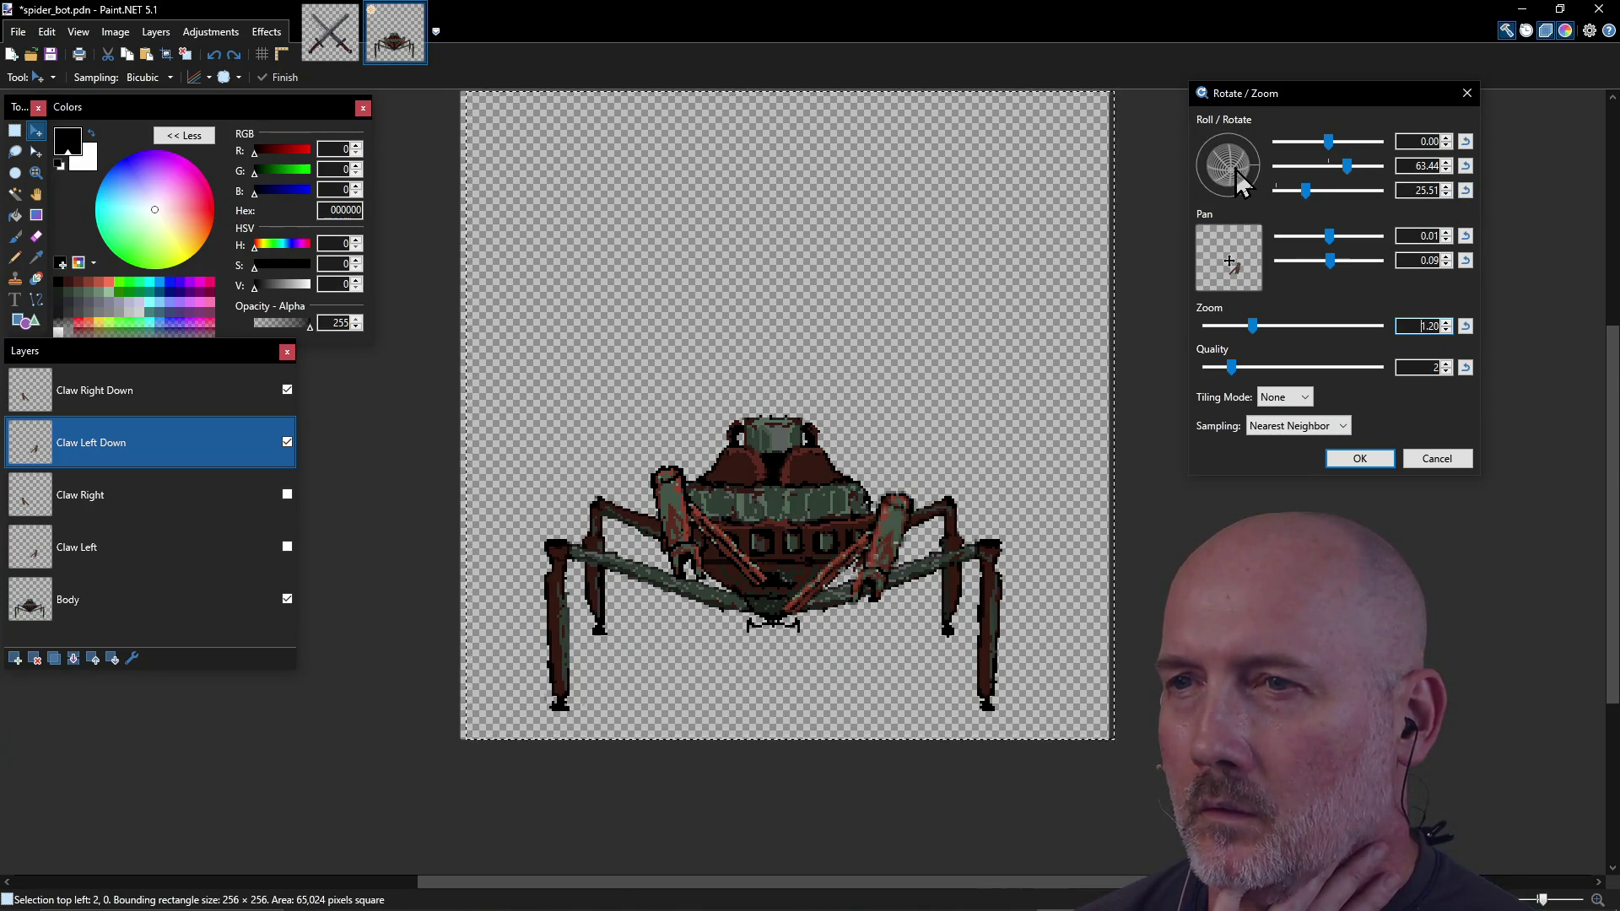
drag(1241, 179, 1243, 186)
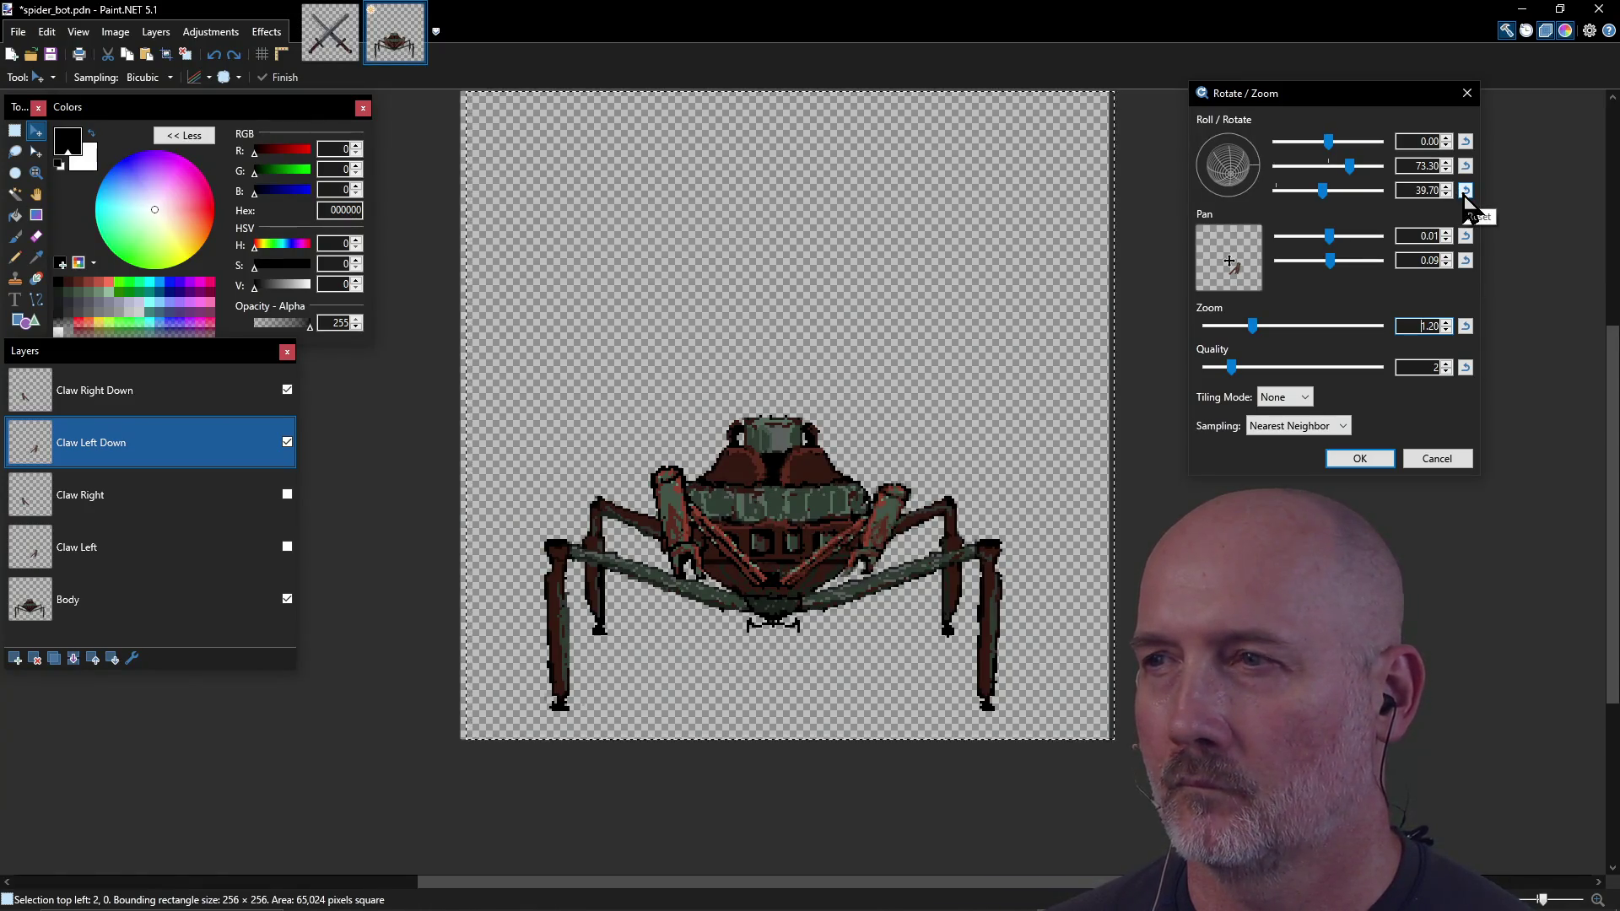
click(1437, 459)
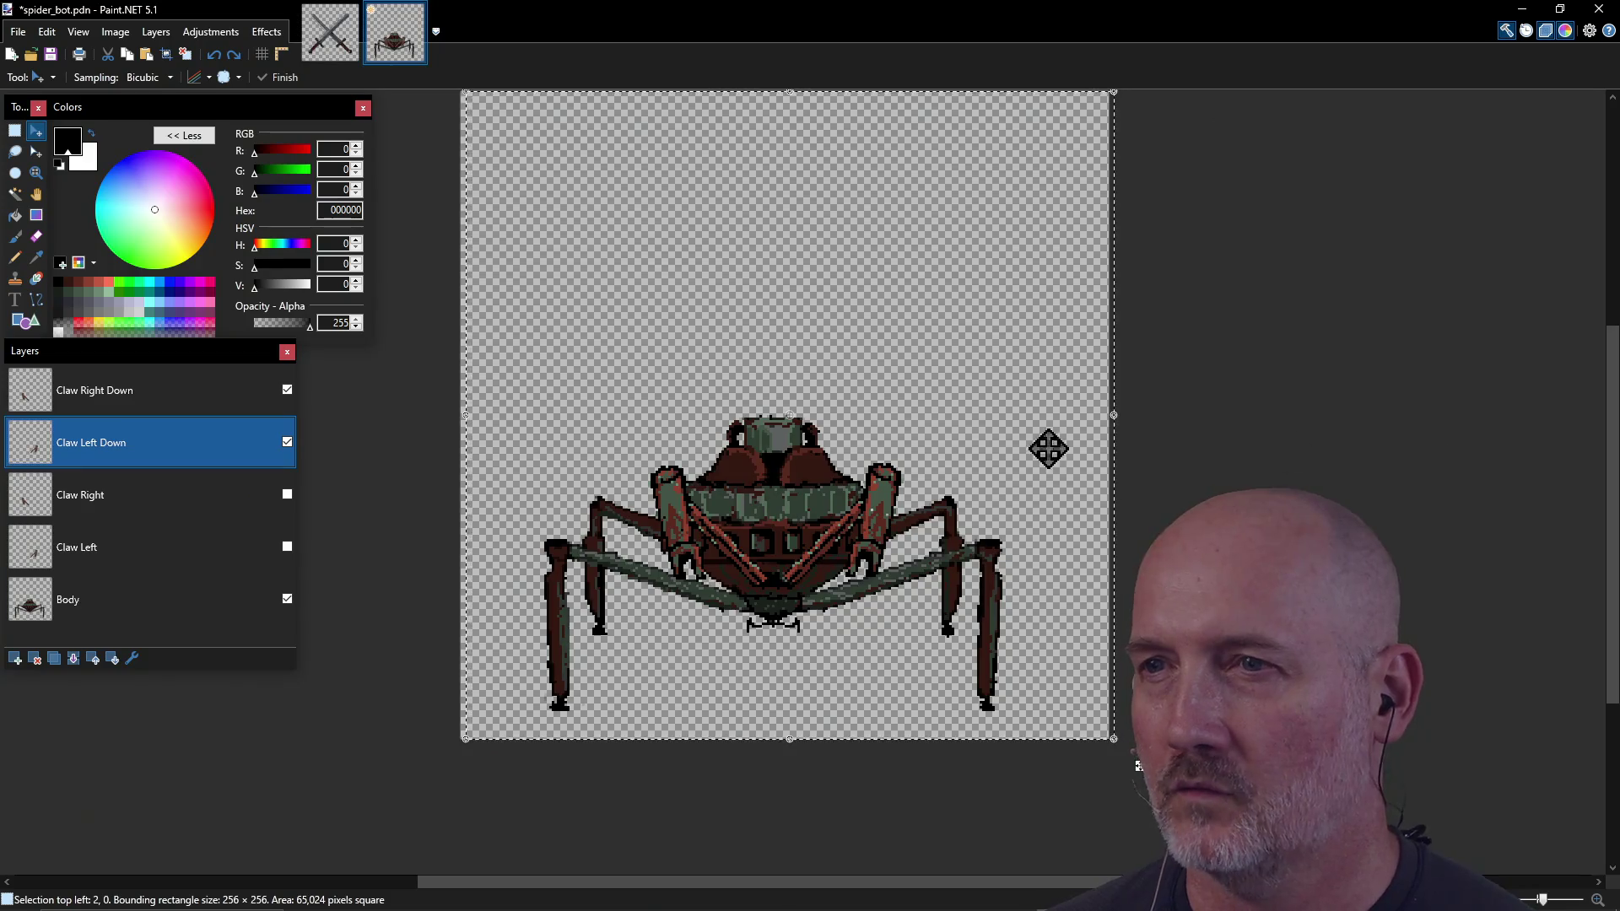
Step: Rotate the Claw Left Down layer by about -26° and shift it toward the spider's right
click(144, 394)
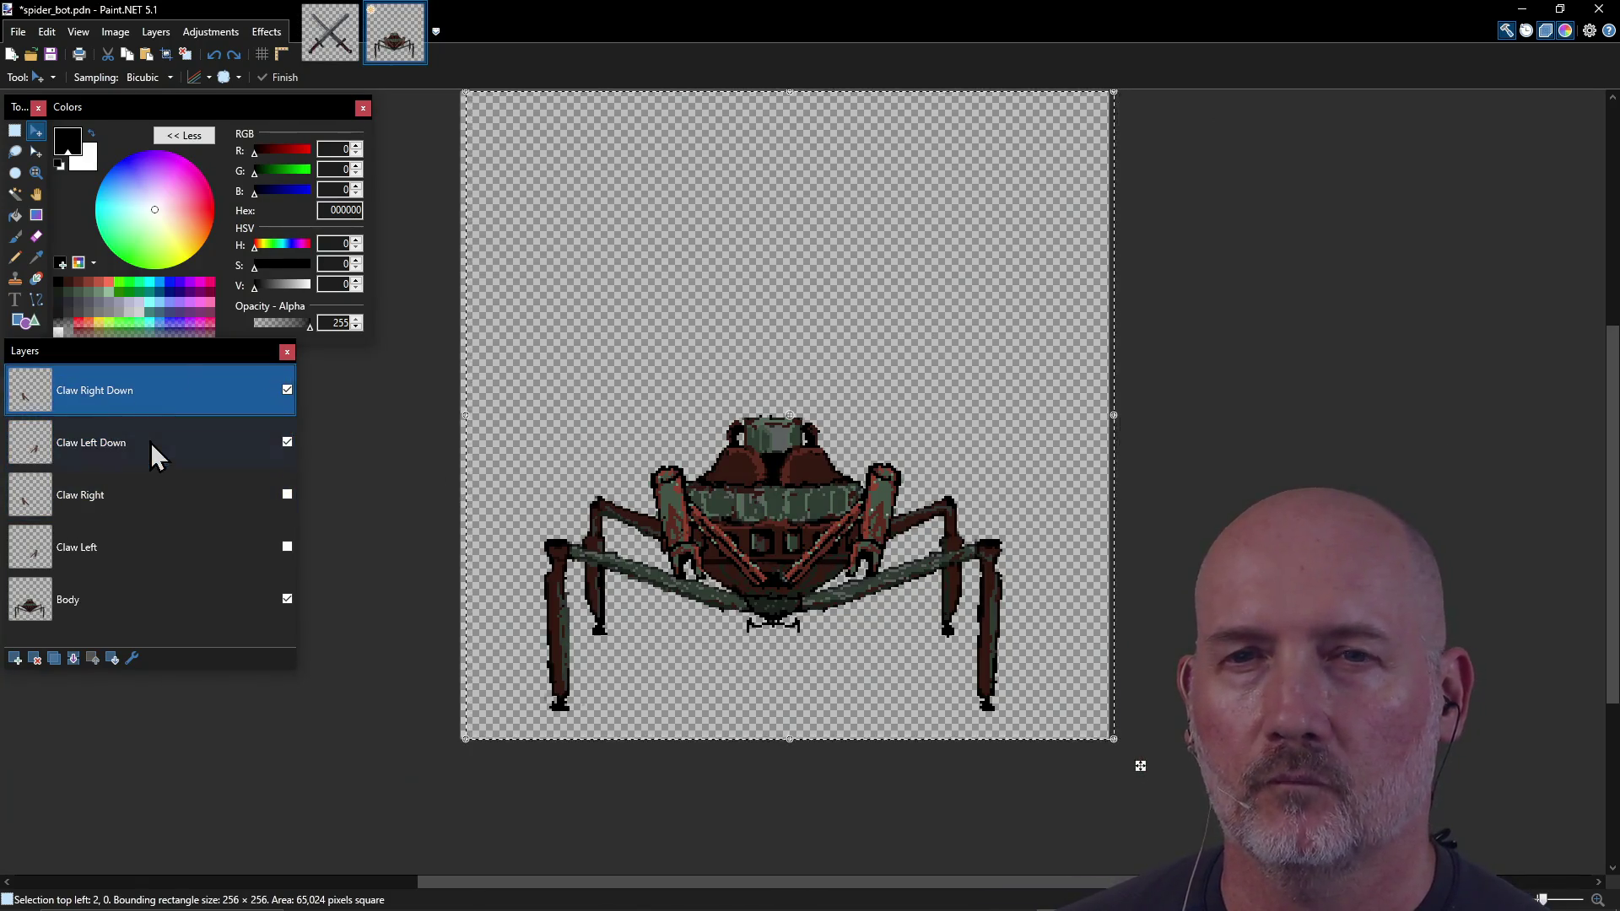
click(150, 457)
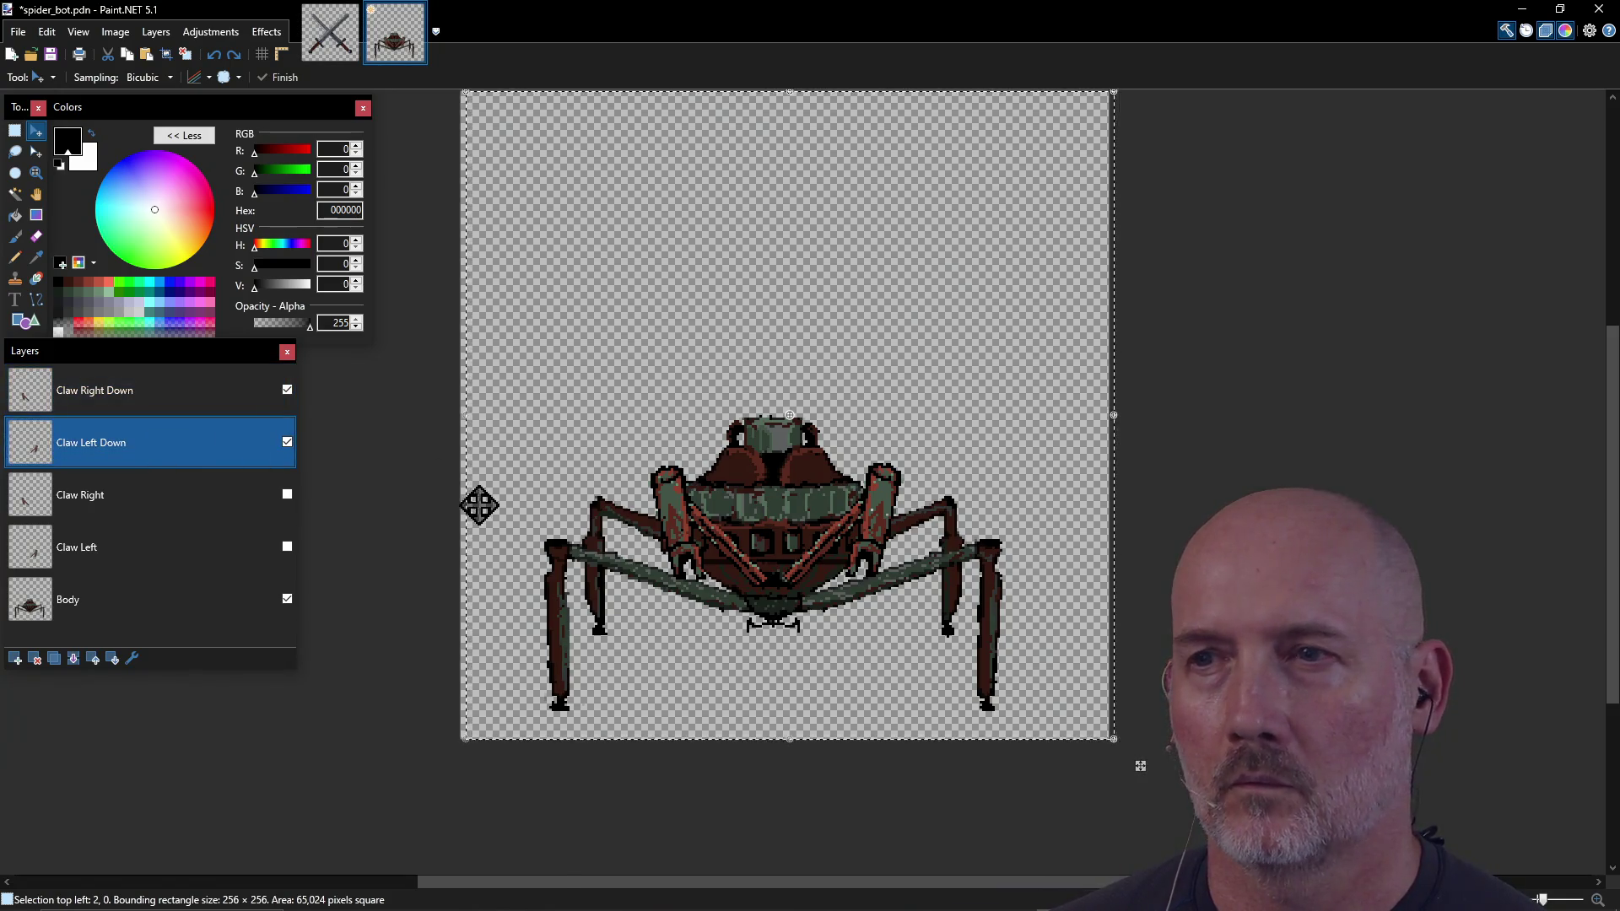
key(ctrl+d)
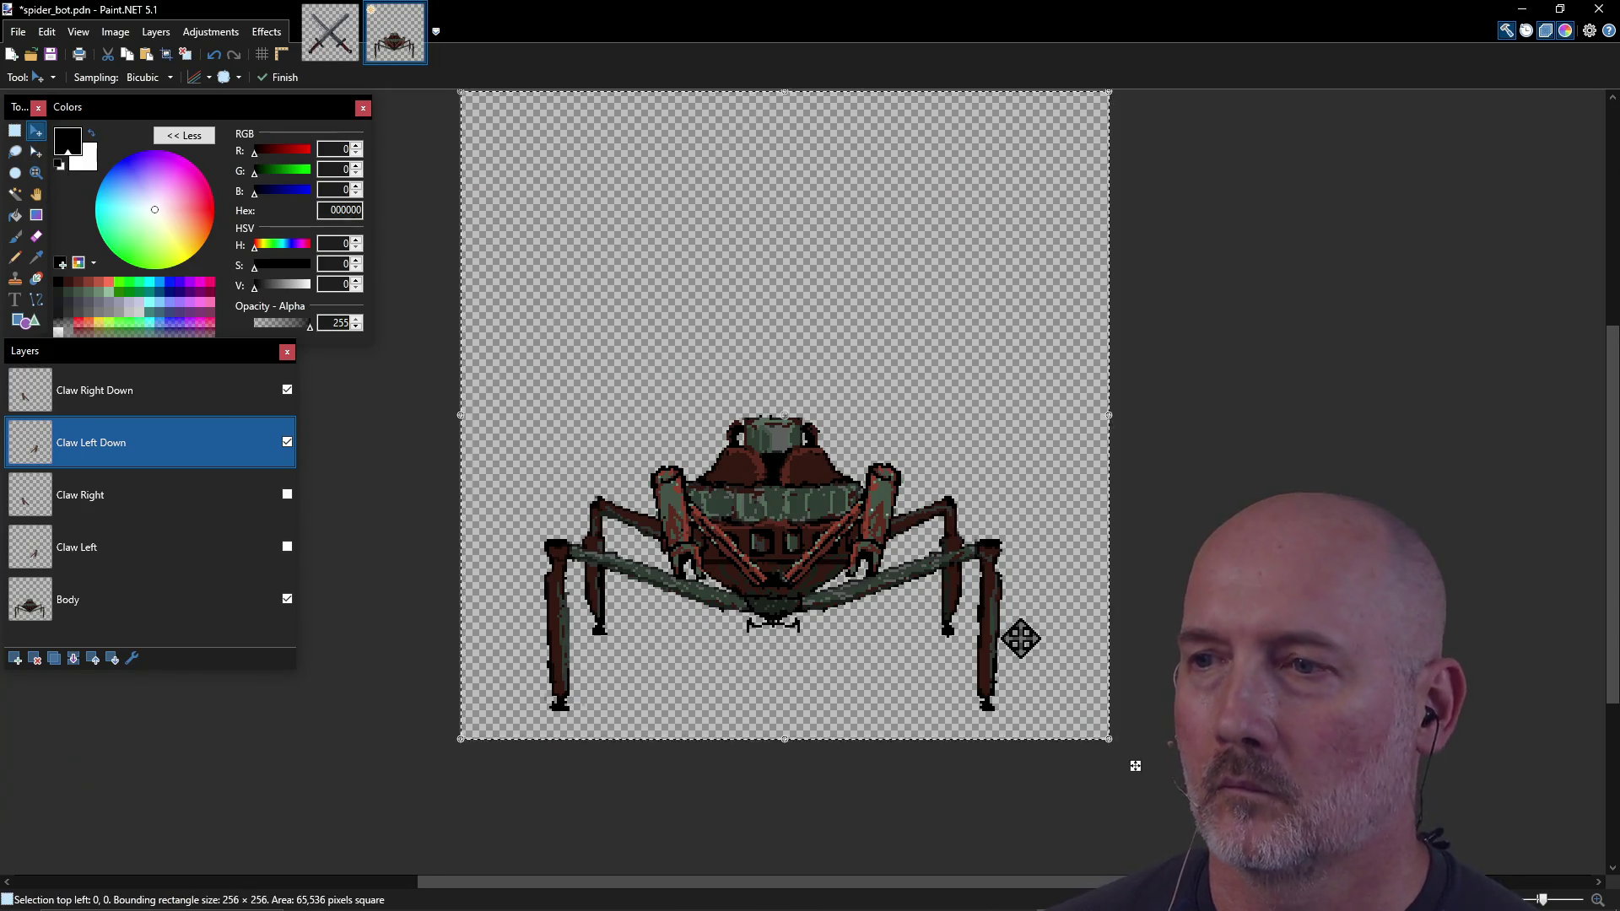
mouse_move(1130, 758)
mouse_down()
mouse_move(1066, 836)
mouse_move(941, 853)
mouse_up()
drag(868, 578, 939, 589)
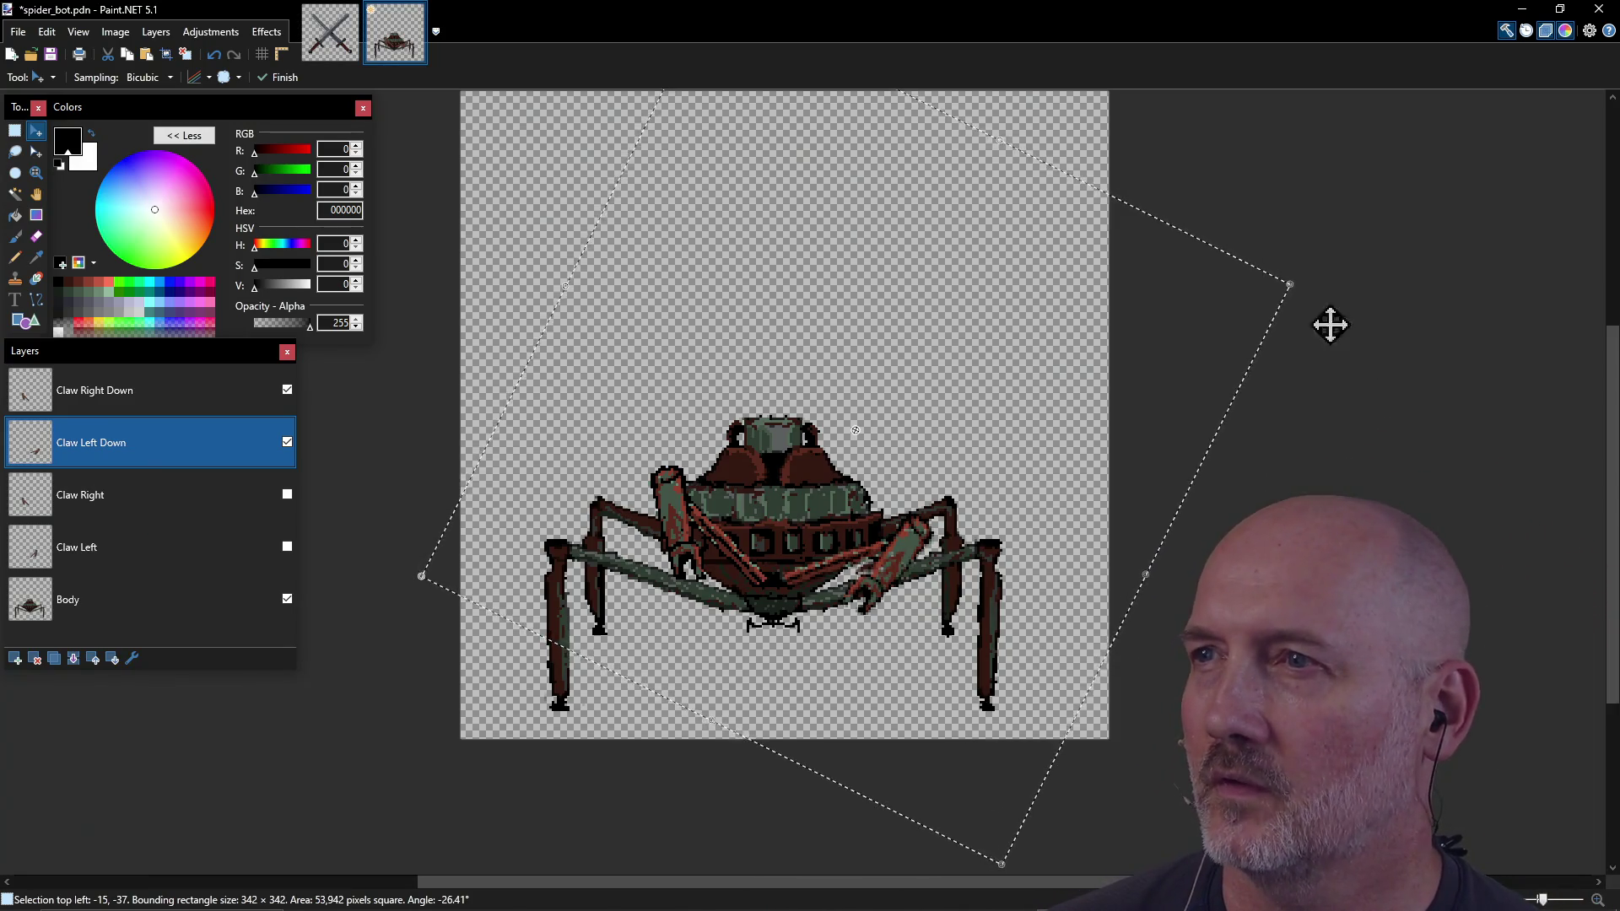
Step: Scale the left claw up slightly and nudge it a little left
drag(1295, 282, 1328, 278)
drag(1056, 463, 1041, 465)
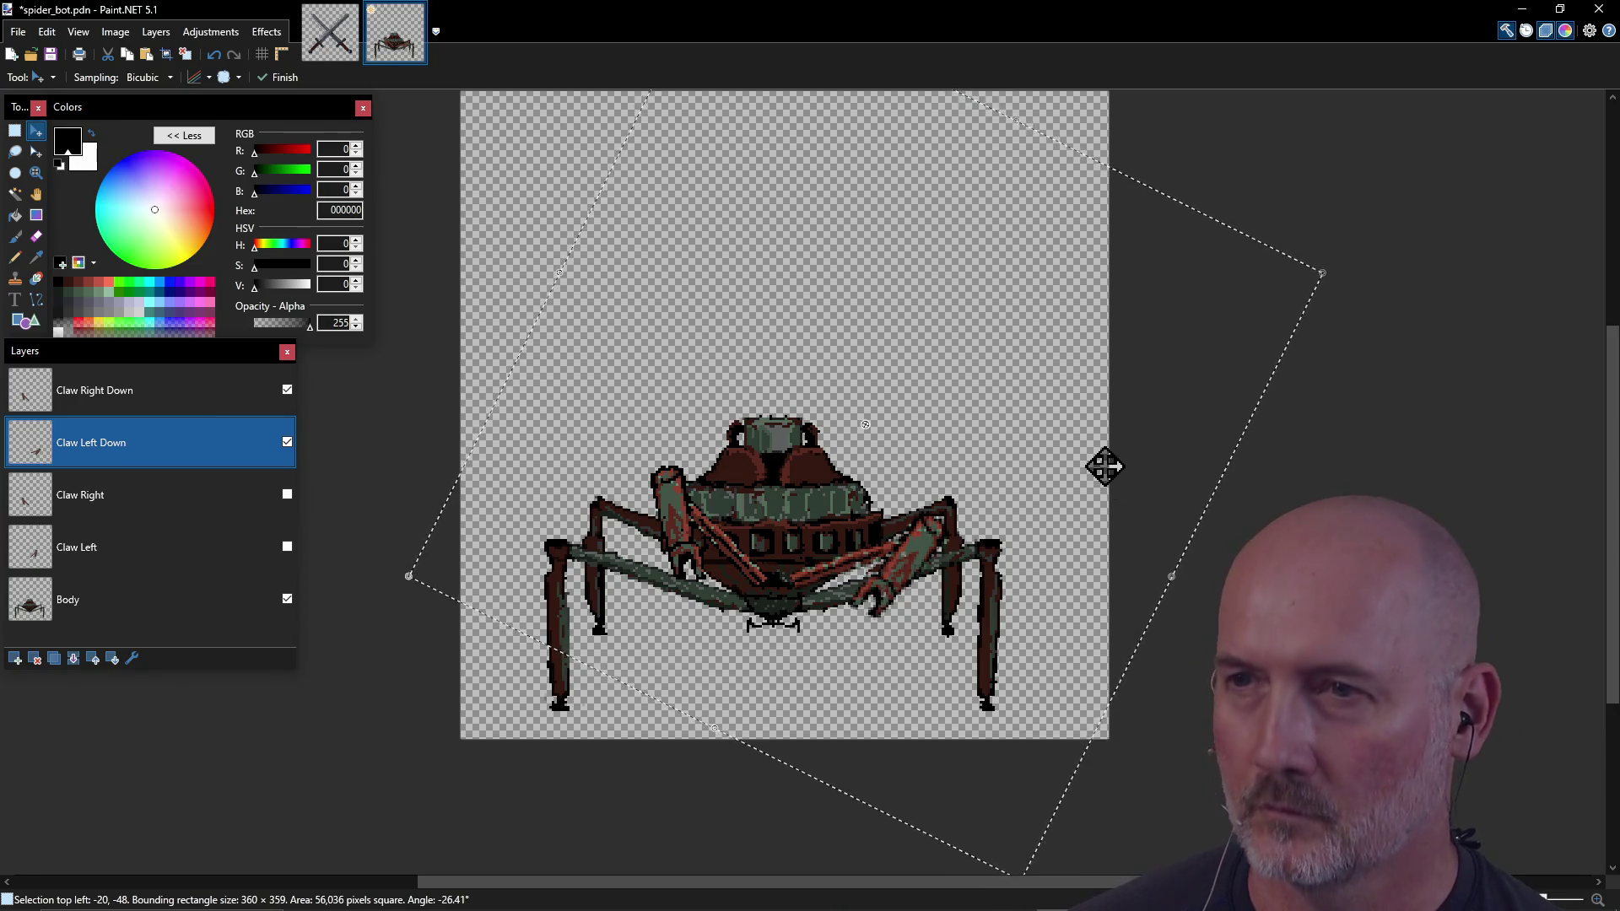
drag(1105, 467, 1105, 467)
Step: Rotate Claw Right Down about 21° onto the body, enlarge it slightly and commit
ctrl+click(239, 403)
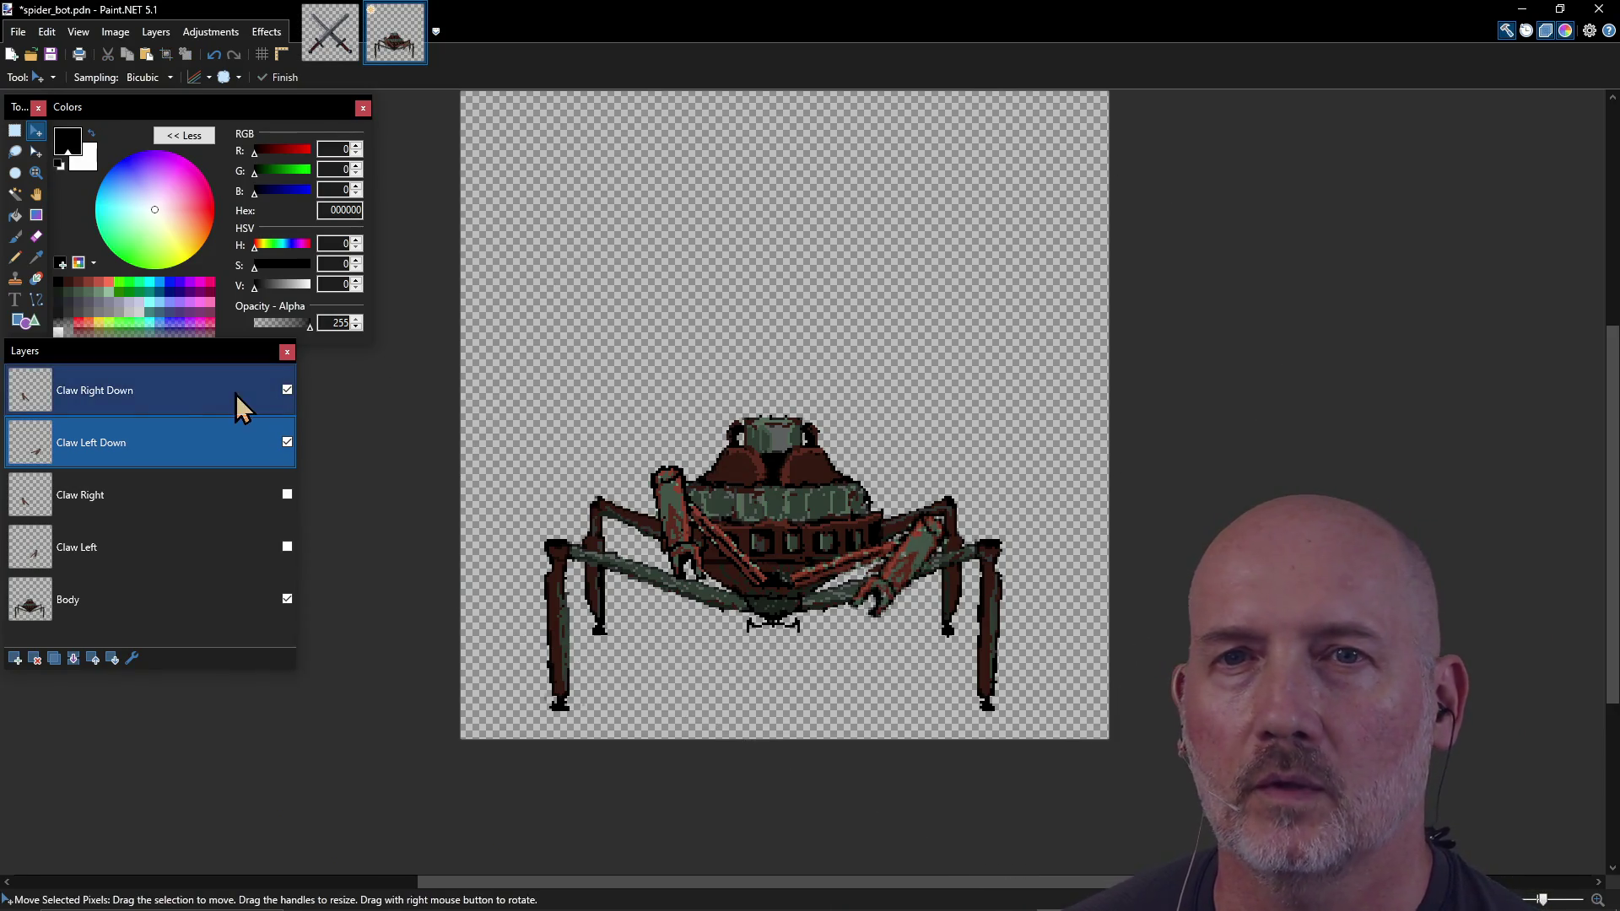
click(108, 396)
key(ctrl+a)
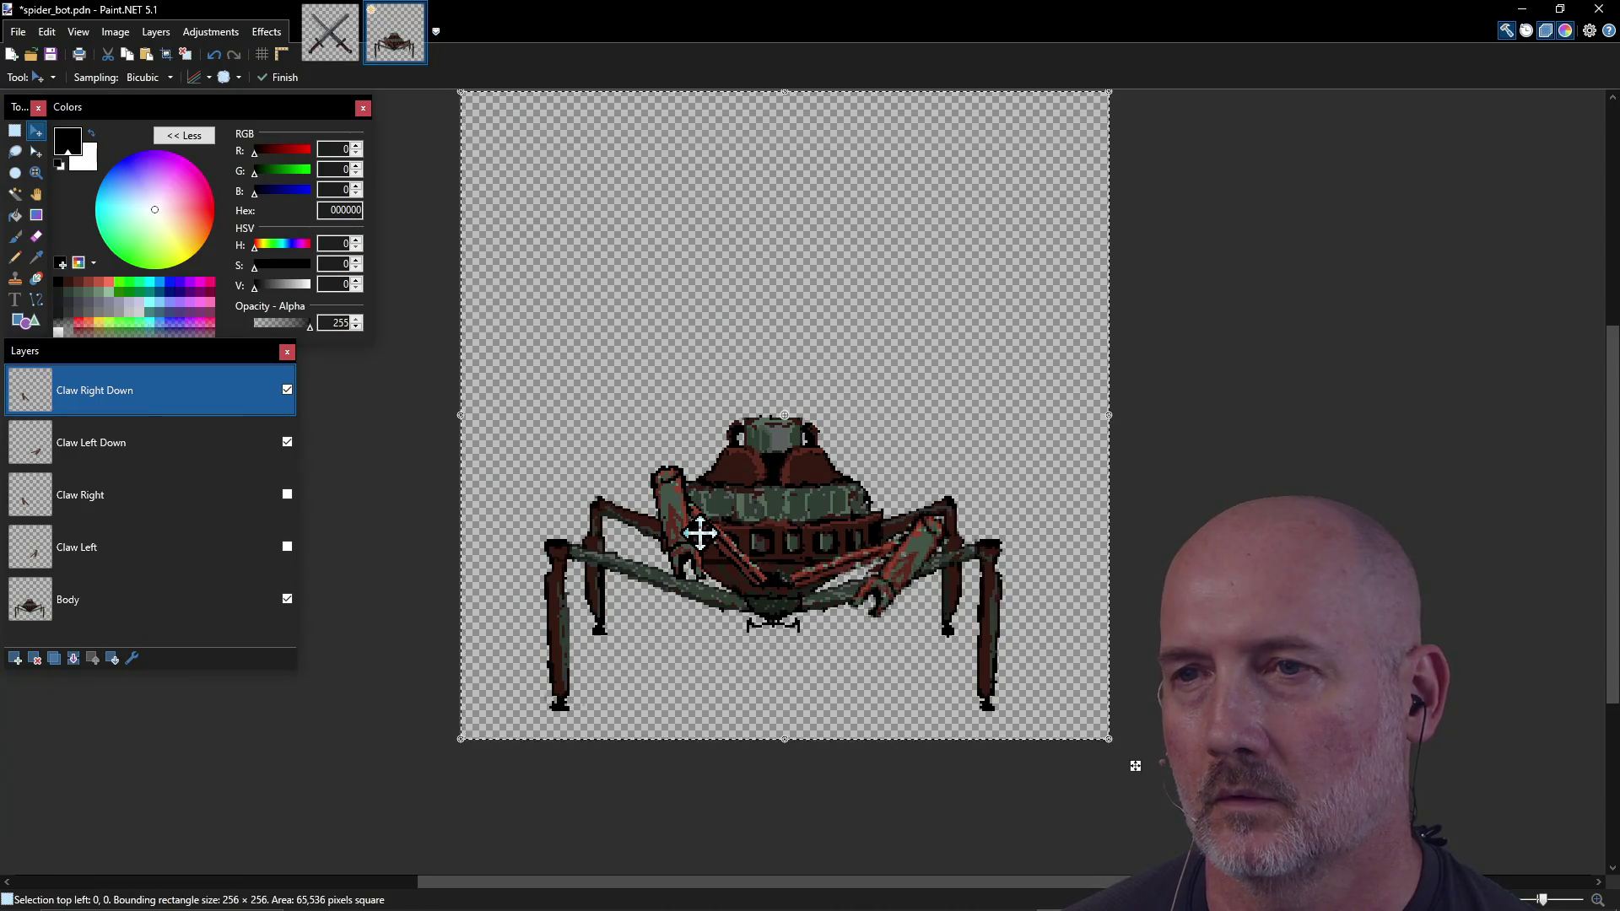
mouse_move(432, 725)
mouse_down()
mouse_move(534, 815)
mouse_move(596, 832)
mouse_up()
drag(734, 598, 668, 598)
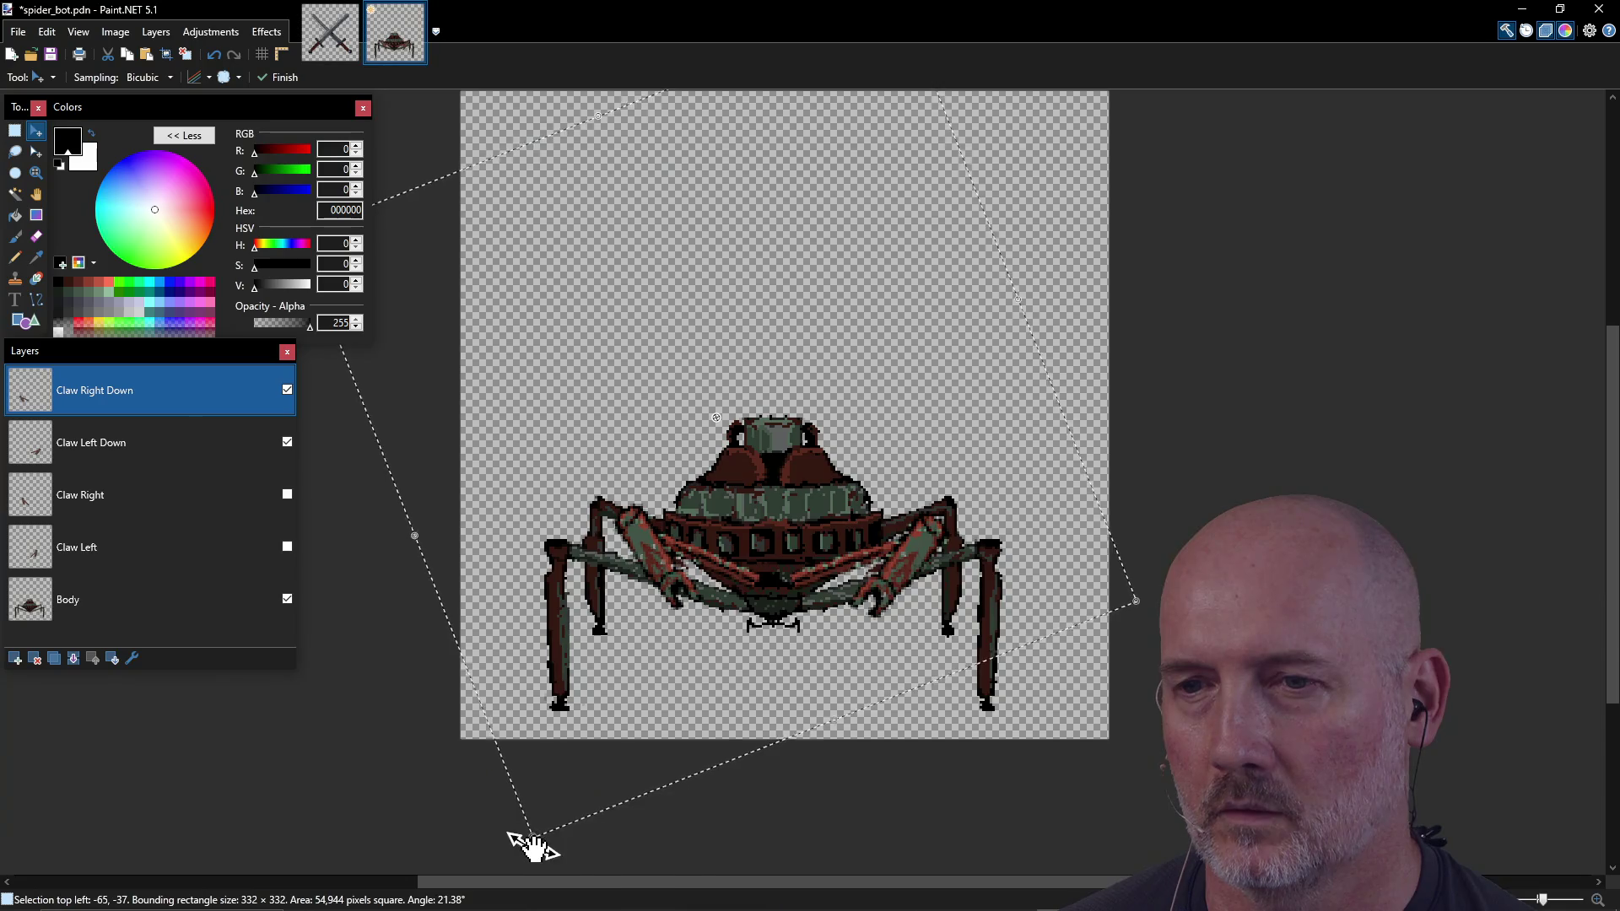
drag(525, 841, 513, 860)
mouse_move(608, 671)
mouse_down()
mouse_move(625, 656)
mouse_move(611, 653)
mouse_up()
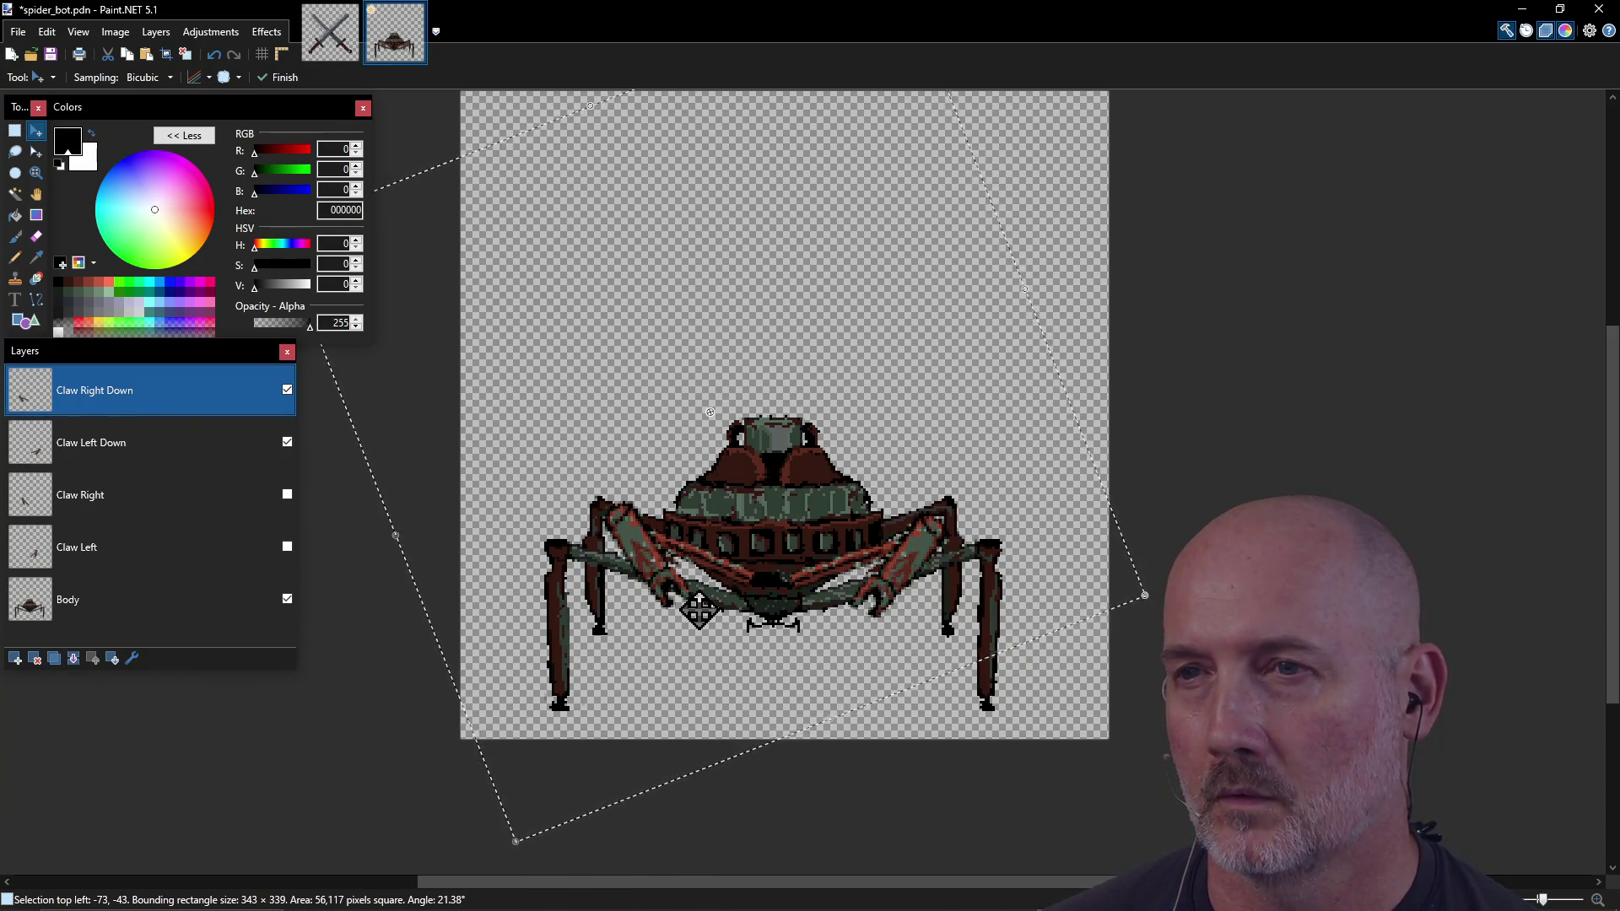
key(ctrl+d)
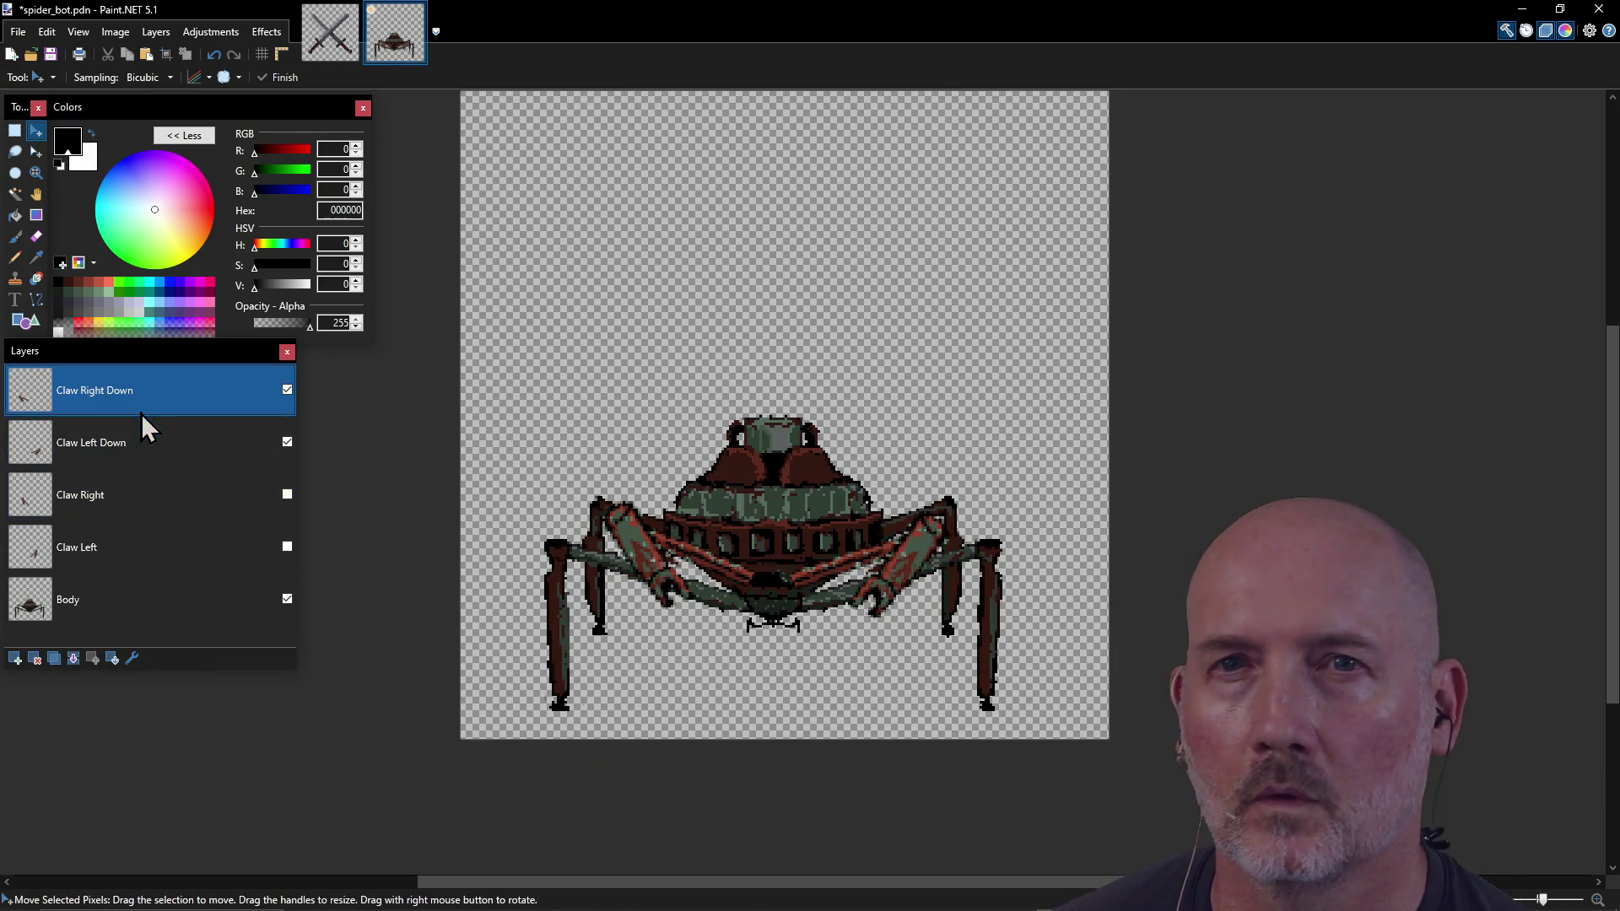
Step: Sample the spider's red (914231) as the primary colour and return to the Pencil
click(23, 265)
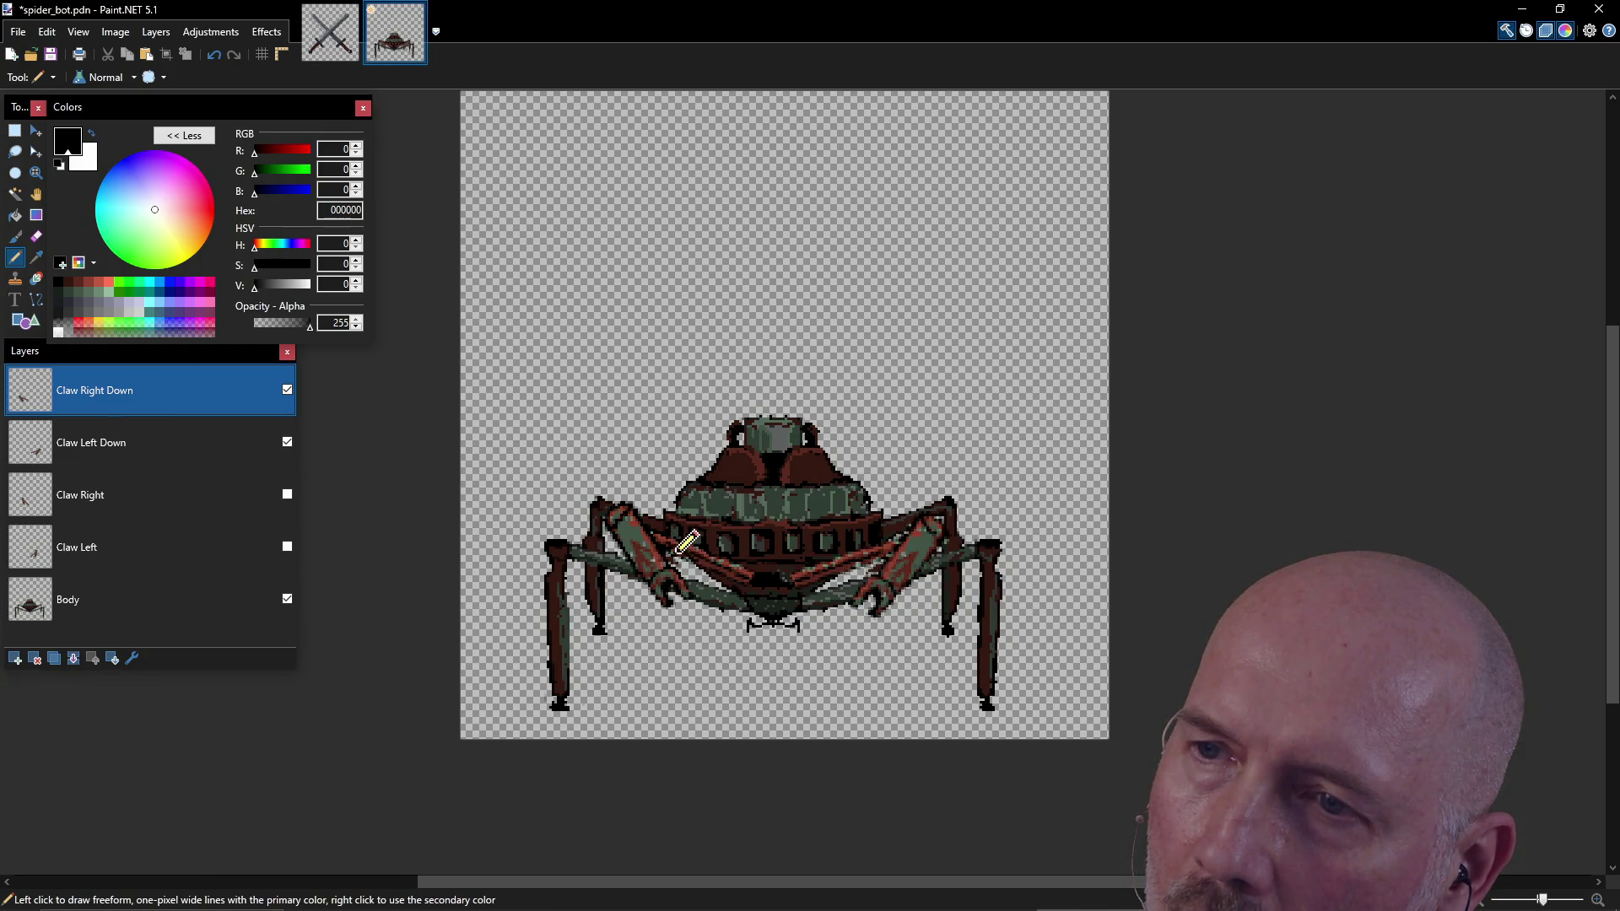
key(ctrl)
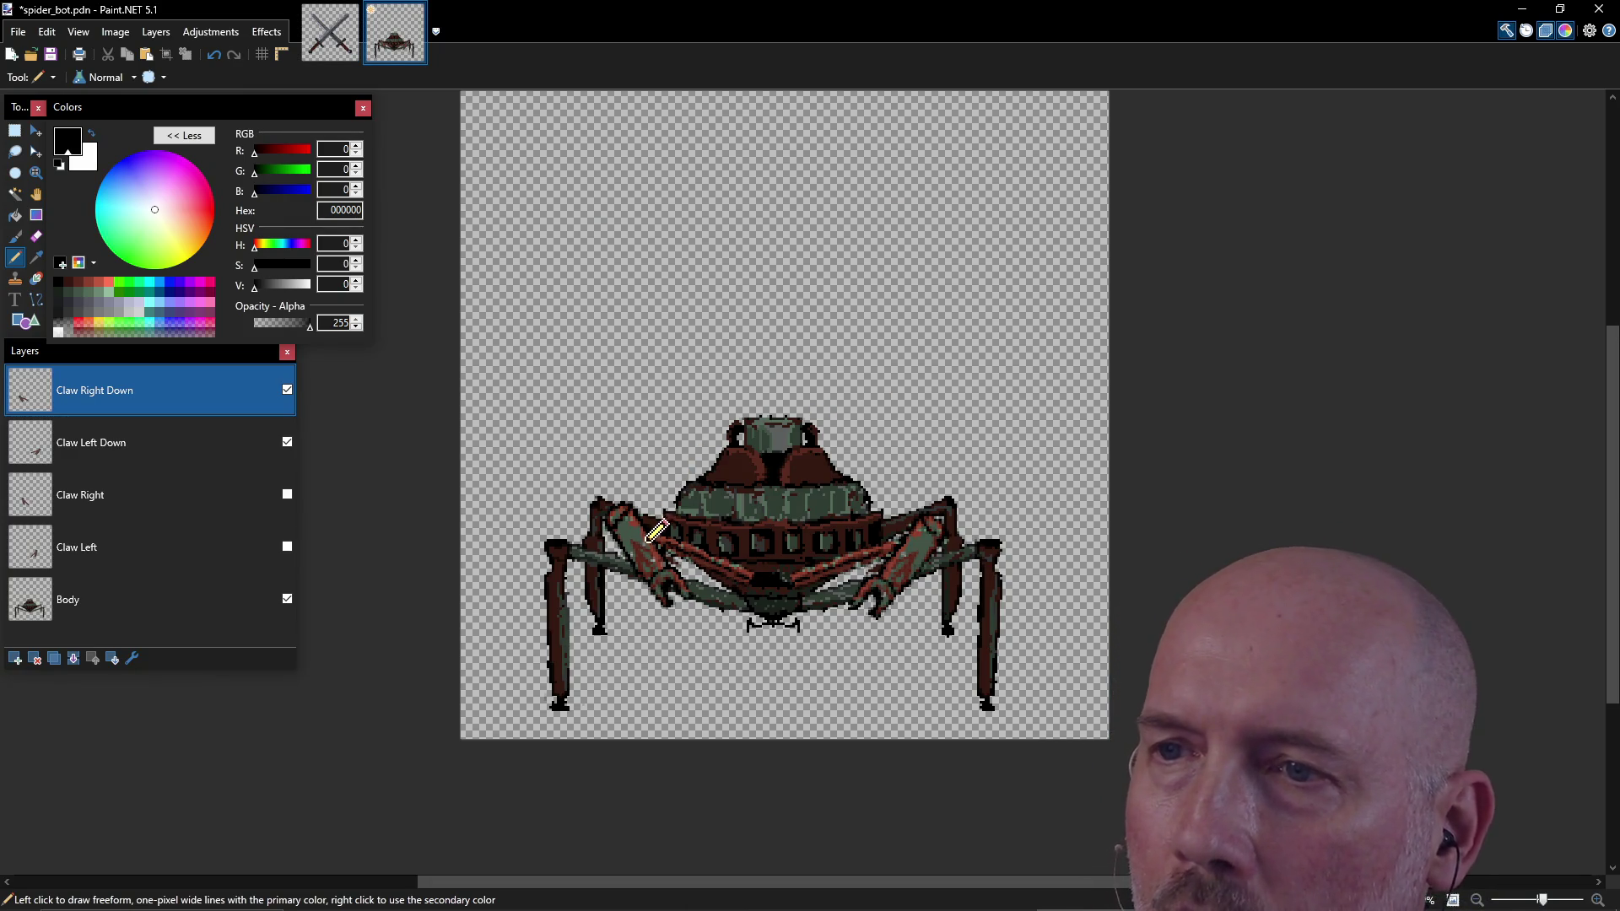
key(k)
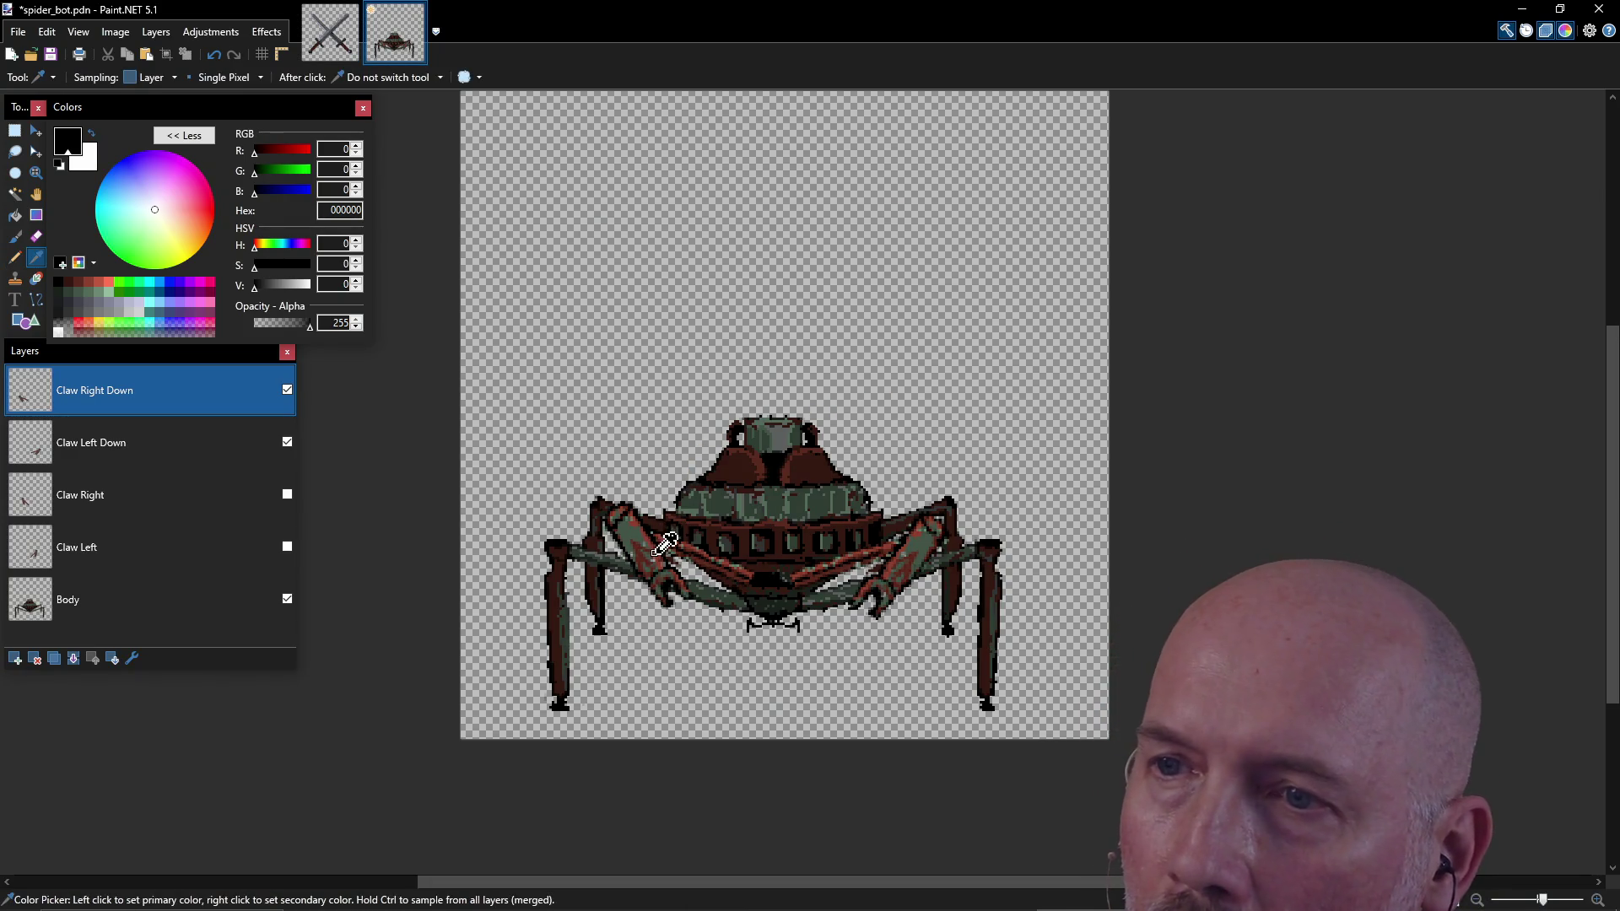
click(666, 543)
key(p)
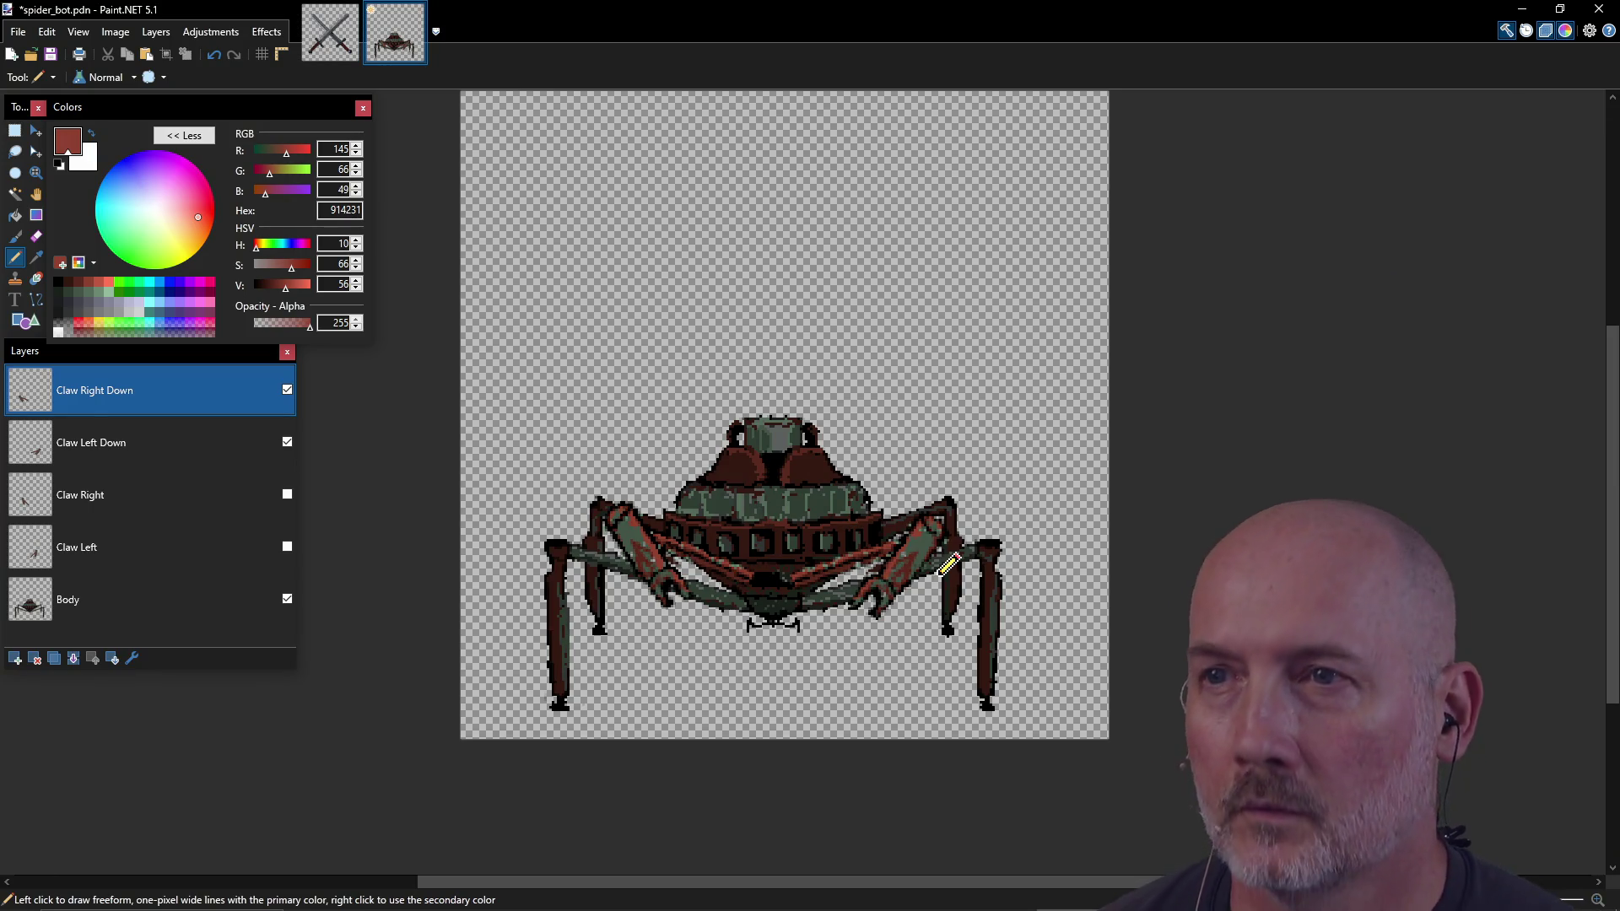
Step: Save the spider_bot.pdn artwork with Ctrl+S
key(ctrl+s)
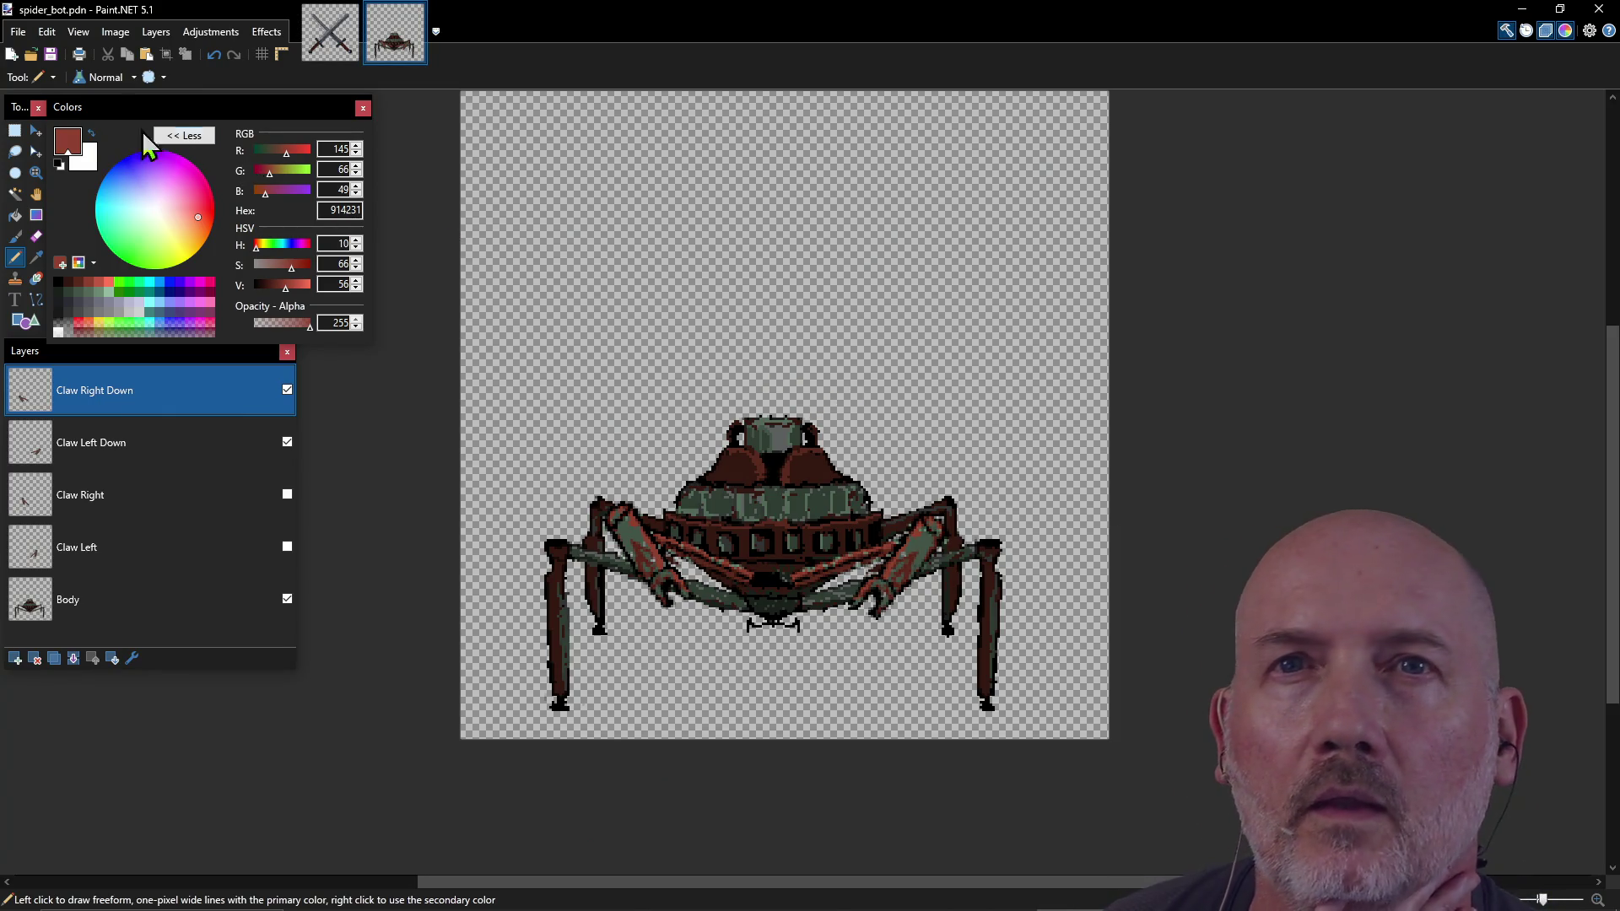
click(30, 38)
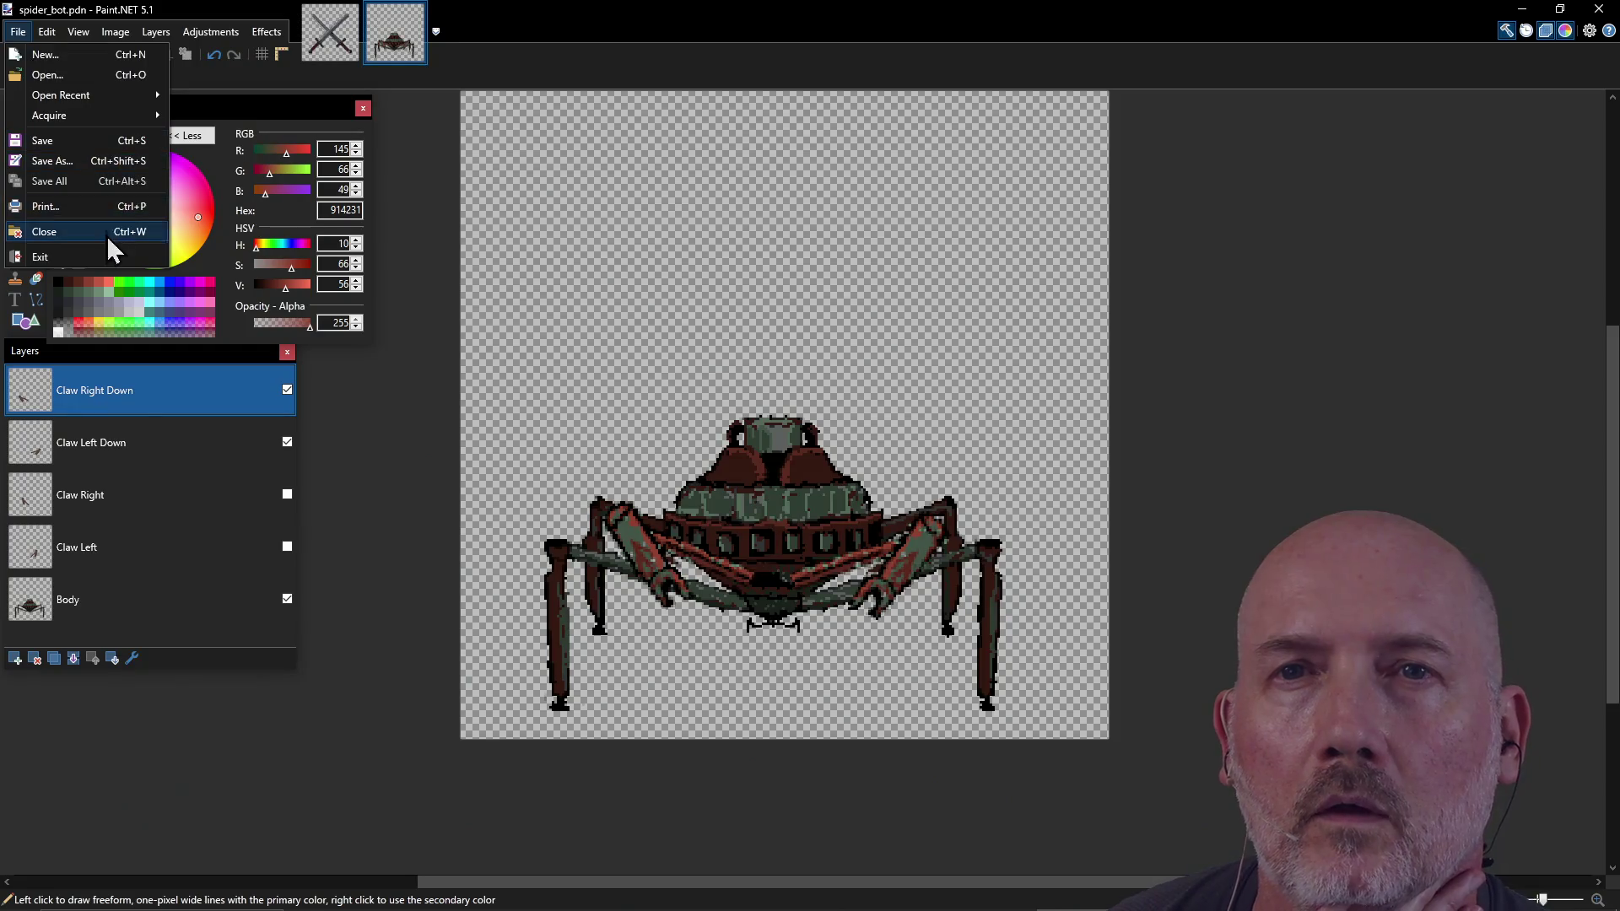
click(88, 159)
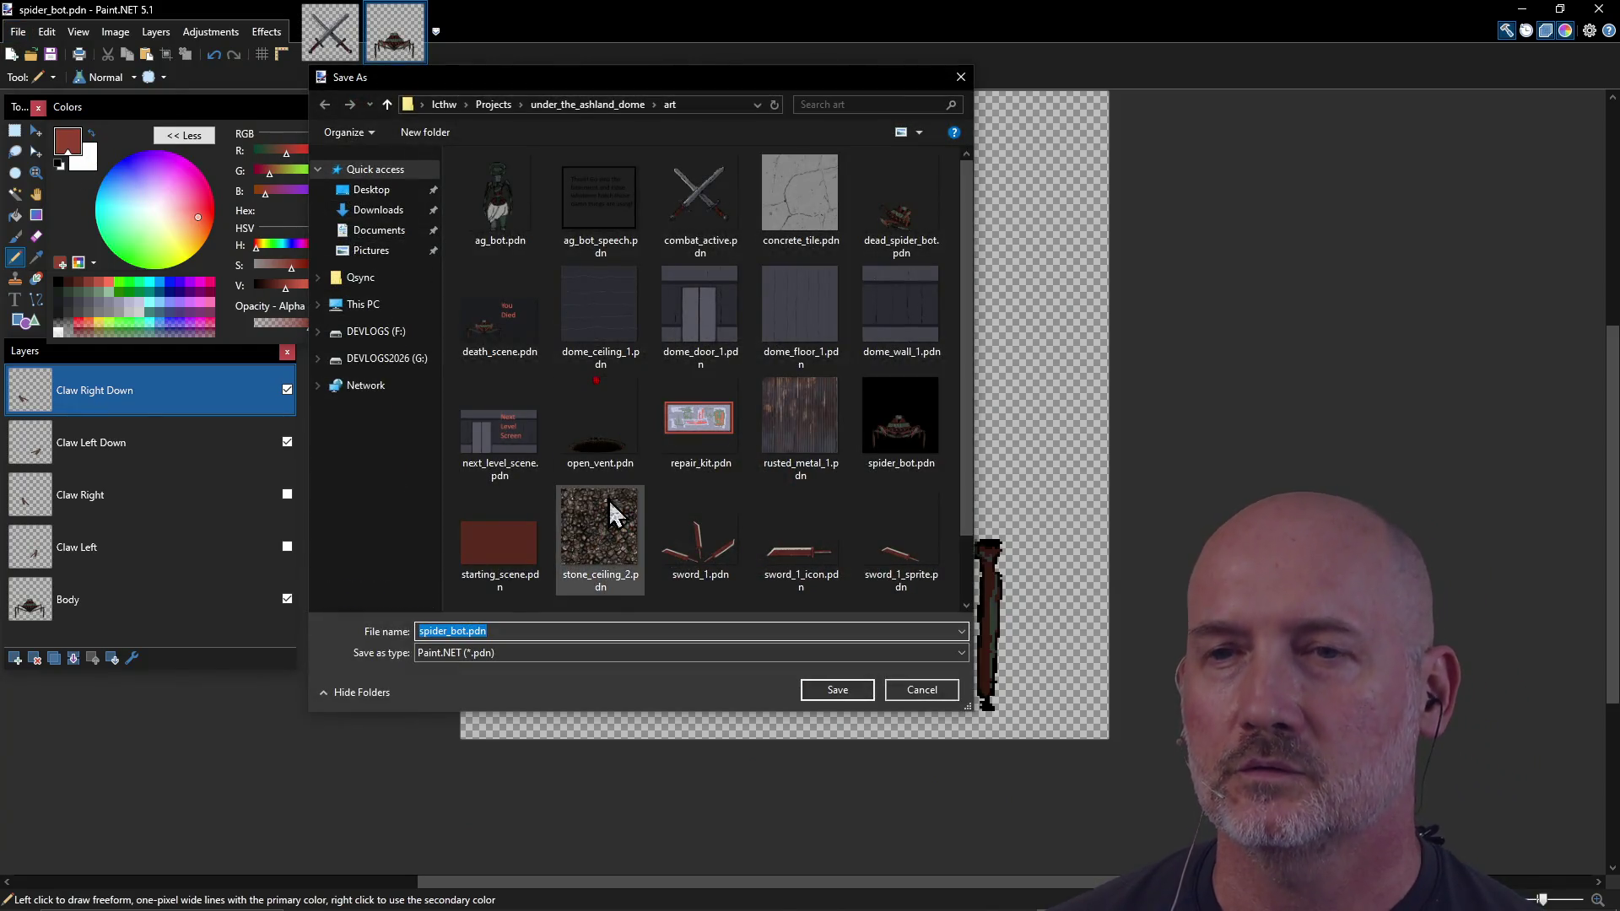
Step: Export the spider as PNG spider_bot_frame_2.png in the art folder, flattening the layers
click(553, 654)
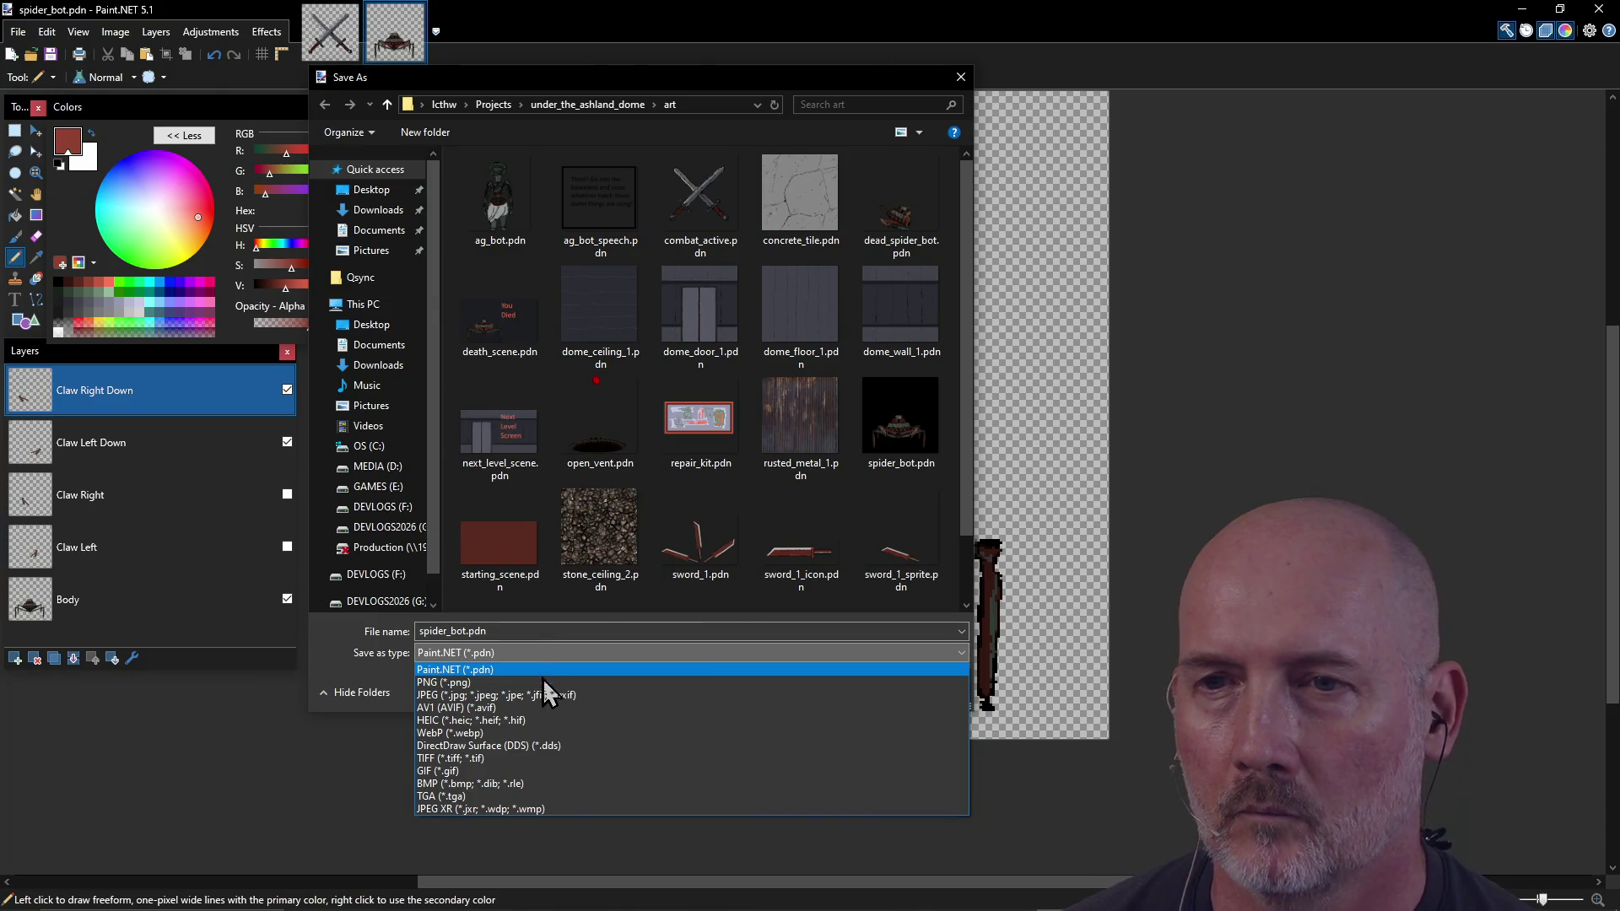
click(554, 681)
click(572, 636)
click(572, 634)
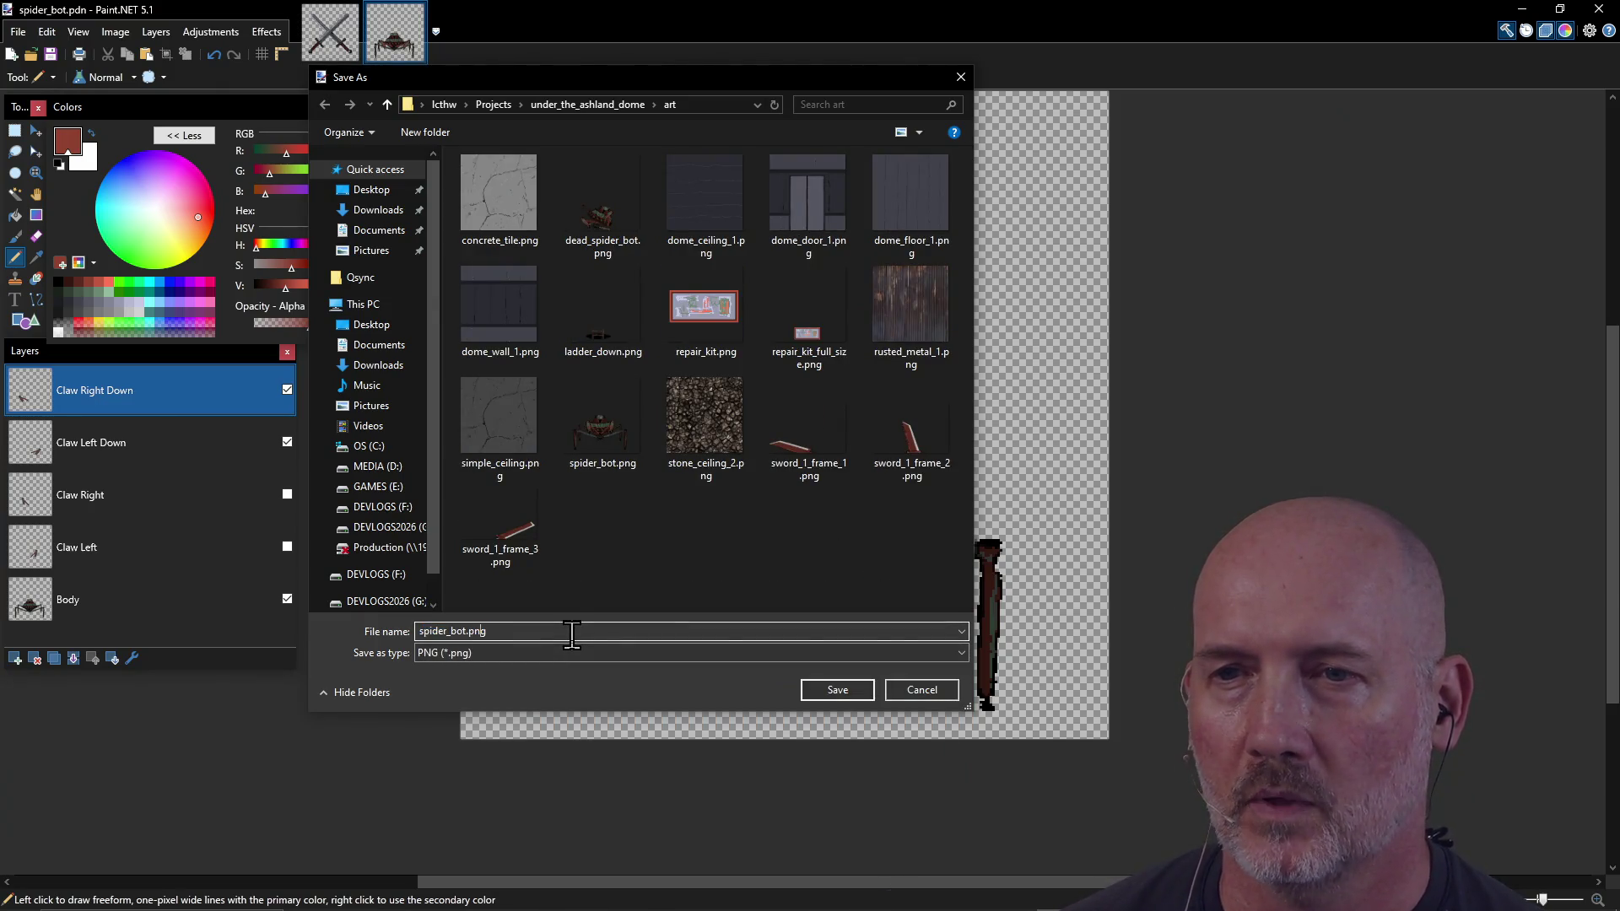
click(853, 699)
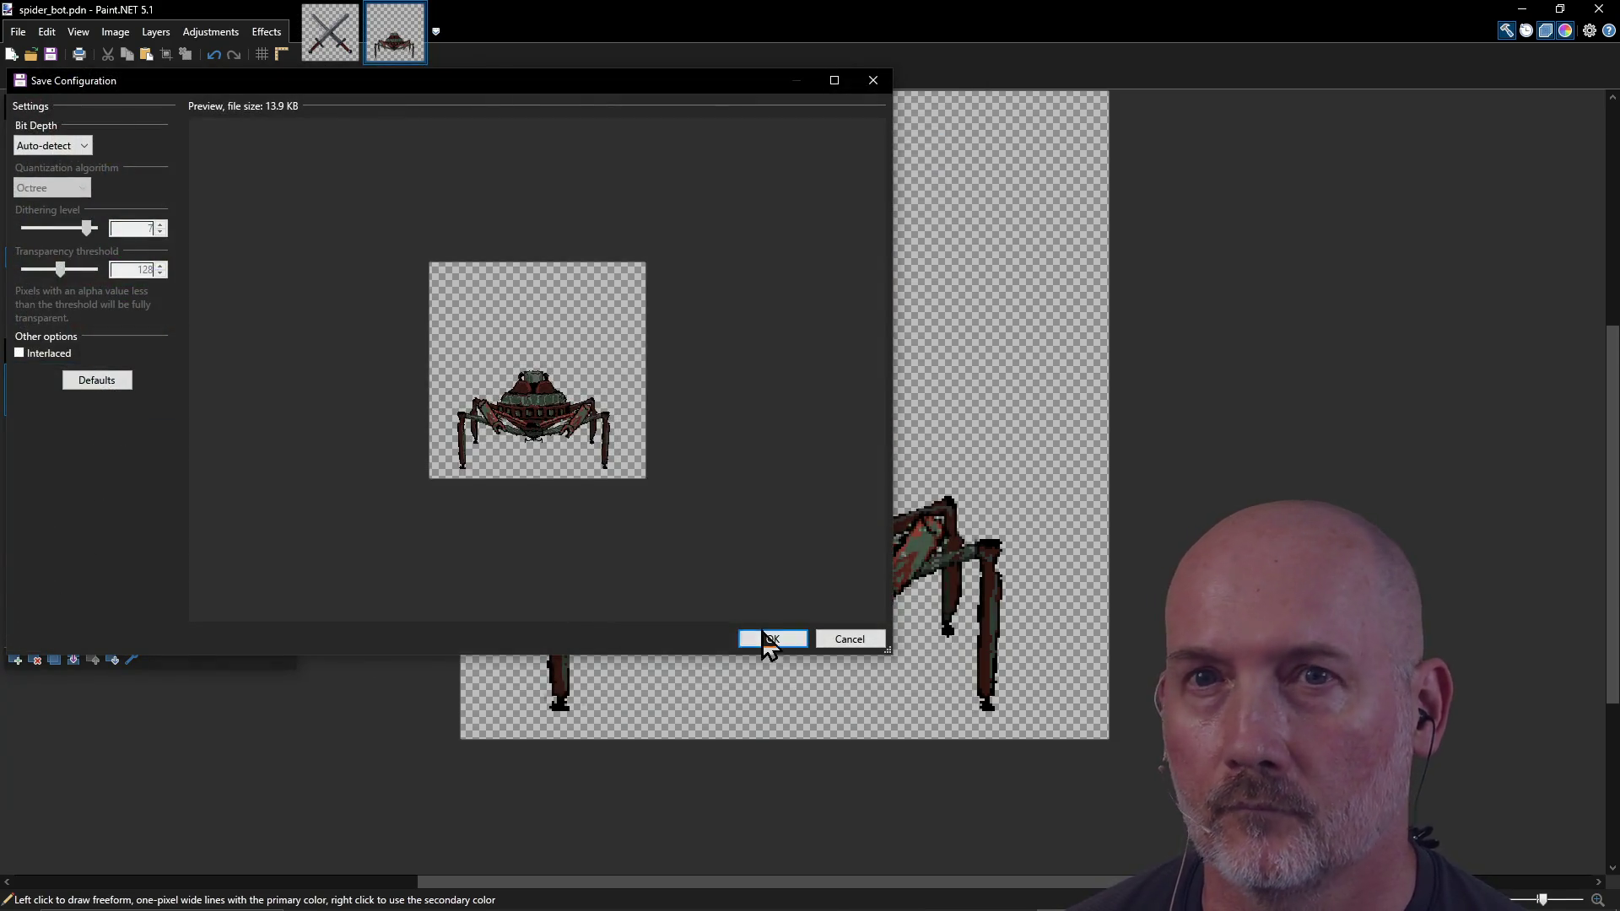
click(773, 640)
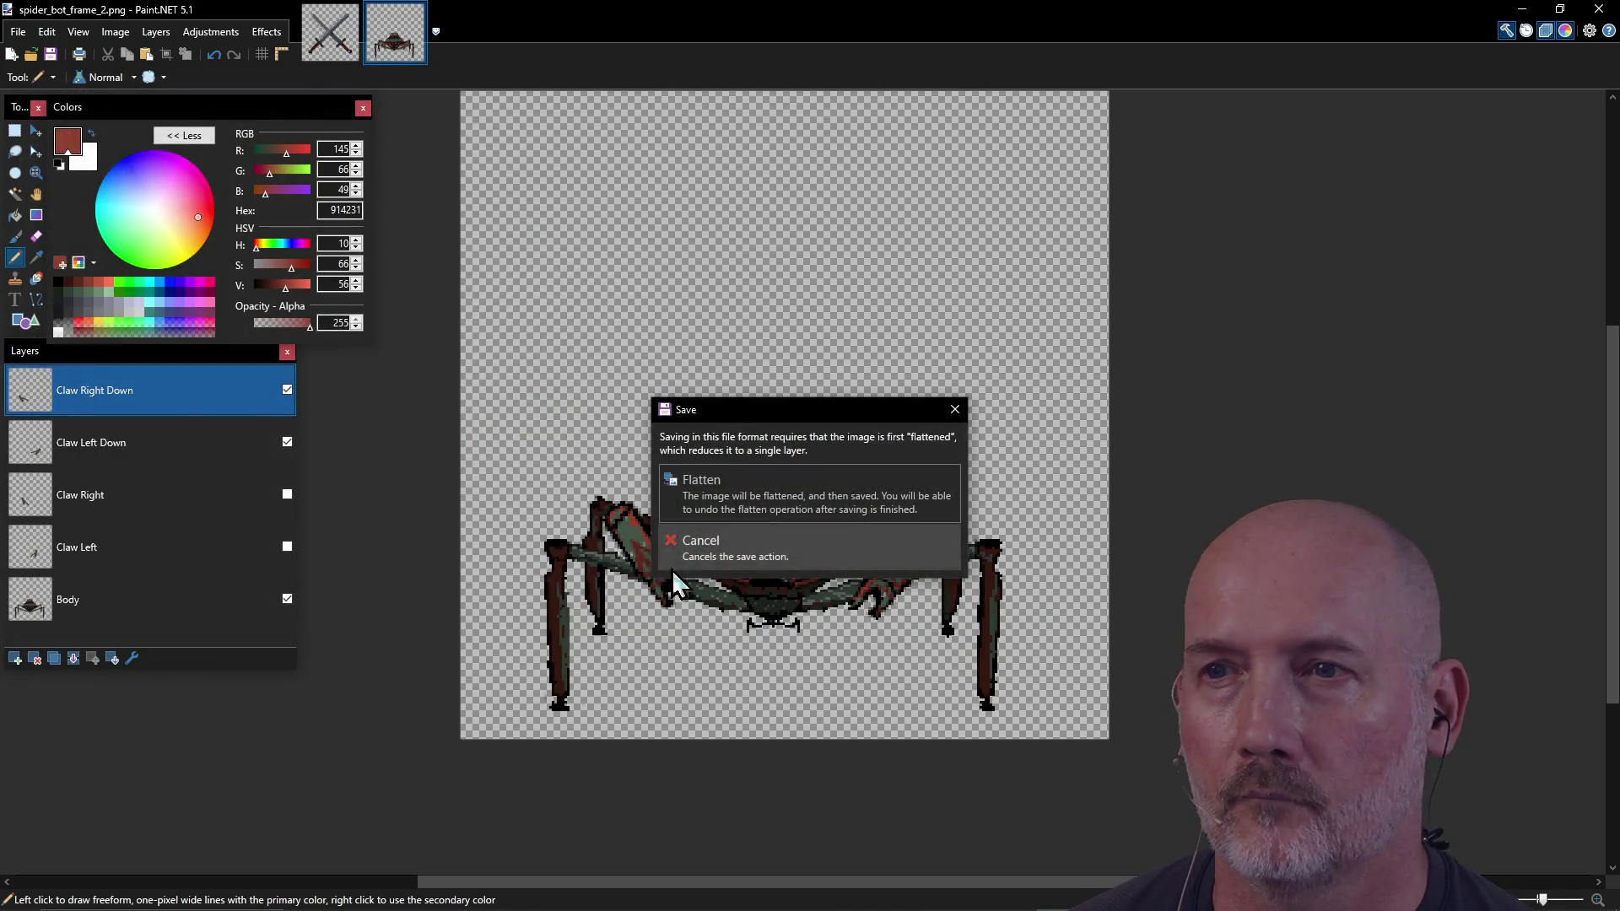
click(784, 517)
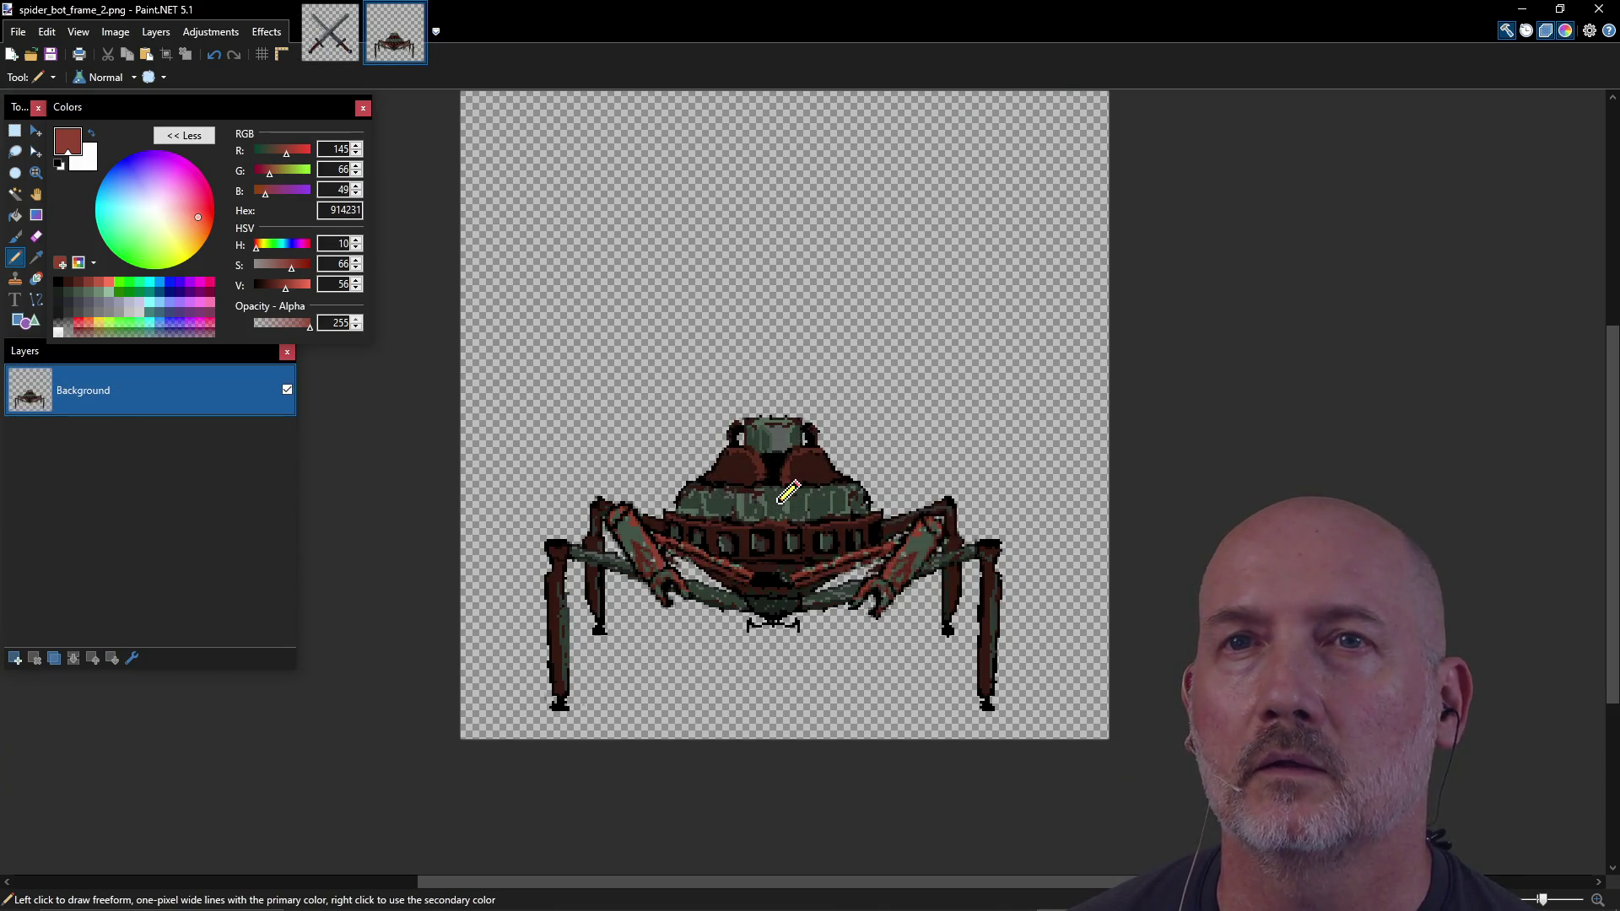
click(18, 32)
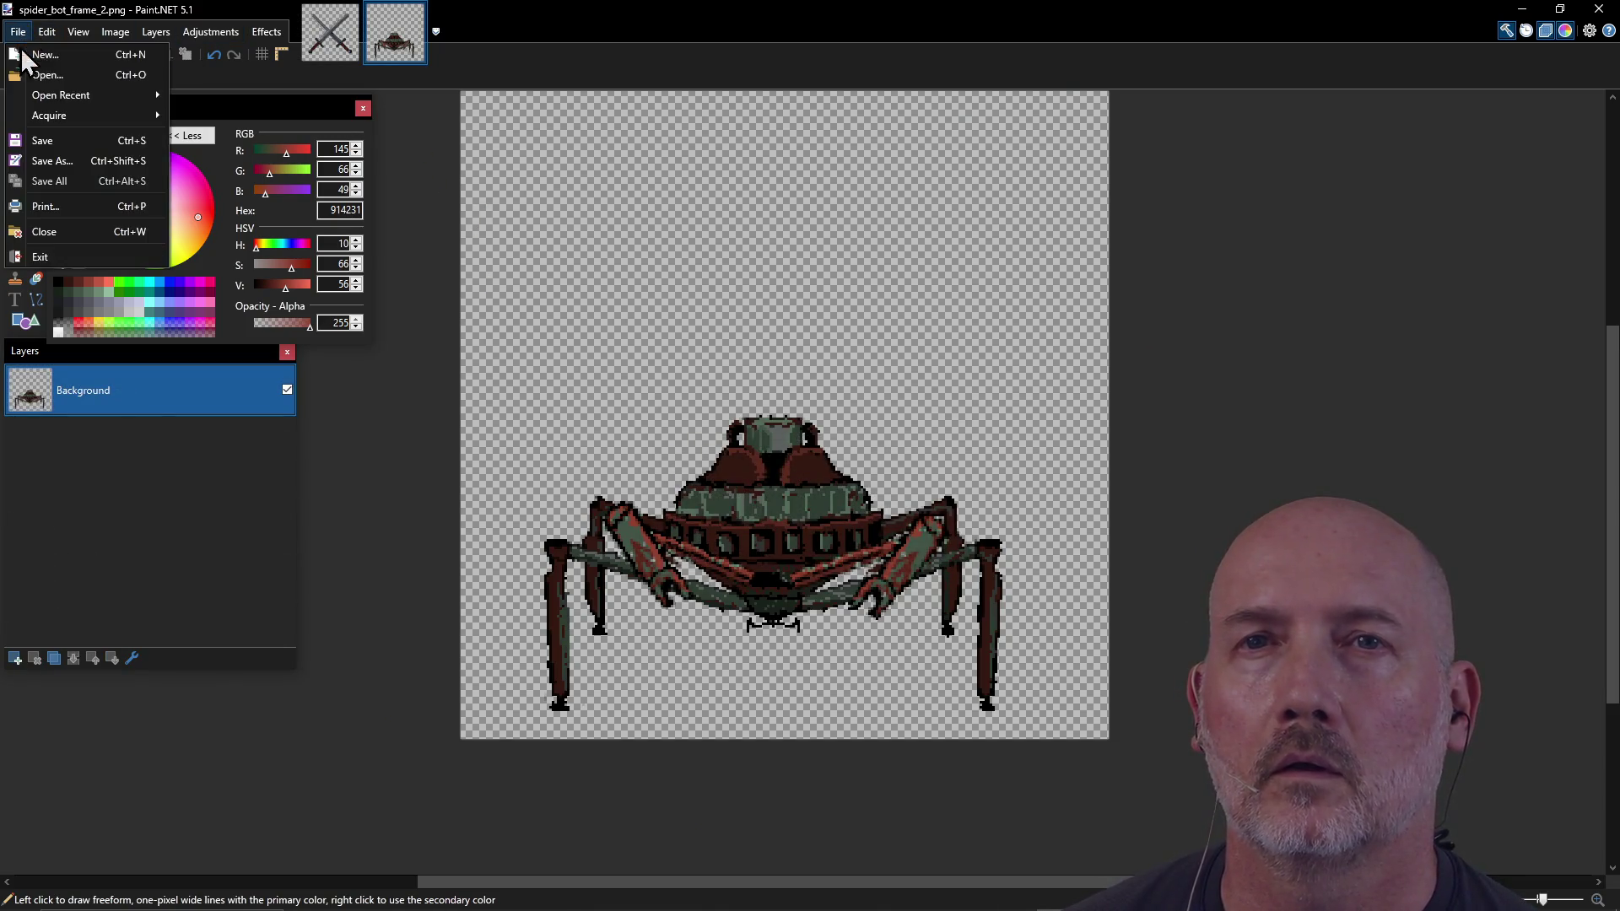
Step: Reopen spider_bot.pdn, hide both Down claws and show Claw Right and Claw Left
mouse_move(72, 95)
click(277, 196)
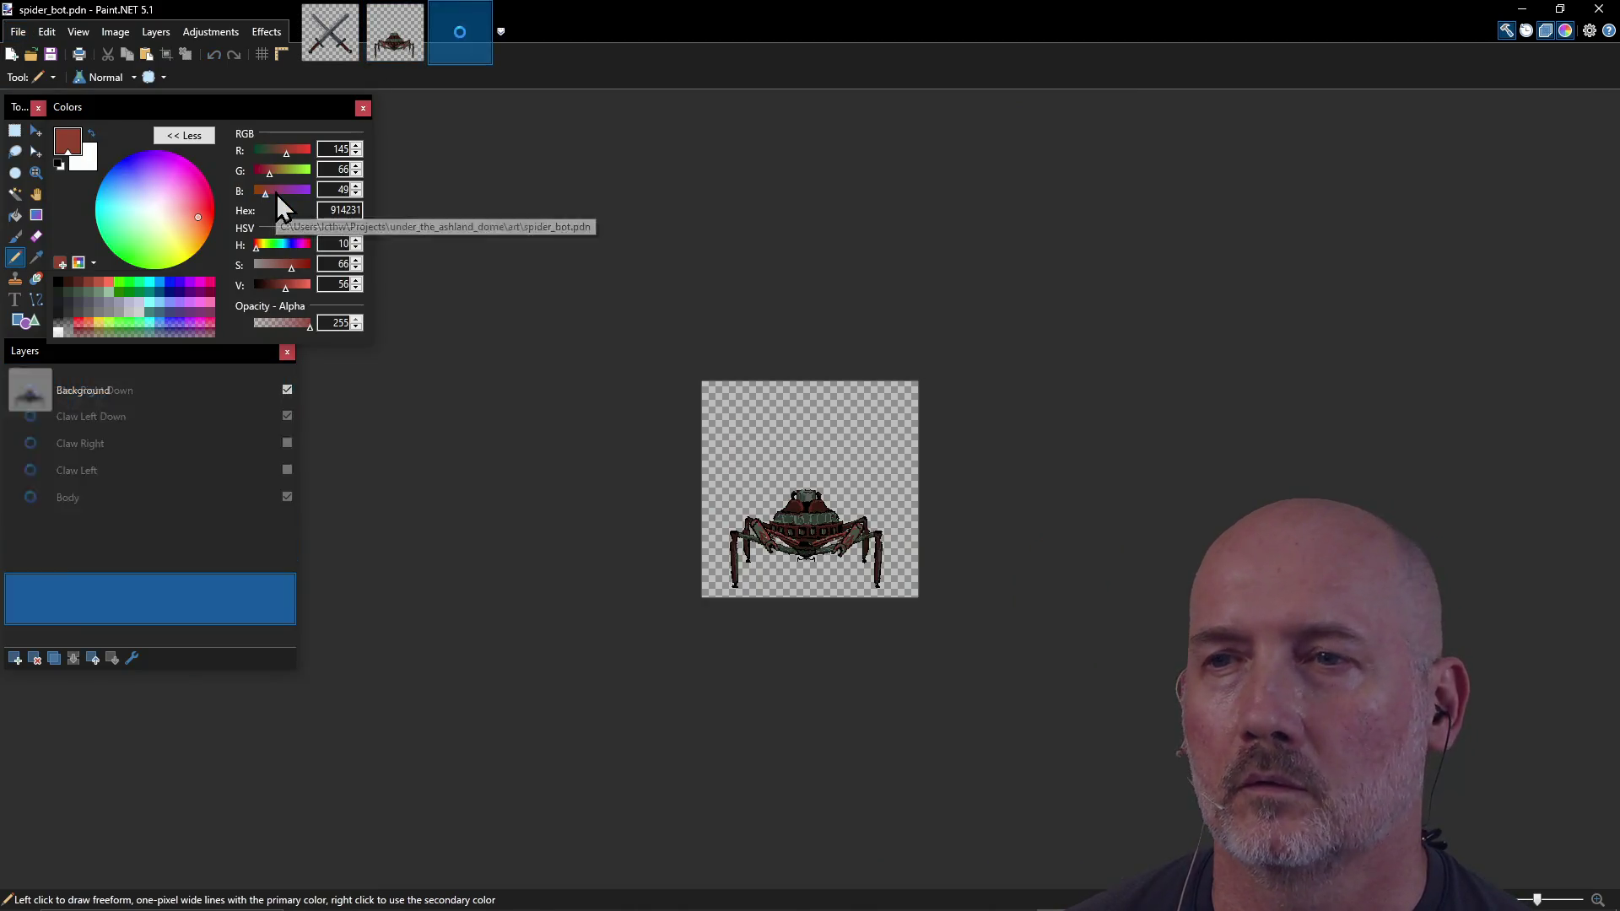
click(287, 390)
click(287, 442)
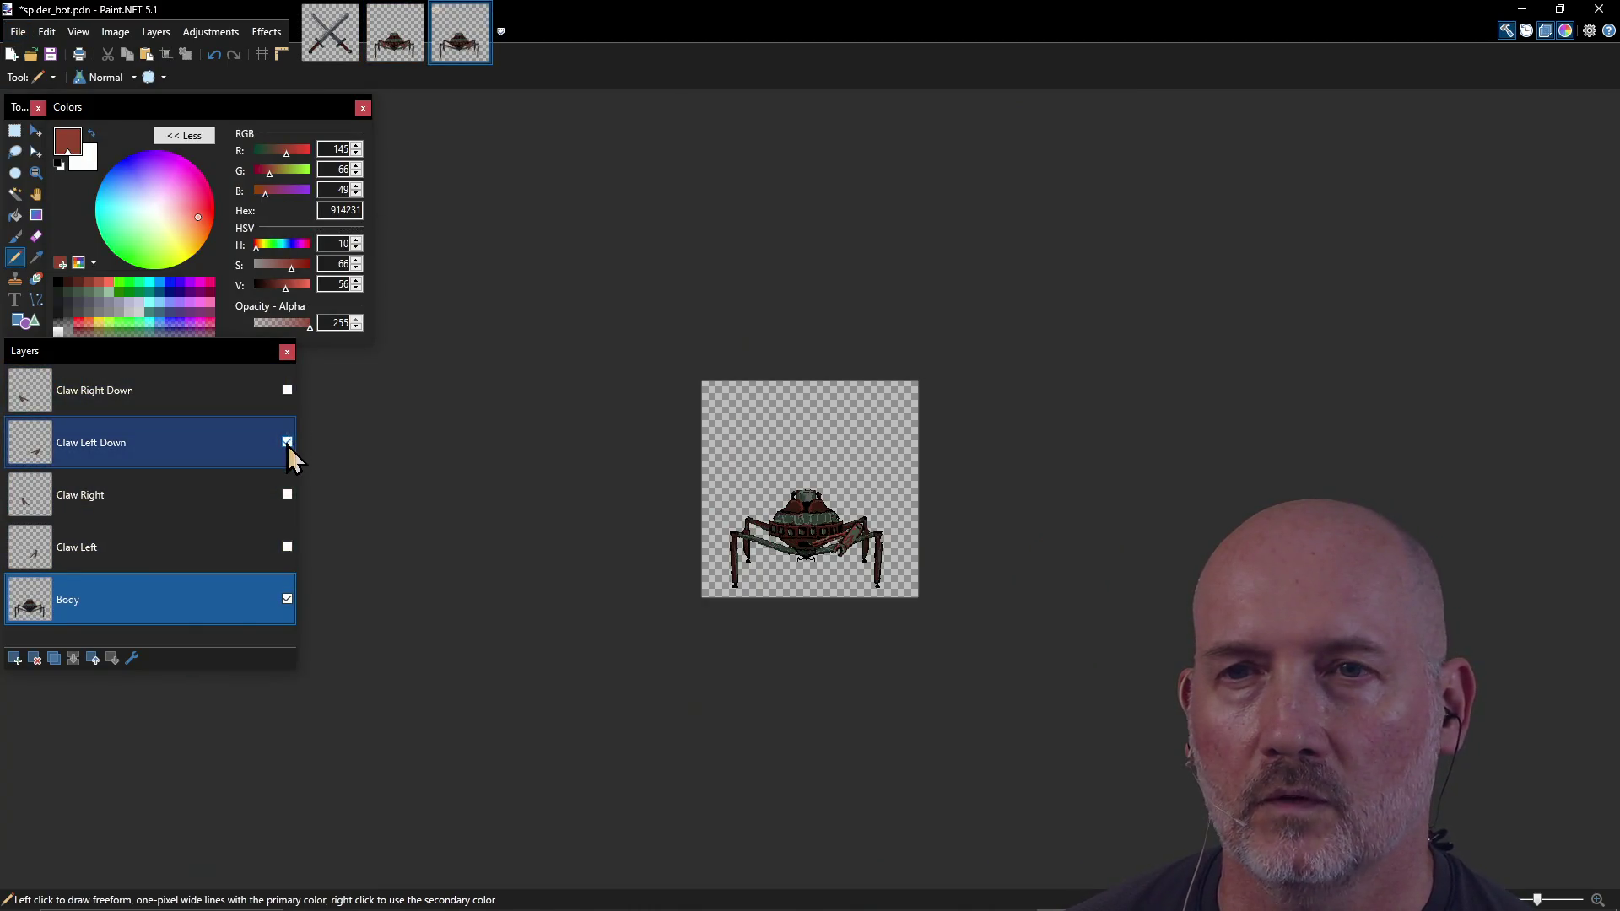
click(287, 494)
click(287, 547)
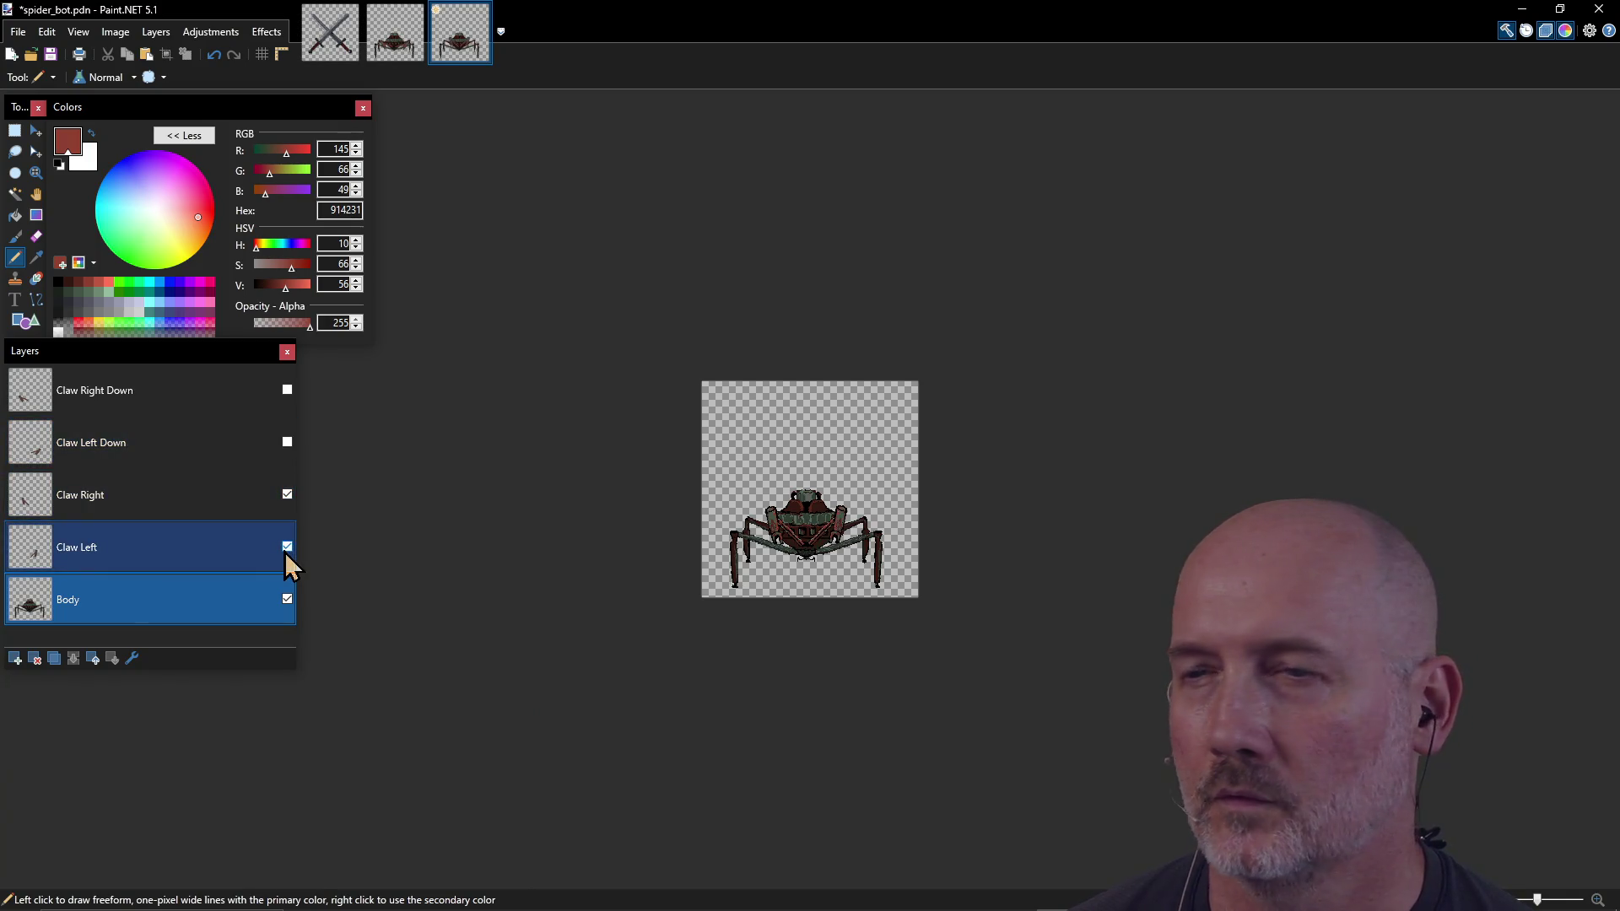
scroll(793, 570, up, 2)
scroll(794, 570, up, 1)
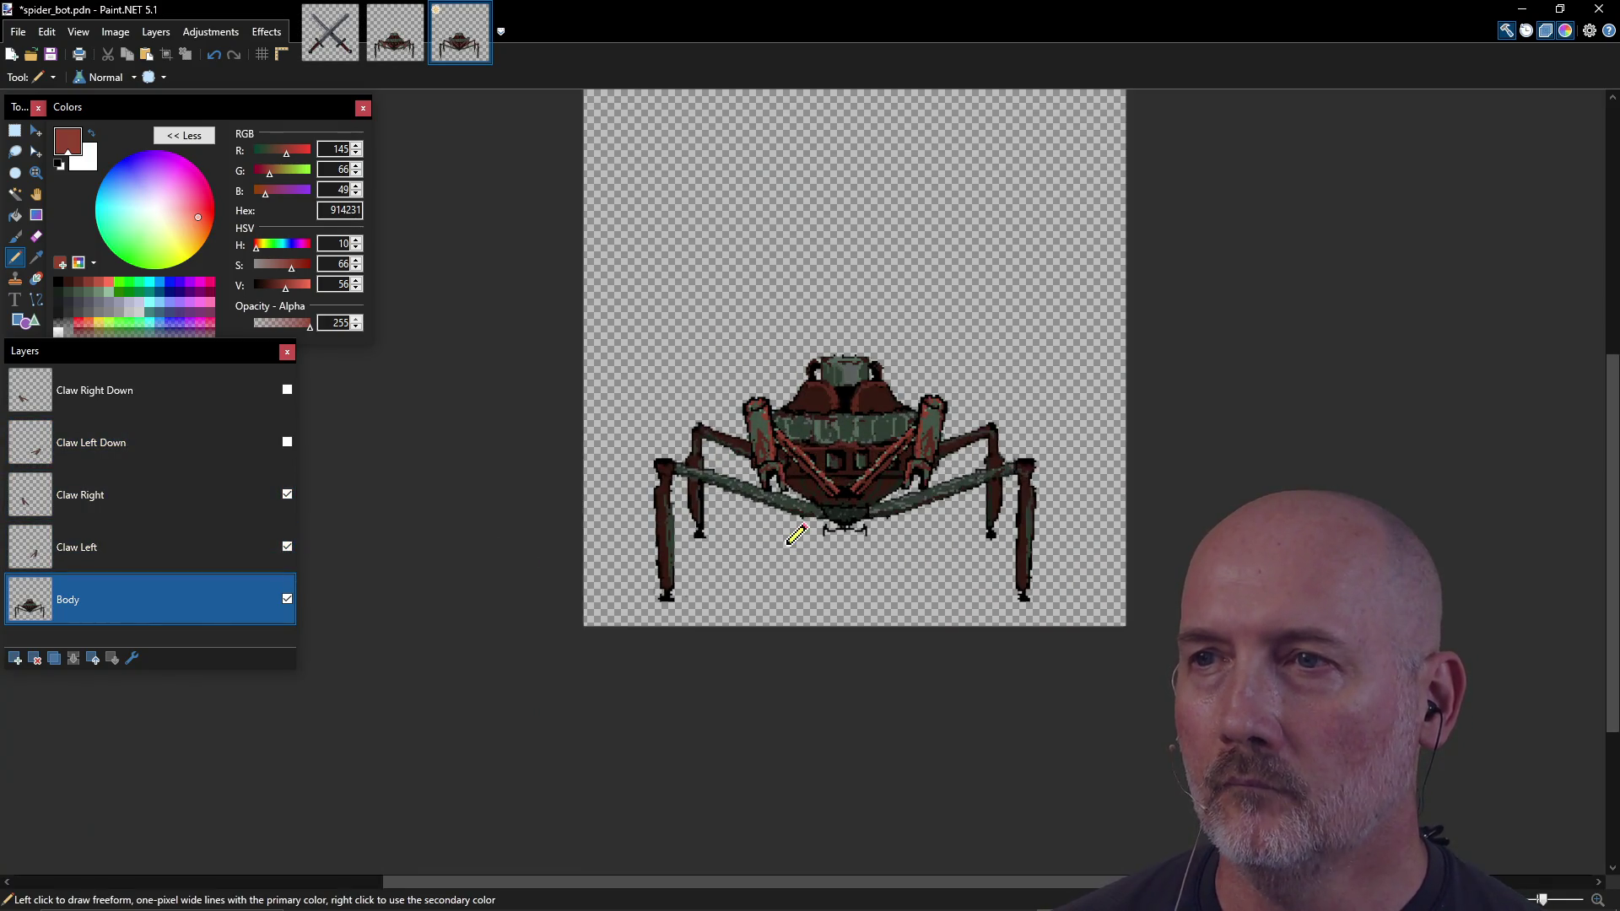
Step: Export the flattened image as PNG spider_bot_frame_1.png, then switch to PowerShell
click(17, 31)
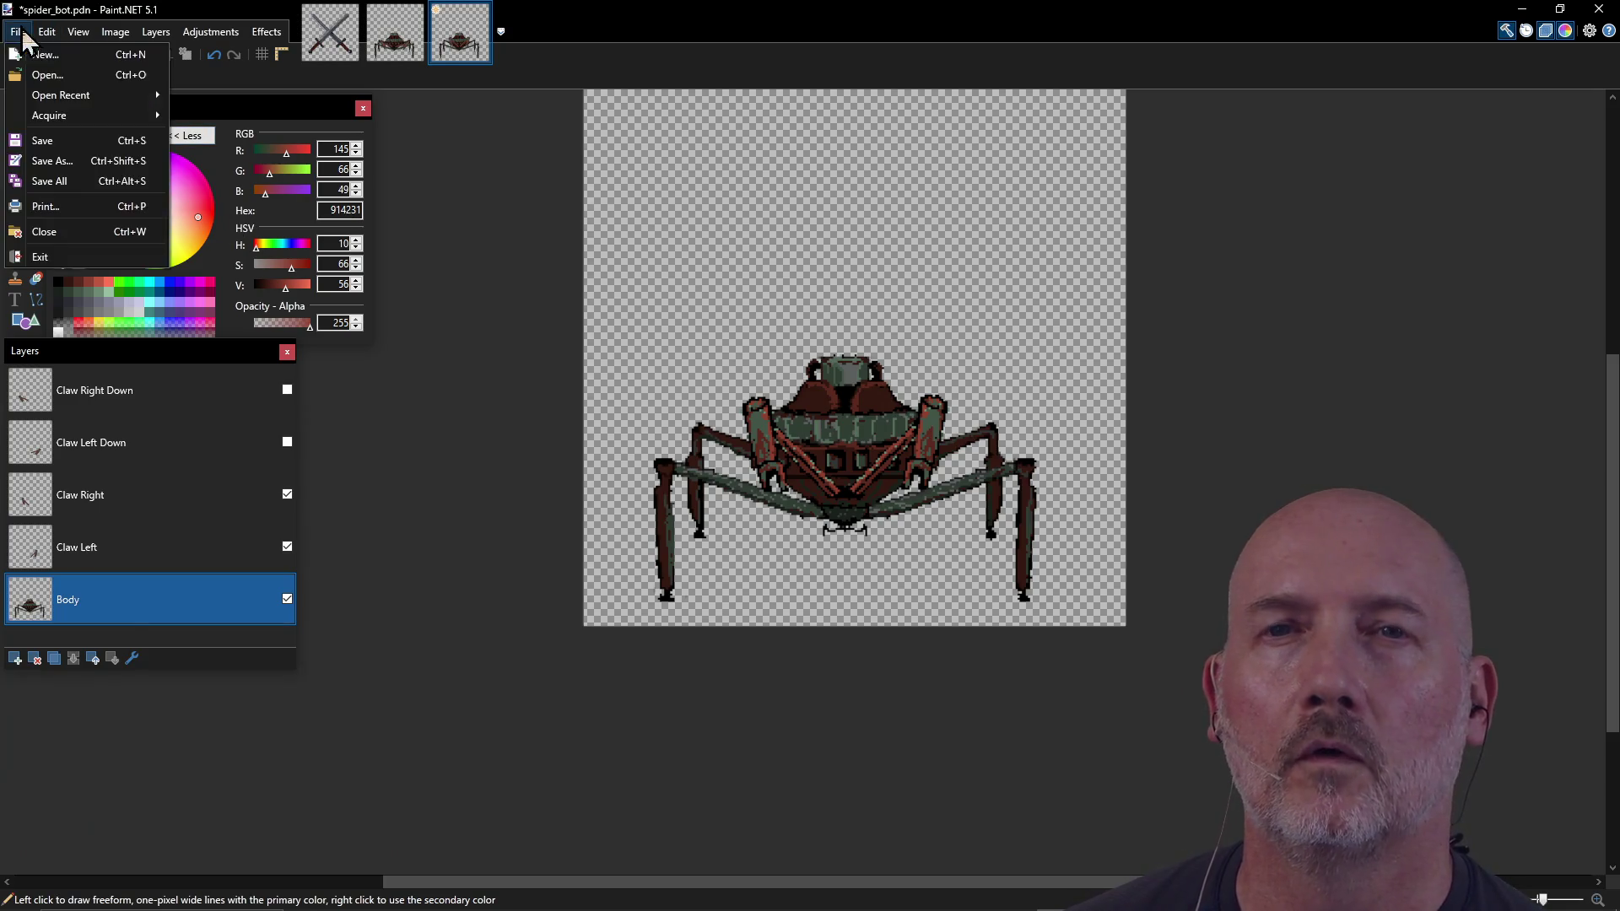
click(96, 171)
click(559, 652)
click(564, 679)
key(Right)
text(_fram)
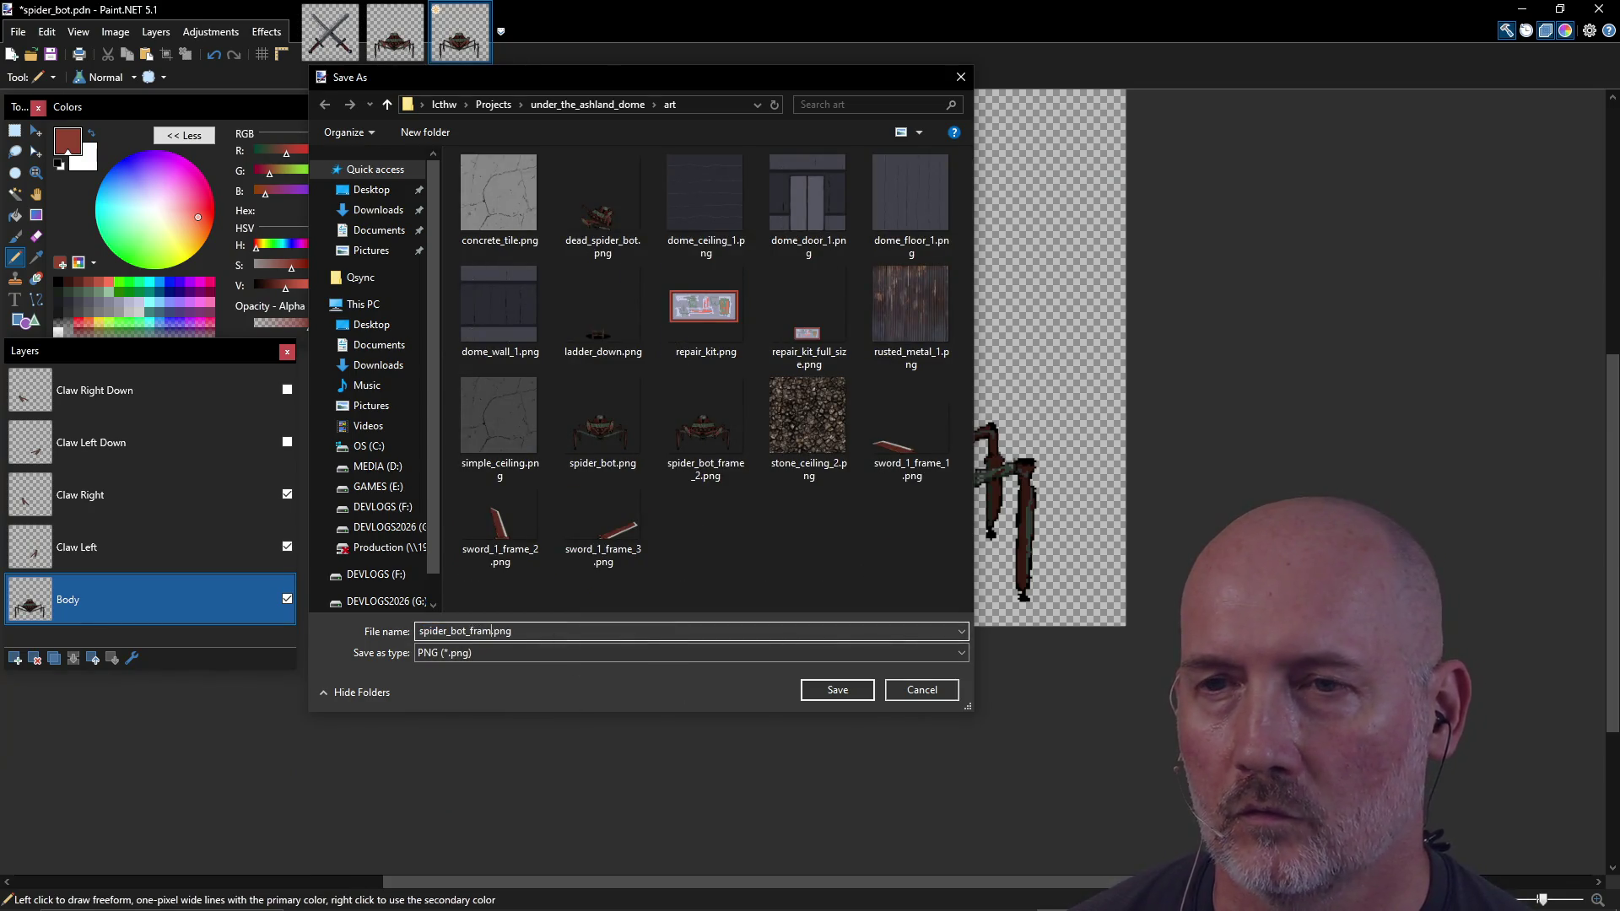
click(839, 691)
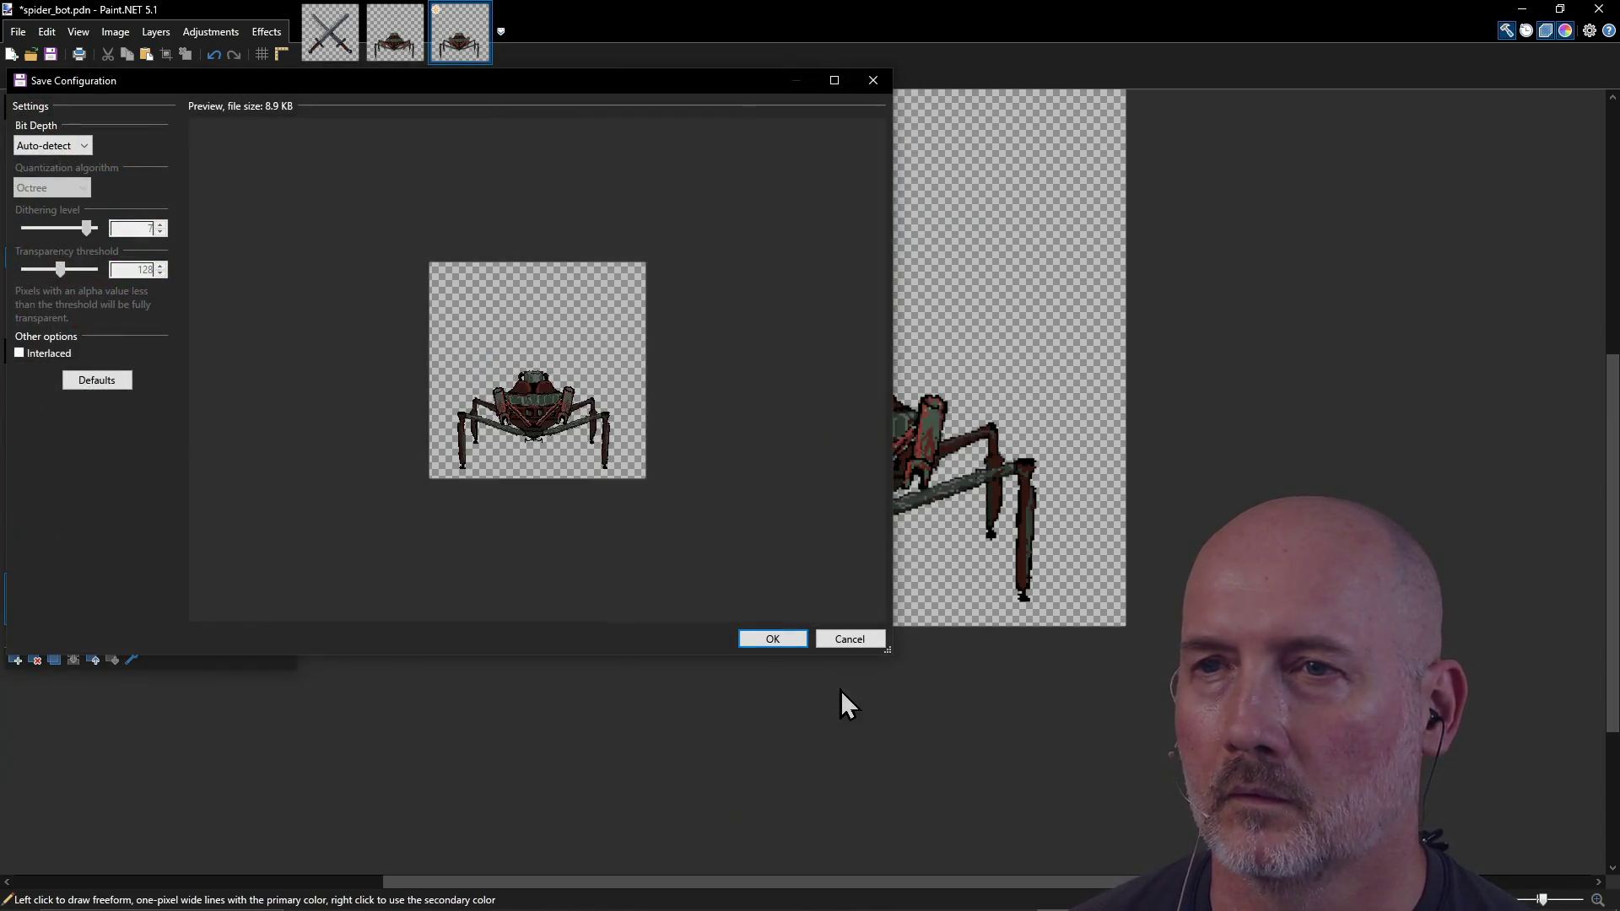
click(778, 639)
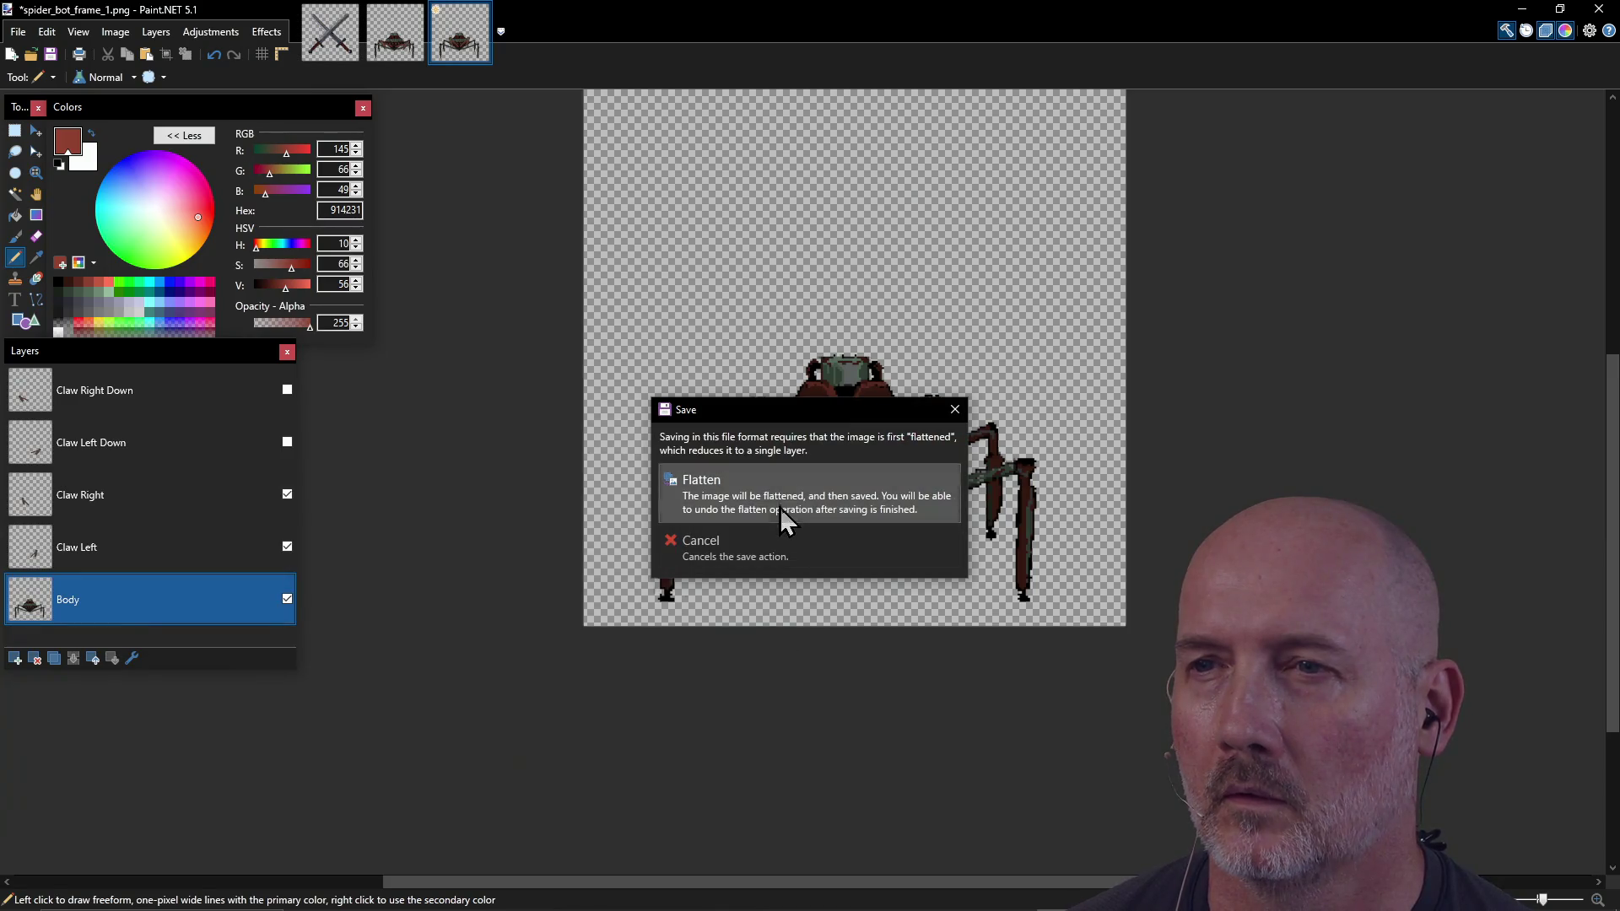
click(780, 508)
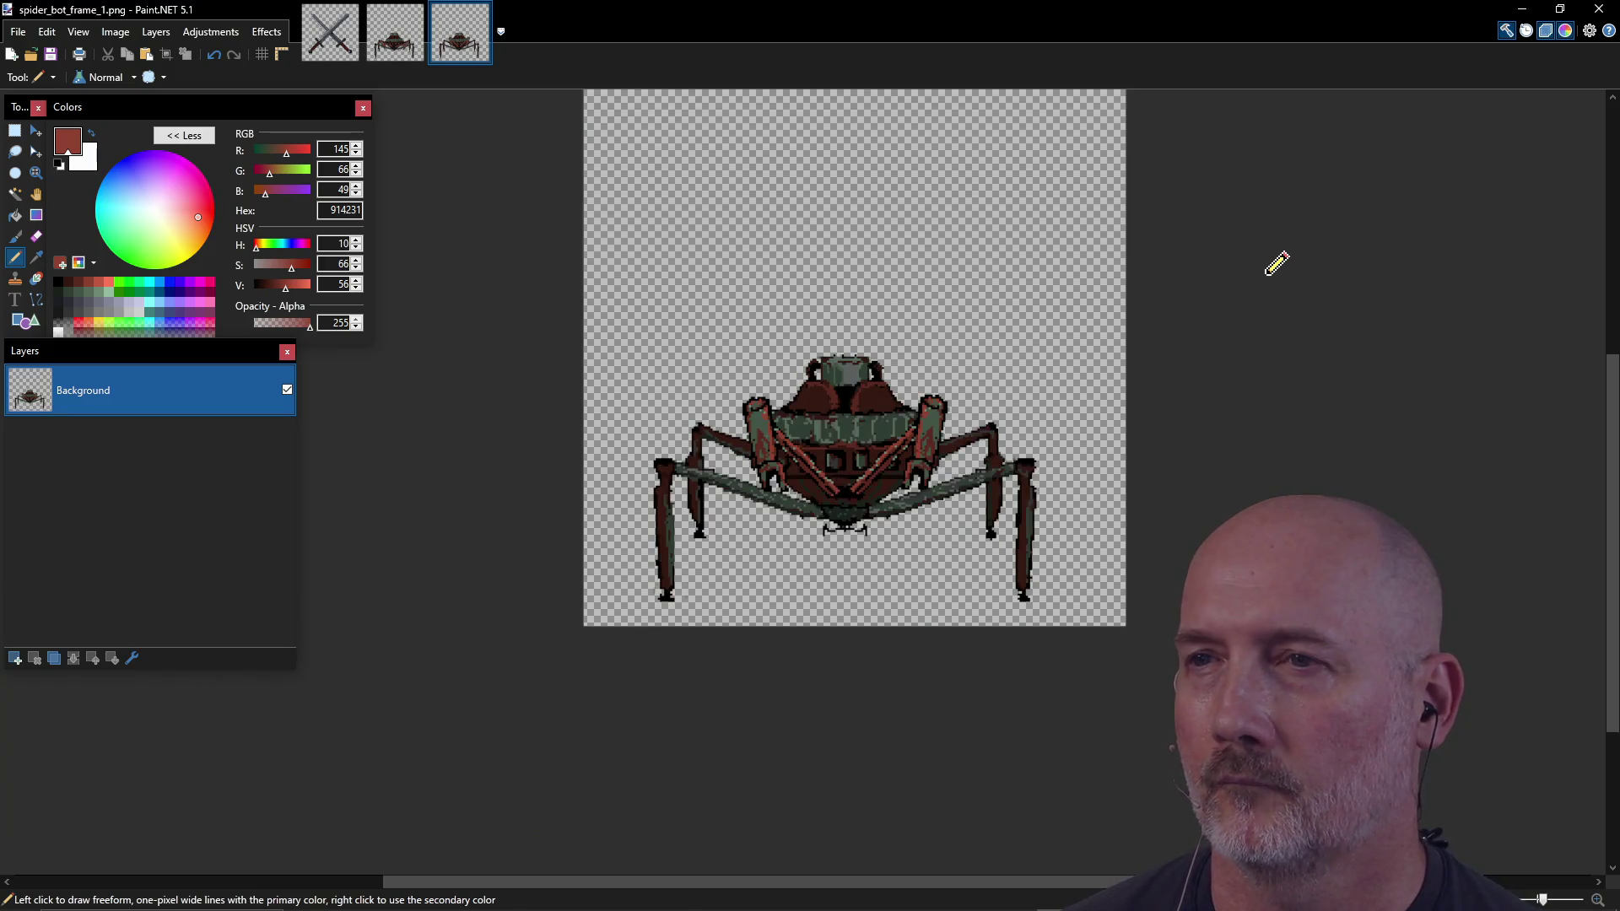
scroll(1277, 264, up, 2)
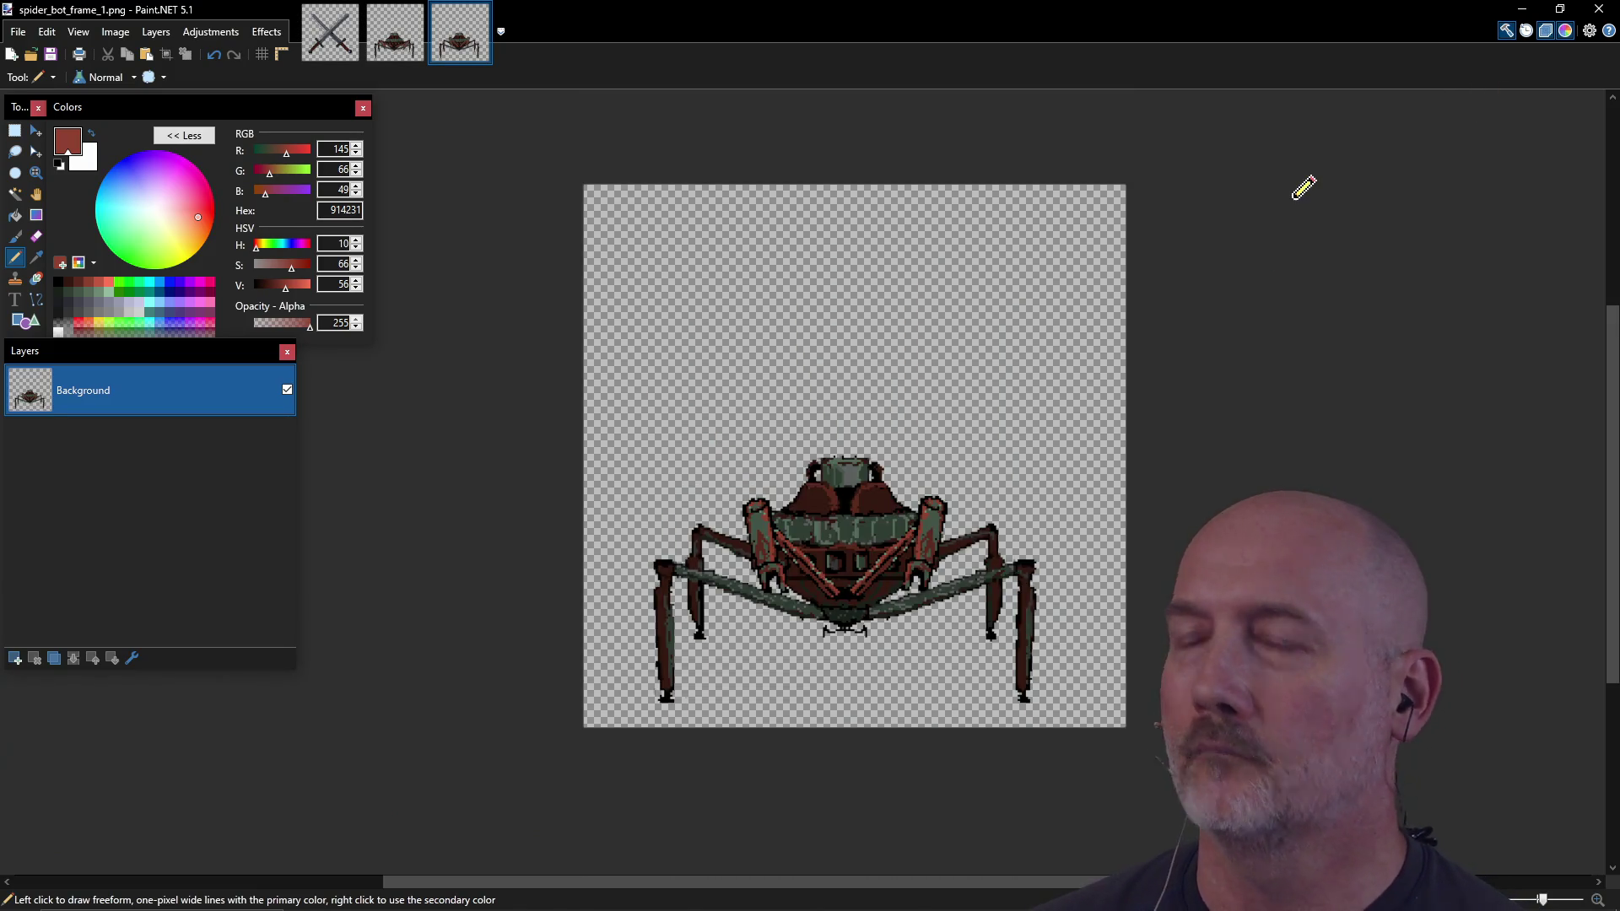
key(alt+Tab)
key(alt+Tab)
key(alt+Tab)
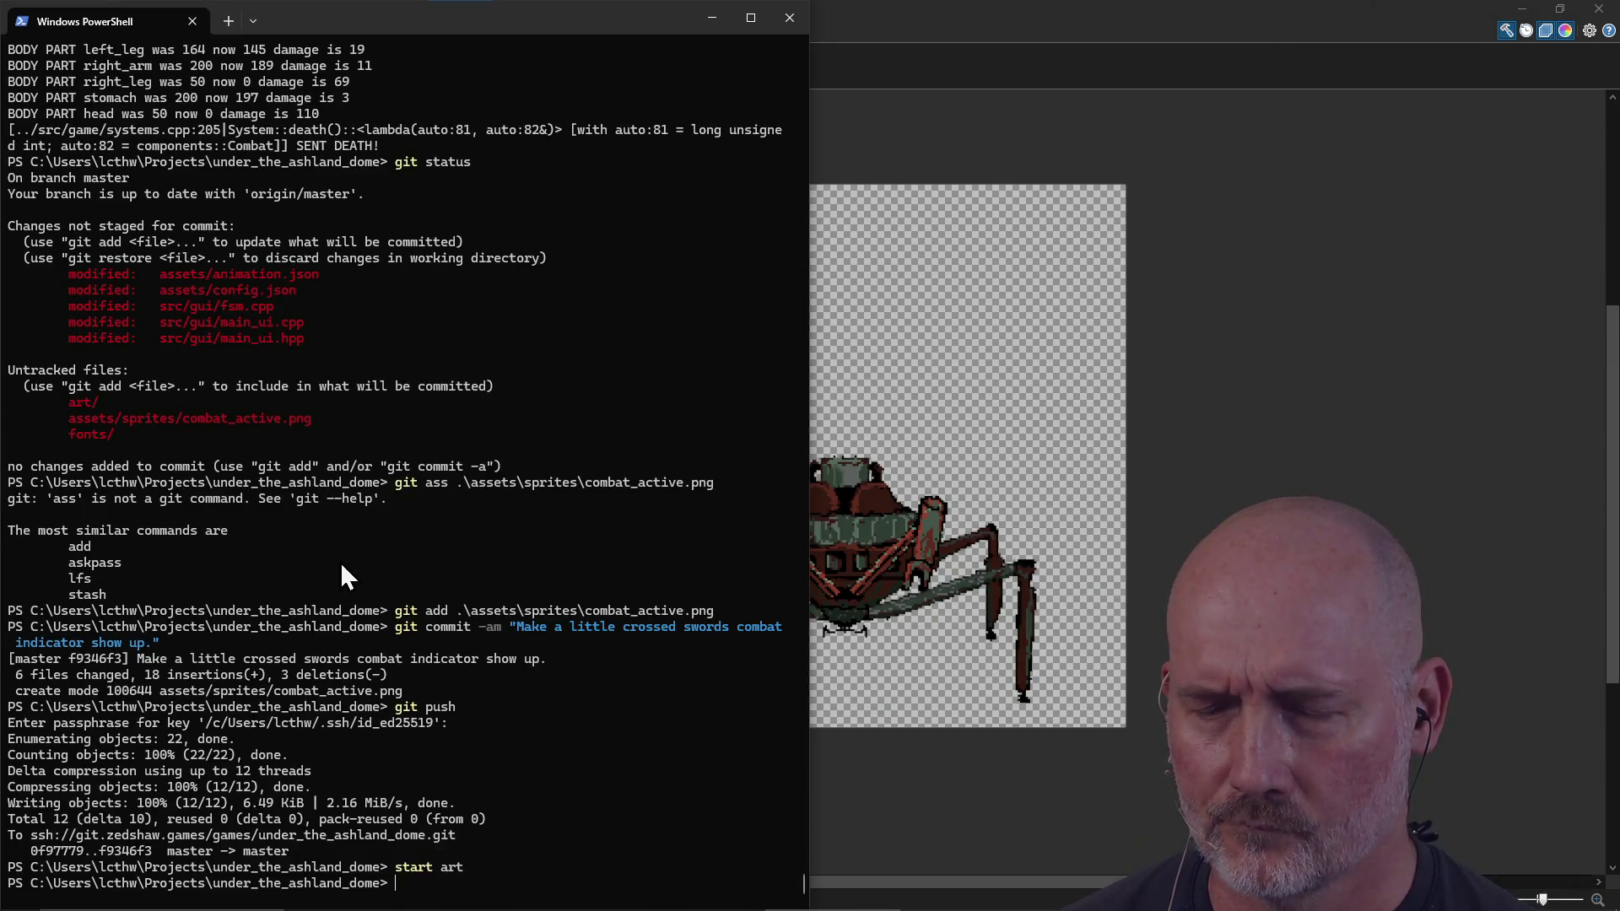
Step: Recall the magick montage command and retarget it to spider_bot frames and a sprites output
key(ctrl+r)
text(magi)
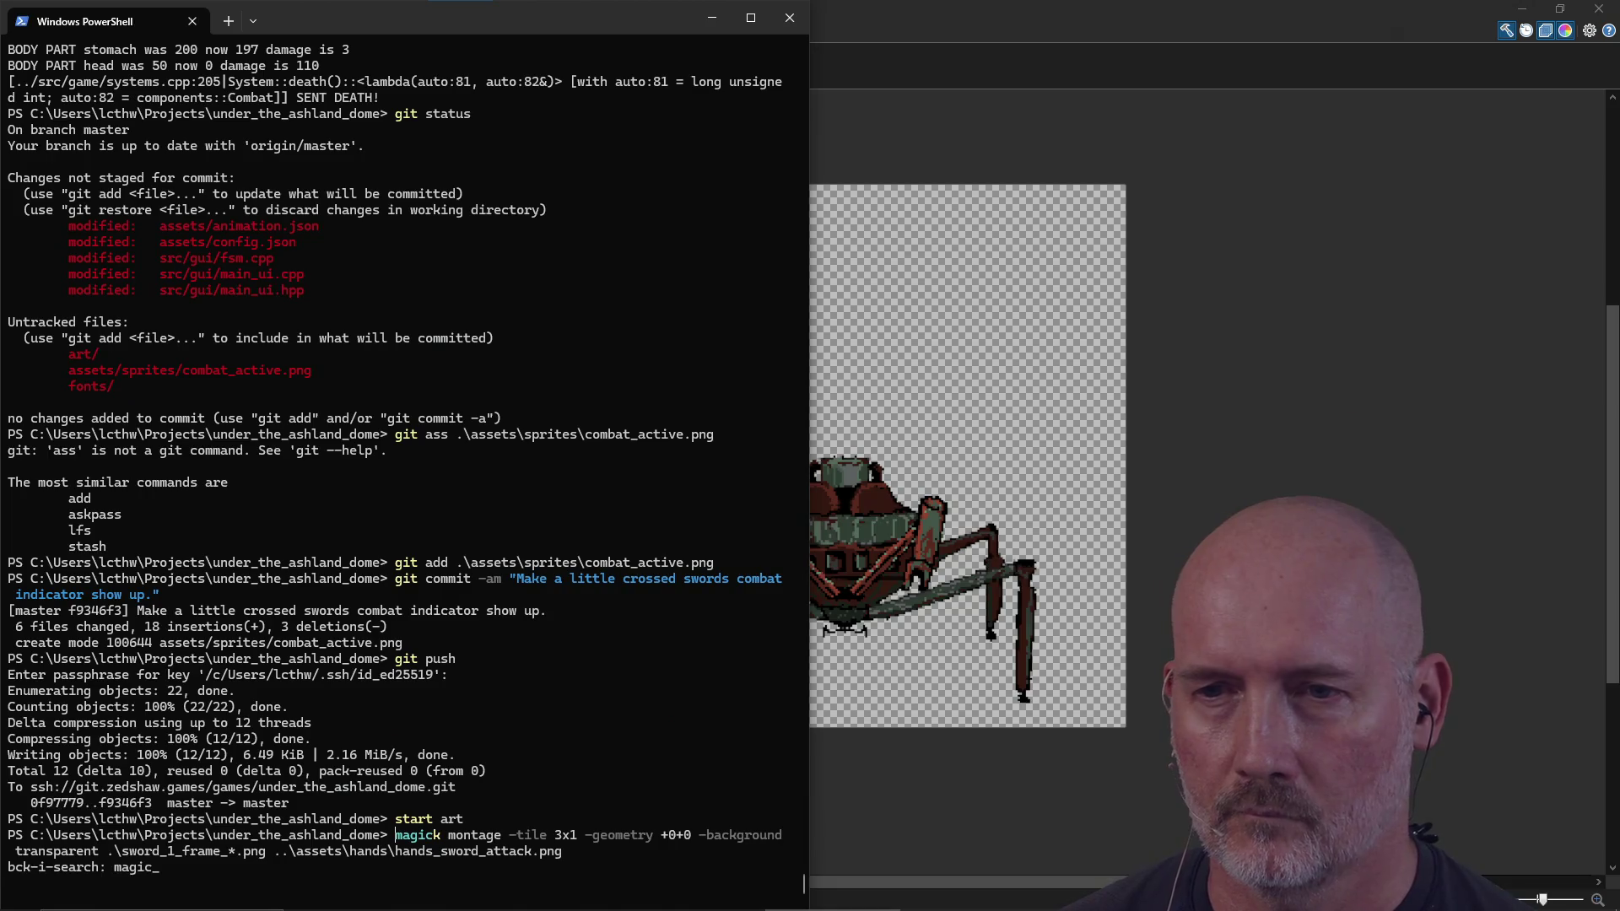
key(Escape)
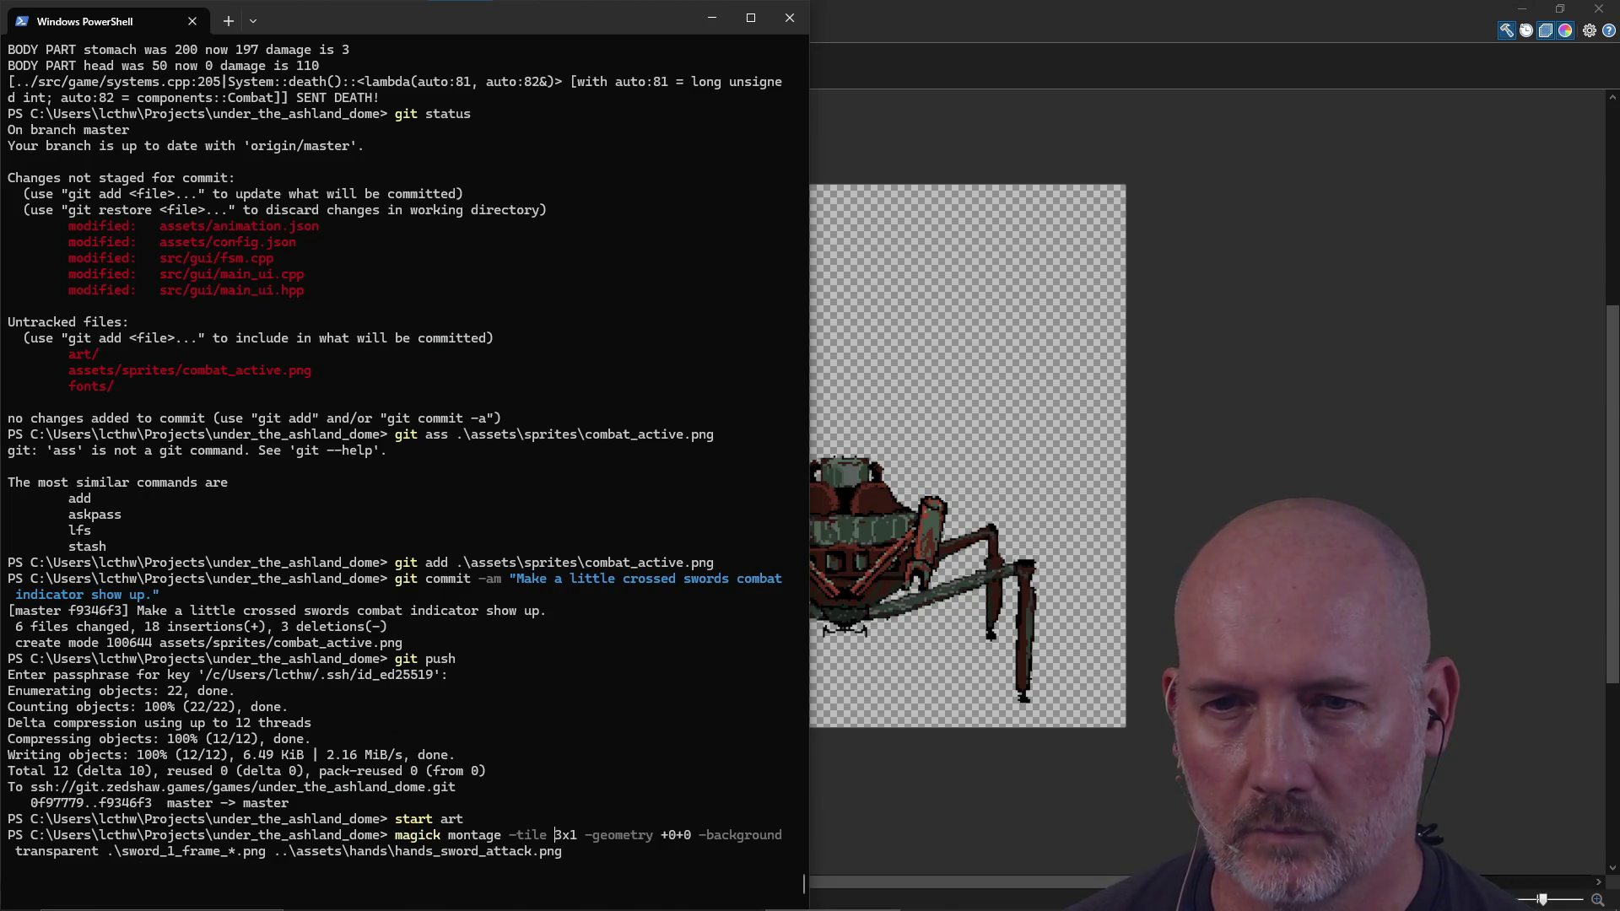
key(BackSpace)
key(BackSpace)
key(BackSpace)
text(pider_bot)
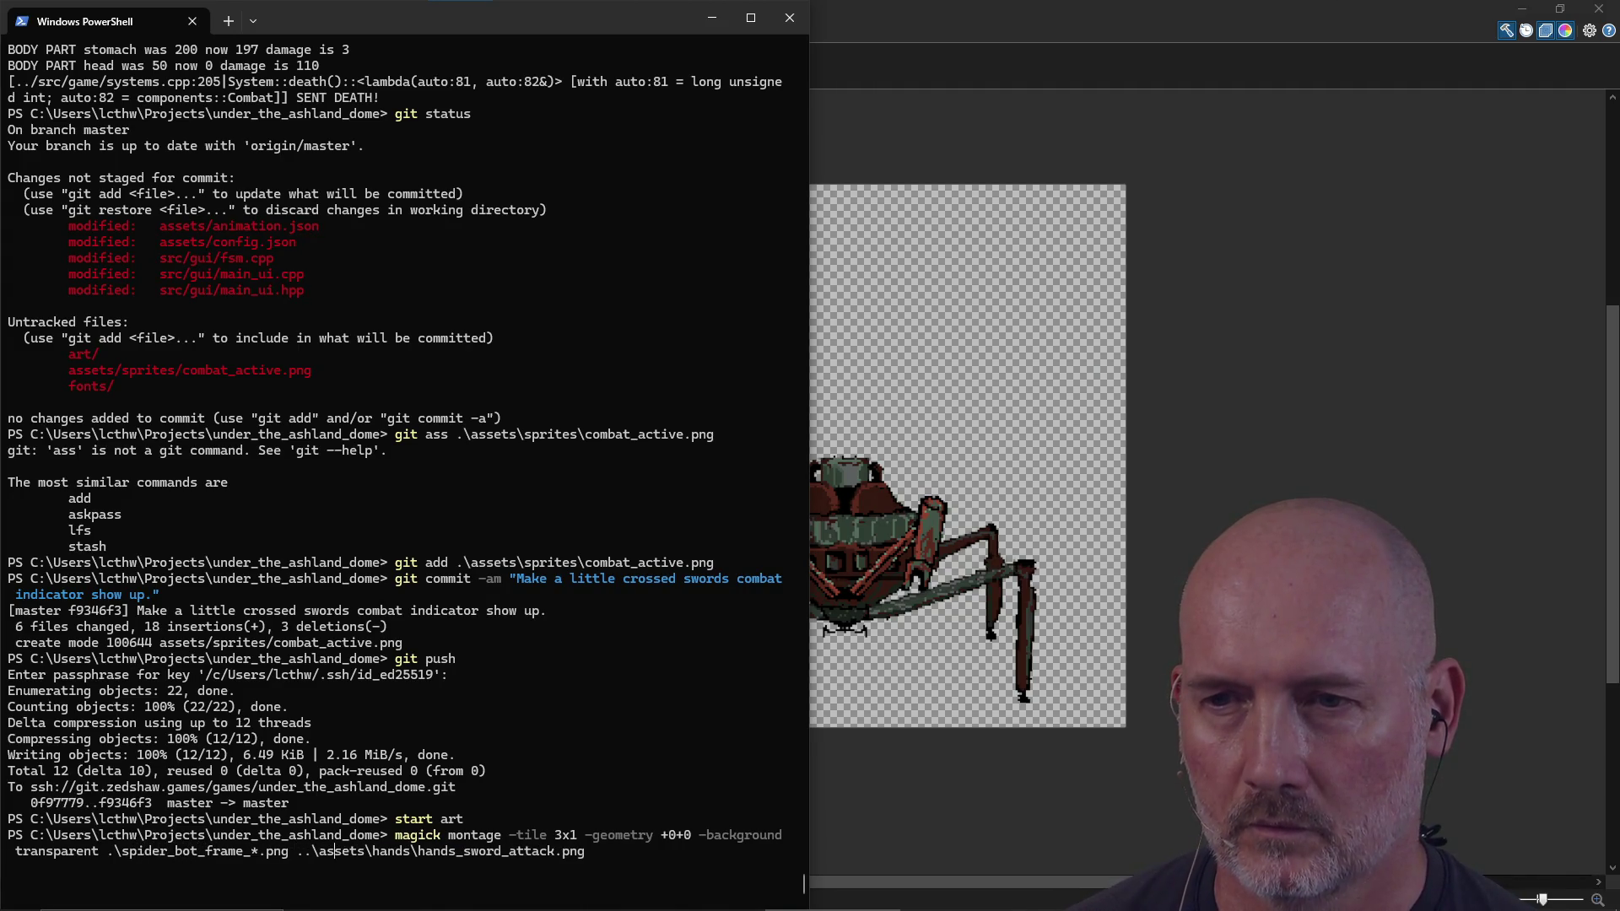
key(BackSpace)
key(BackSpace)
key(BackSpace)
text(\sprites\sp)
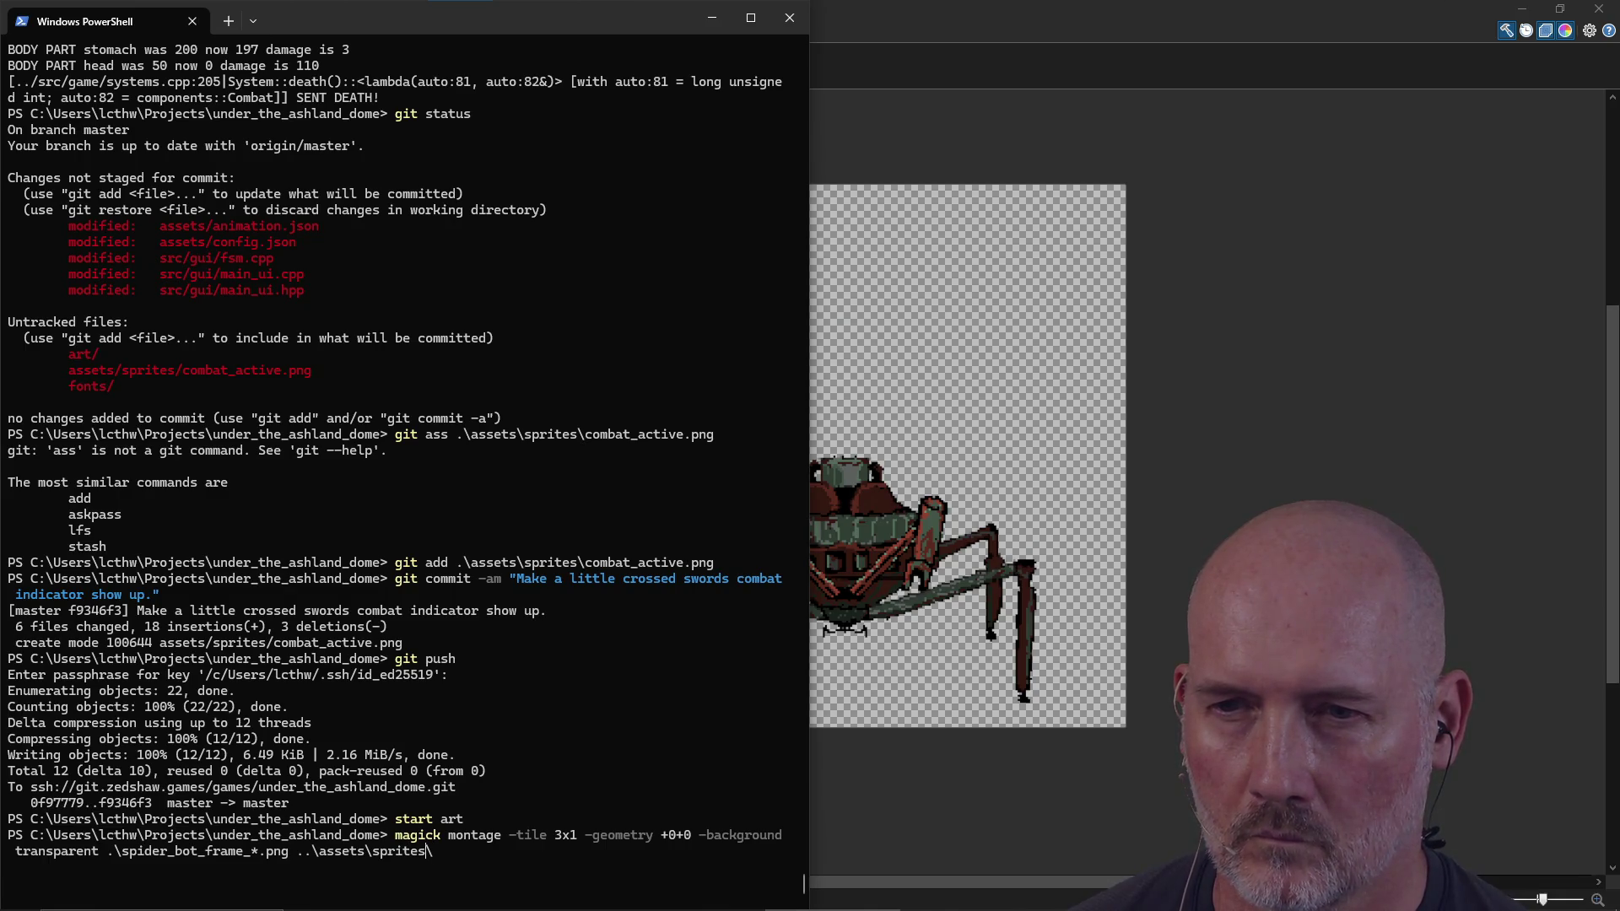
key(BackSpace)
key(BackSpace)
key(BackSpace)
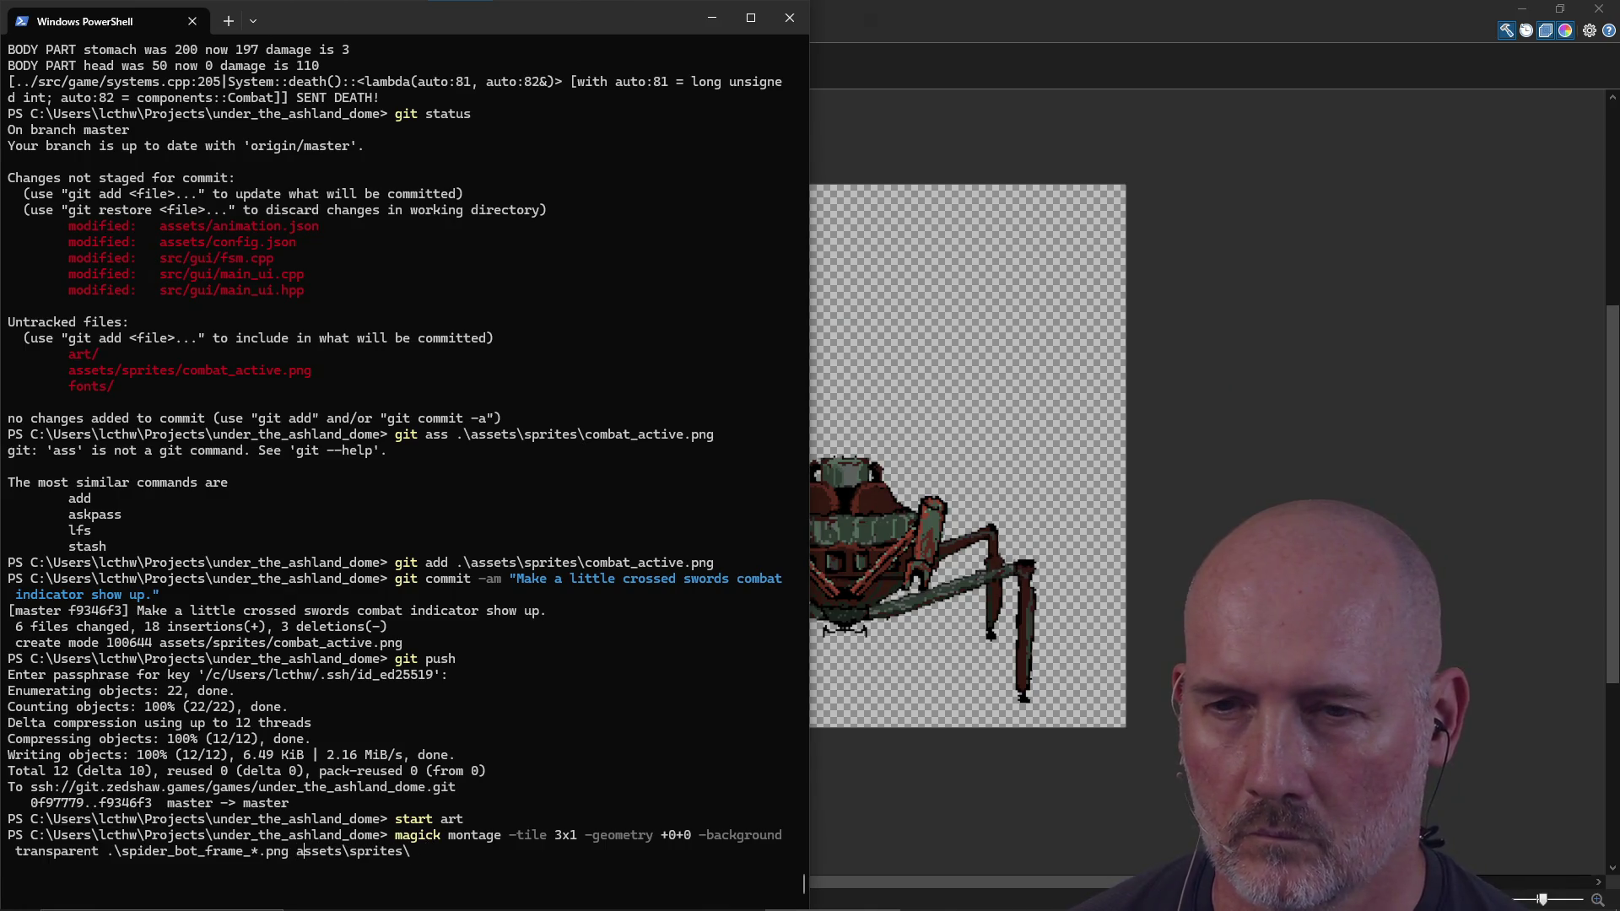
text(s)
key(Tab)
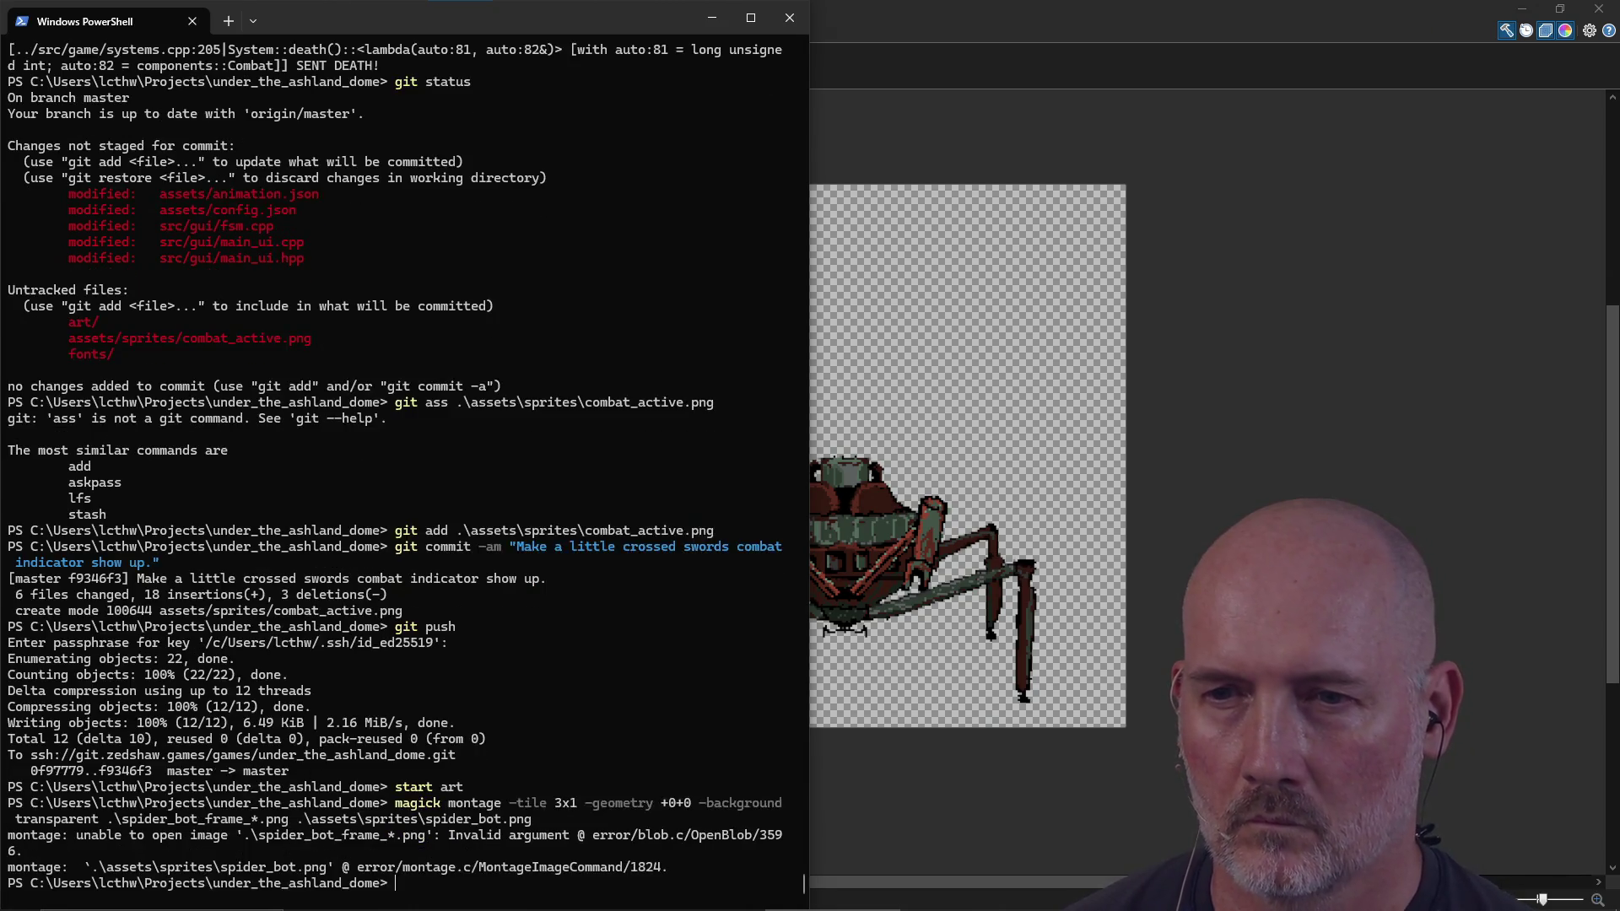
Step: Fix the paths to art/spider_bot_frame_*.png and assets/sprites/spider_bot.png and run the montage
key(Up)
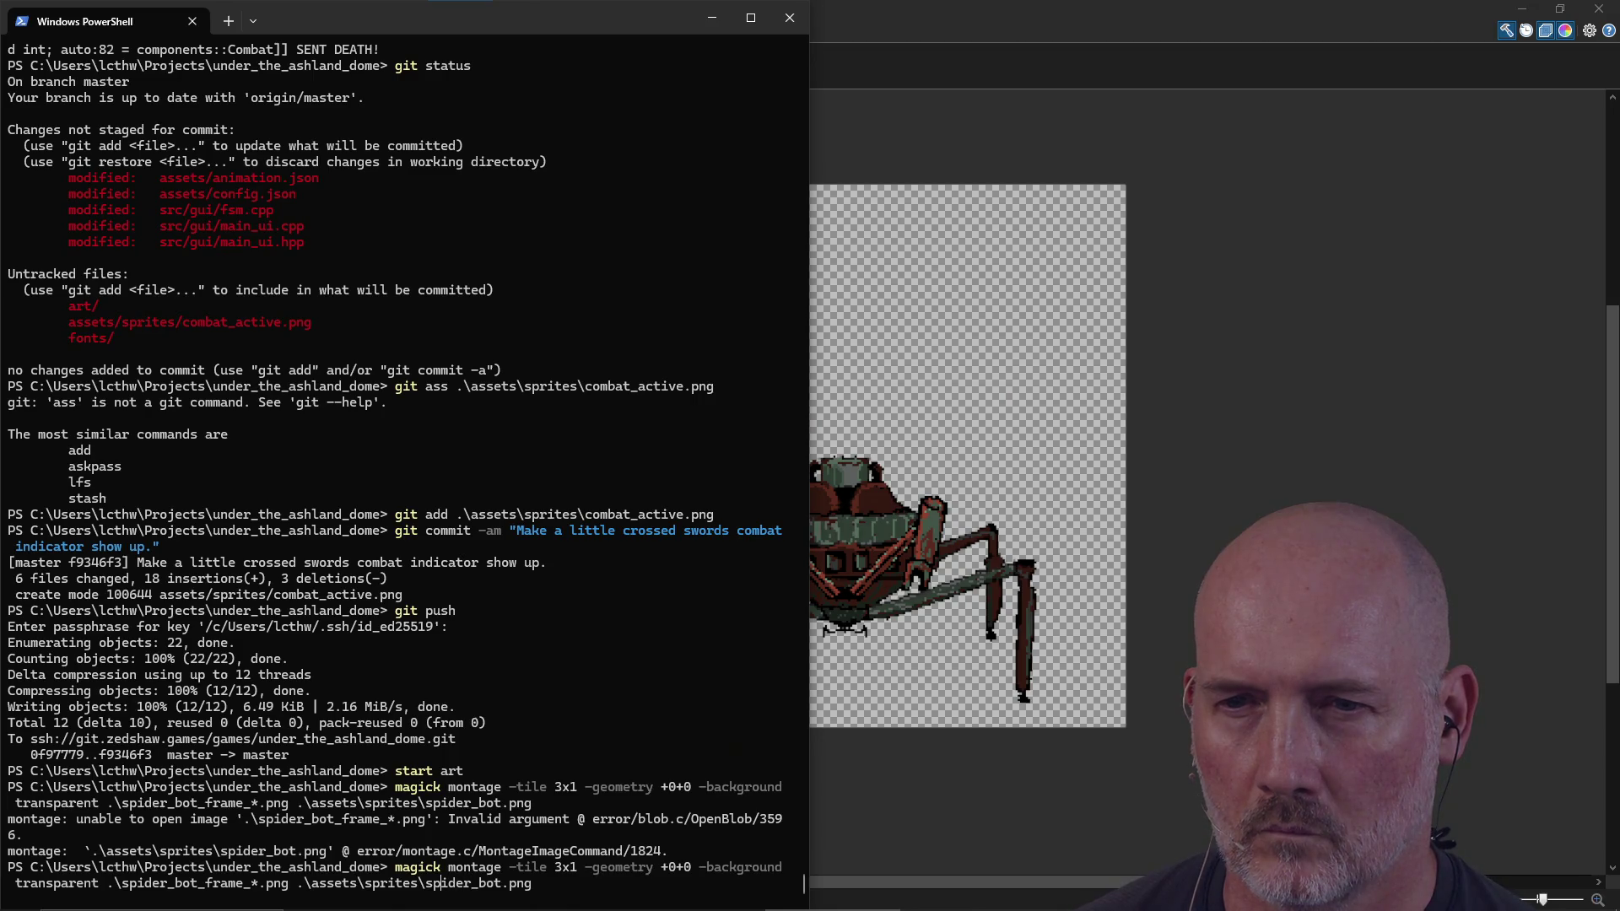
key(BackSpace)
text(/)
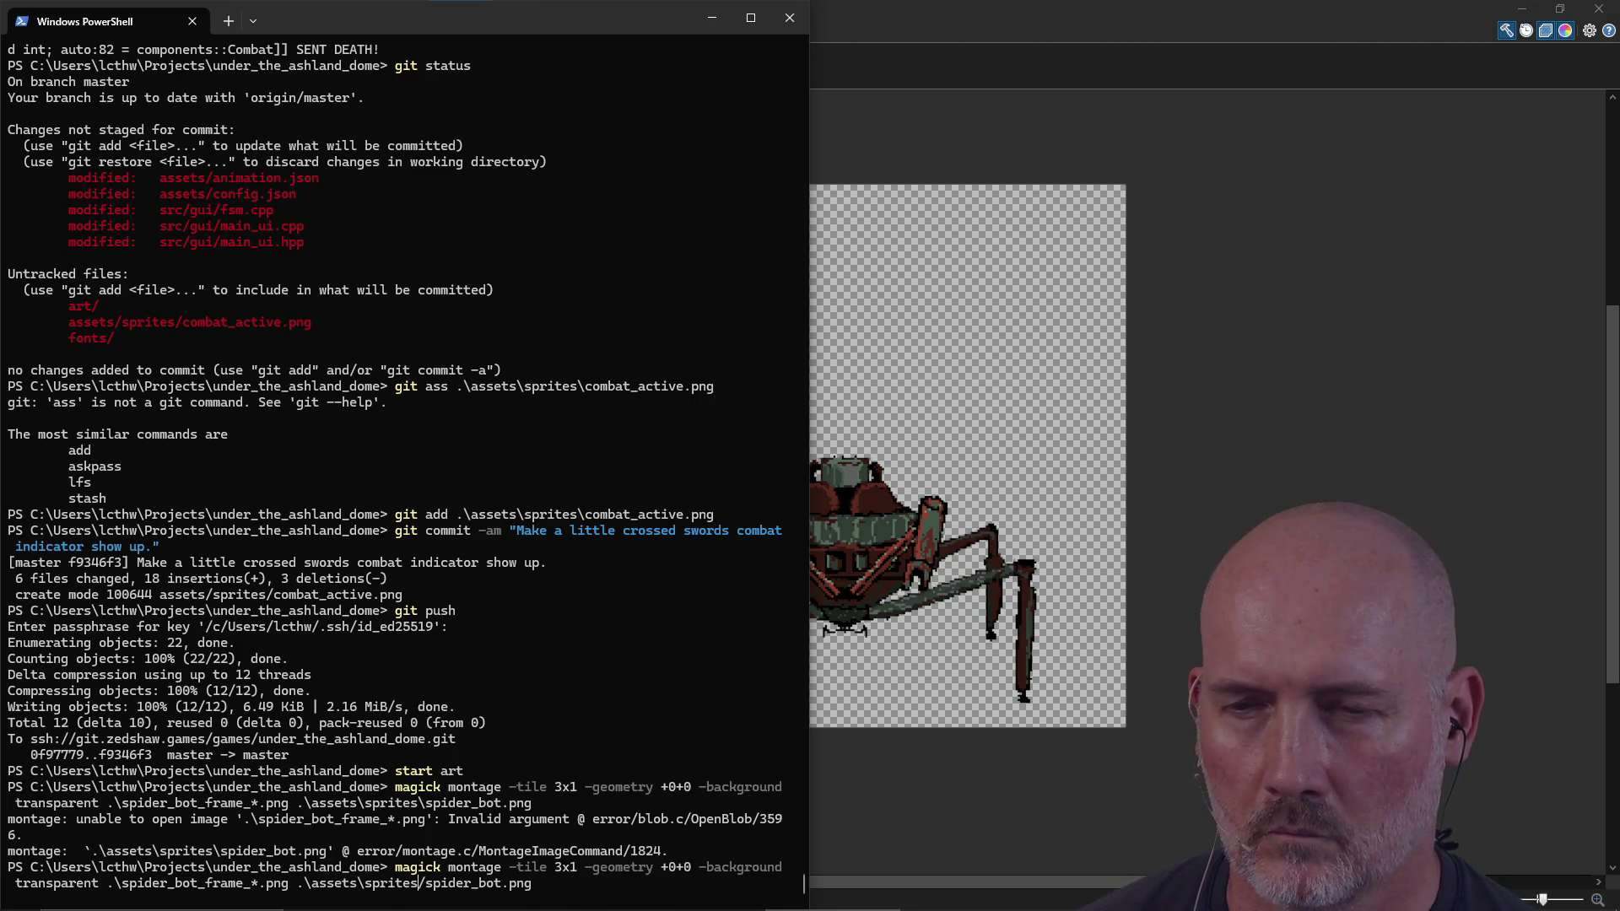
key(BackSpace)
text(/)
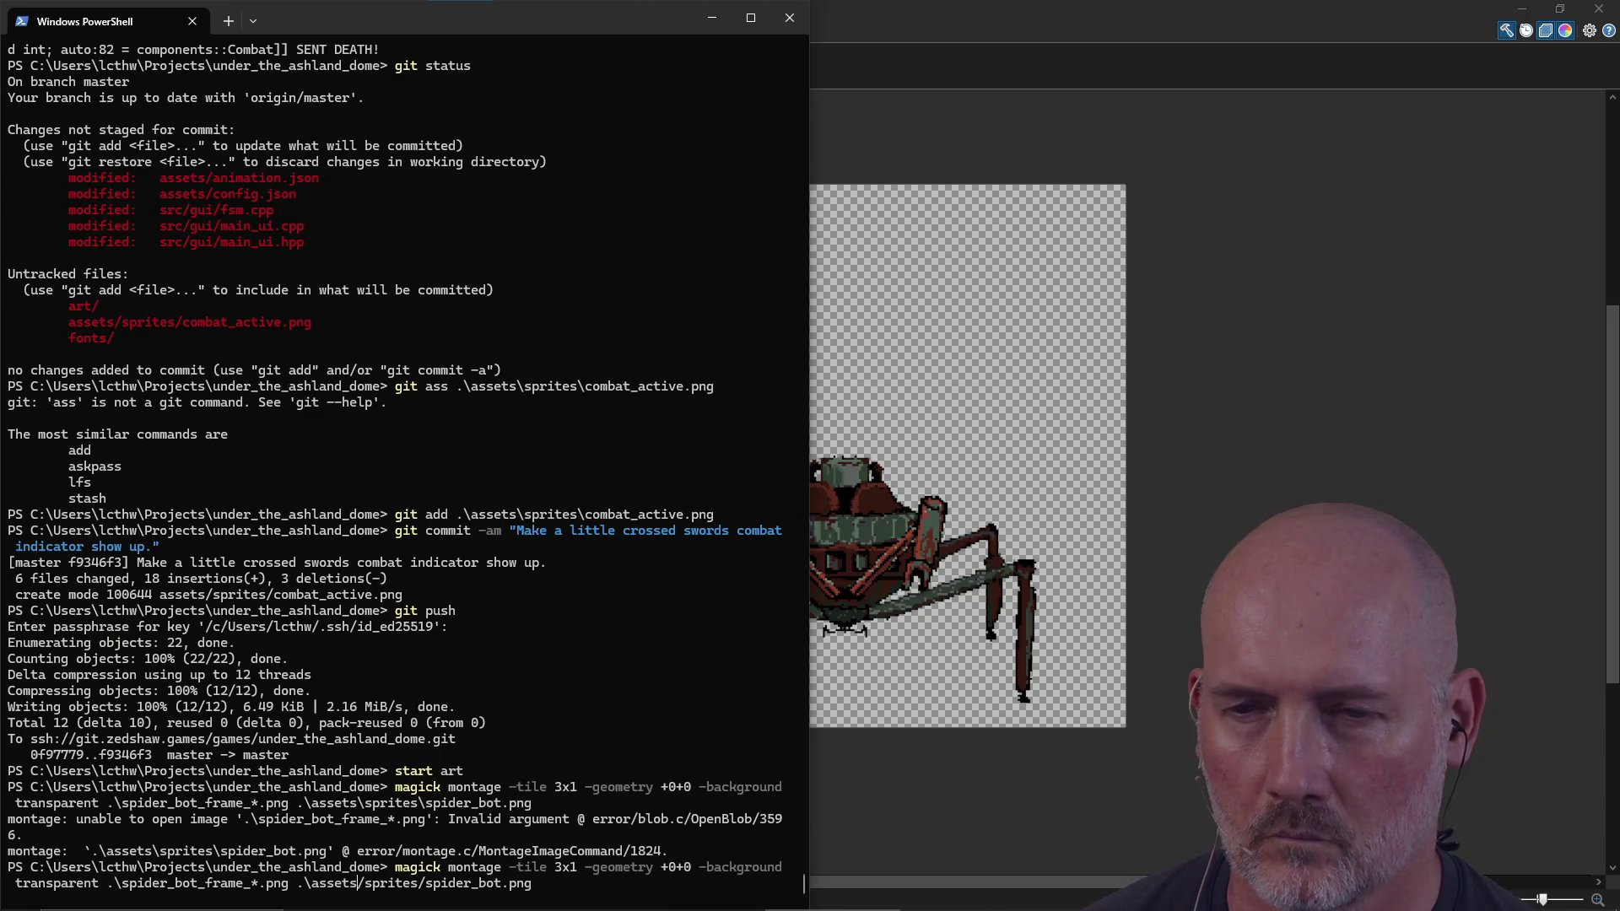
key(BackSpace)
key(BackSpace)
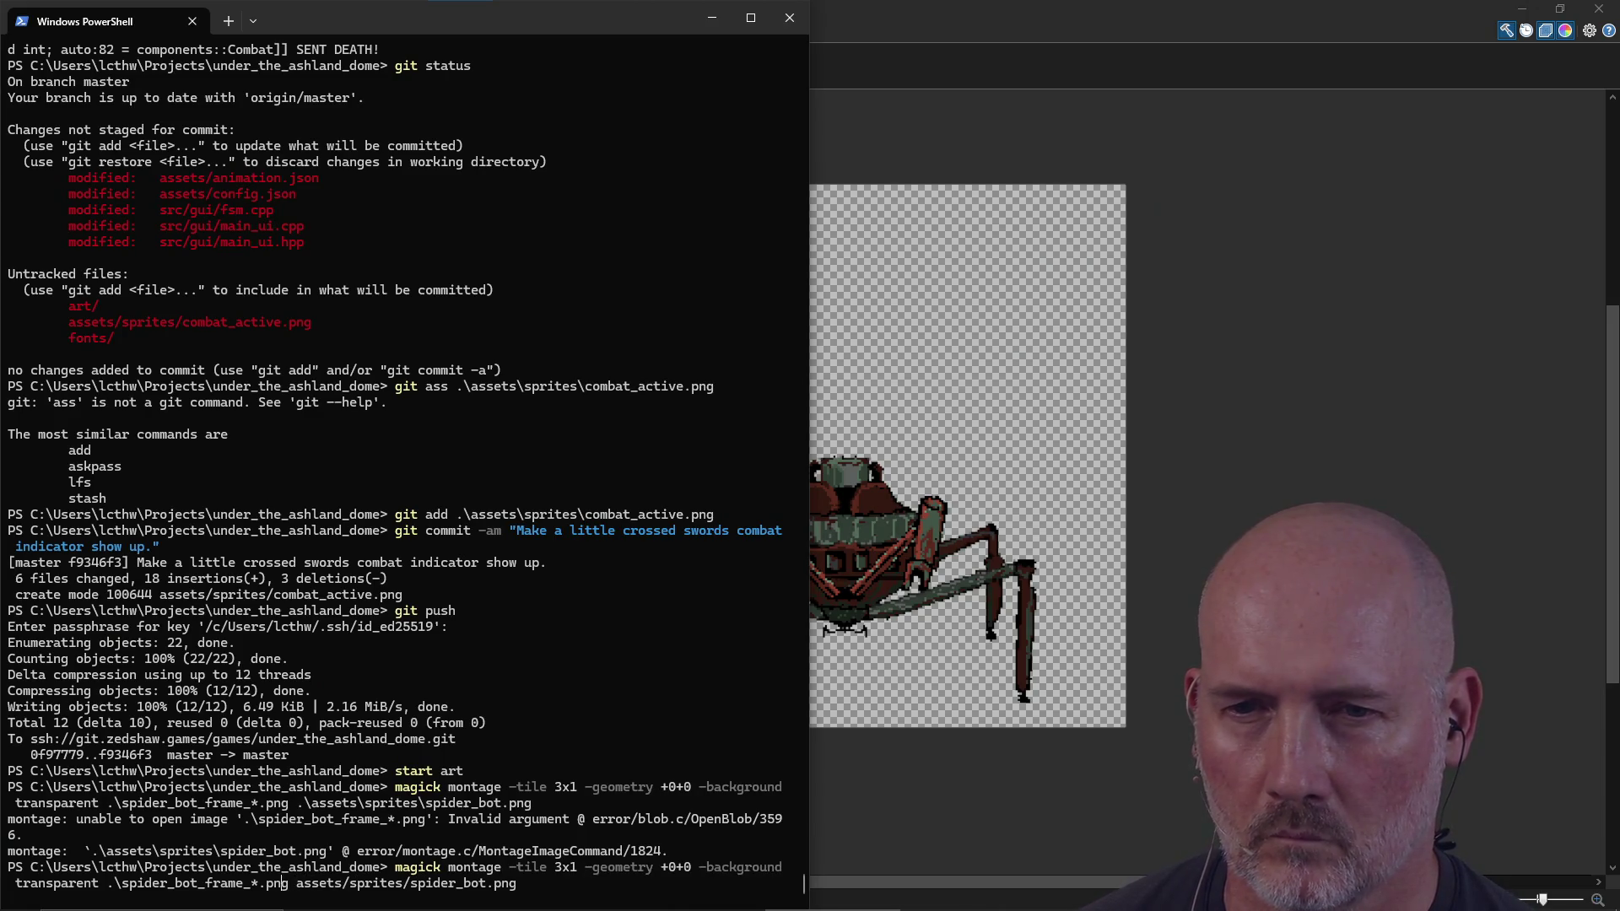
key(BackSpace)
key(BackSpace)
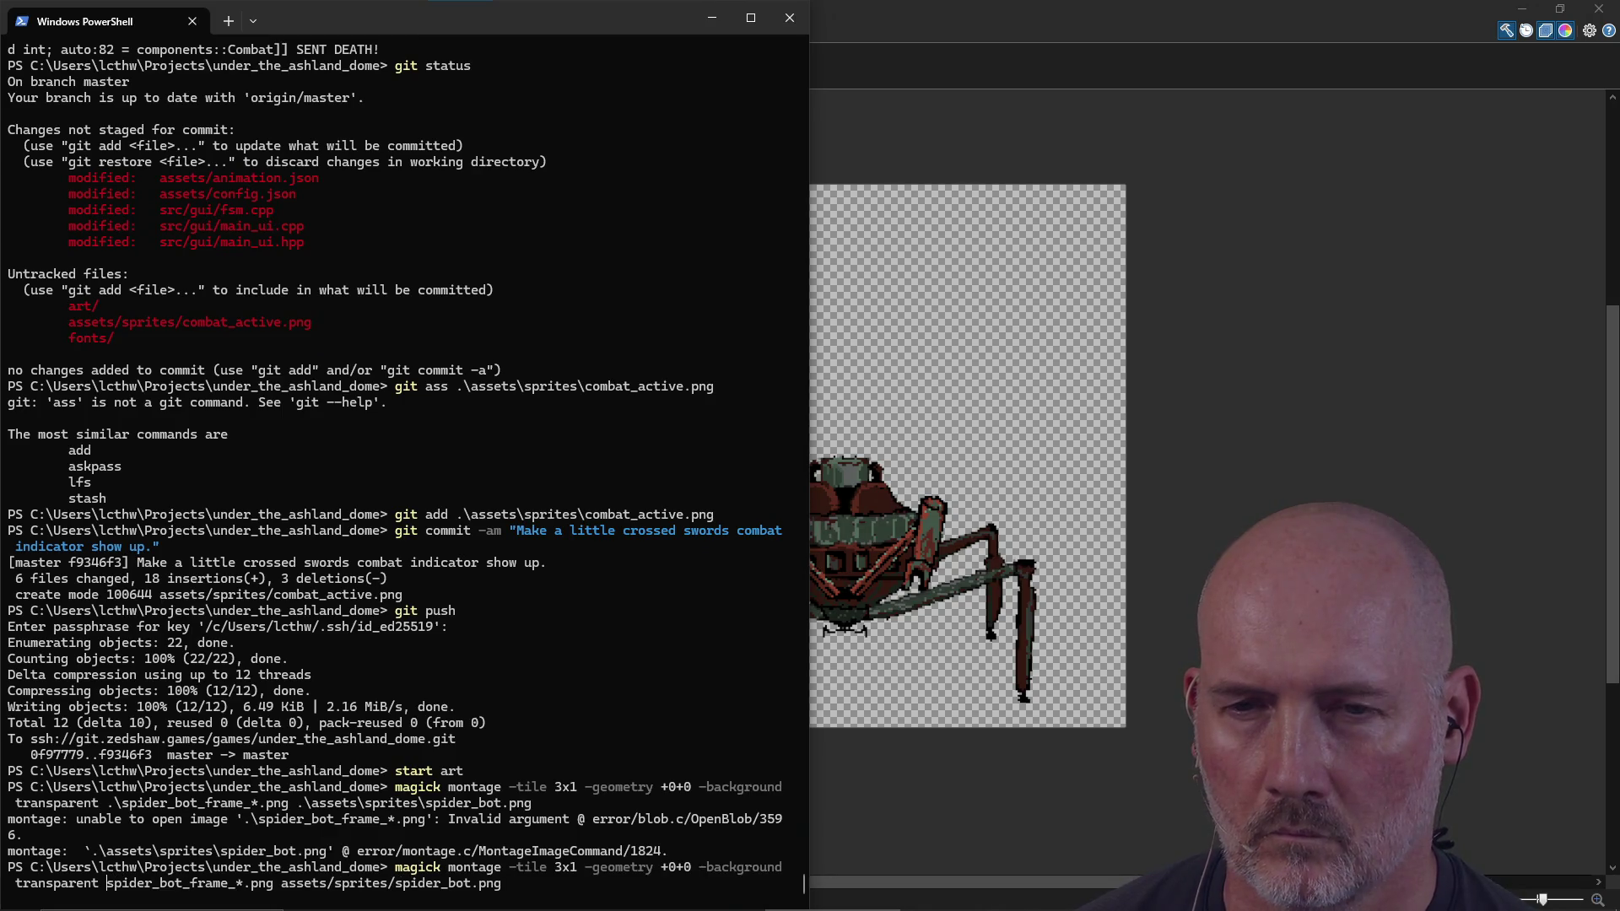
text(art/)
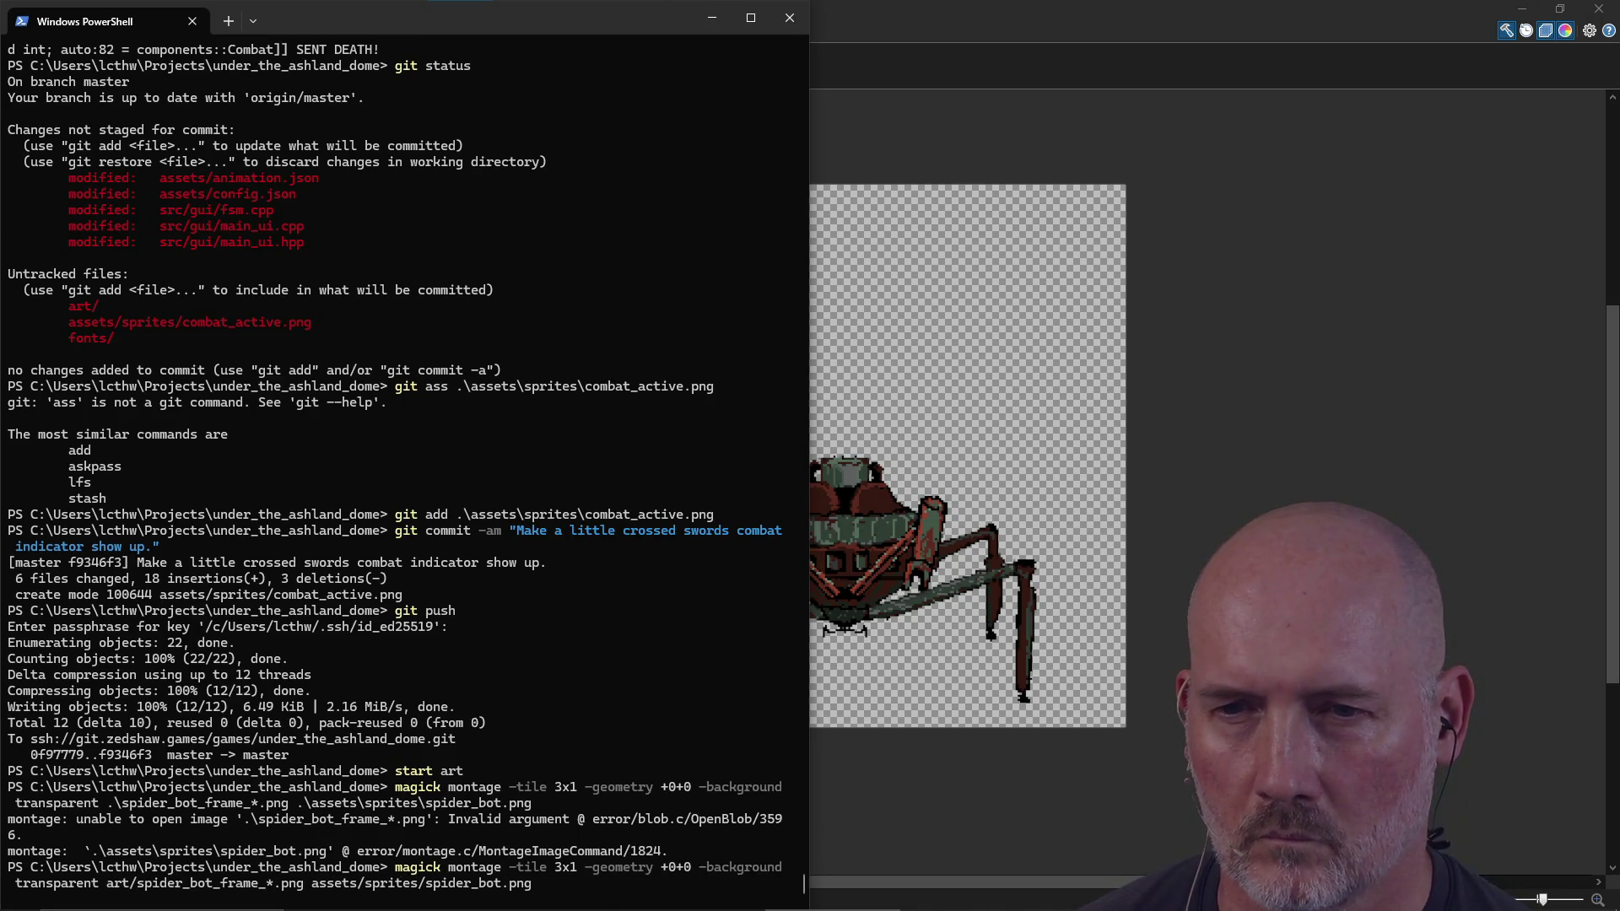
key(Return)
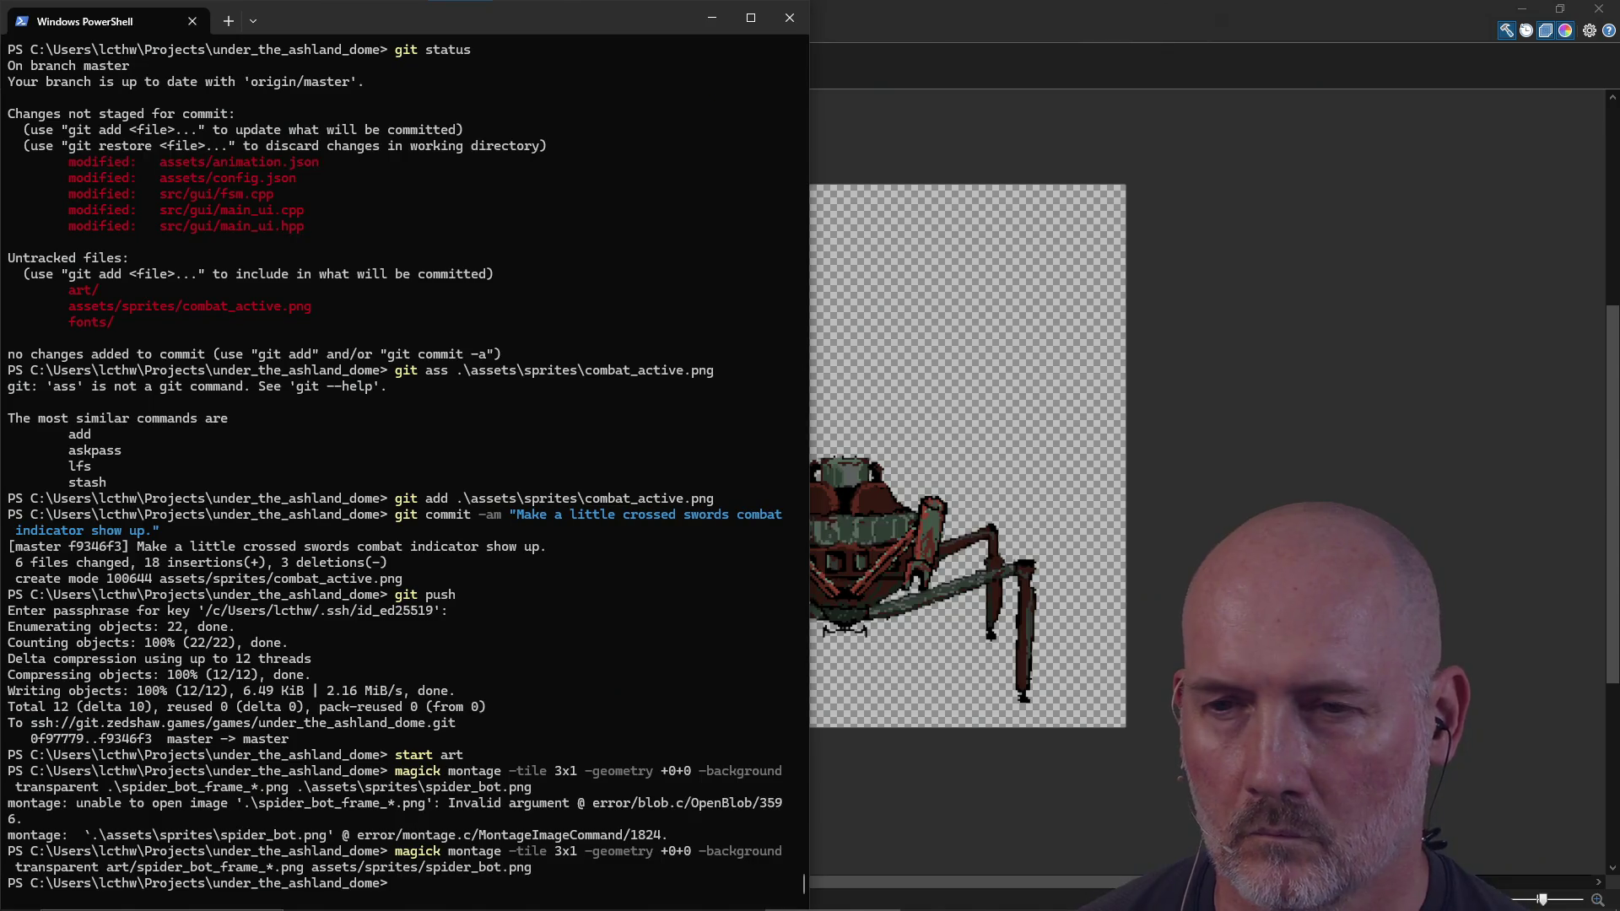
text(start ass)
Step: Type a start command for assets/sprites/spider_bot.png
key(Tab)
text(sp)
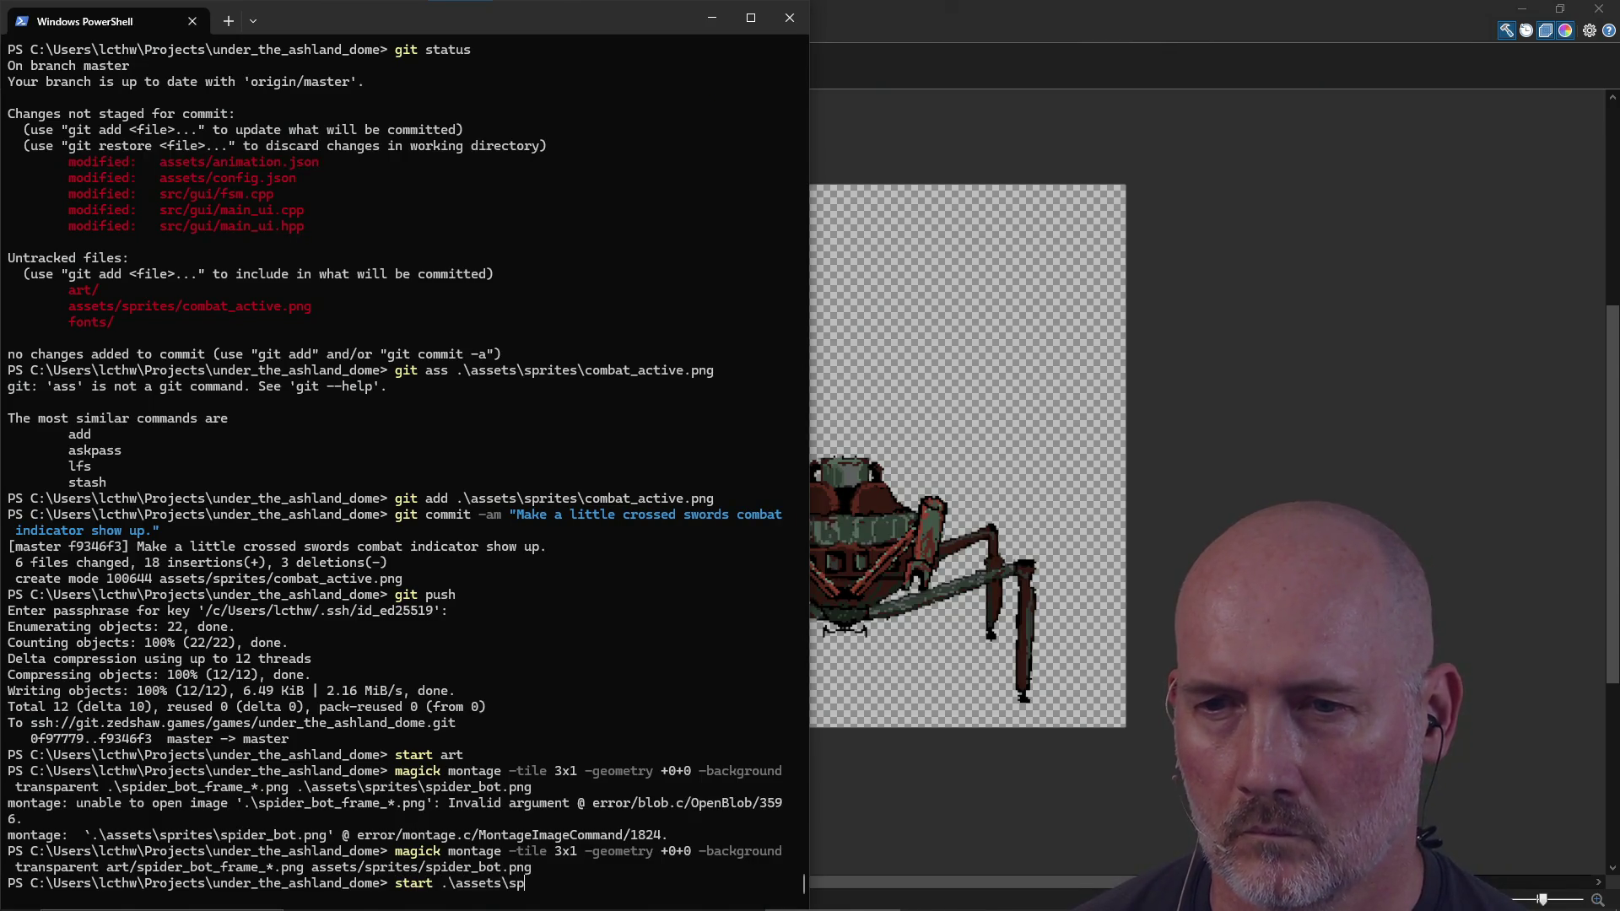
text(sp)
key(Tab)
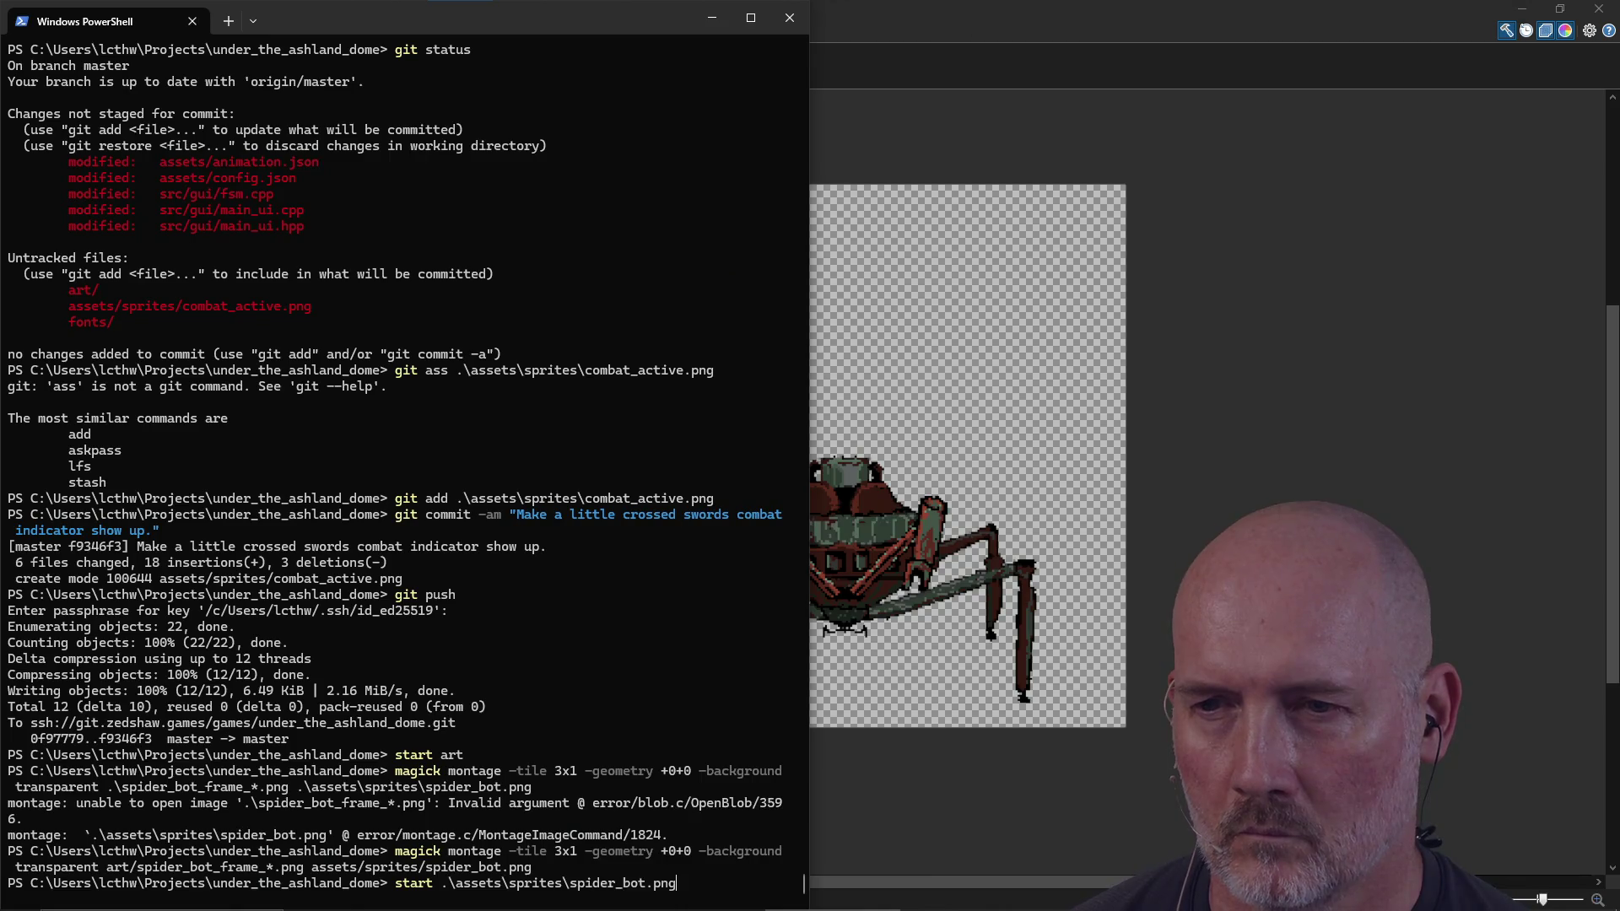
Step: View the new spider_bot.png sheet, close Paint.NET and return to the terminal
key(Return)
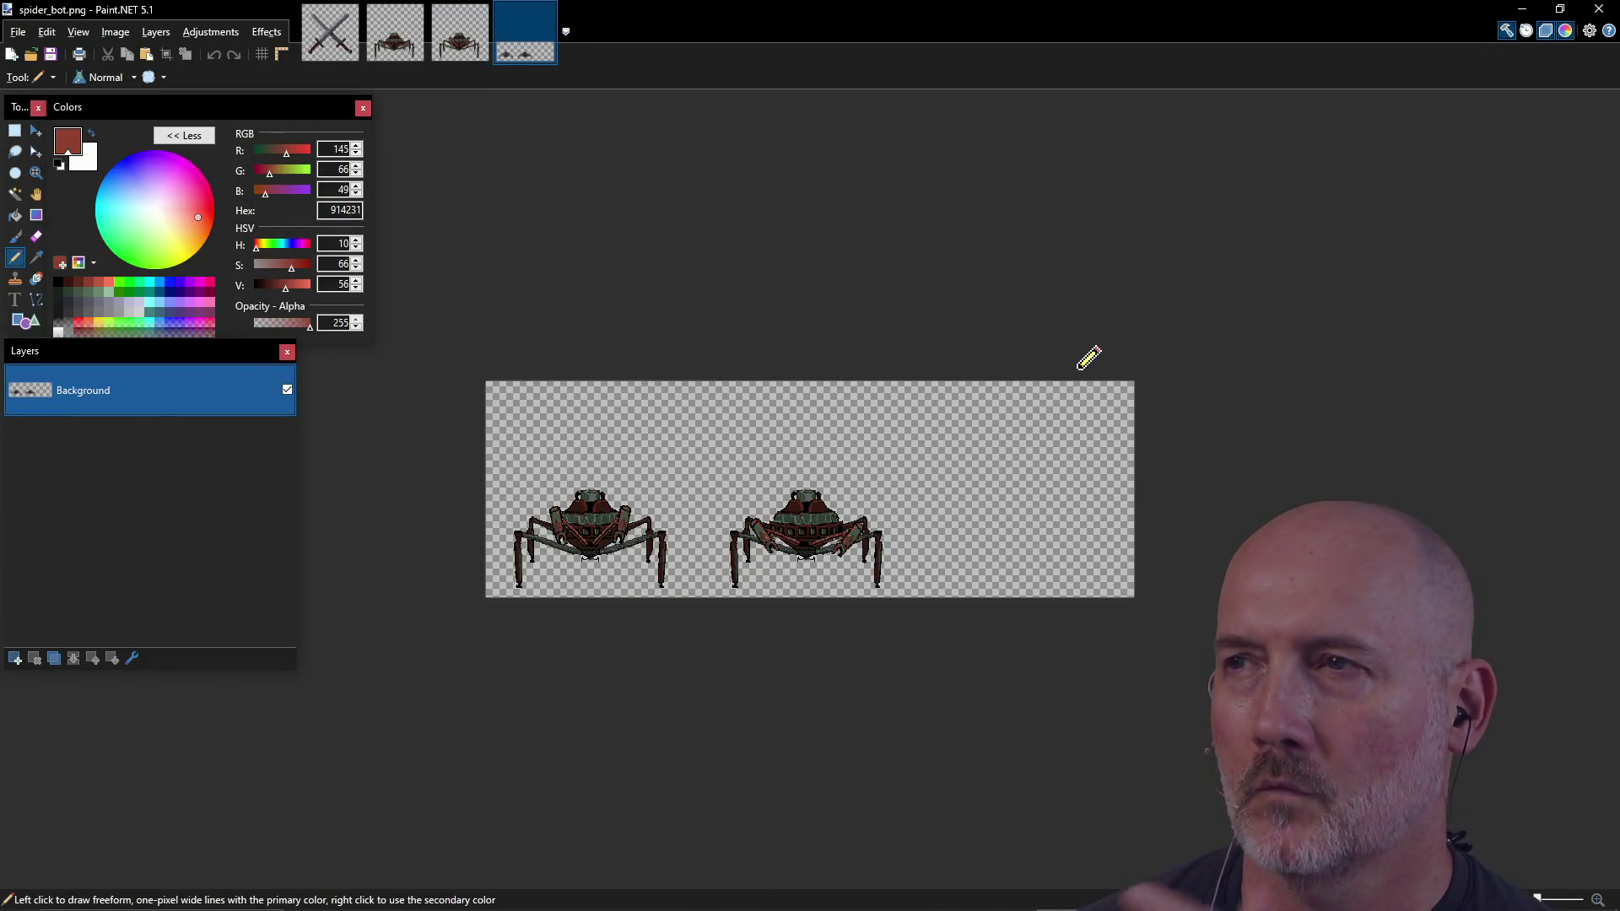
click(1598, 12)
click(1598, 12)
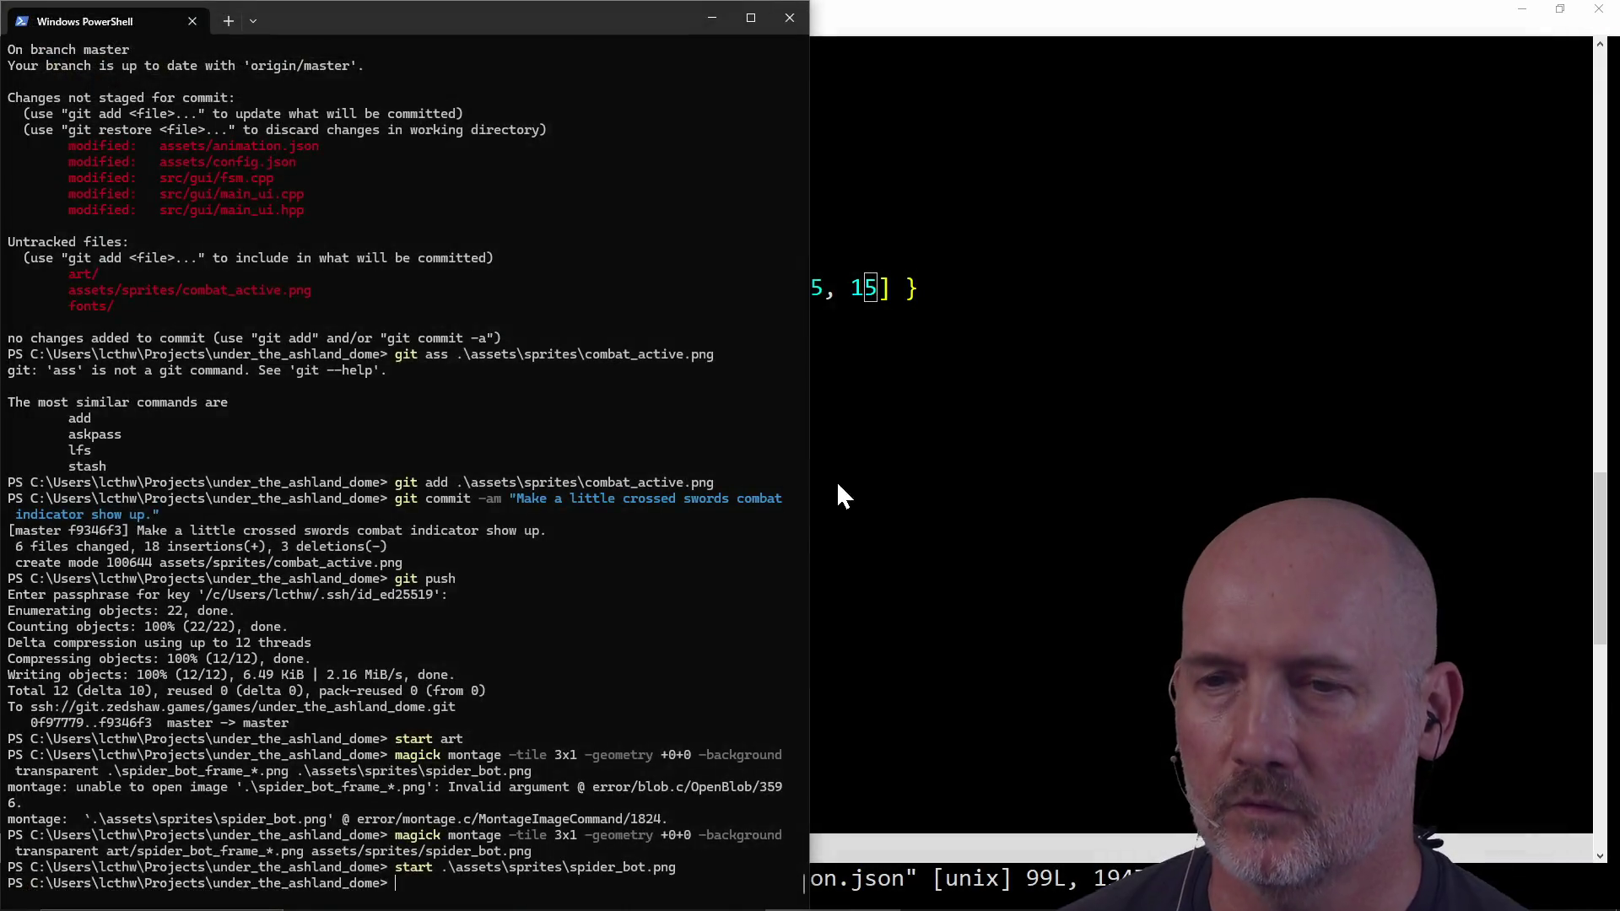
key(alt+Tab)
Step: Rerun montage with -tile 2x1, check the rebuilt sheet, and return to animation.json in GVIM
key(Up)
key(Up)
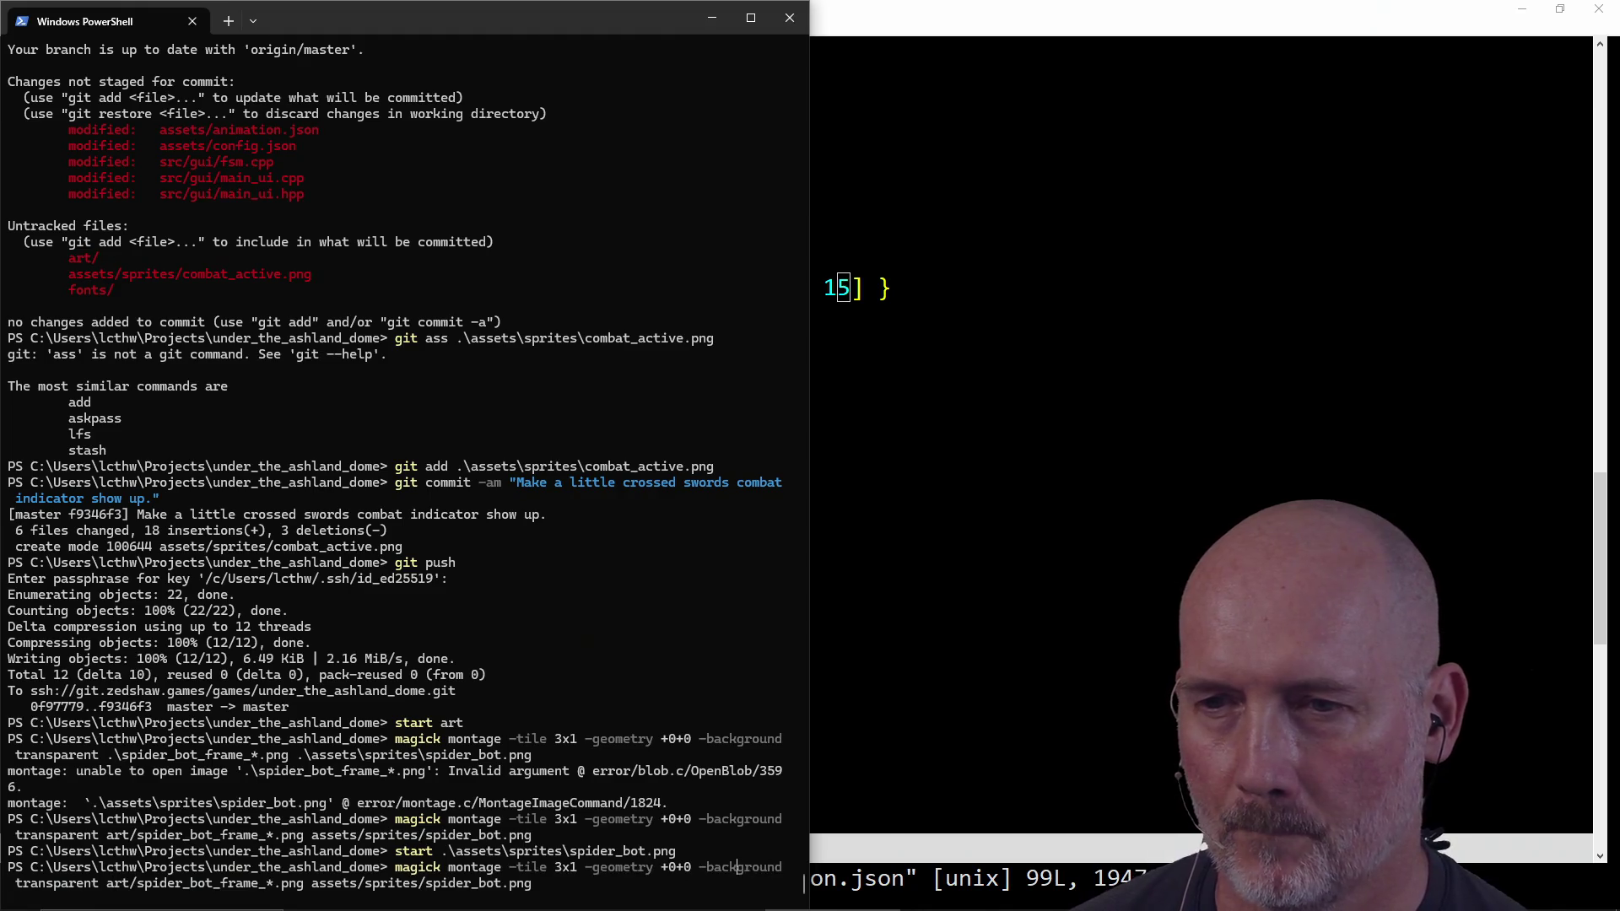
text(2)
key(Return)
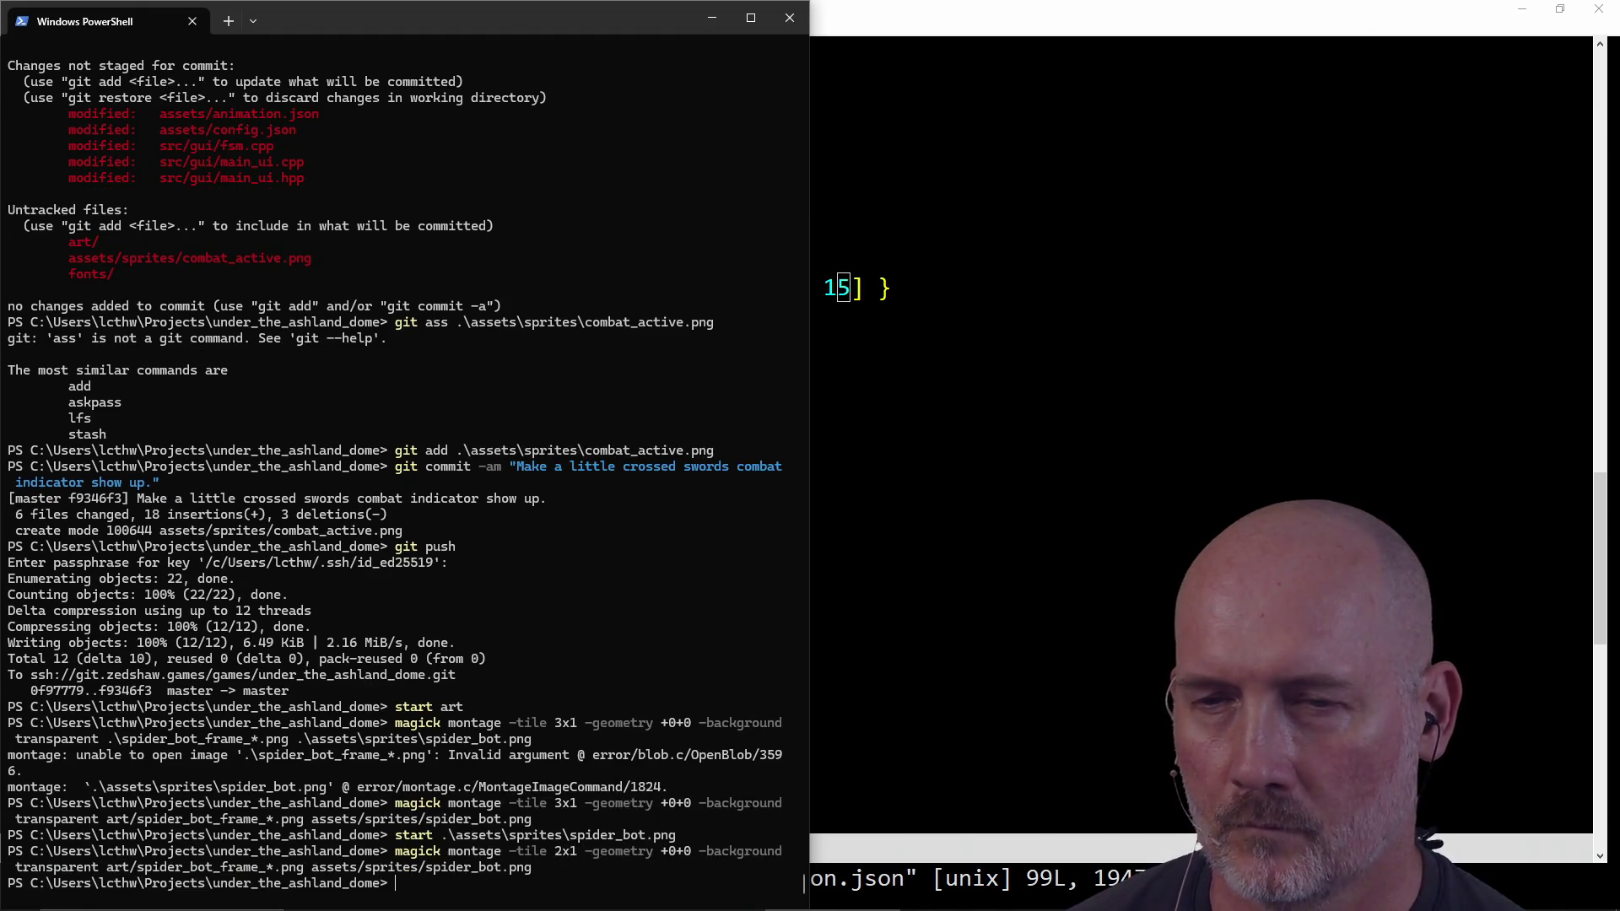
key(Up)
key(Up)
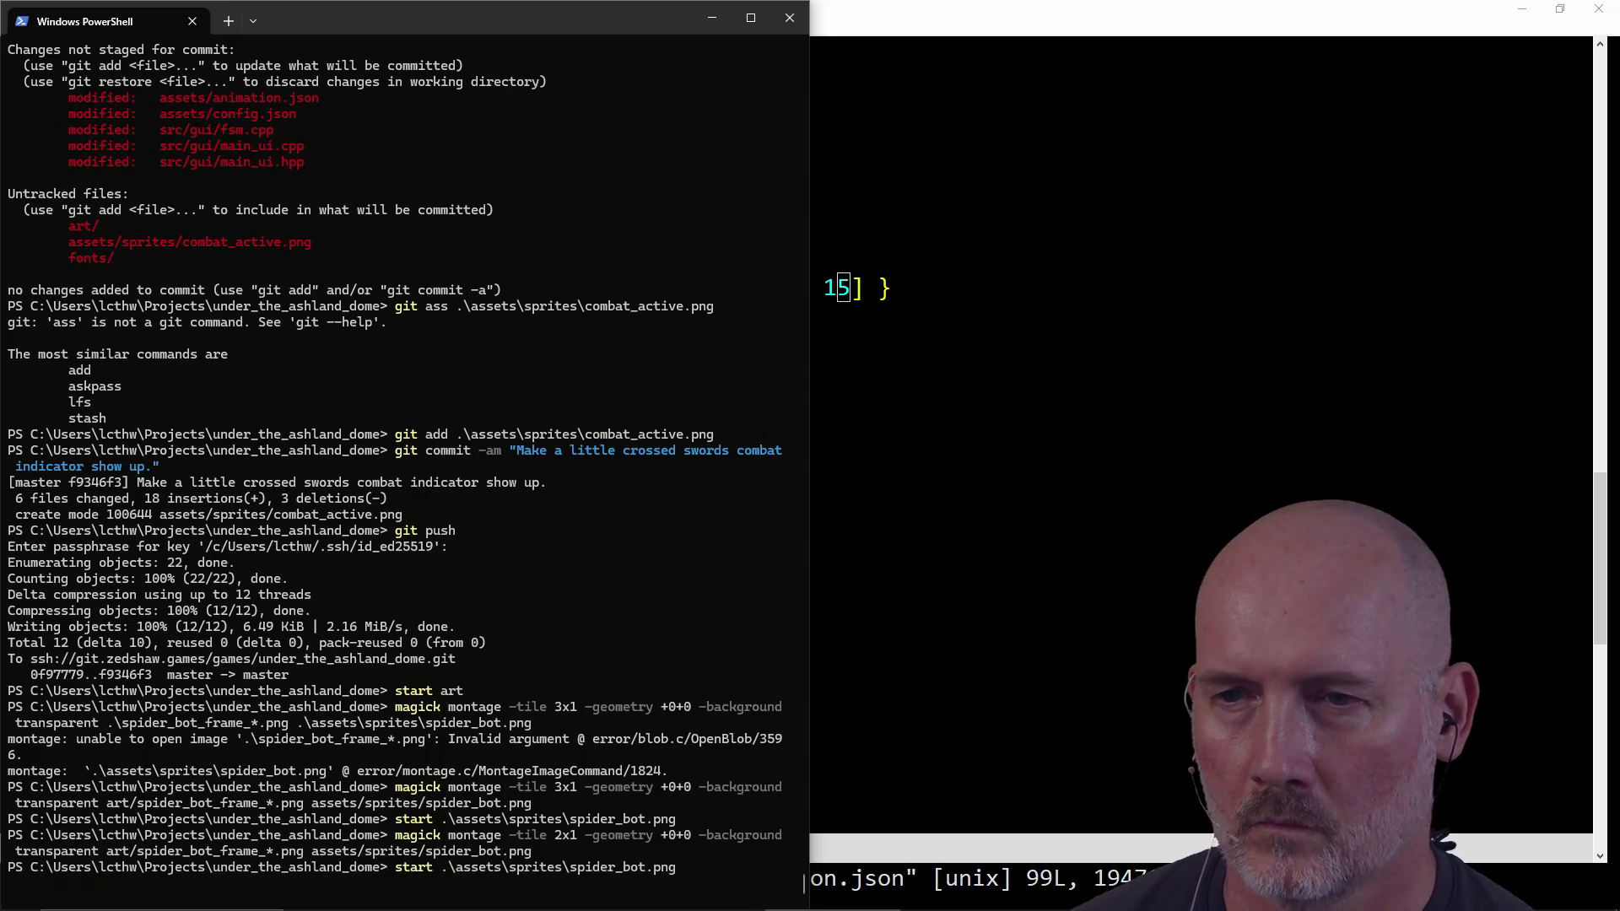
key(Return)
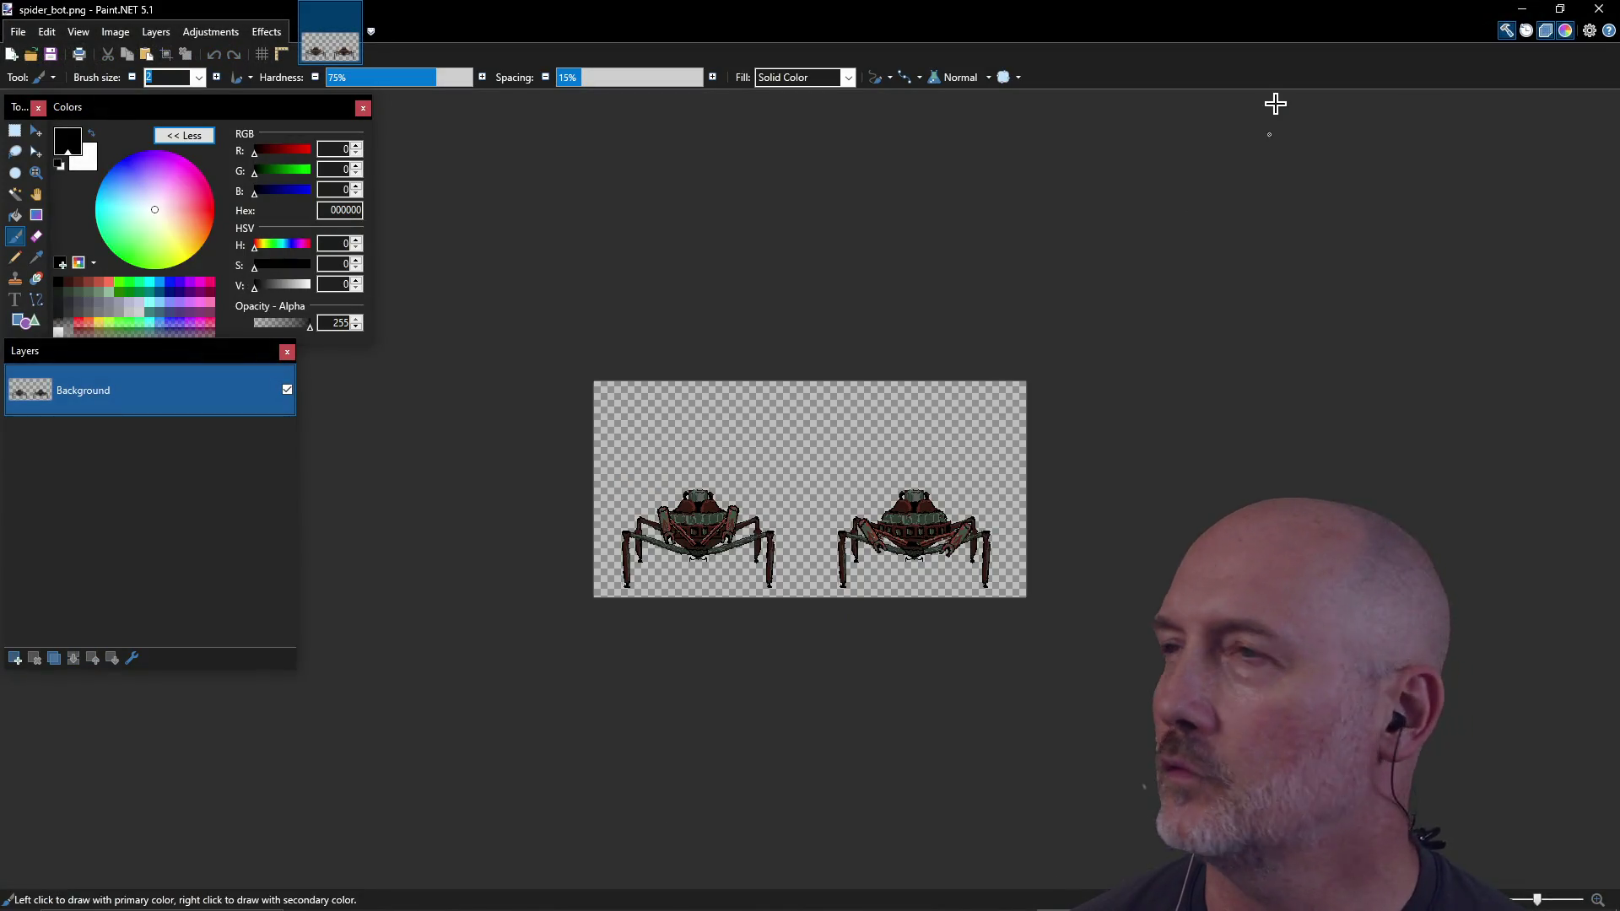
click(1598, 10)
click(903, 471)
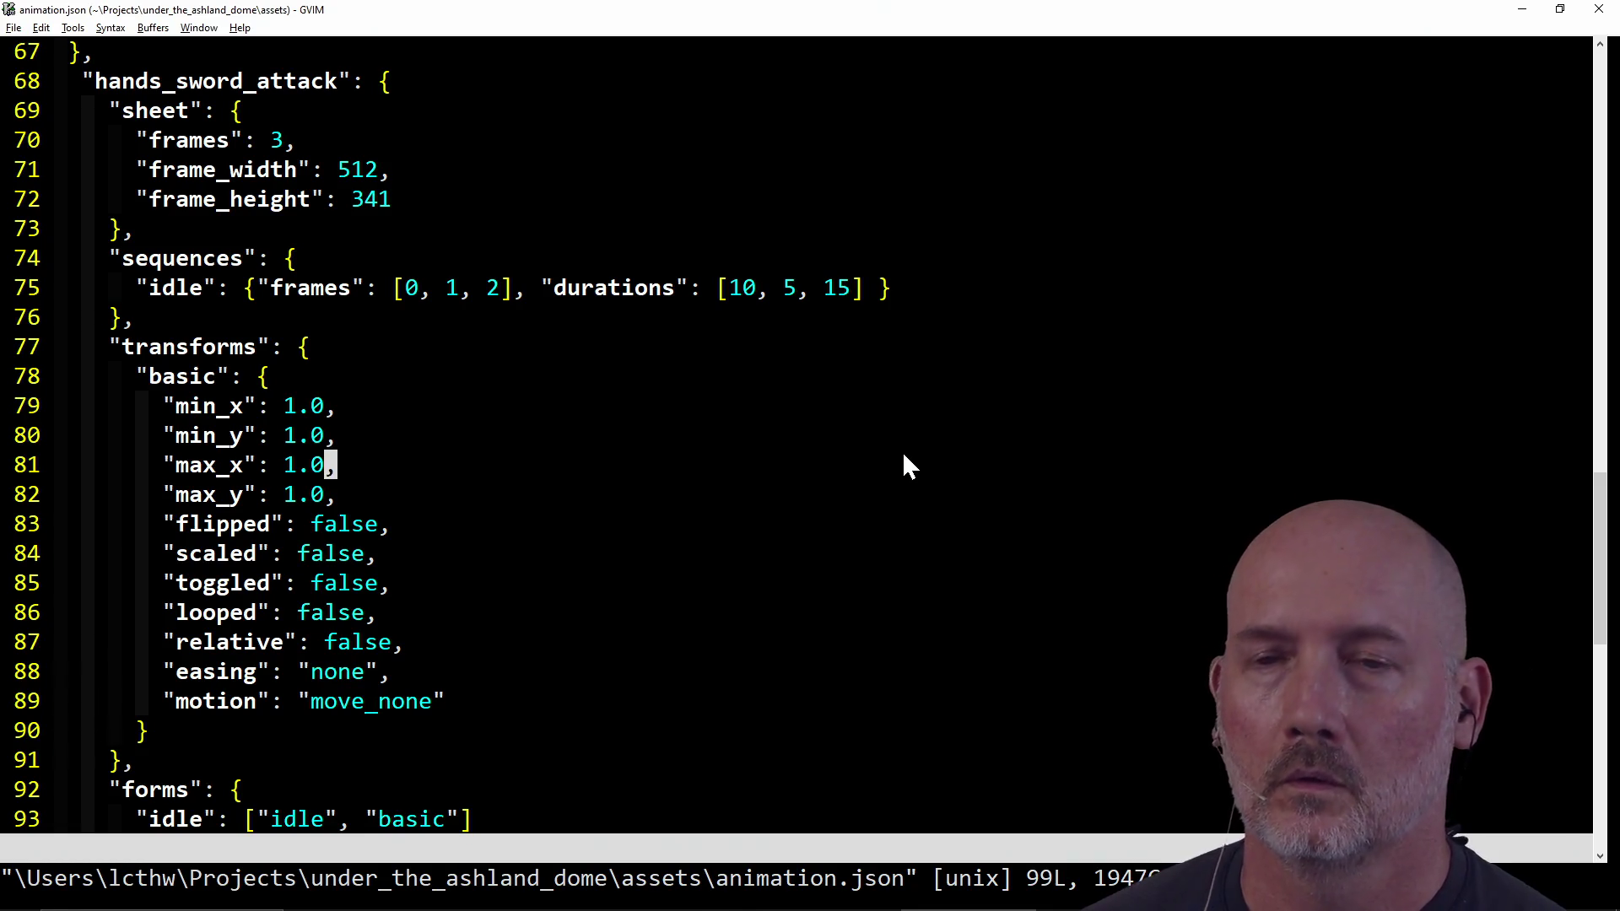
Step: Find the spider_bot section in animation.json and set its frame count to 2
key(g)
key(g)
text(/sprit)
key(Escape)
key(j)
key(j)
Step: Change the idle sequence's frames to 0 and 1
key(j)
key(j)
key(j)
key(k)
key(k)
key(k)
key(w)
key(w)
key(w)
text(s": 2)
key(Escape)
key(j)
key(j)
key(j)
key(j)
key(l)
key(w)
key(w)
text(s1)
key(Escape)
Step: Change the idle durations to 25 and 35 and save animation.json
key(l)
key(w)
key(w)
key(f)
key(n)
key(f)
key(5)
key(w)
key(w)
text(s3)
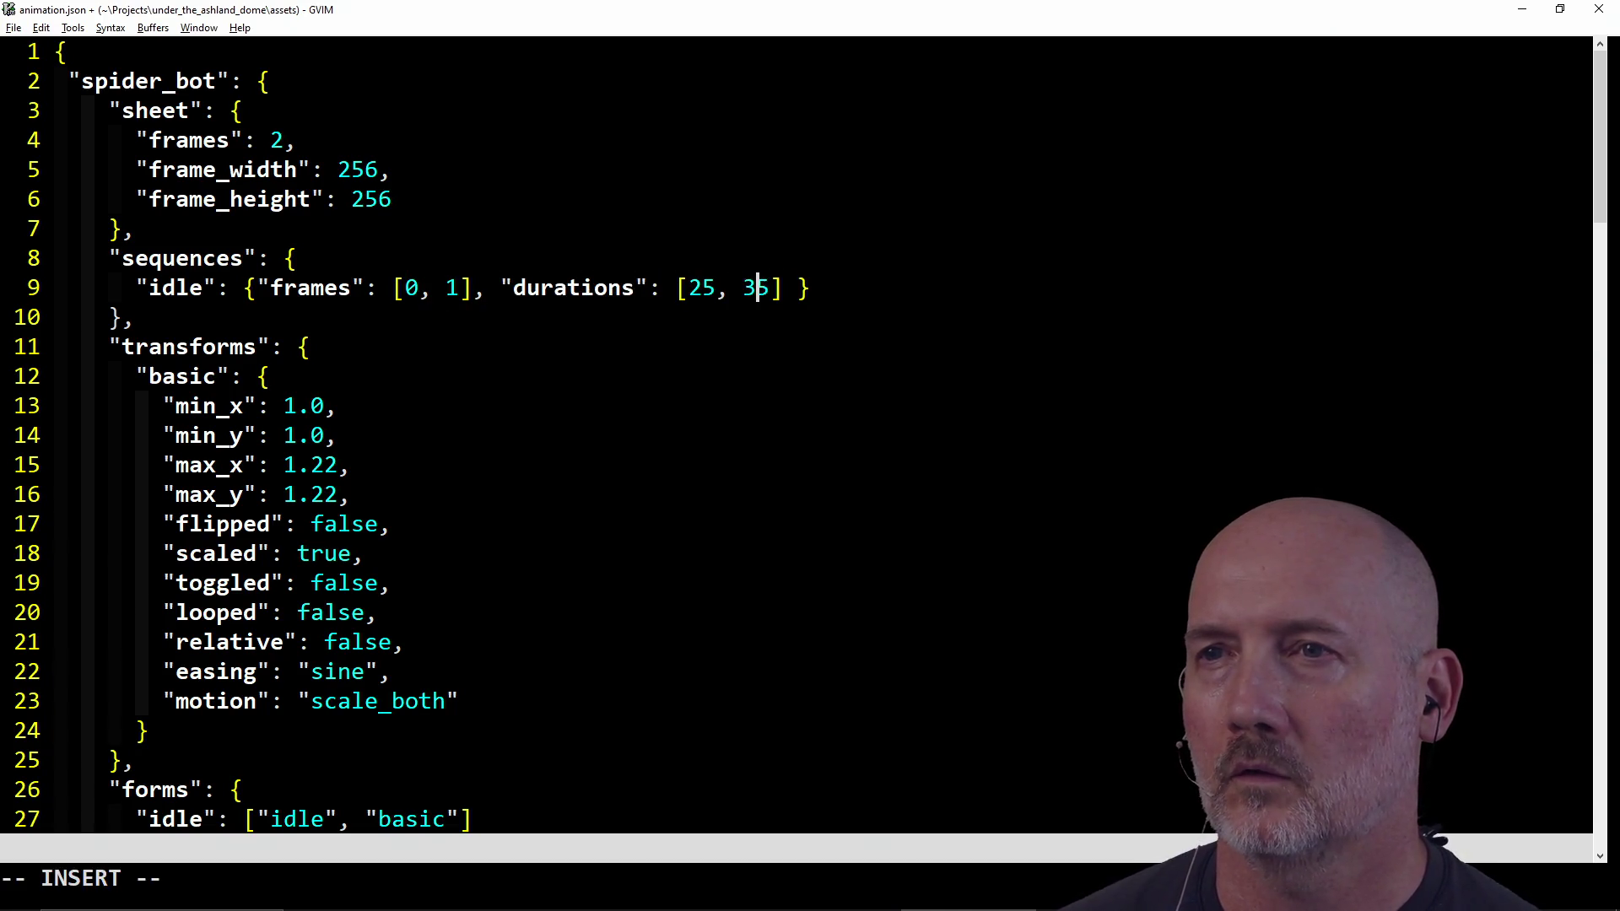
key(Escape)
text(:w)
key(Return)
Step: Put the idle sound on frame 1, save, and run make run in PowerShell
key(j)
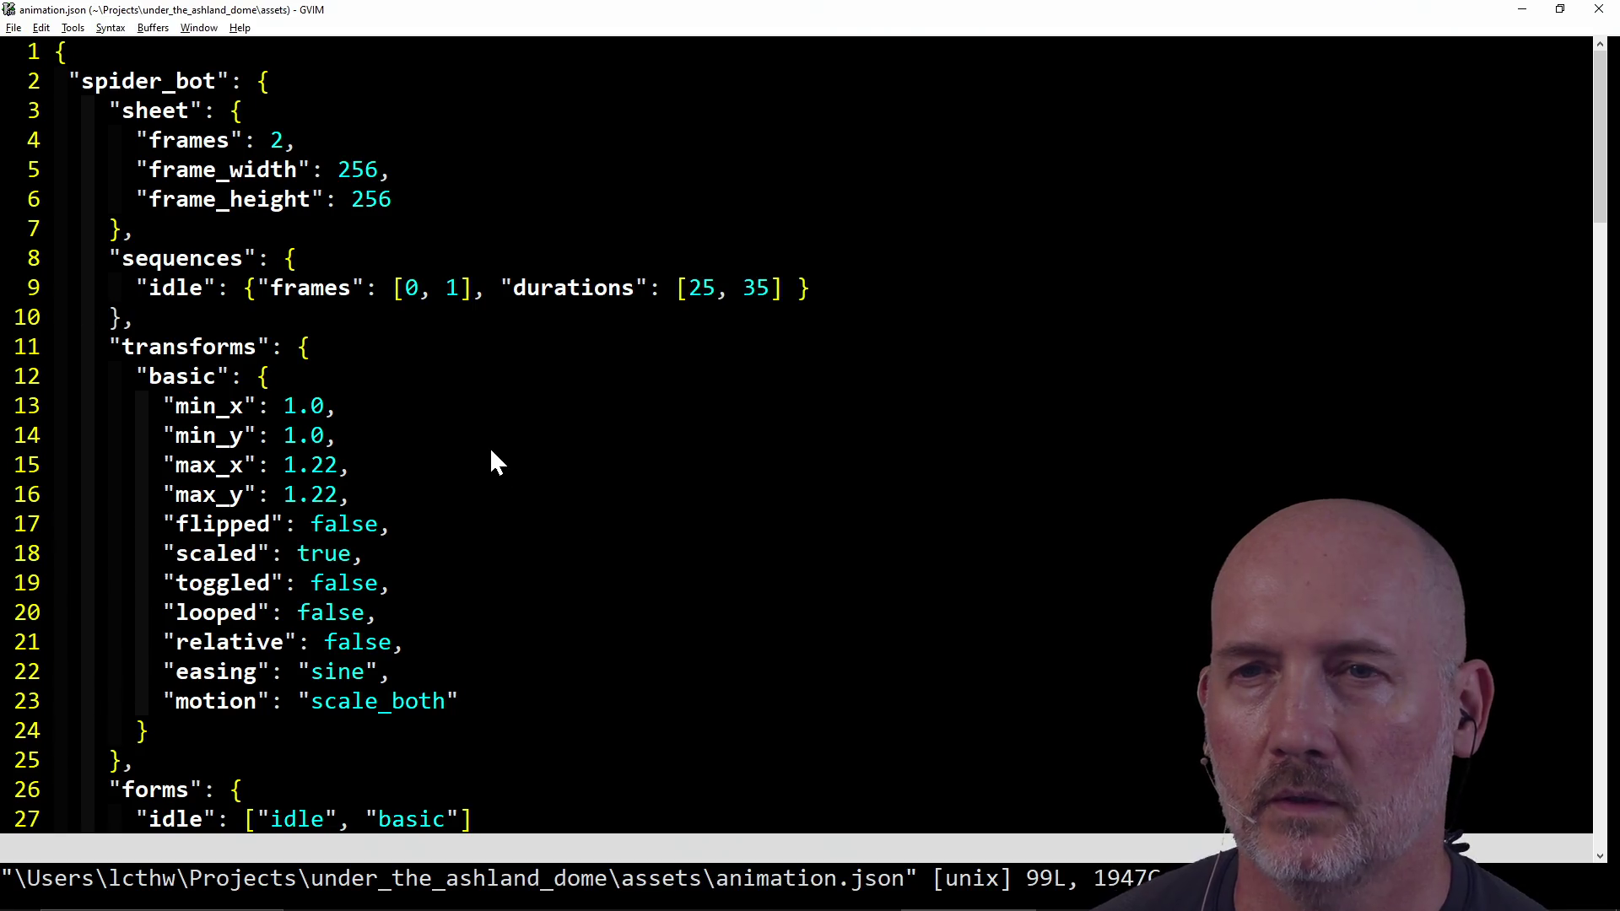
scroll(490, 450, down, 1)
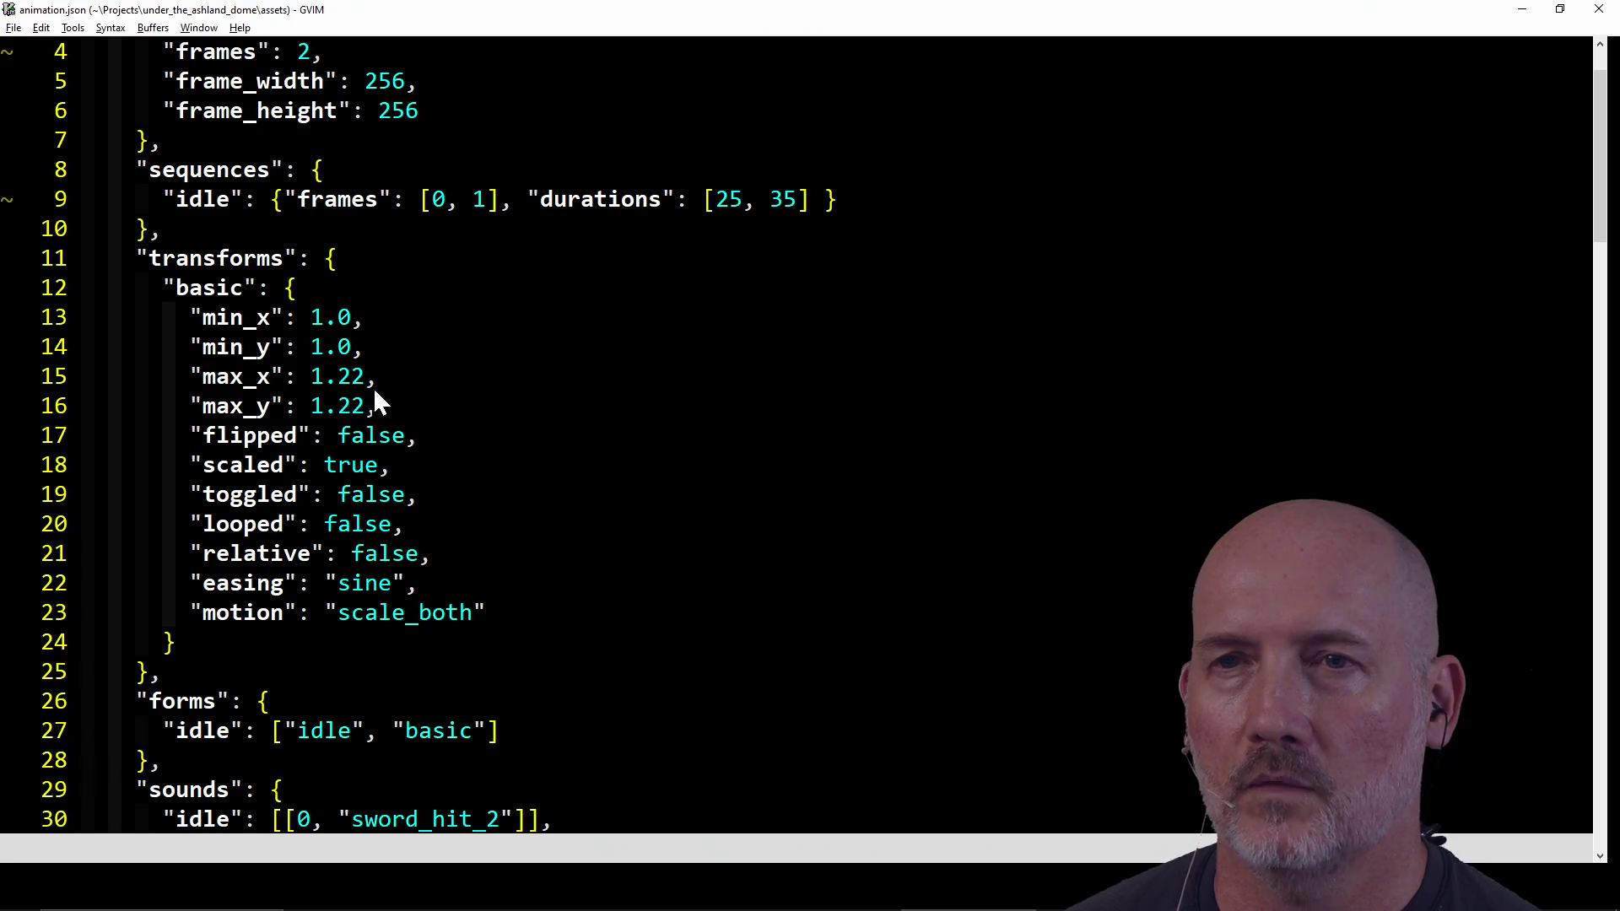
scroll(620, 602, down, 2)
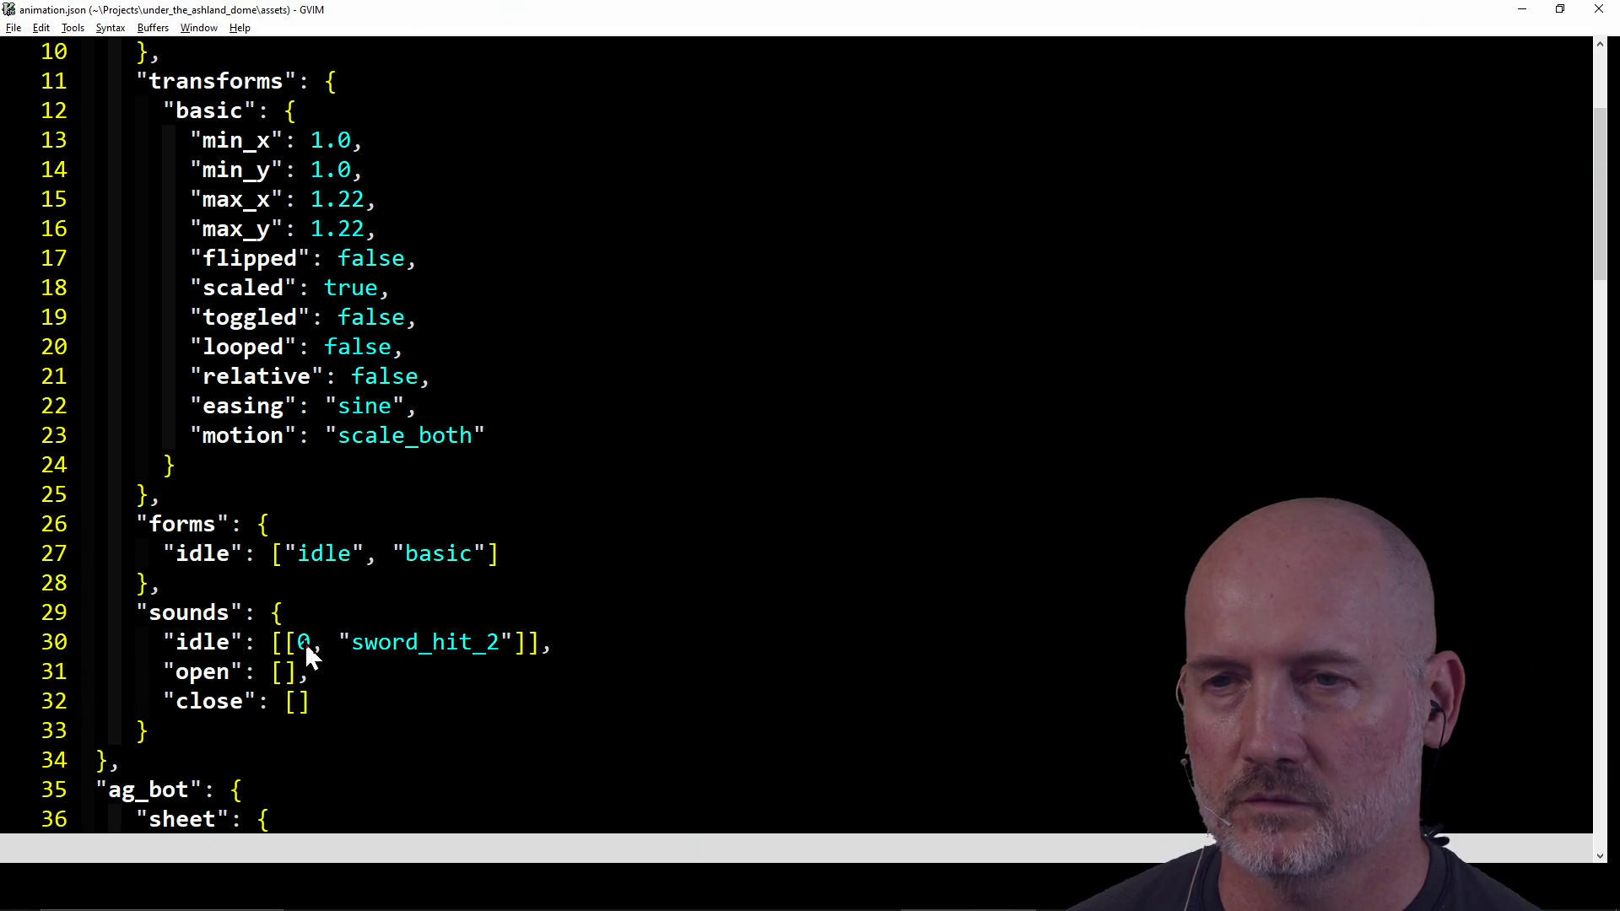
key(l)
key(l)
key(l)
key(h)
key(h)
key(h)
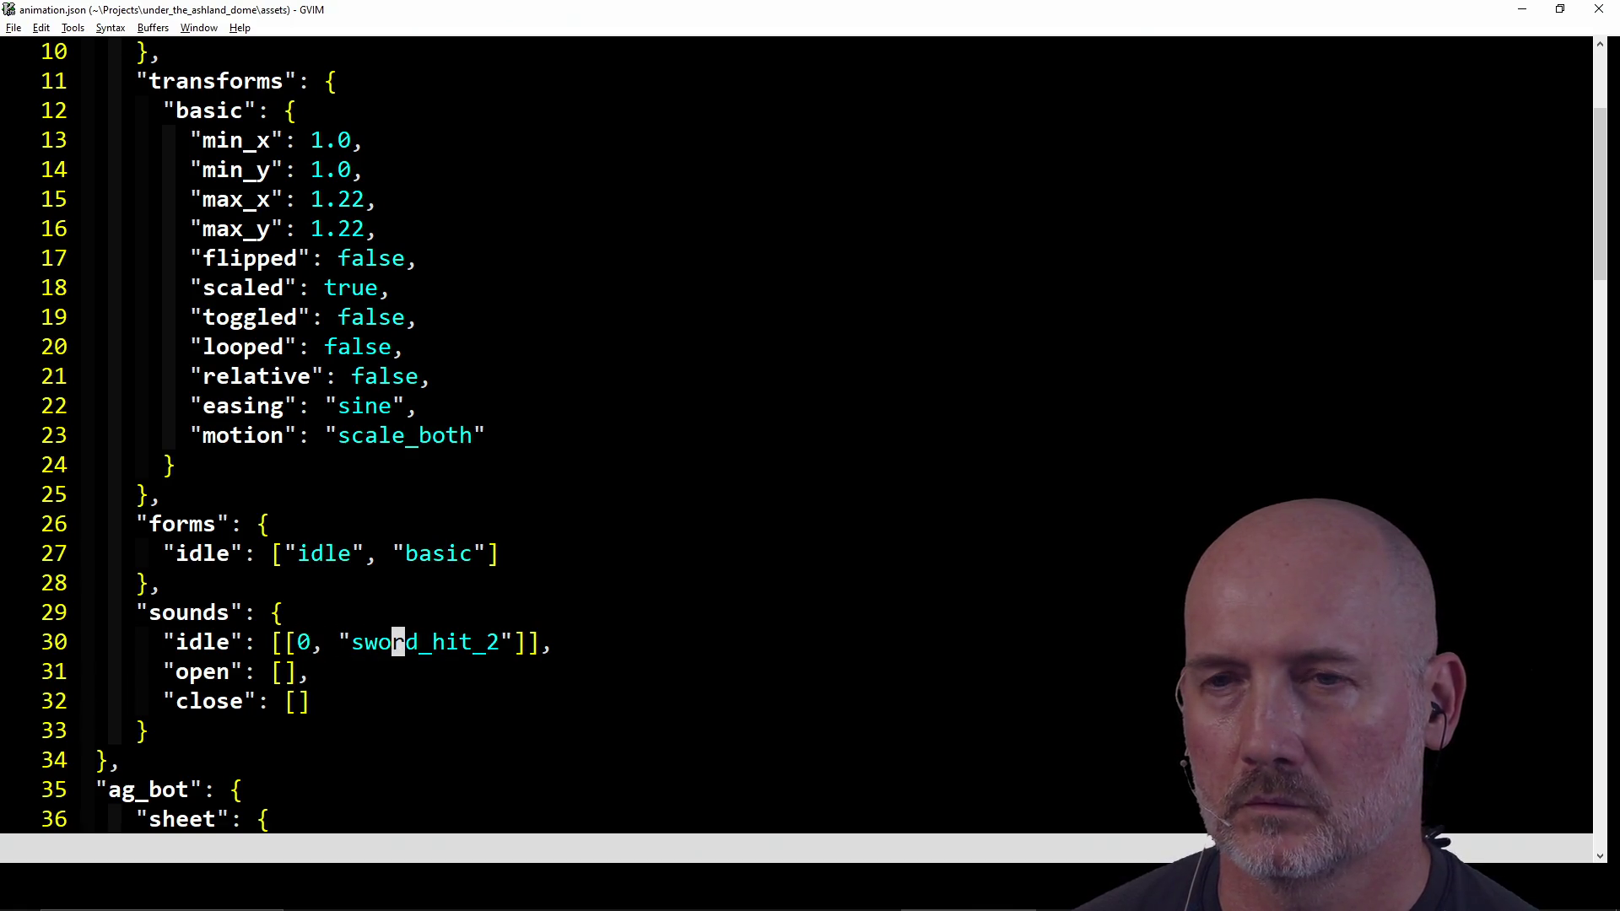
key(l)
key(l)
key(l)
key(l)
text(it_2"])
key(BackSpace)
key(Escape)
key(h)
key(h)
key(h)
key(b)
key(b)
key(b)
text(s1)
key(Escape)
text(:w)
key(Return)
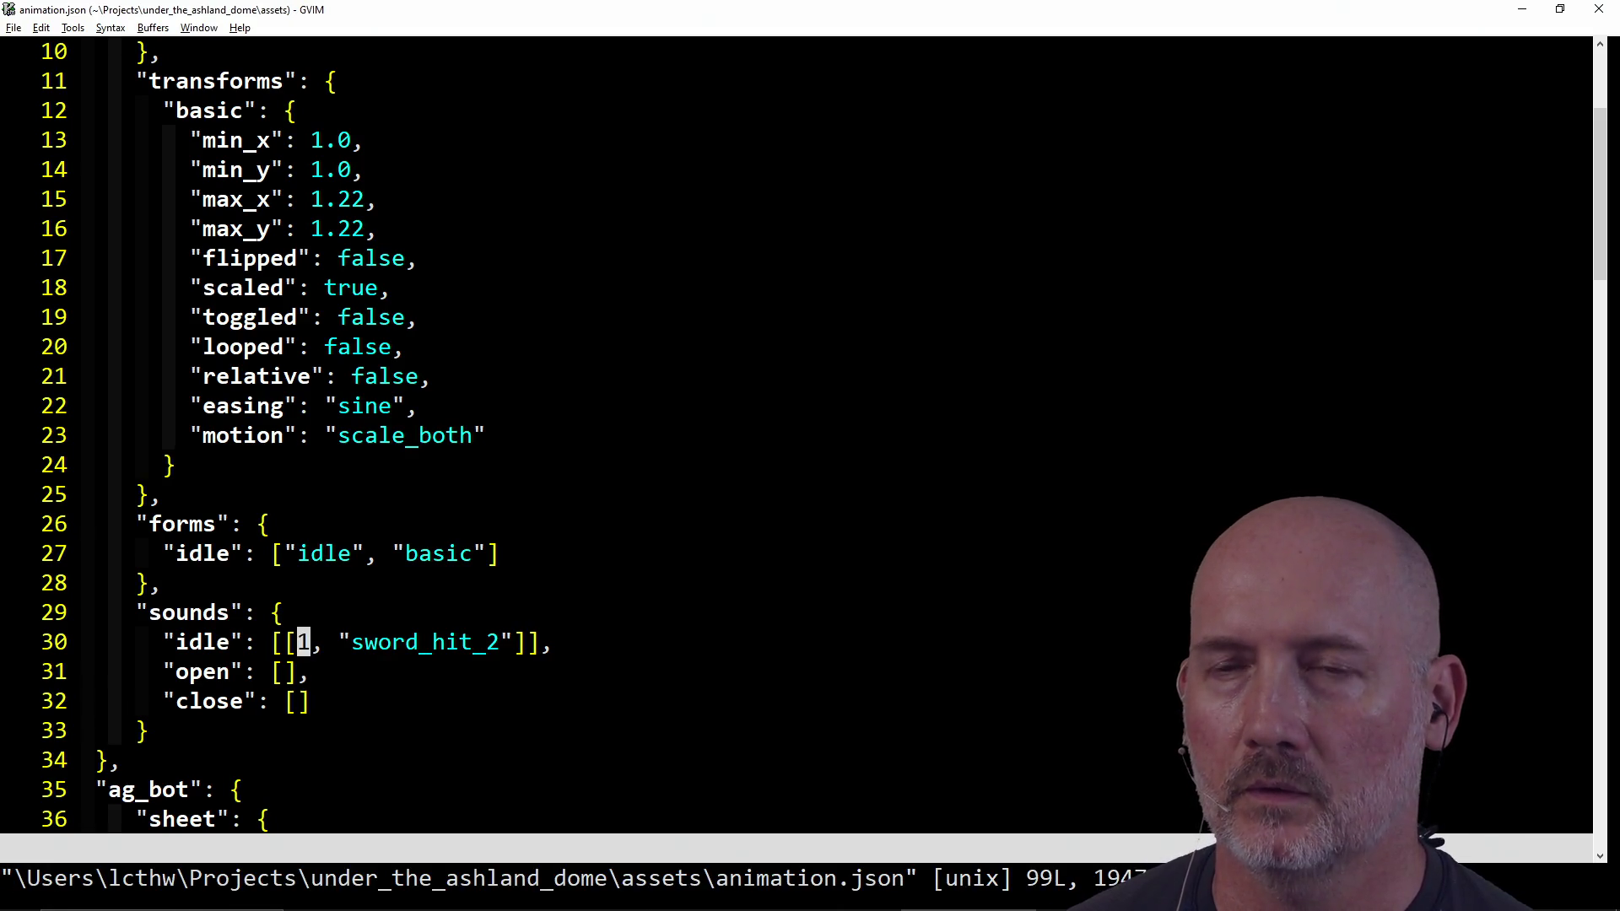
key(alt+Tab)
key(Return)
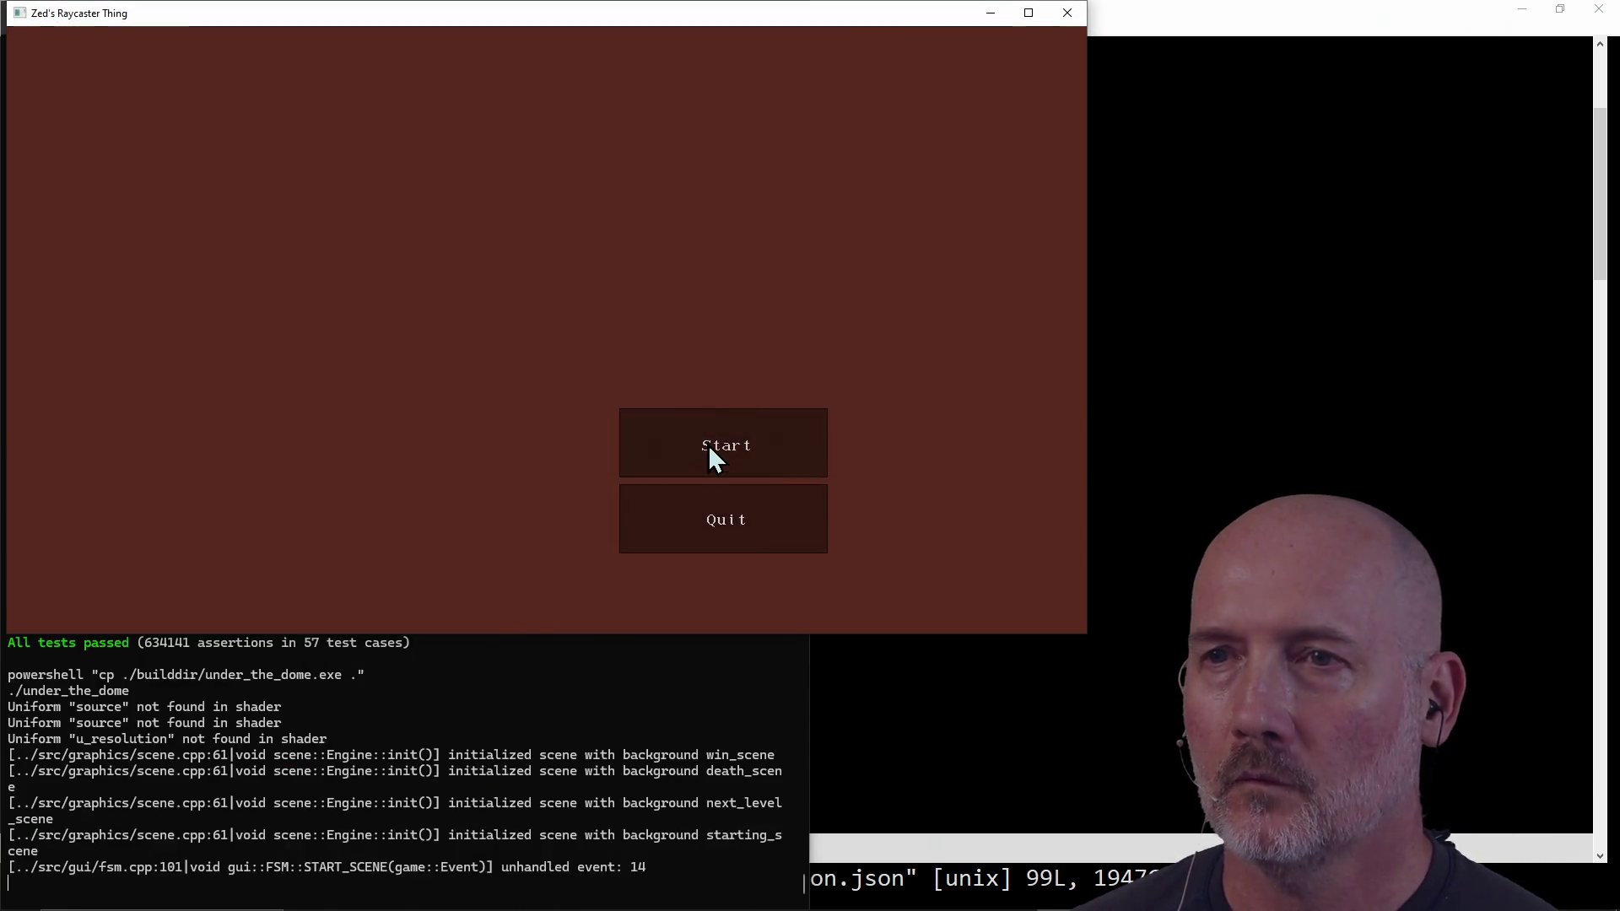
Step: Start a new game, walk to the door, and put the repair kit in the second inventory slot
click(707, 444)
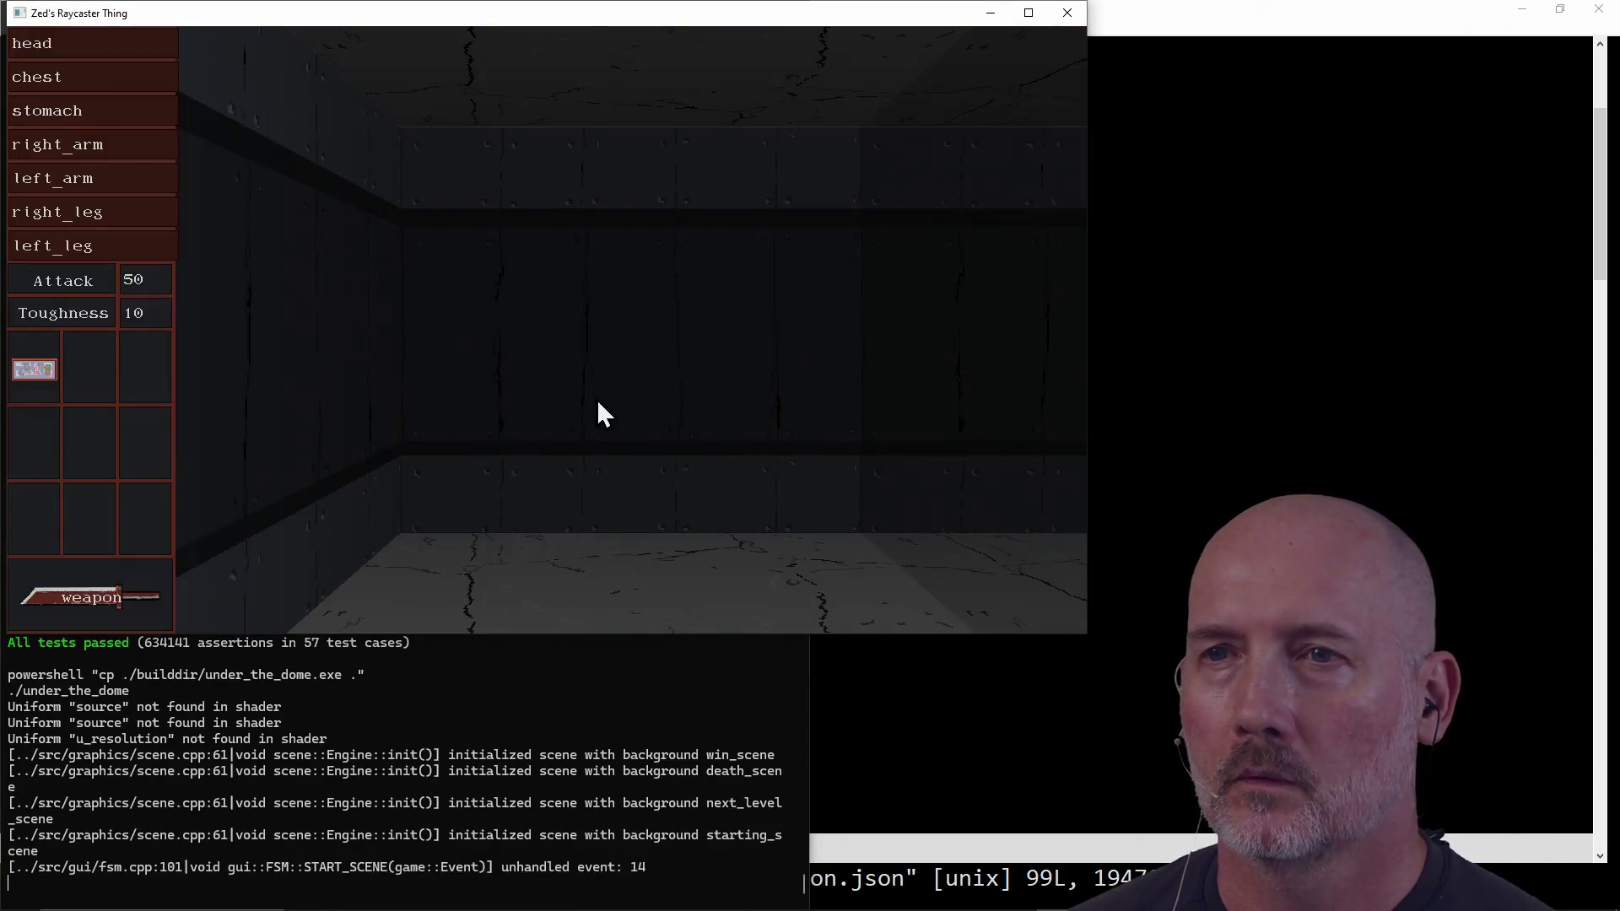
key(a)
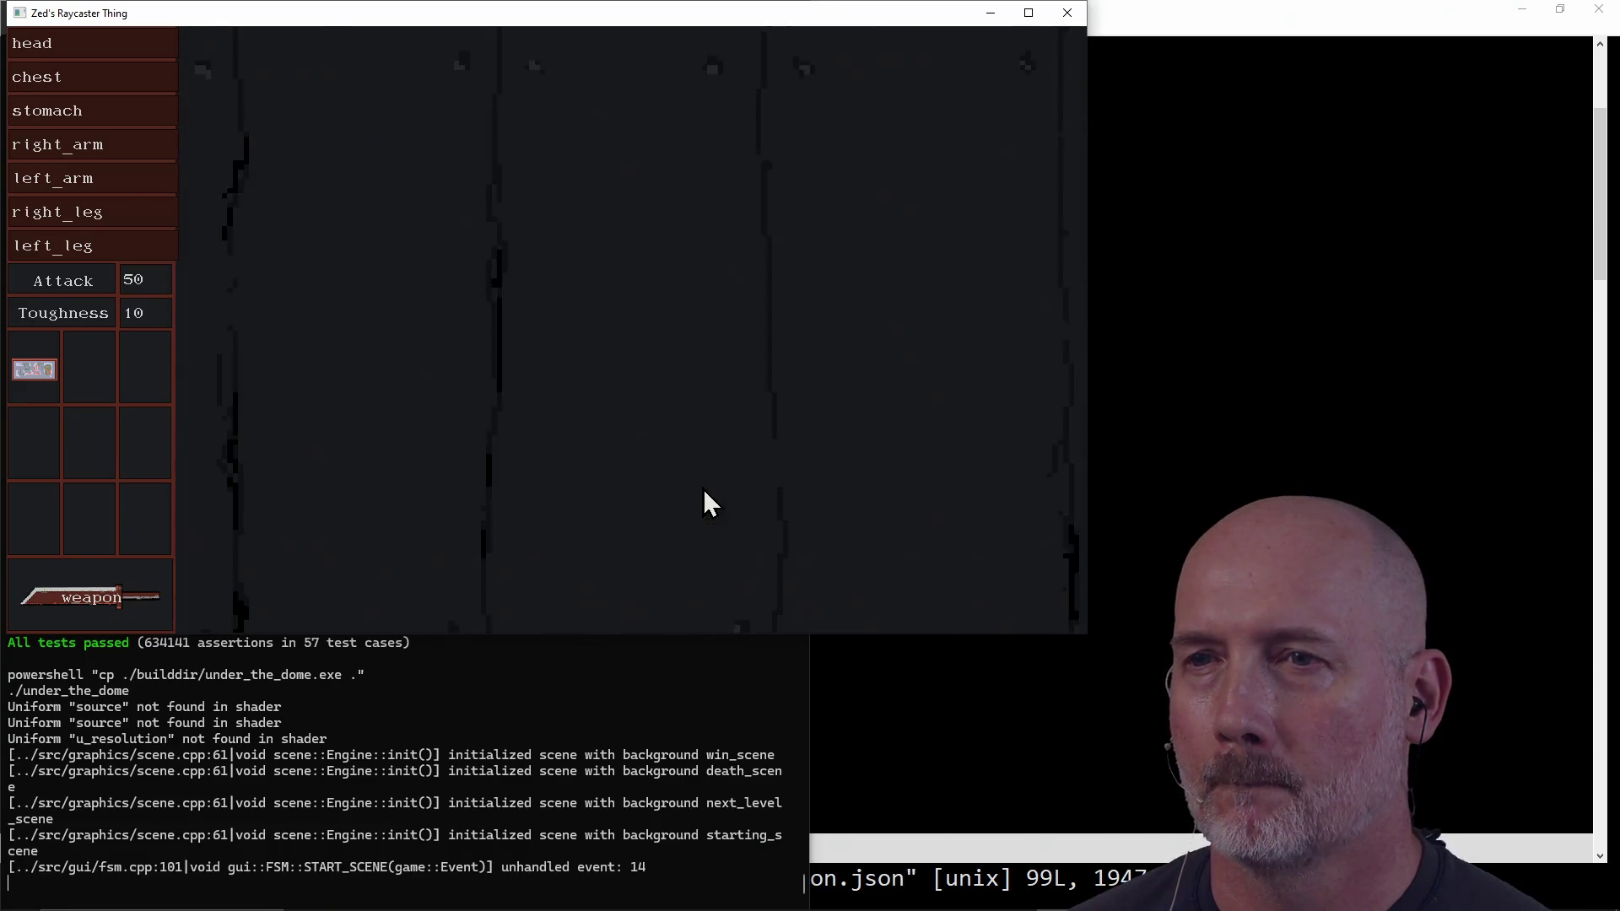
key(a)
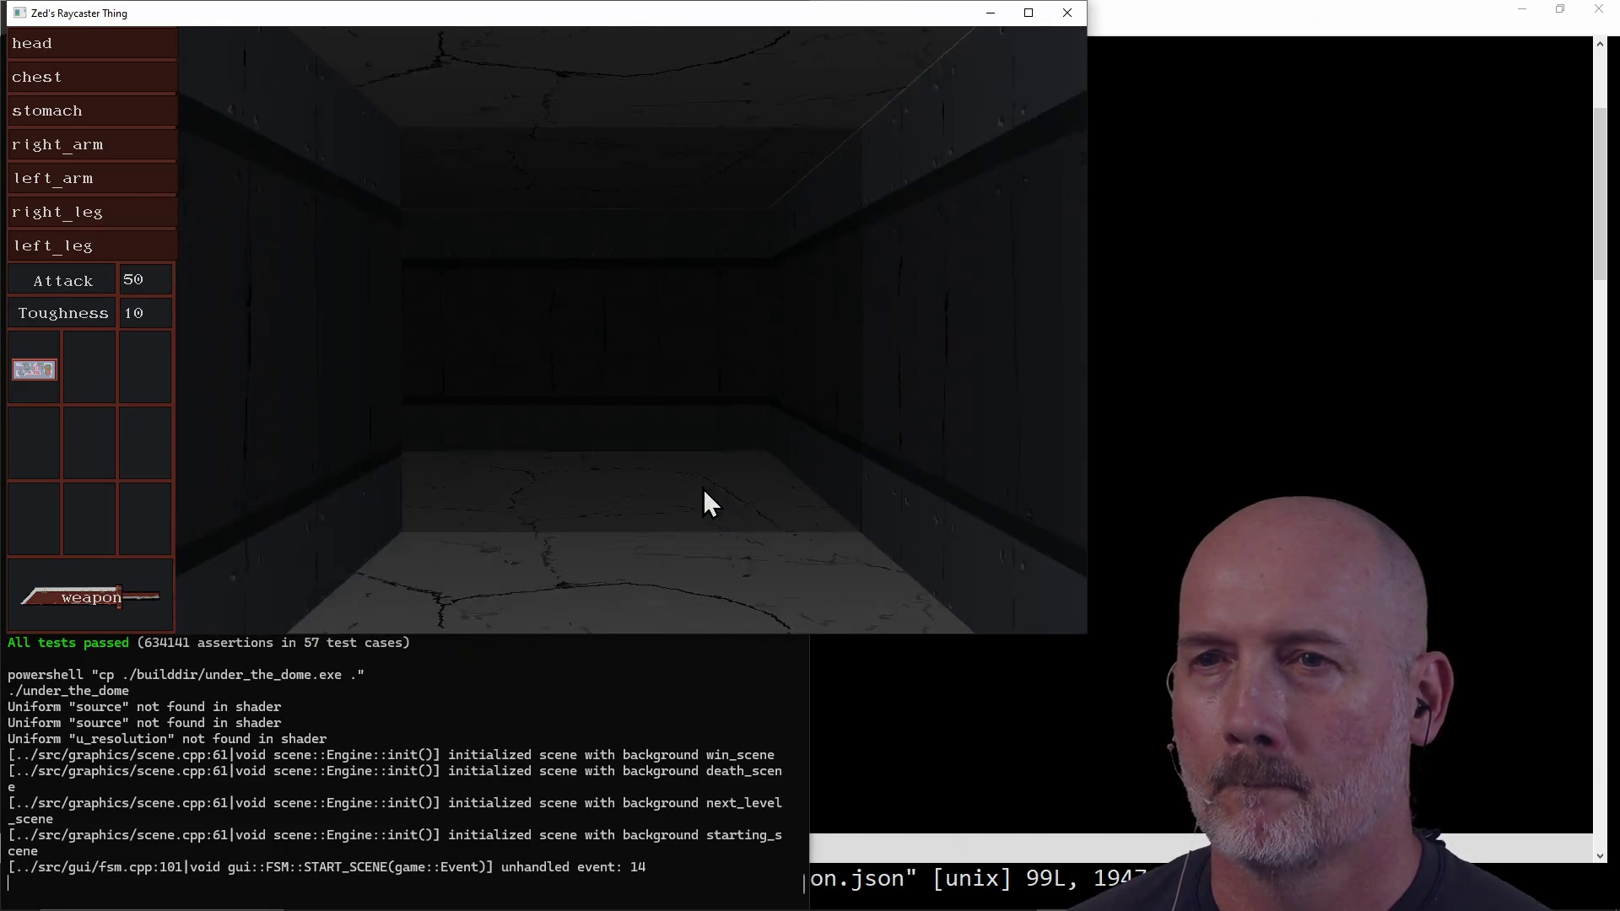
key(w)
key(w)
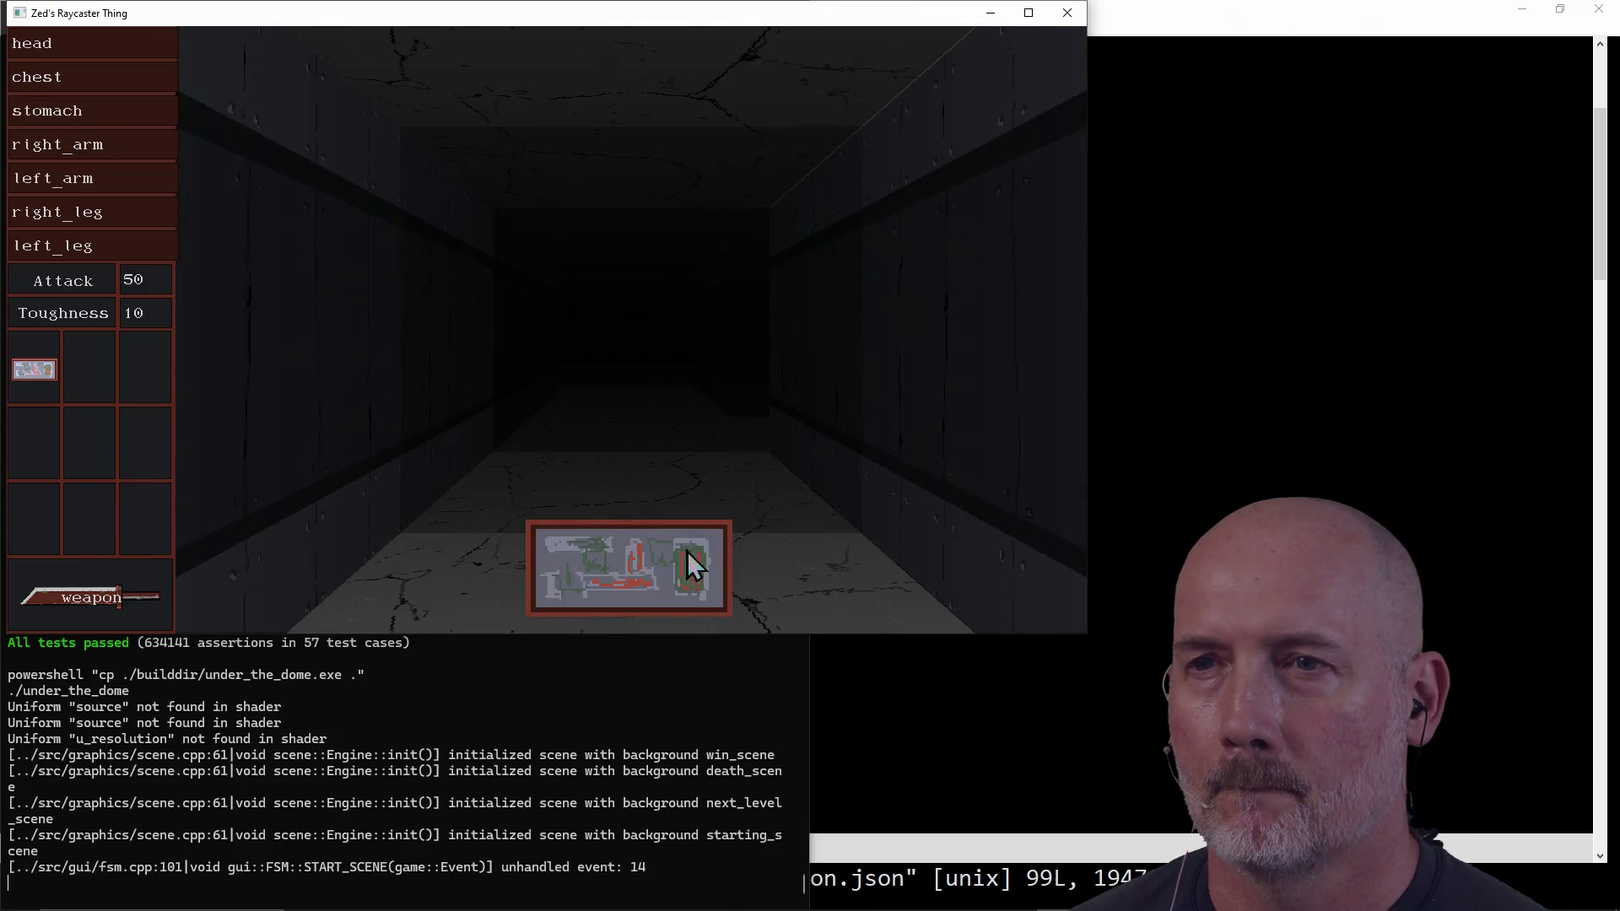
drag(687, 550, 373, 459)
drag(94, 366, 94, 368)
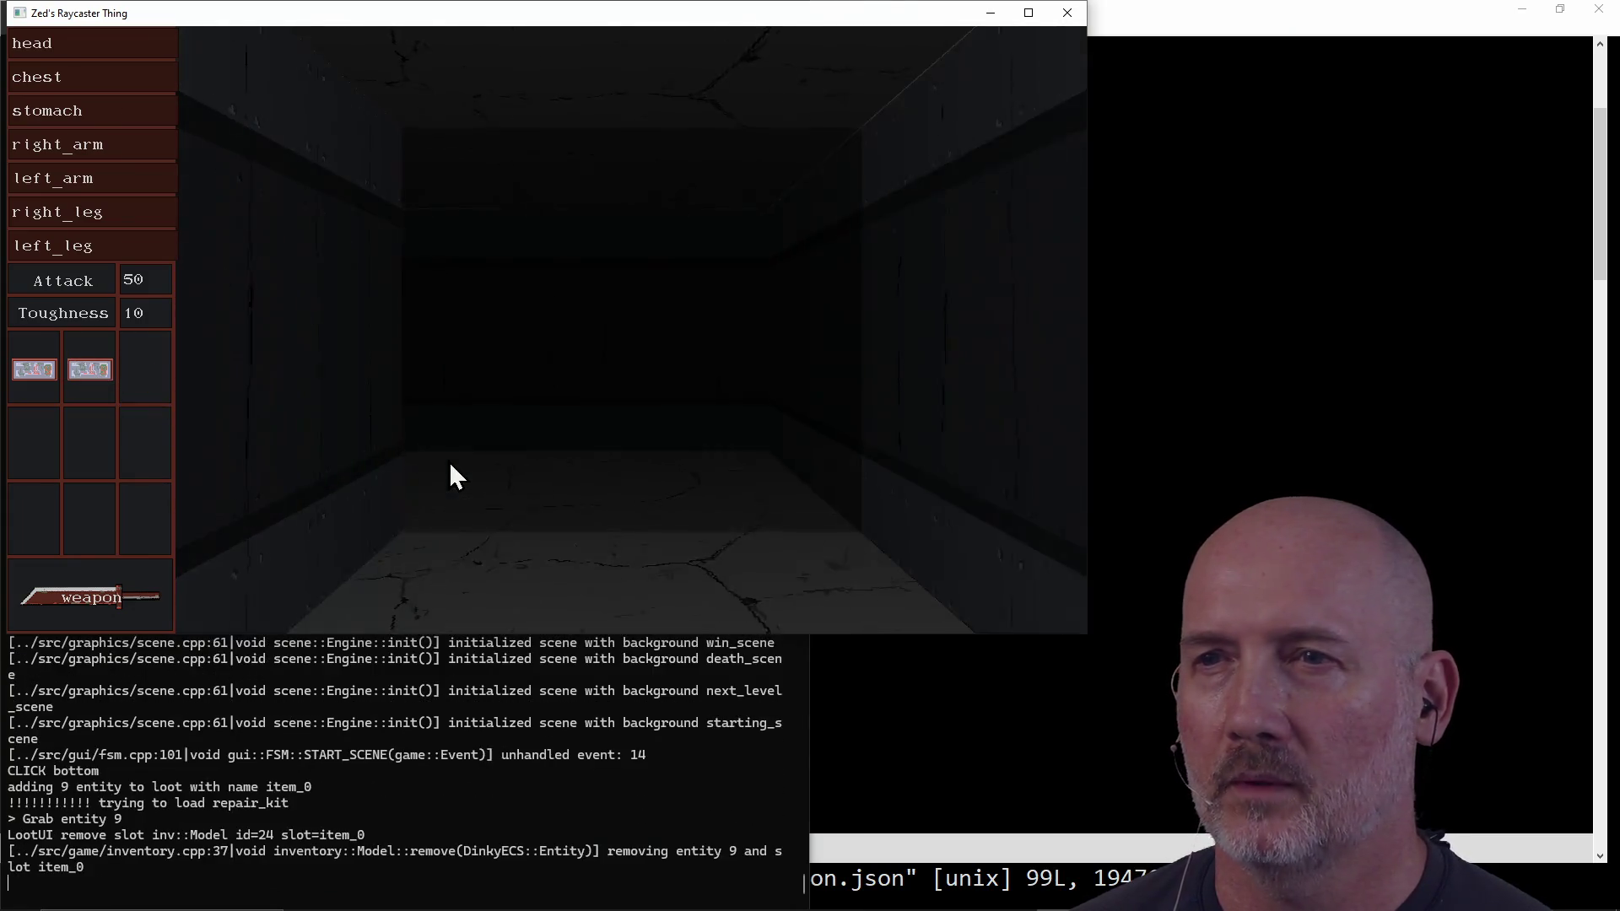
Step: Walk into the room, look around, and move the repair kit to the third inventory slot
key(w)
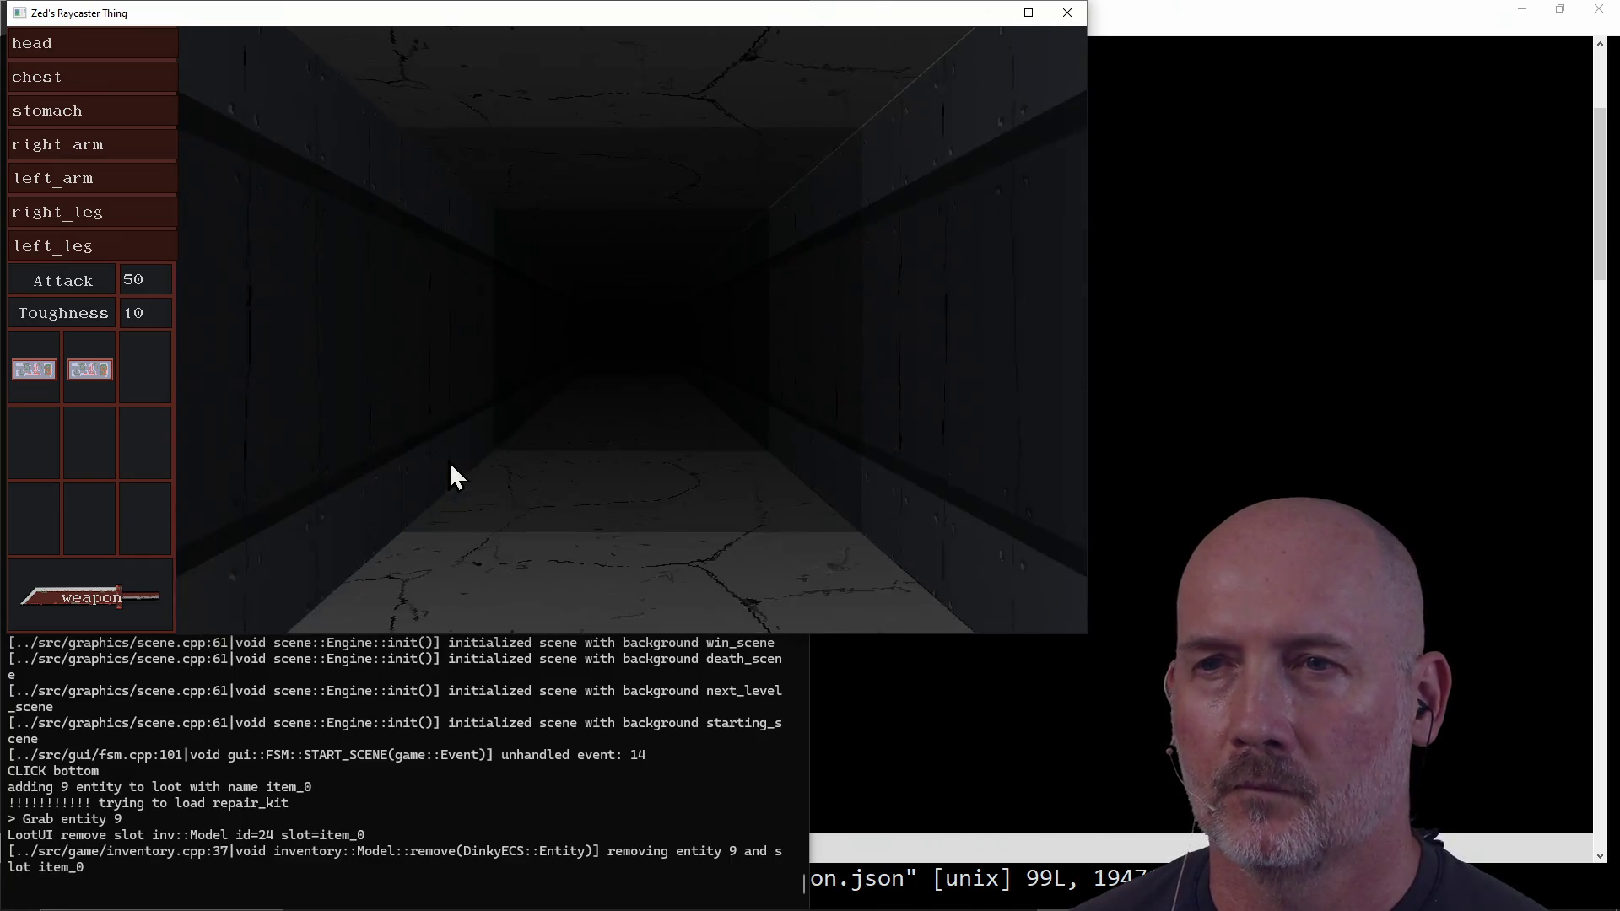
key(w)
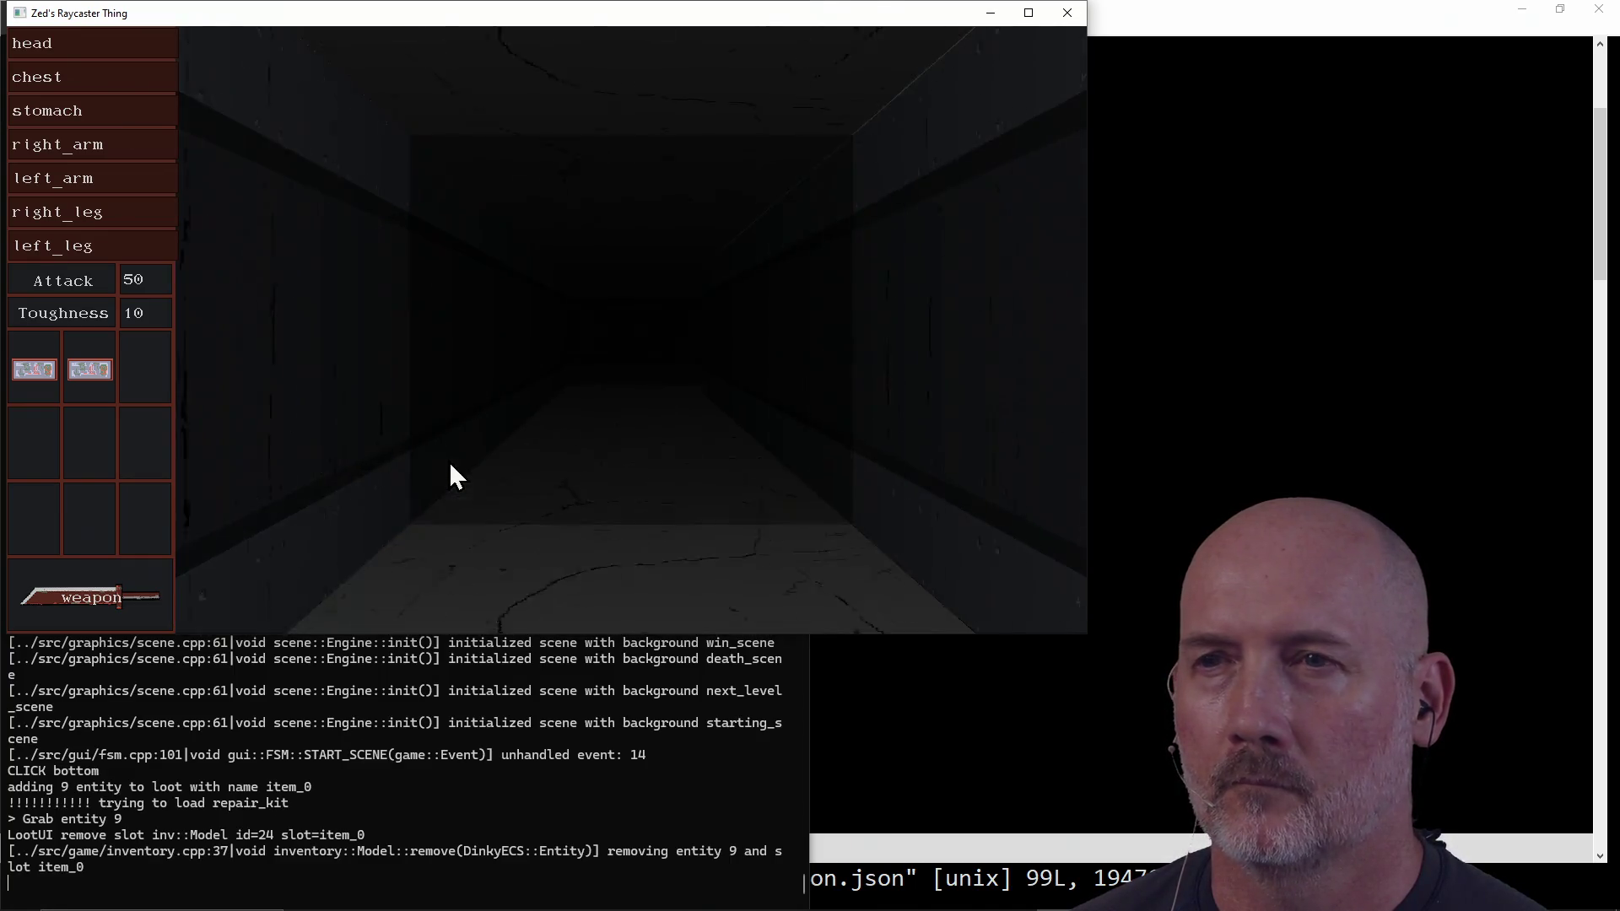
key(d)
key(d)
key(d)
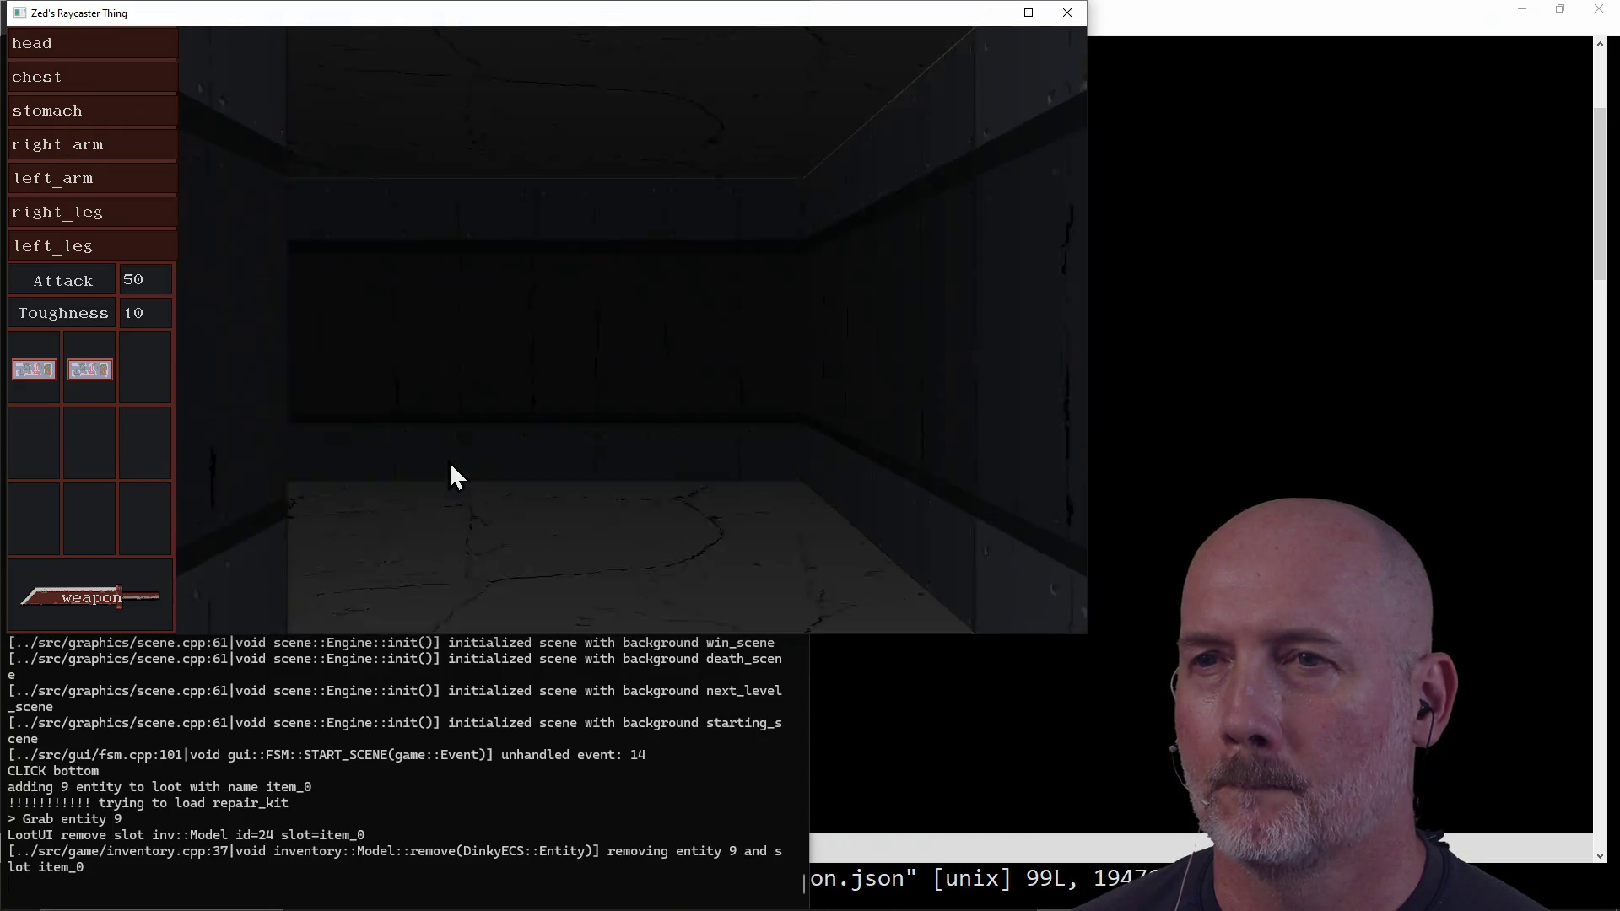
key(d)
key(d)
key(d)
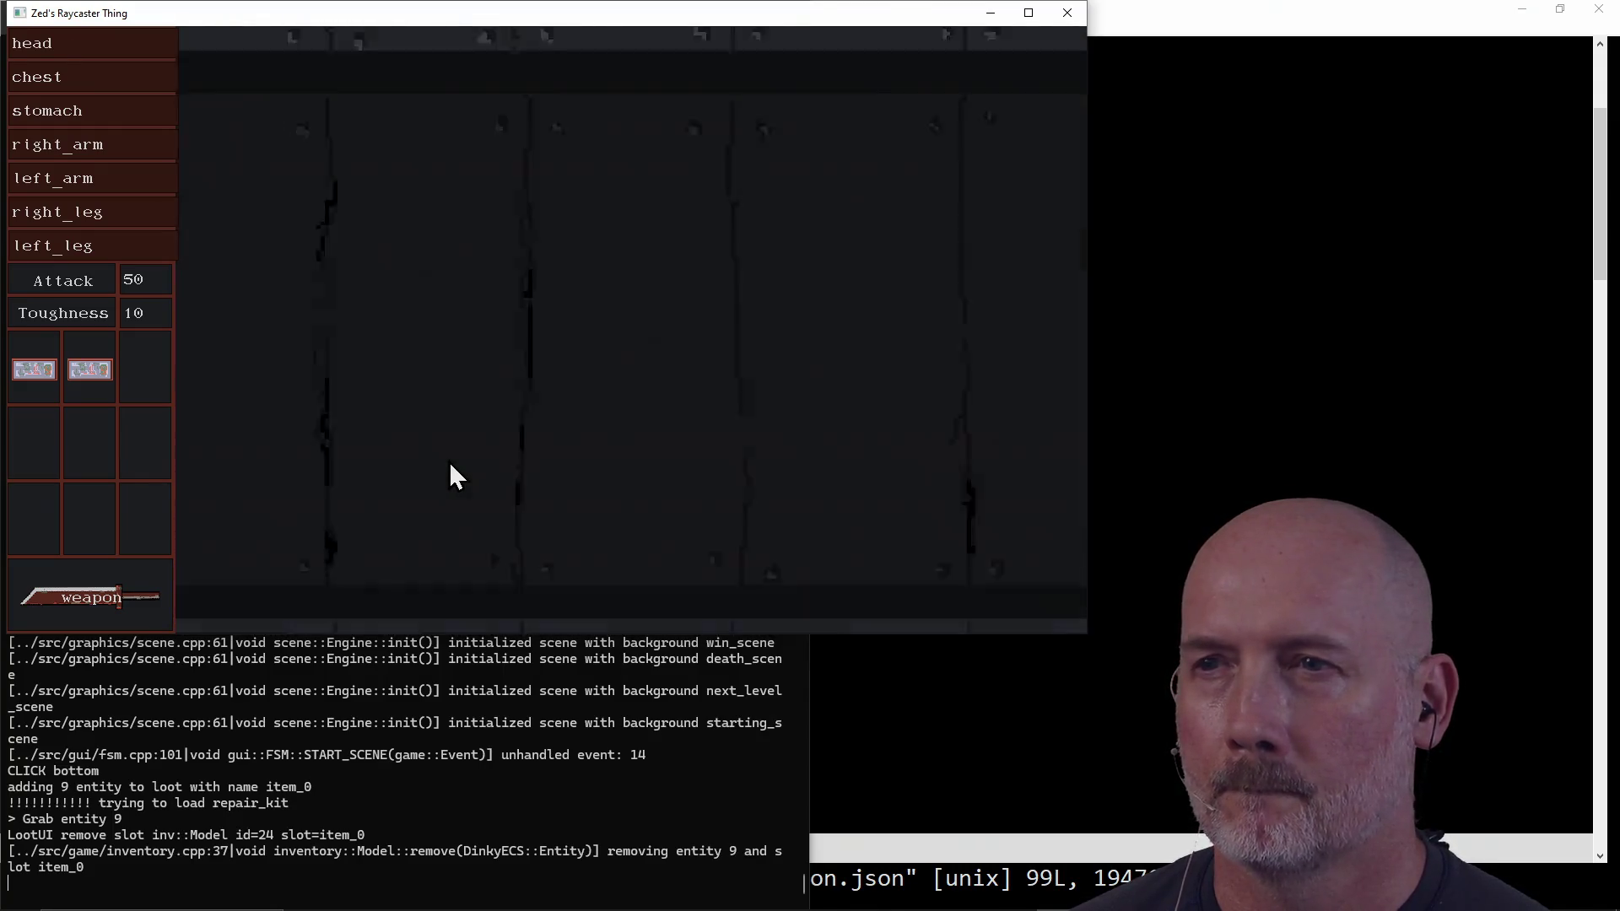
key(d)
key(d)
key(d)
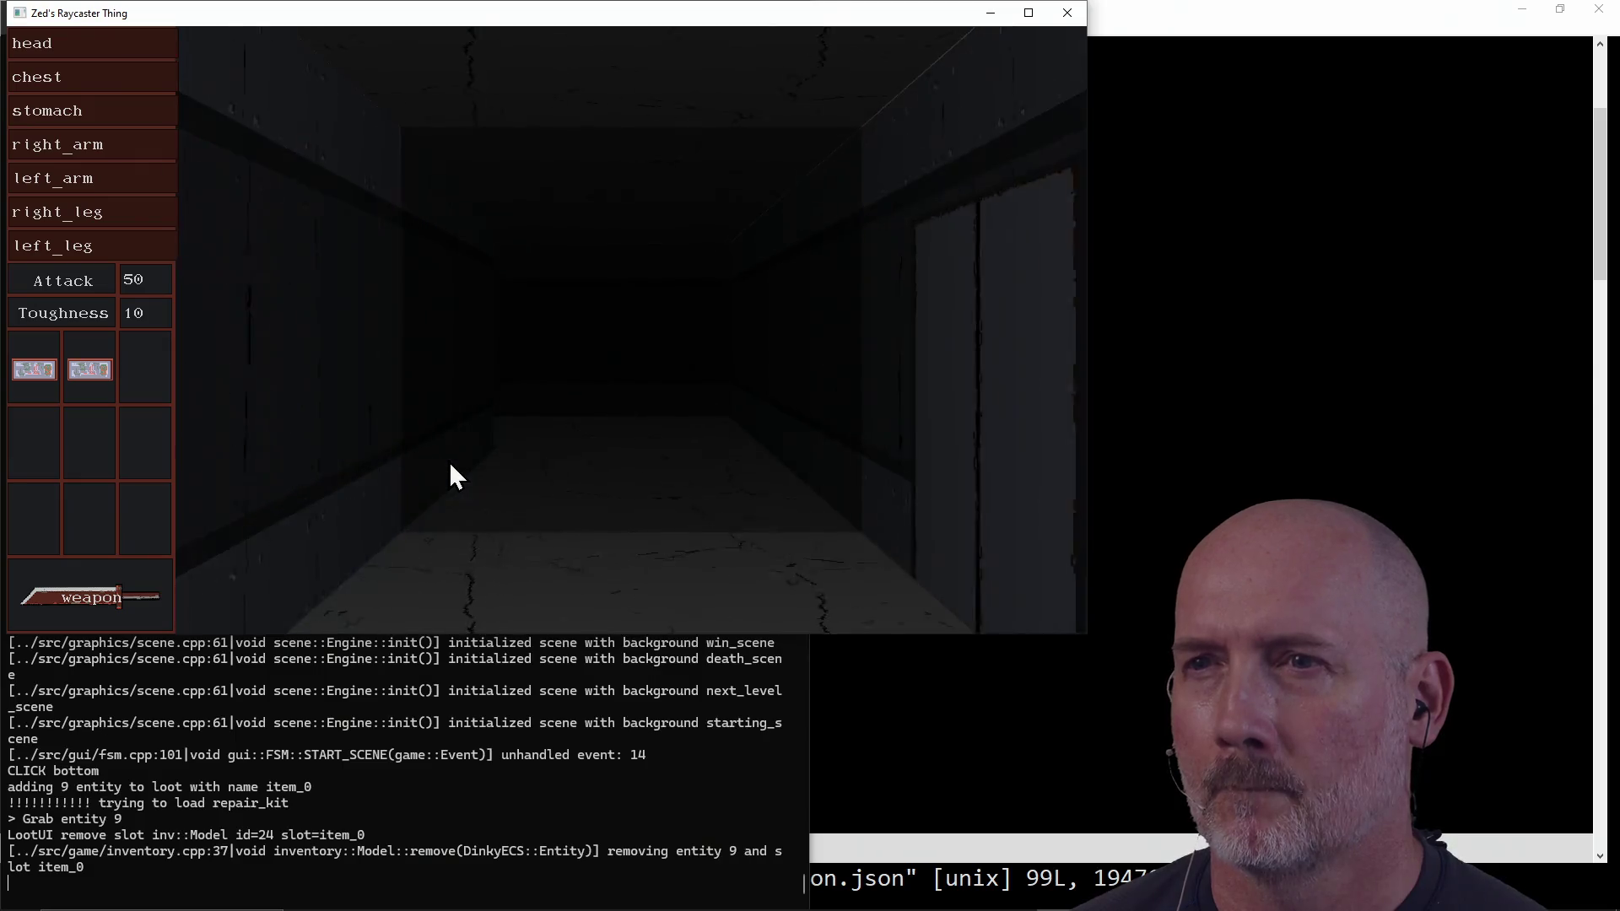
key(d)
key(d)
key(d)
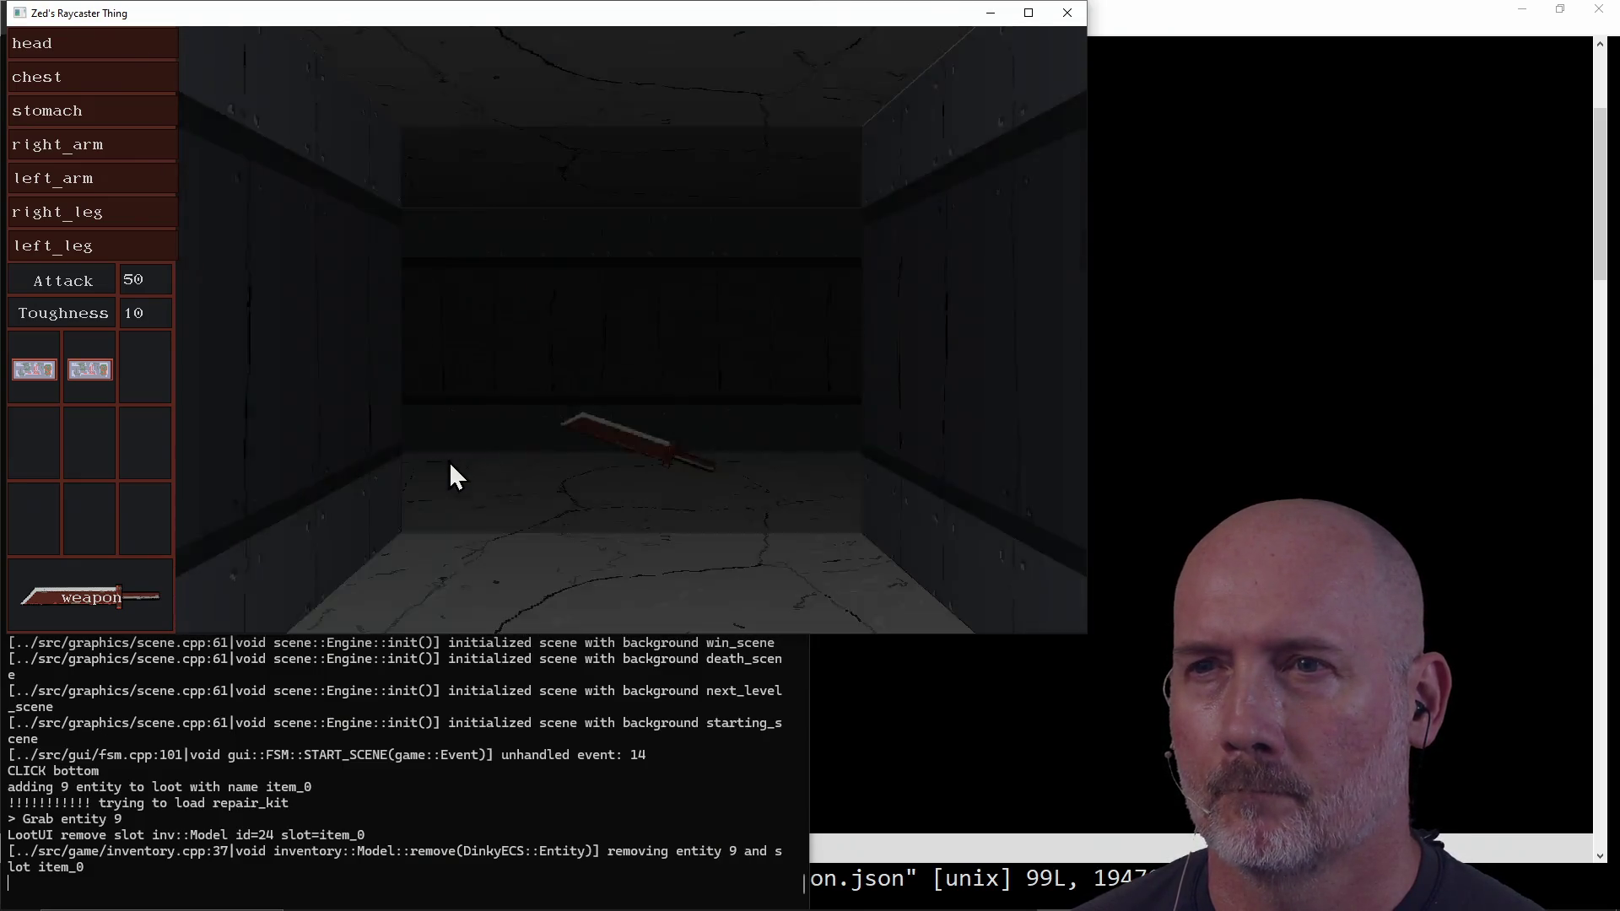
drag(580, 540, 164, 371)
Step: Step forward, face the spider-bot down the corridor, and strike it twice until it dies
key(w)
key(d)
key(d)
key(d)
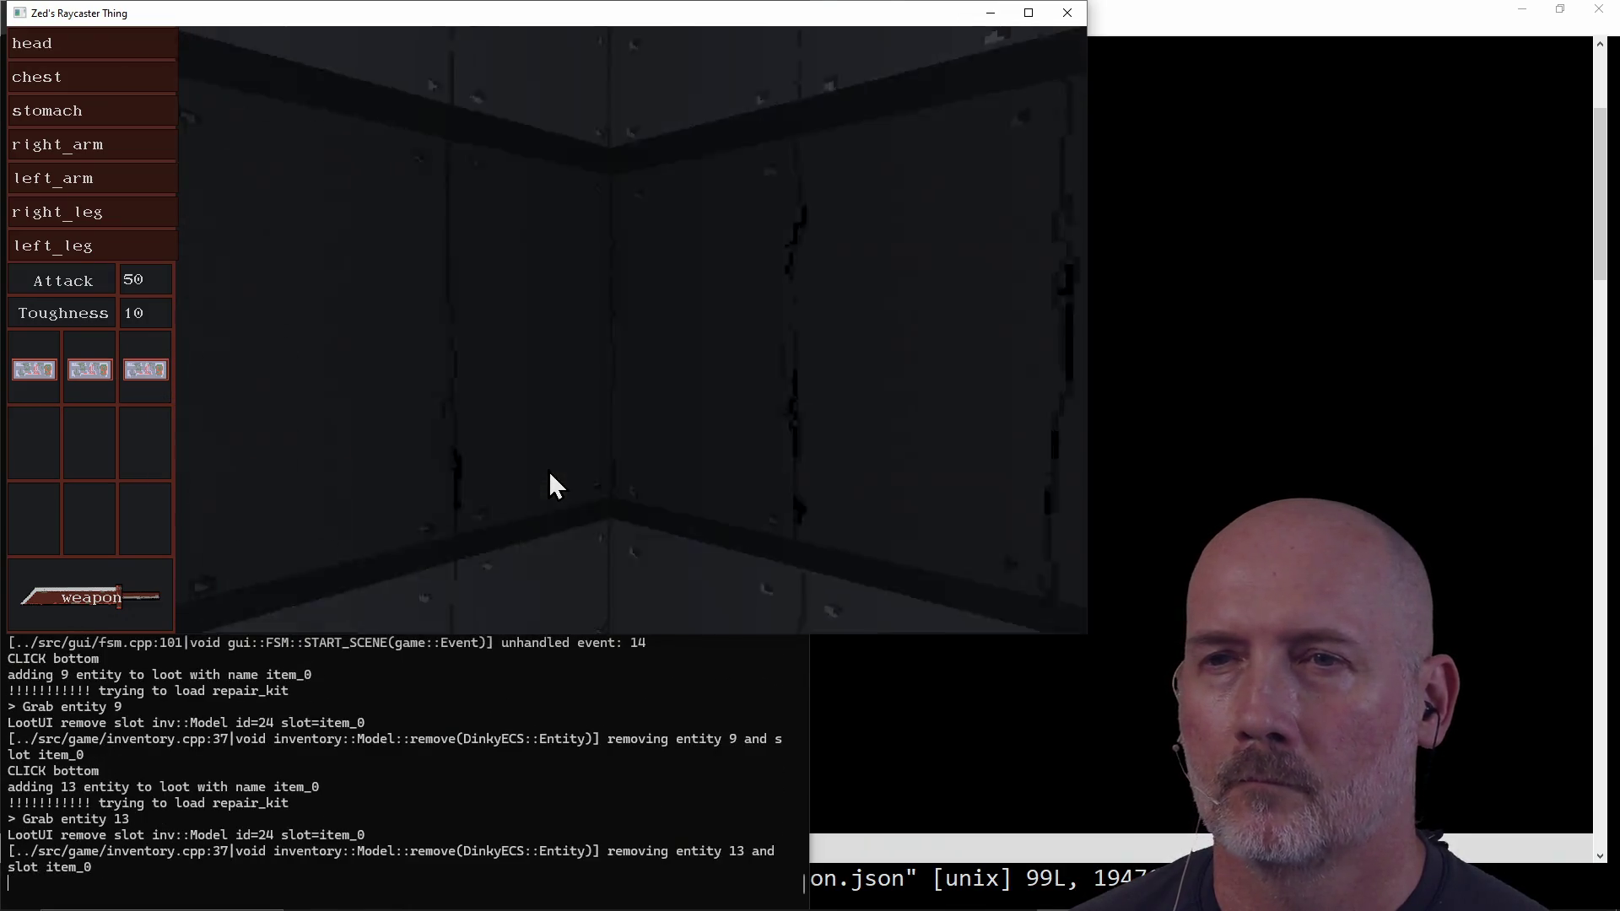
key(d)
key(d)
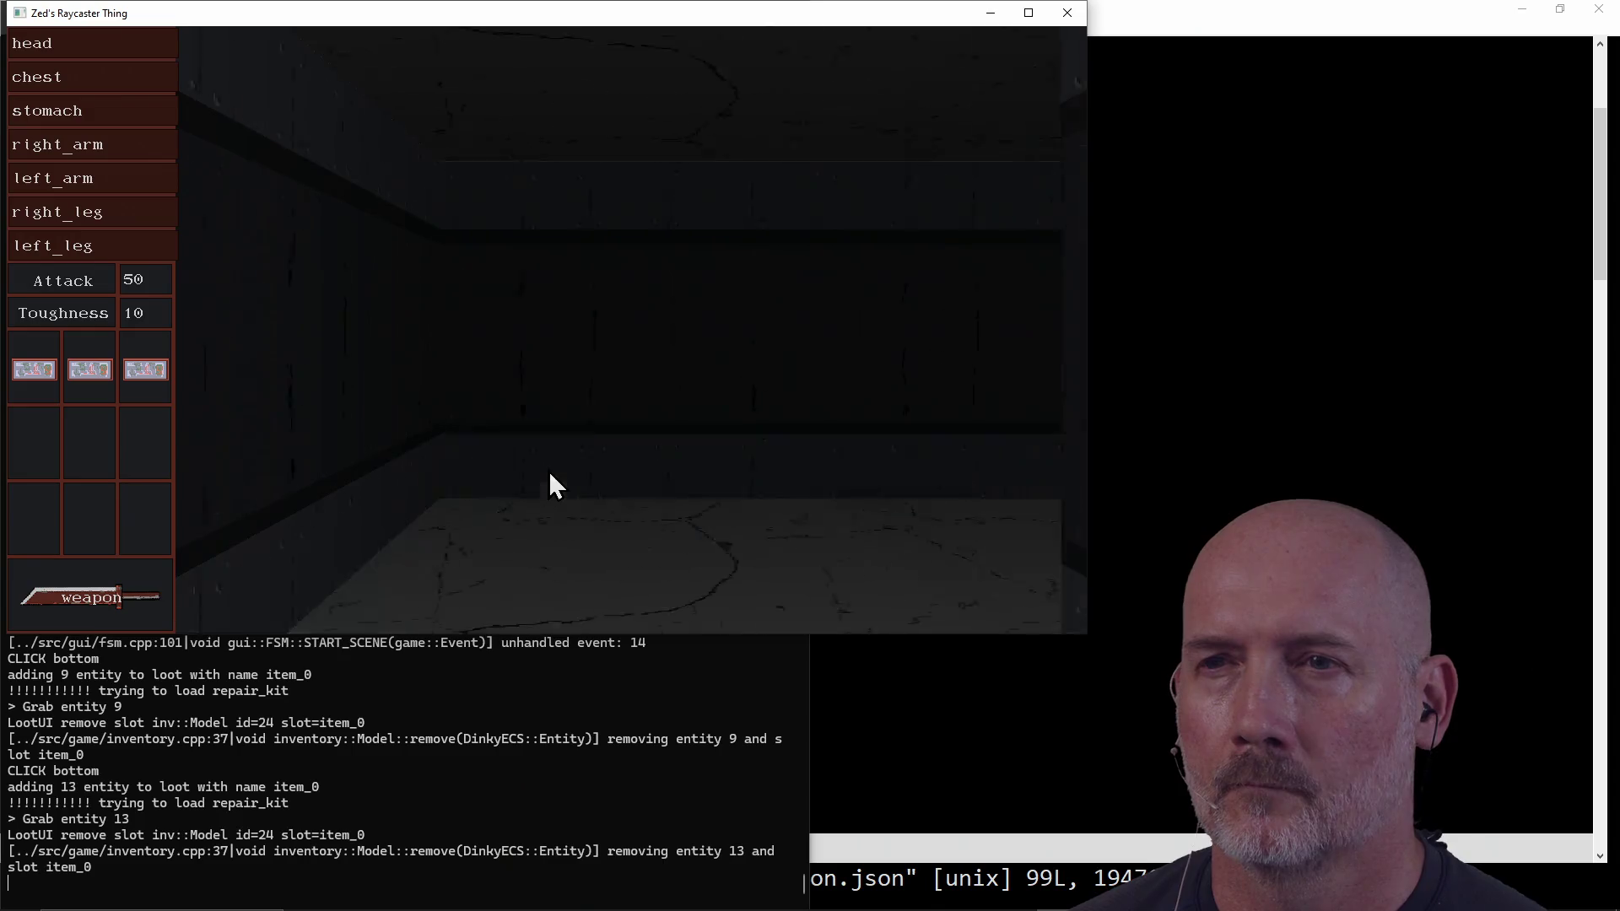
click(550, 475)
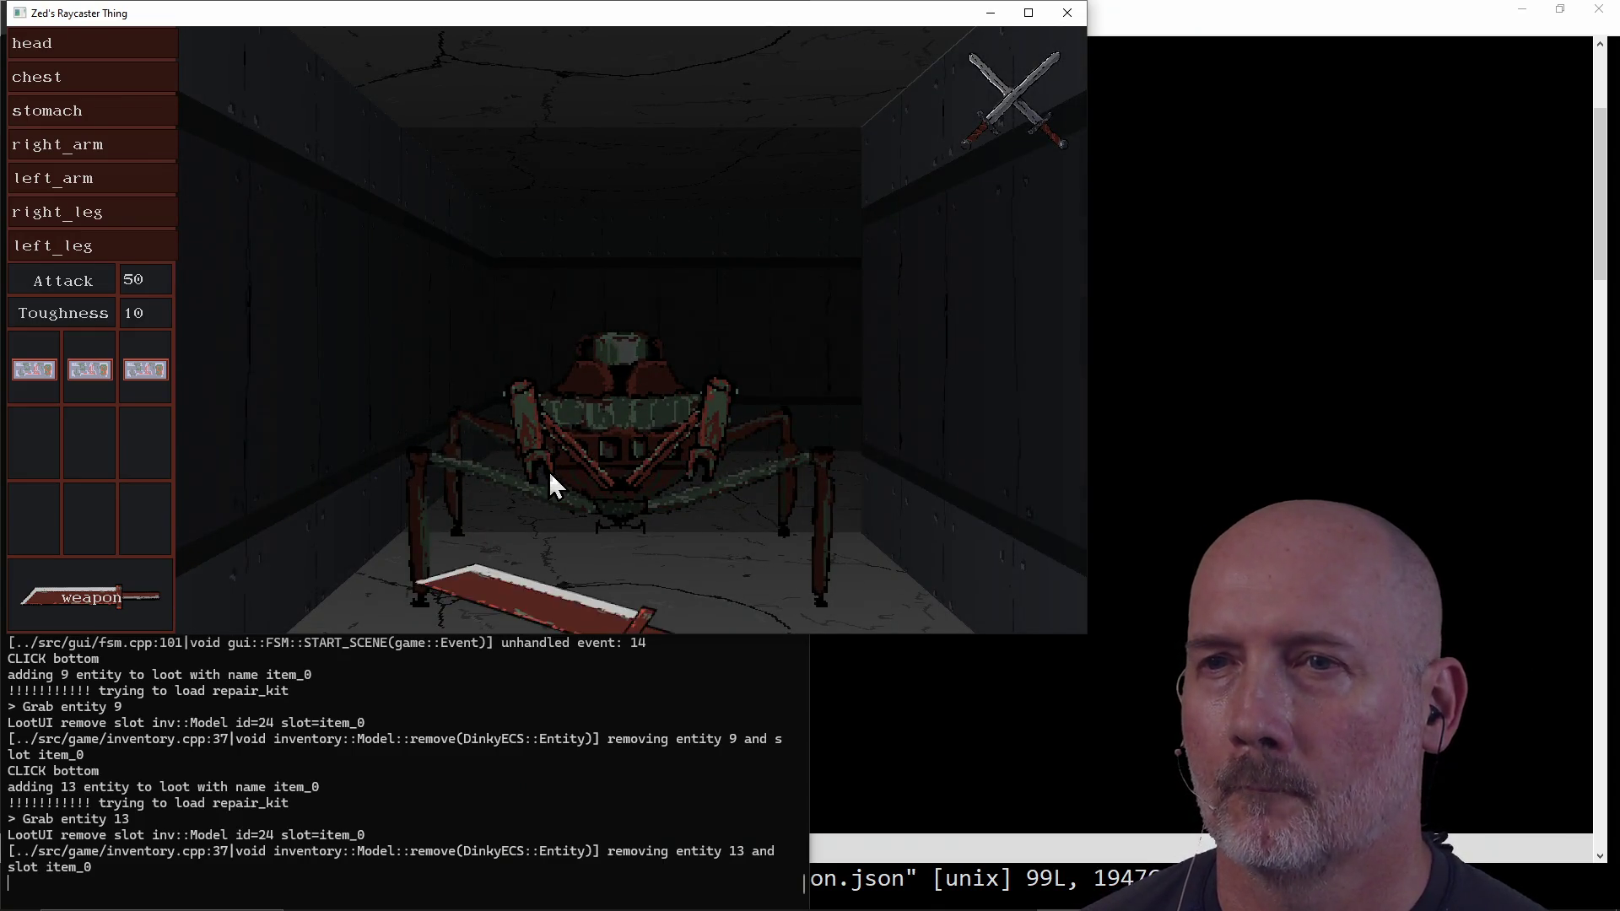
click(550, 474)
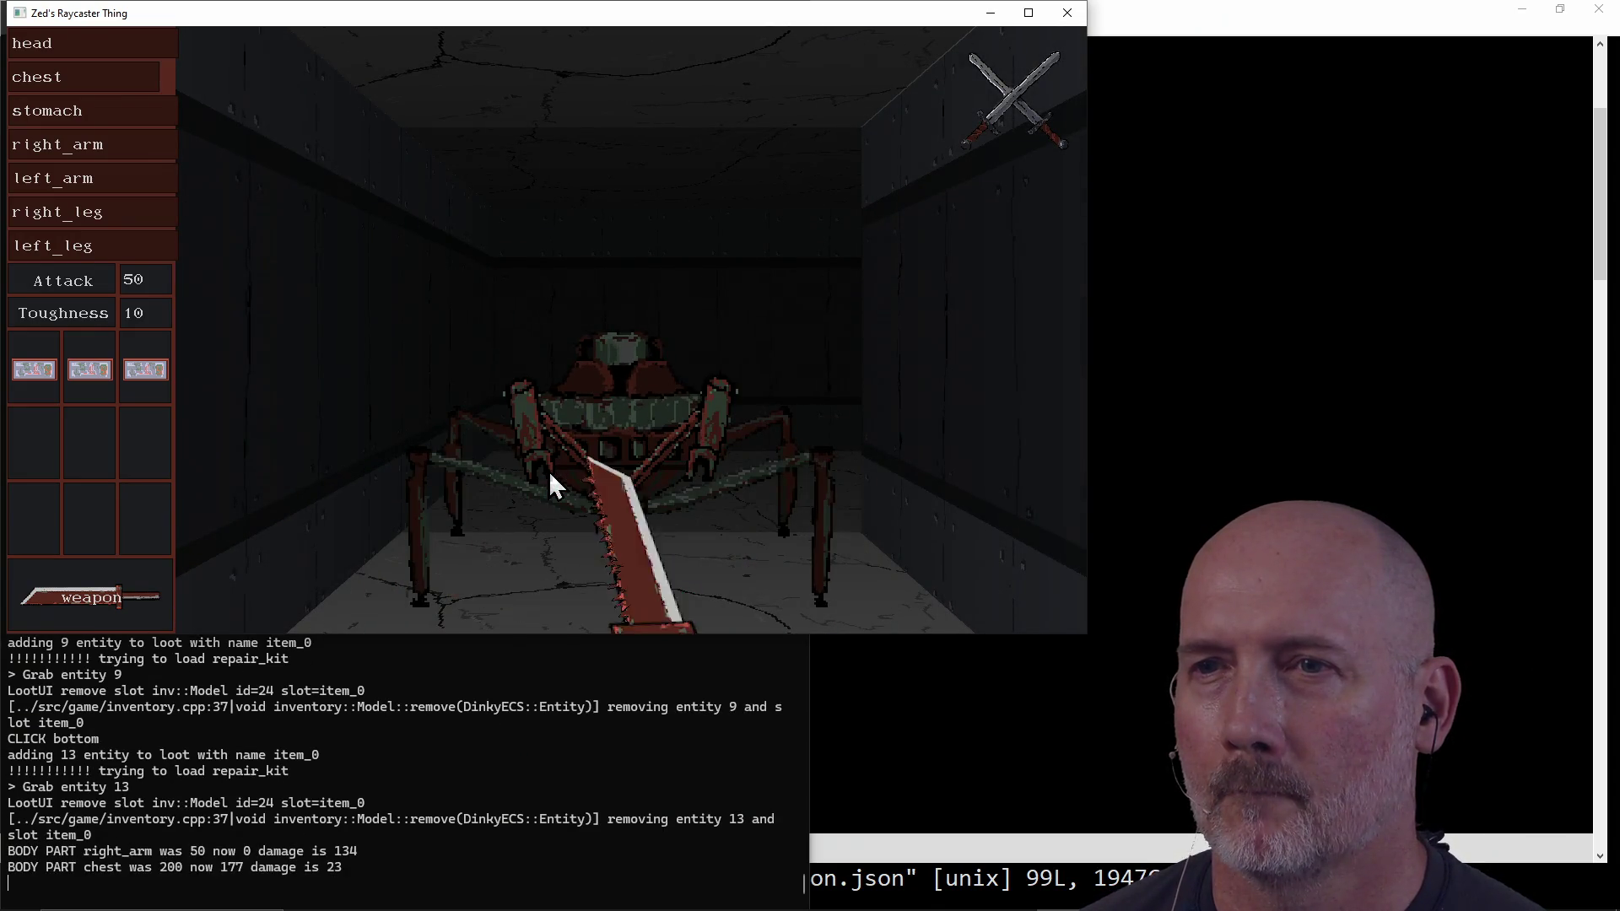
Step: Turn left to survey the corridors and dropped loot, then close the game window
key(a)
key(a)
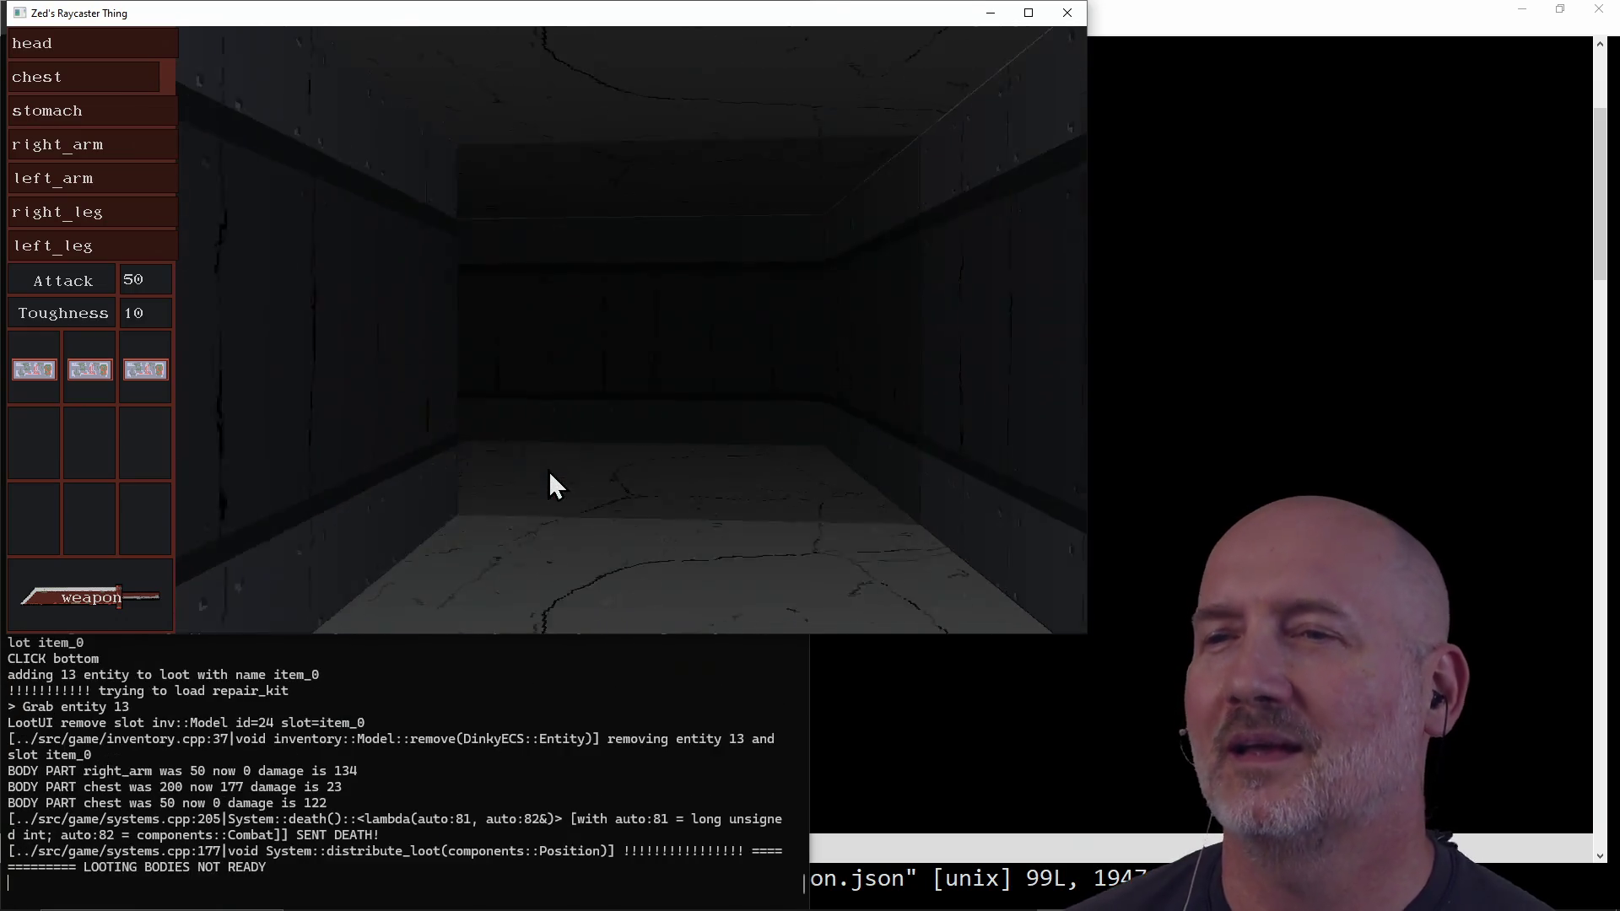
key(a)
key(a)
key(a)
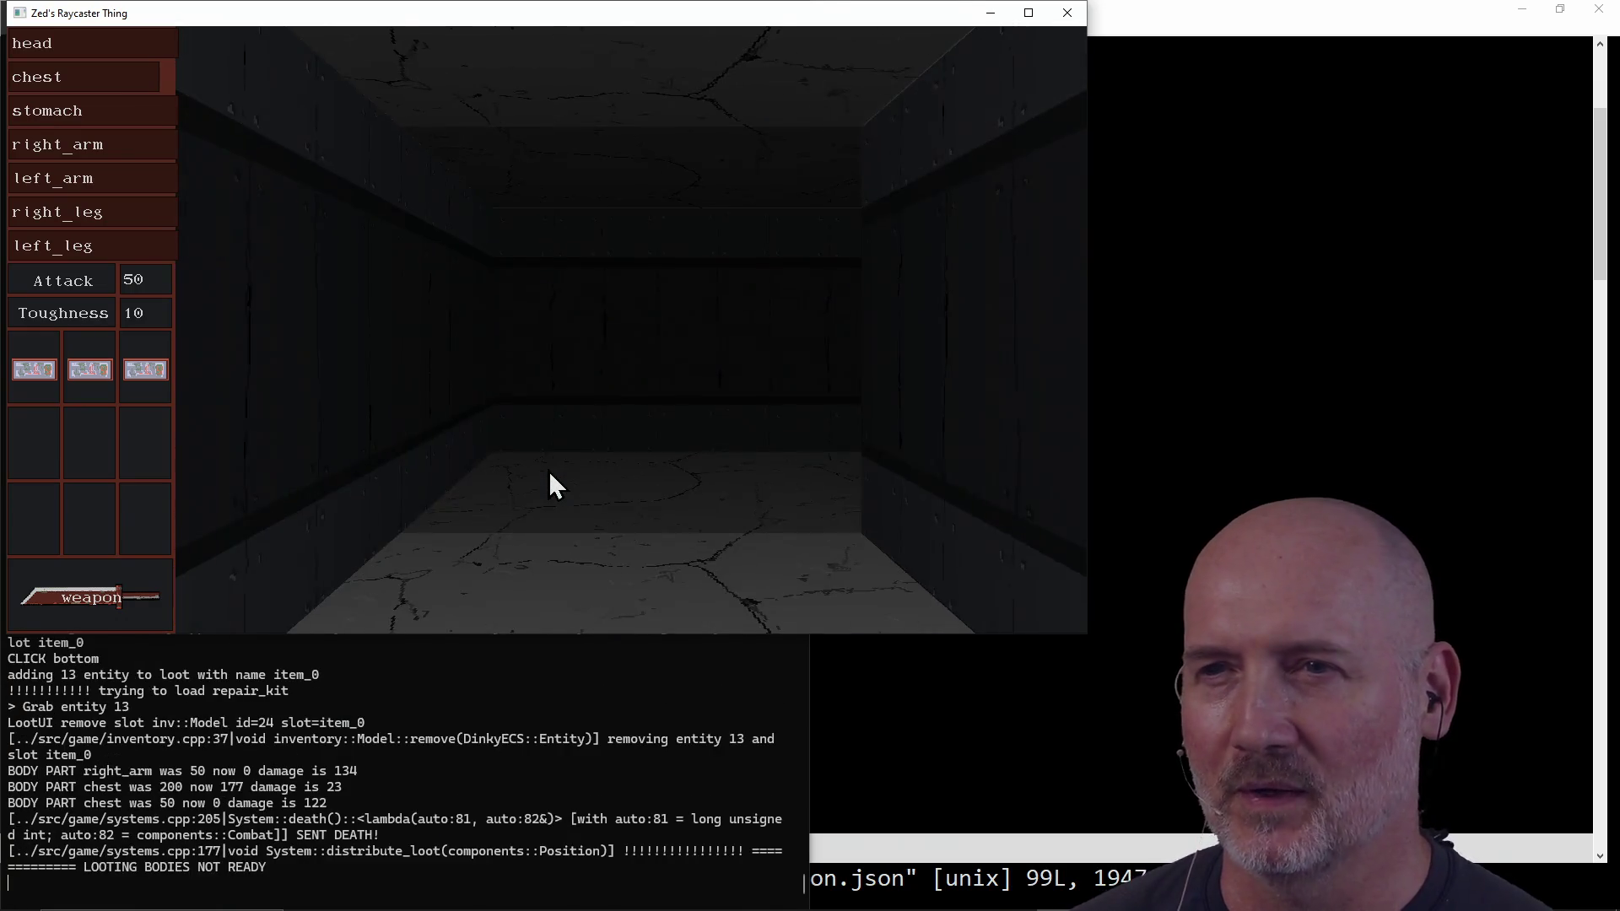
key(a)
key(a)
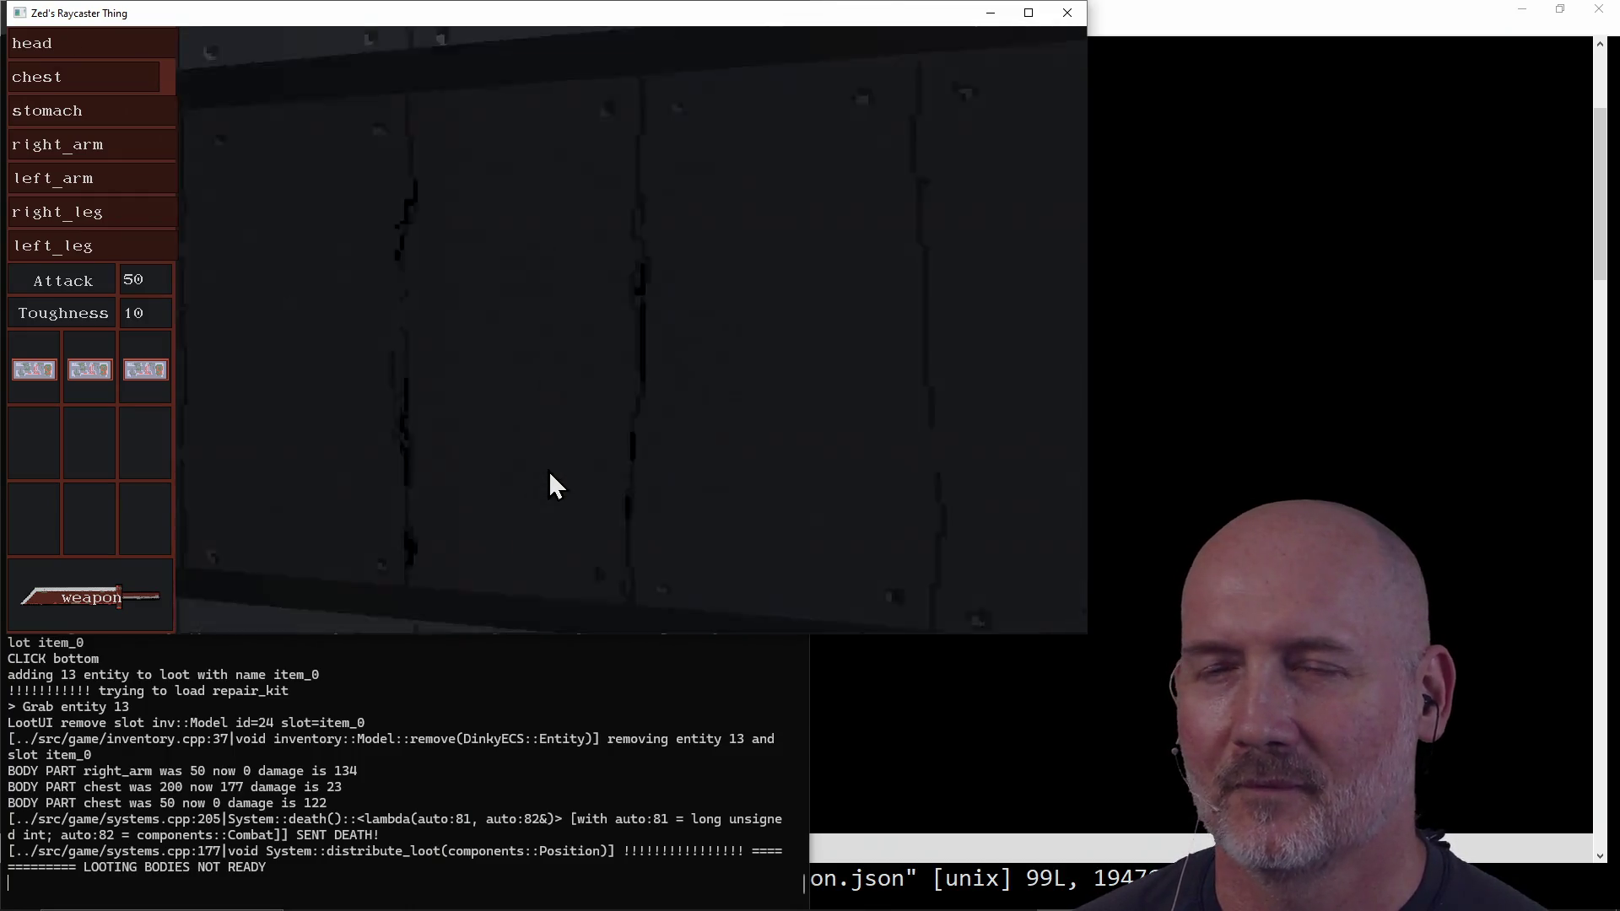
key(a)
key(a)
key(a)
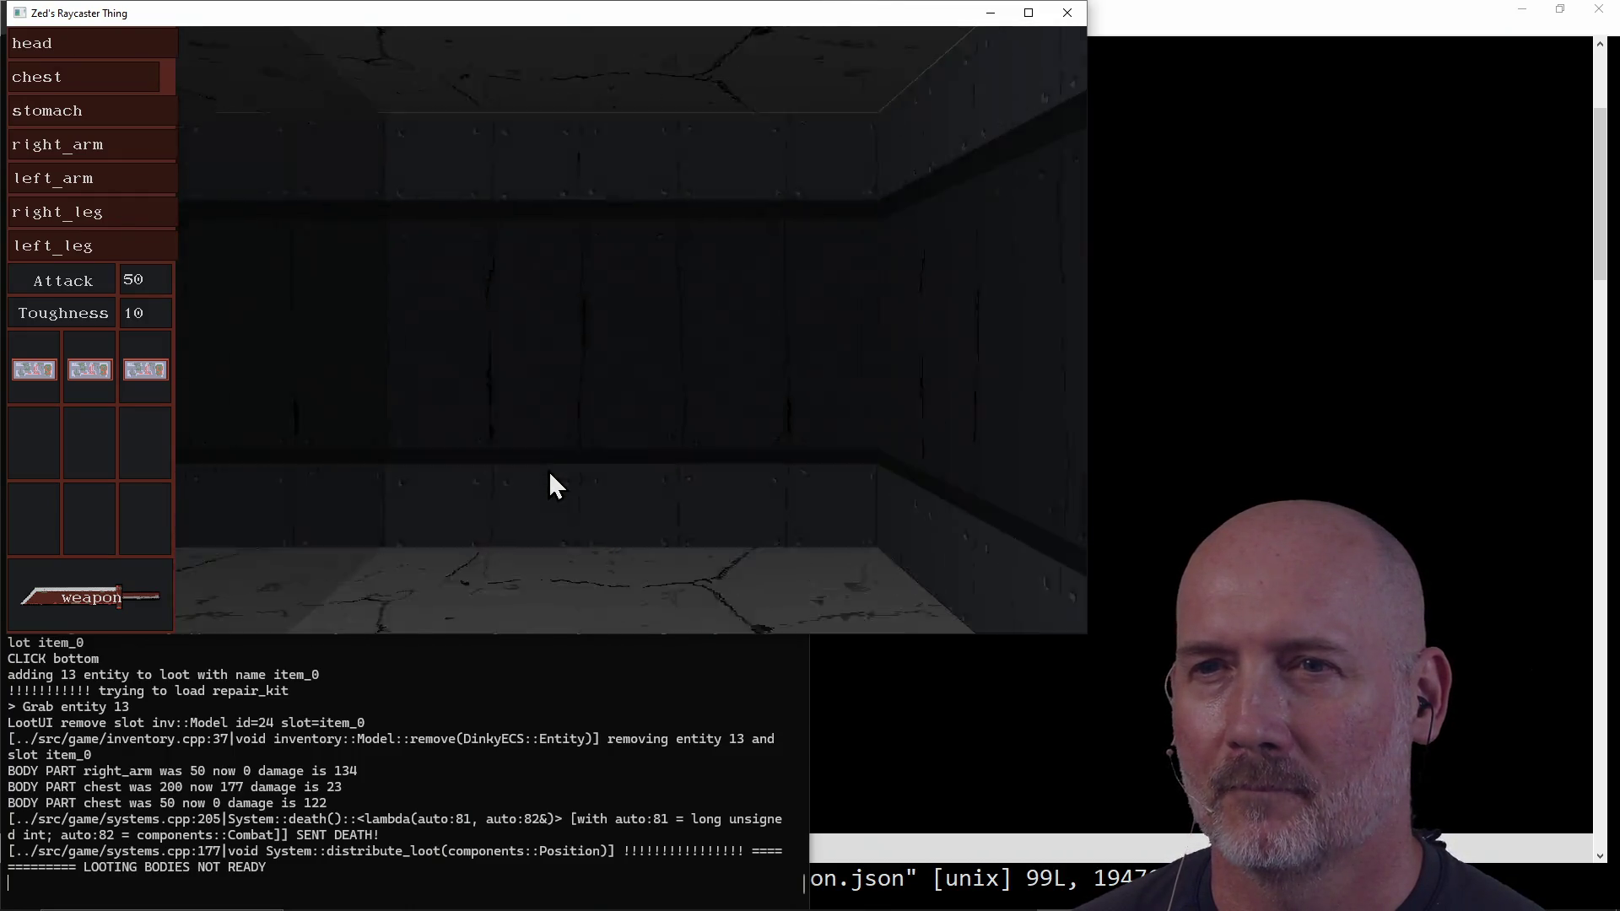
key(a)
key(a)
key(a)
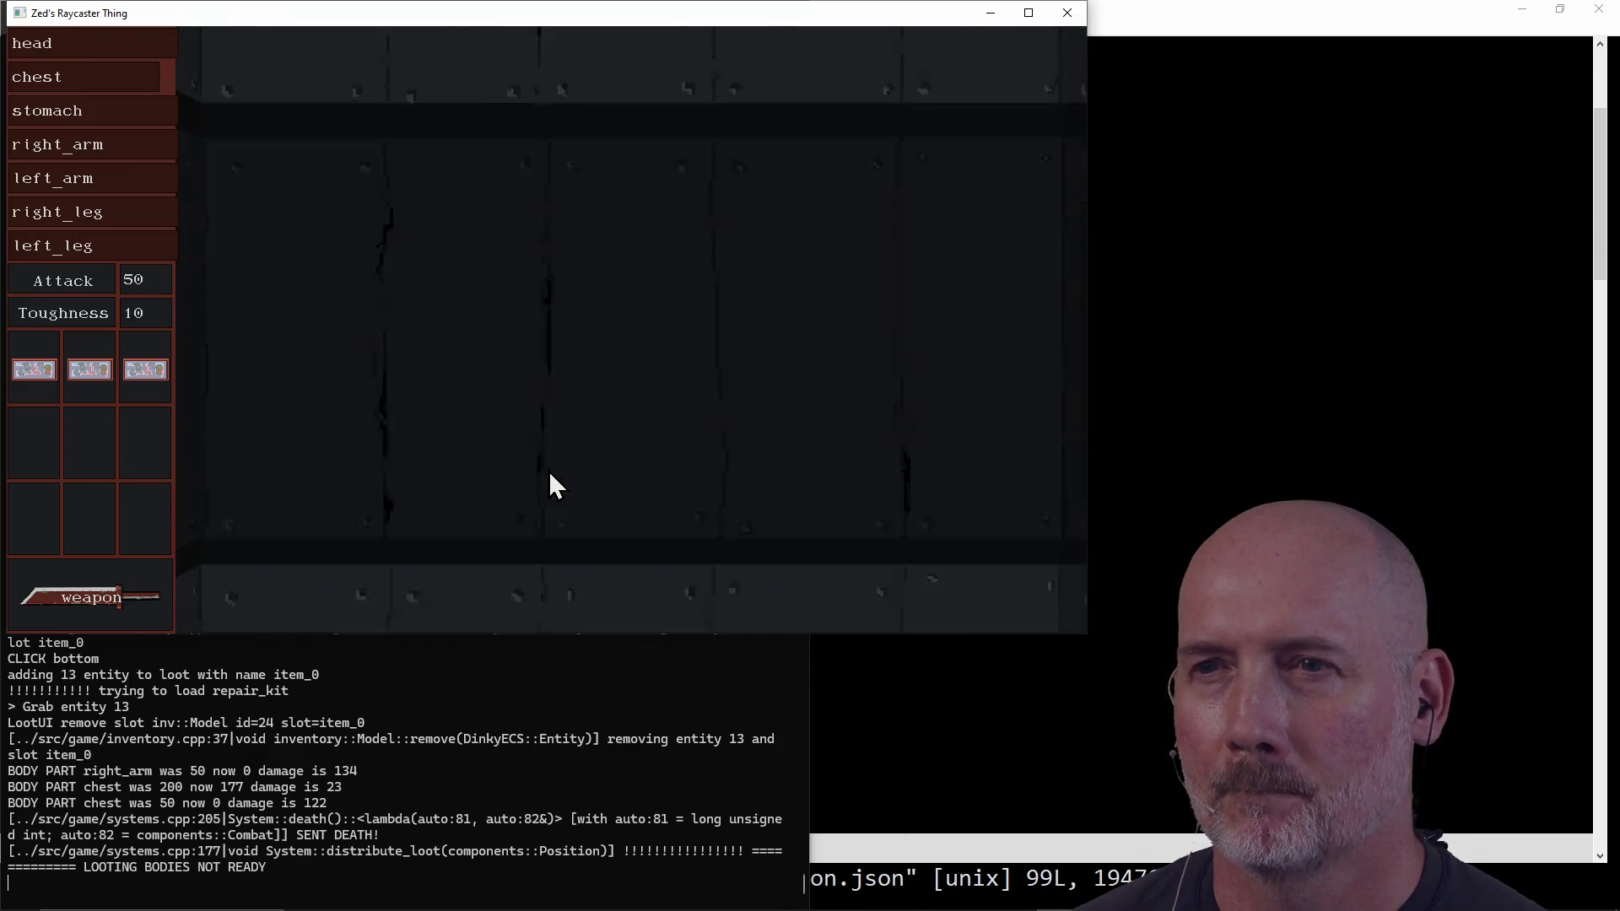
key(a)
key(a)
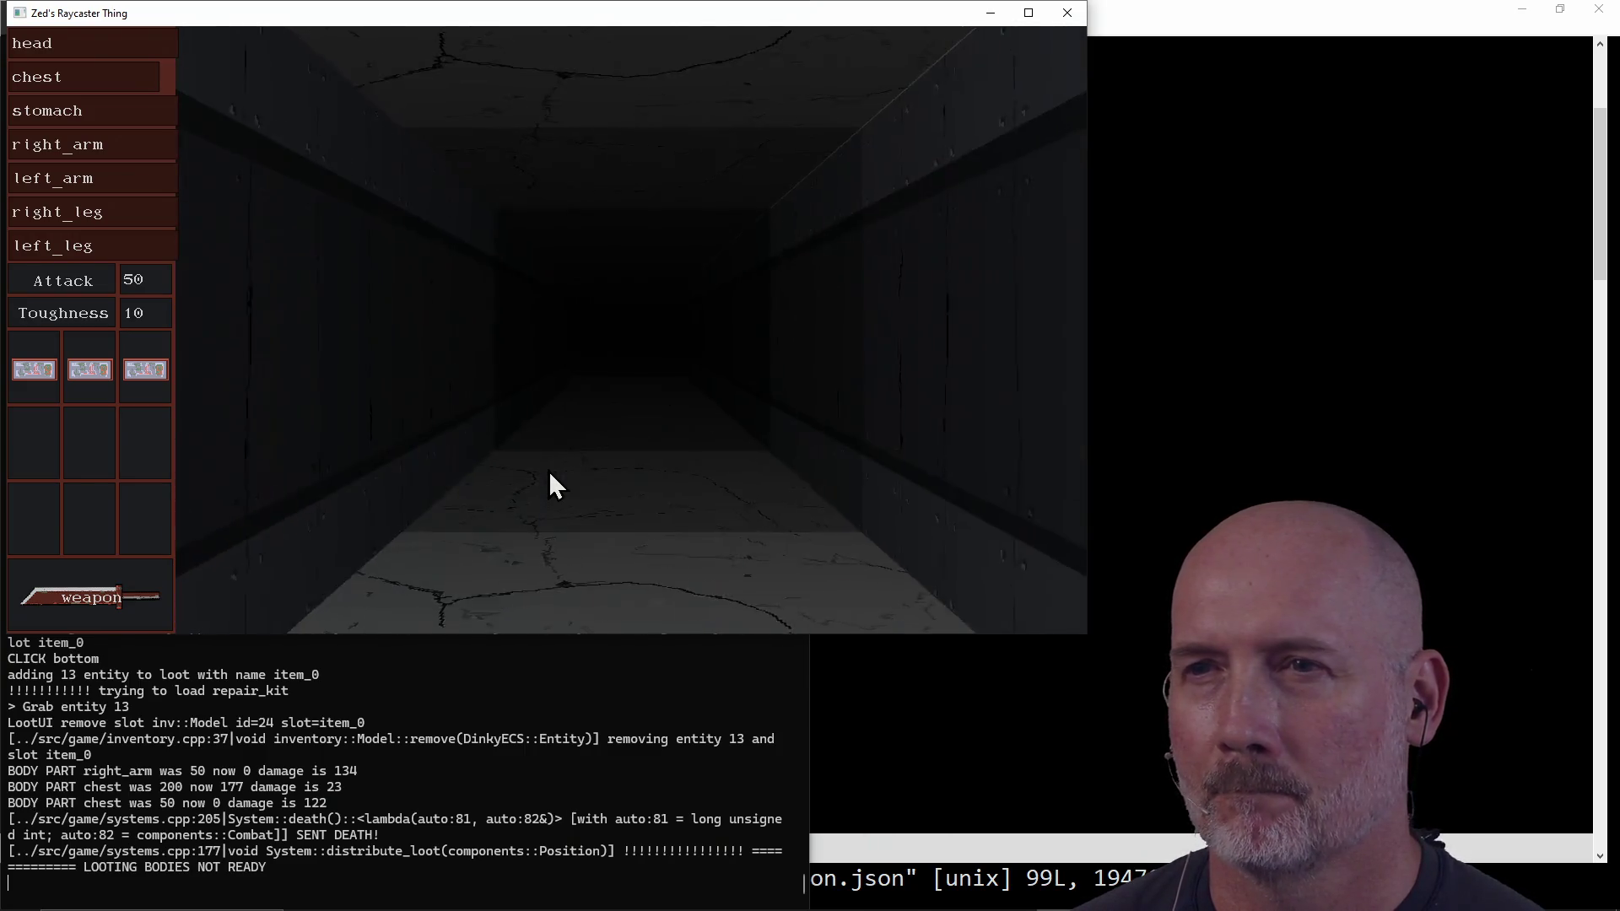
key(a)
key(a)
key(a)
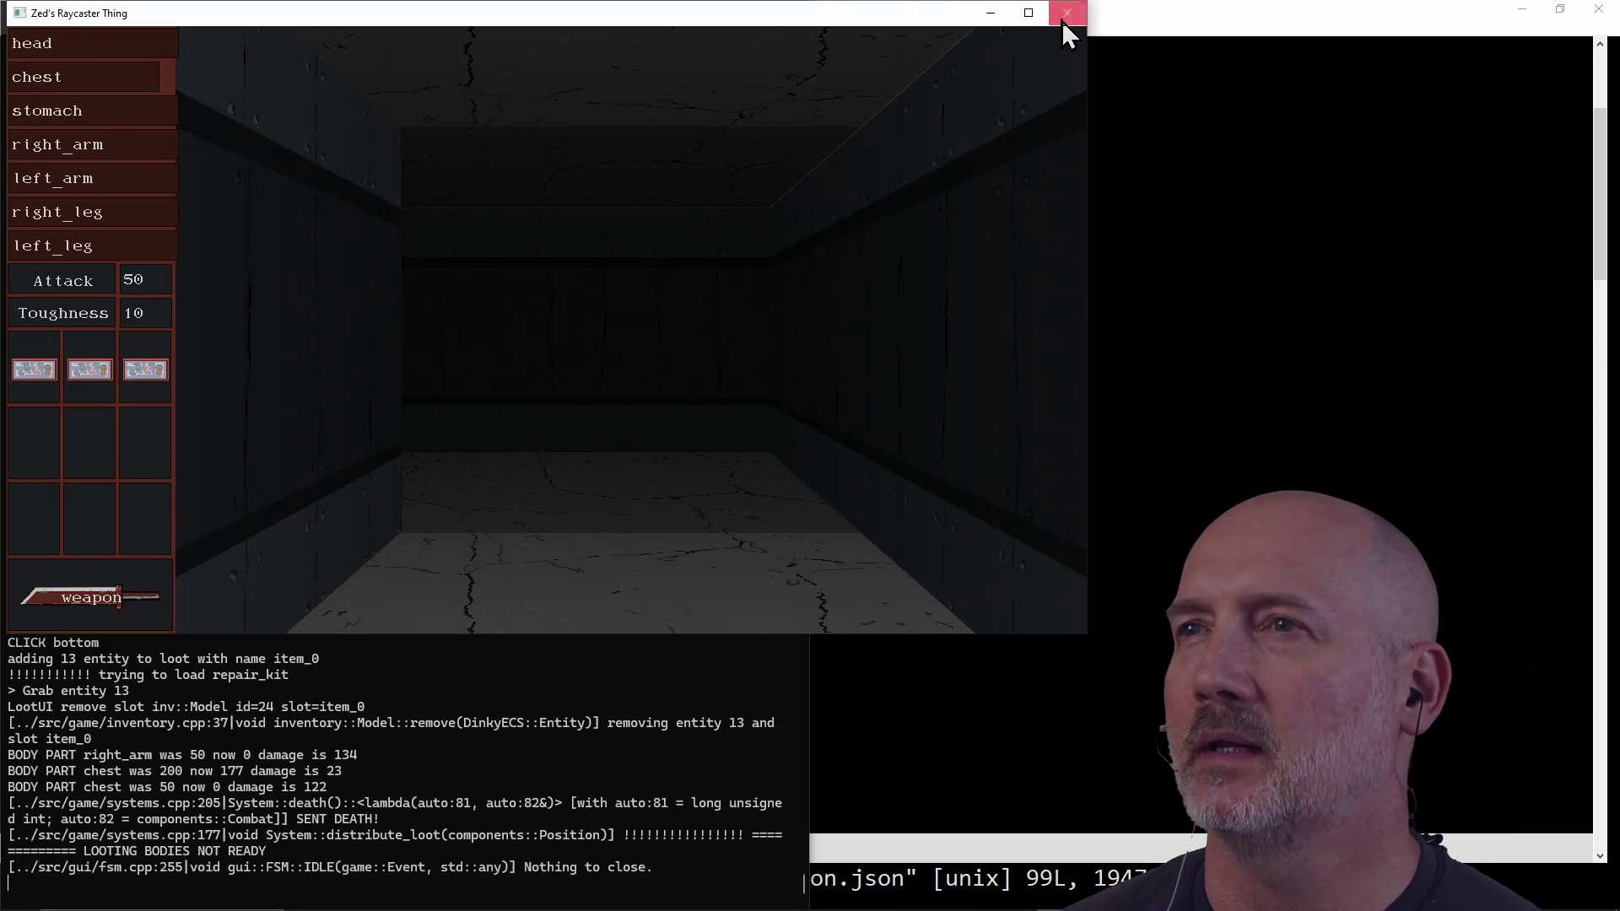
click(1065, 14)
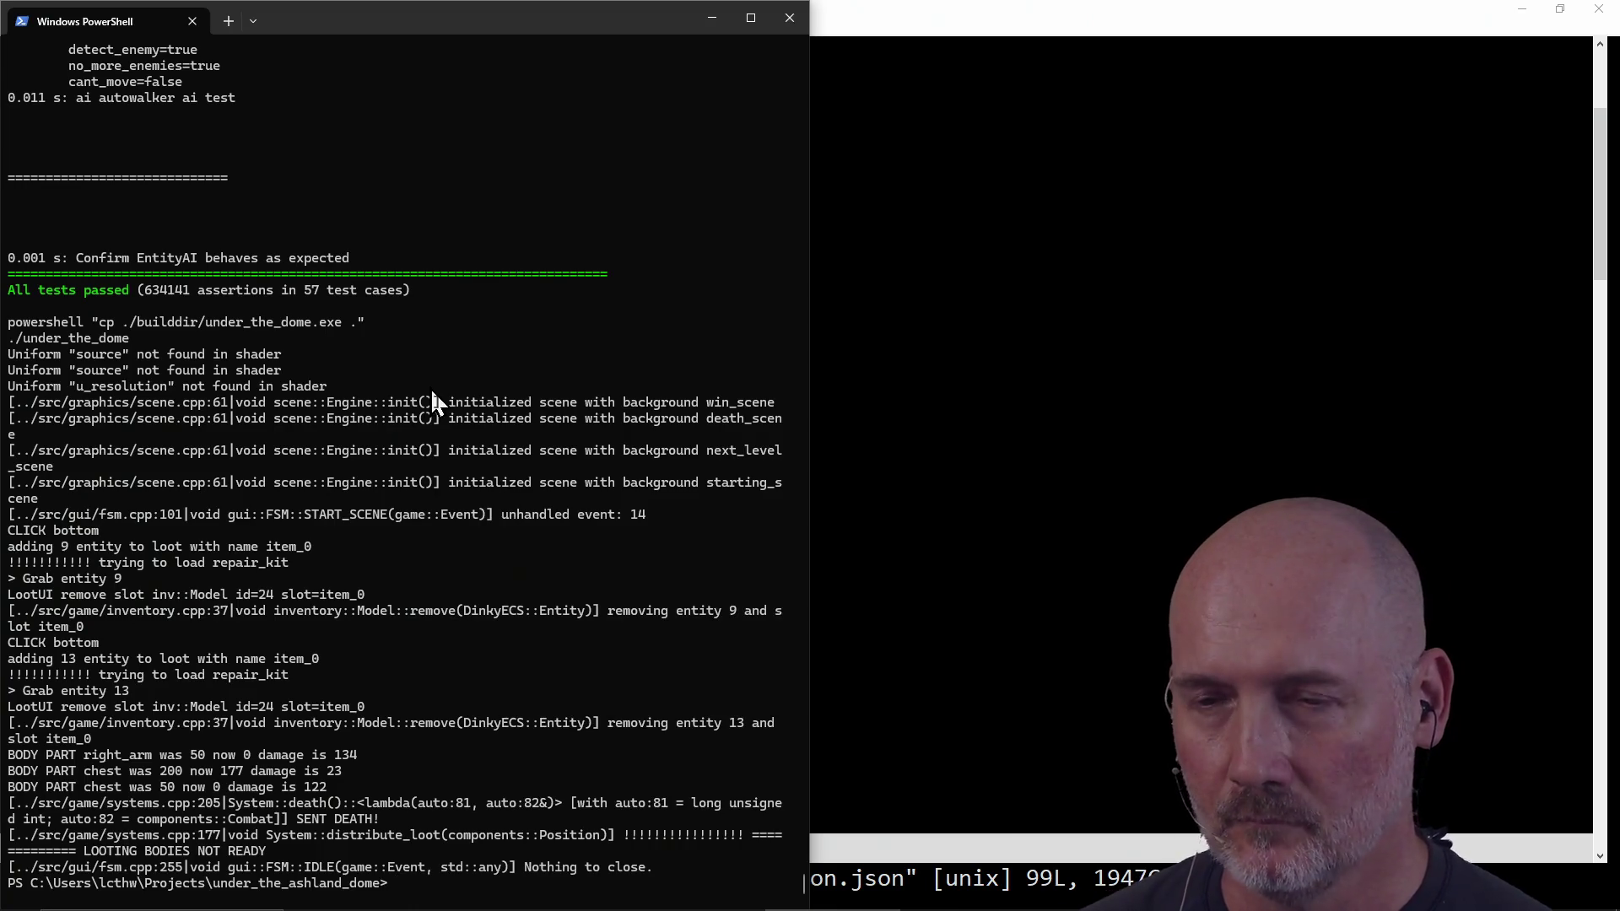
Step: Recall the animator command and rerun it with spider_bot as both the -s sprite and -a animation
key(ctrl+r)
text(animato)
key(Right)
key(BackSpace)
key(BackSpace)
key(BackSpace)
key(BackSpace)
key(BackSpace)
text(spider_bot)
key(Right)
key(Right)
key(Right)
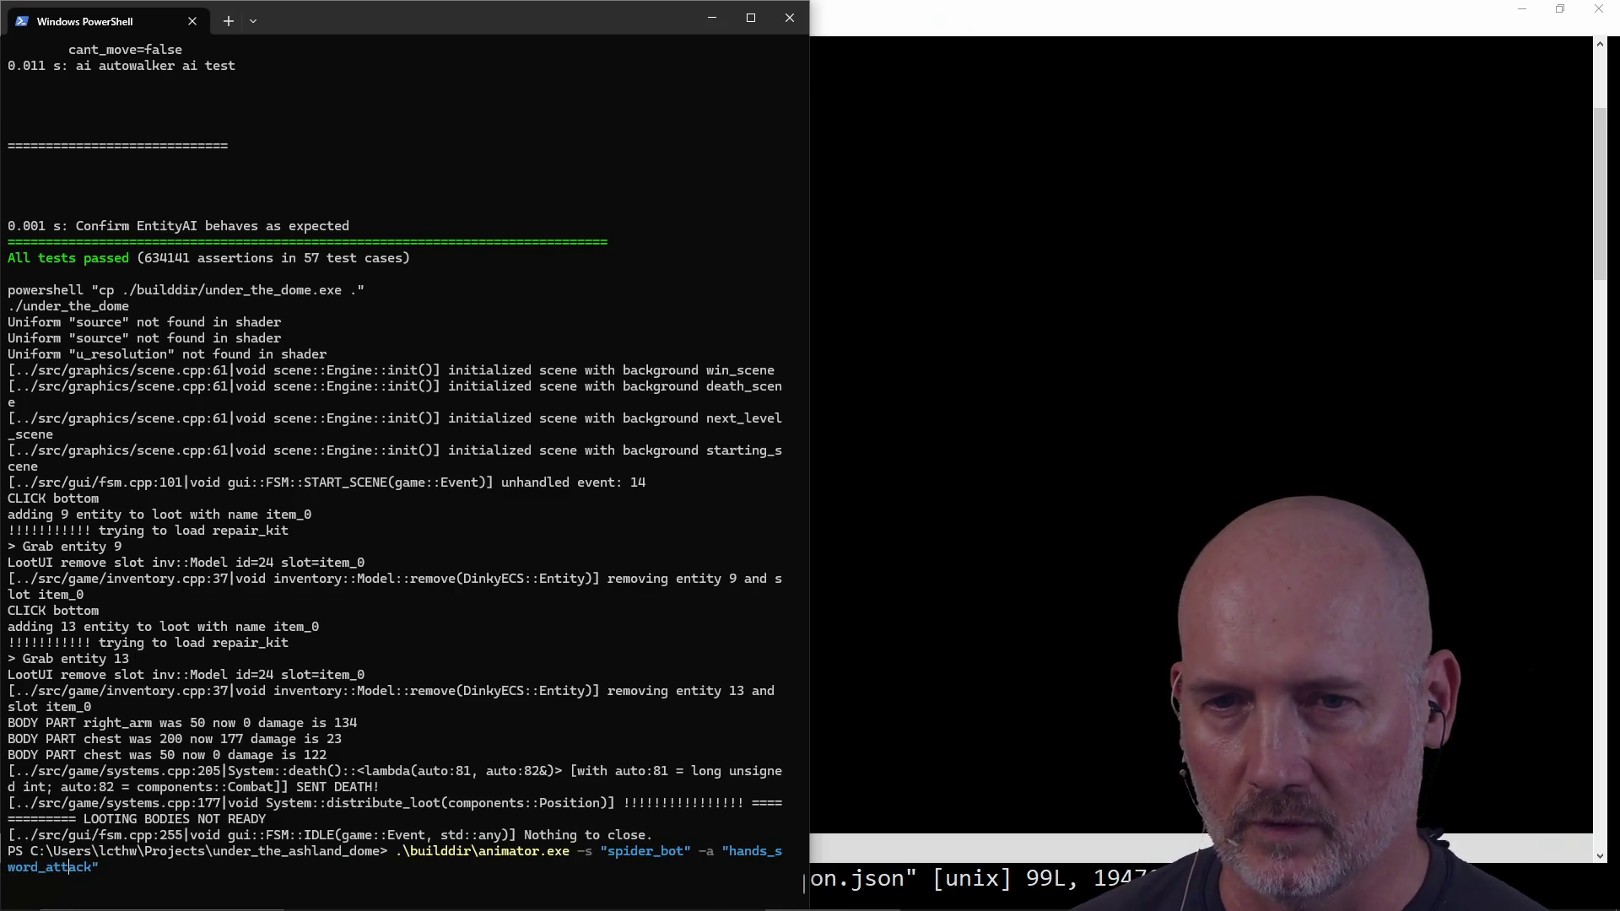
key(BackSpace)
key(BackSpace)
key(BackSpace)
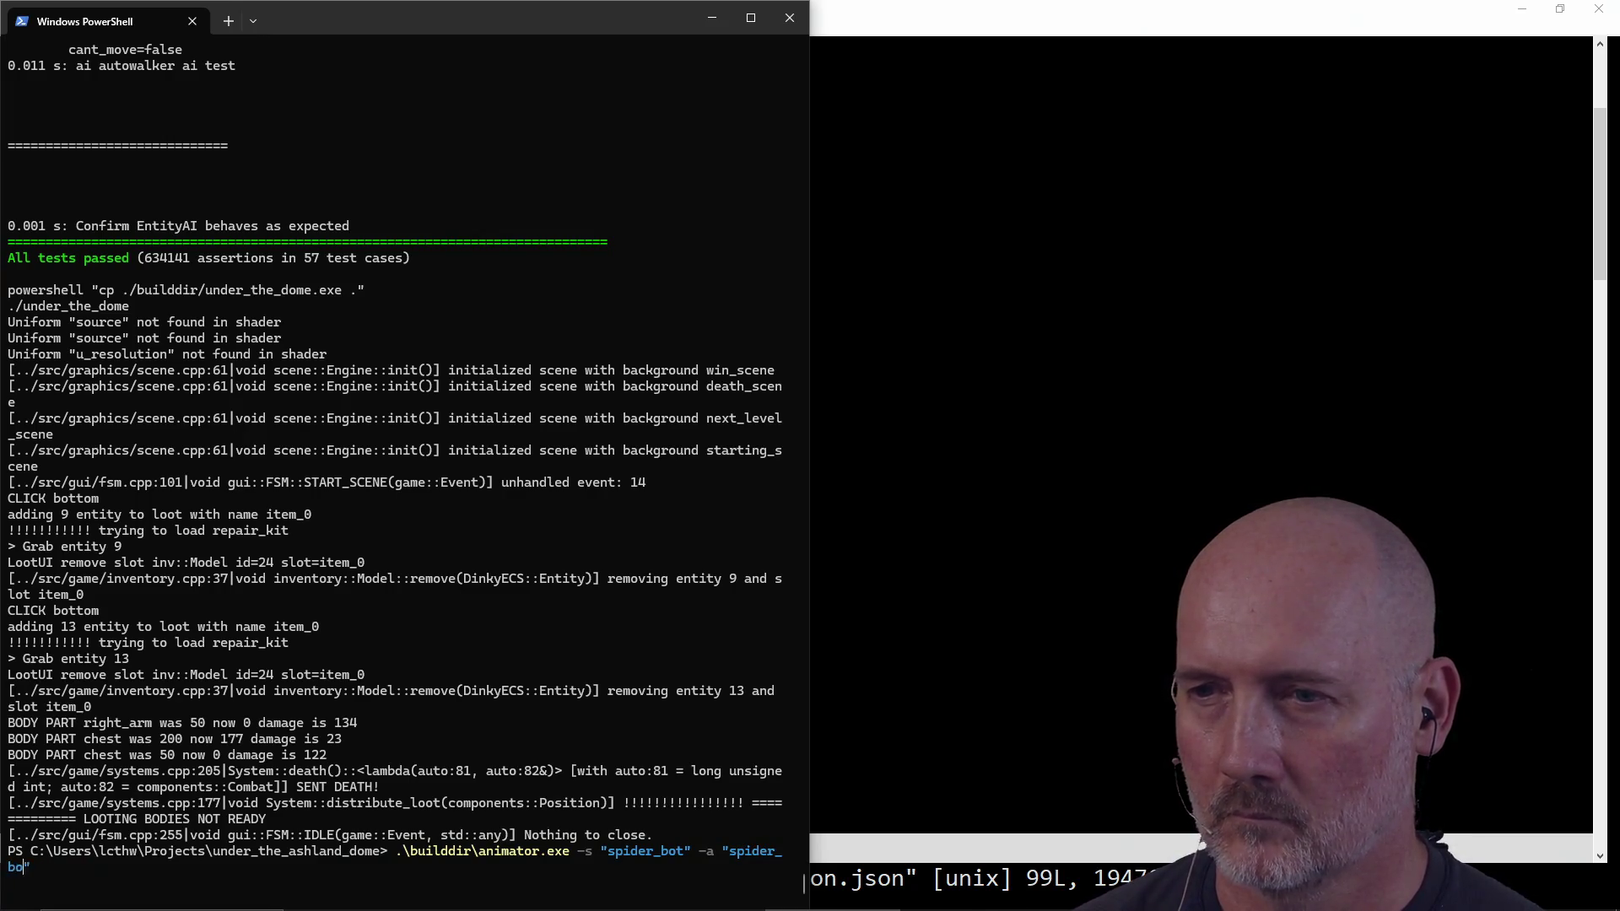
text(t)
key(Return)
click(818, 473)
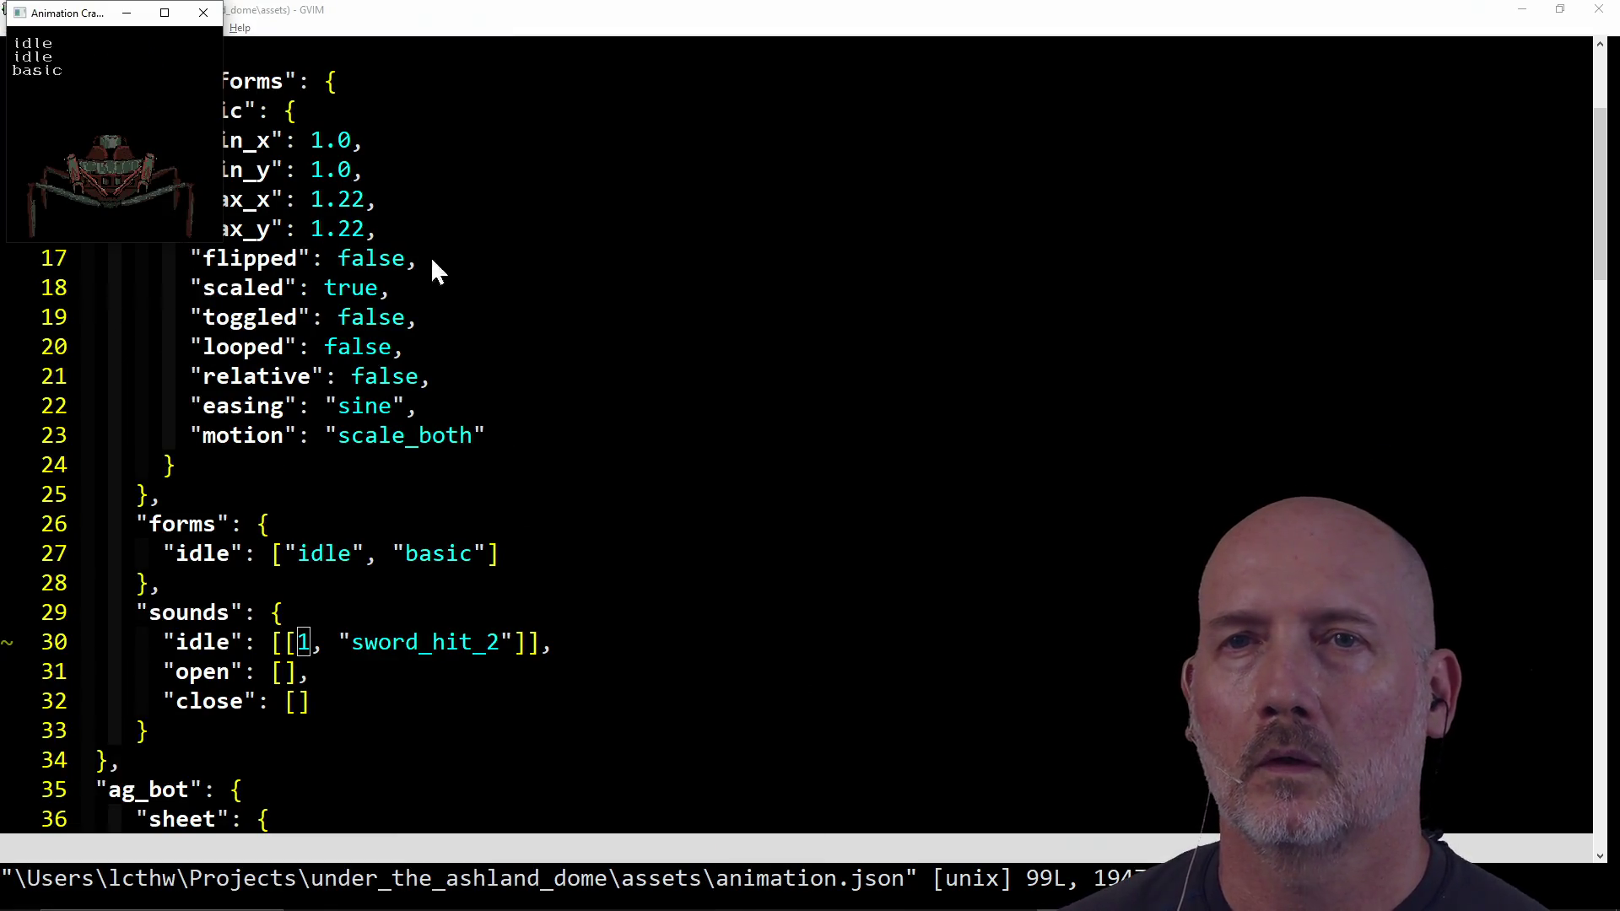
Step: Snap GVIM to the right half, then enlarge and start the spider-bot animation preview
click(431, 259)
key(super+Down)
click(595, 262)
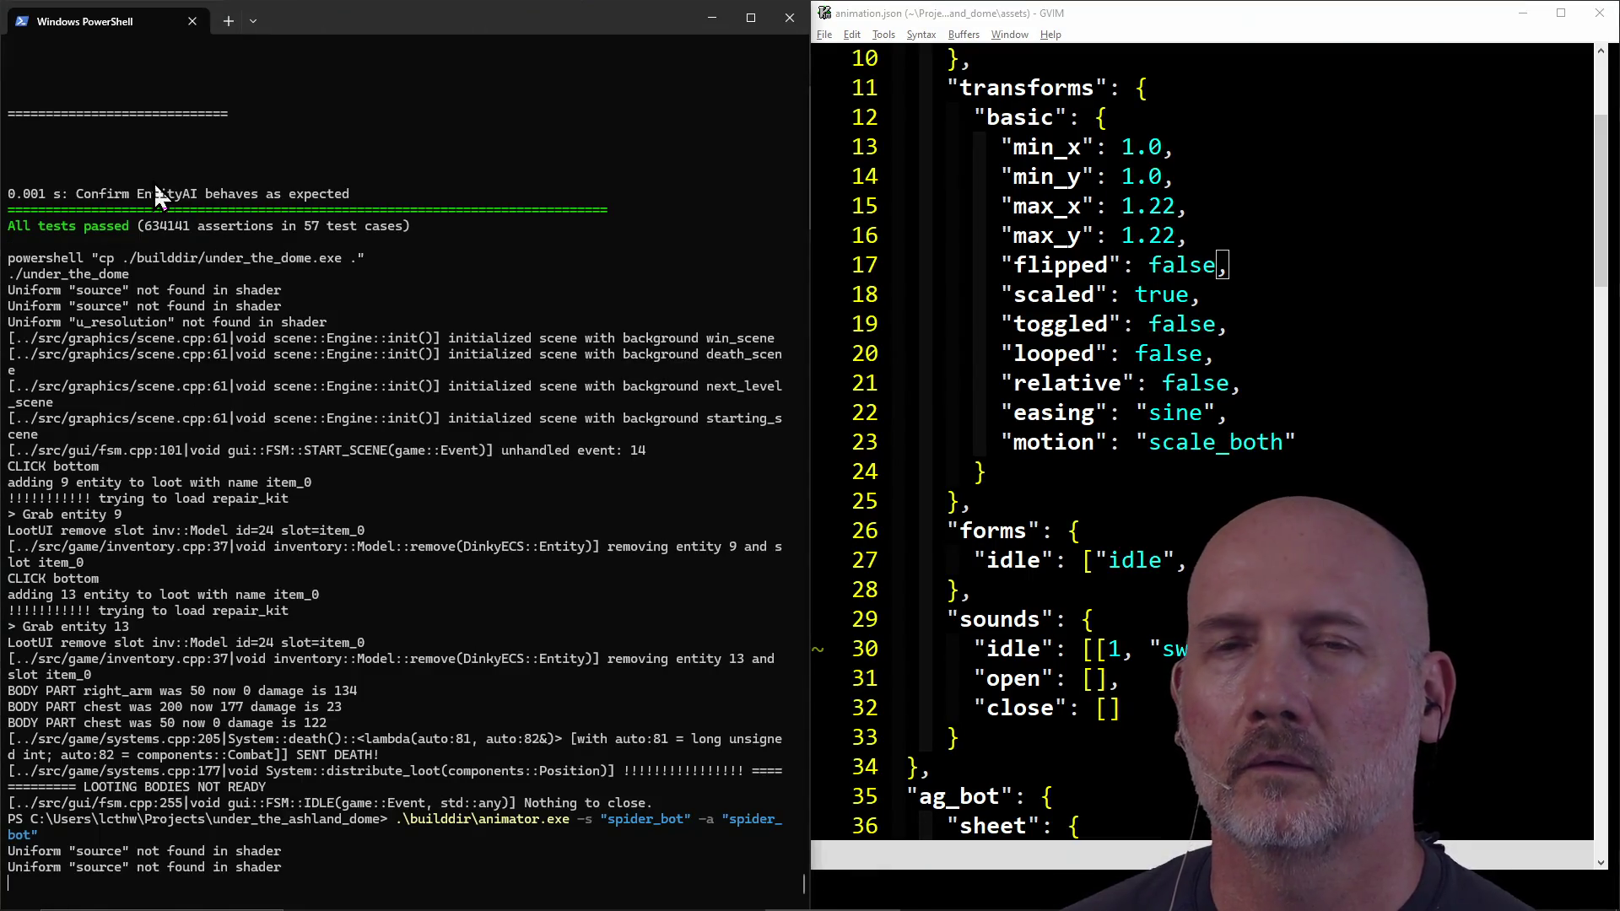
key(alt+Tab)
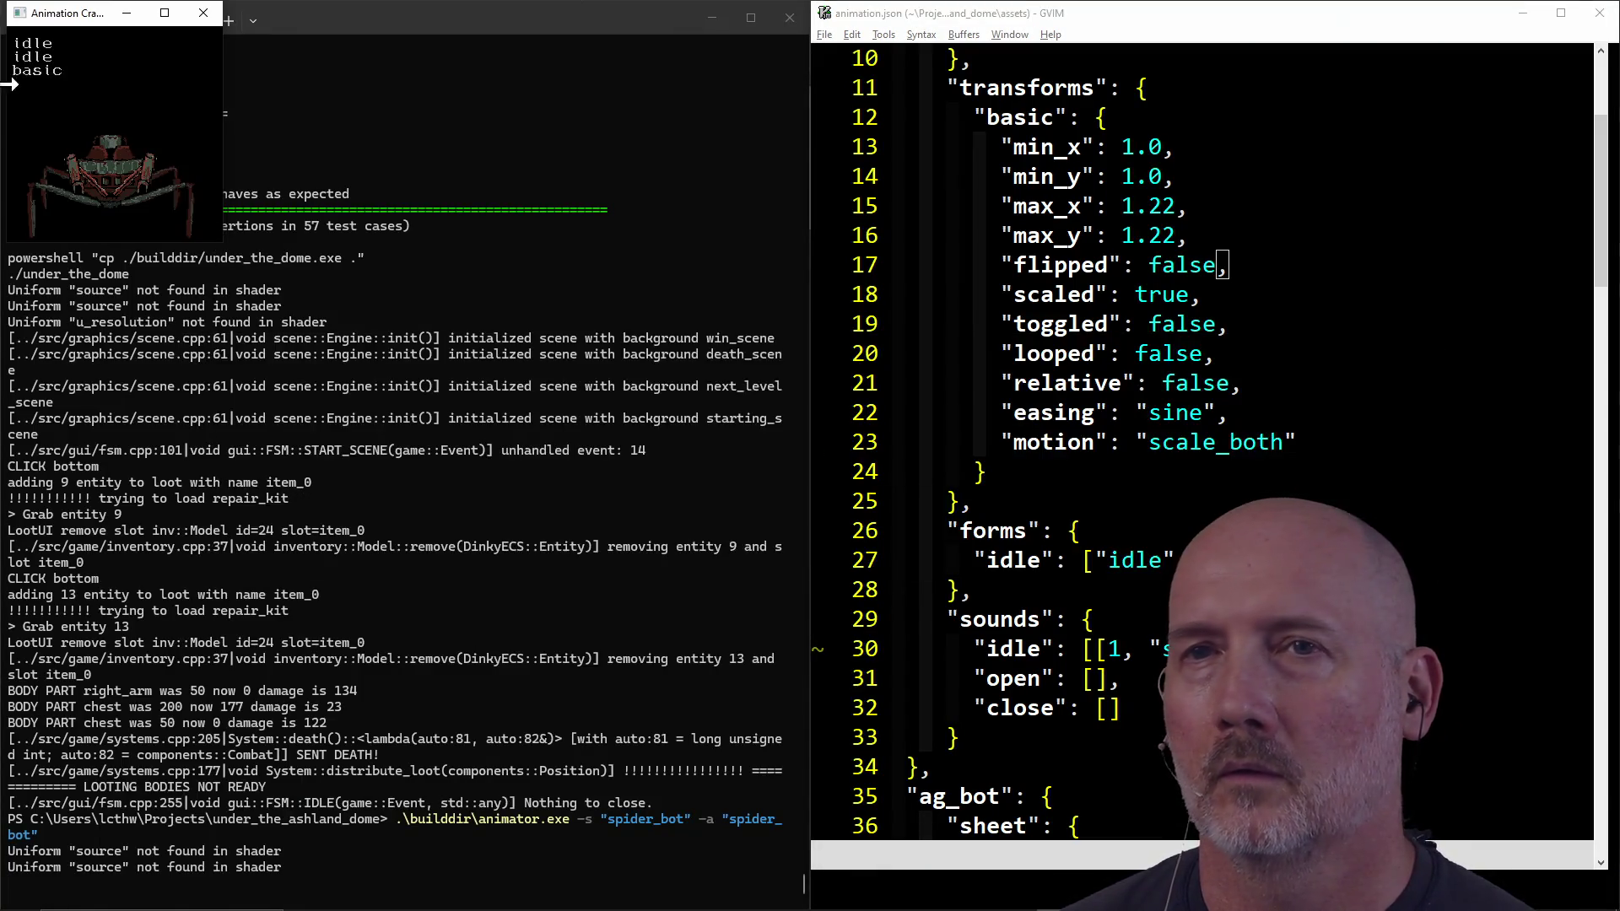
drag(224, 239, 713, 664)
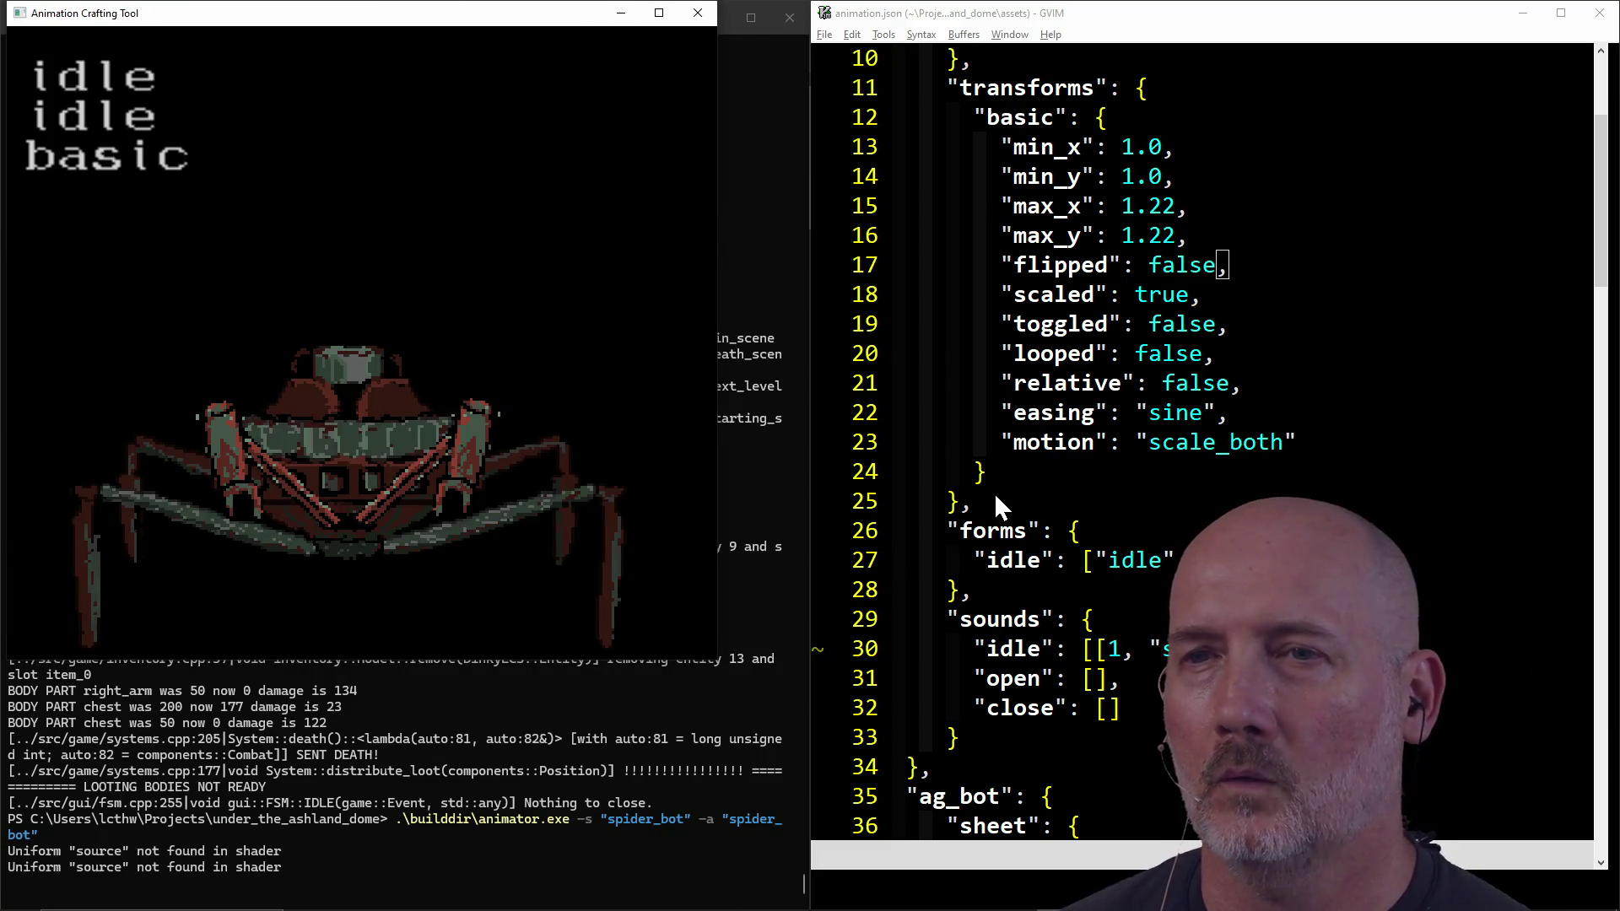
click(422, 438)
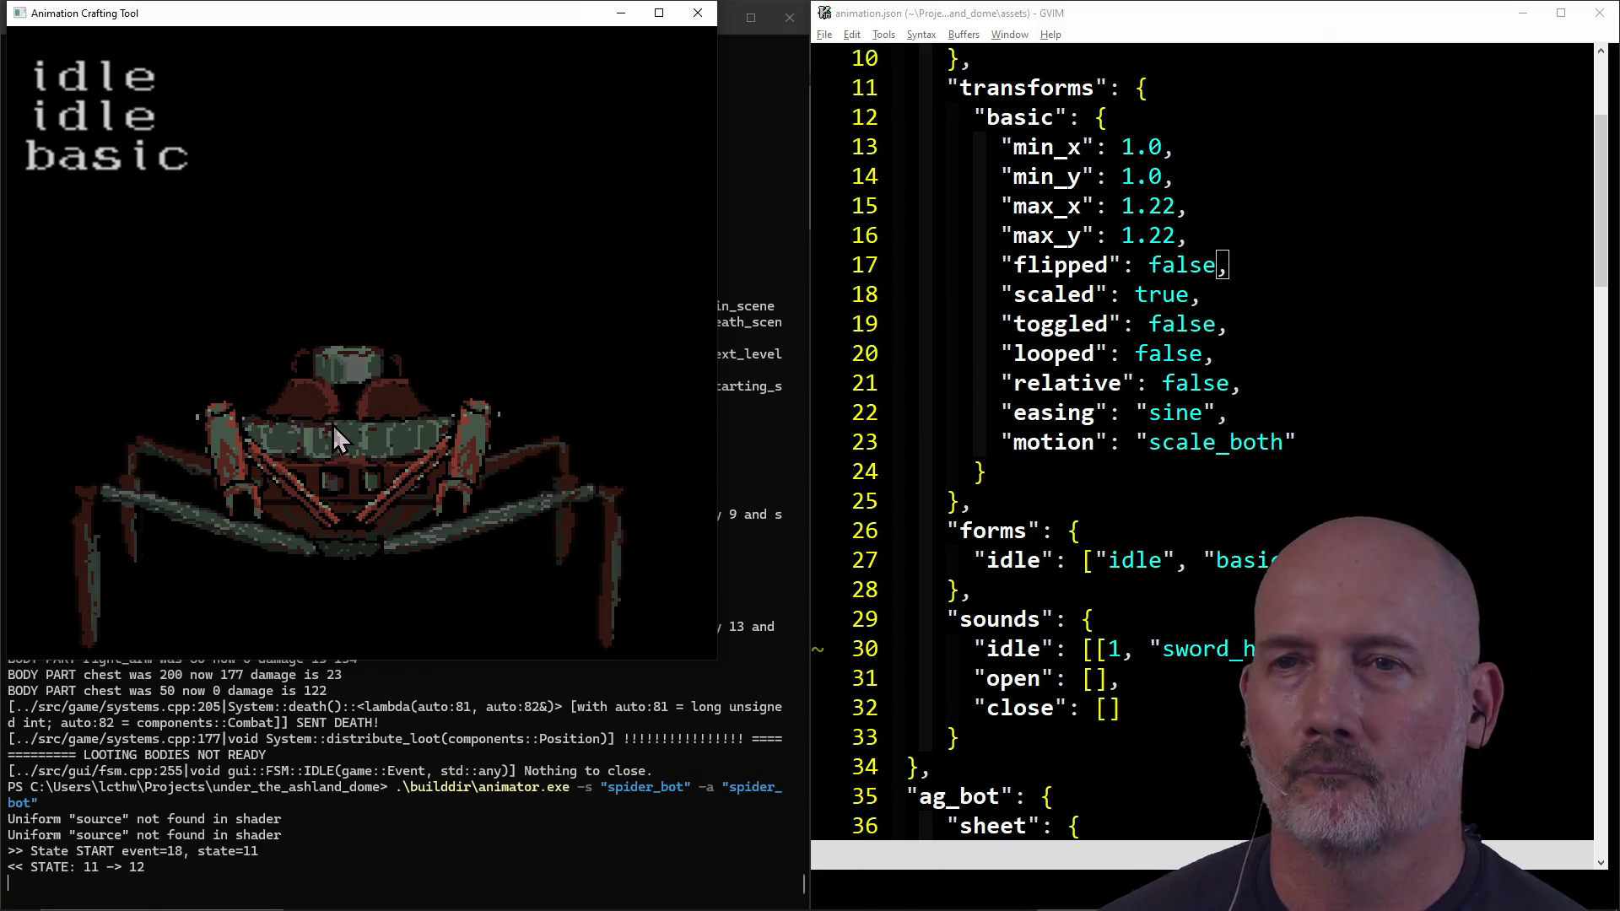
Step: Set the basic transform's looped value to true in animation.json and save
click(1120, 452)
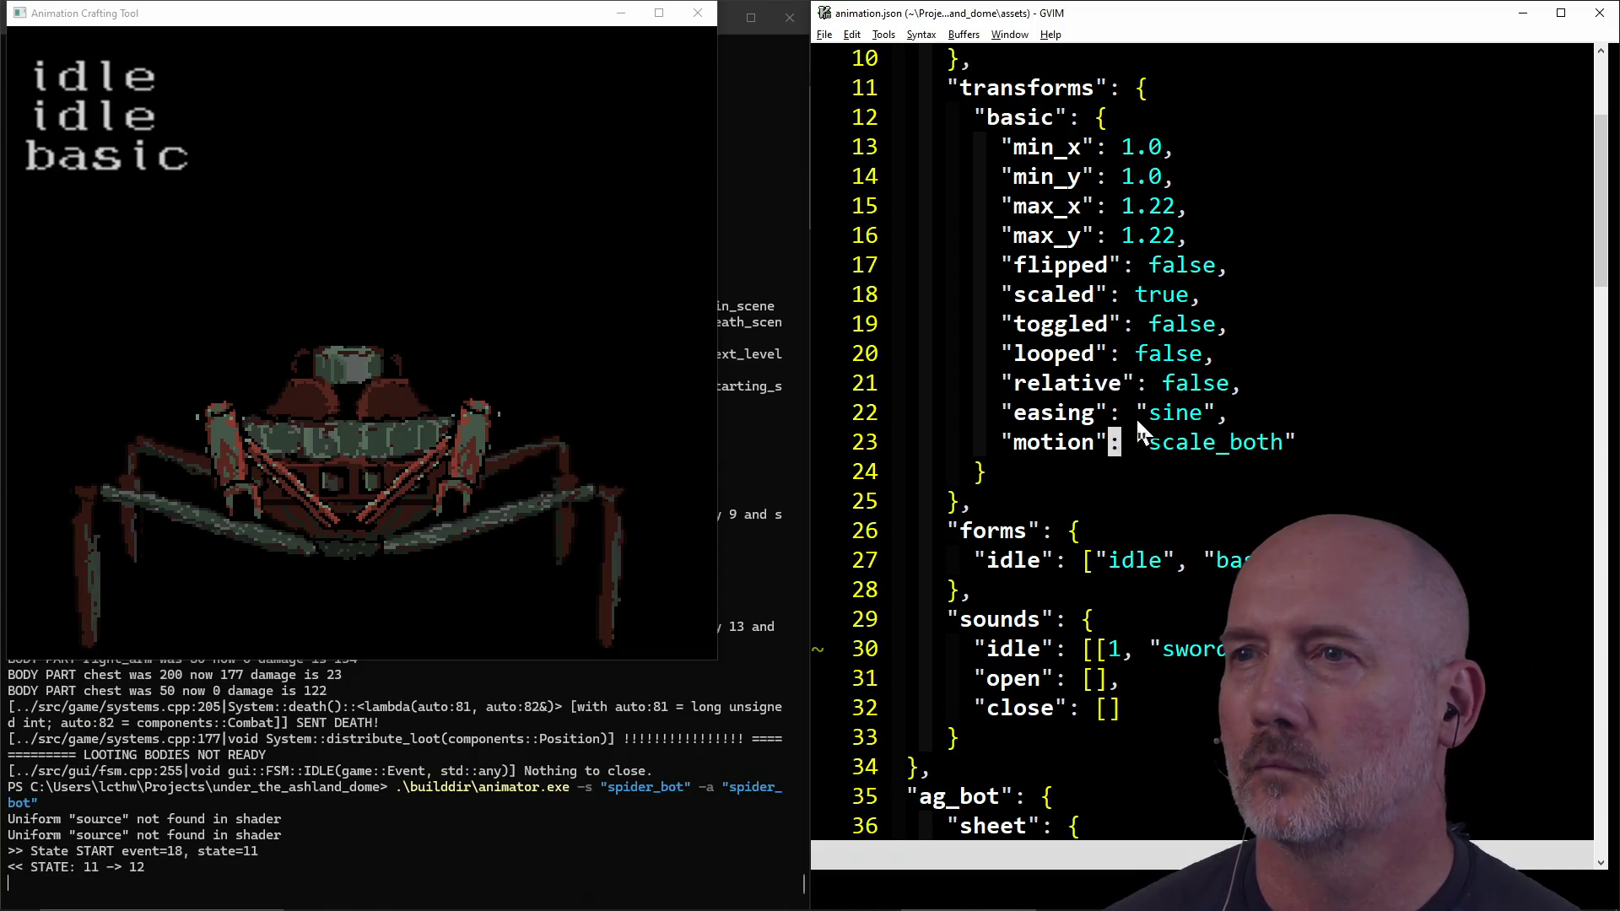
click(1153, 354)
text(cw)
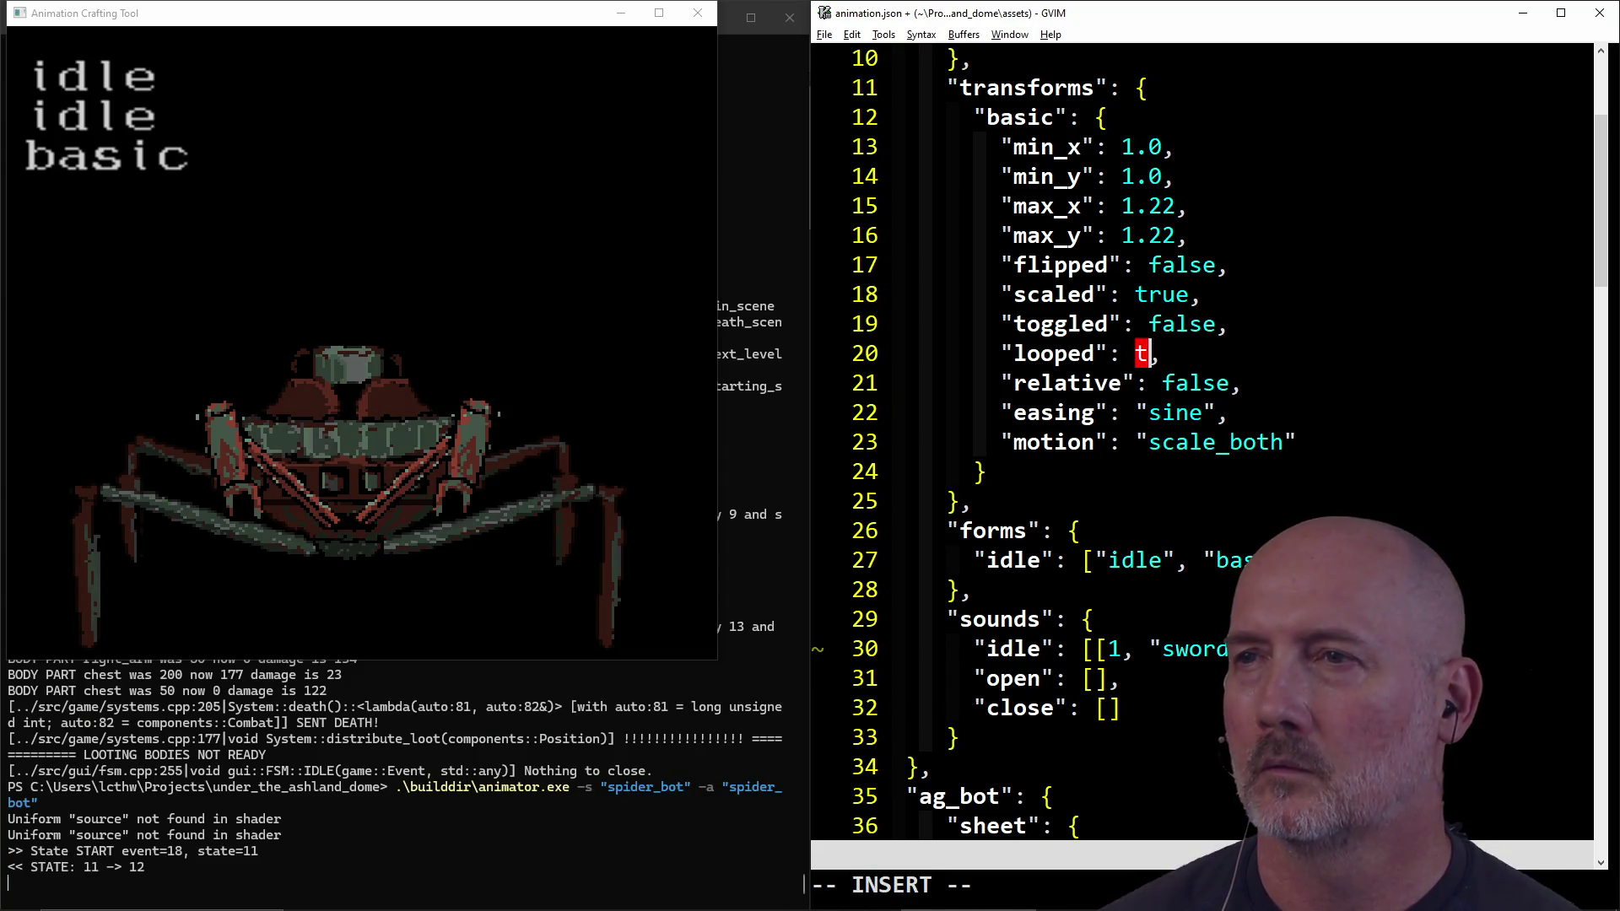
text(rue)
key(Escape)
text(:w)
key(Return)
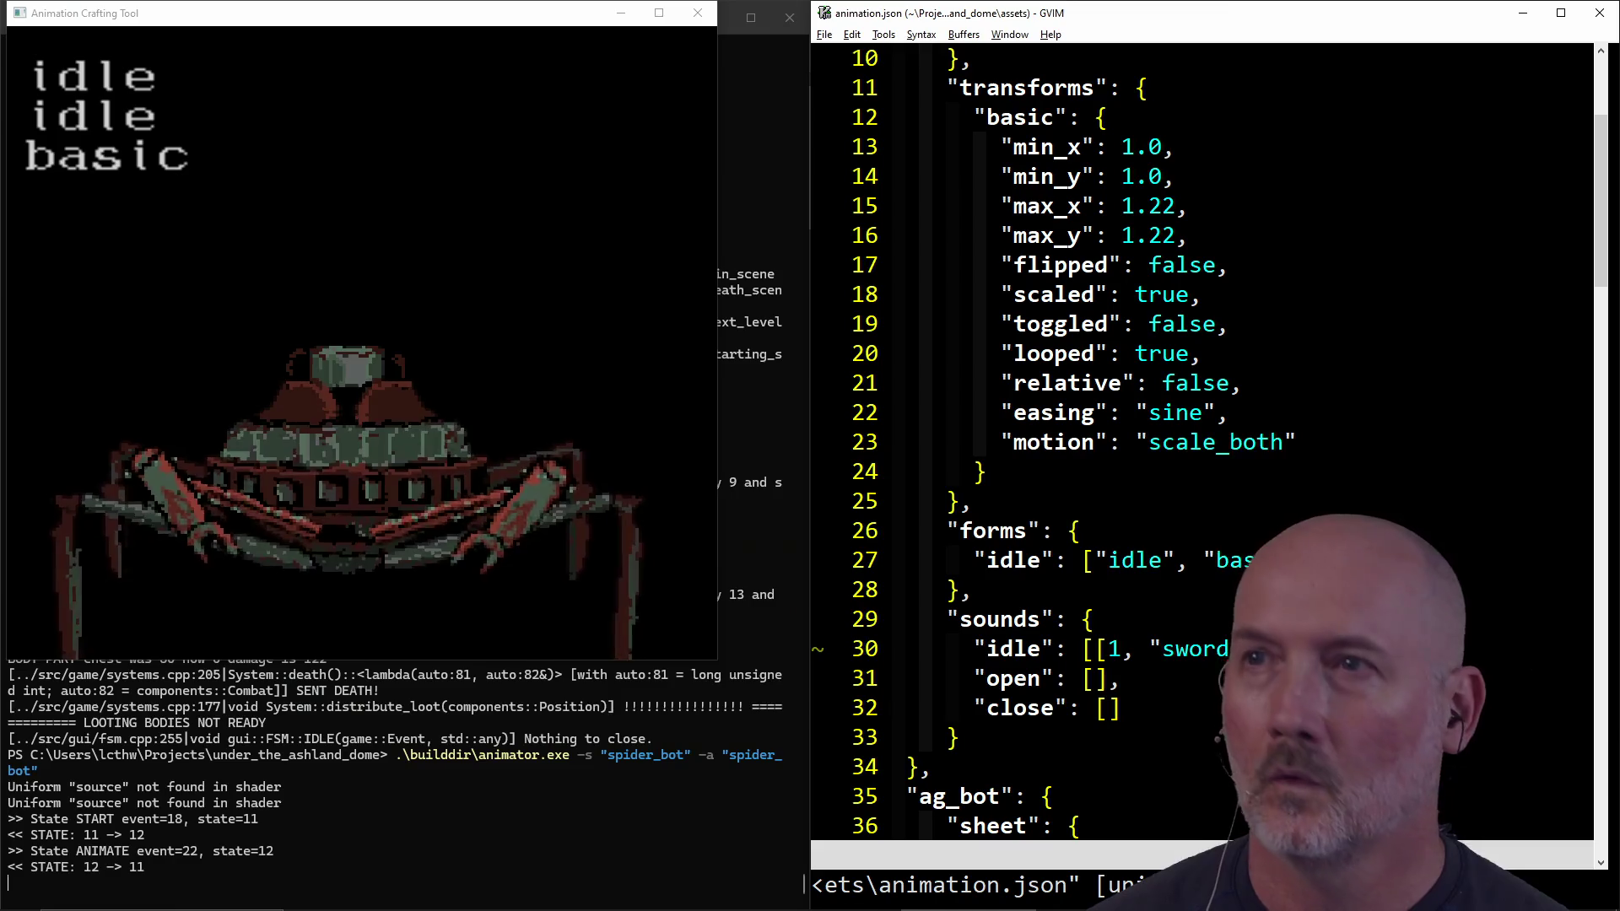
Step: Shorten the first idle duration from 25 to 5 so durations read [5, 35], and save
key(k)
key(k)
key(k)
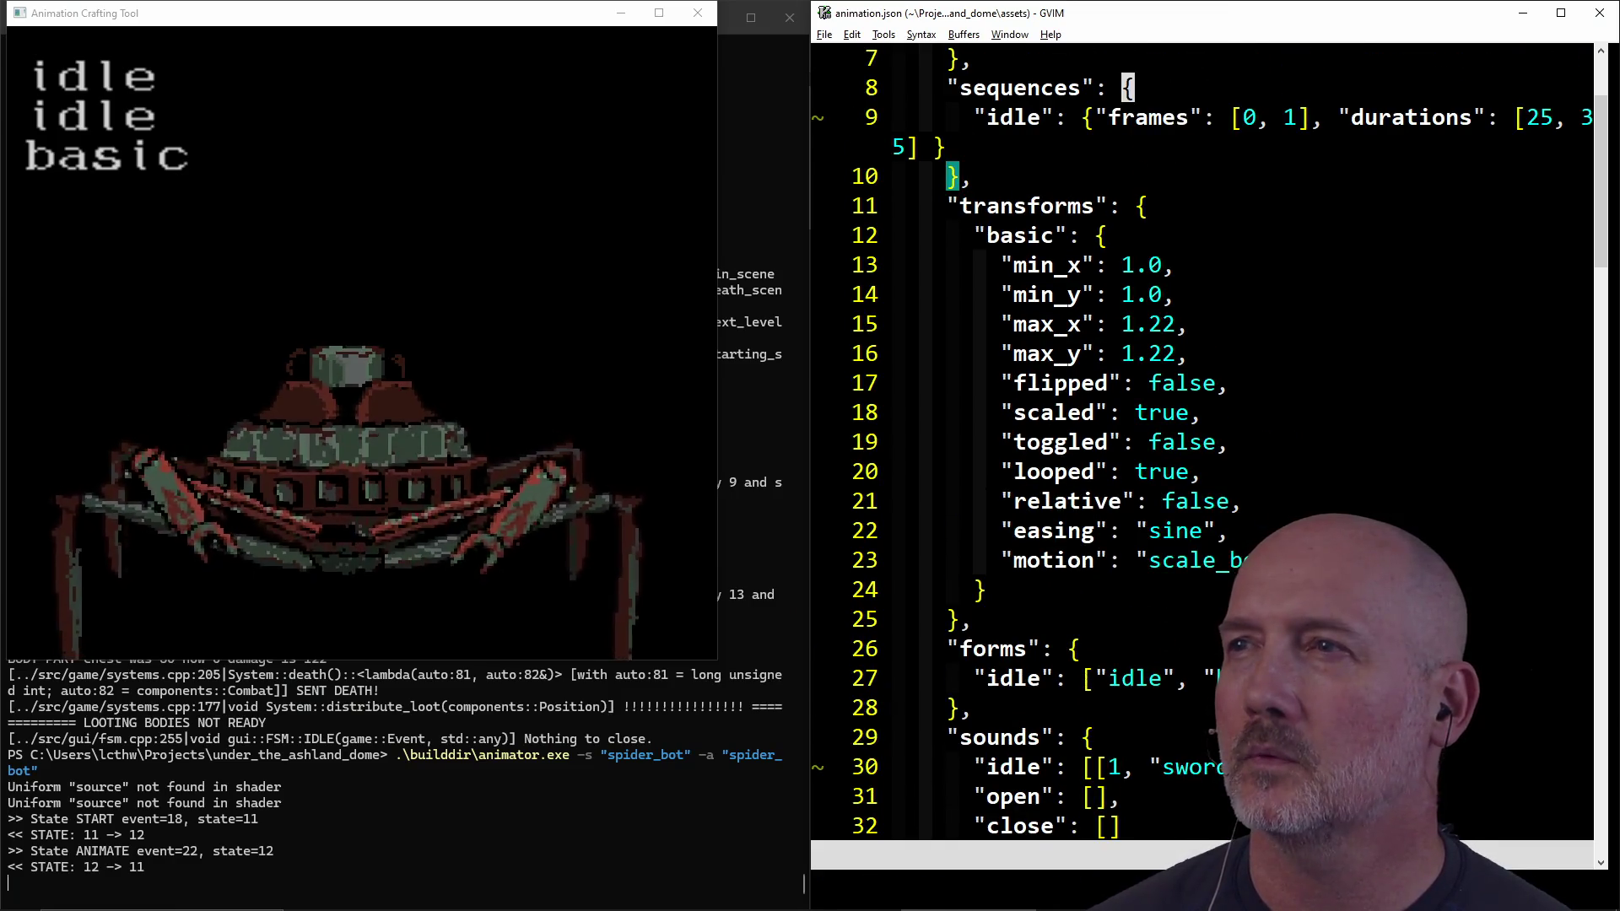
key(ctrl+y)
key(ctrl+y)
key(j)
key(e)
key(f)
key(a)
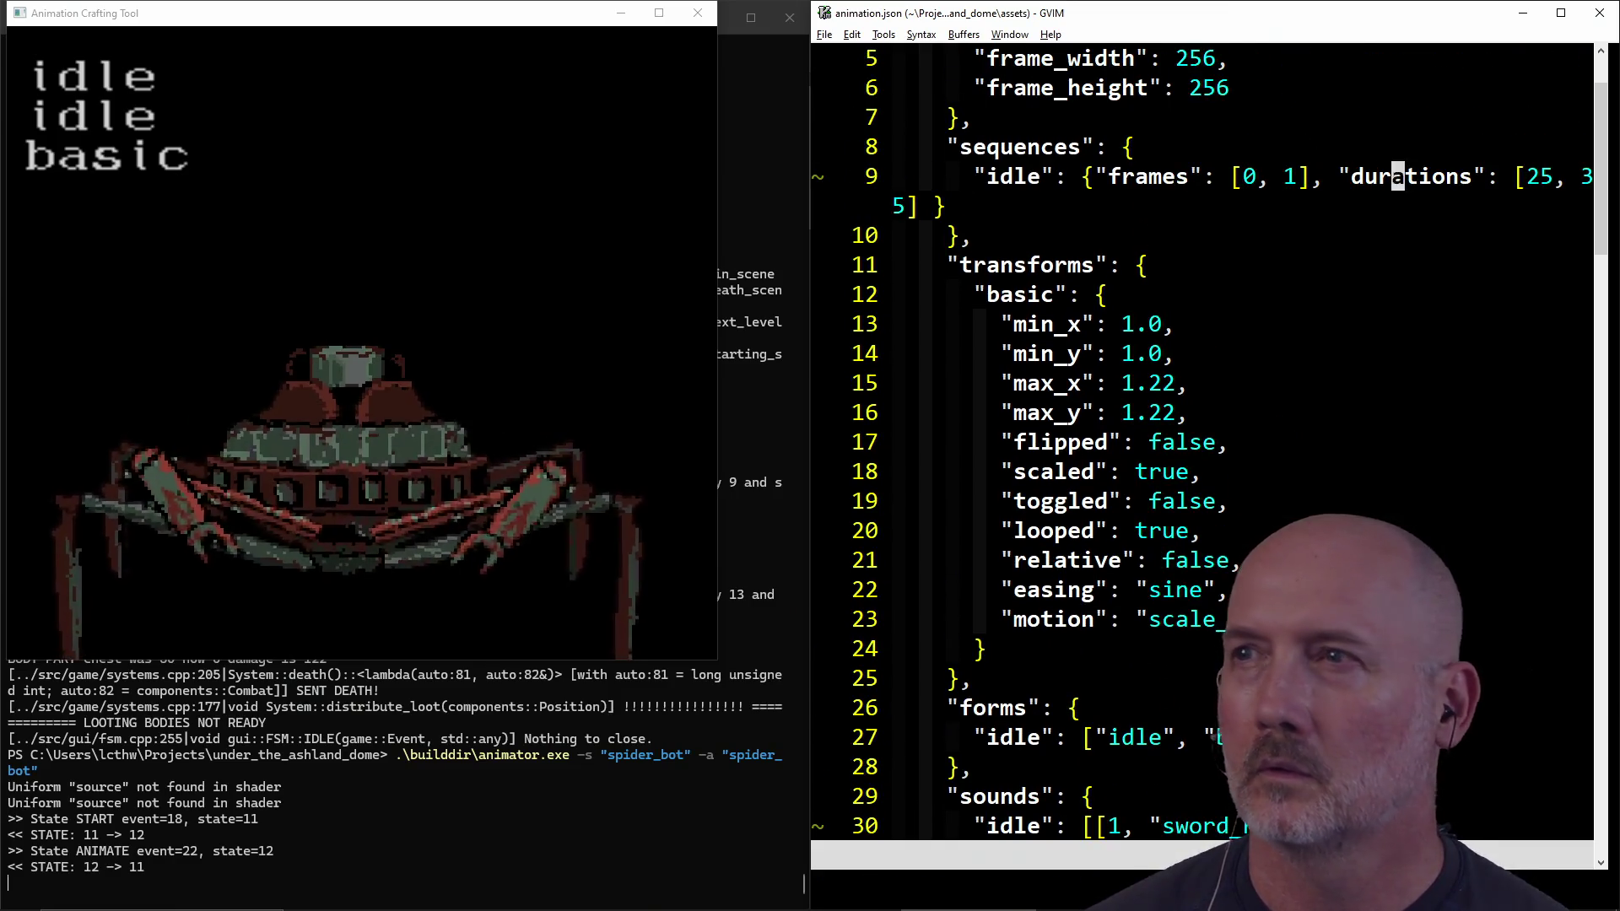
key(l)
key(l)
key(l)
text(x:)
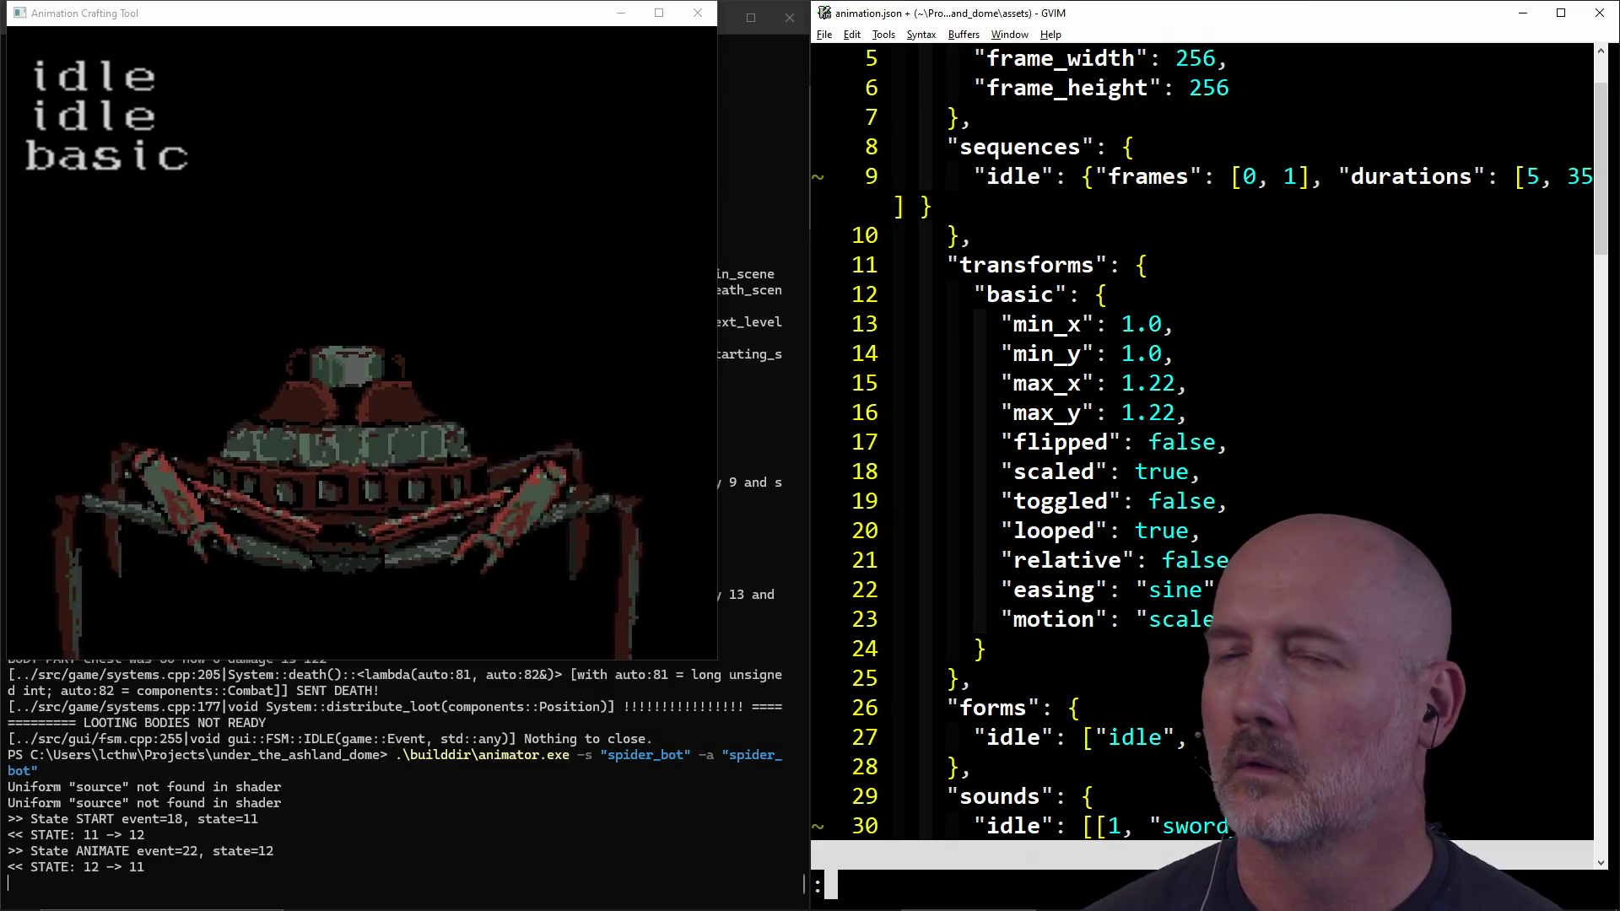
text(w)
key(Return)
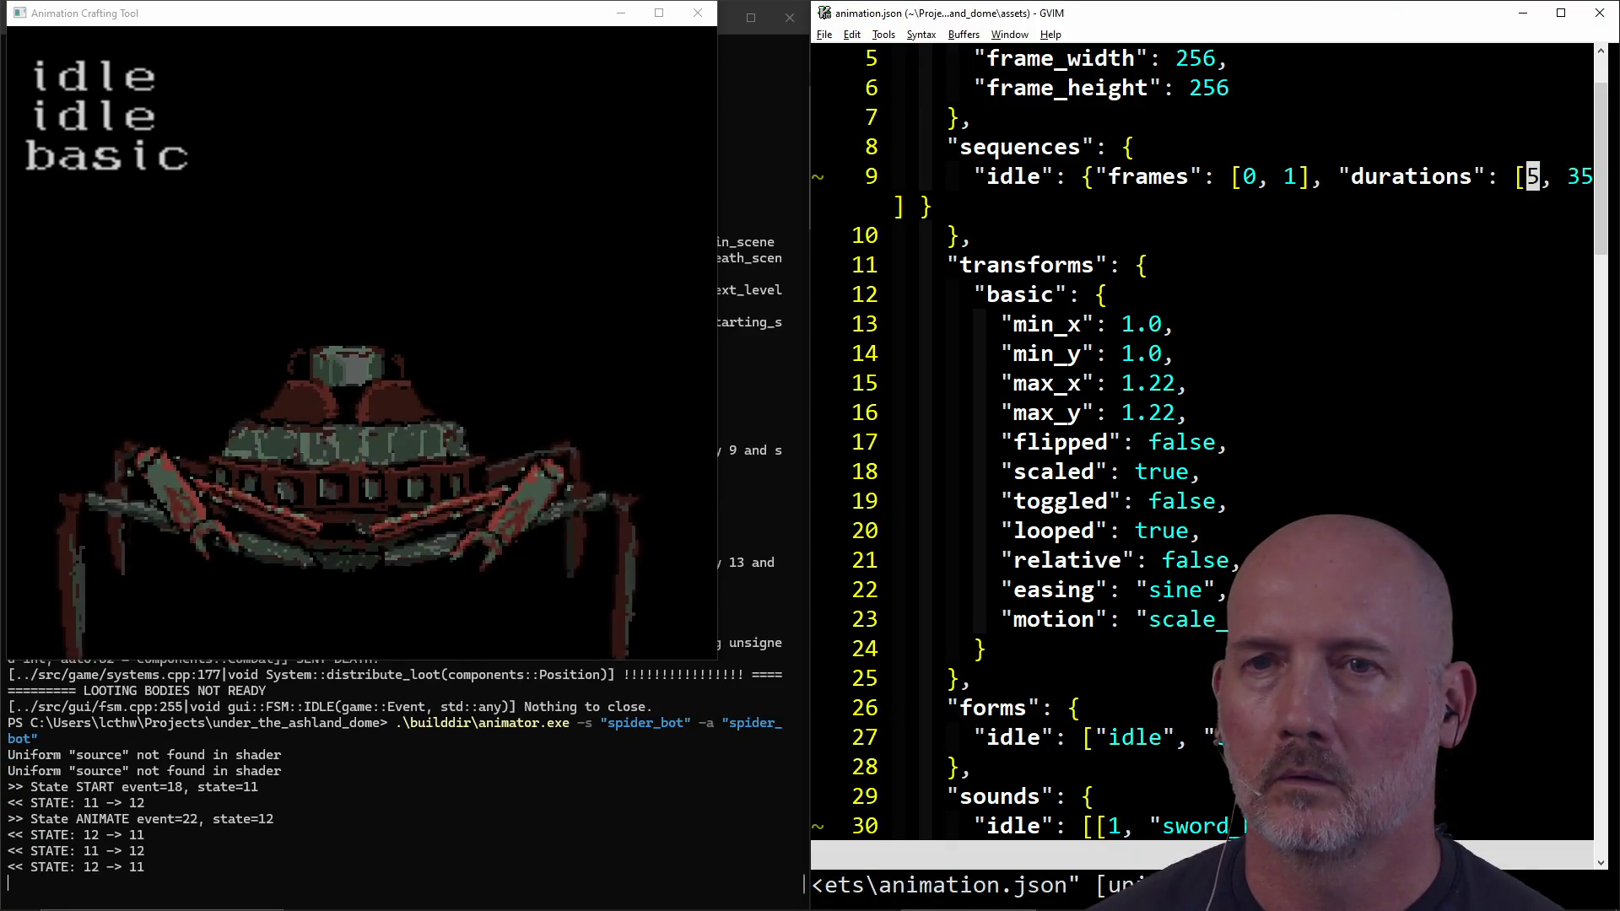
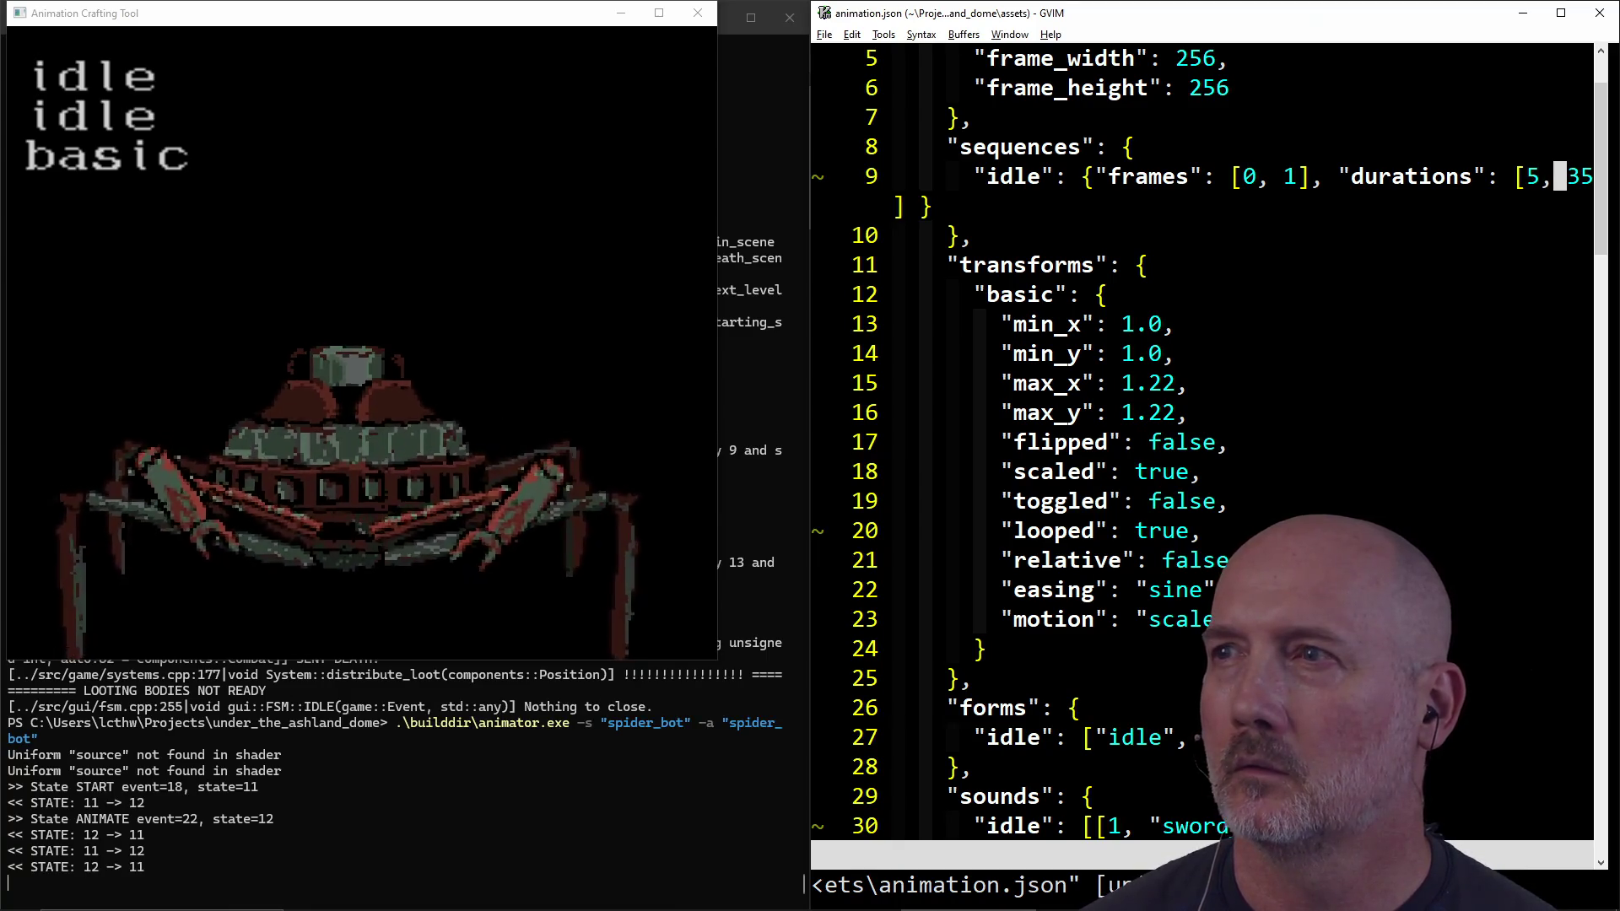
Step: Change the spider's second idle duration to 15 and save animation.json
text(ls1)
key(Escape)
text(:w)
key(Return)
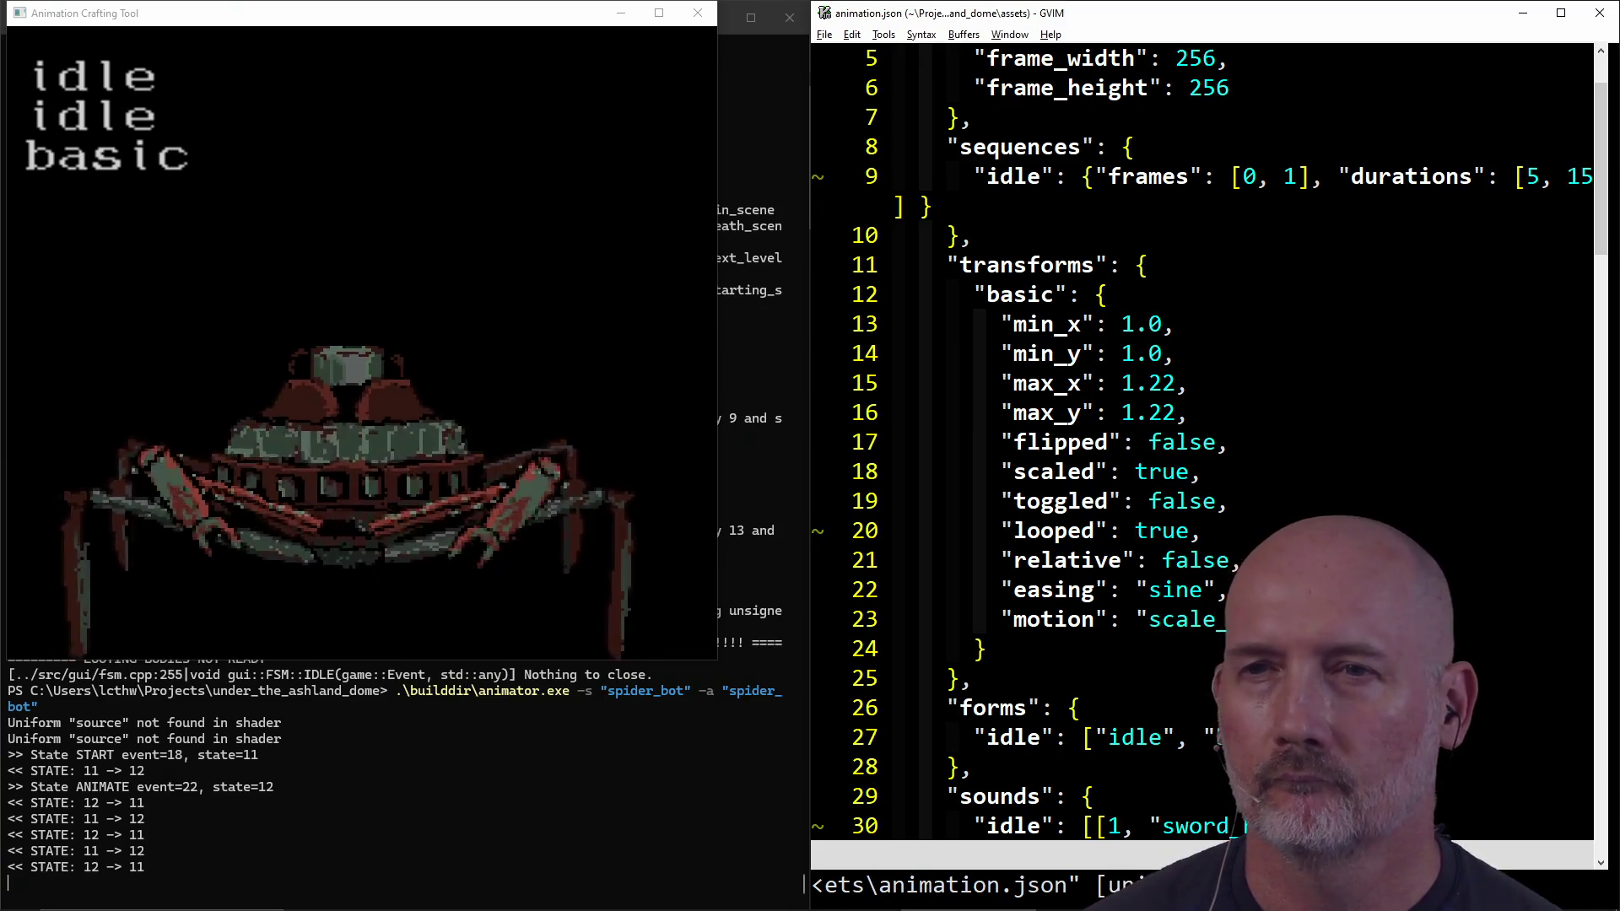
Step: Reduce both max_x and max_y from 1.22 to 1.12 and save
key(j)
key(j)
key(j)
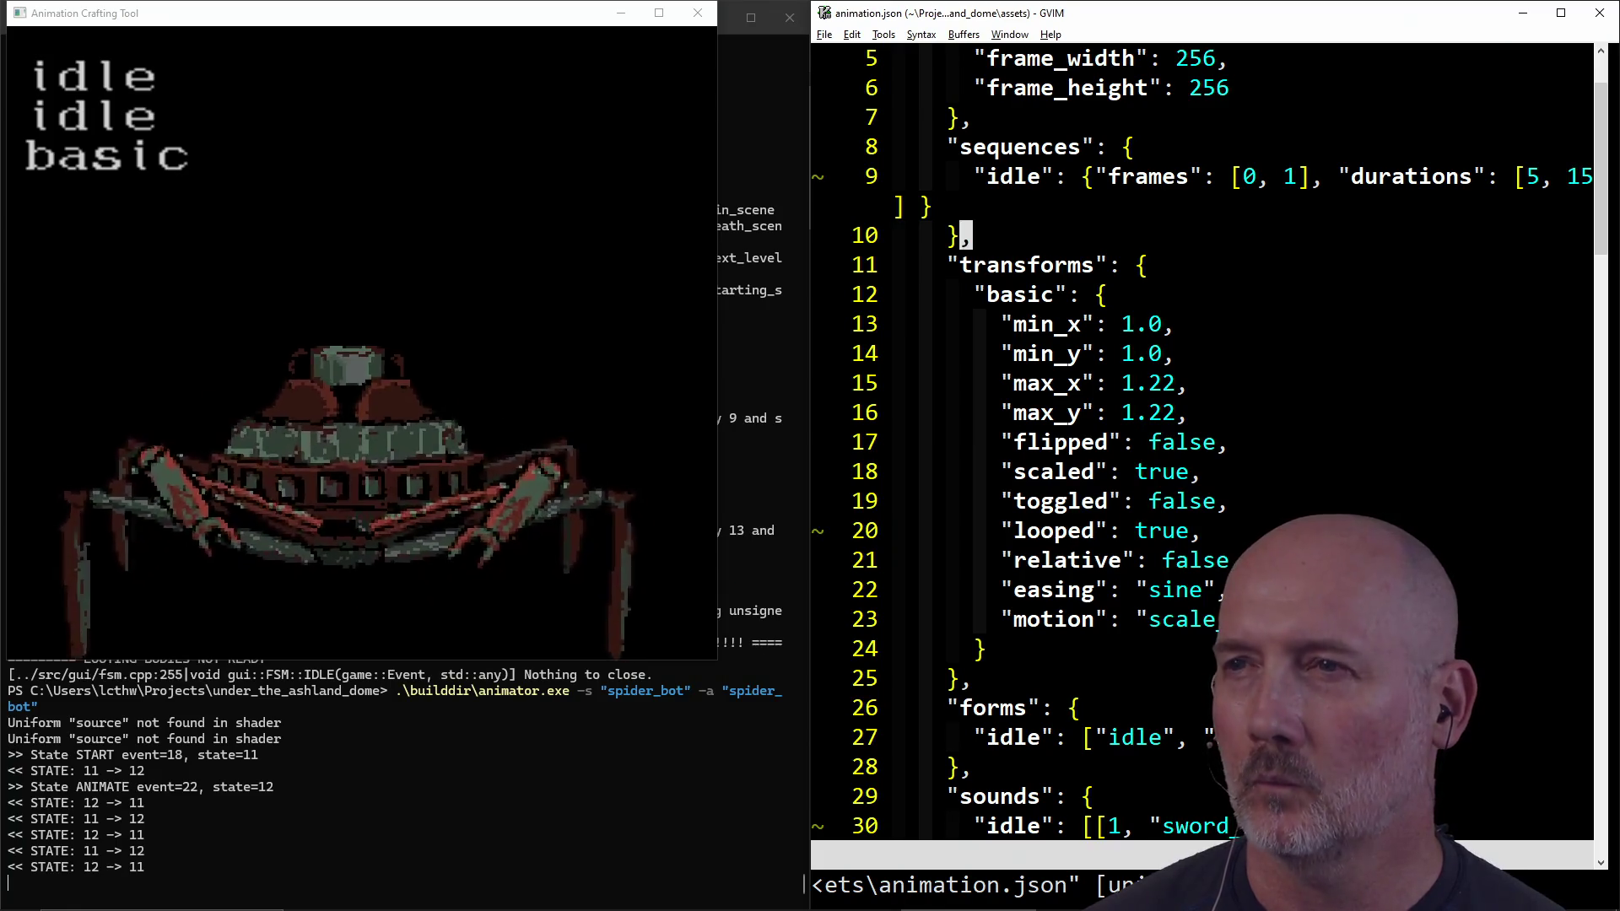
text(hs1)
key(Escape)
text(js1)
key(Escape)
text(:w)
key(Return)
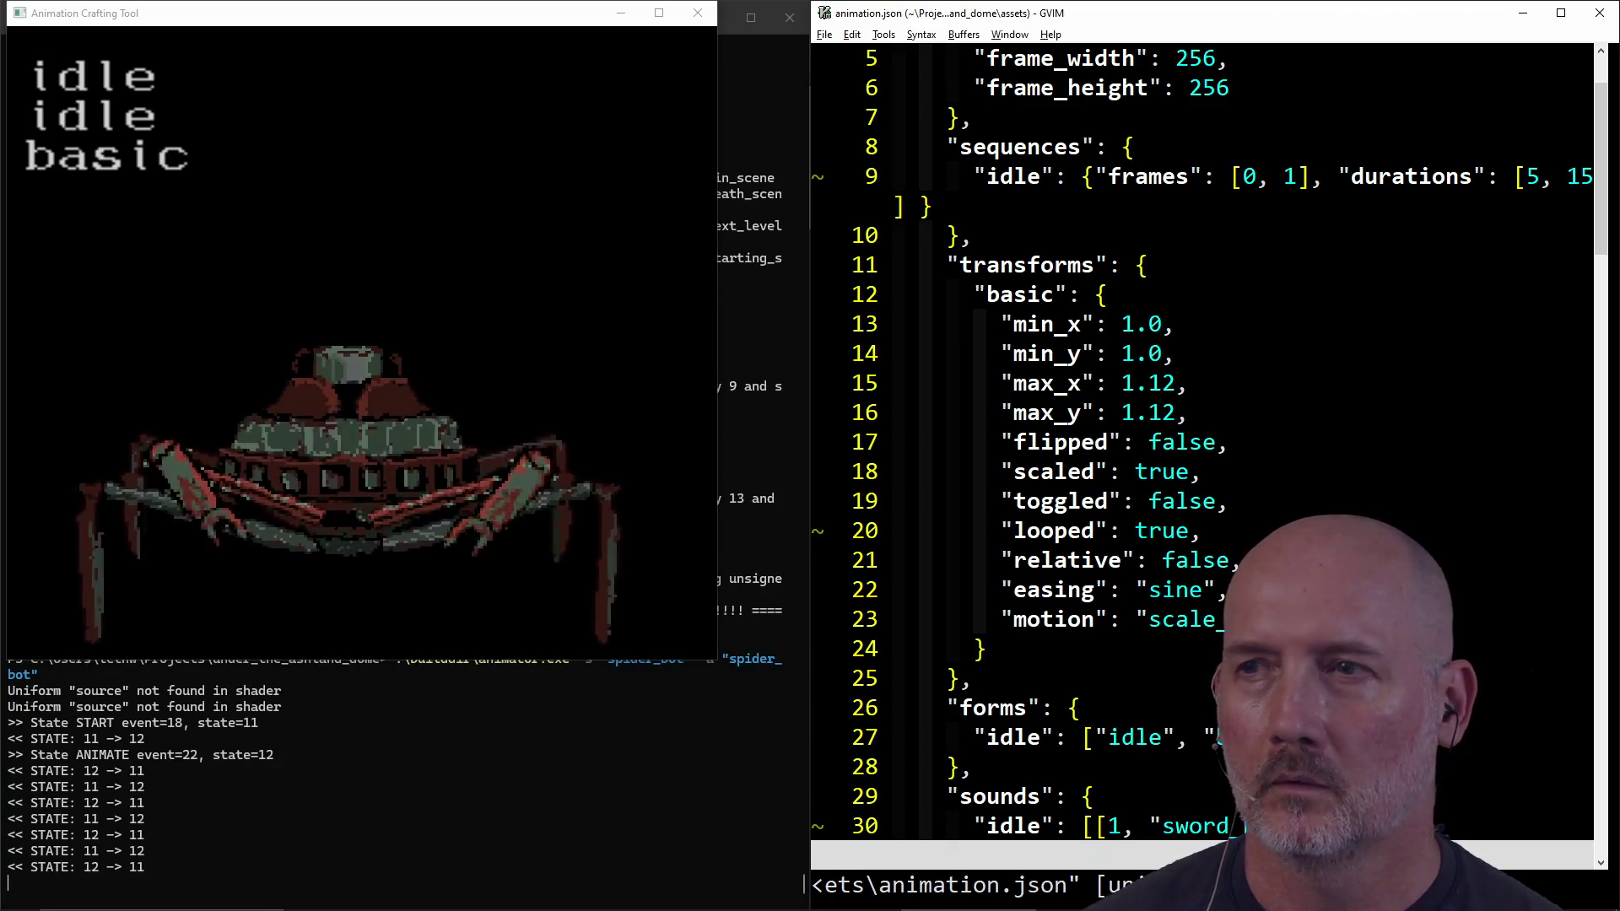
scroll(1254, 377, down, 2)
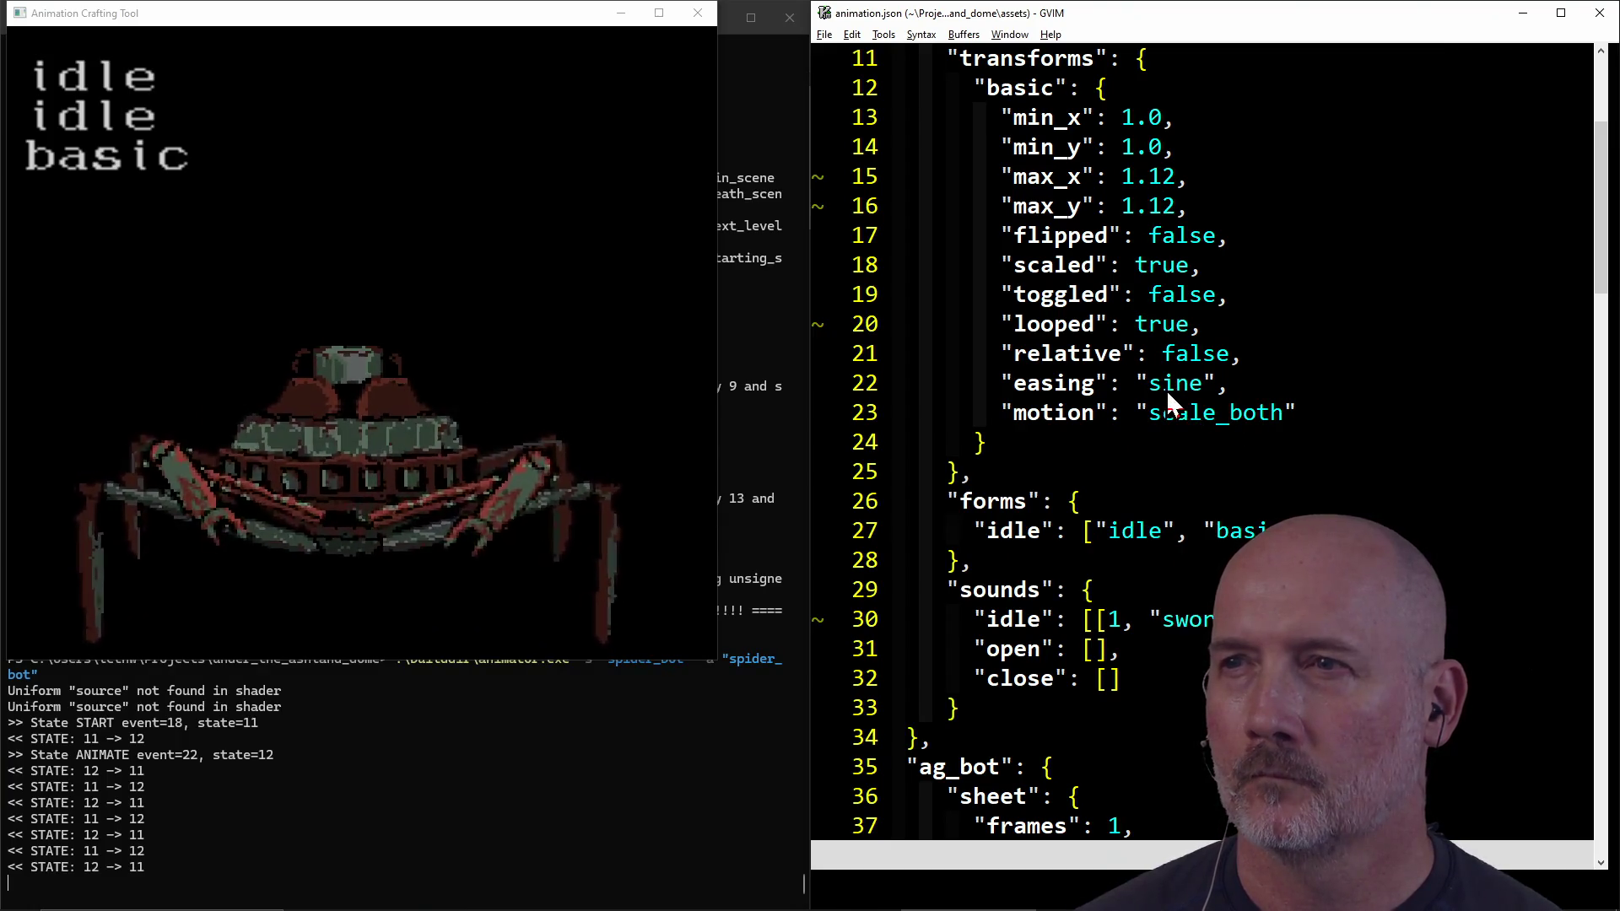
Step: Change the basic transform's motion from scale_both to move_bounce and save
click(1169, 412)
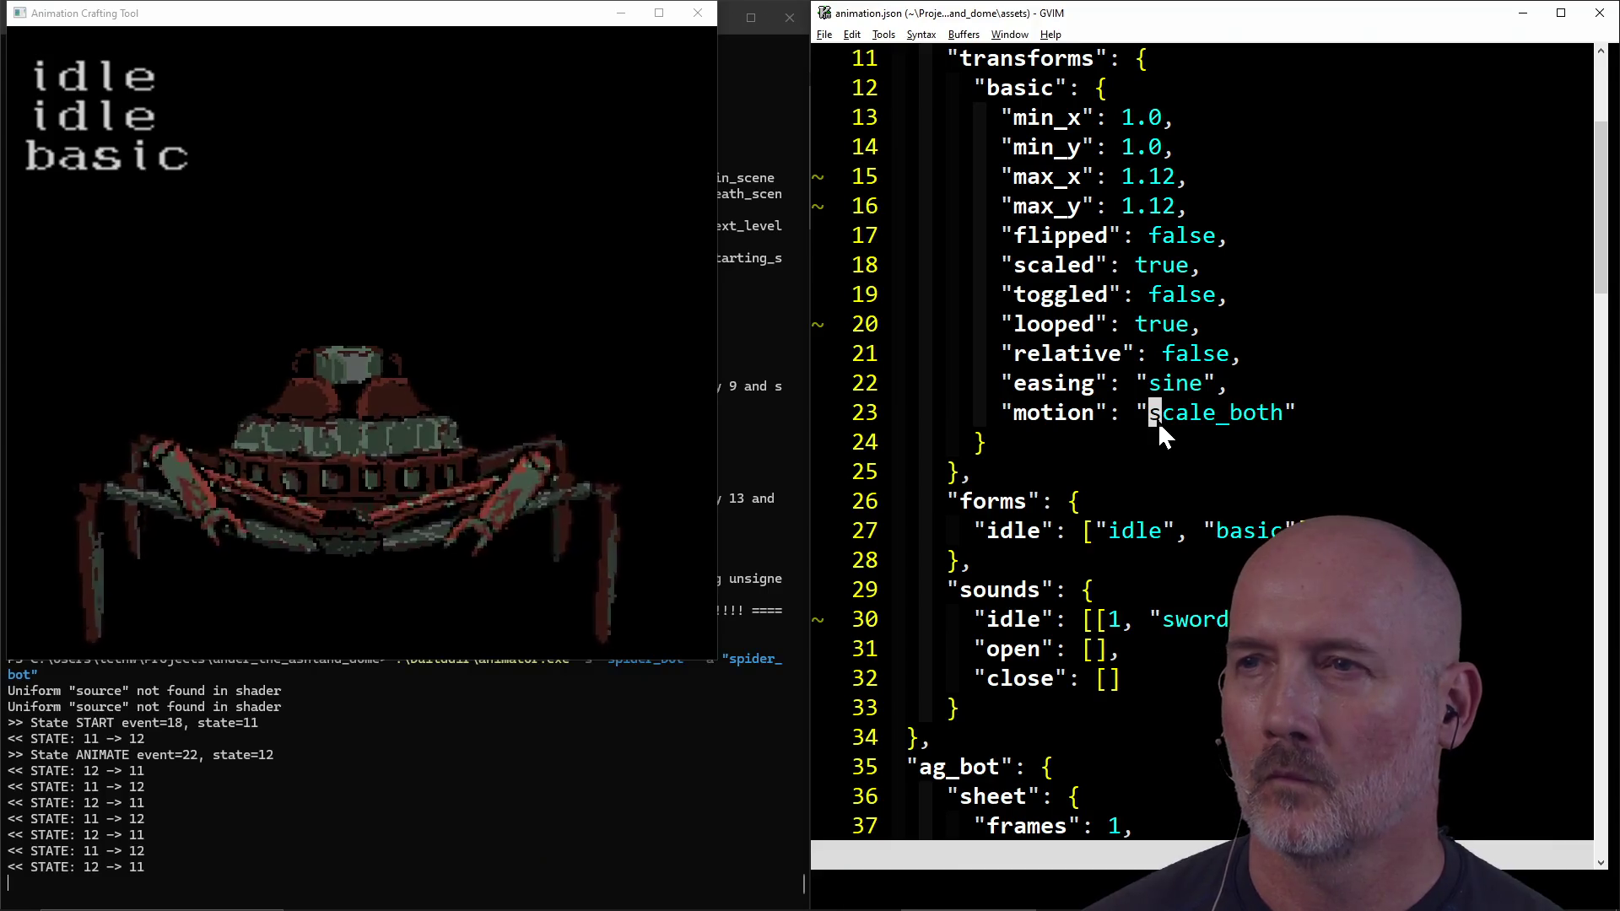
text(cwm)
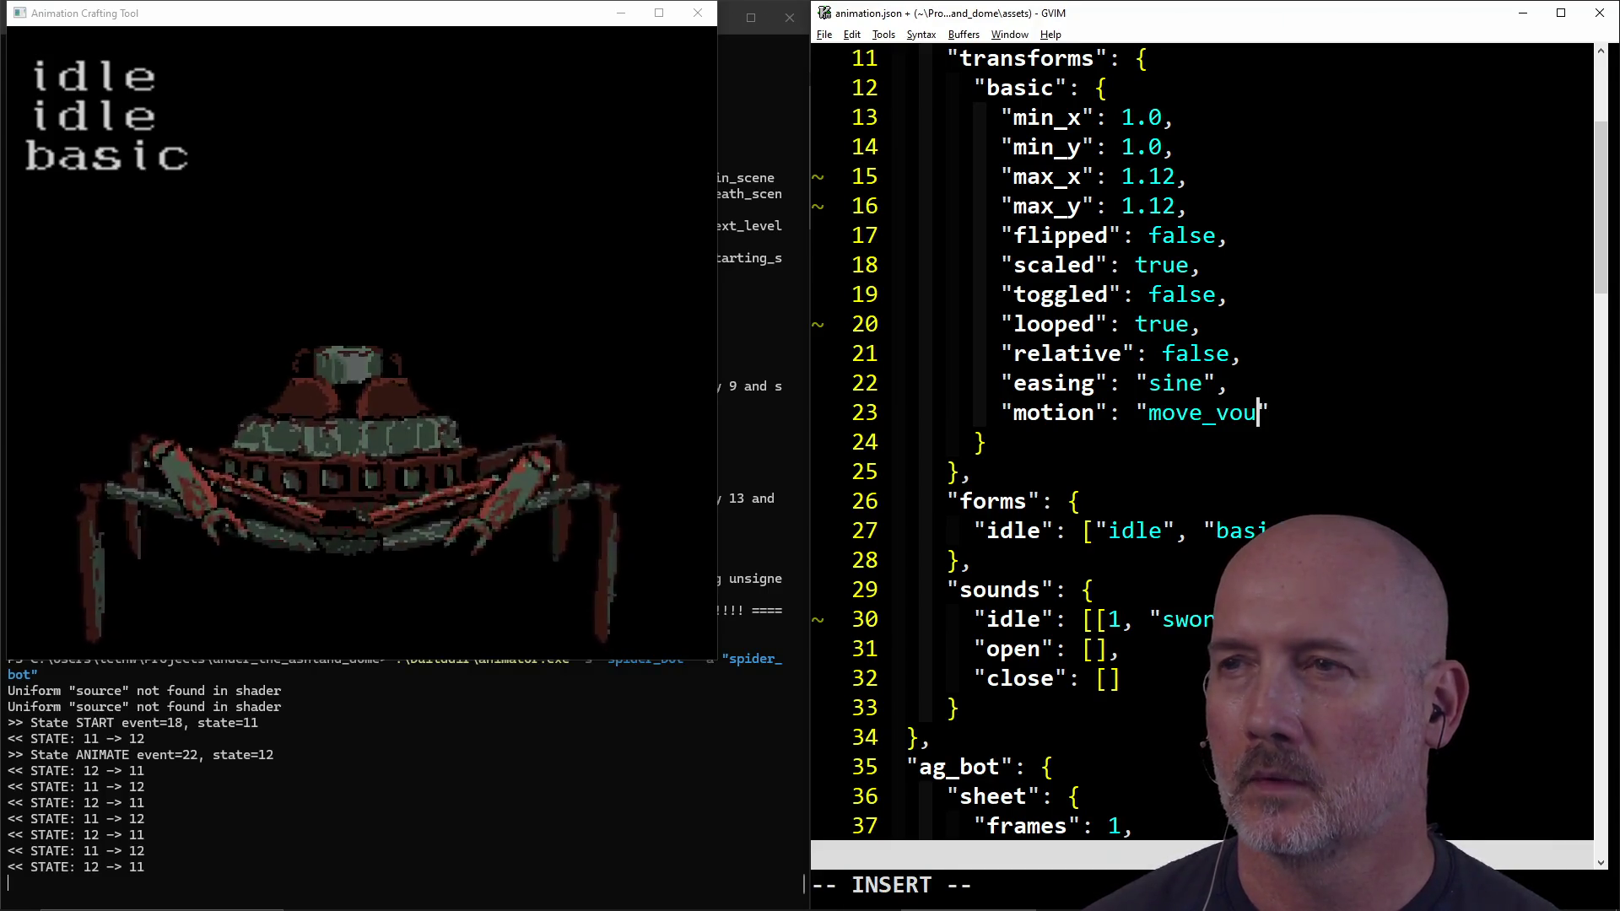
key(BackSpace)
text(bounce)
key(Escape)
text(:w)
key(Return)
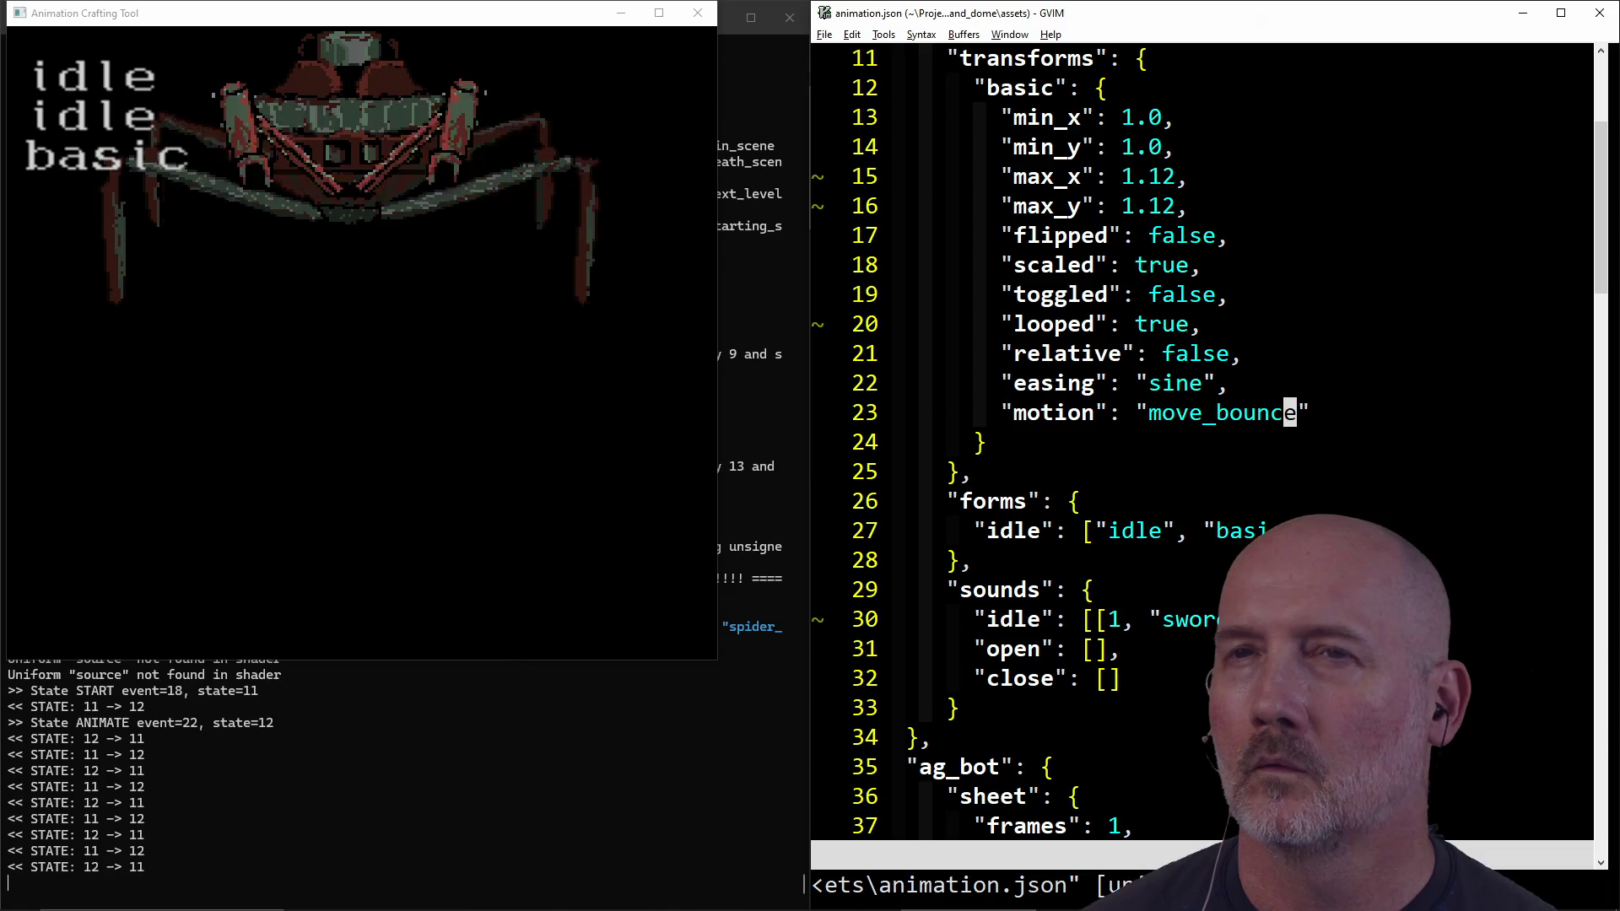
Step: Set the transform's scaled option from true to false and save
key(k)
key(k)
key(k)
key(k)
key(j)
key(k)
key(h)
key(h)
key(h)
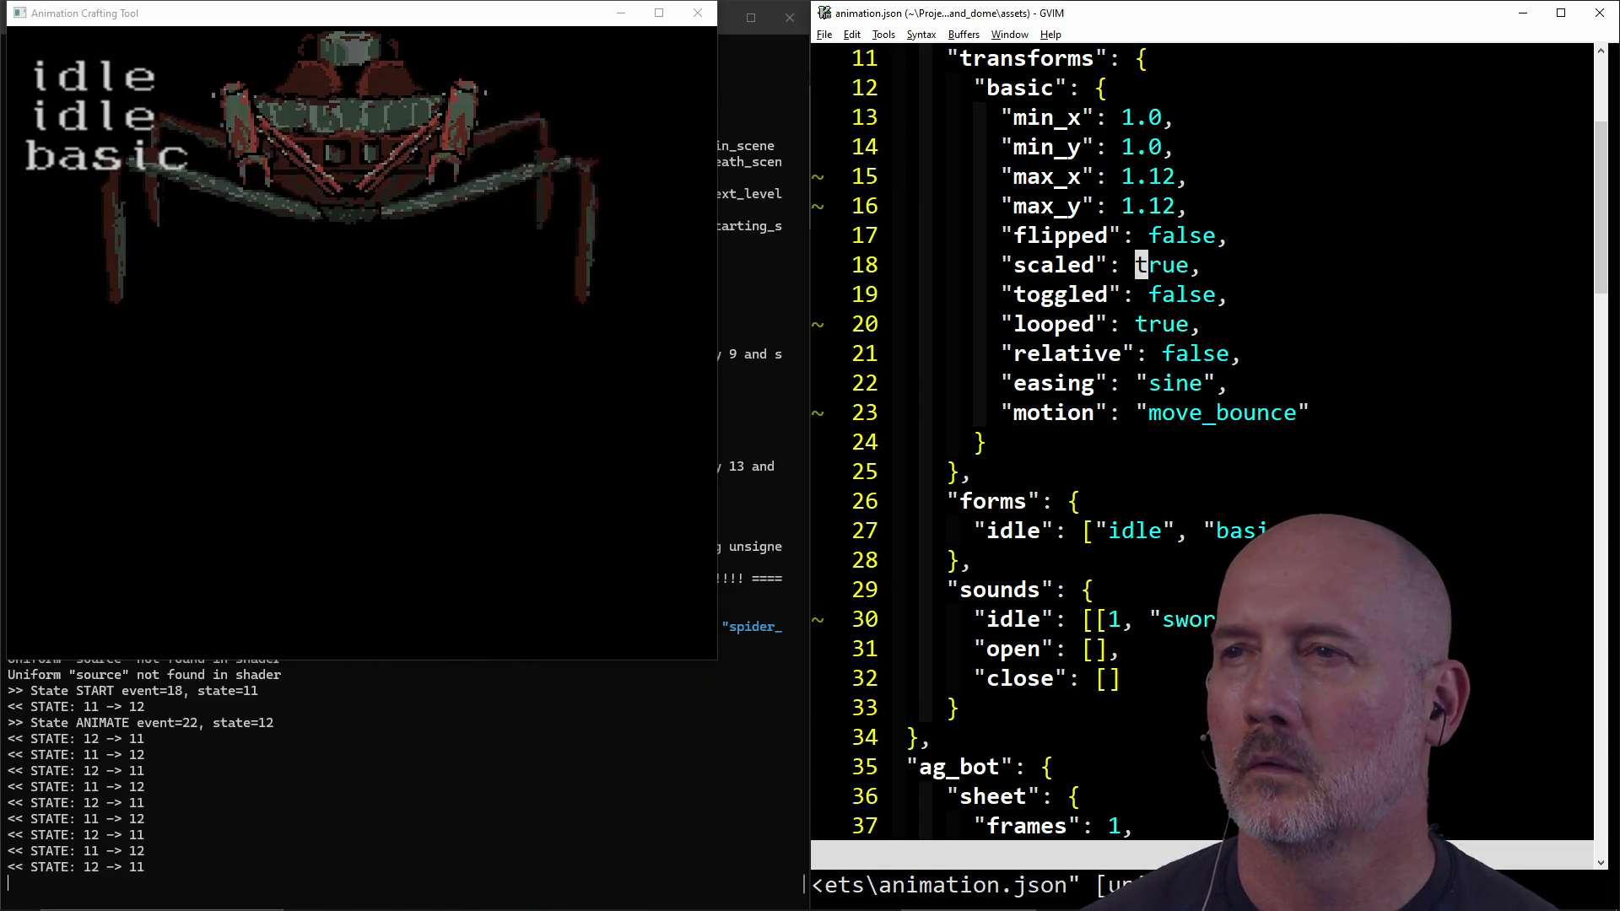
text(cwfalse)
key(Escape)
text(:w)
key(Return)
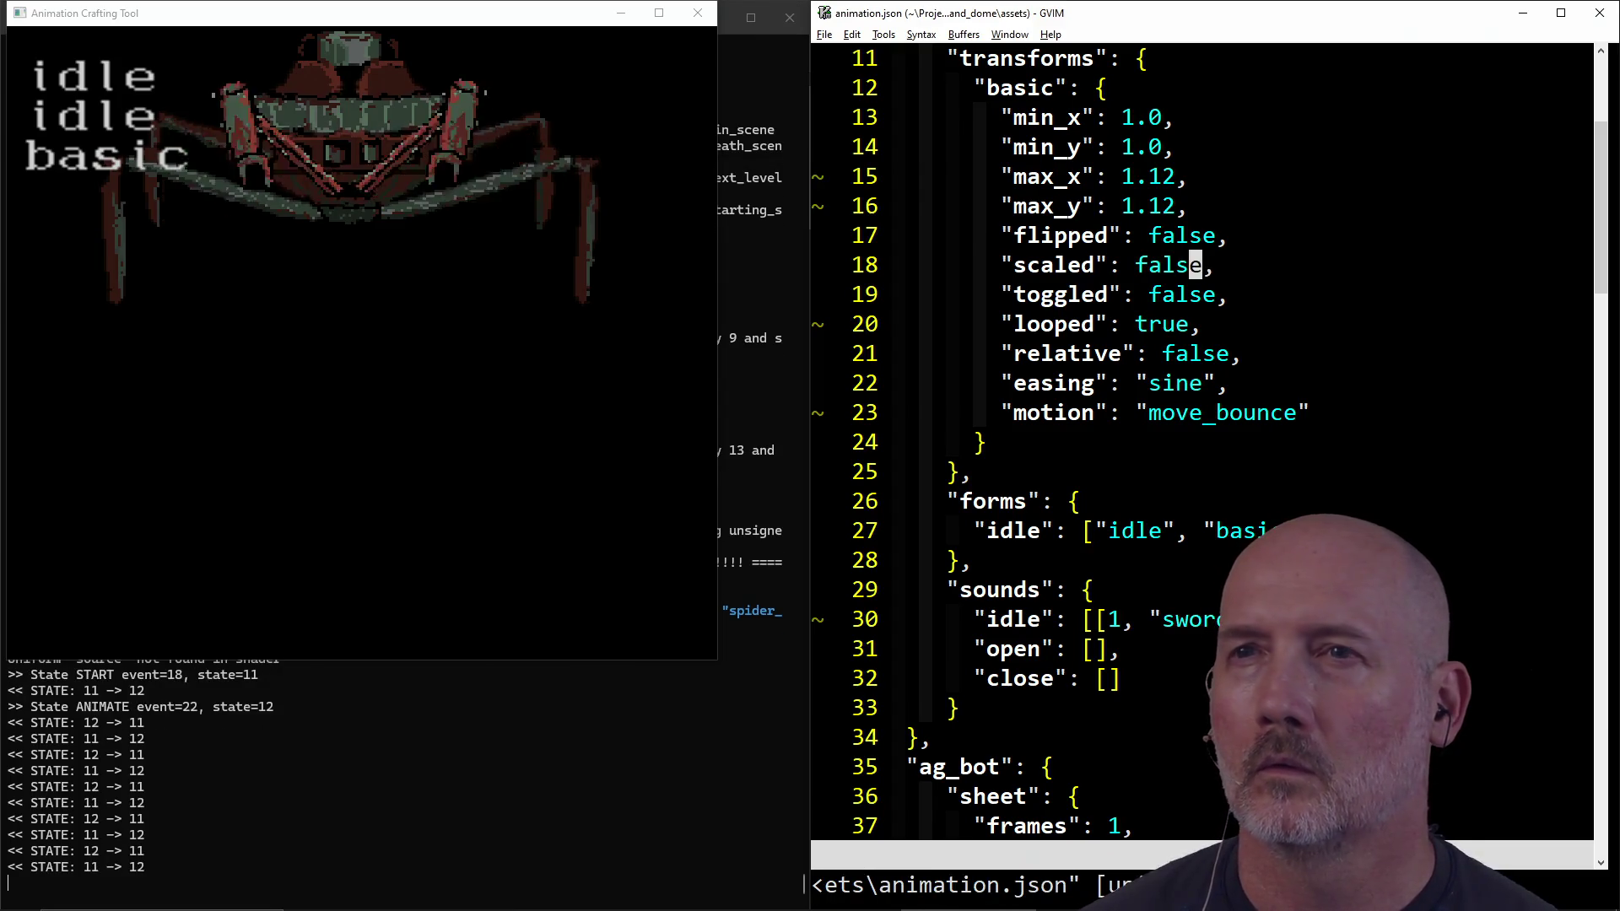
Step: Set the transform's relative option from false to true and save animation.json
key(l)
key(k)
key(k)
key(k)
key(k)
key(h)
key(h)
key(h)
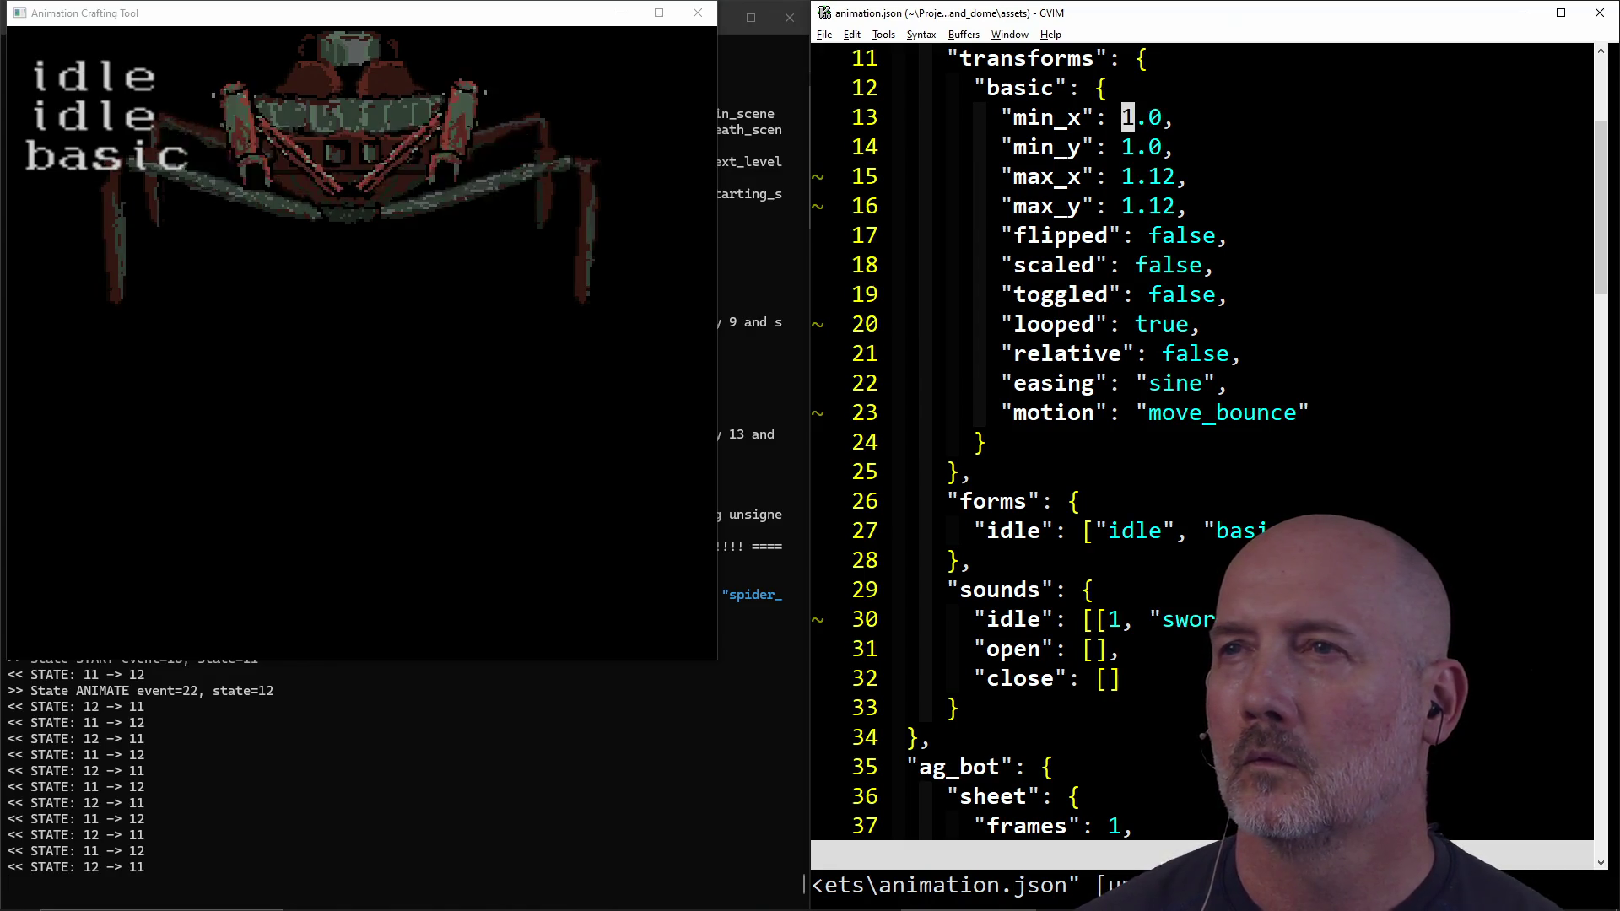
key(j)
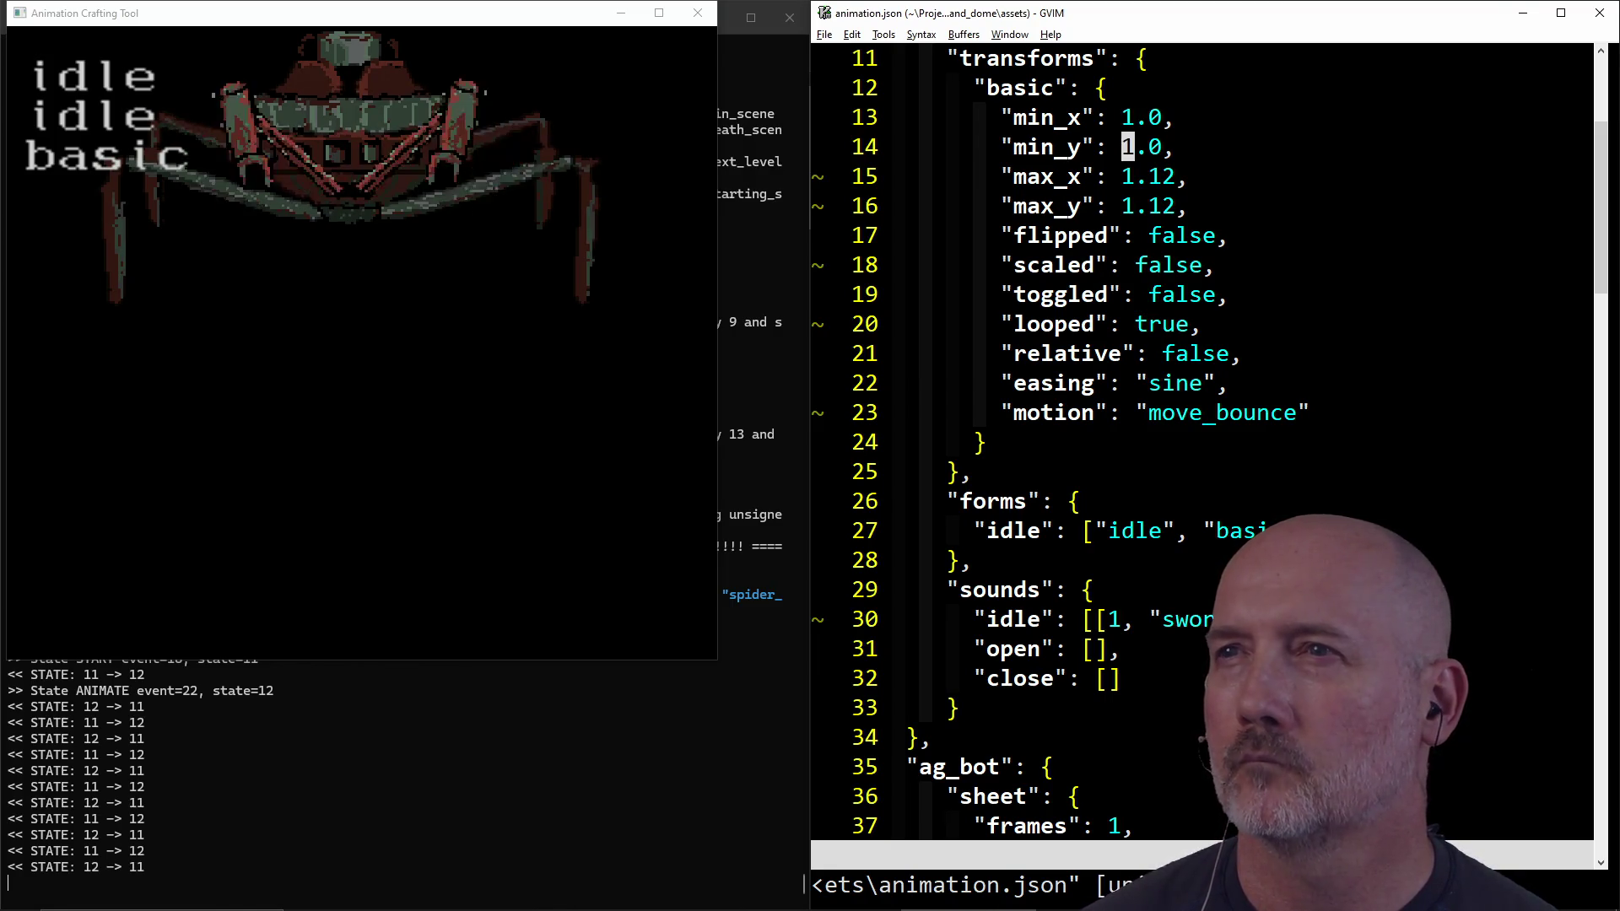
key(v)
key(Escape)
key(j)
key(j)
key(j)
text(cwtrue)
key(Escape)
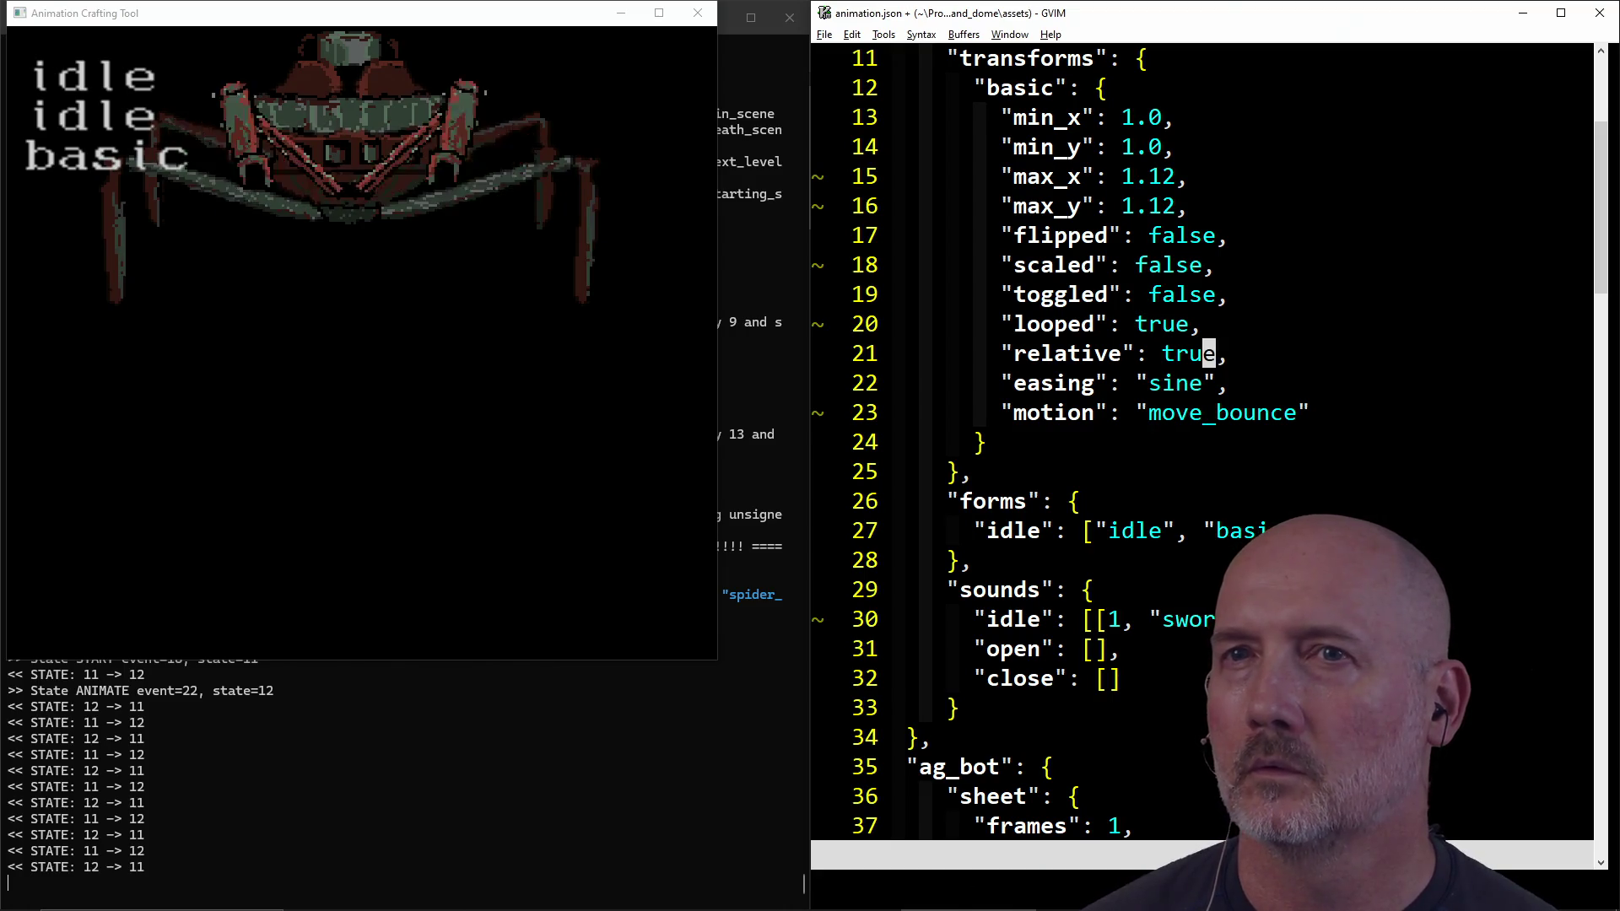
text(:w)
key(Return)
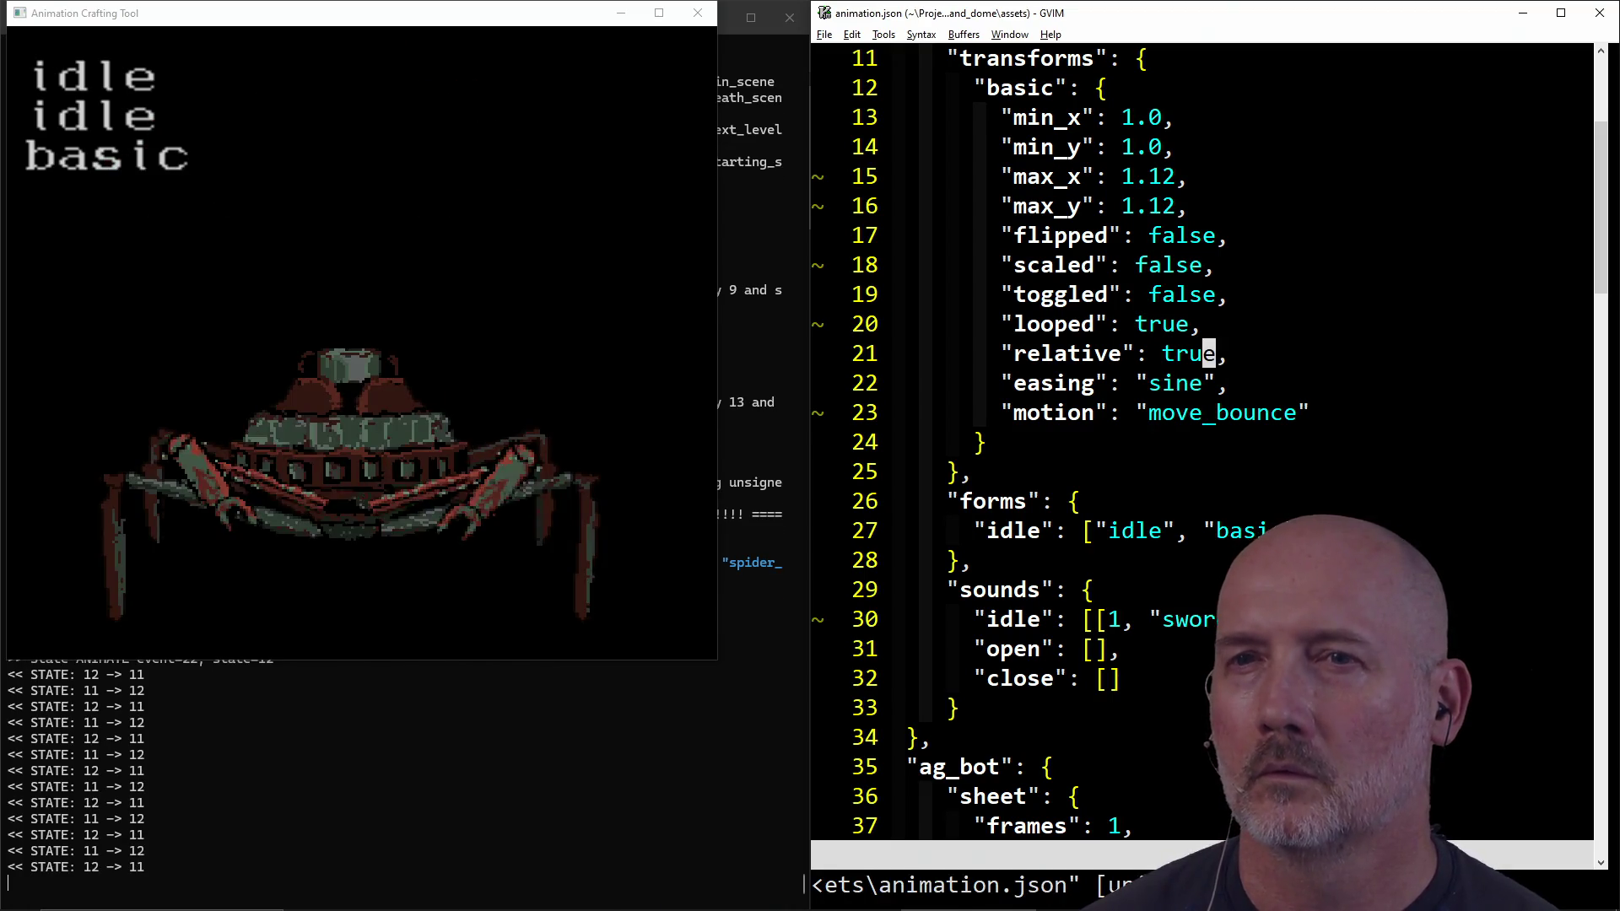
Step: Change the transform's min_y value to 0.0
key(k)
key(k)
key(k)
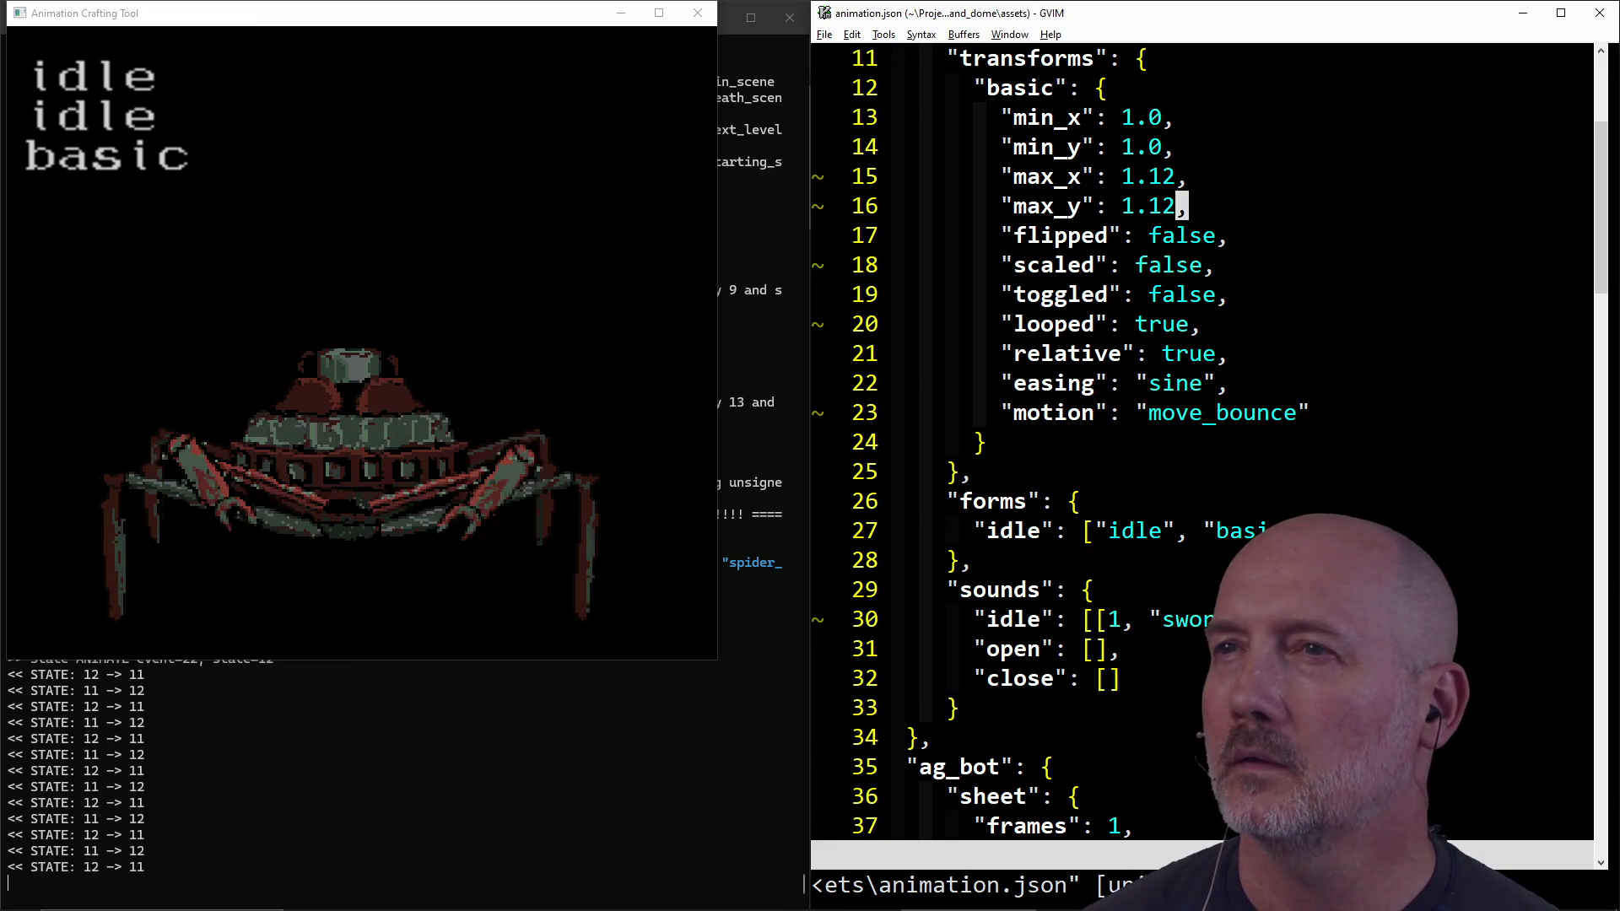
key(j)
key(h)
key(j)
key(k)
key(h)
key(h)
text(x)
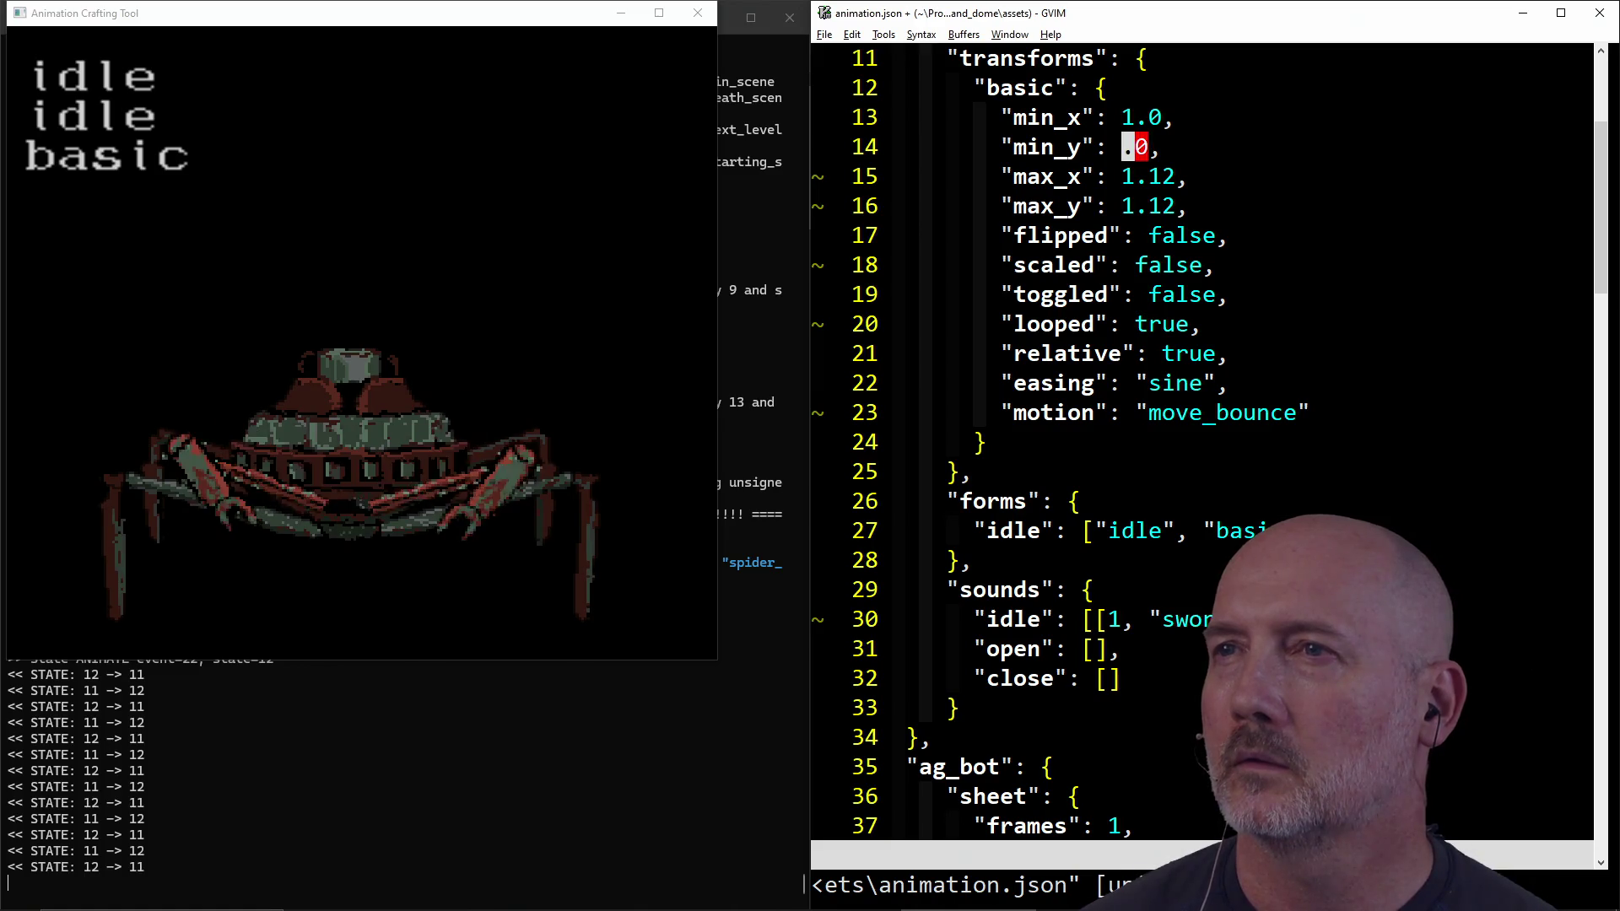
text(i0)
key(Escape)
Step: Replace max_y's 1.12 with -20.0 and save
key(j)
key(j)
key(v)
key(l)
key(l)
key(l)
key(c)
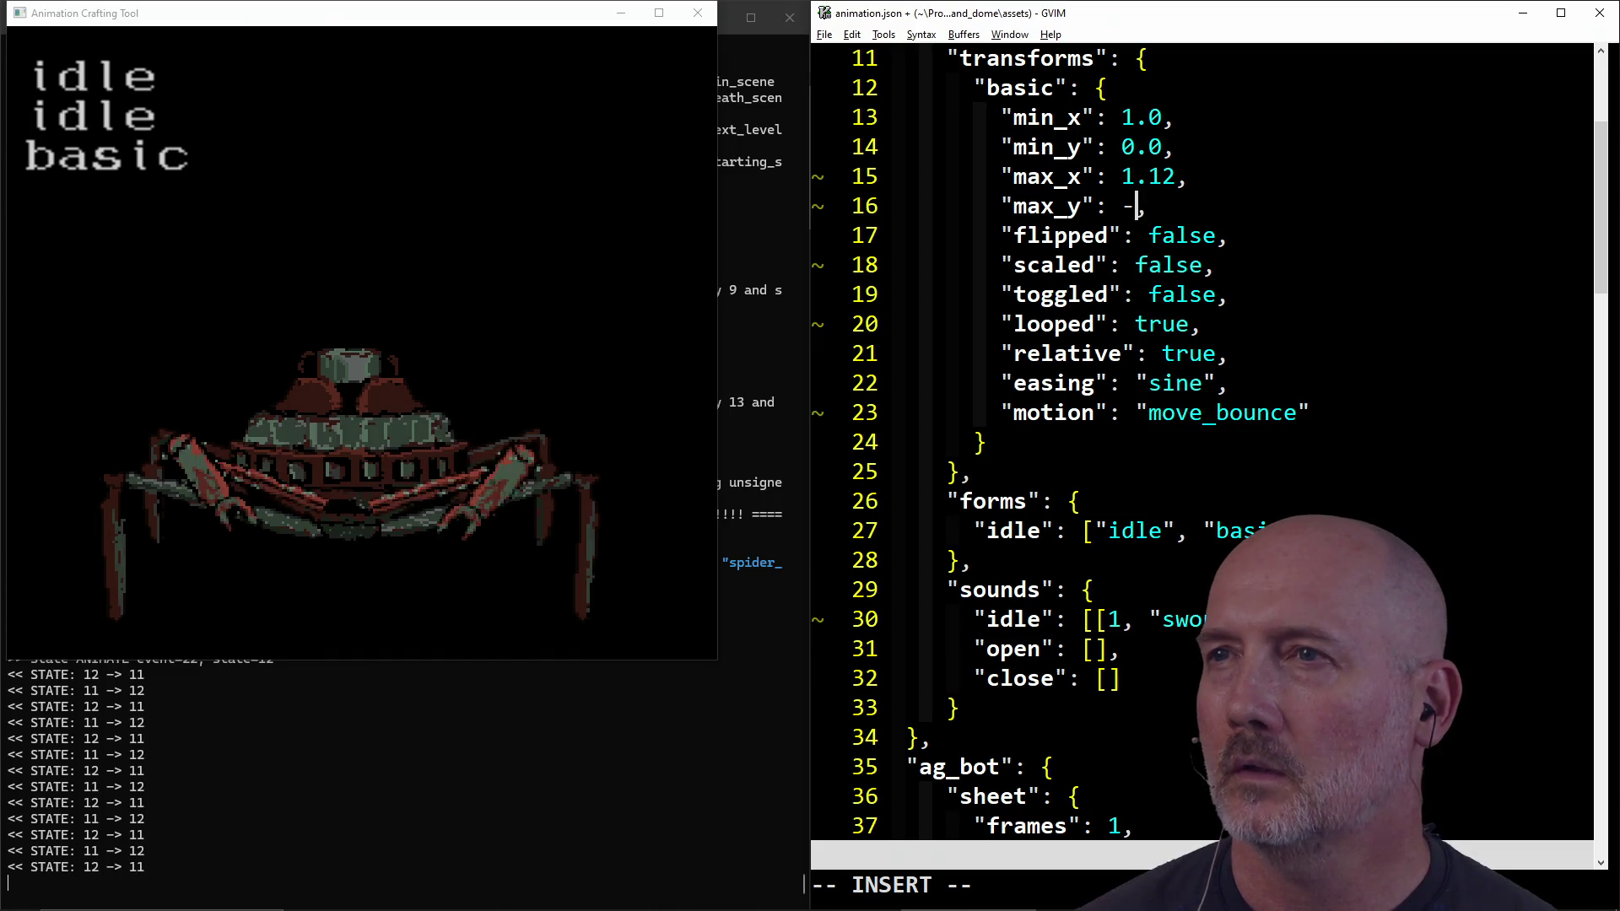
key(Escape)
text(:w)
key(Return)
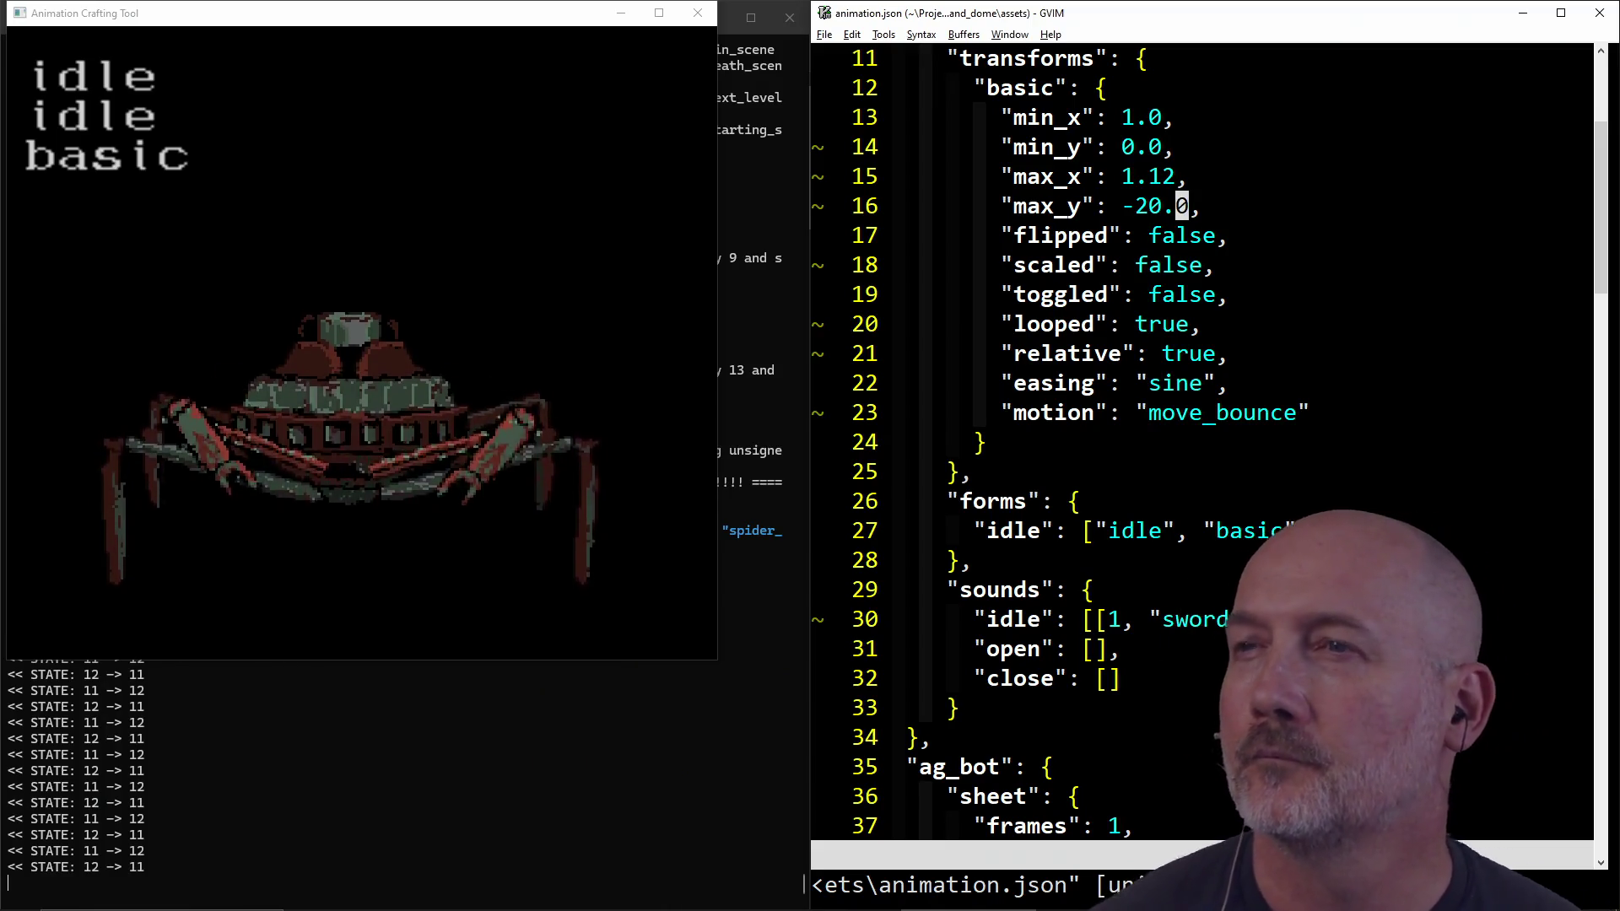
Step: Reduce max_y from -20.0 to -10.0 and save animation.json
key(h)
key(h)
key(h)
text(s1)
key(Escape)
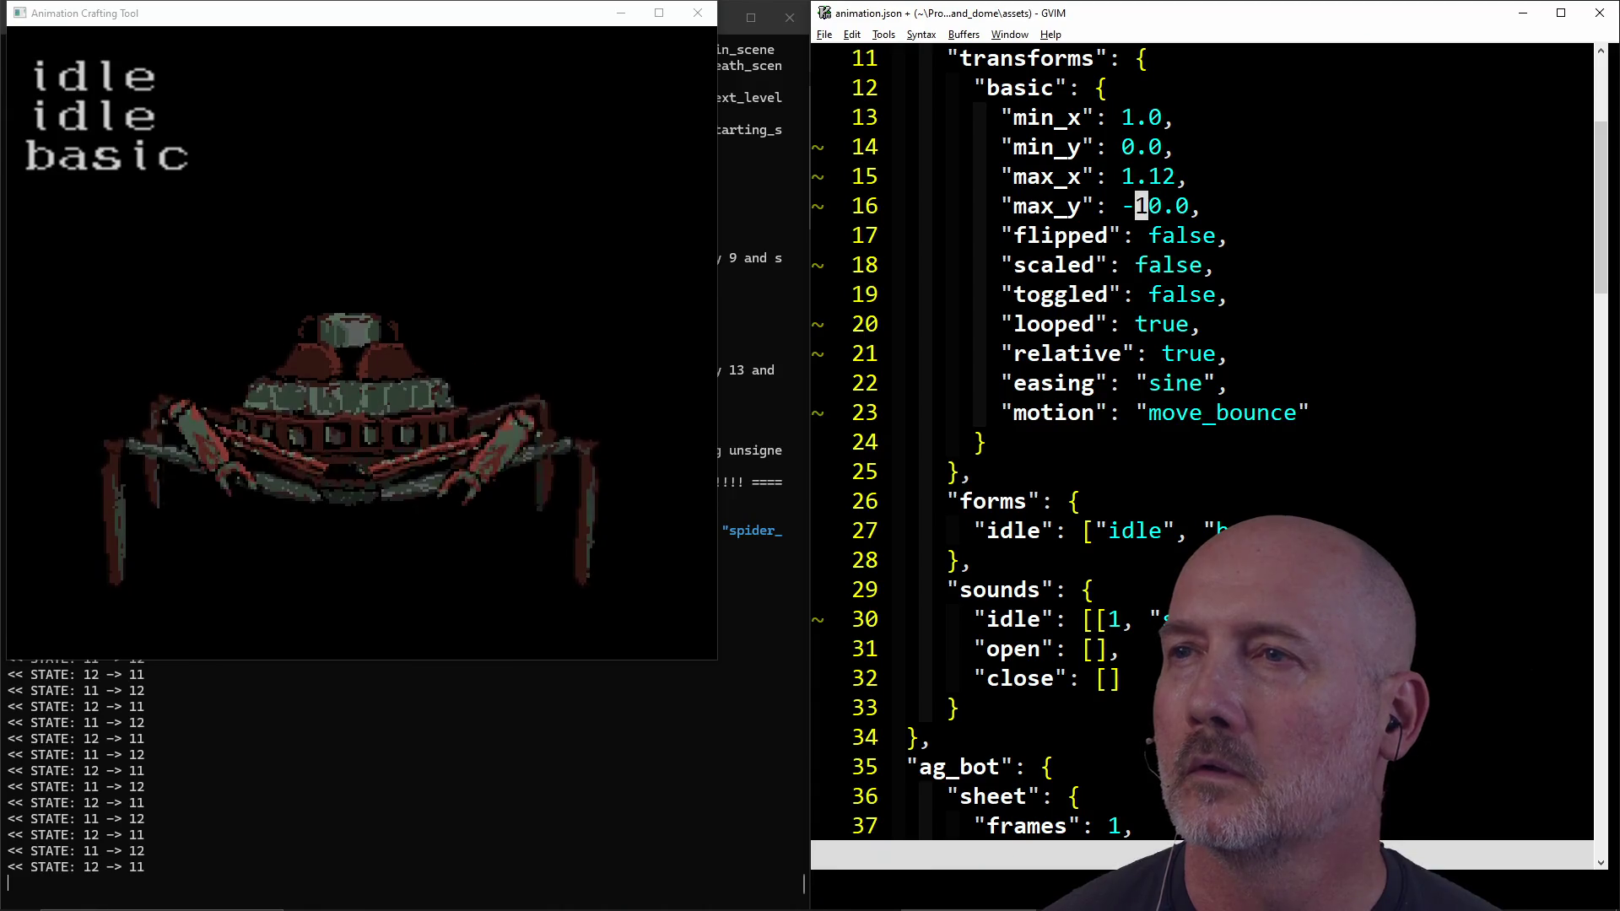
text(:w)
key(Return)
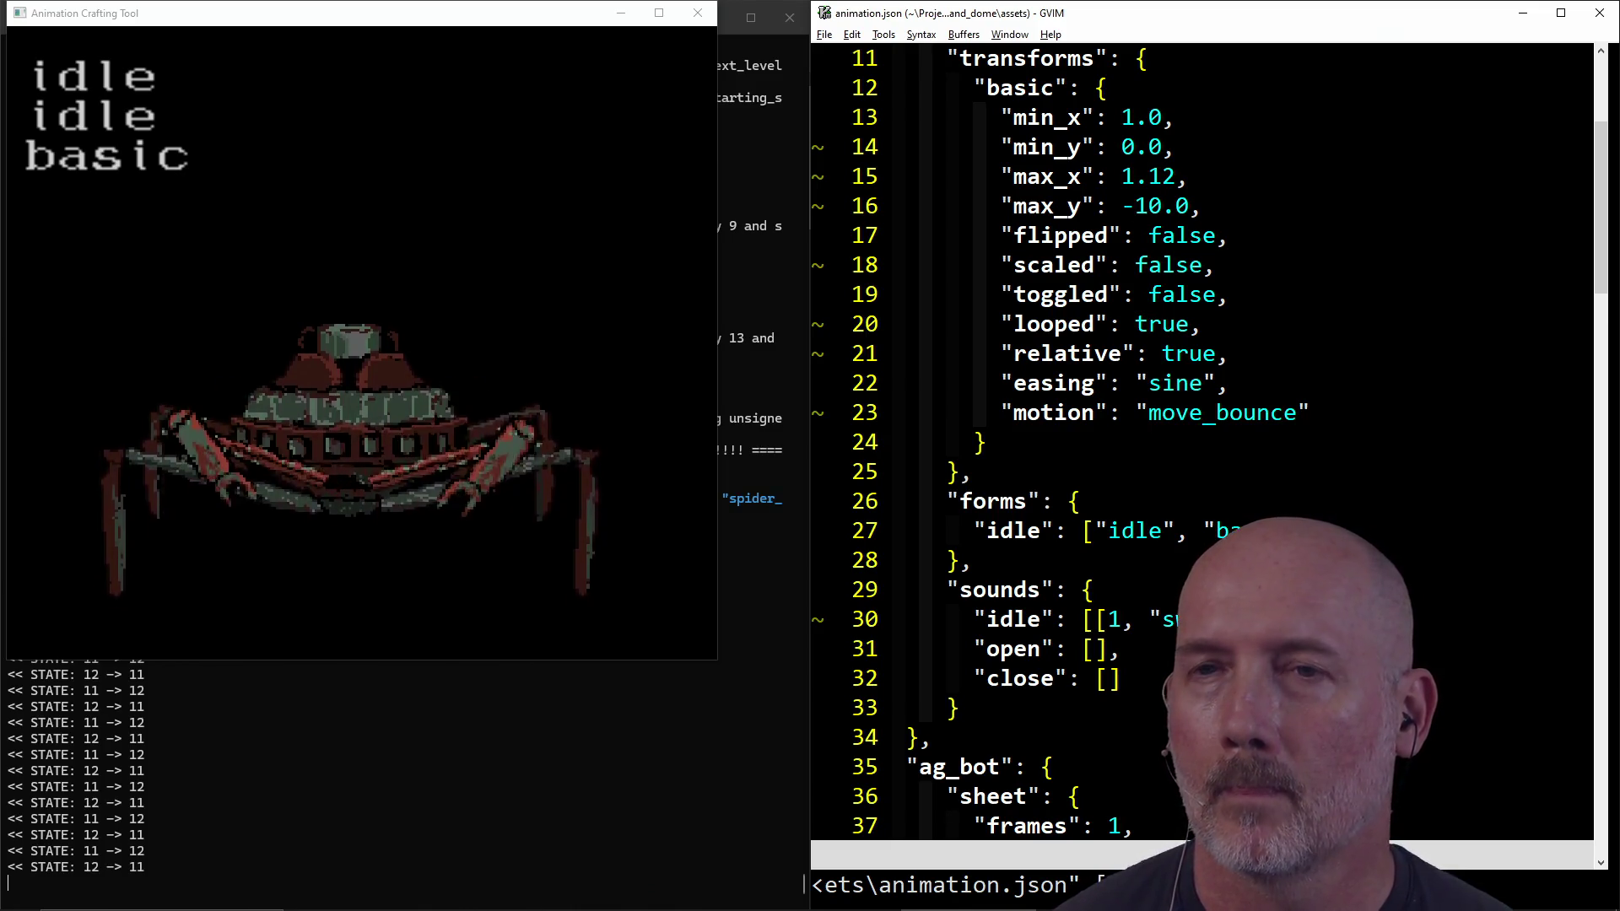
scroll(1186, 434, up, 1)
scroll(1186, 434, up, 1)
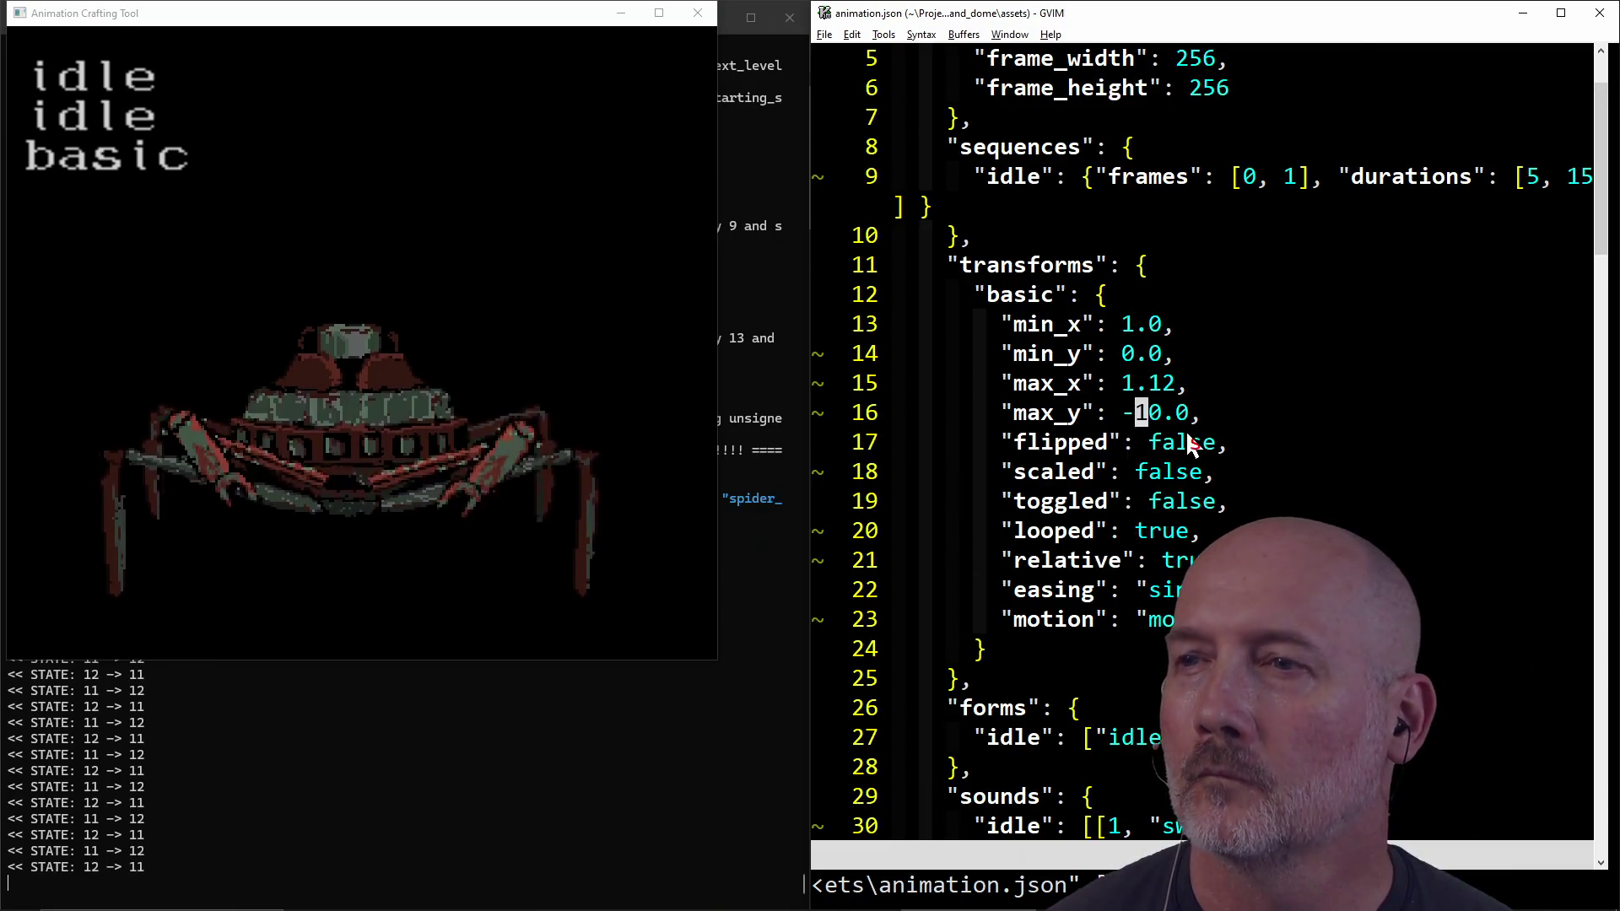
Step: Set the first idle duration to 10, change the second from 15 to 2, and save
scroll(1187, 435, down, 2)
scroll(1187, 435, up, 1)
scroll(1186, 441, up, 1)
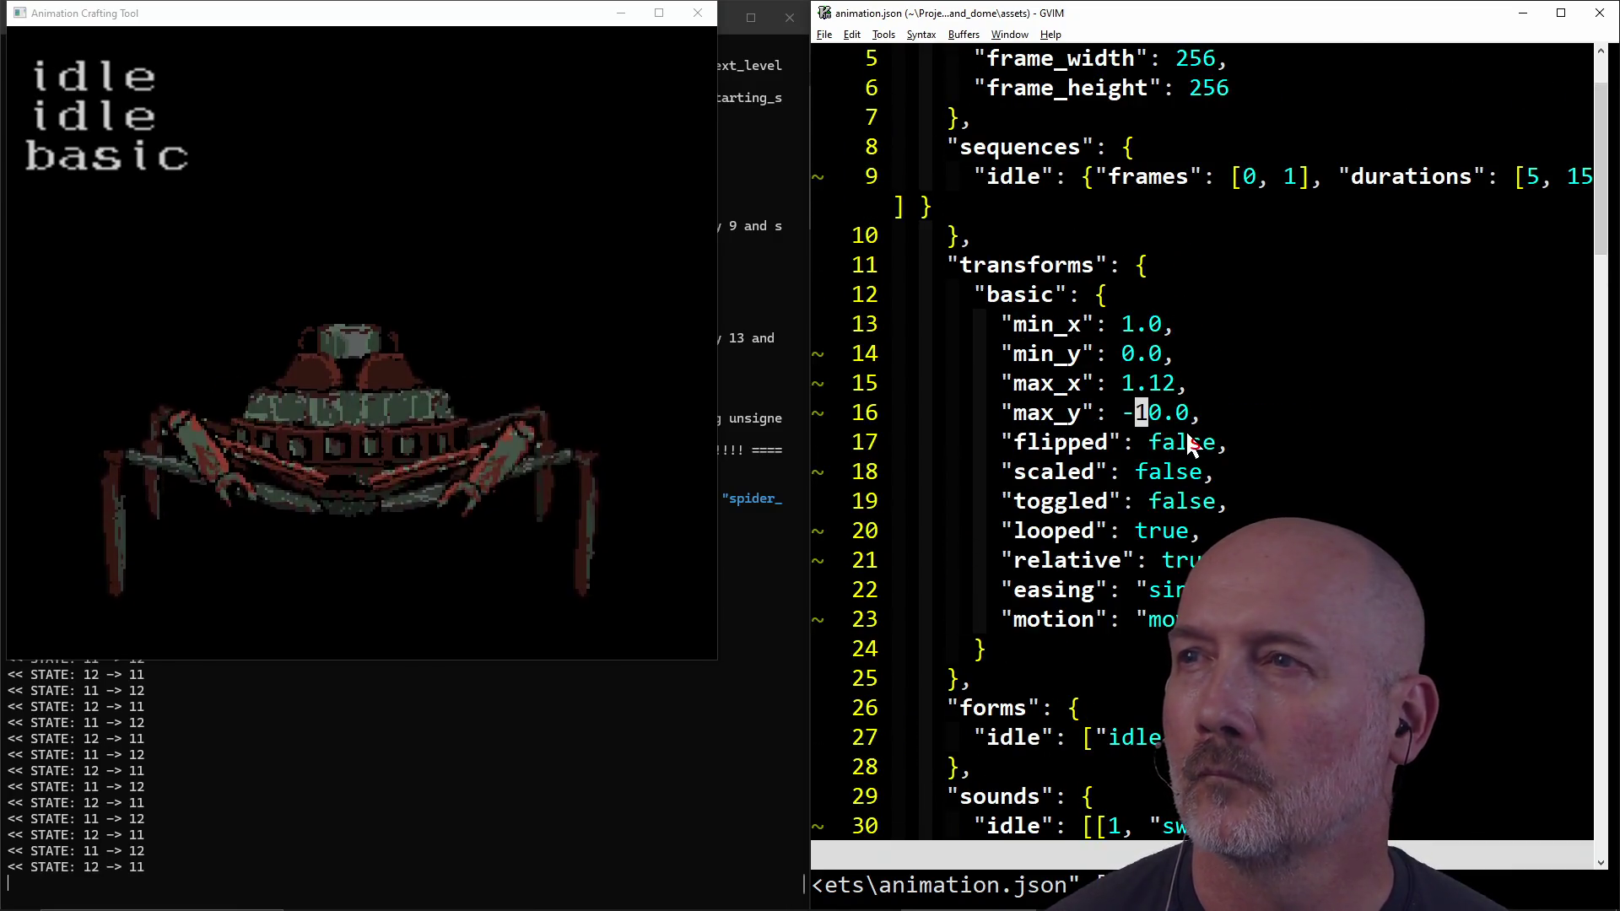
click(1534, 179)
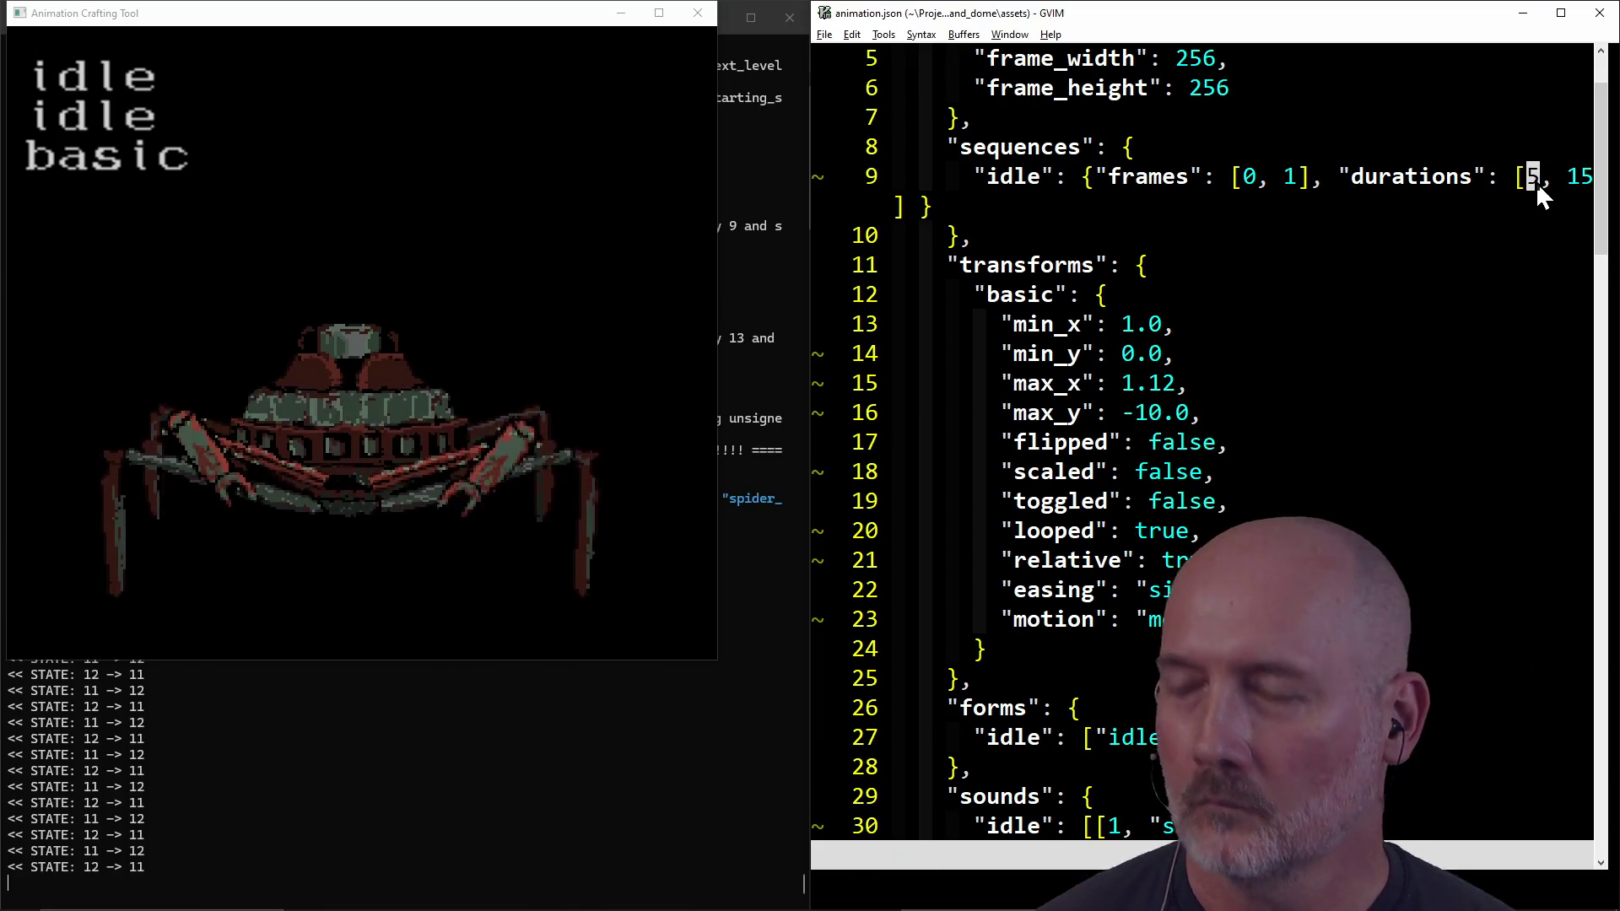
text(s": [10)
key(Escape)
key(w)
key(w)
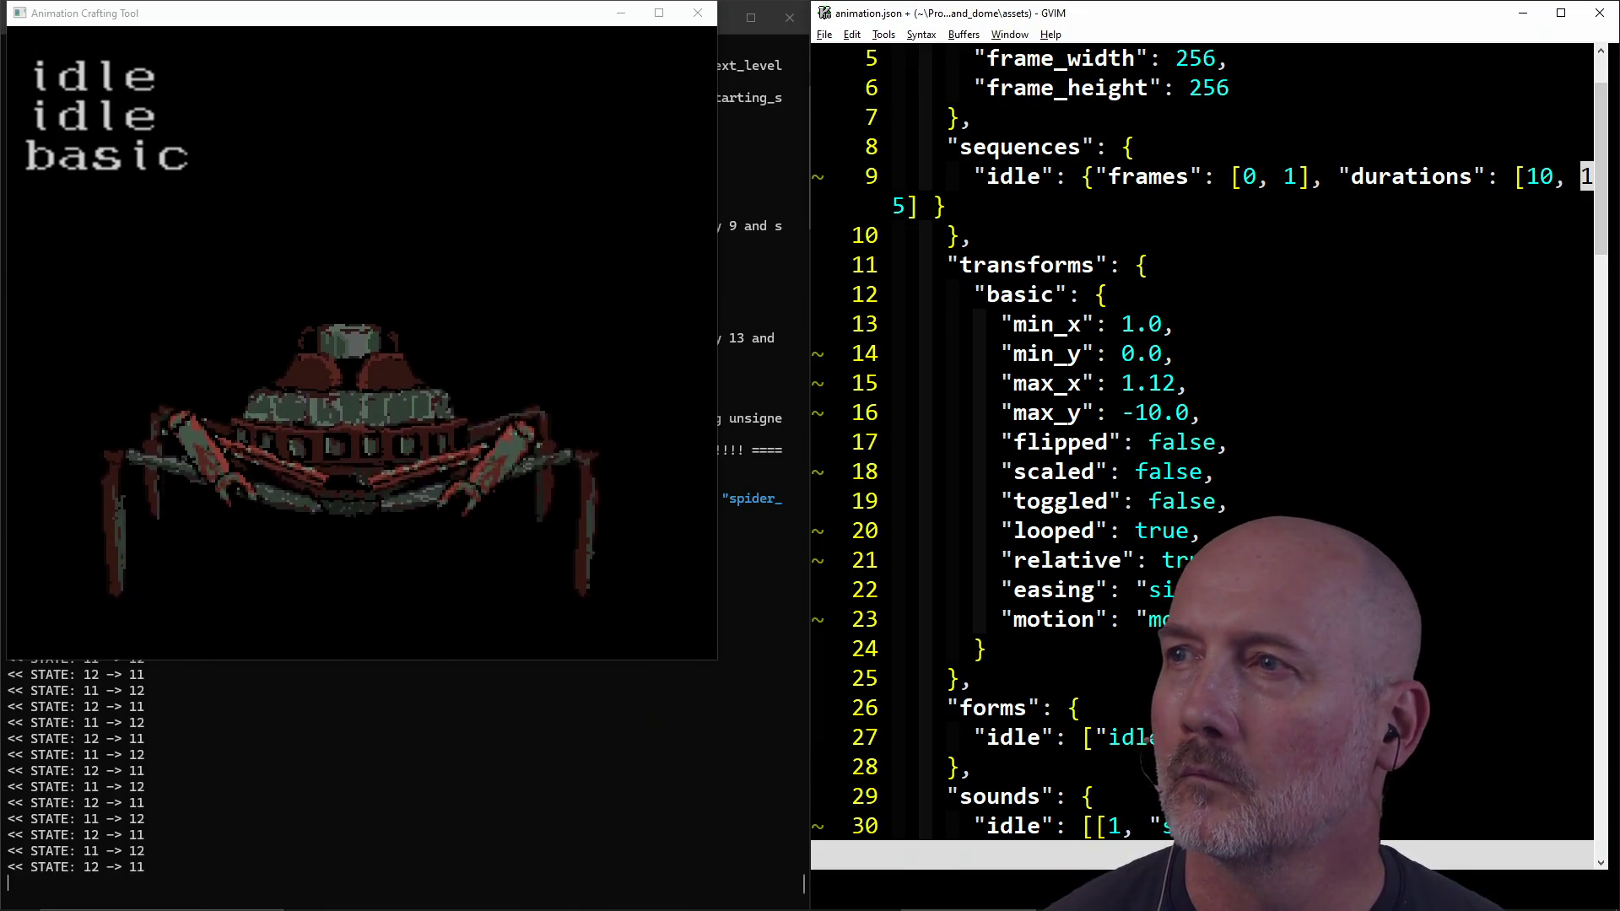
text(cw2)
key(Escape)
text(:wa)
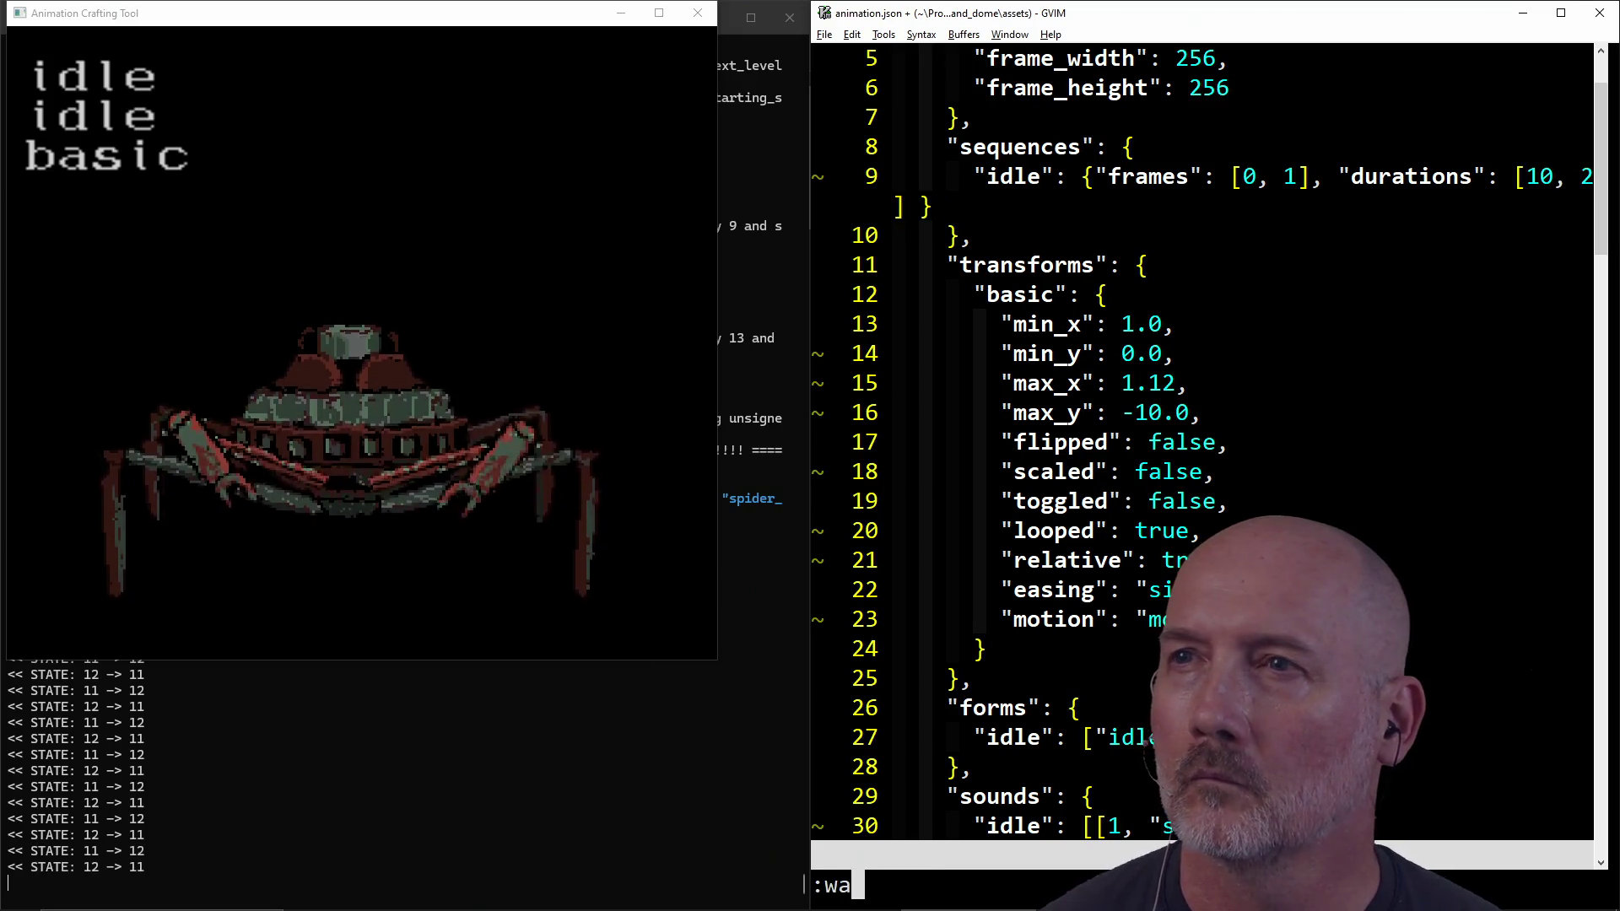
key(Return)
Step: Extend the second idle duration to 20 and save animation.json
click(1519, 176)
click(1587, 176)
text(a0)
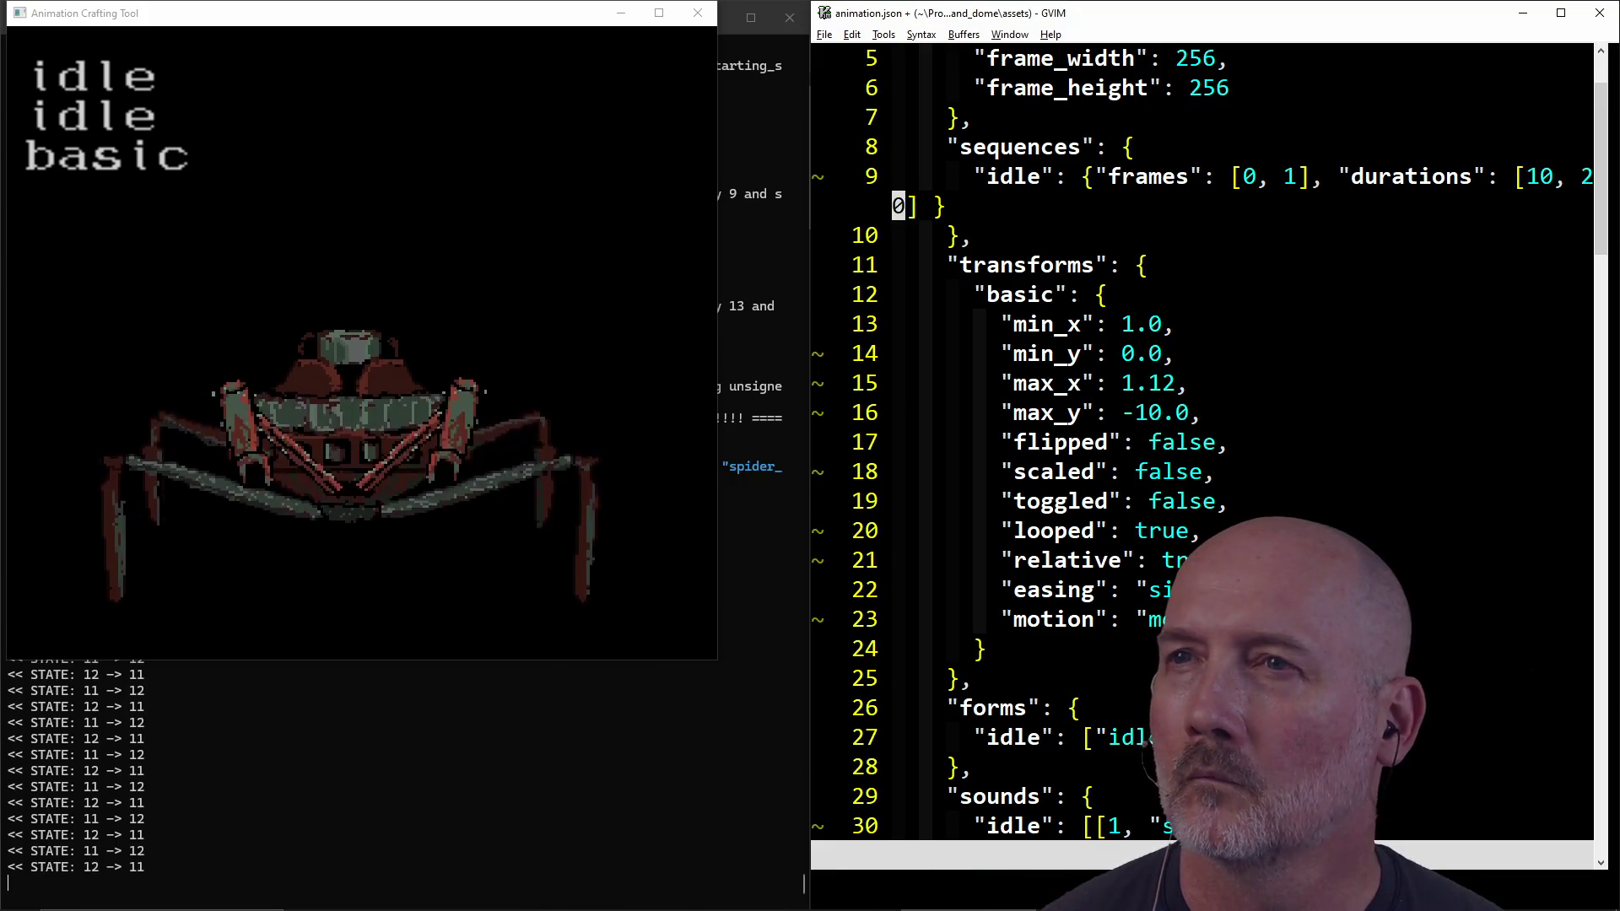
key(Escape)
text(:w)
key(Return)
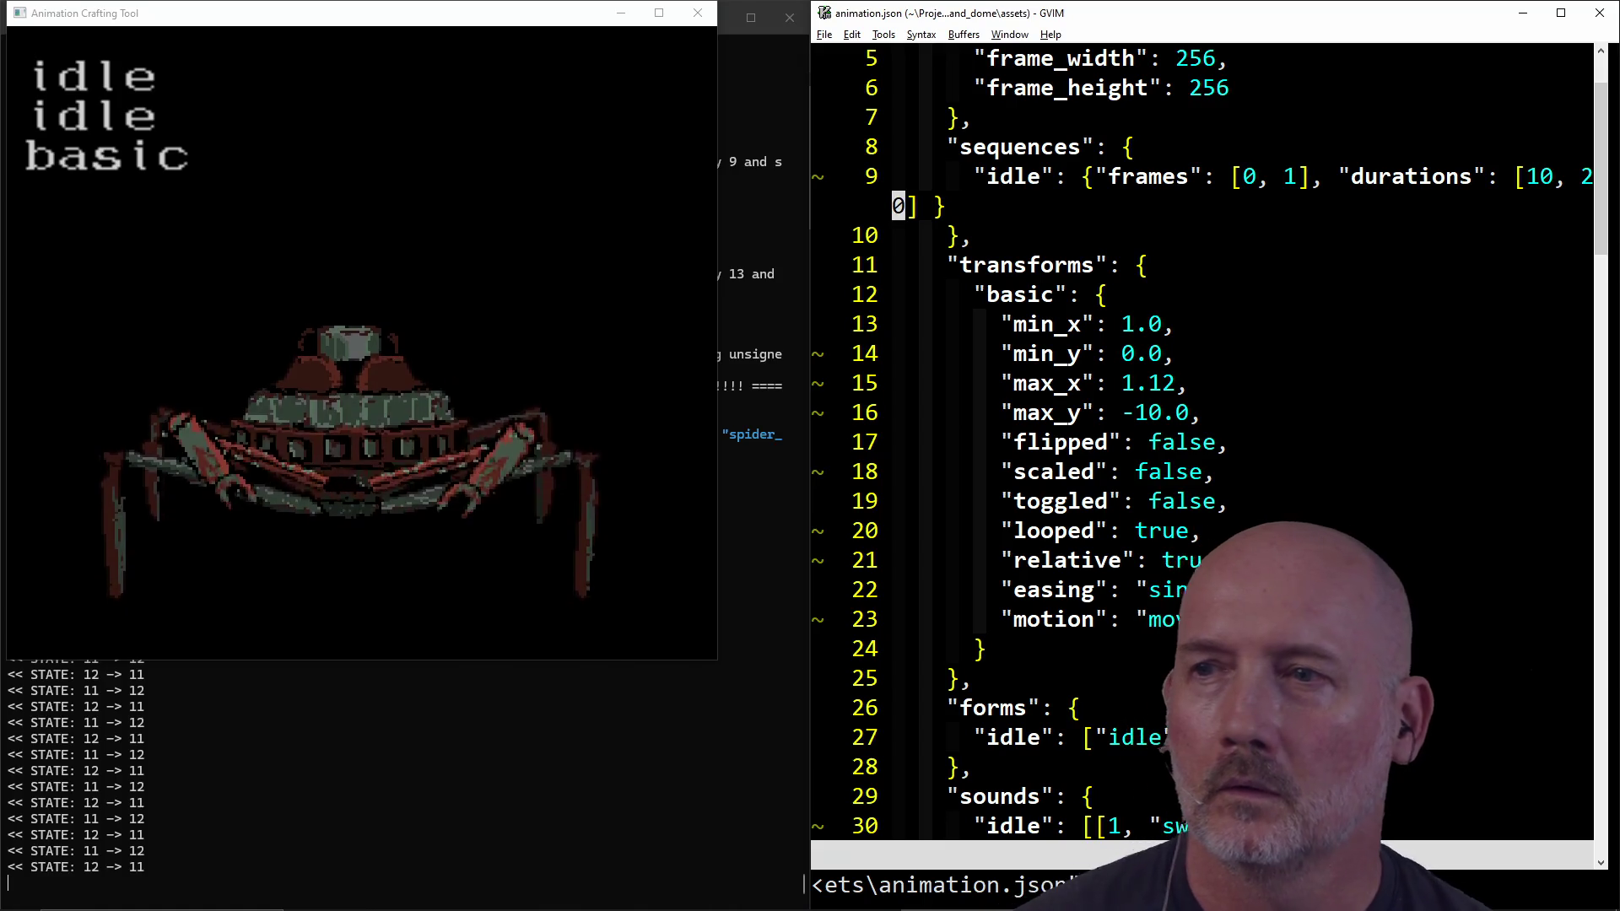
scroll(1544, 174, down, 3)
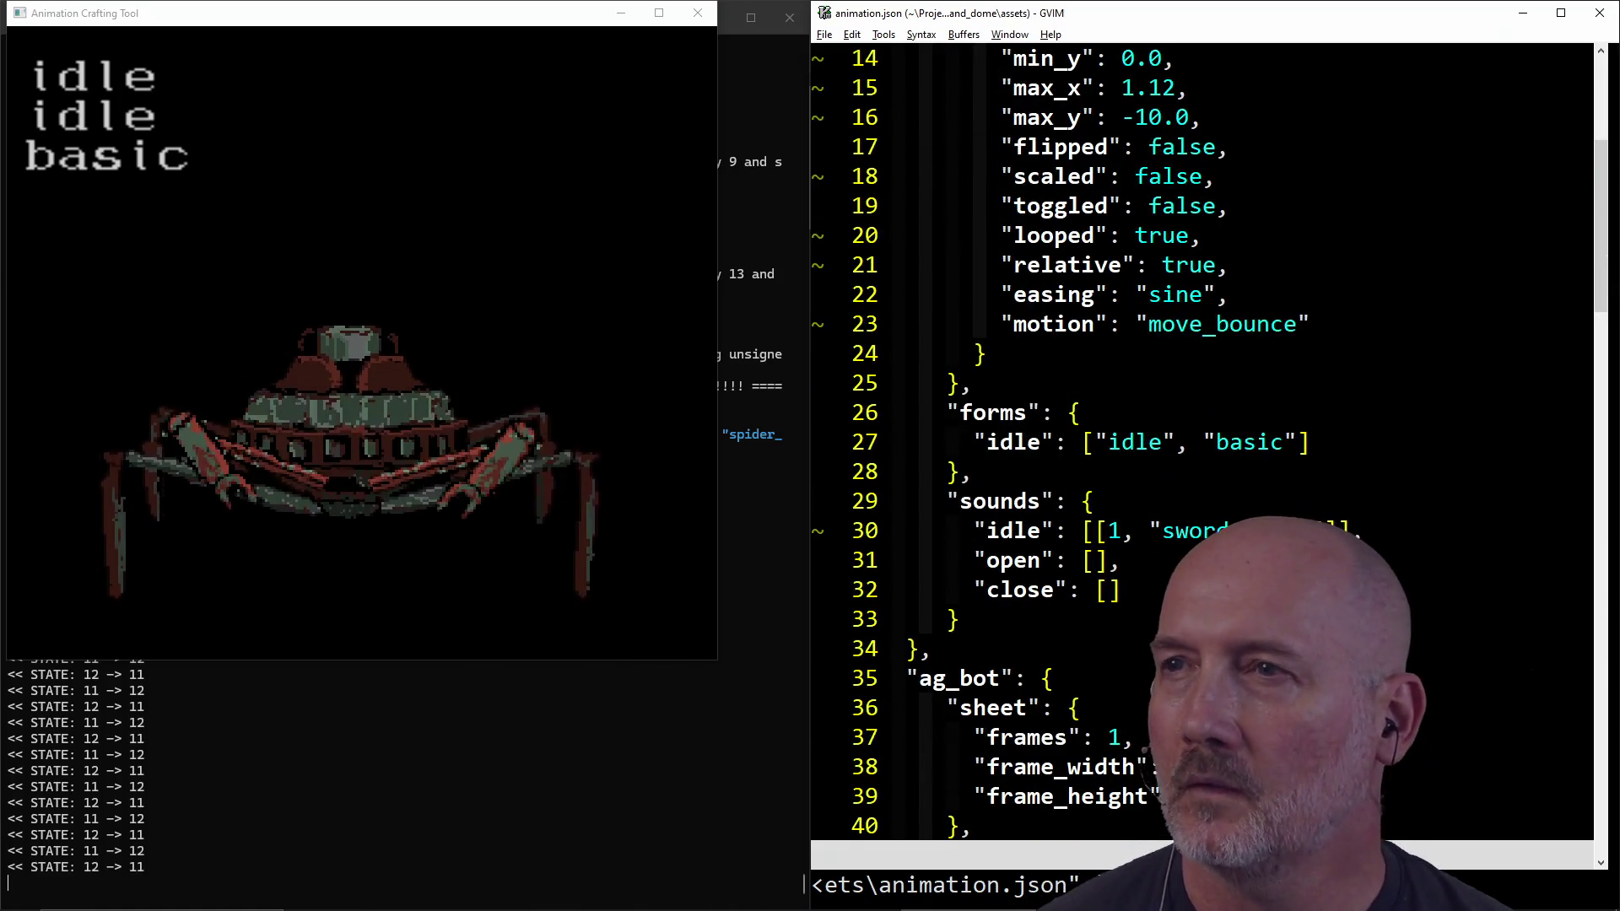
Step: Replace the sine easing on line 22 with in_out_bounce and save
click(1158, 301)
key(c)
key(i)
key(quotedbl)
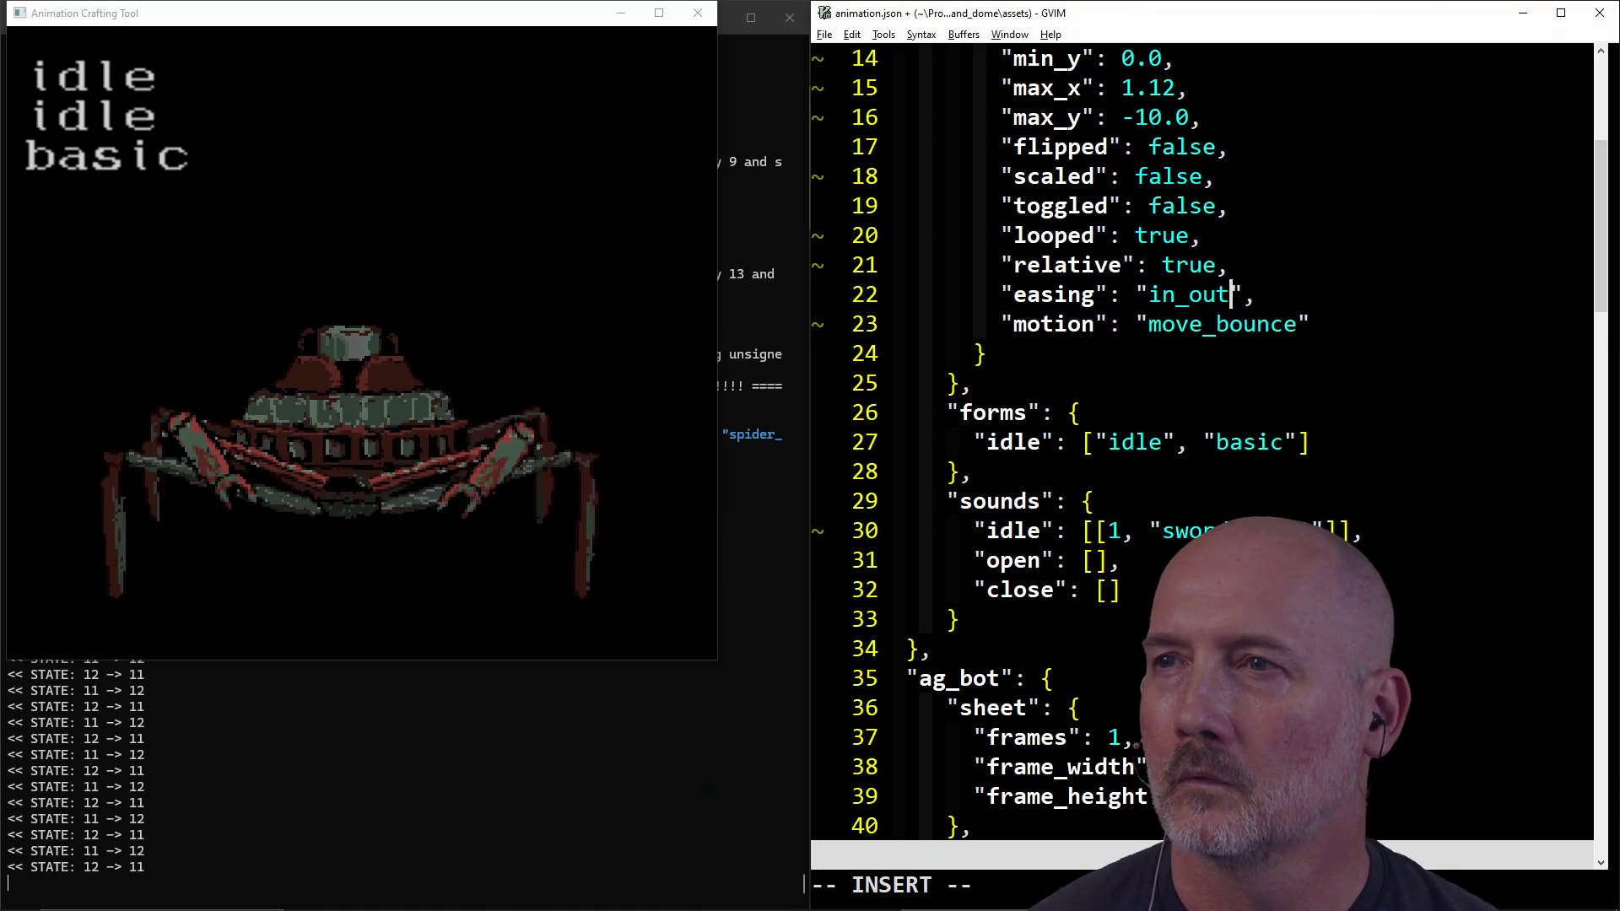
key(Escape)
text(:w)
key(Return)
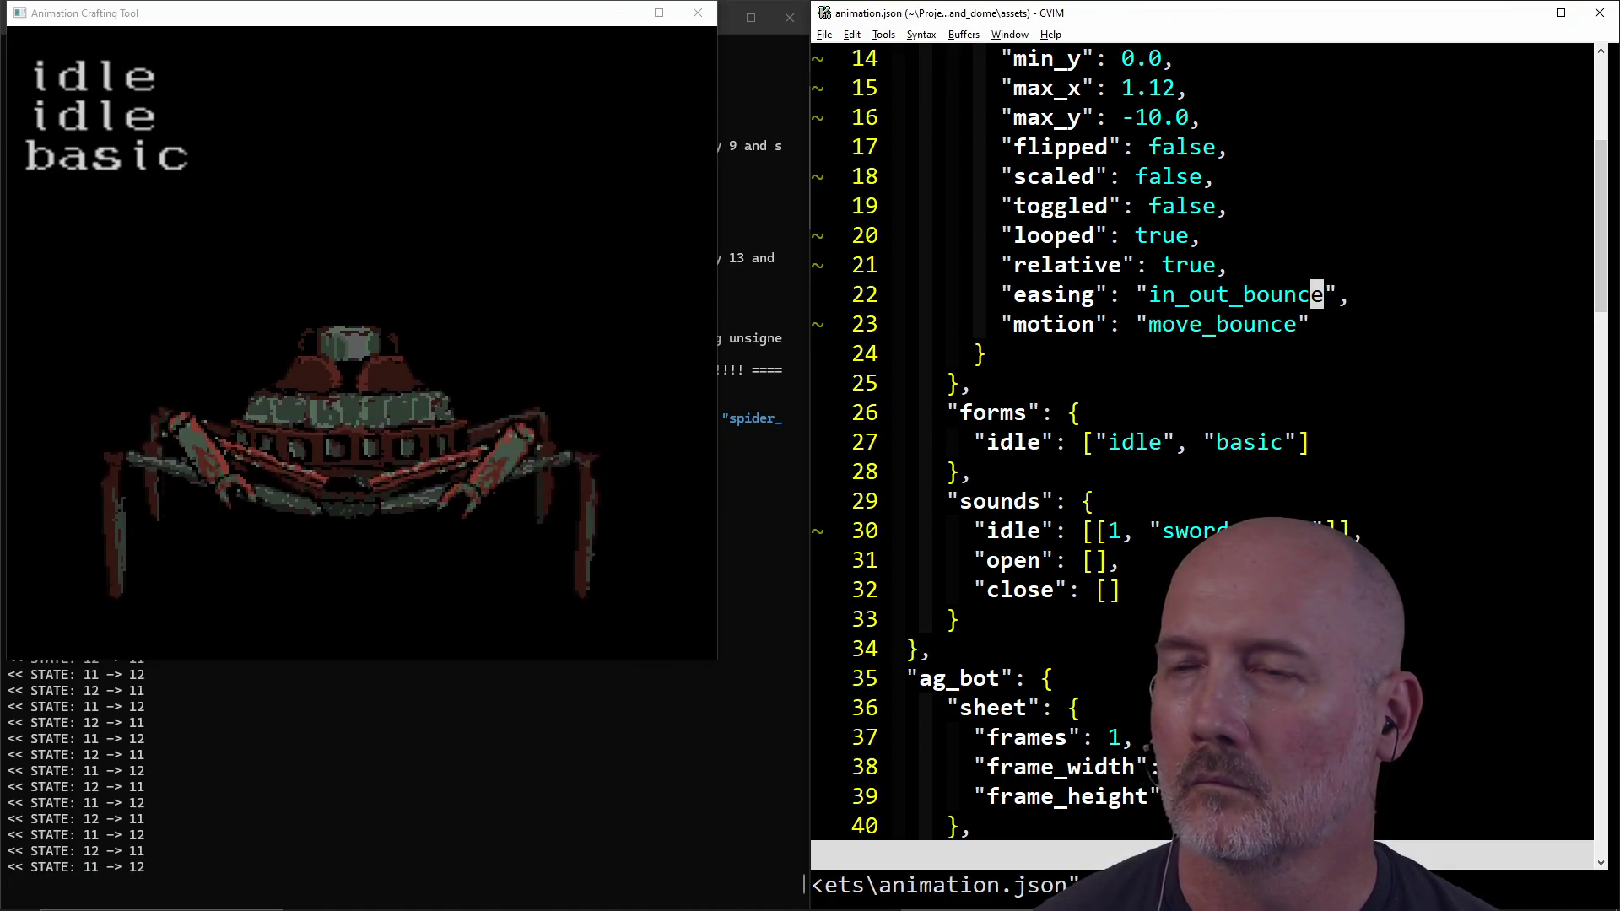
Step: Trim the easing name down to in_out and save animation.json
key(h)
key(h)
key(h)
key(l)
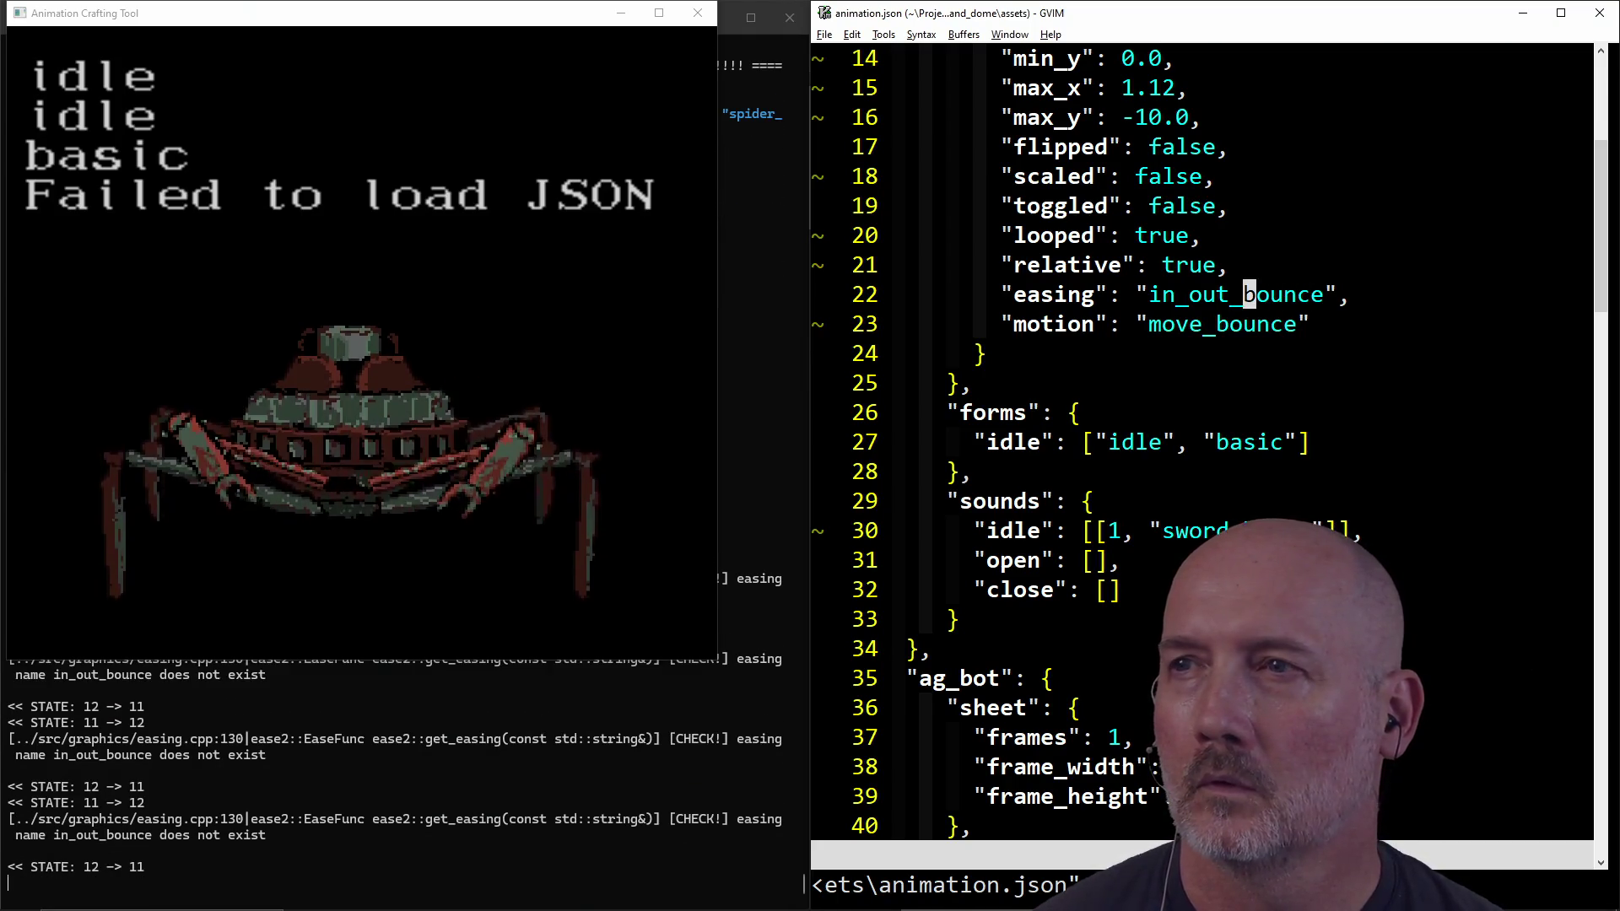
key(c)
key(t)
key(quotedbl)
key(BackSpace)
key(Escape)
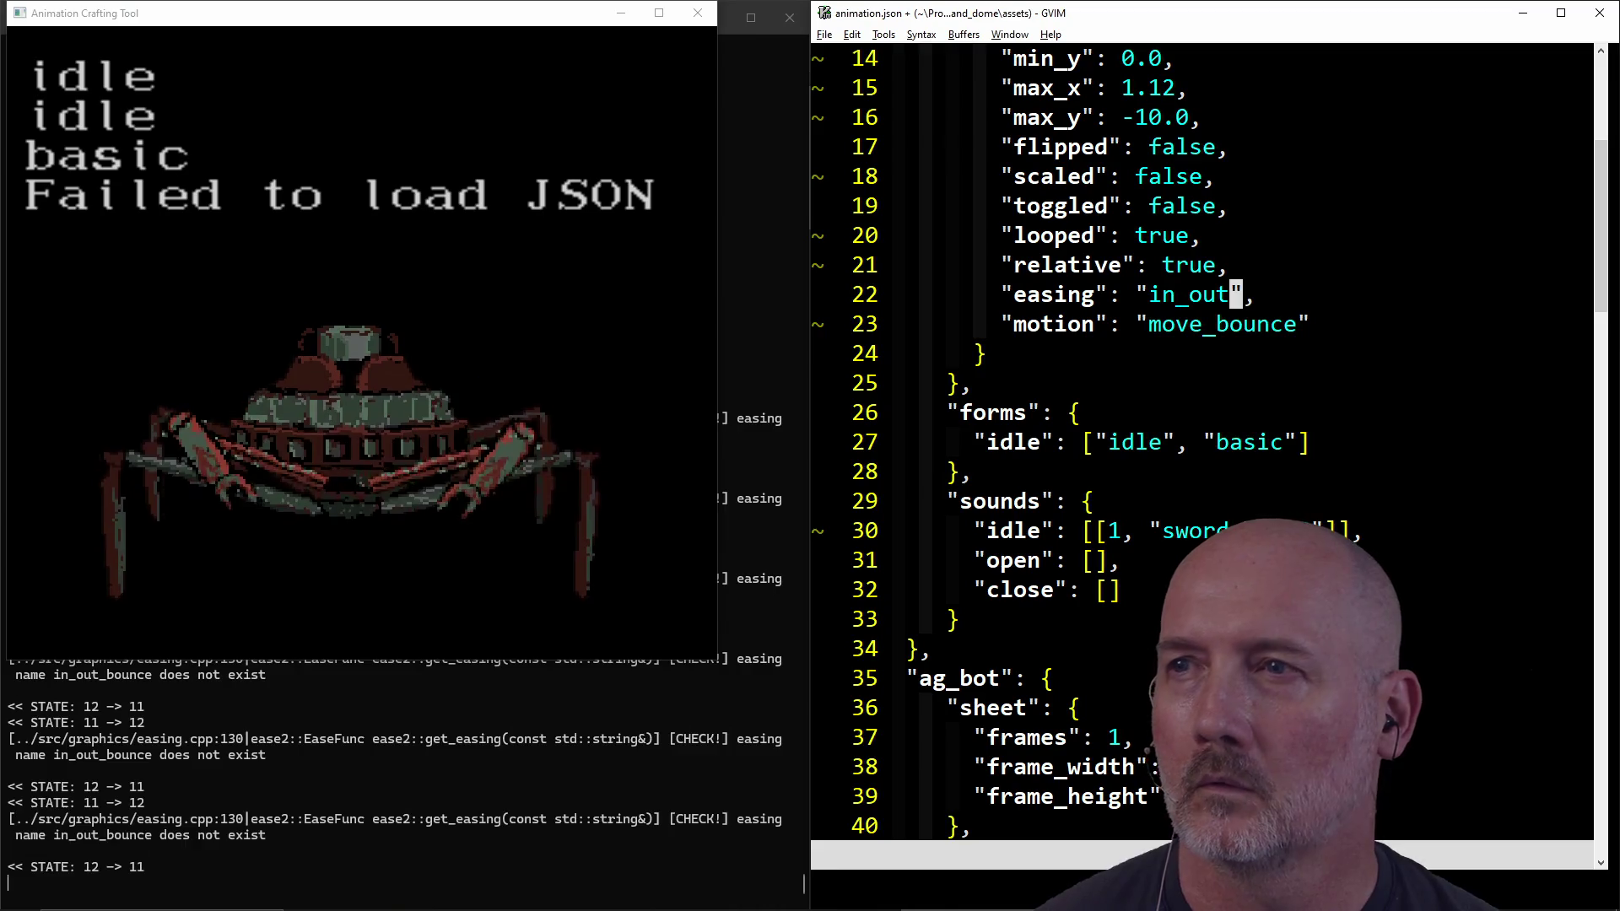
text(:w)
key(Return)
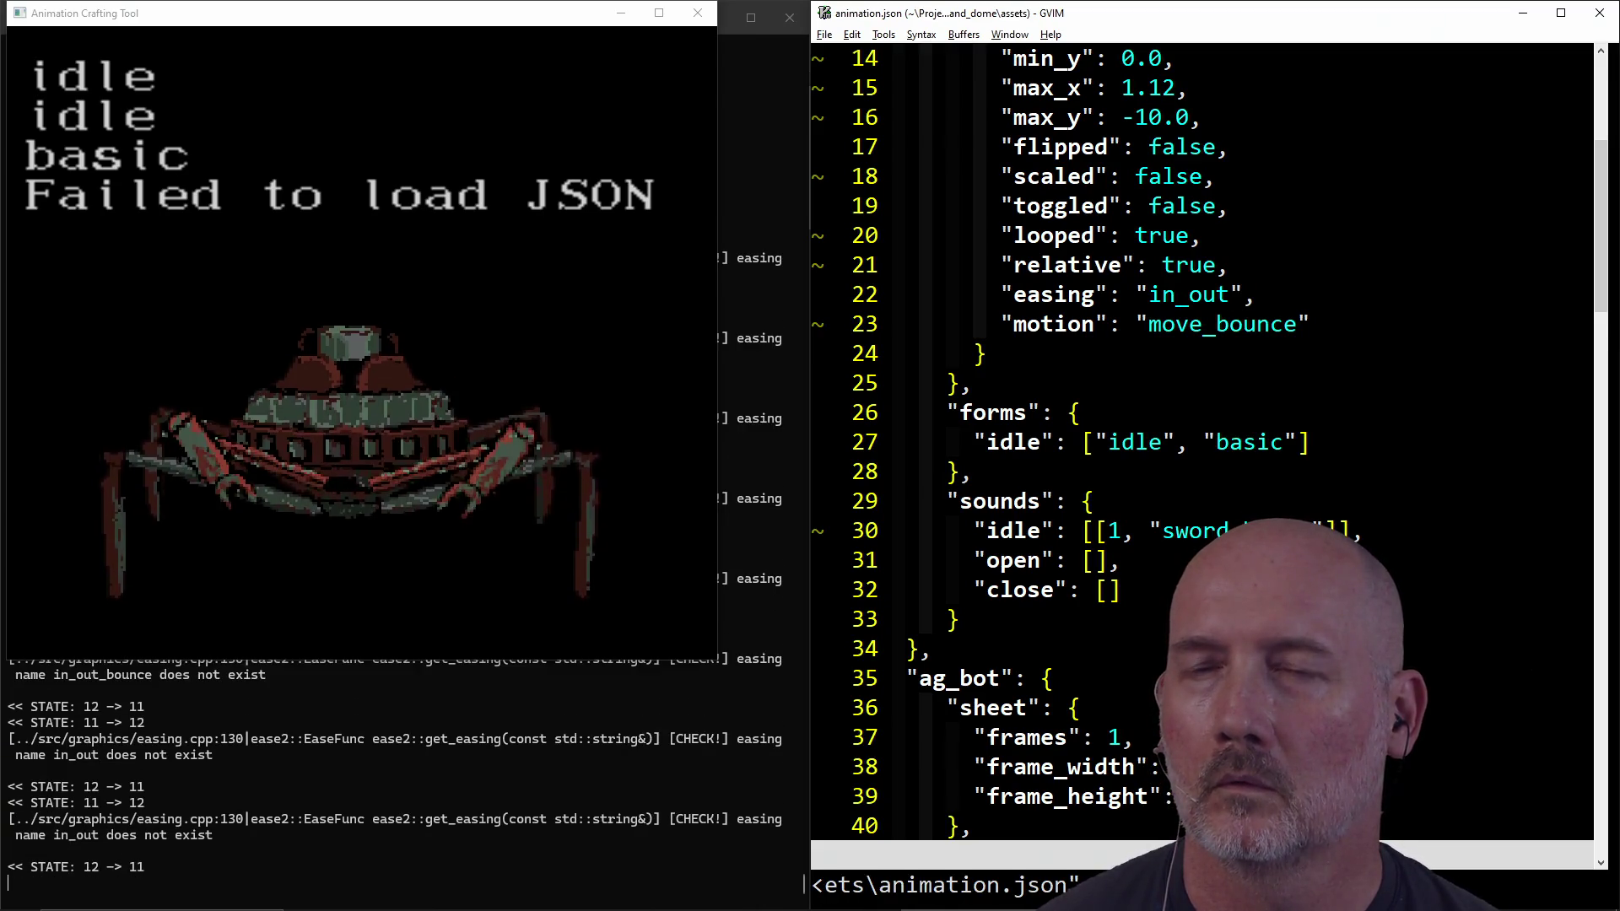
Step: Split the GVIM window into two panes and start an :e command for the easing file
key(ctrl+w)
key(s)
key(ctrl+w)
text(:e ../eas)
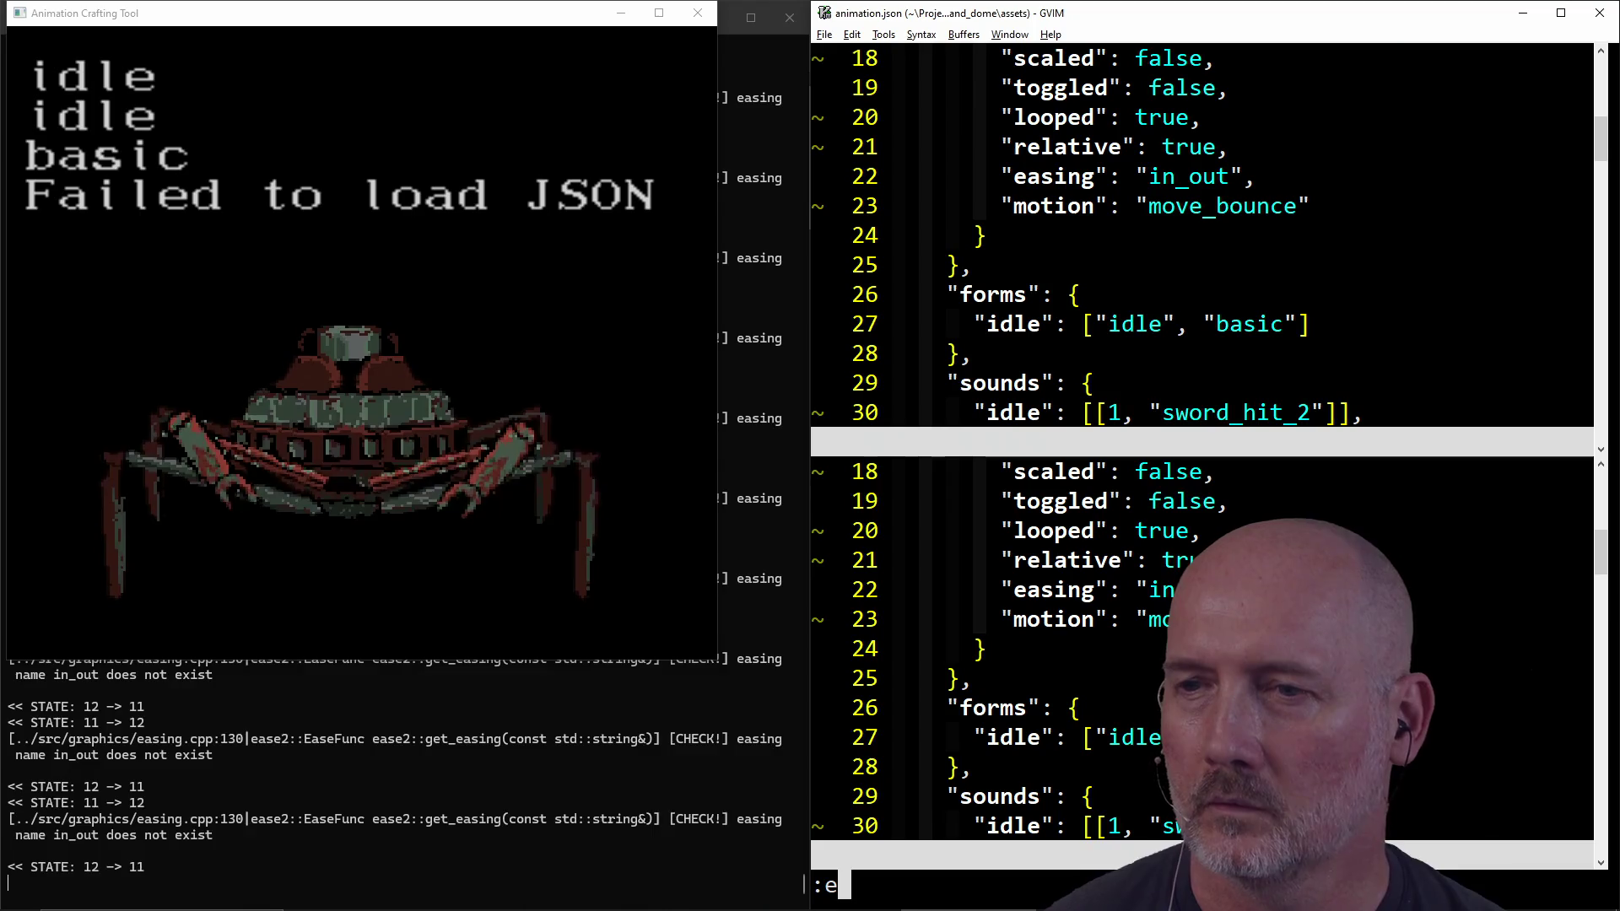
Step: Open ..\src\graphics\easing.hpp in the lower pane using path completion
key(BackSpace)
key(BackSpace)
key(BackSpace)
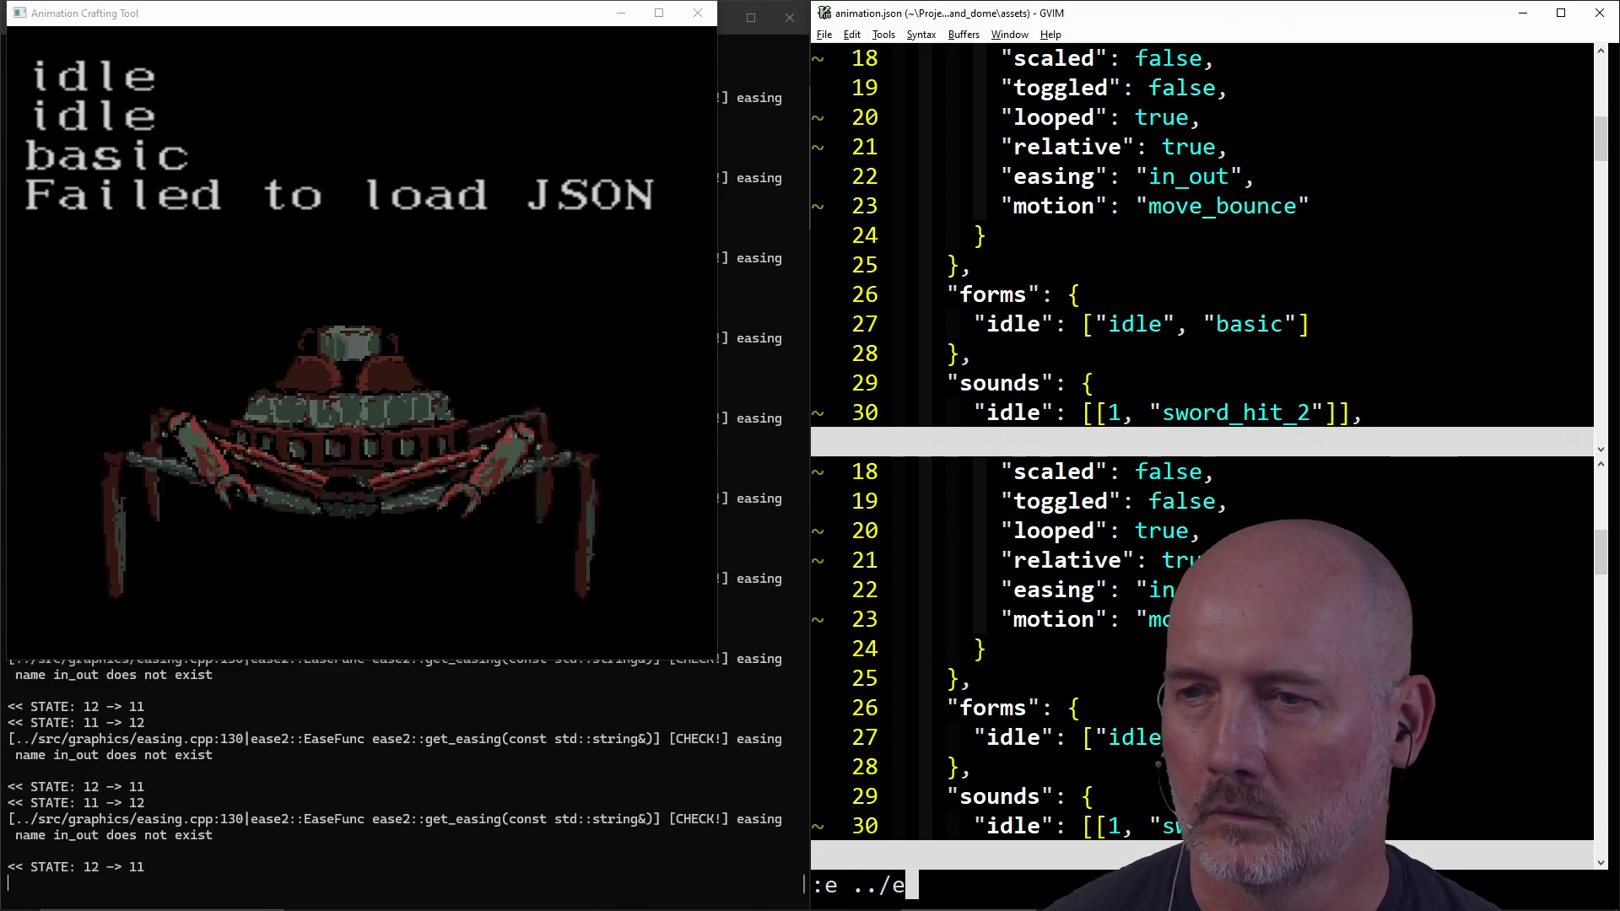
text(sr)
key(Tab)
text(ev)
key(Tab)
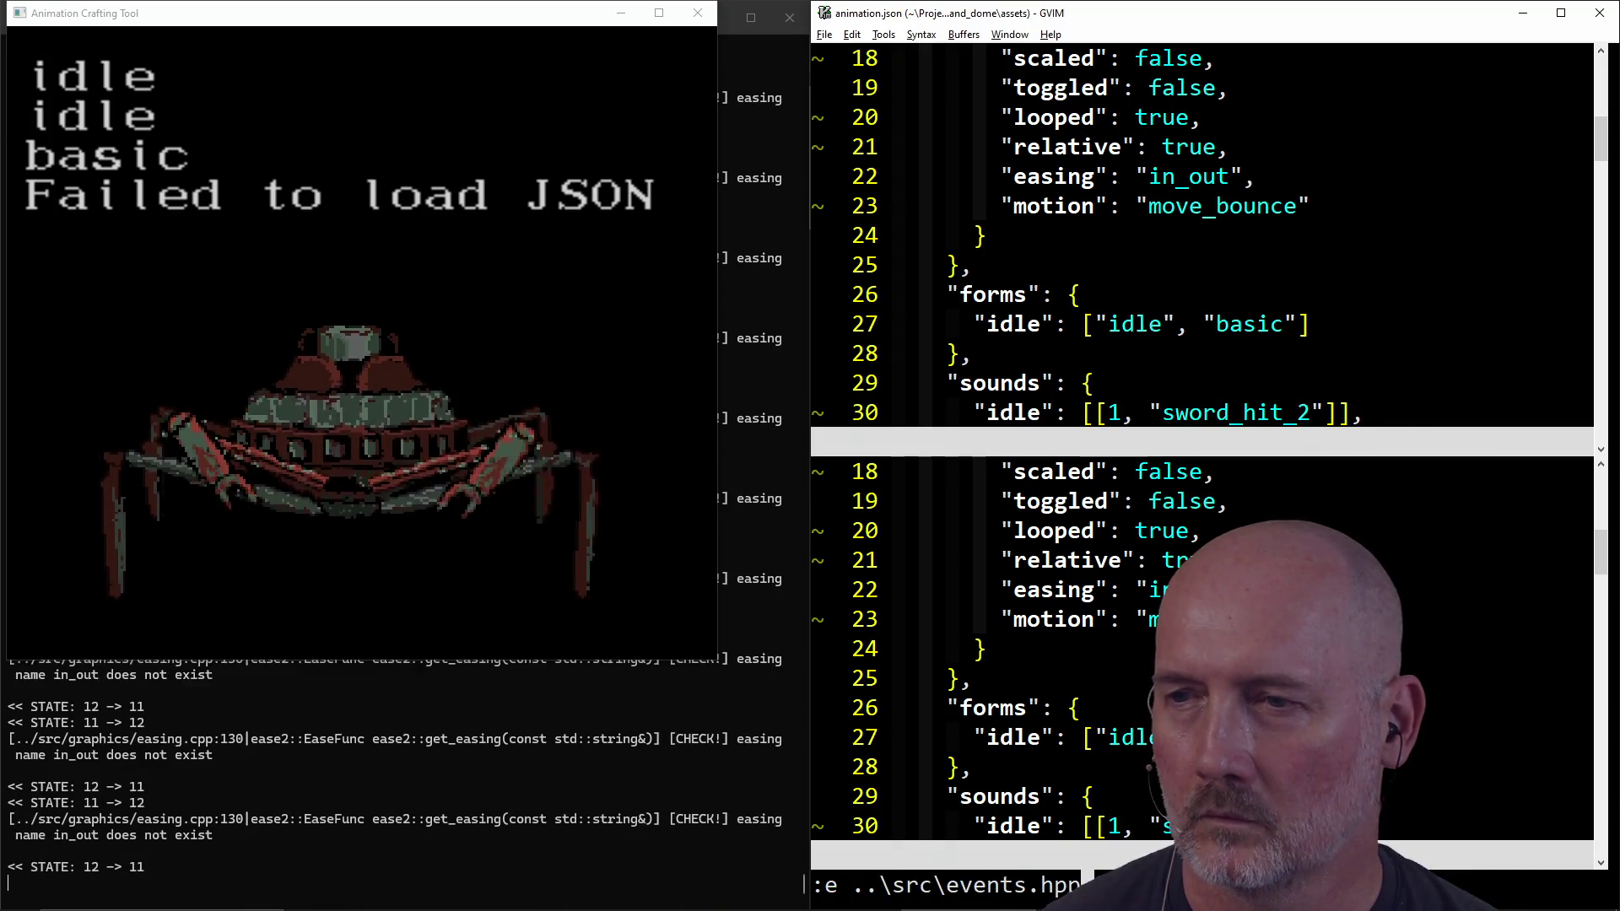
key(BackSpace)
key(BackSpace)
key(BackSpace)
text(/sr)
key(Tab)
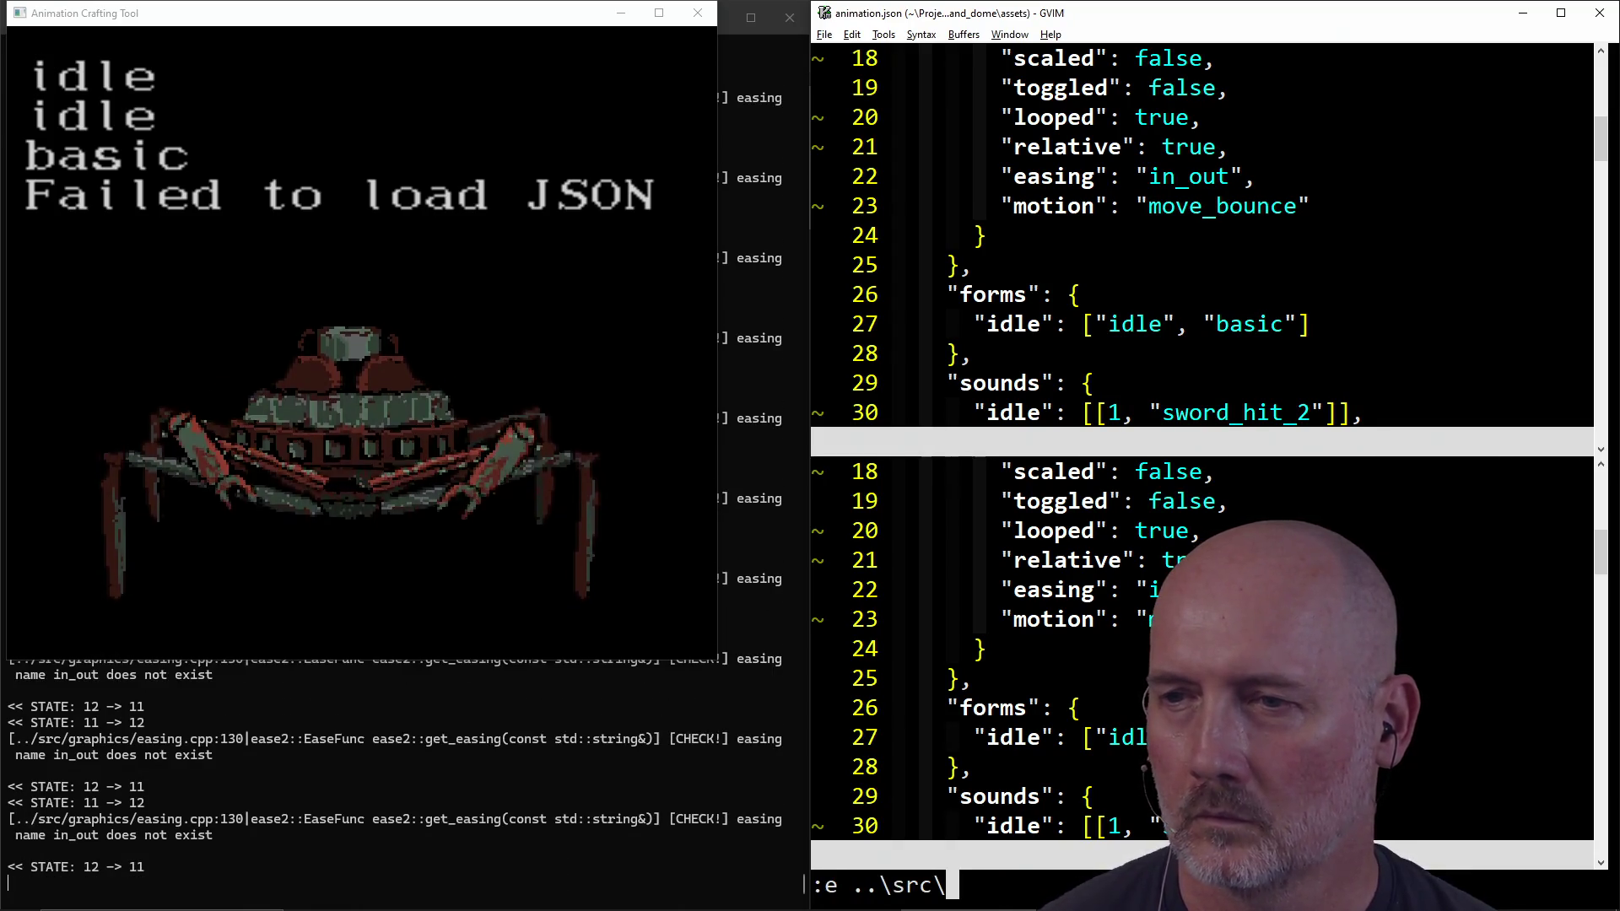
text(gr)
key(Tab)
text(eas)
key(Tab)
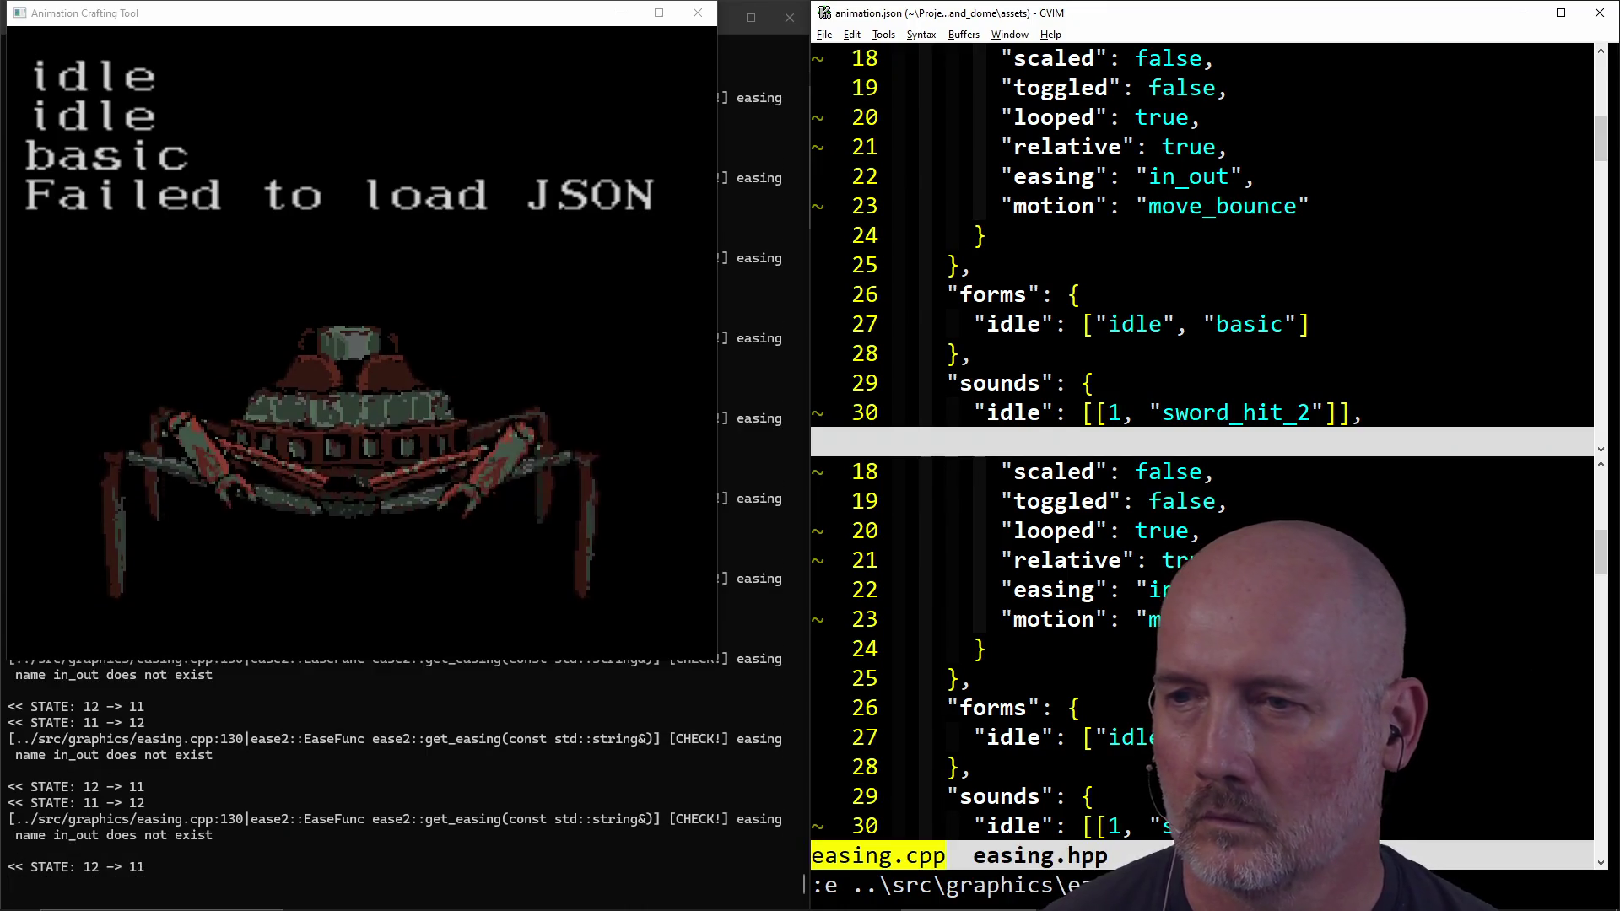
key(Tab)
key(Return)
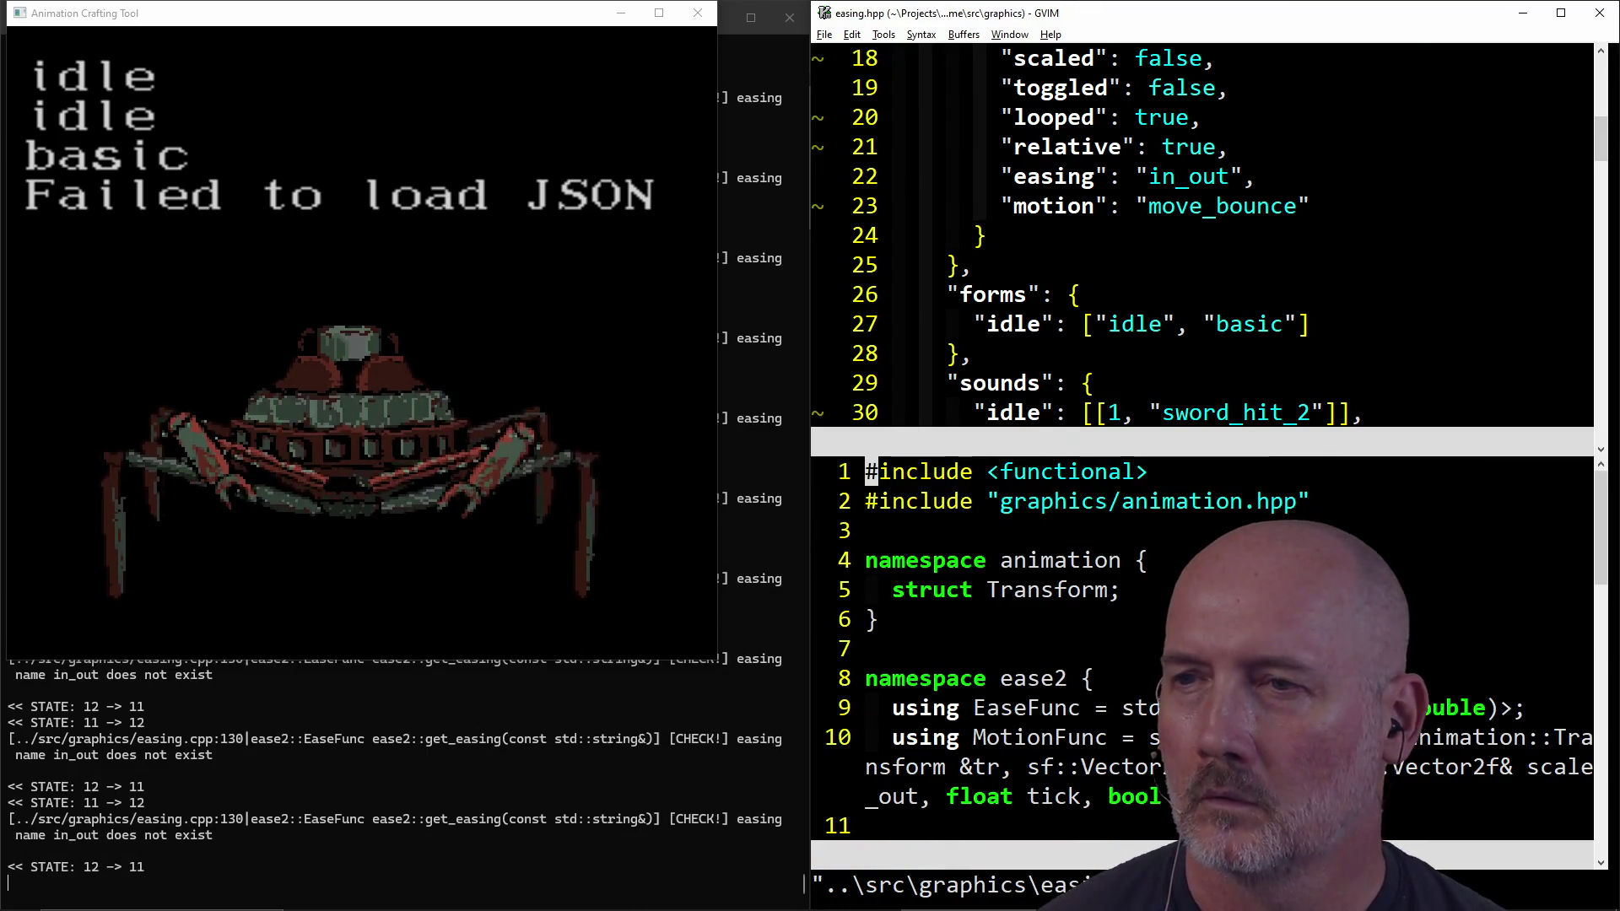
Step: Browse easing.hpp's declared easing functions, then return to the in_out easing in animation.json
scroll(1004, 622, down, 4)
scroll(1003, 615, down, 3)
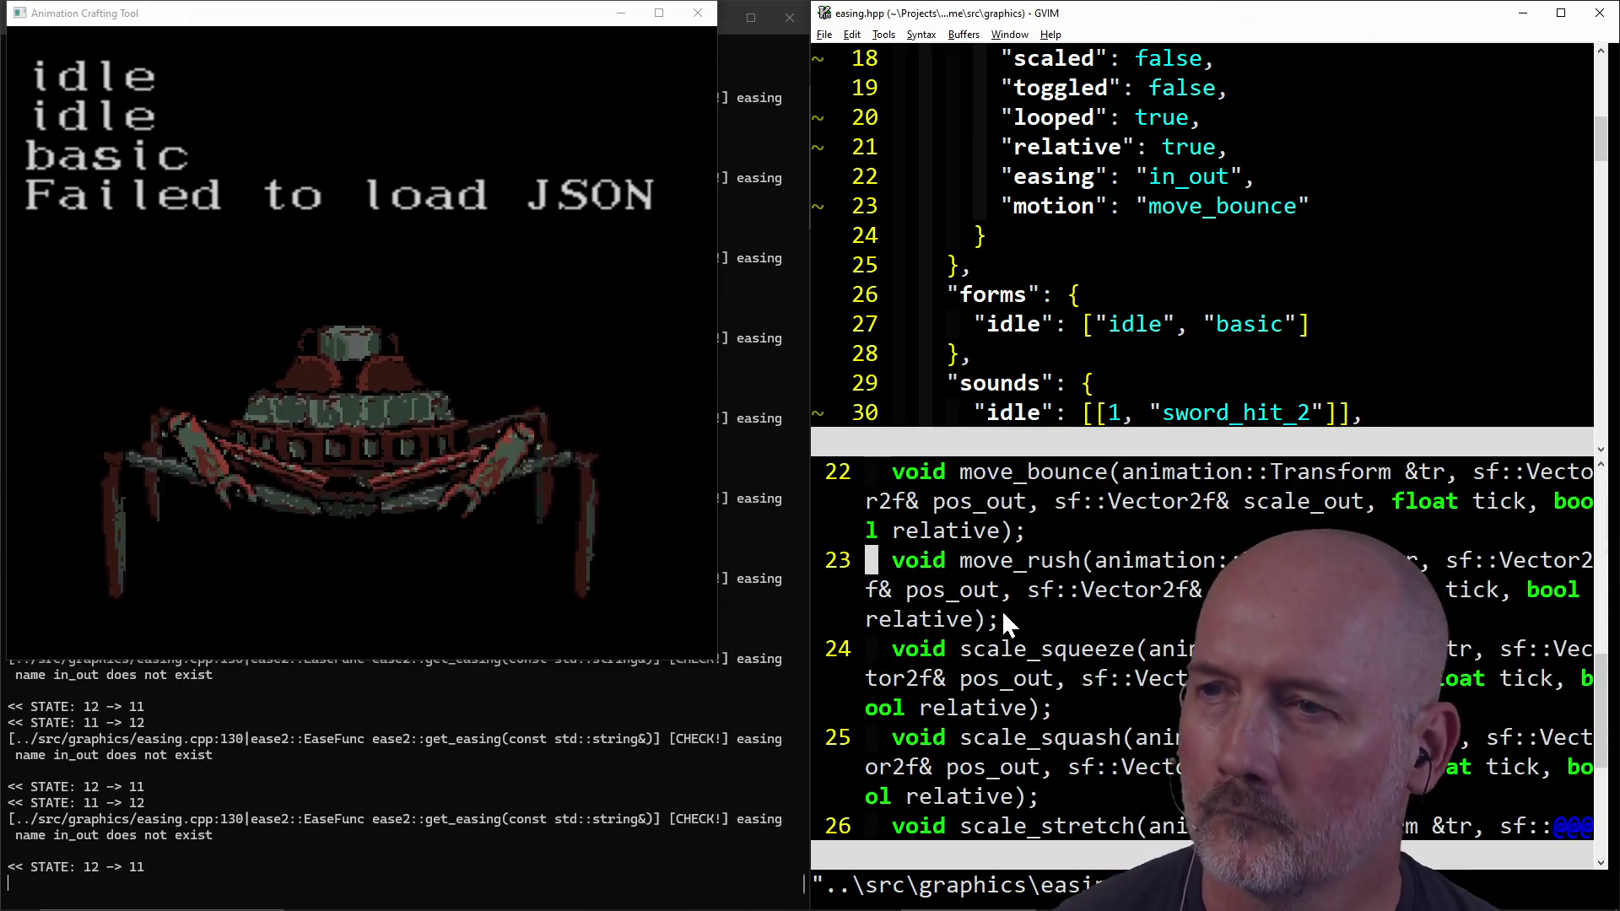
scroll(1004, 615, down, 3)
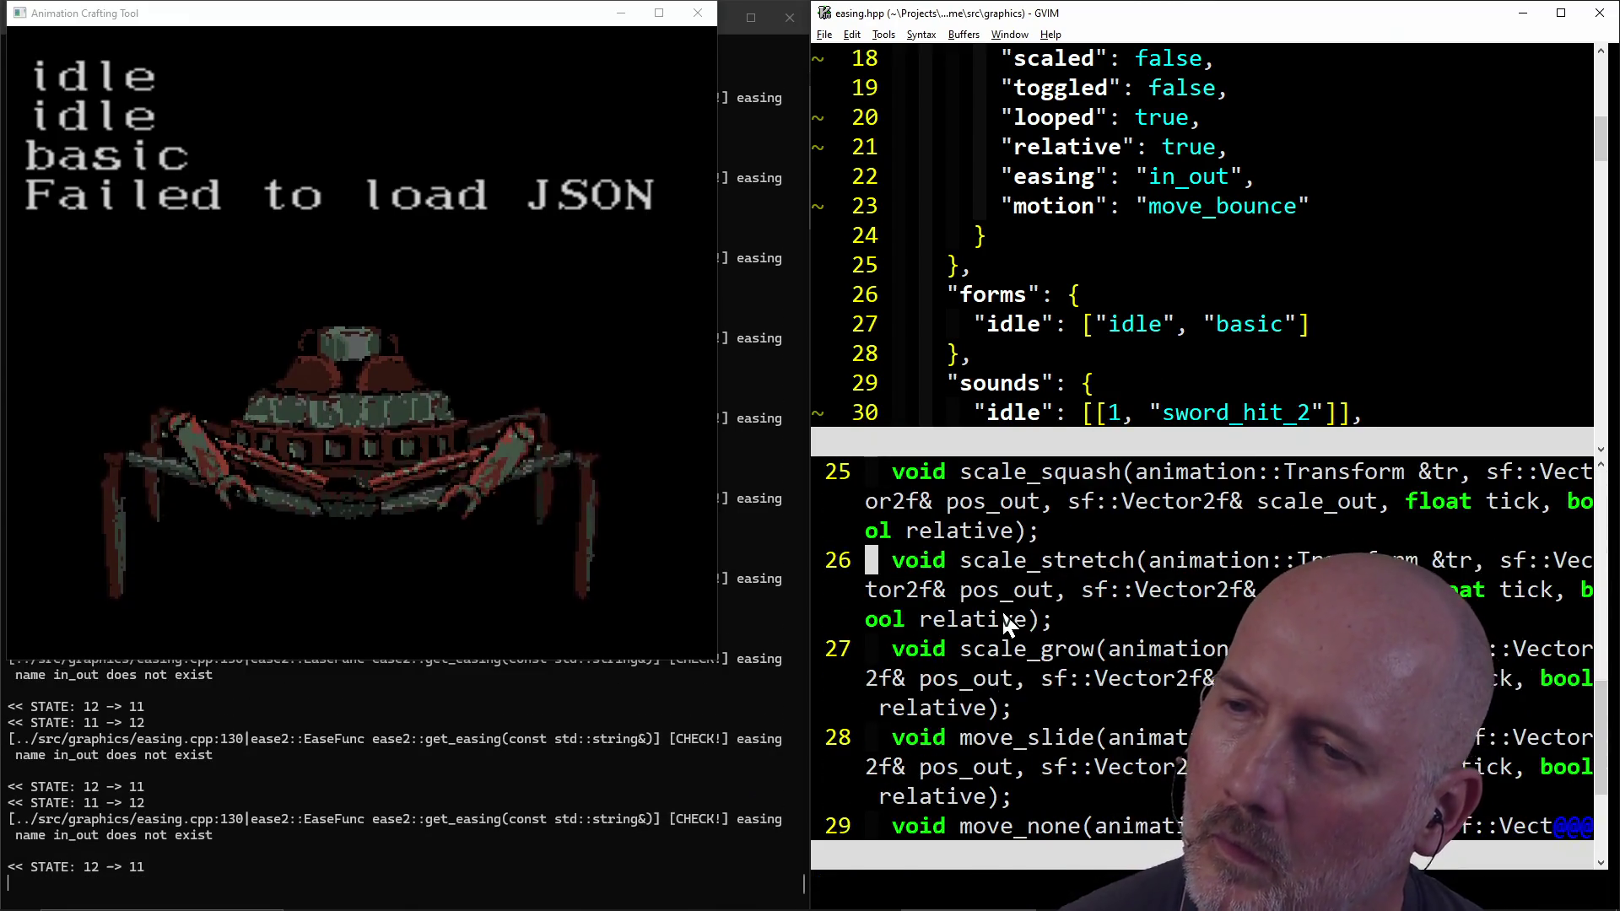
scroll(1003, 616, up, 1)
scroll(1003, 615, up, 3)
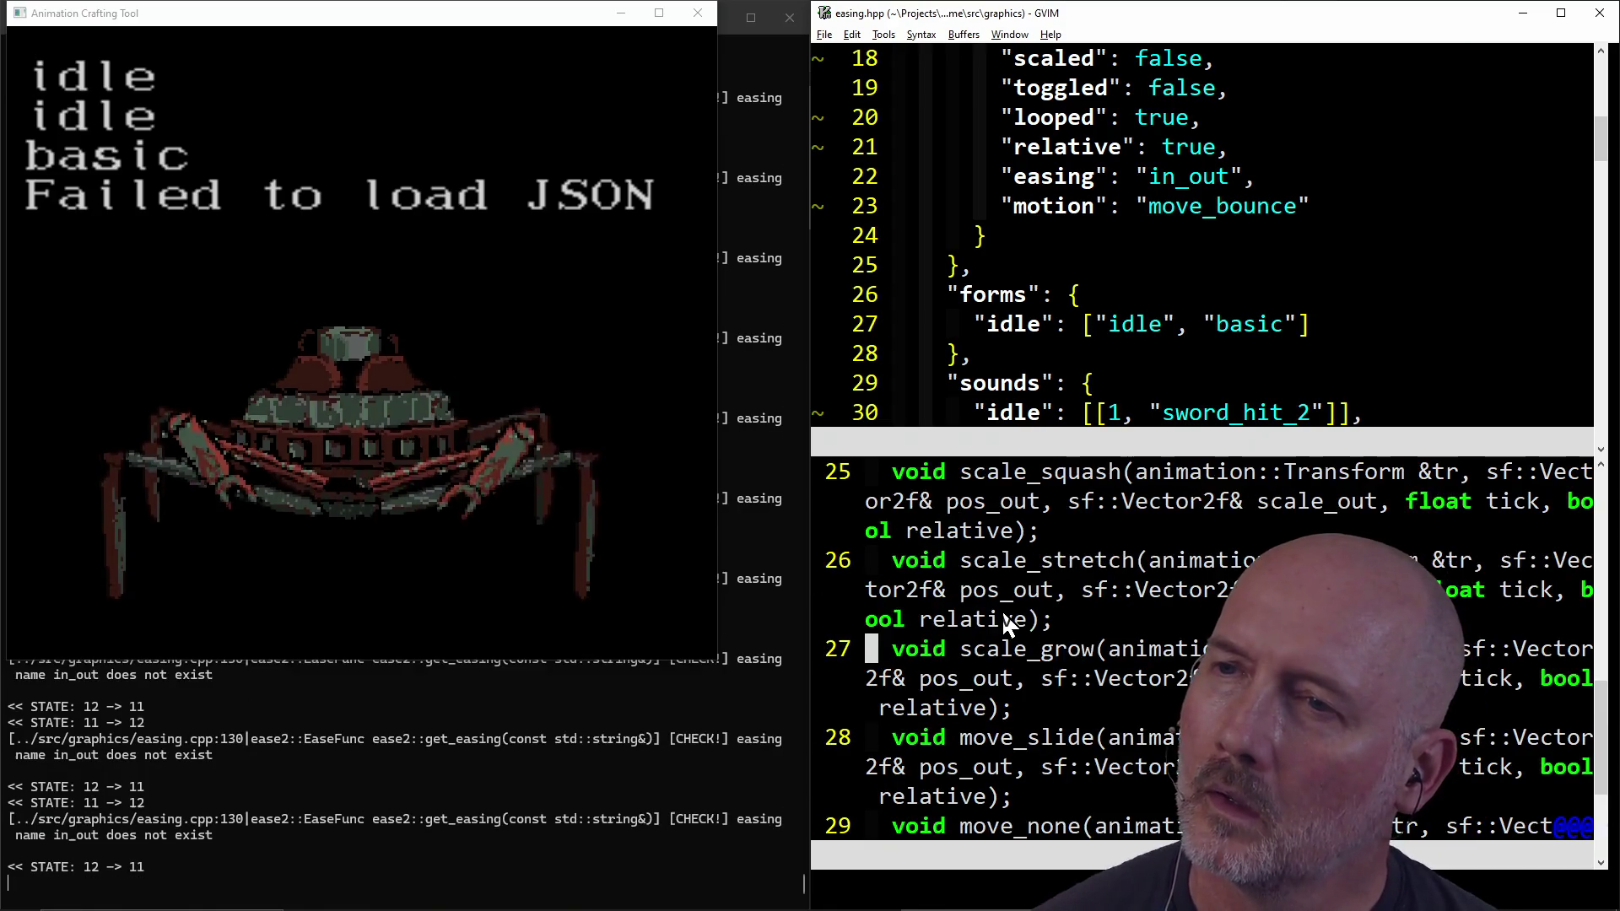
scroll(1004, 616, up, 2)
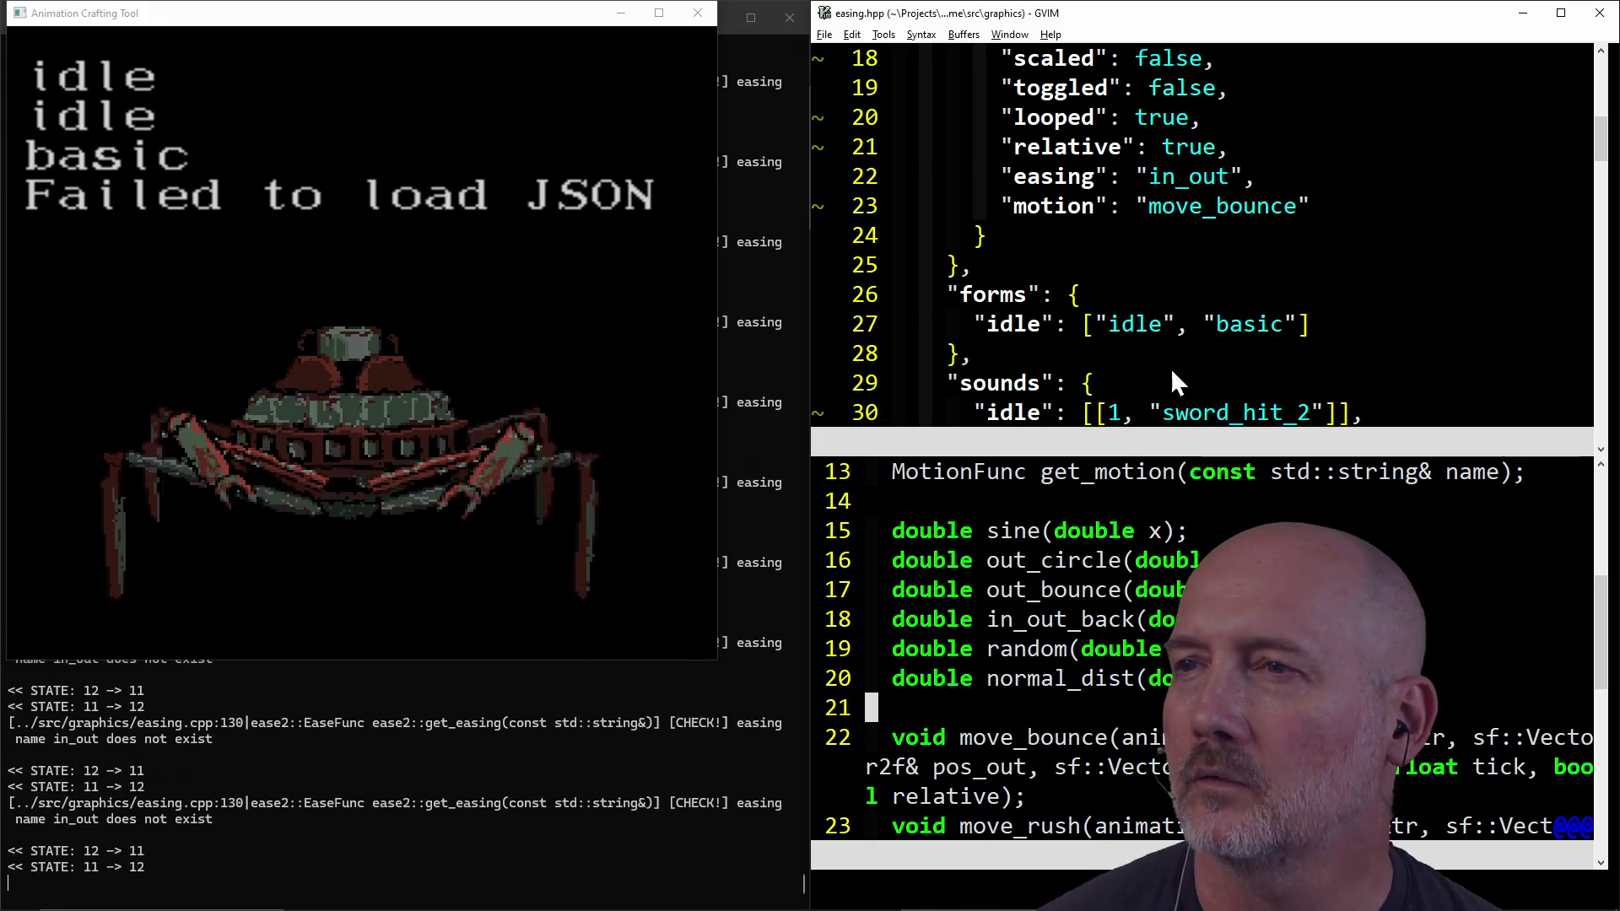
click(1156, 187)
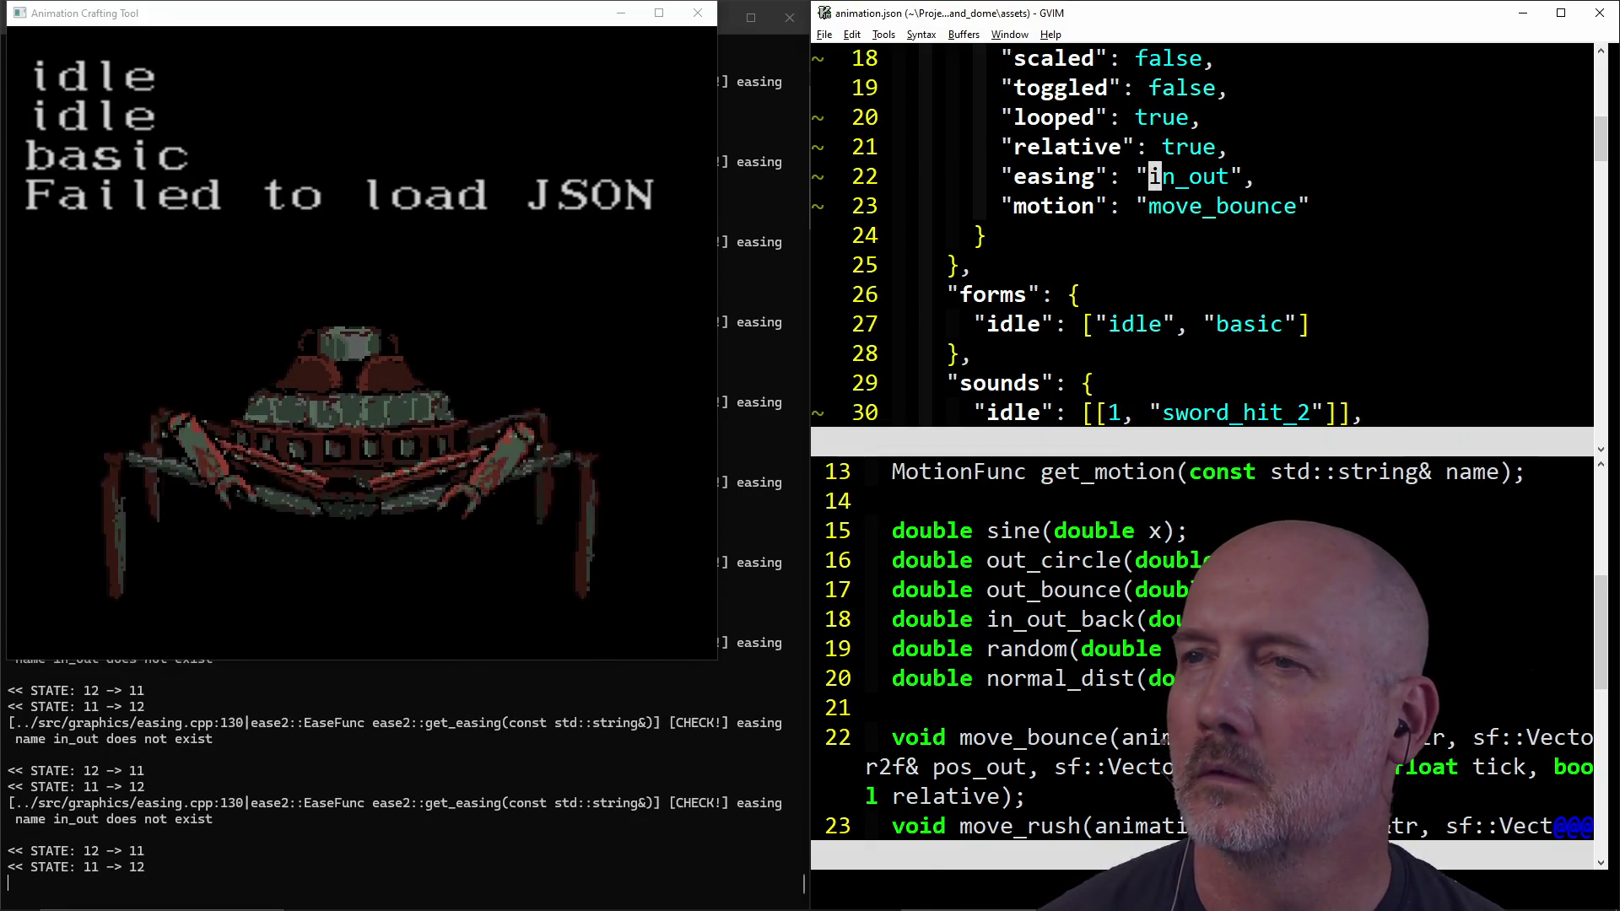
Step: Set the idle transform's easing to out_bounce and save
text(cwout_bounc)
text(e)
key(Escape)
text(:wa)
key(Return)
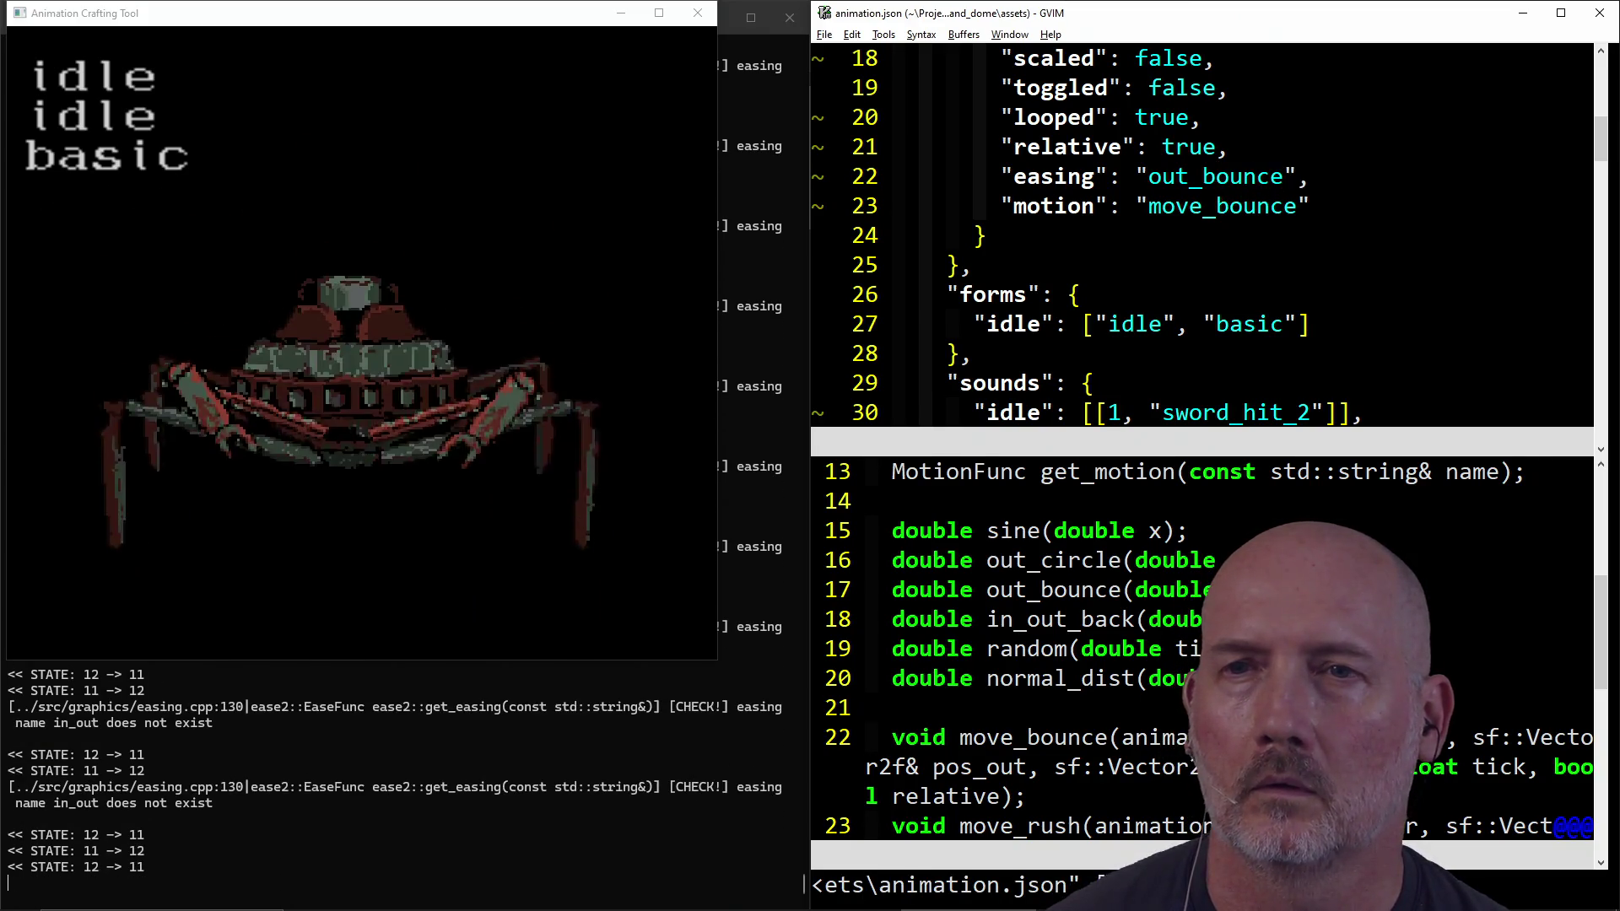
Step: Shrink max_y from -10.0 to -5.0 and save animation.json
key(k)
key(k)
key(k)
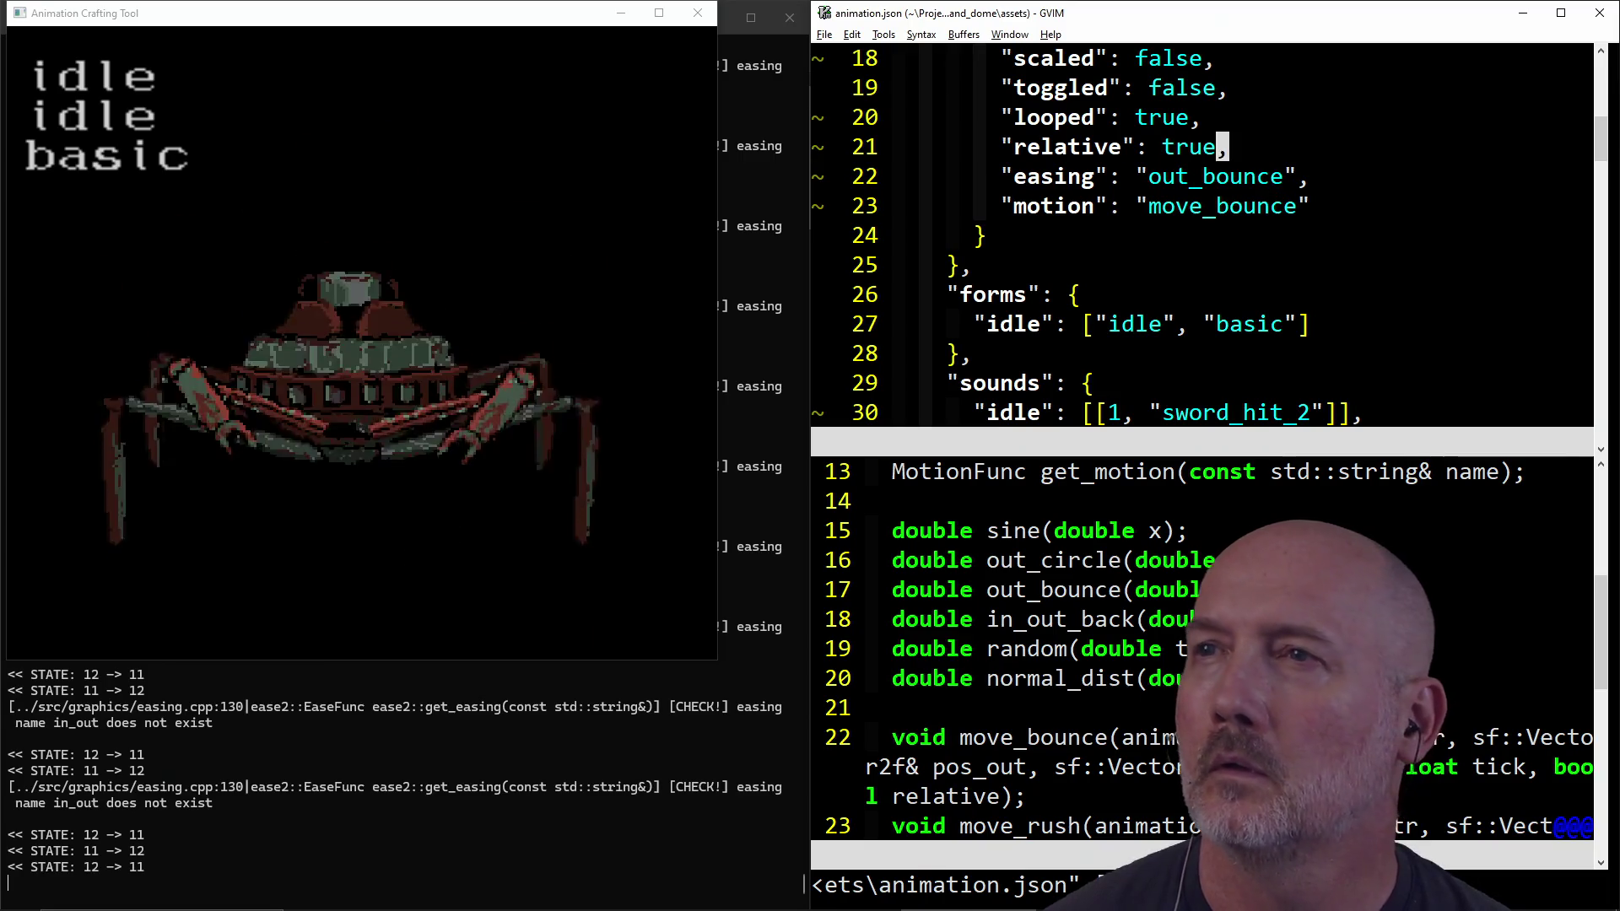
key(j)
key(j)
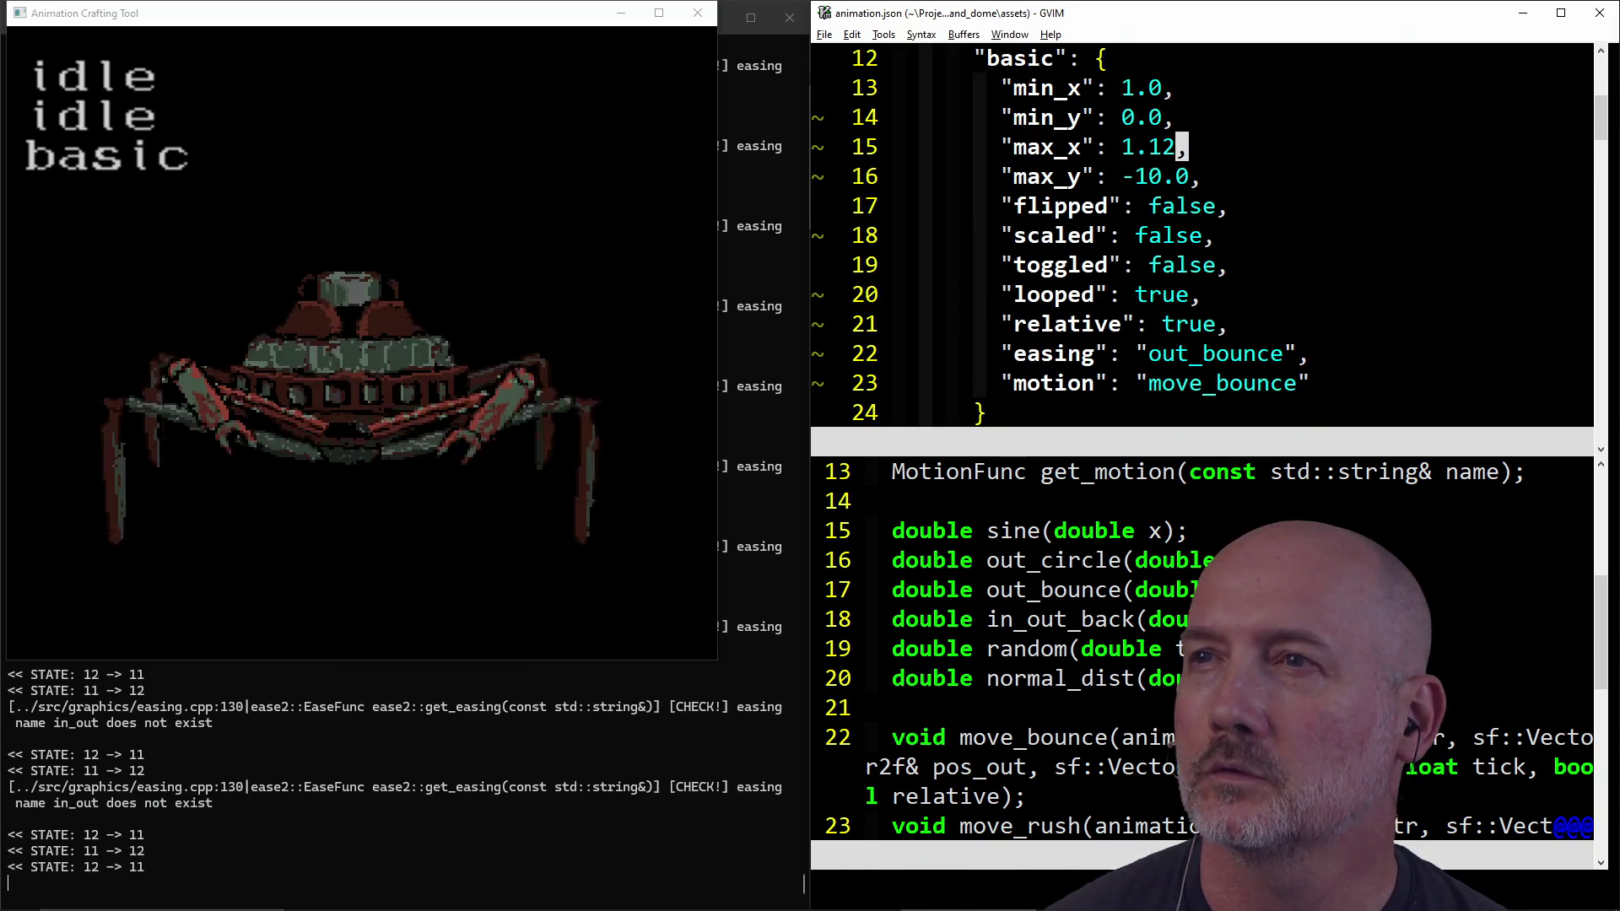
key(h)
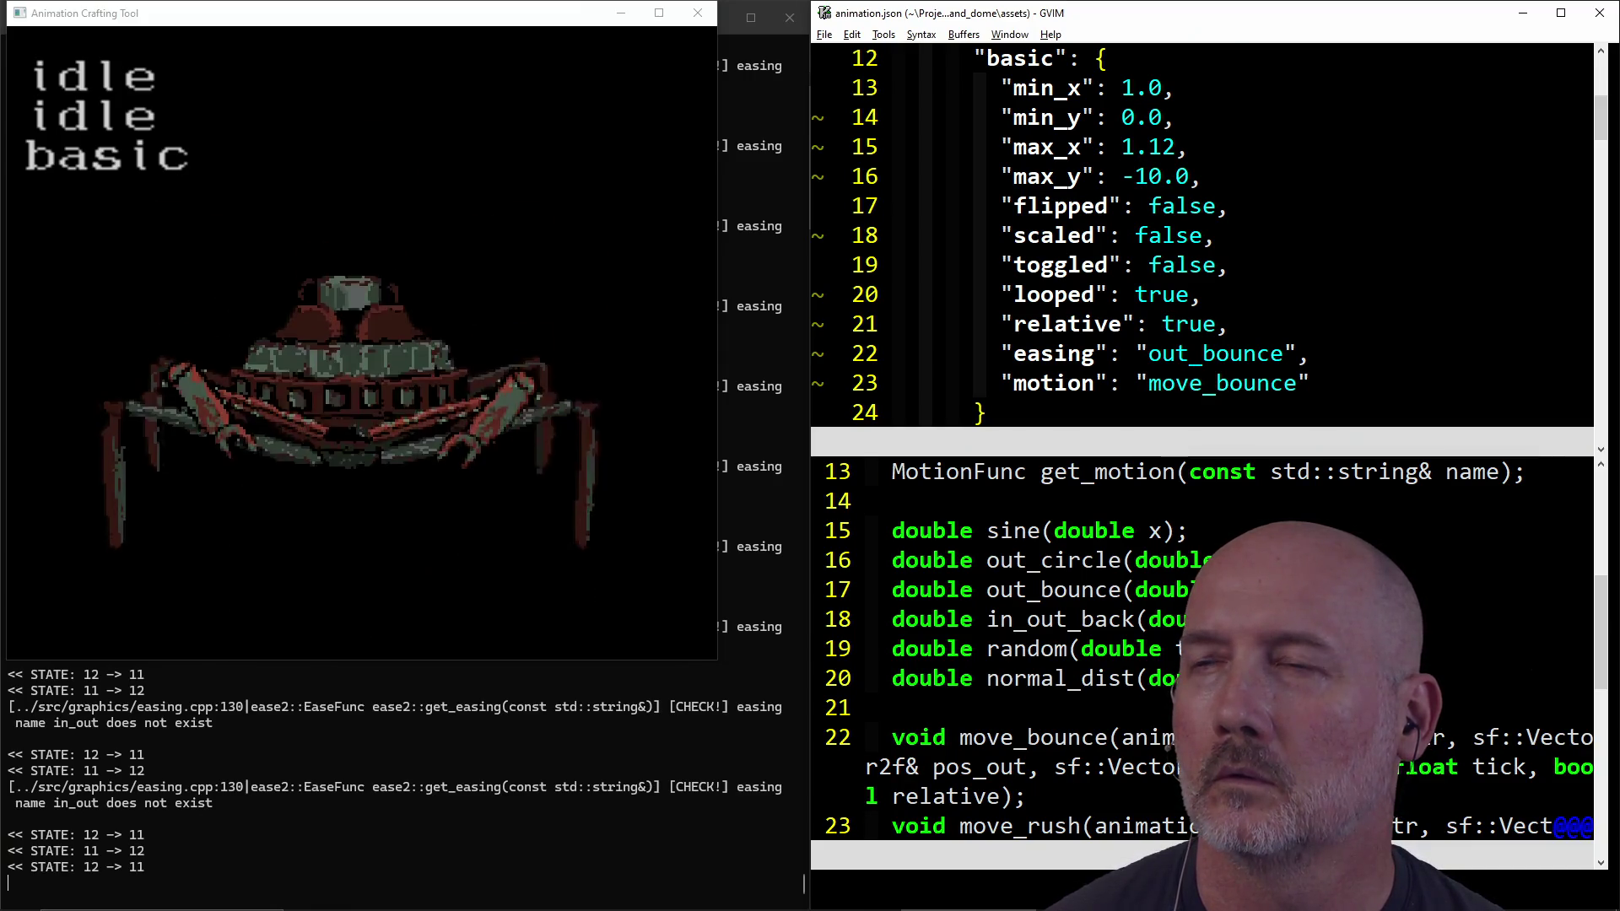
key(l)
key(c)
key(w)
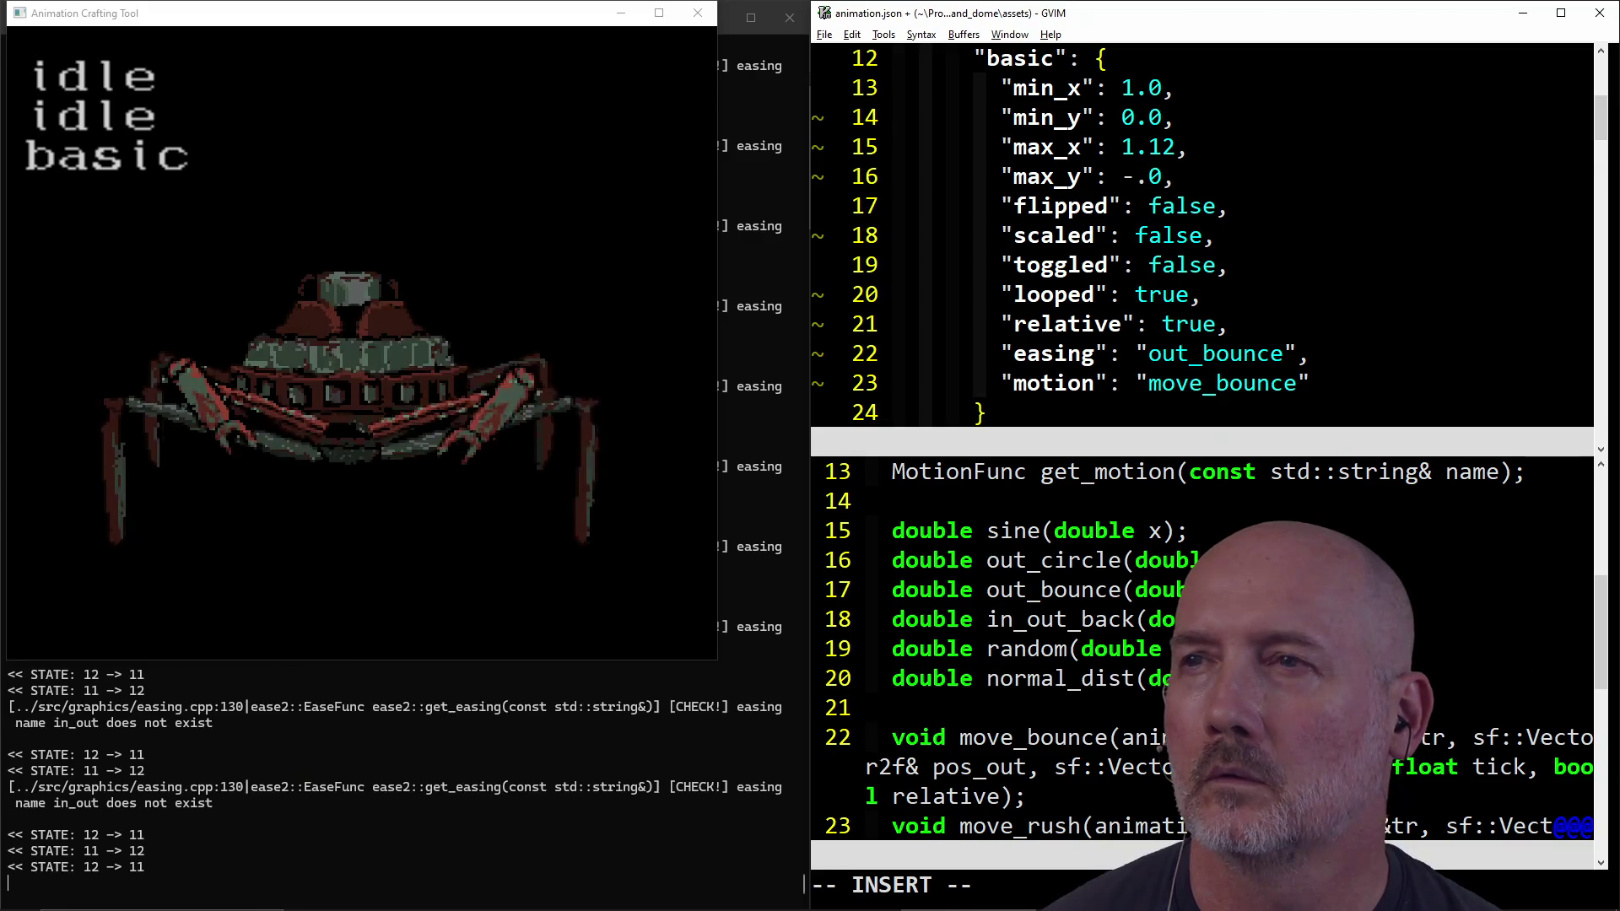
text(5)
key(Escape)
text(:w)
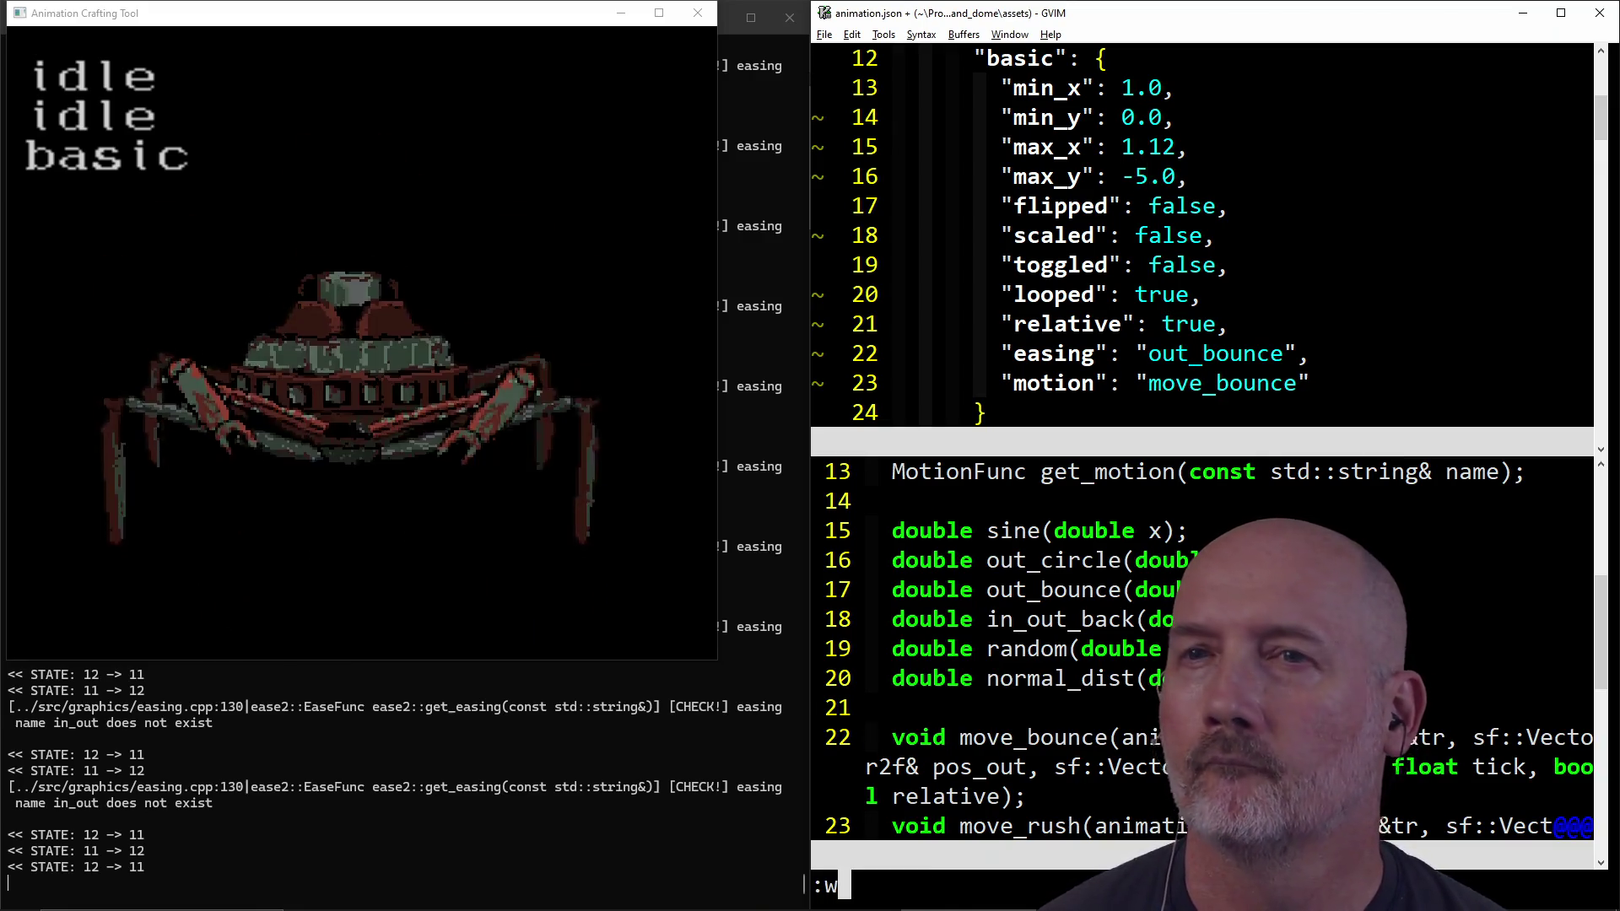
key(Return)
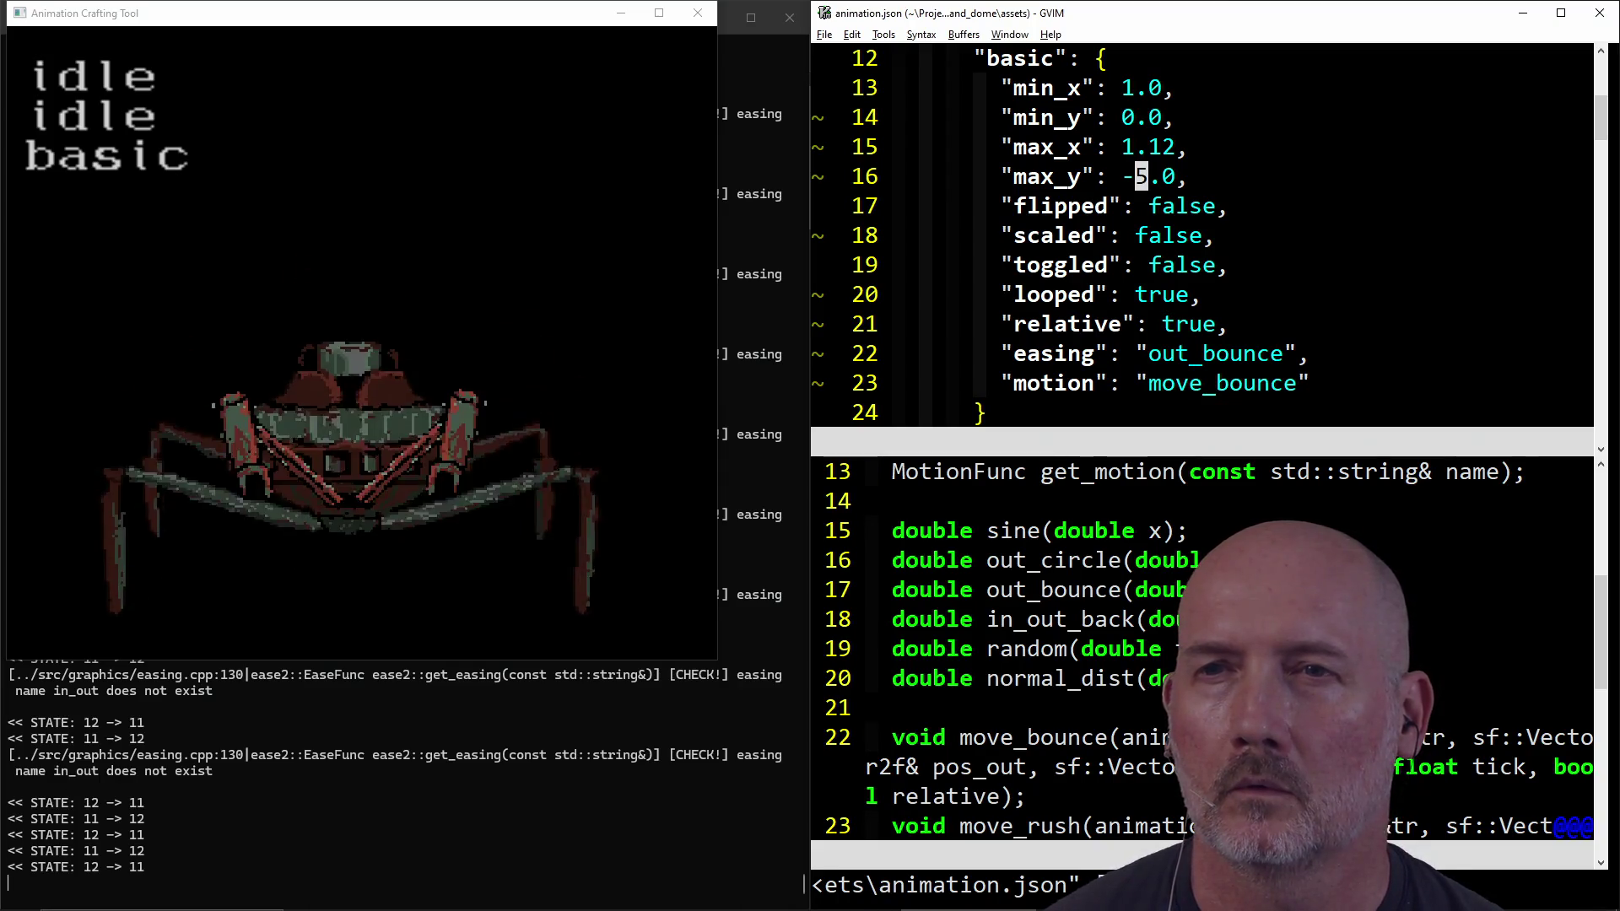
key(k)
key(k)
key(k)
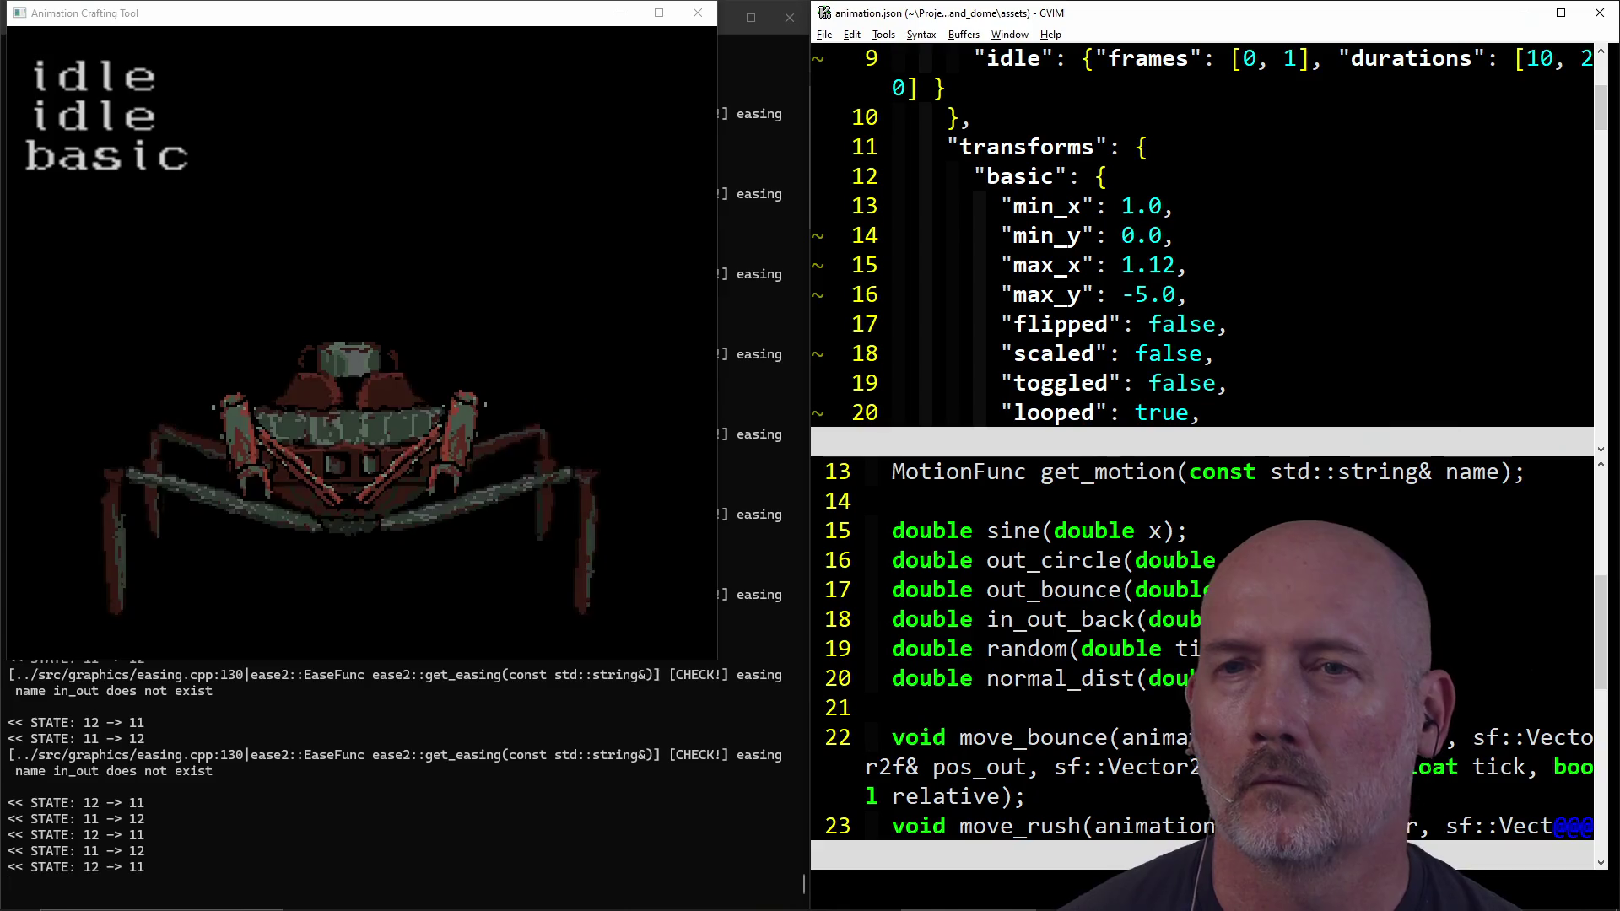
Step: On line 9, change the idle durations from 10 and 20 to 20 and 30, then save all with :wa
key(k)
key(k)
key(j)
key(e)
key(l)
key(l)
key(l)
text(cw20)
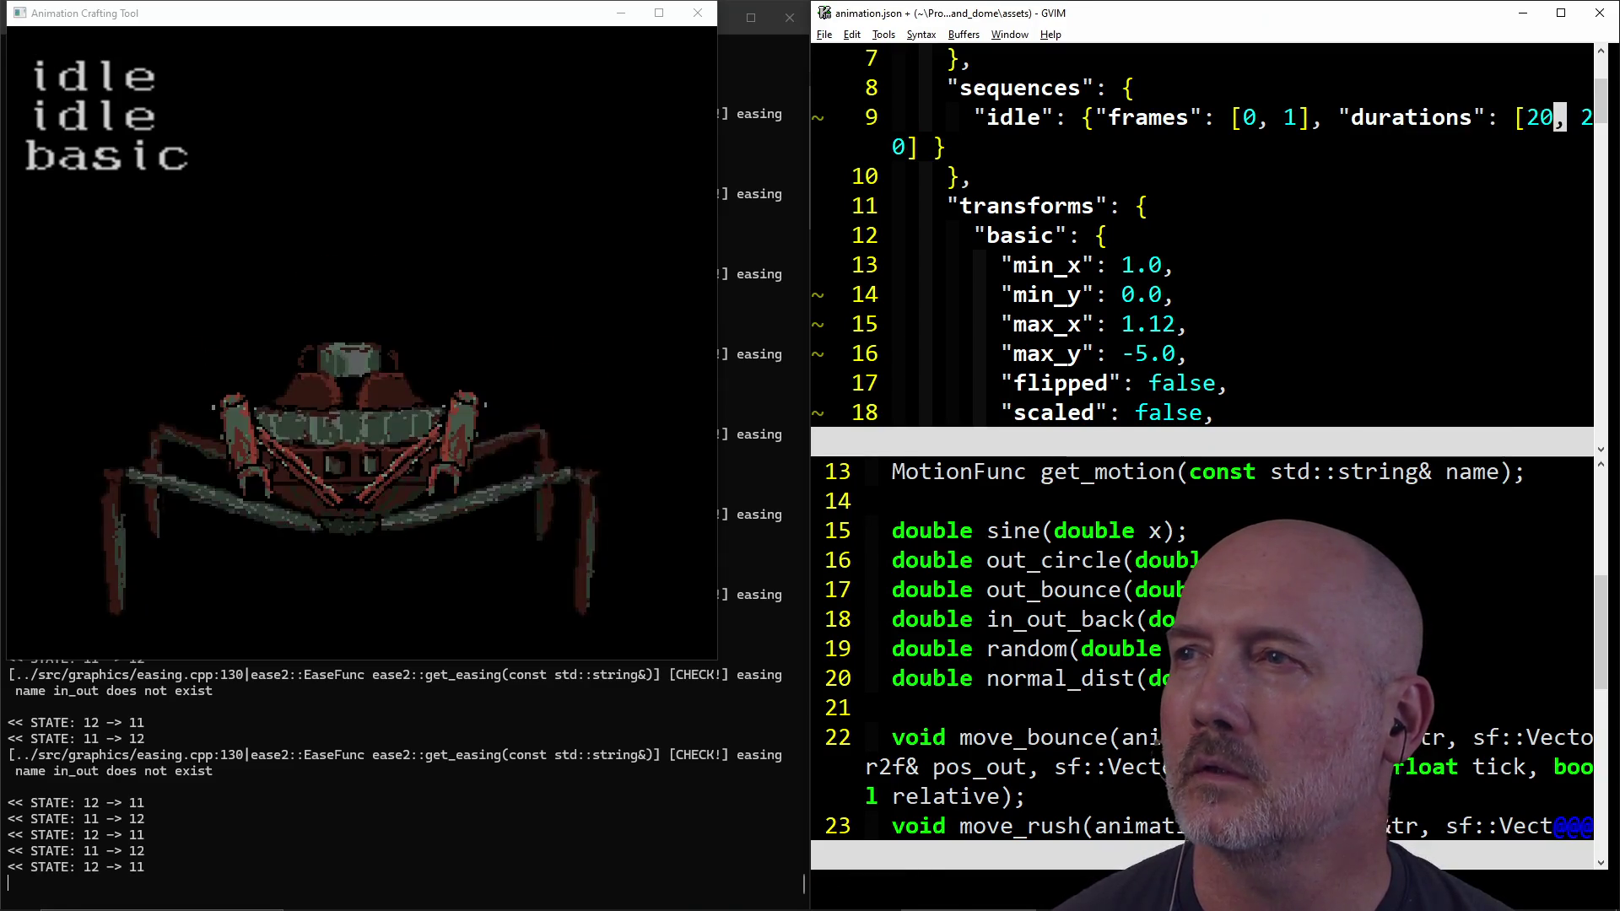
text(cw30)
key(Escape)
text(:wa)
key(Return)
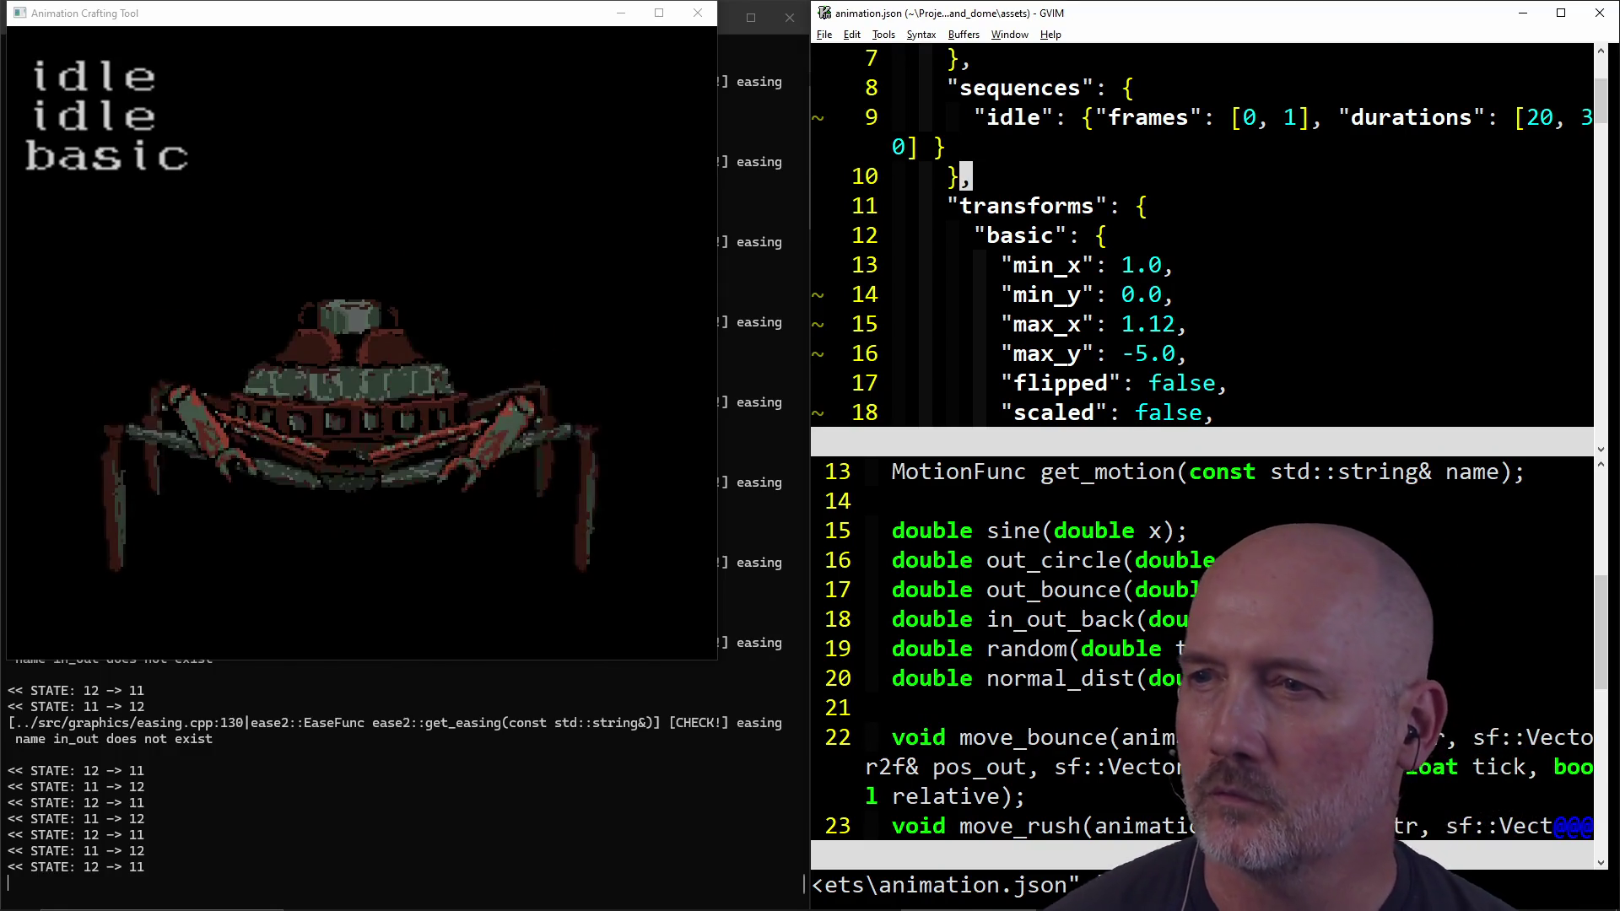
key(j)
key(j)
key(j)
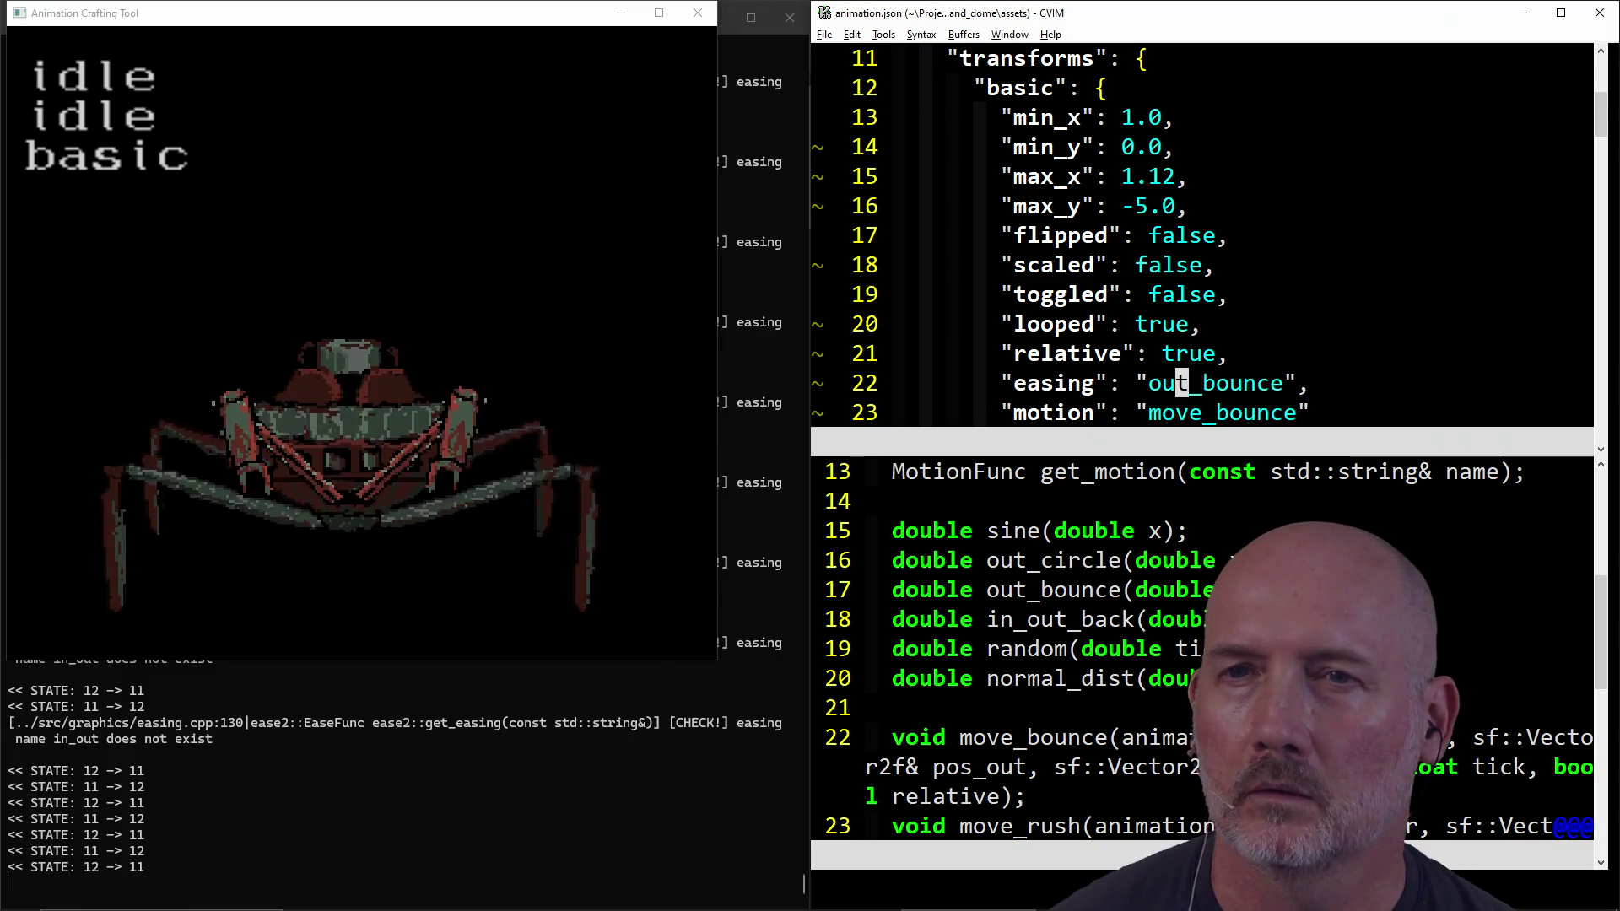
key(c)
key(i)
key(quotedbl)
text(in_out_ba)
text(ck)
key(Escape)
text(:w)
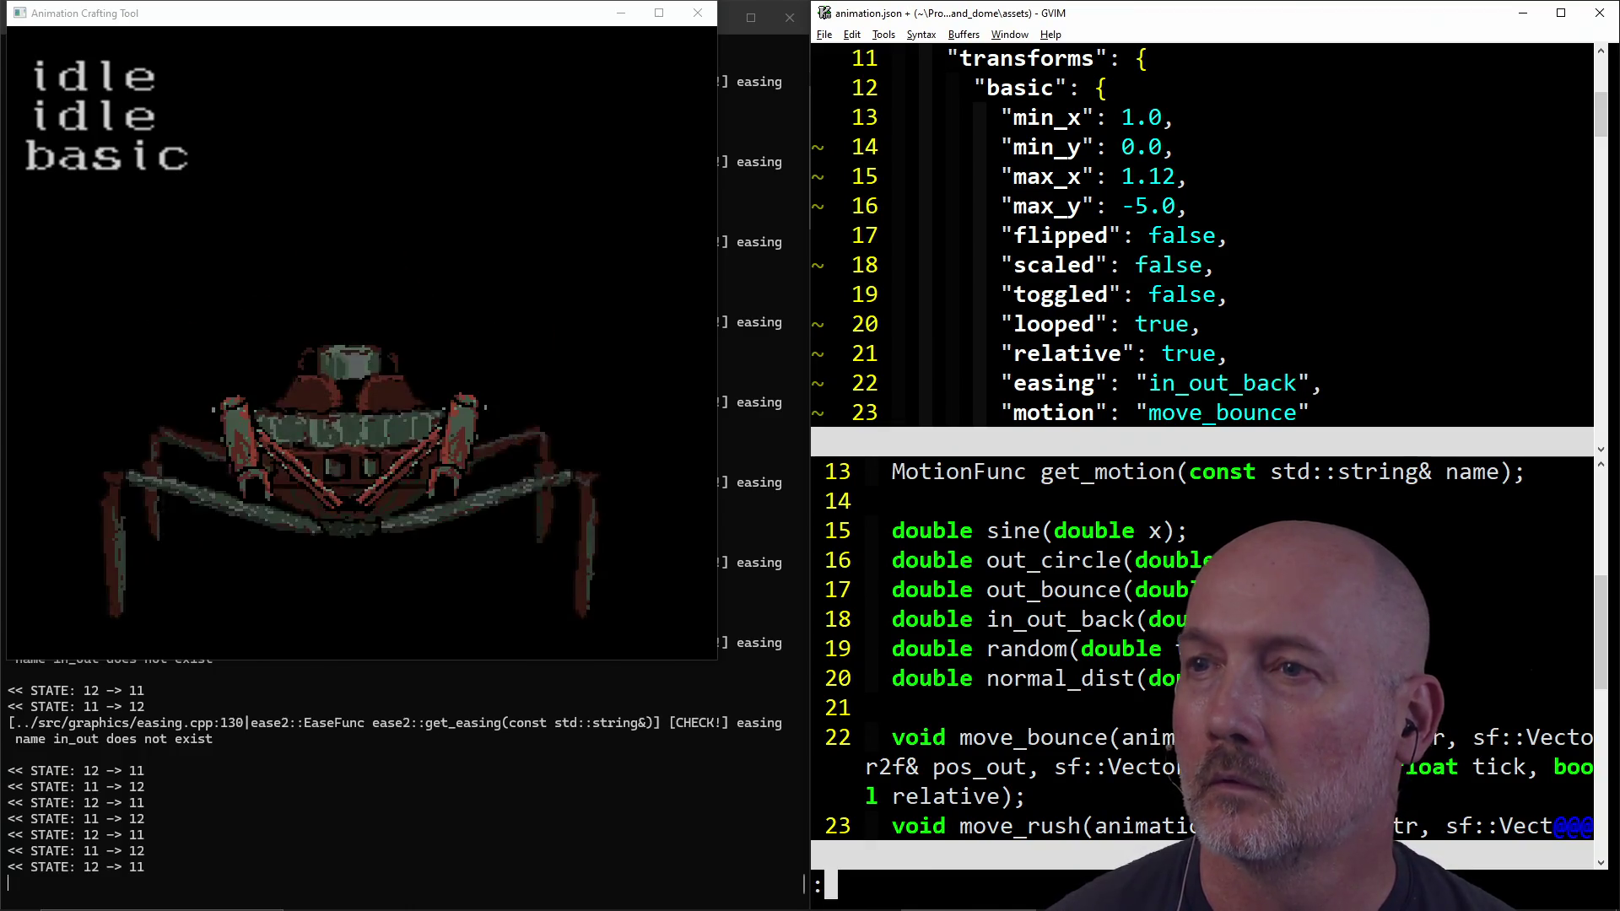
key(Return)
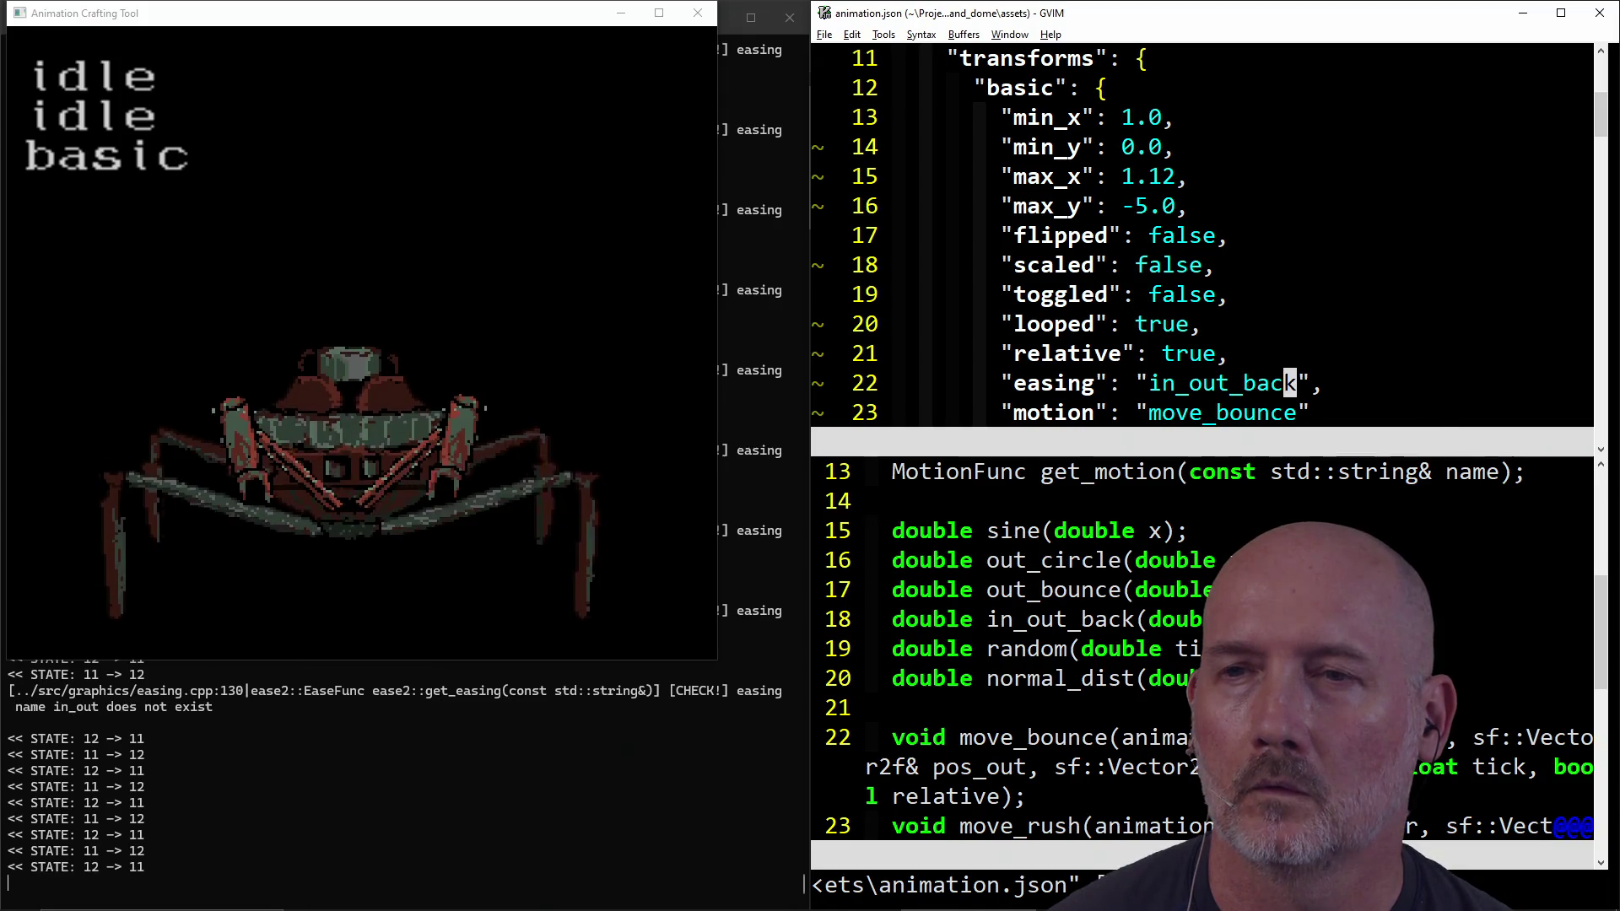
text(u:w)
key(Return)
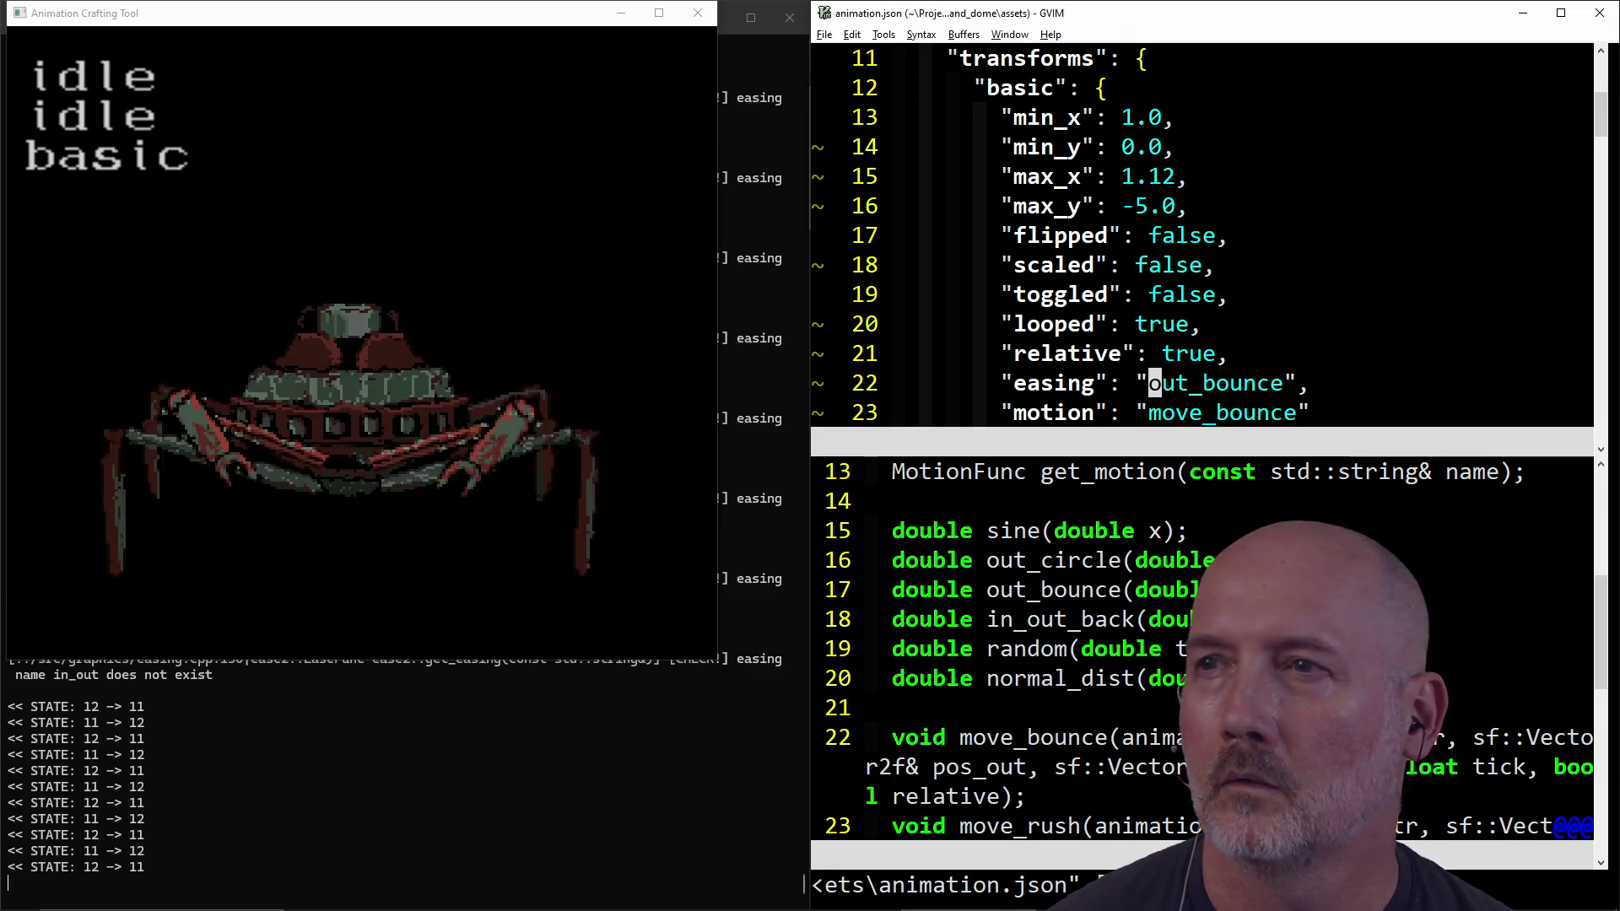
Step: Change the transform's min_y to 5.0 and save animation.json
key(k)
key(k)
key(k)
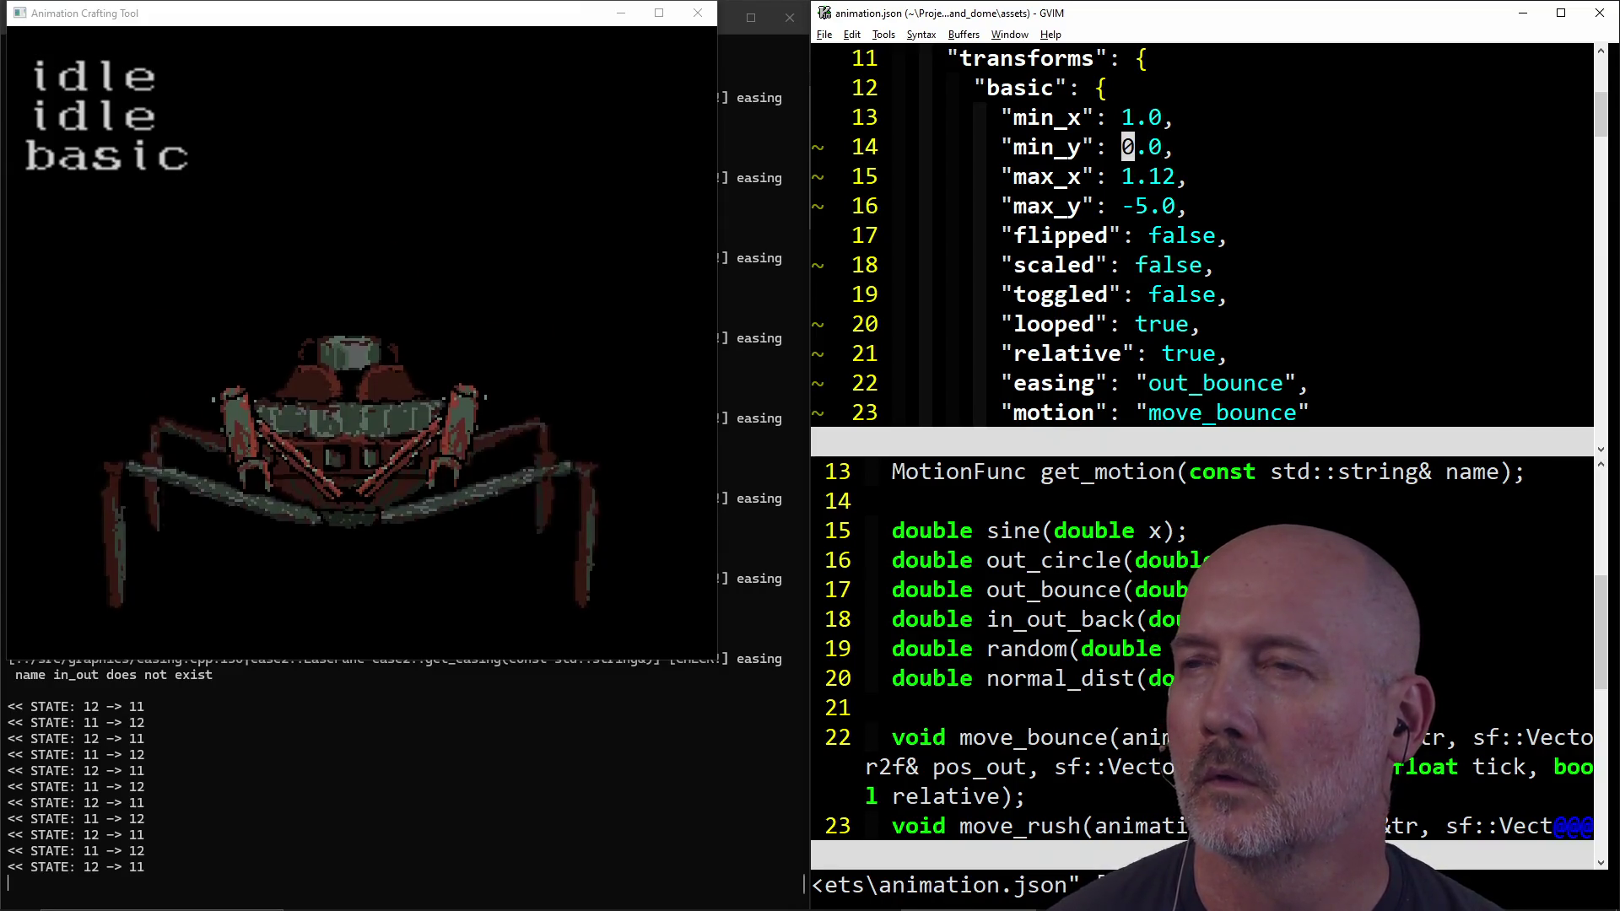
text(s)
text(5)
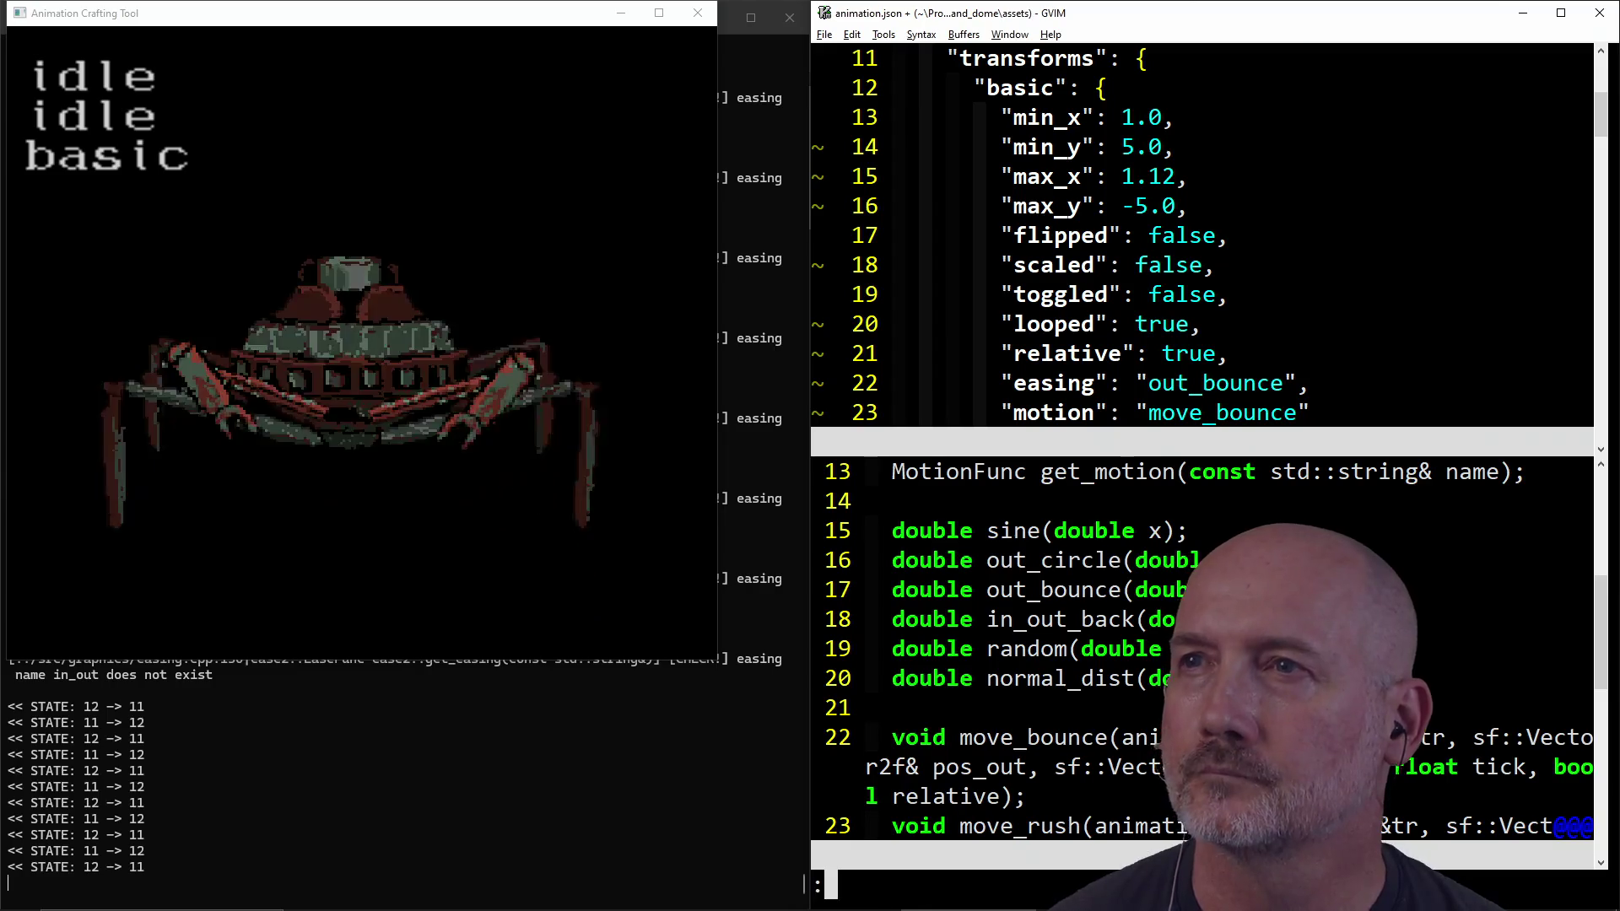
key(Escape)
text(:w)
key(Return)
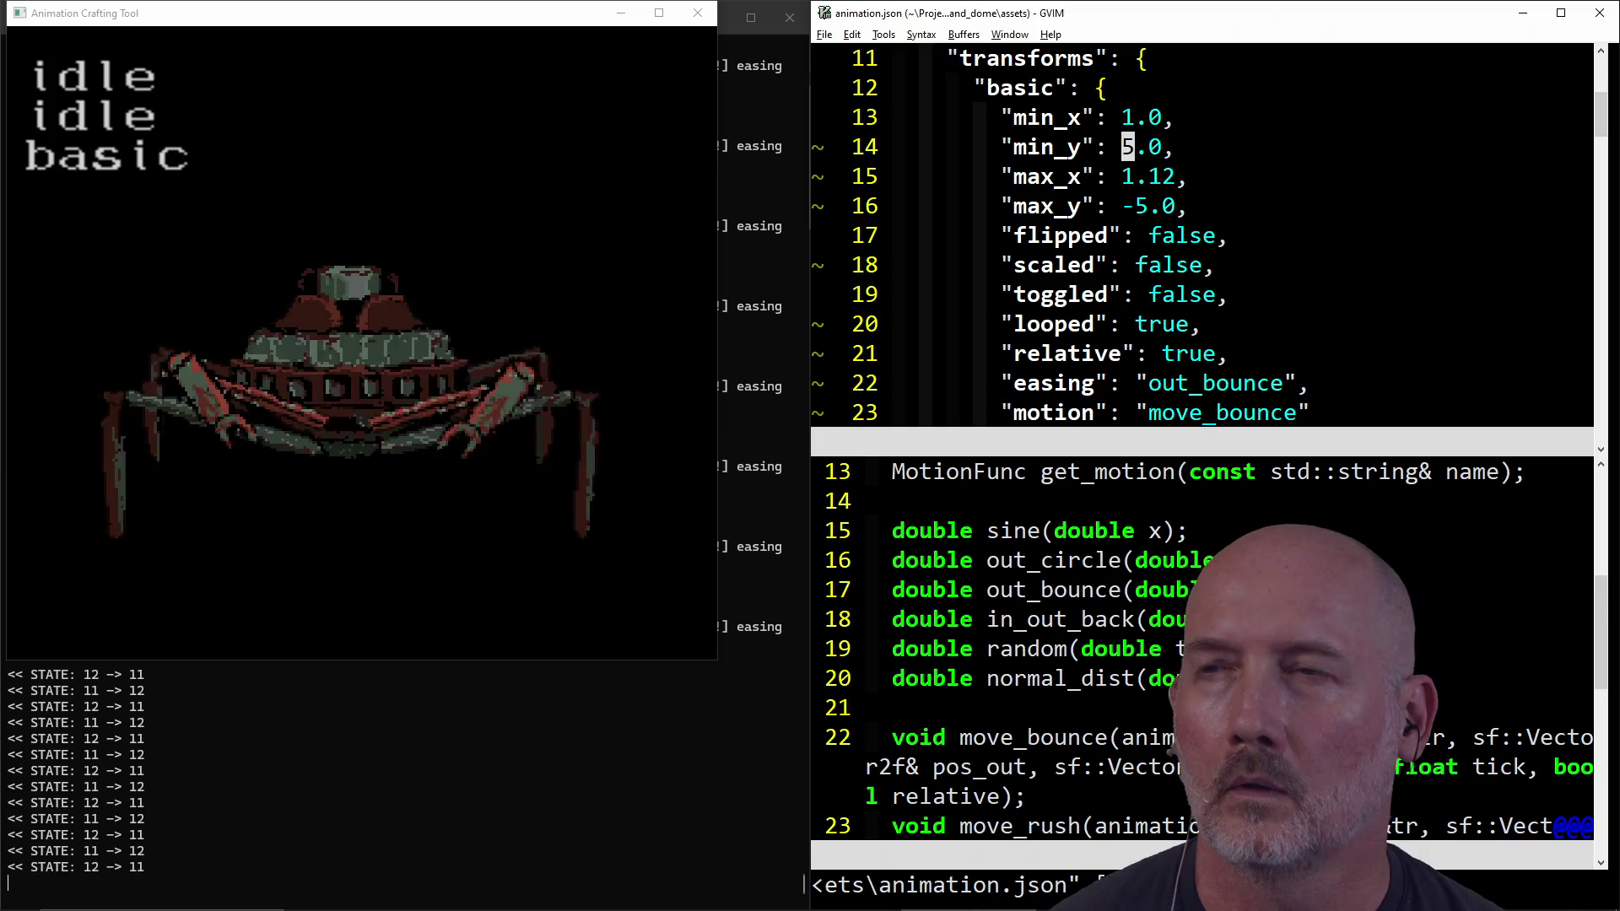
Step: Try relative set to false, then undo back to true and save
key(j)
key(j)
key(j)
text(wcwfalse)
key(Escape)
text(:w)
key(Return)
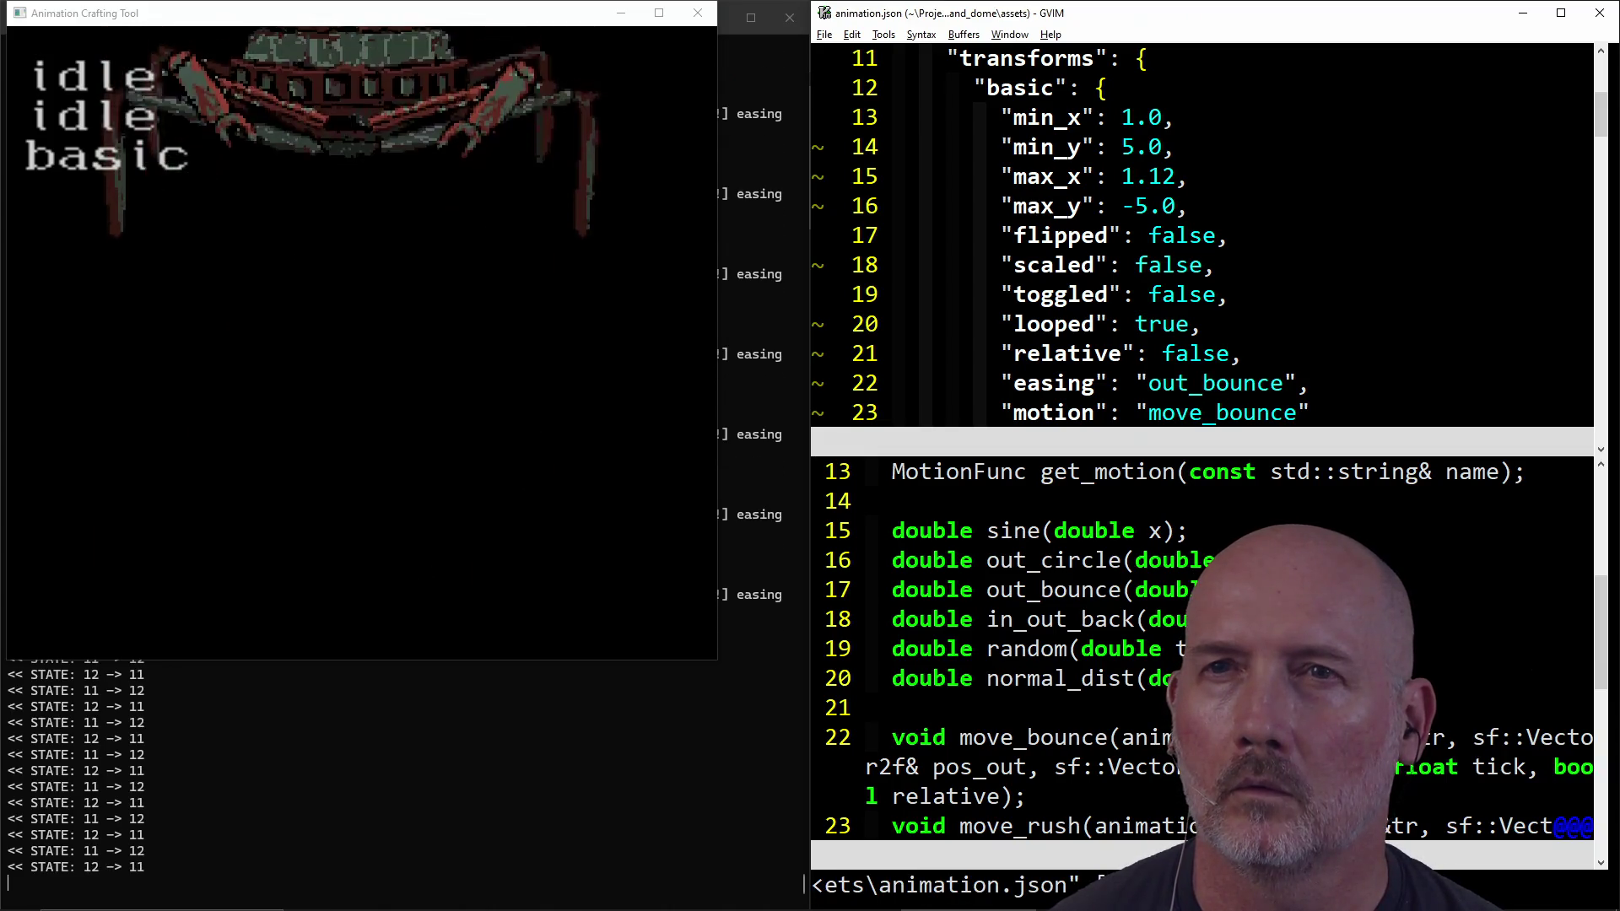
text(u)
text(:w)
key(Return)
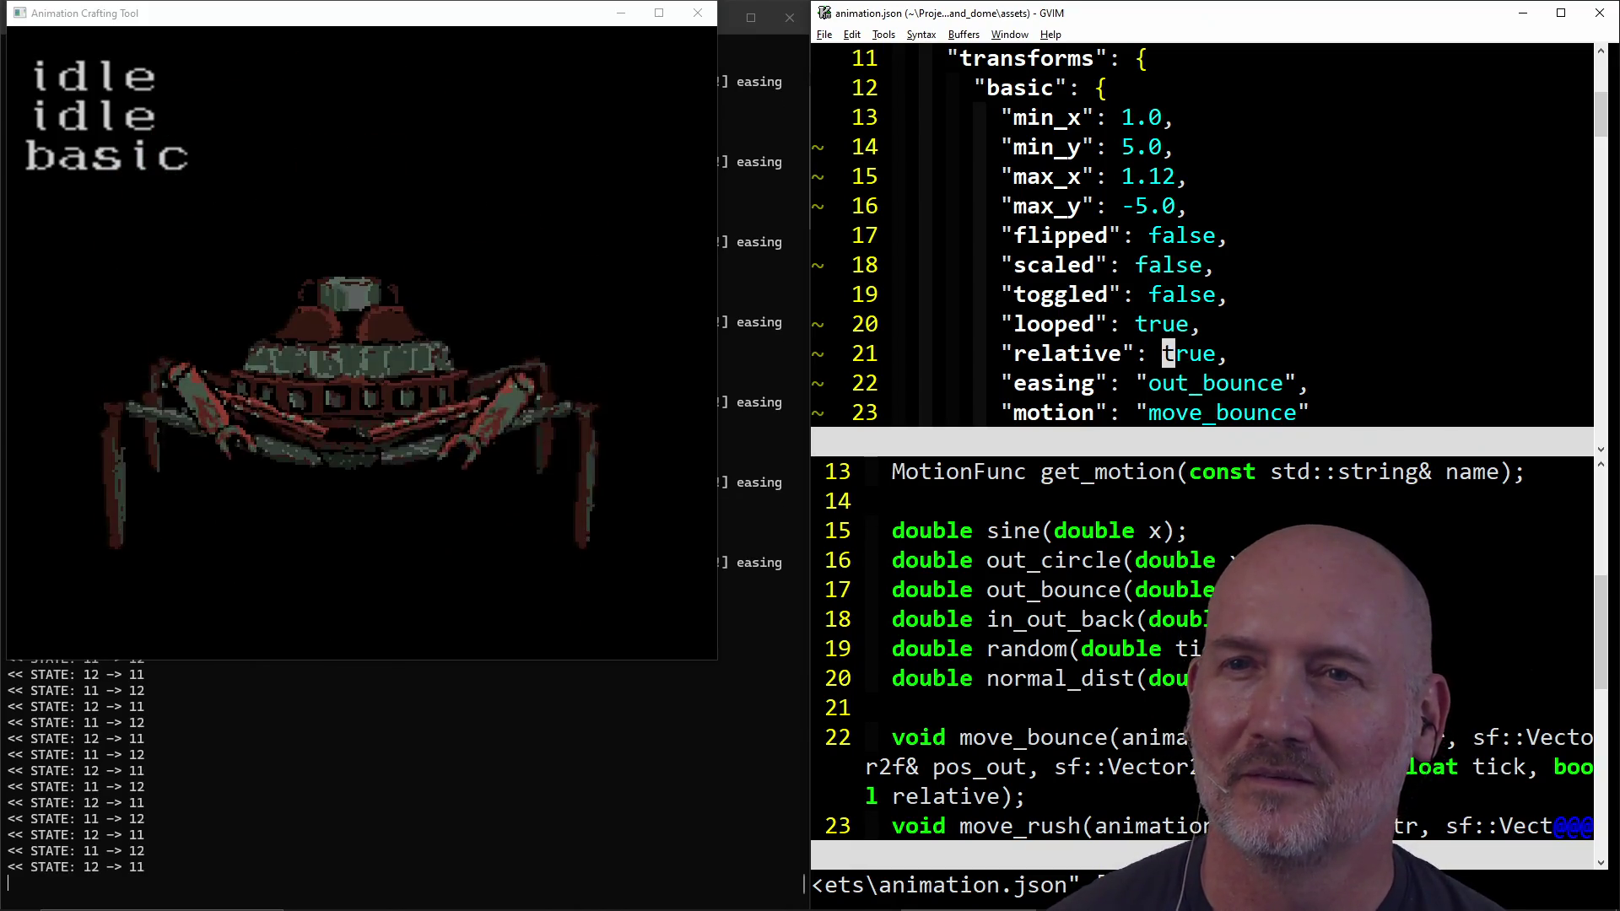
Step: Try a swapped y range with negative min_y and max_y 0.0, then undo to restore max_y -5.0
key(k)
key(k)
key(k)
key(h)
key(h)
key(h)
text(i-)
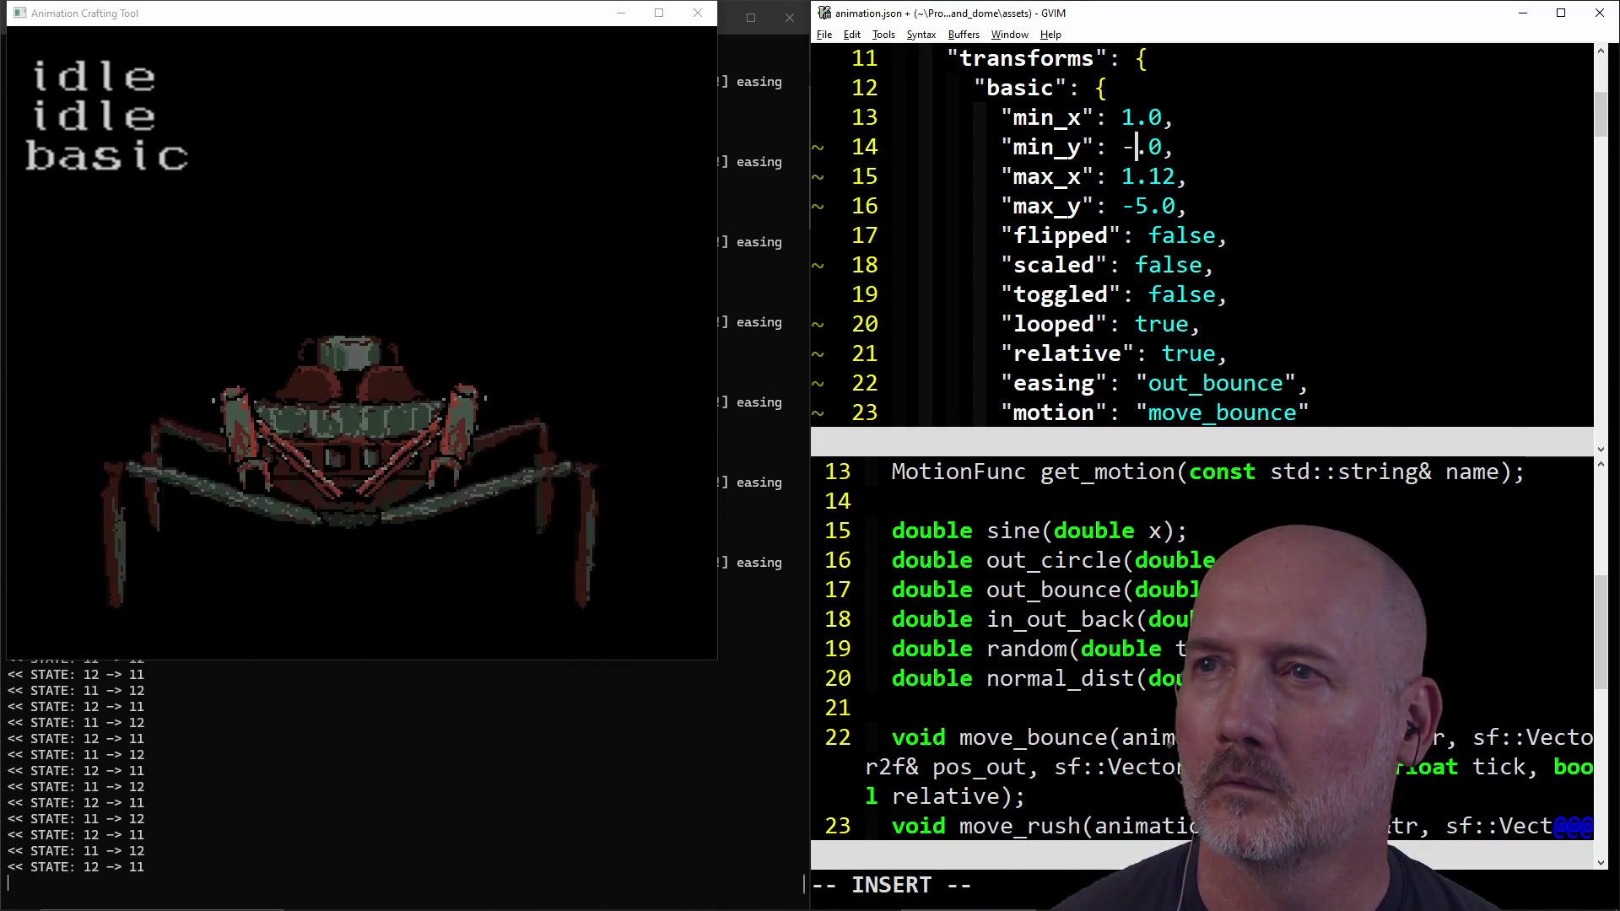
key(Escape)
key(j)
key(j)
text(h2s0)
key(Escape)
text(:w)
key(Return)
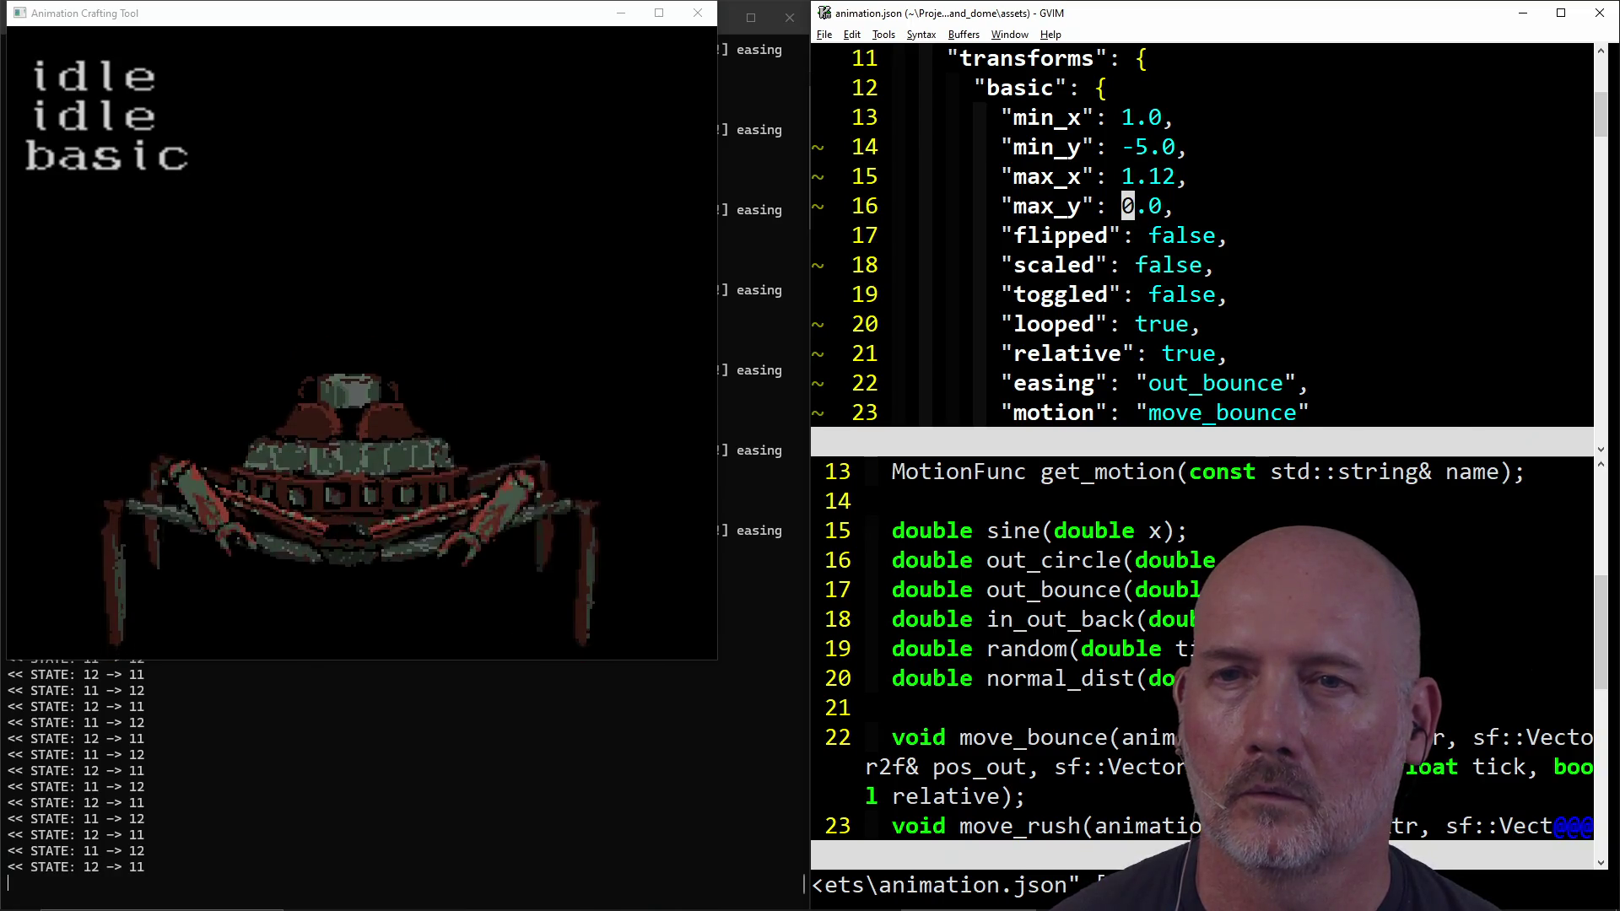
key(u)
key(u)
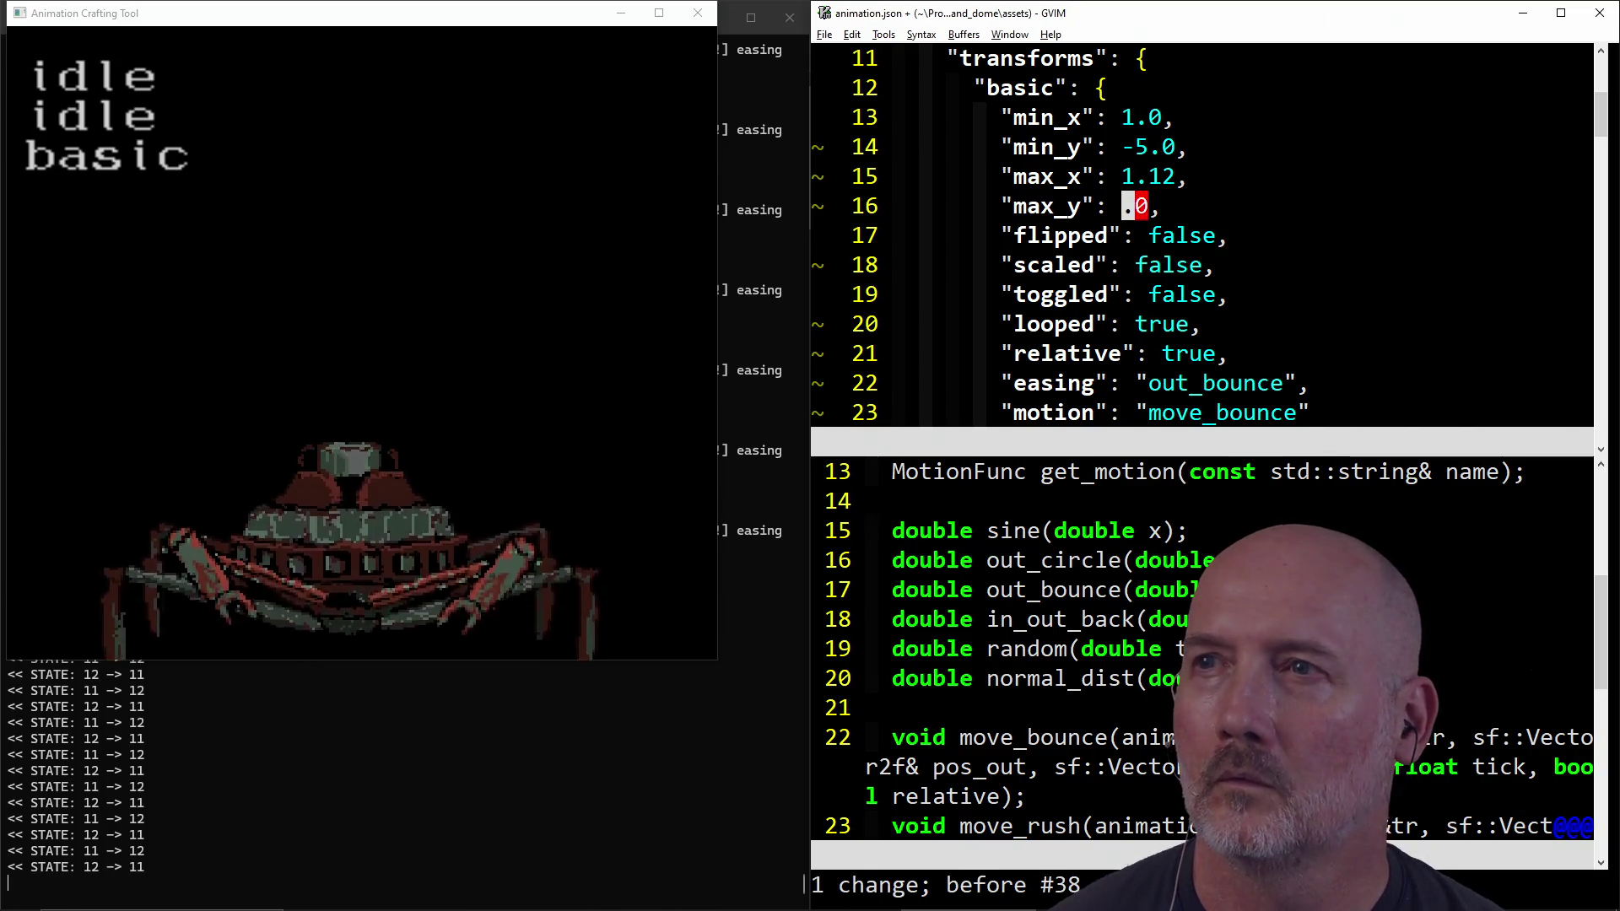
key(u)
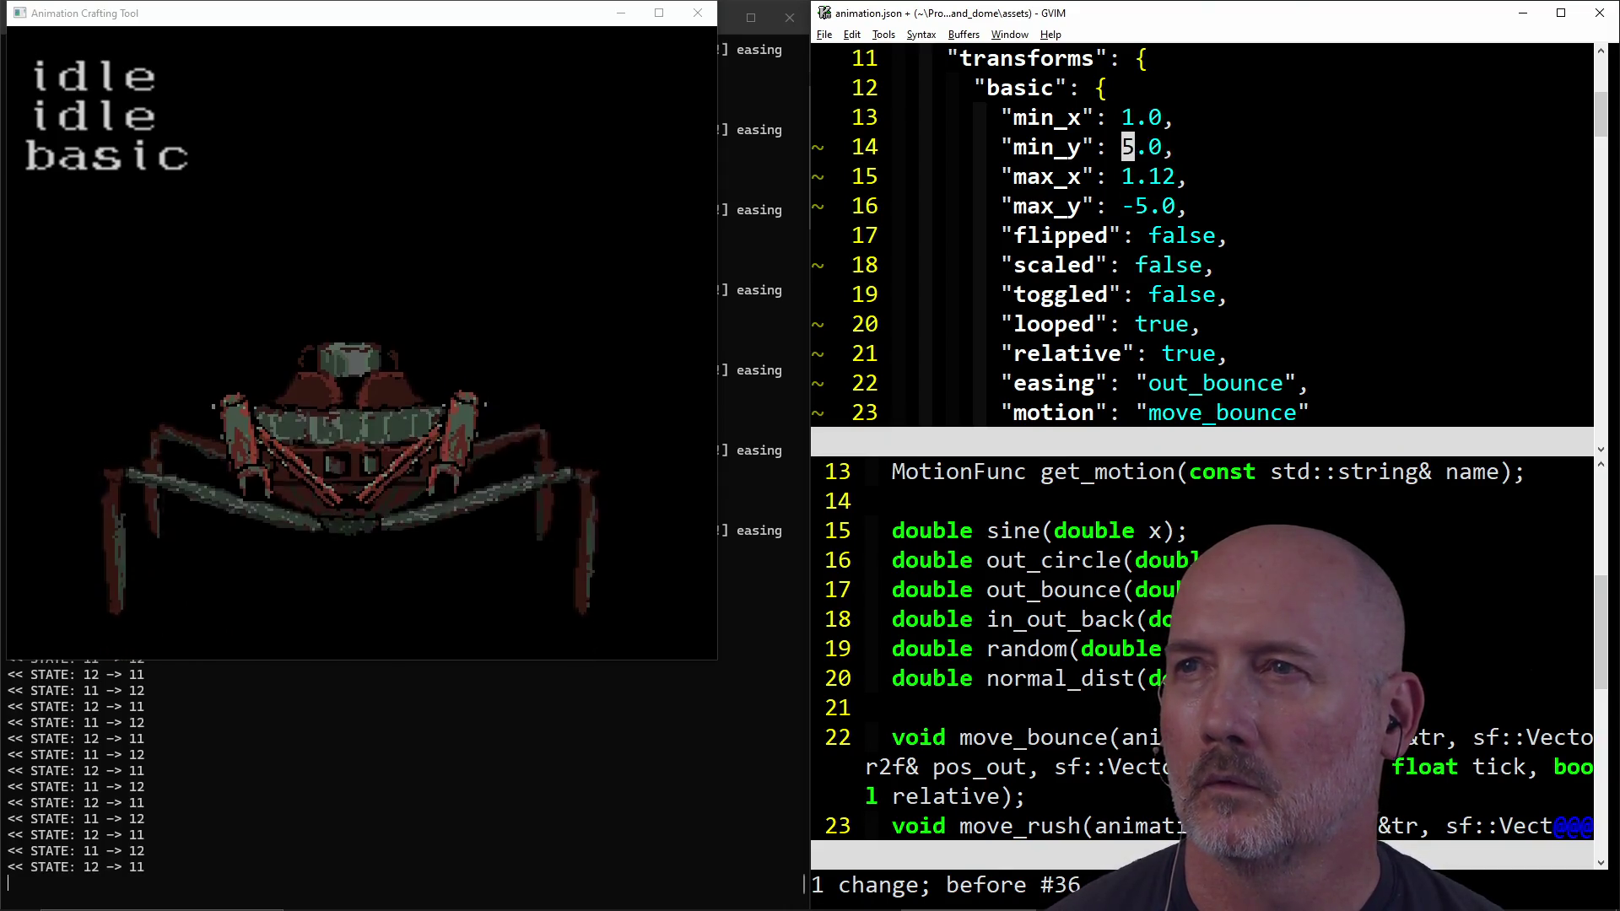
Step: Set min_y back to 0.0 and save animation.json
text(s0)
key(Escape)
text(:w)
key(Return)
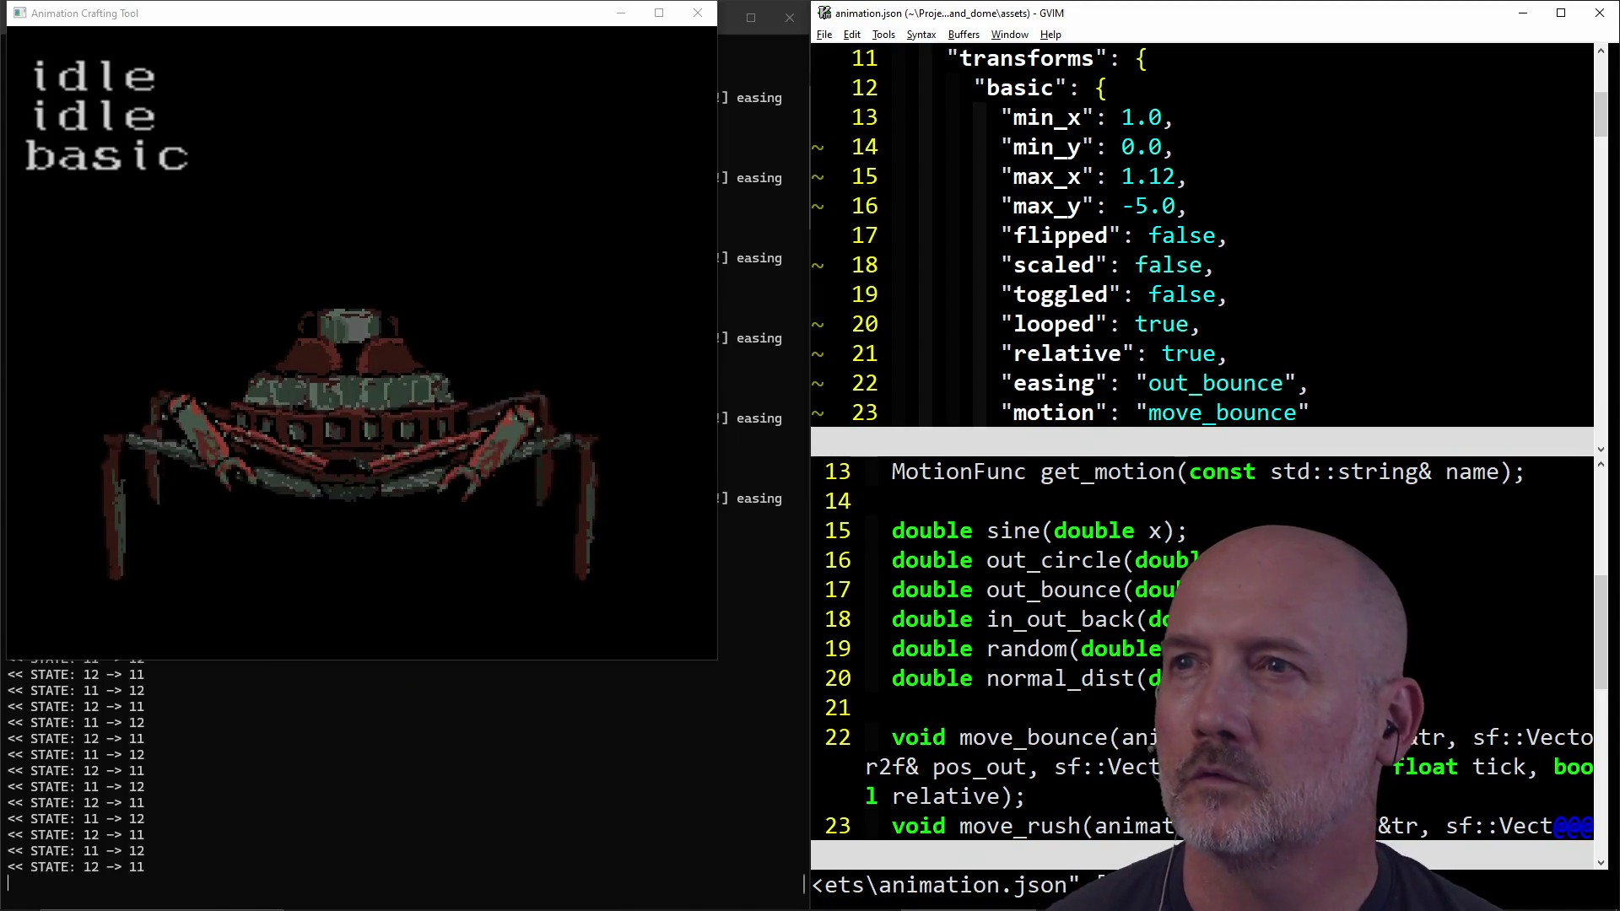
Step: Change max_y to -1.0, save, then adjust it to -2.0
key(j)
key(j)
text(ls1)
key(Escape)
text(:)
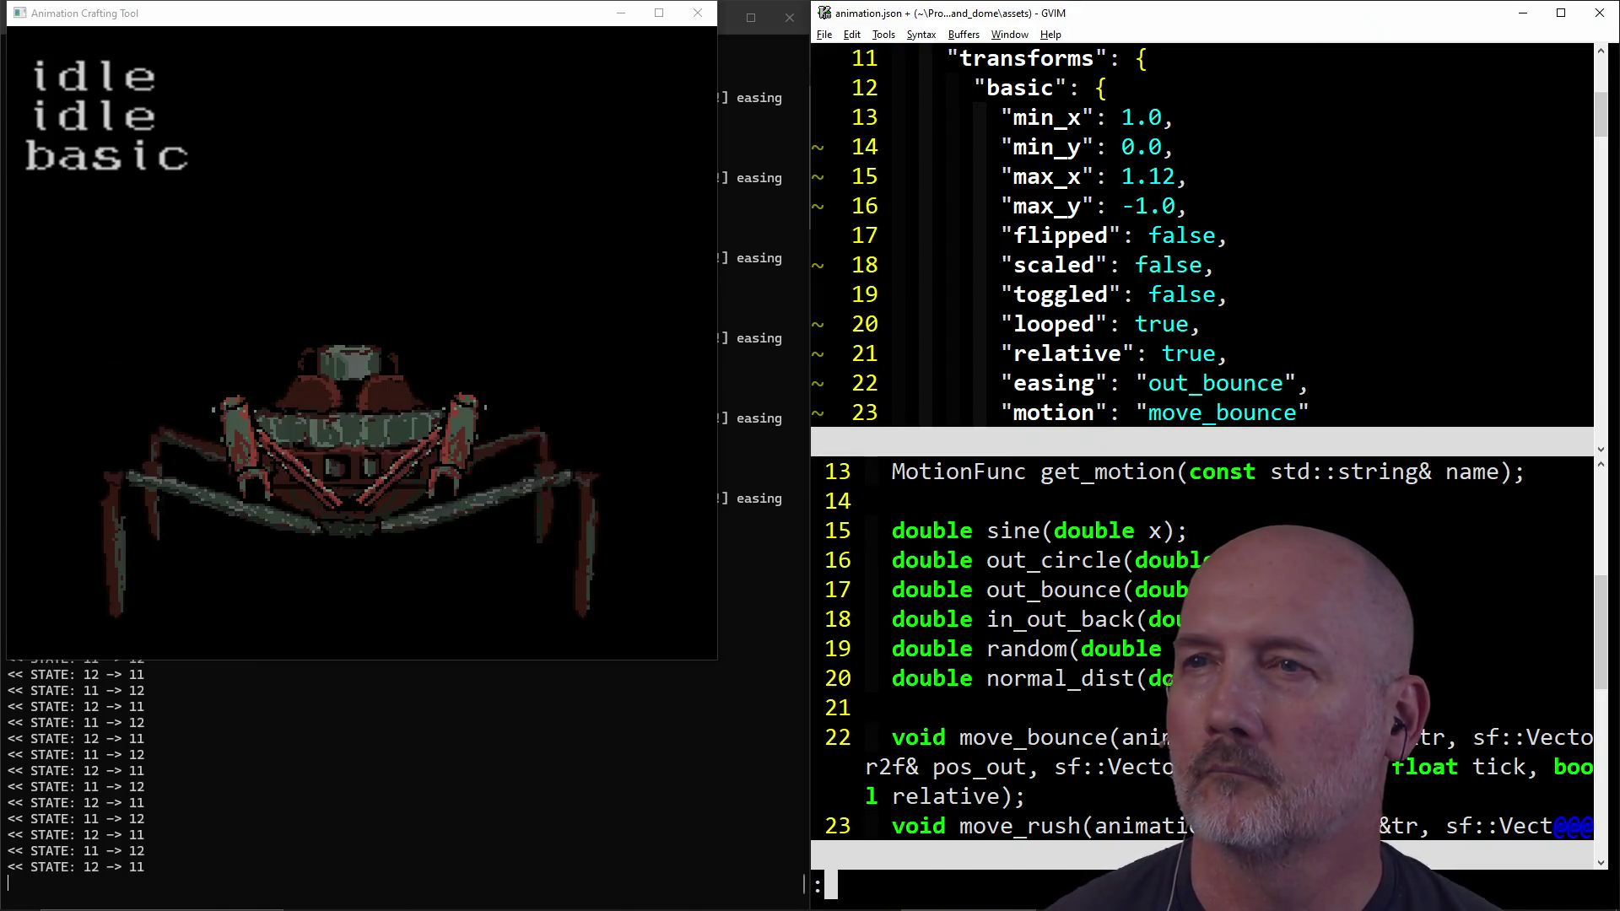
text(w)
key(Return)
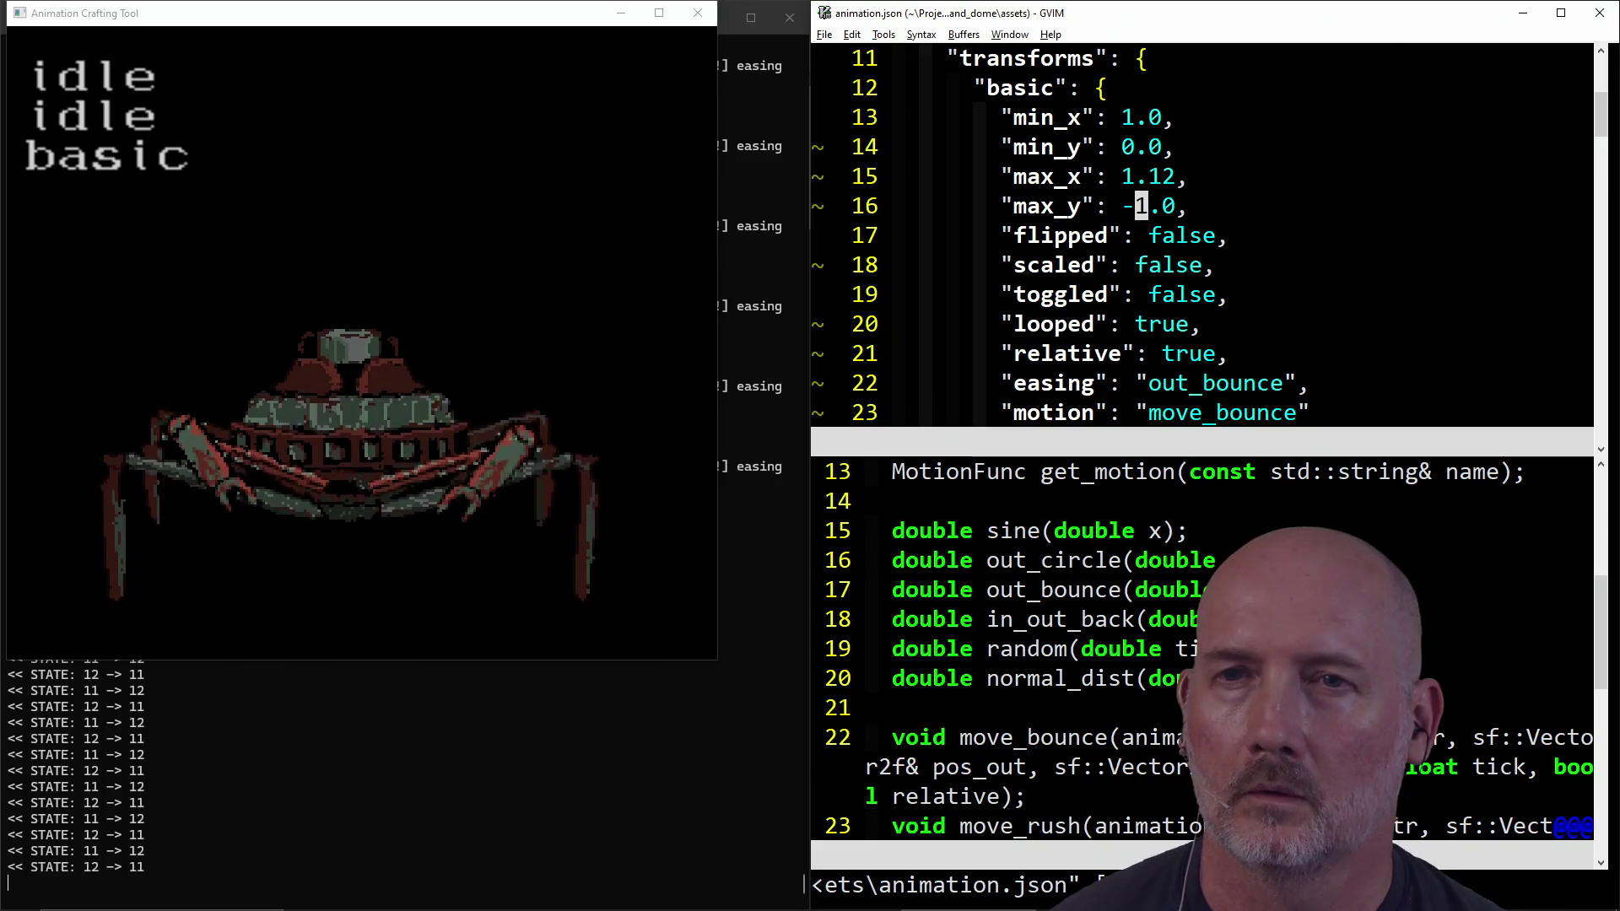
text(s2)
key(Escape)
text(:w)
key(Return)
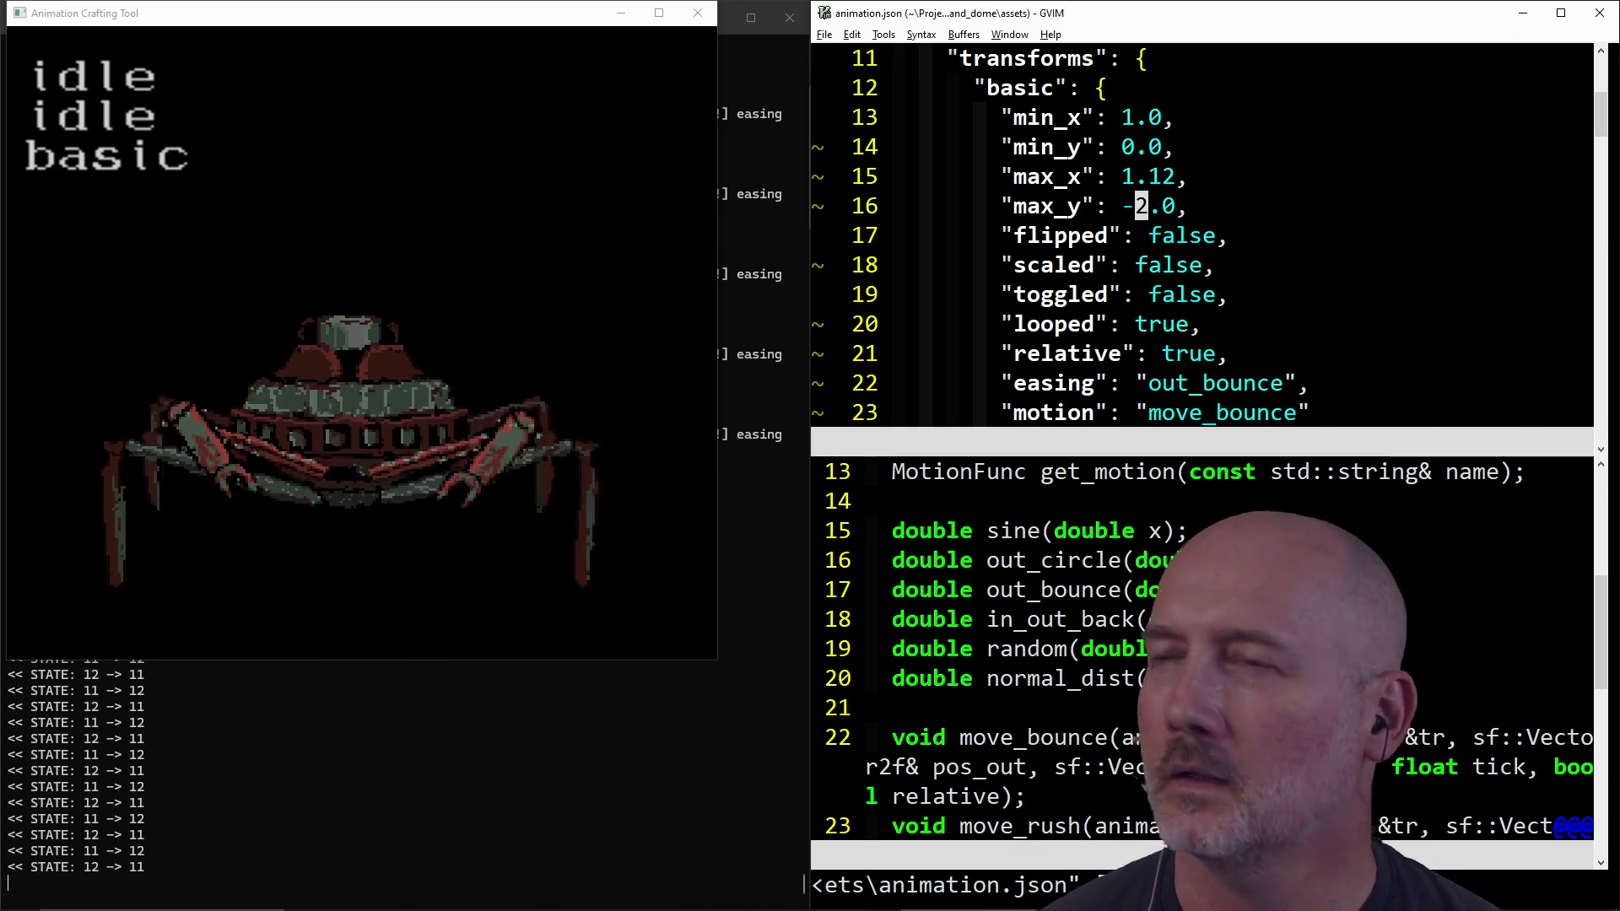
Step: Change looped to false and save animation.json
scroll(1234, 237, down, 1)
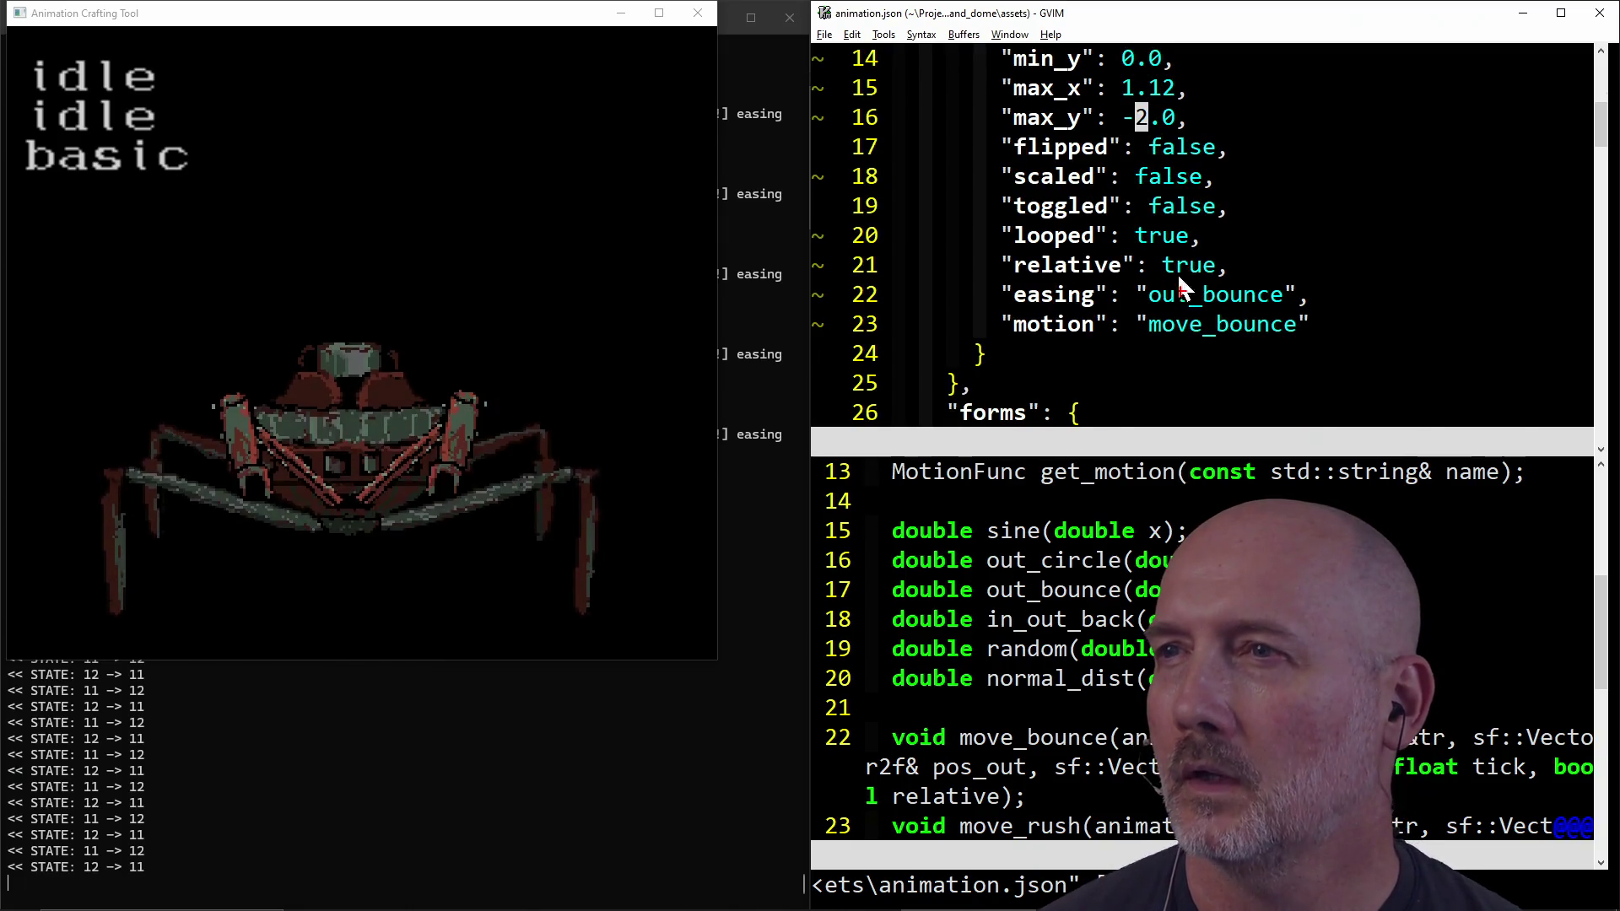
click(1141, 236)
text(cwfalse)
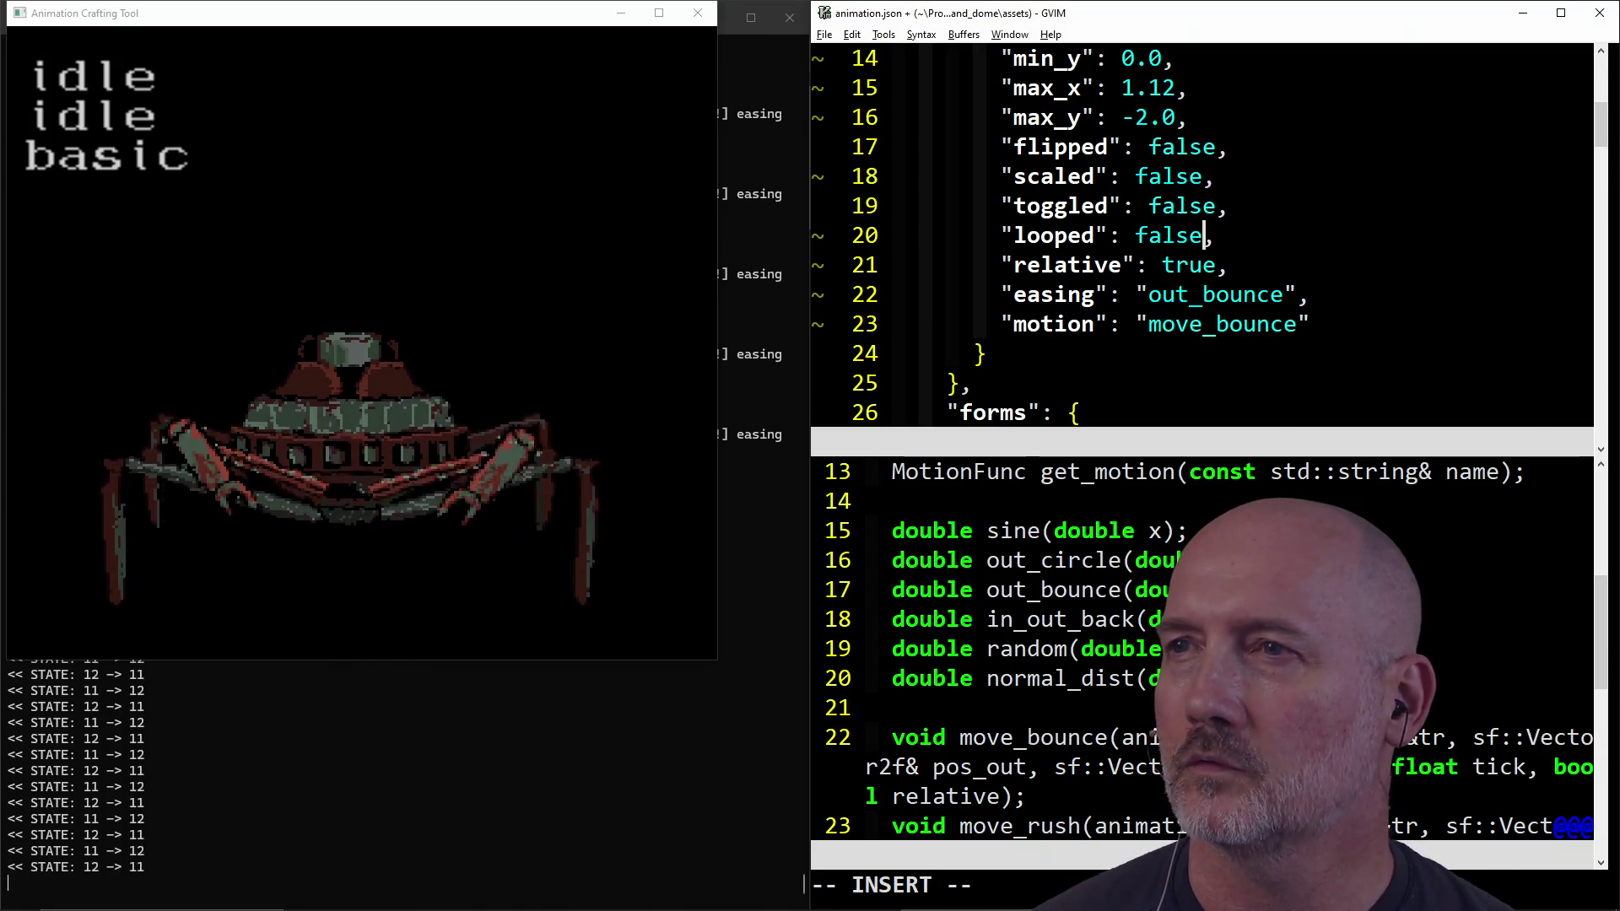
key(Escape)
text(:w)
key(Return)
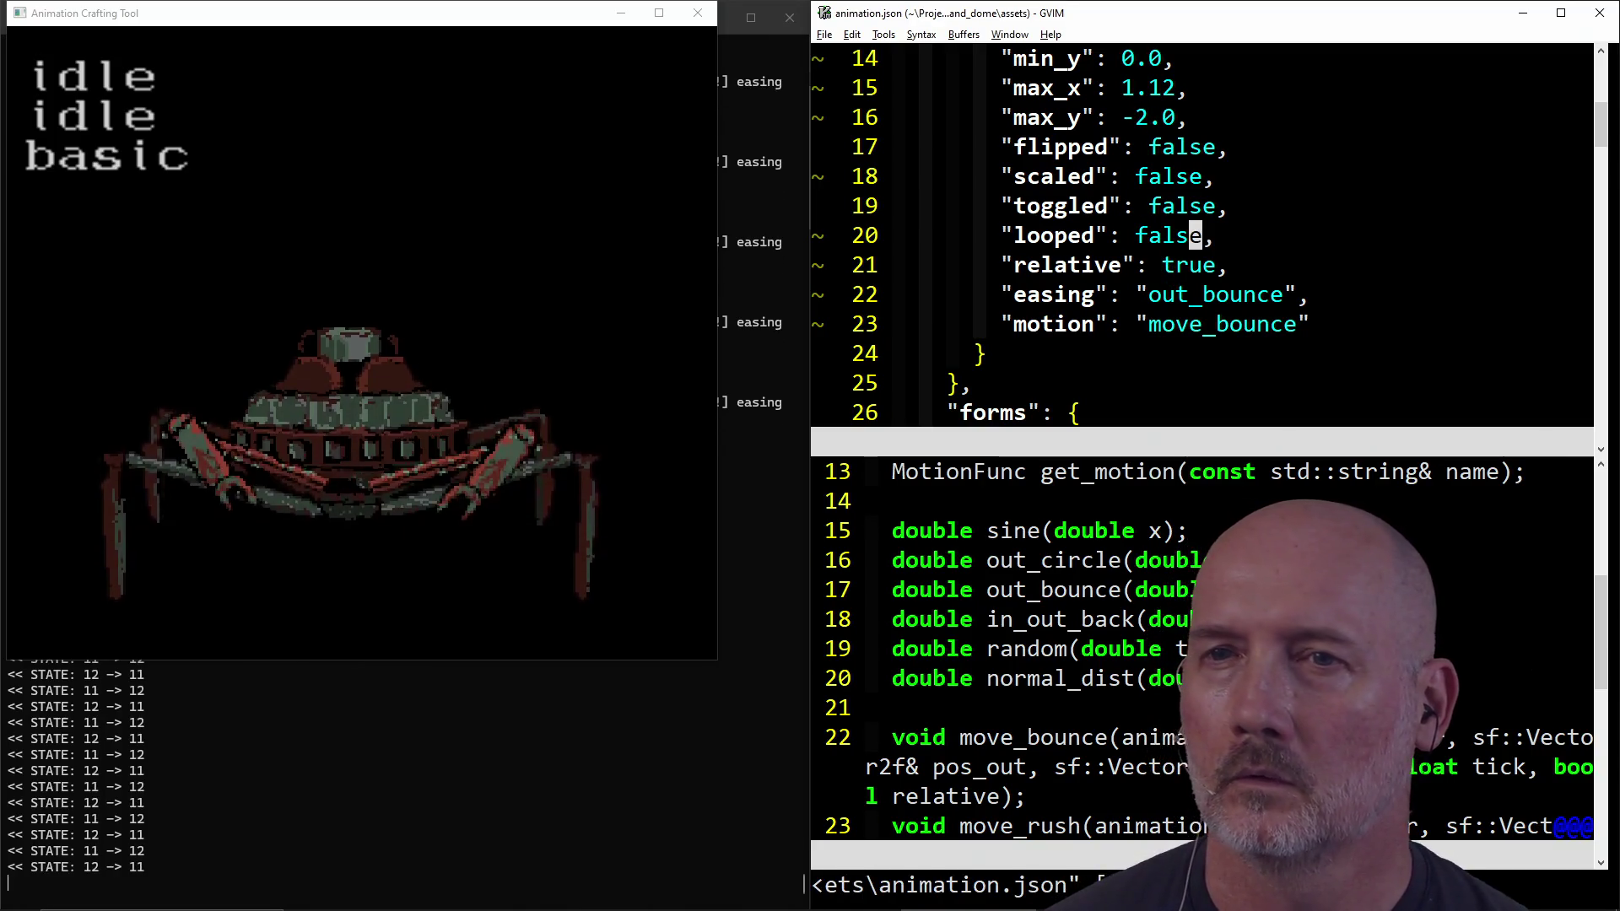
click(698, 13)
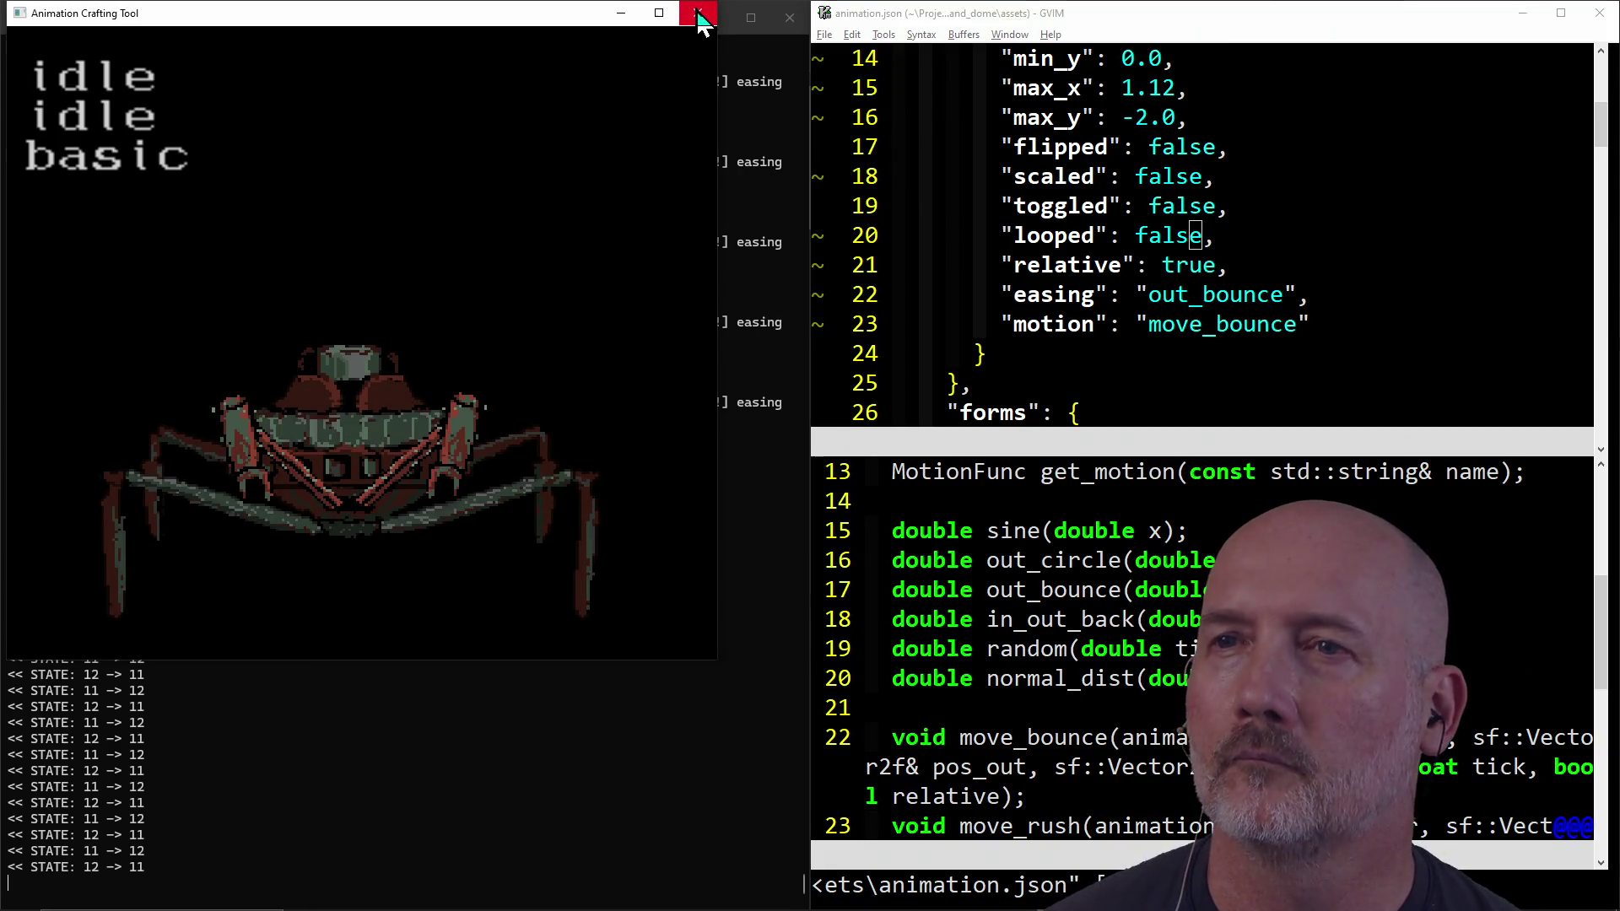
Step: Close the Animation Crafting Tool, rebuild and launch the game with make run, start a game, and strike the spider bot
click(699, 14)
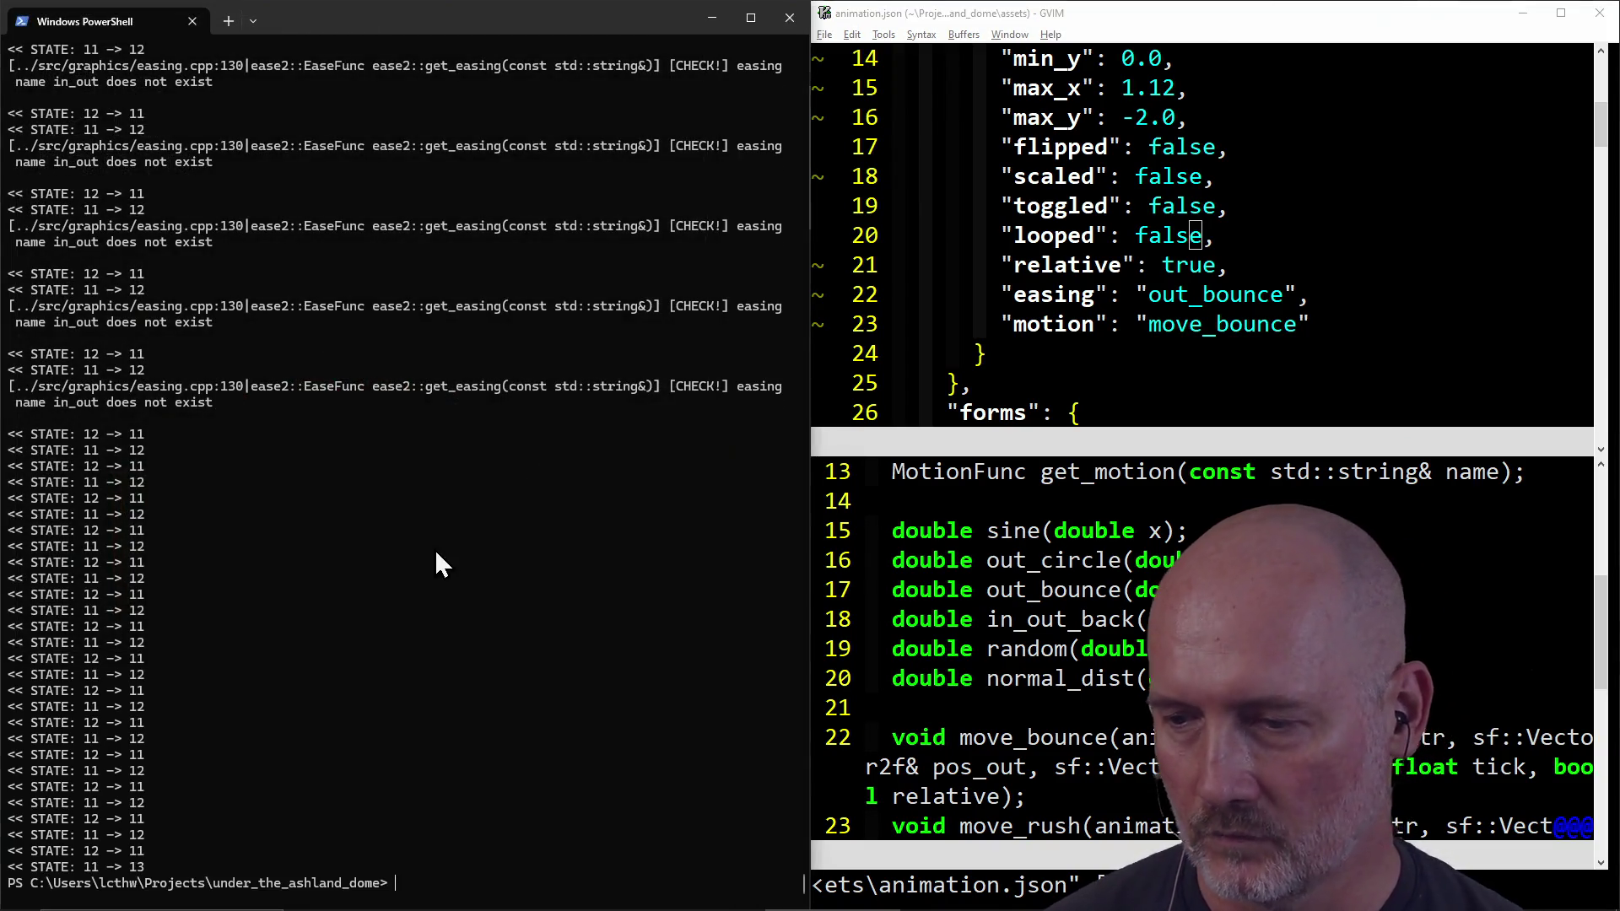
text(make run)
key(Return)
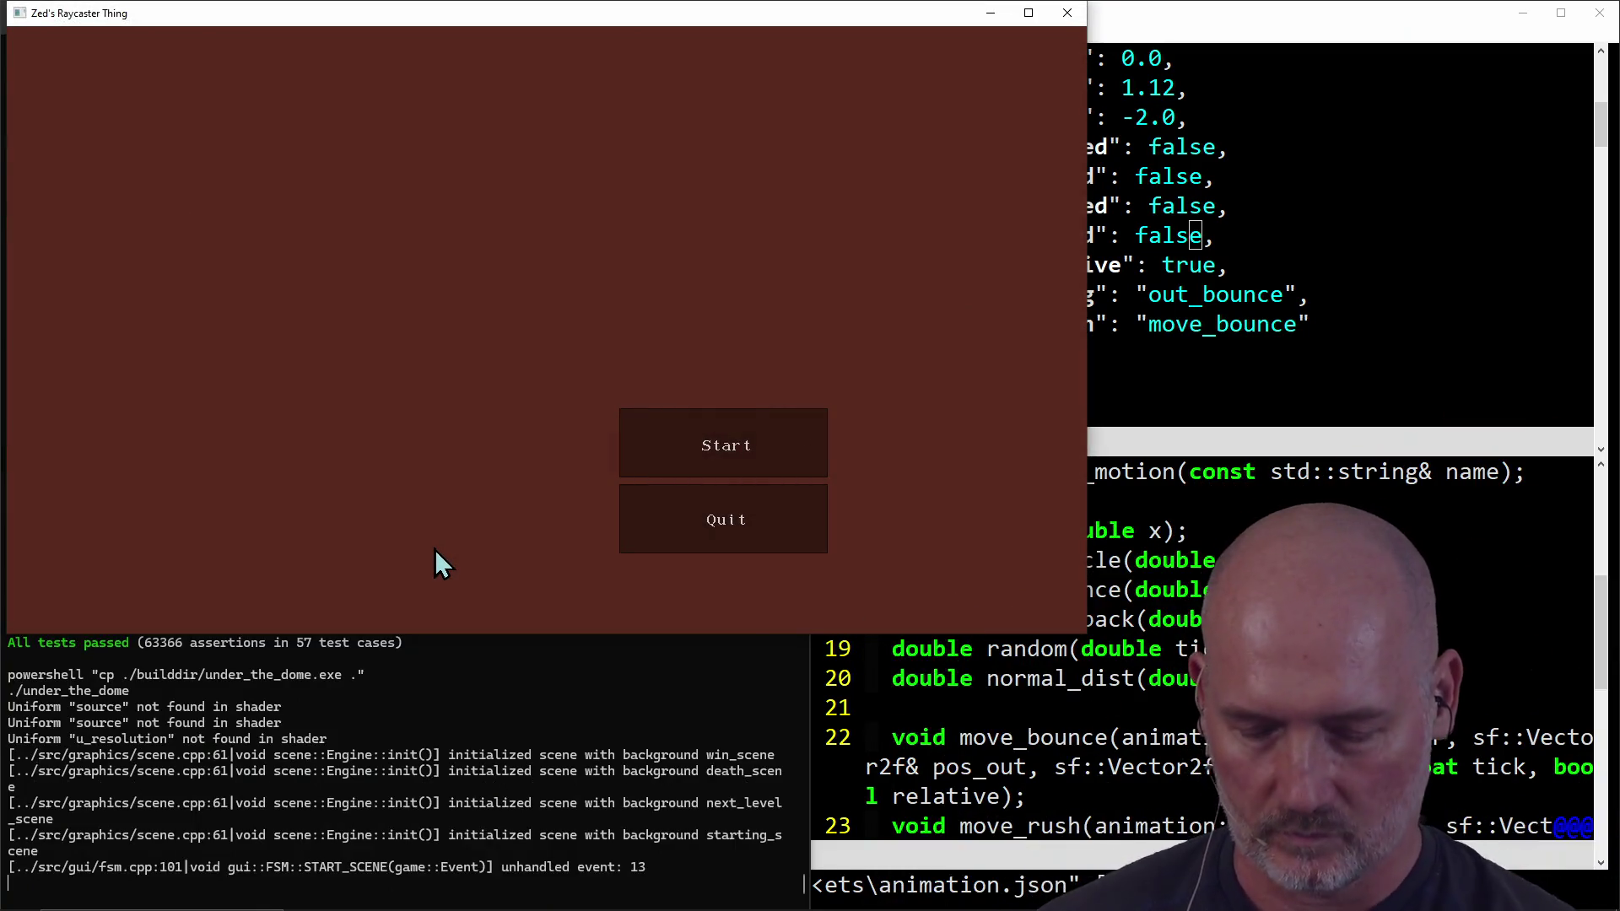
click(723, 463)
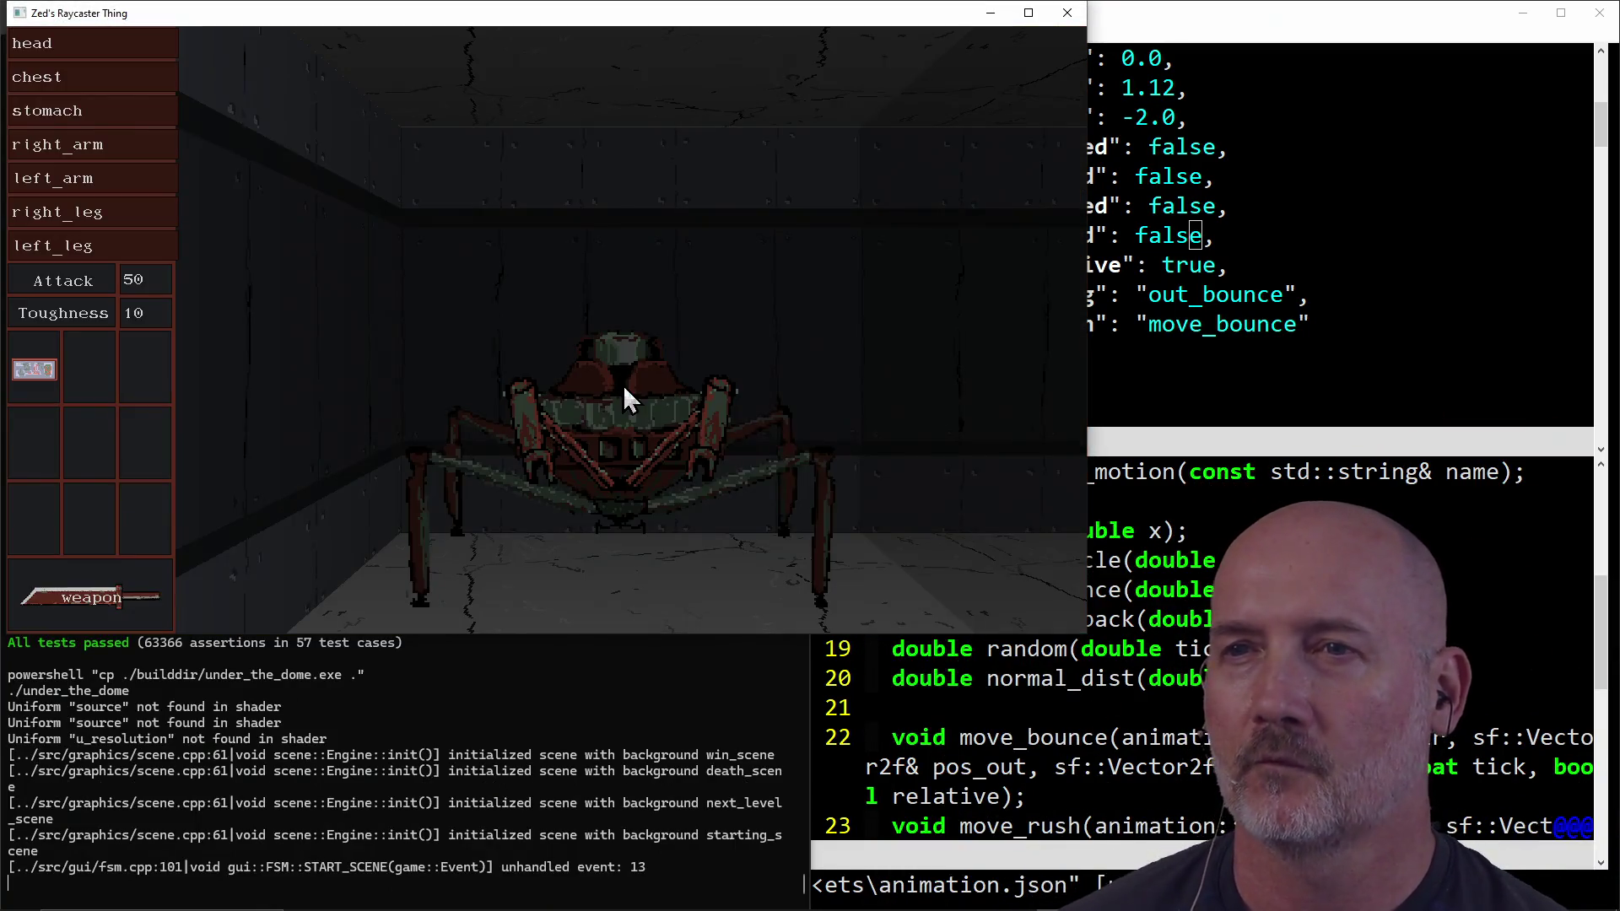
click(712, 540)
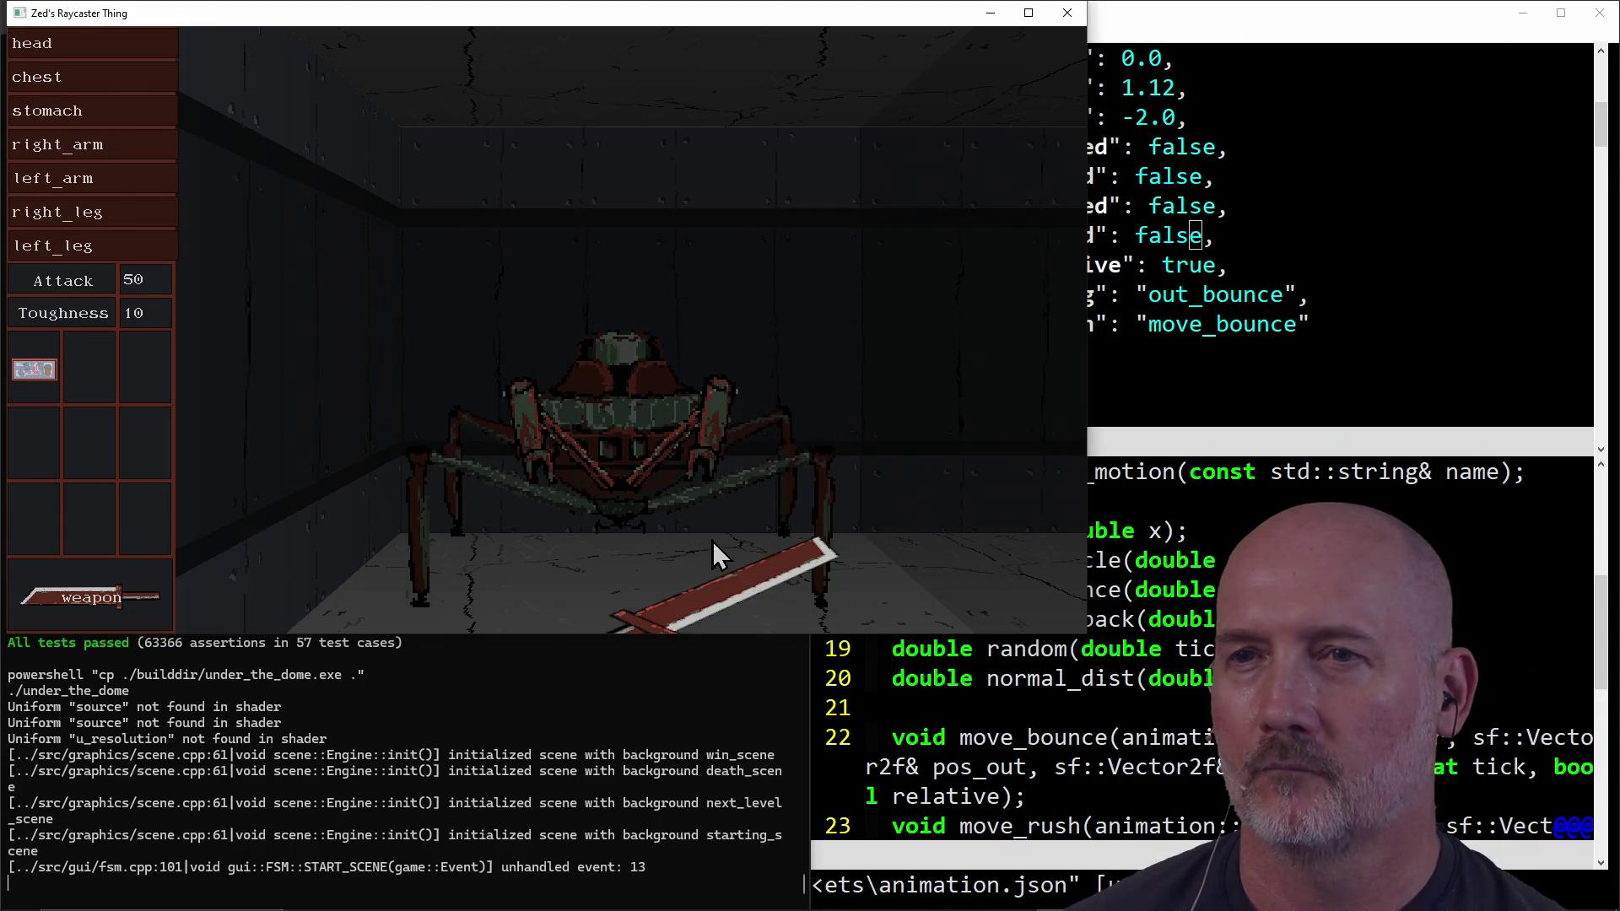